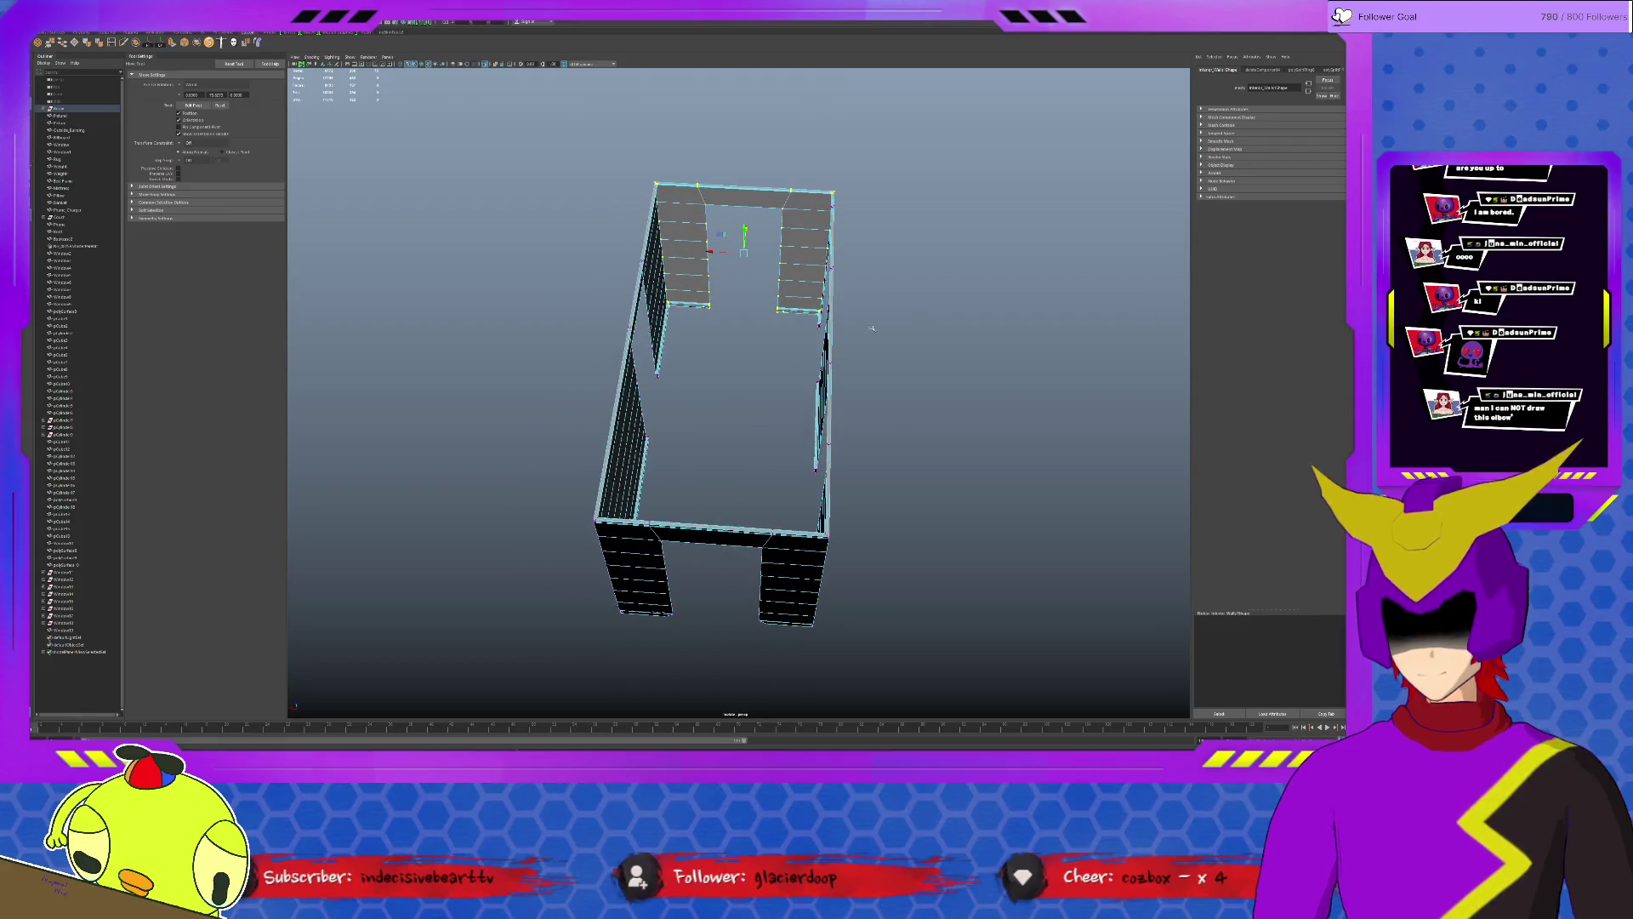
scroll(723, 374, up, 6)
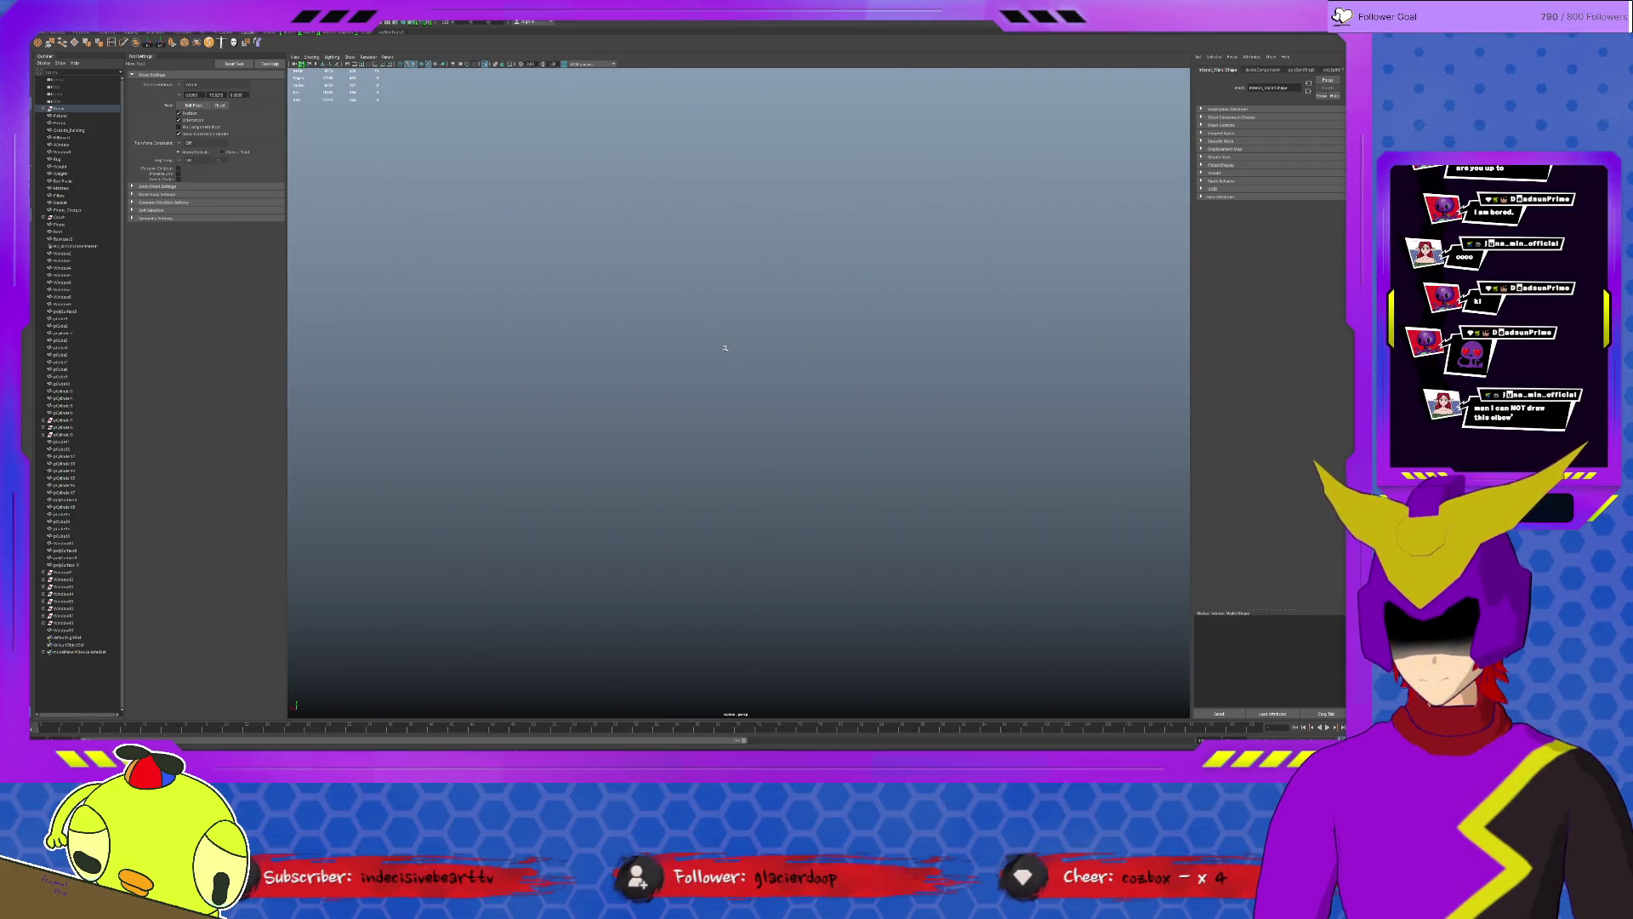
scroll(723, 348, down, 3)
Inspect the room and archway from several angles and pick the long wall near the door.
alt+drag(735, 512, 567, 536)
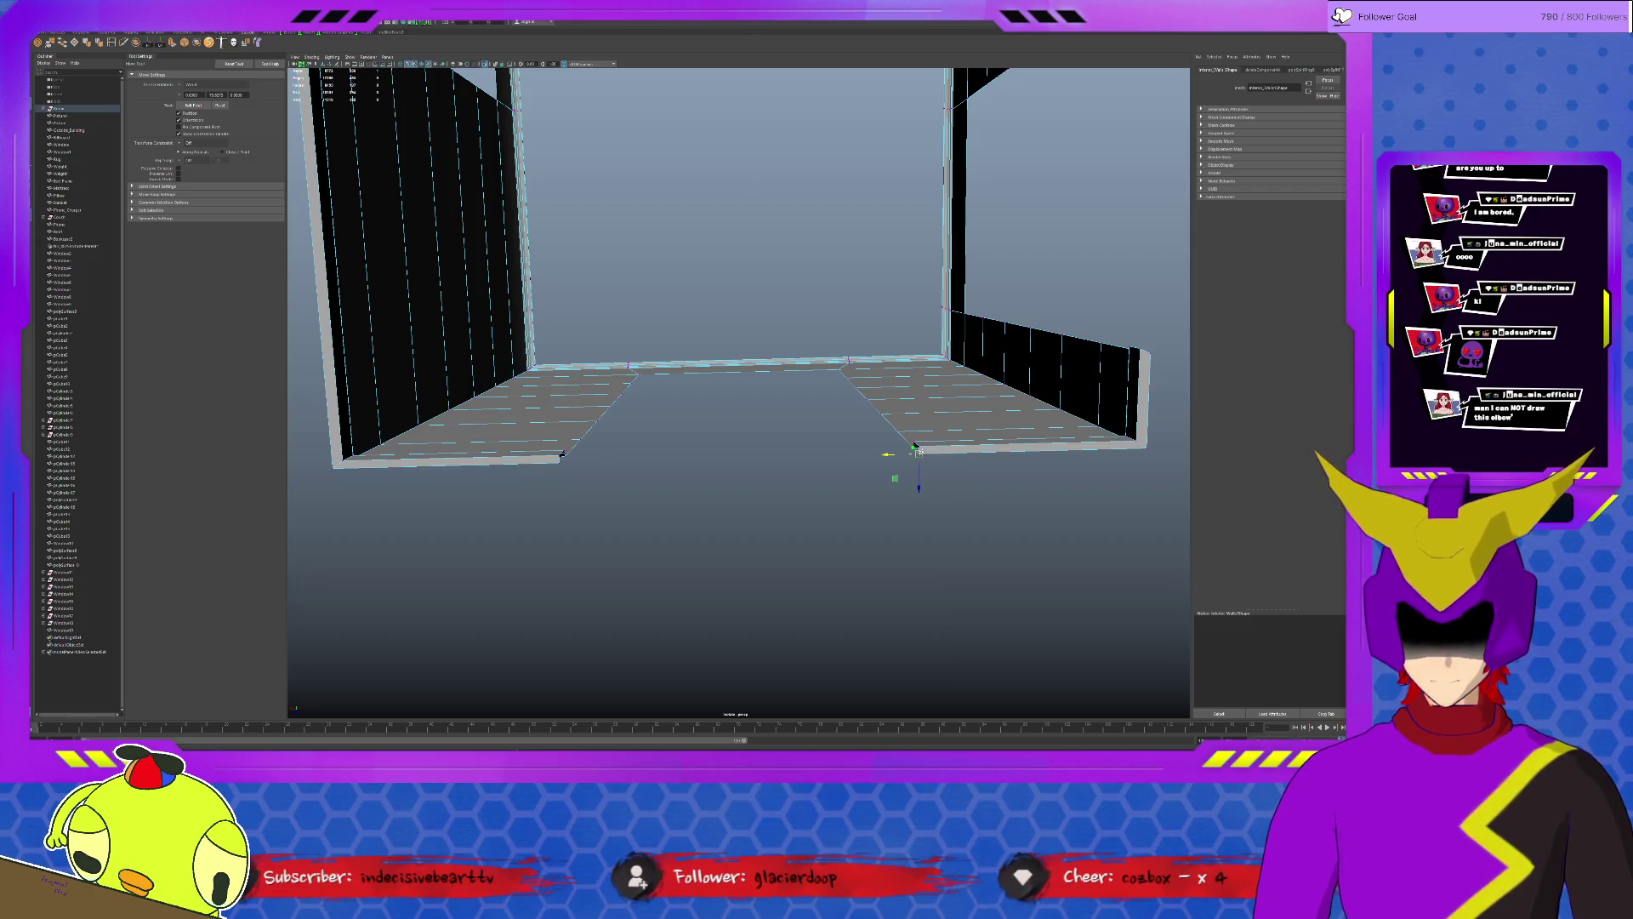
mouse_move(917, 426)
alt+mouse_down()
mouse_move(741, 510)
mouse_move(814, 511)
alt+mouse_up()
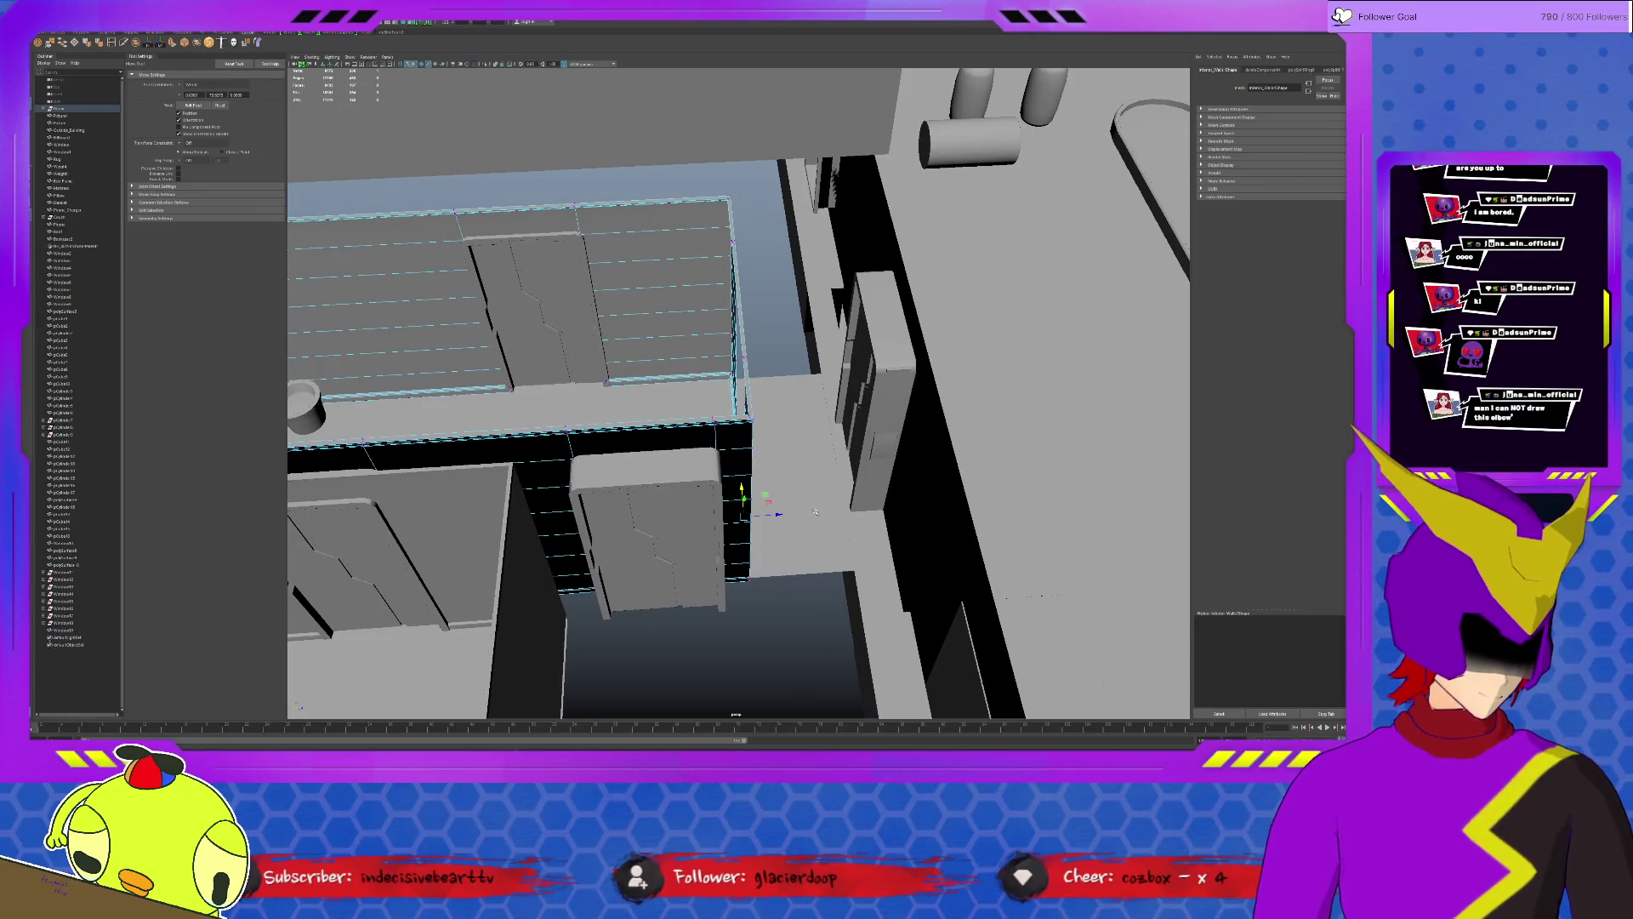
mouse_move(815, 512)
alt+mouse_down()
mouse_move(839, 494)
mouse_move(753, 513)
alt+mouse_up()
click(732, 521)
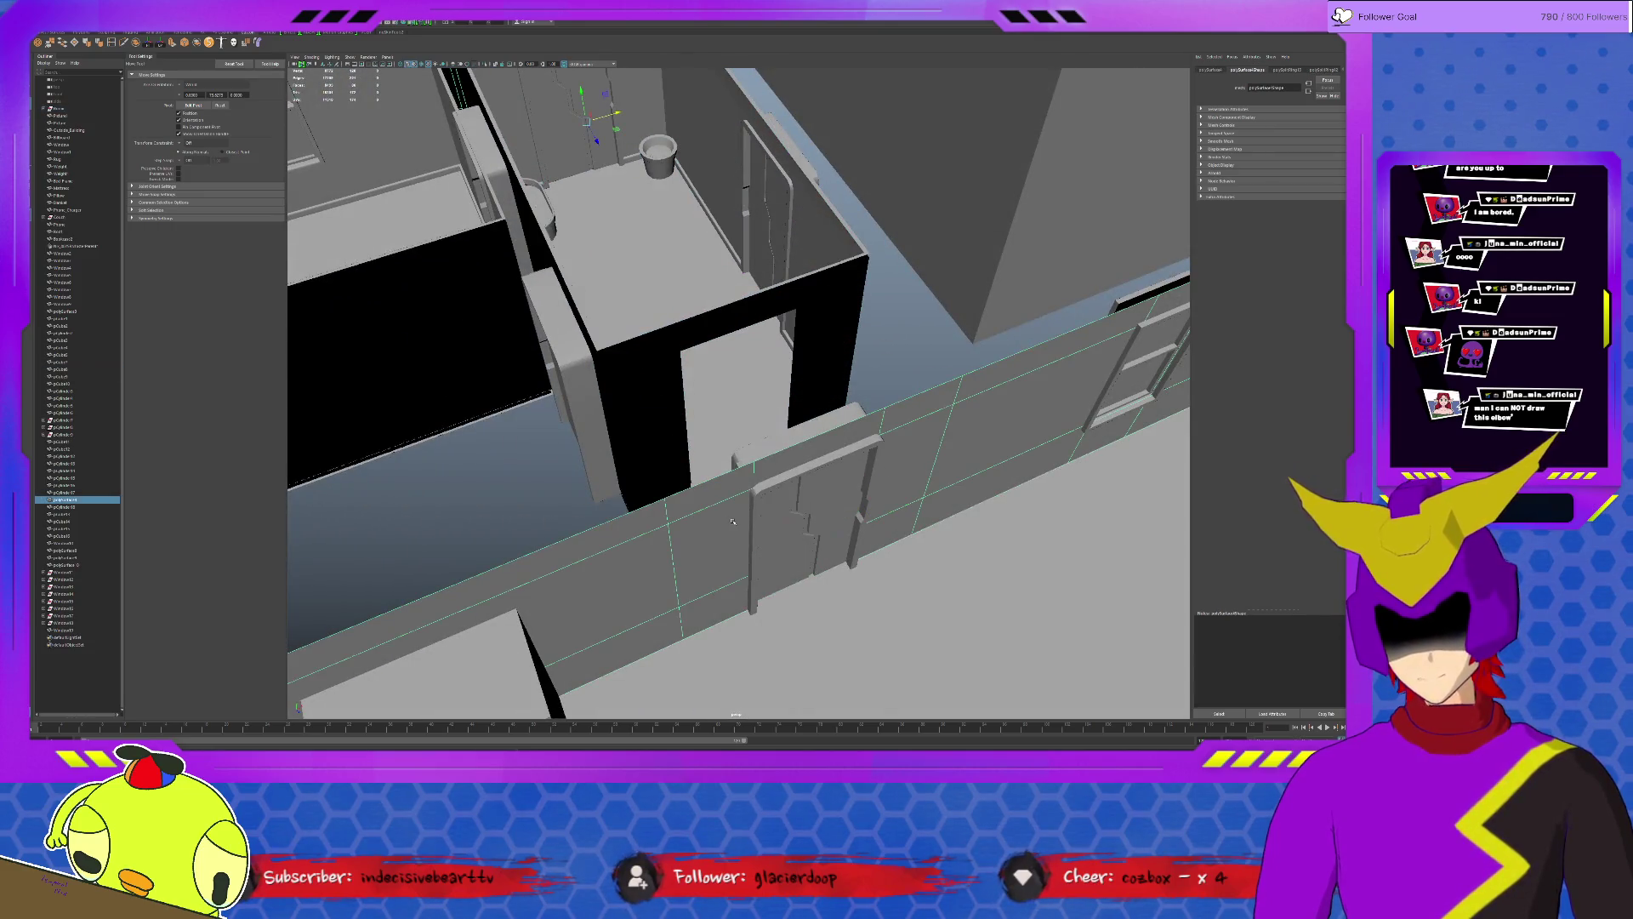
key(F11)
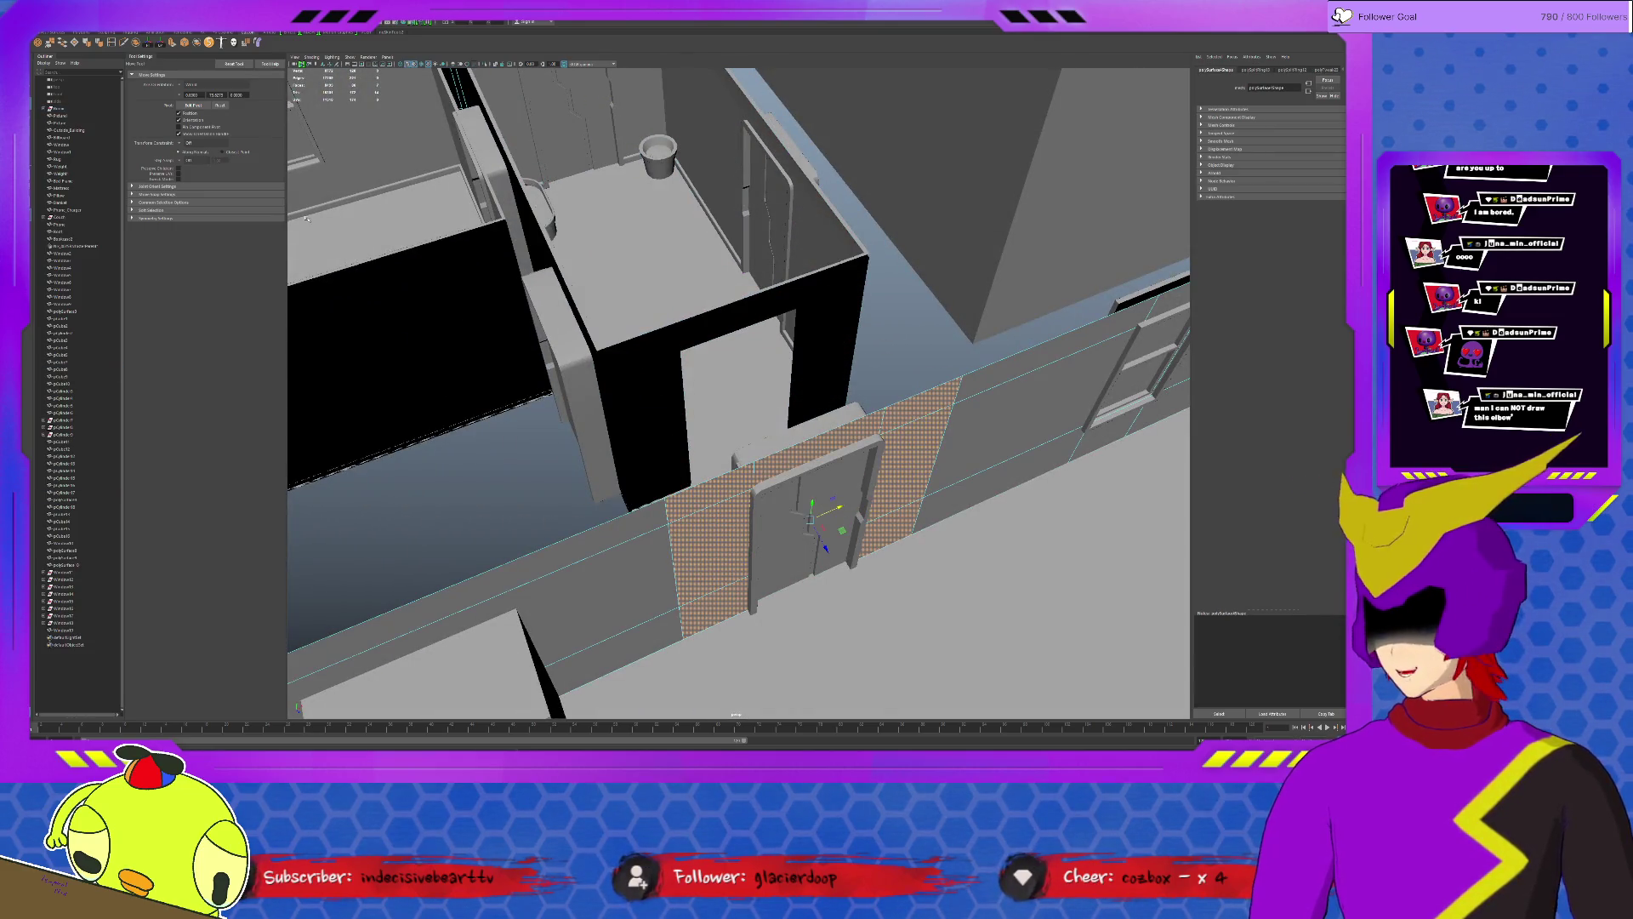
alt+drag(732, 521, 908, 396)
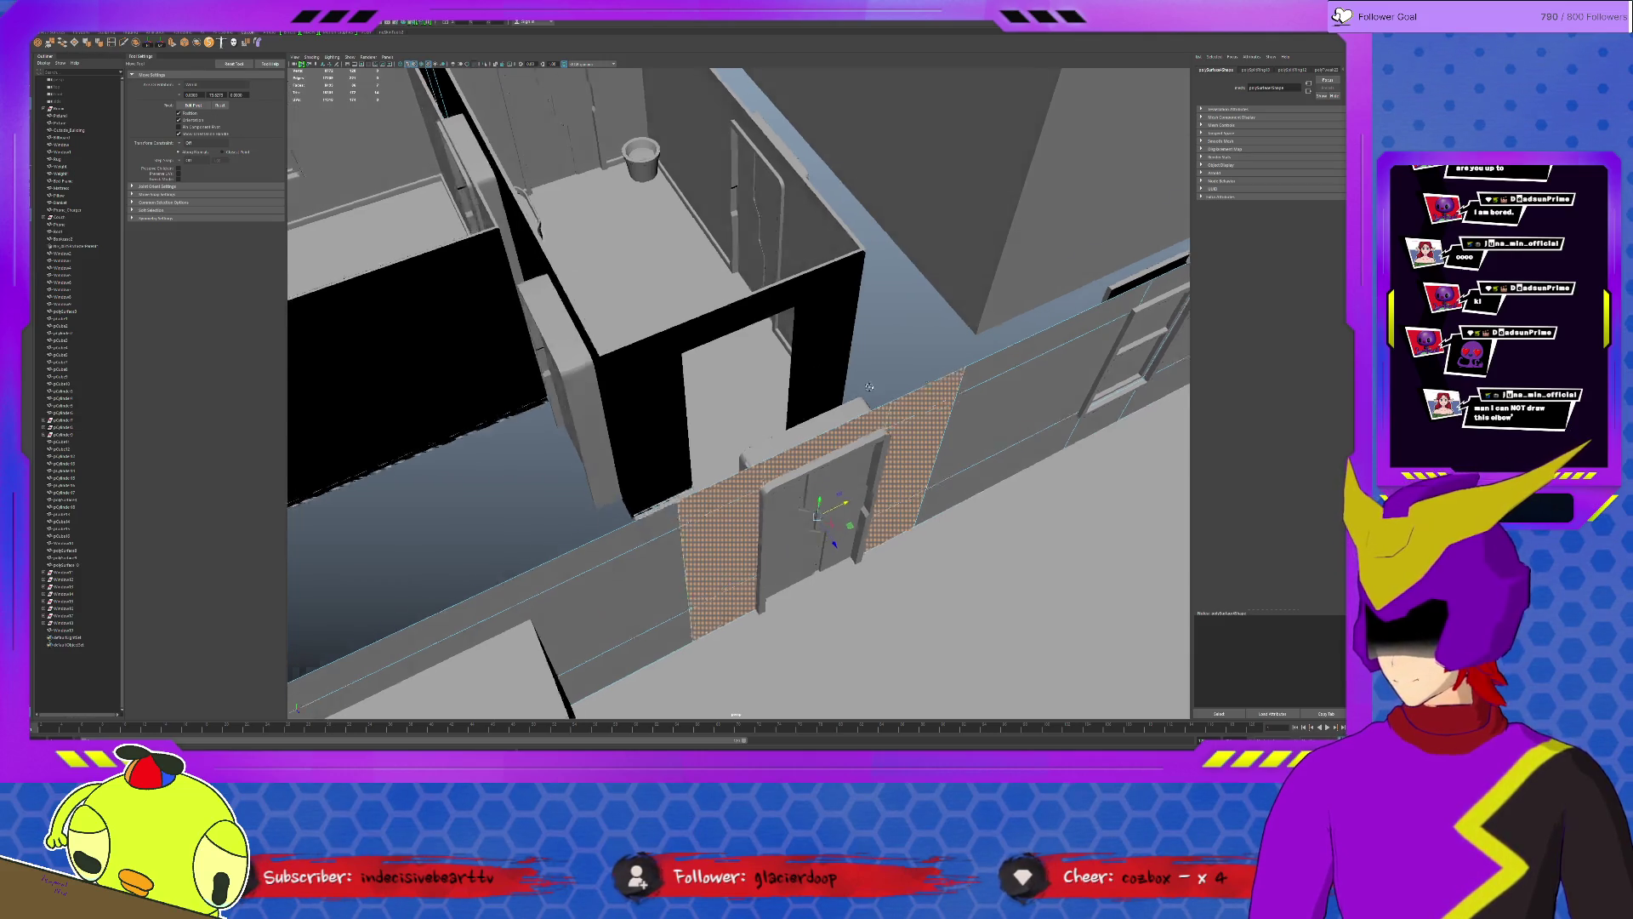
key(F8)
Move the stack of two small boxes out of the corridor against the wall.
click(858, 485)
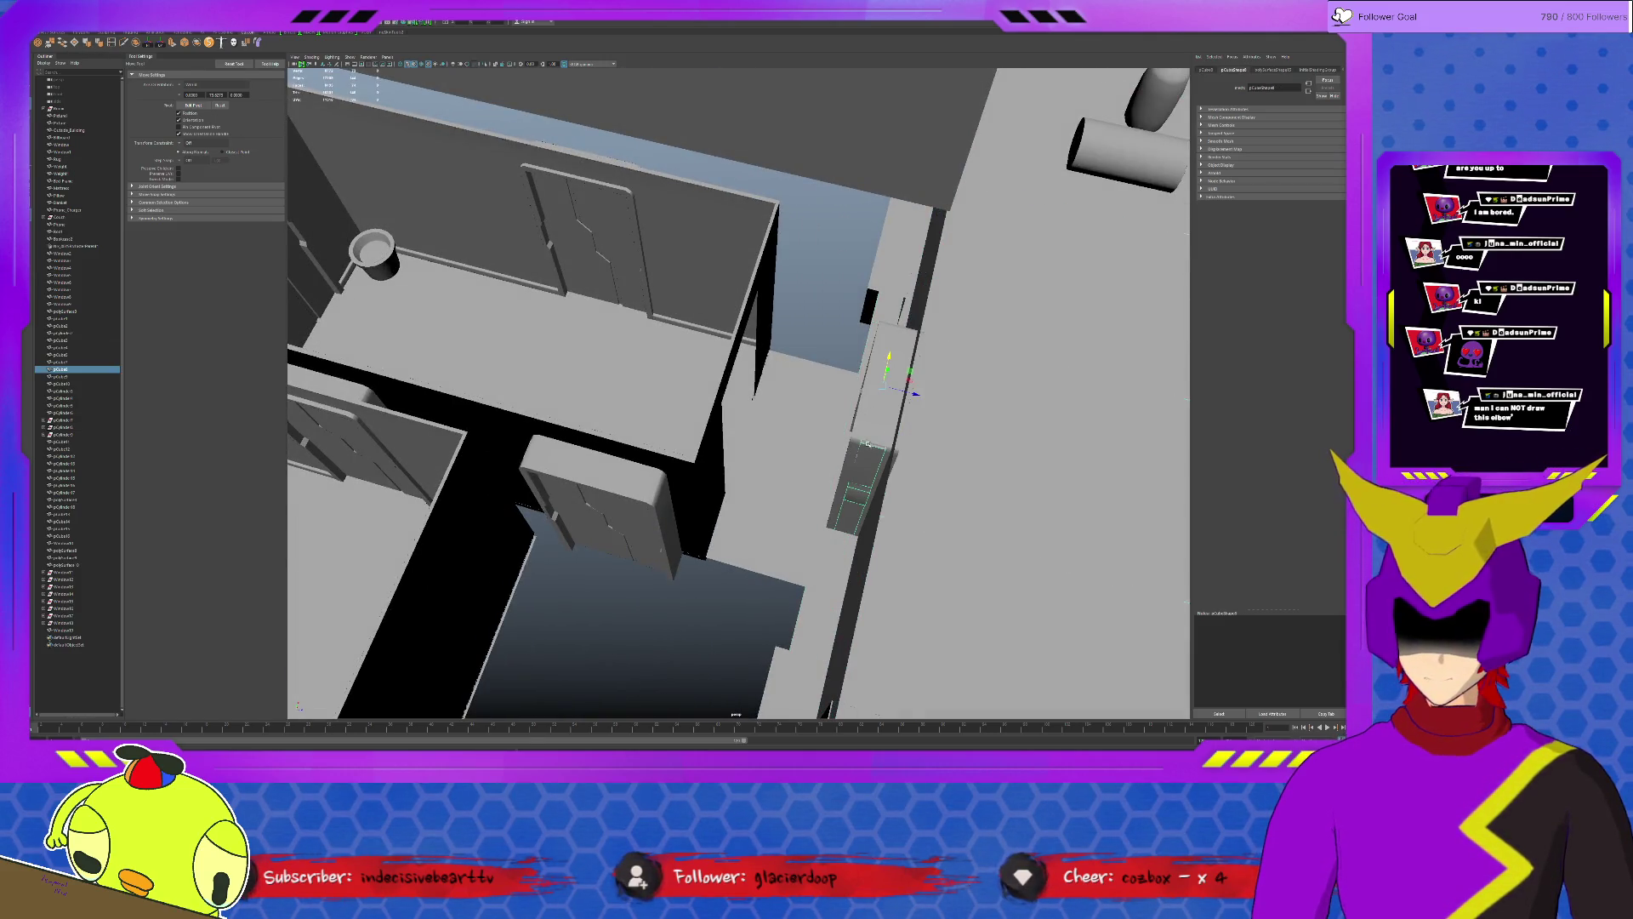
click(855, 432)
mouse_move(902, 443)
mouse_down()
mouse_move(777, 411)
mouse_move(750, 374)
mouse_move(931, 371)
mouse_move(795, 345)
mouse_up()
click(933, 370)
click(976, 441)
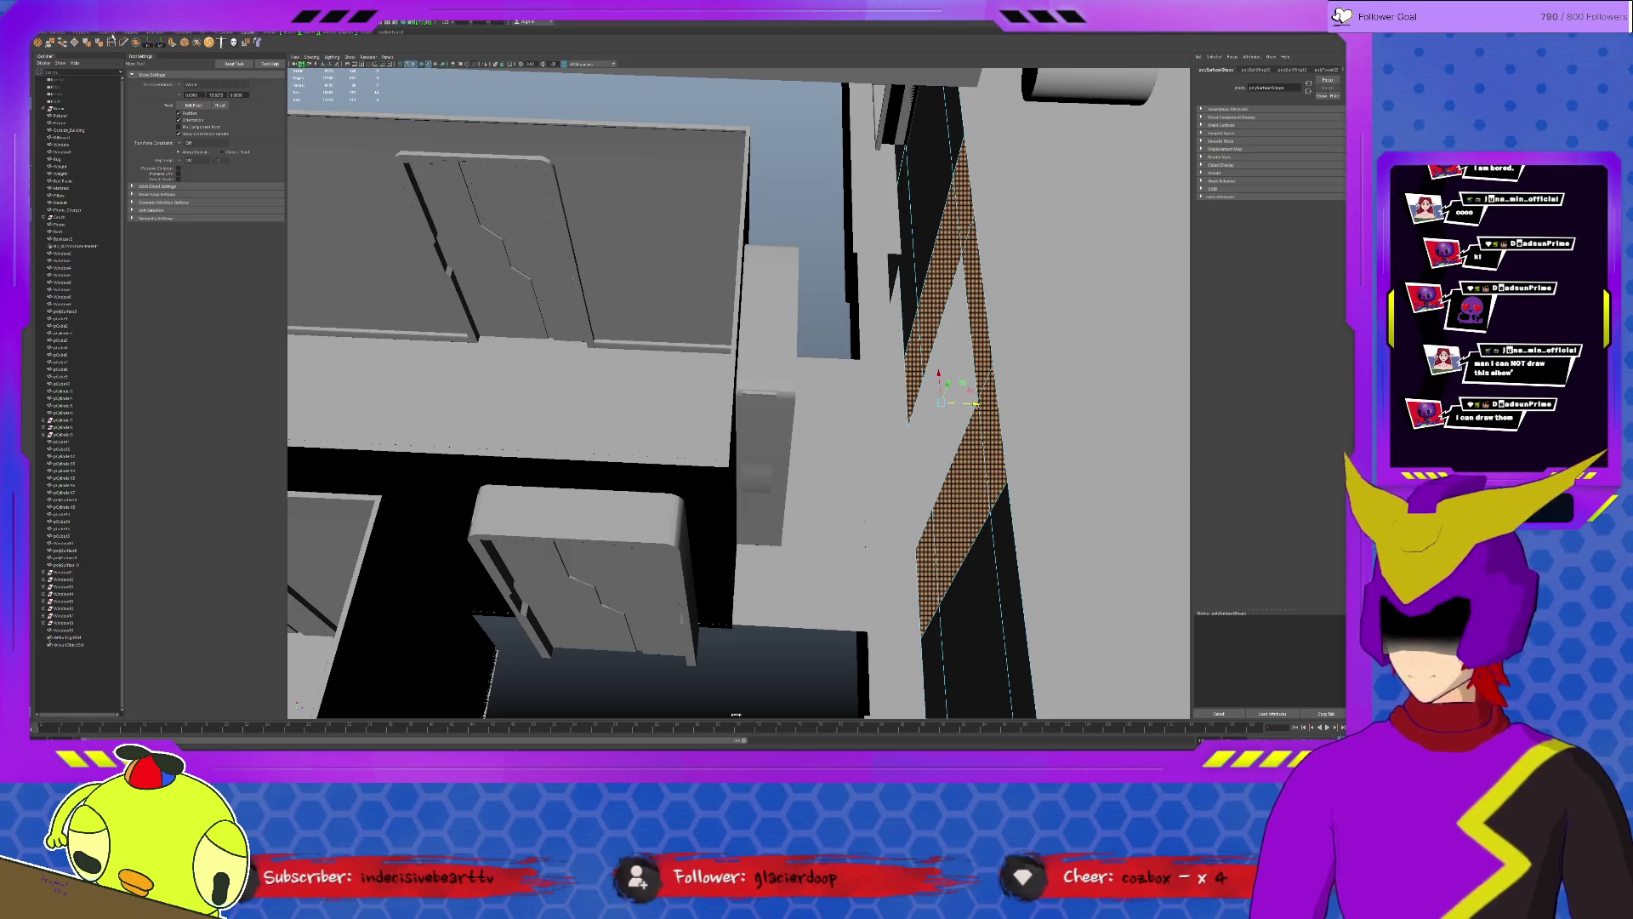
Pull the right wall face outward so it spans the gaps.
key(t)
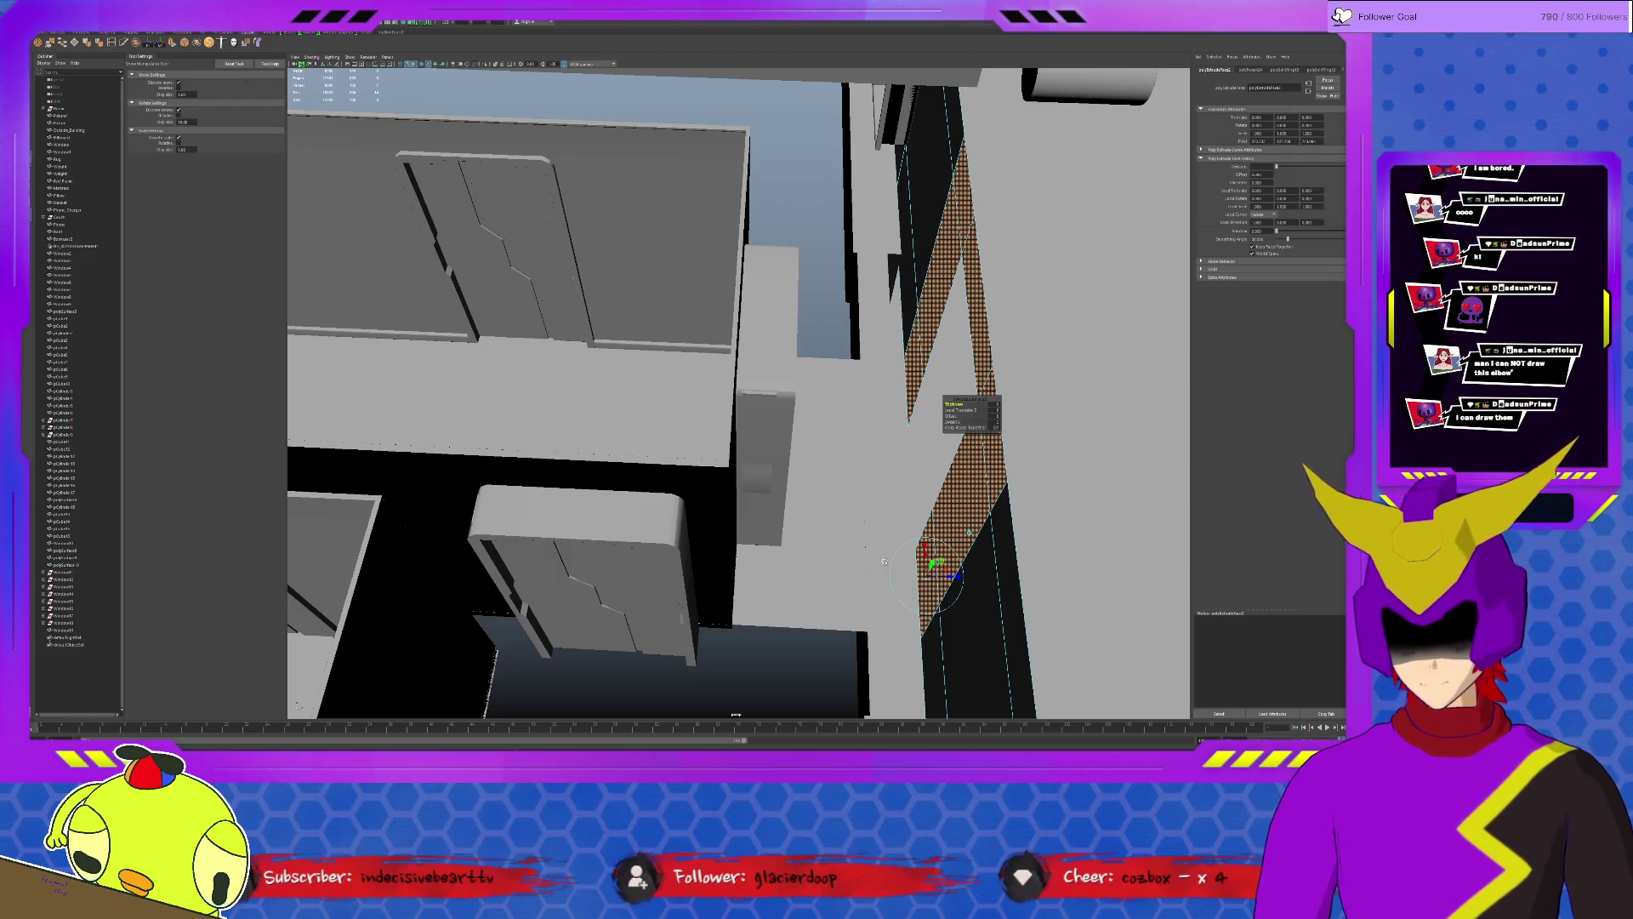
click(954, 473)
key(w)
mouse_move(976, 407)
mouse_down()
mouse_move(750, 412)
mouse_move(672, 609)
mouse_up()
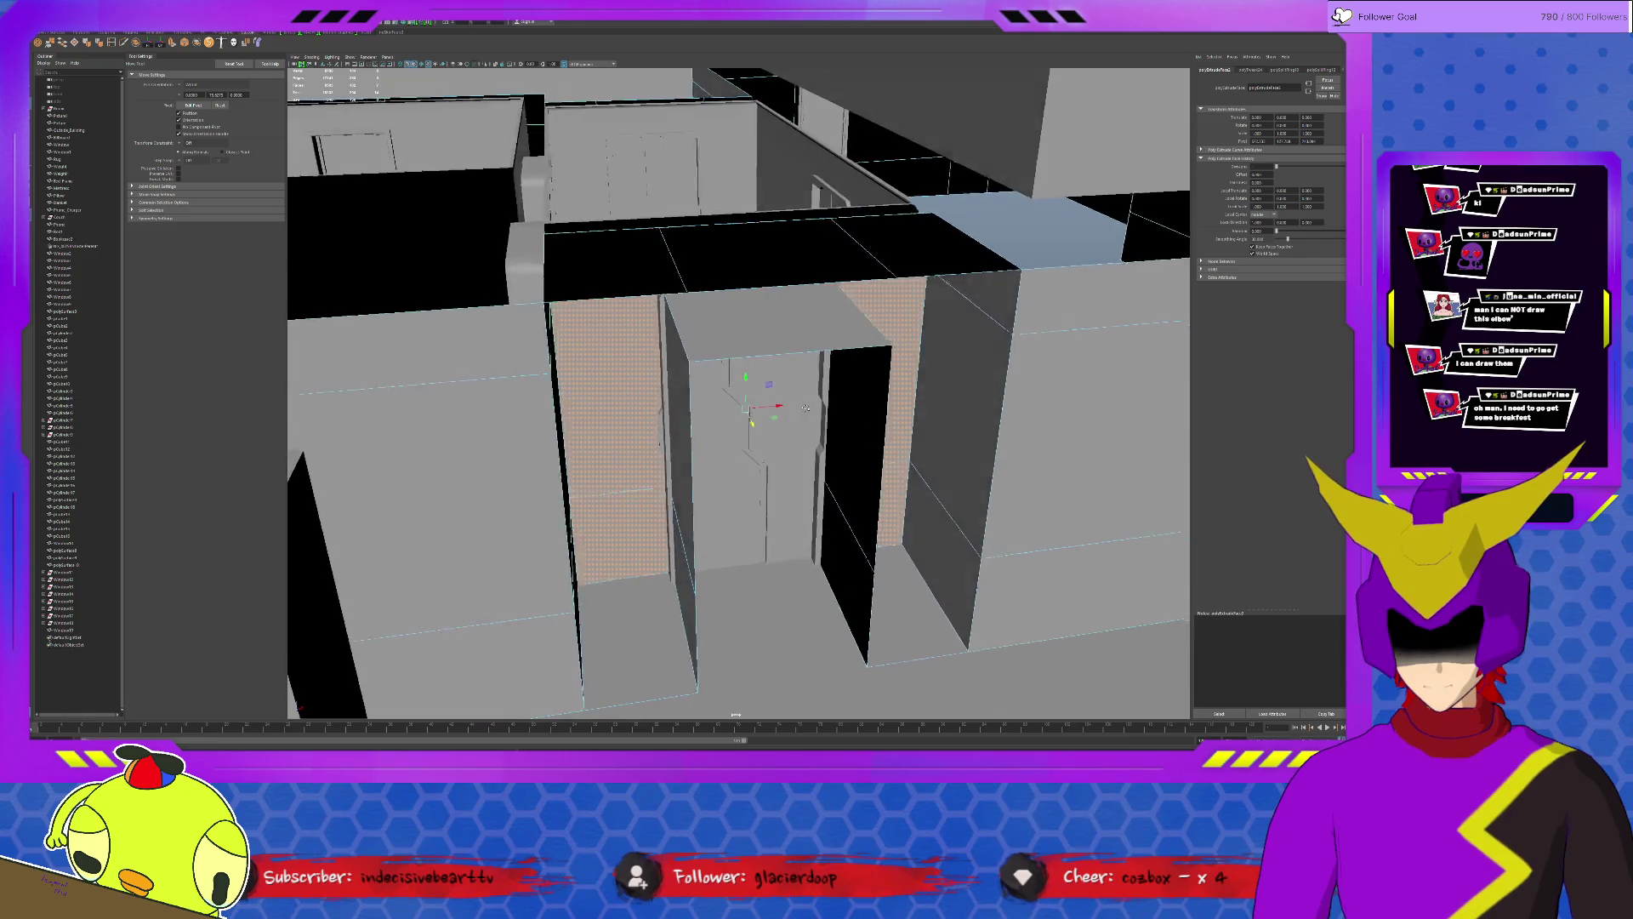
Delete the face loop and top faces around the doorway.
click(673, 600)
shift+double_click(928, 638)
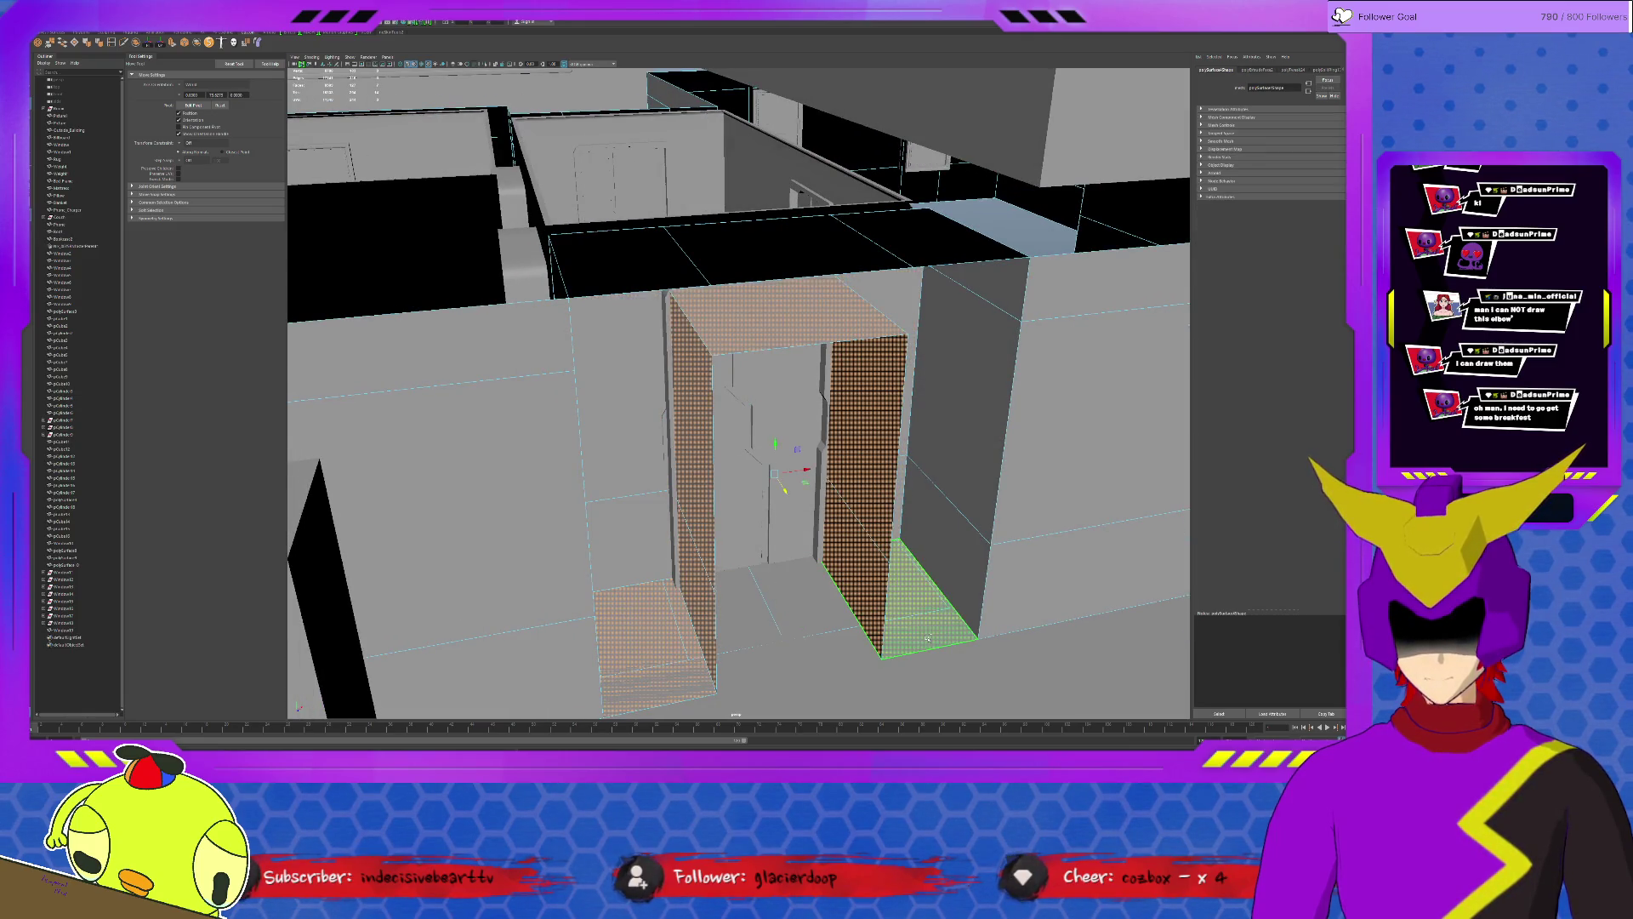
shift+click(919, 243)
shift+click(626, 262)
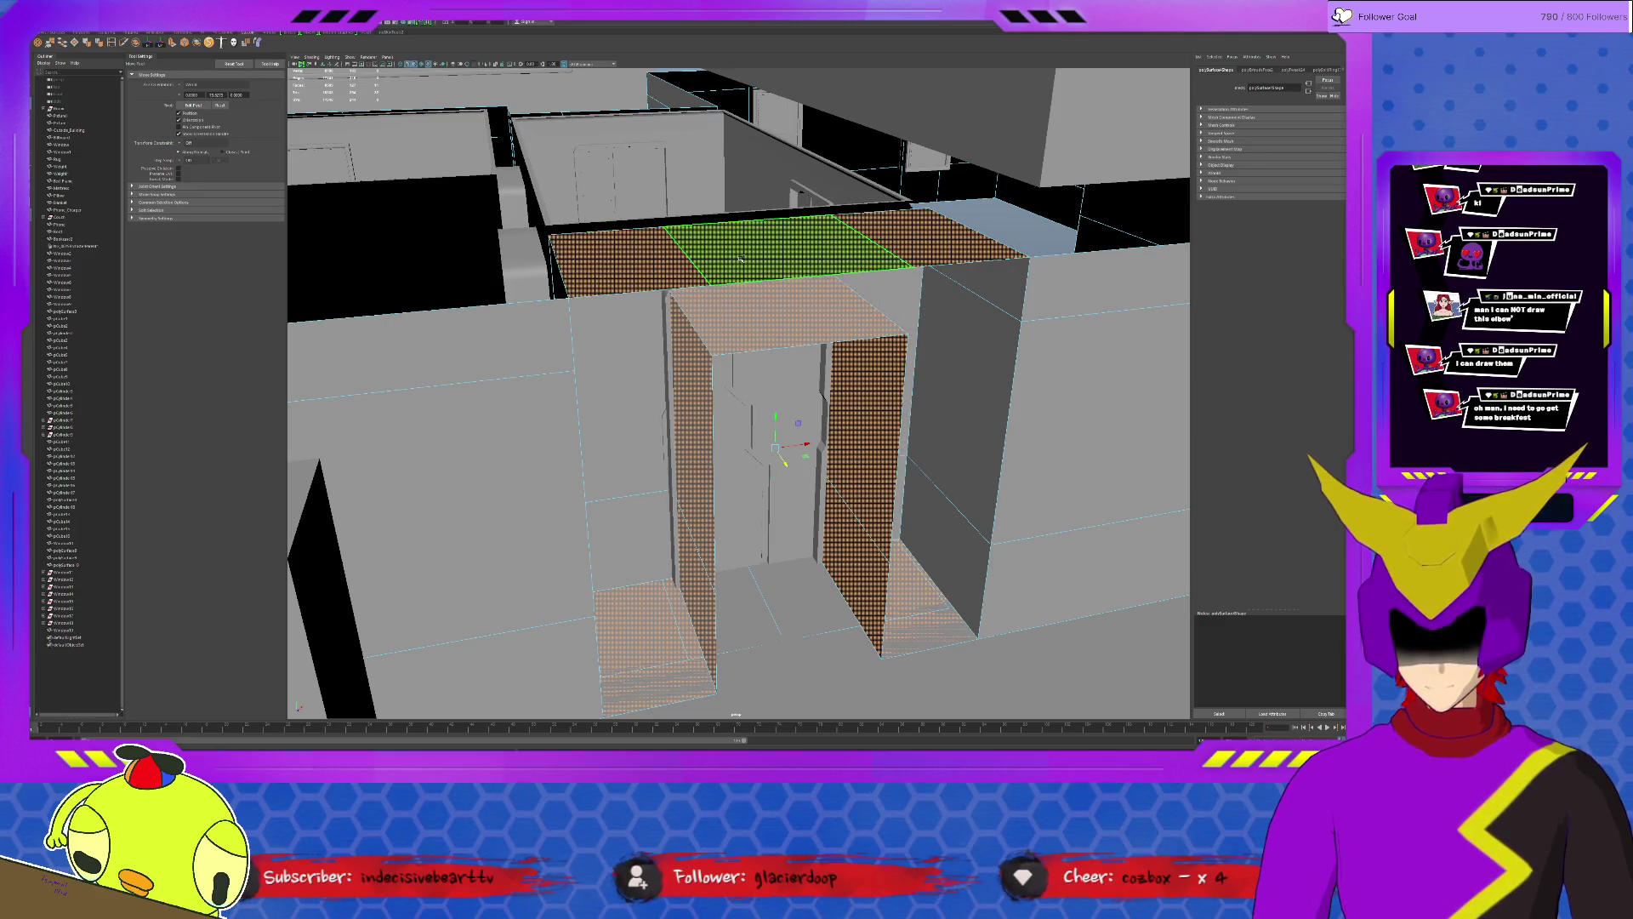
key(Delete)
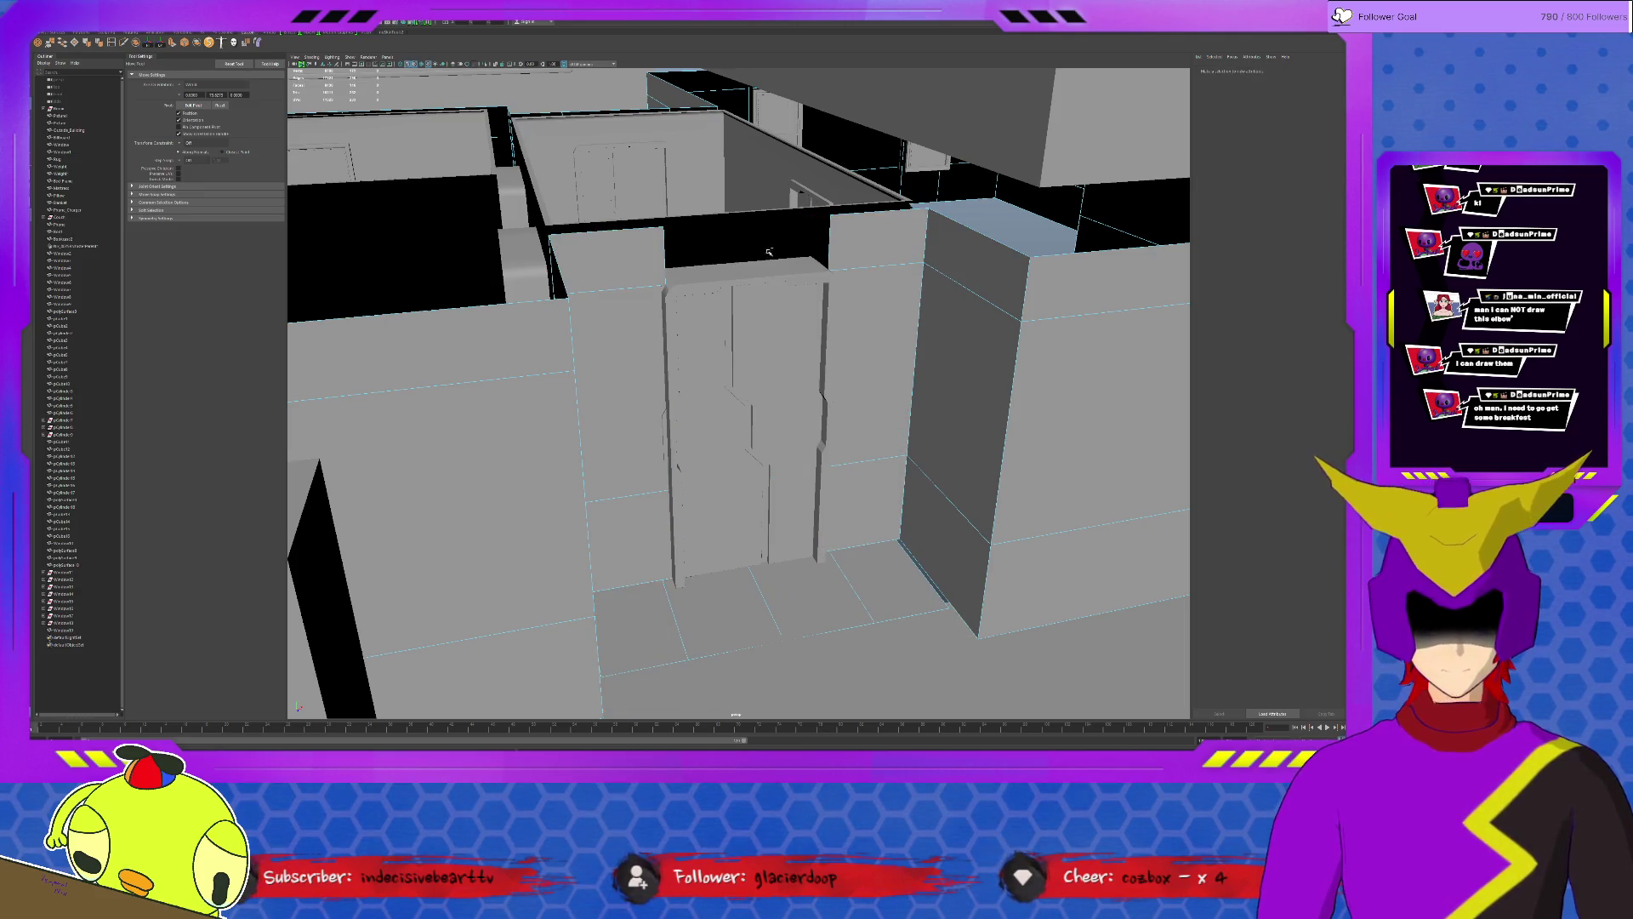
Raise the floor face inside the doorway along Y.
alt+drag(768, 251, 700, 226)
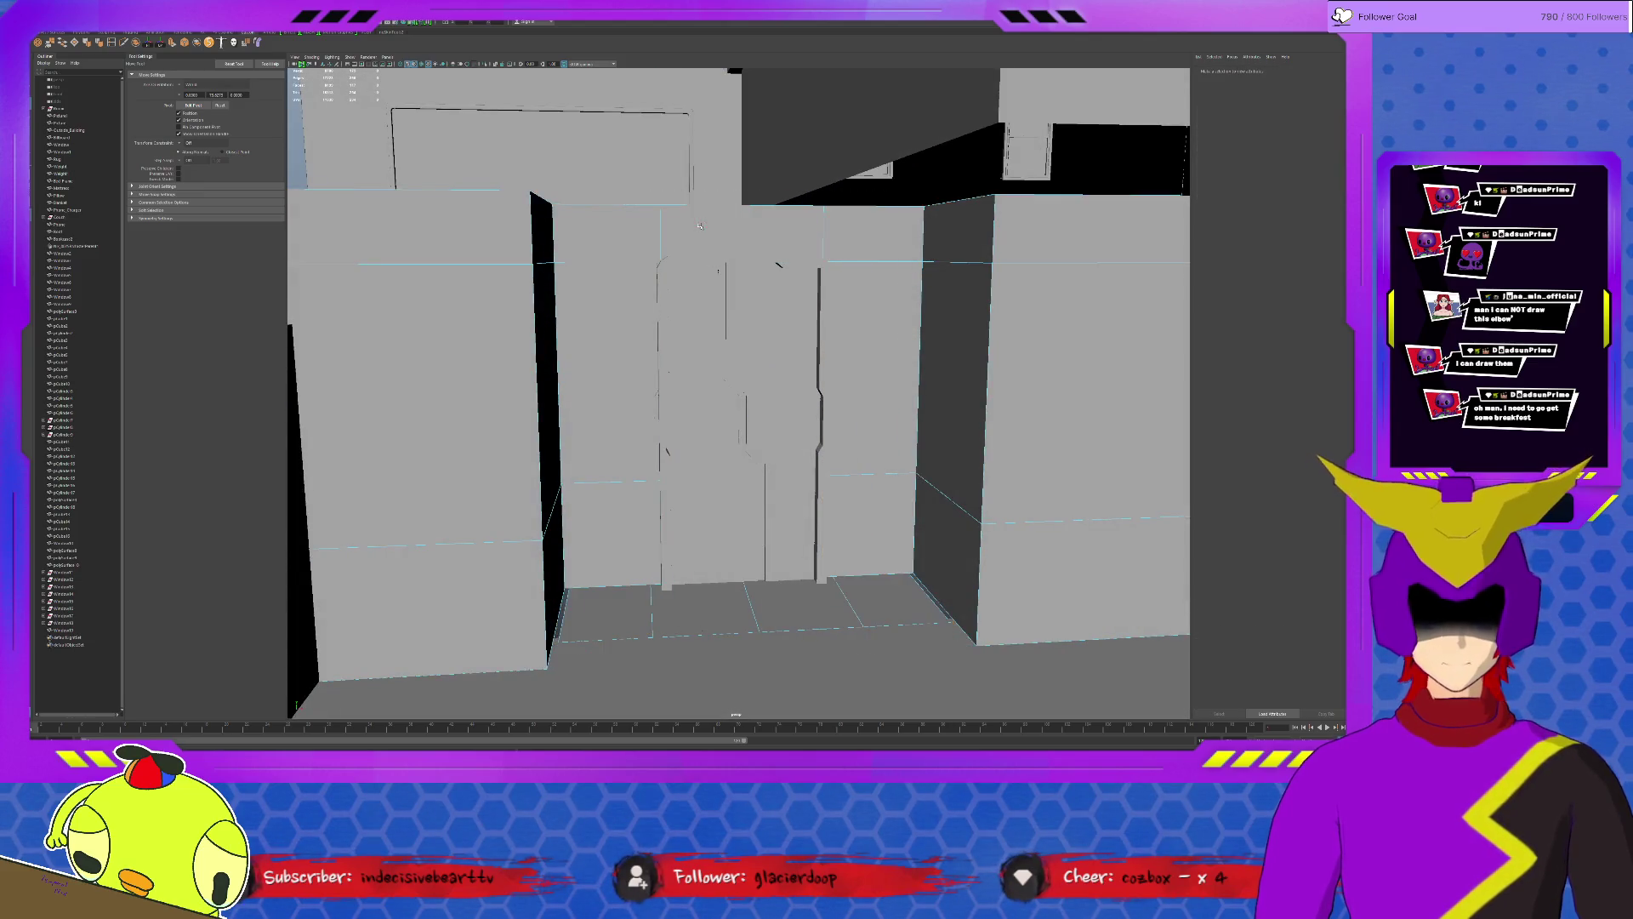
alt+drag(700, 227, 684, 501)
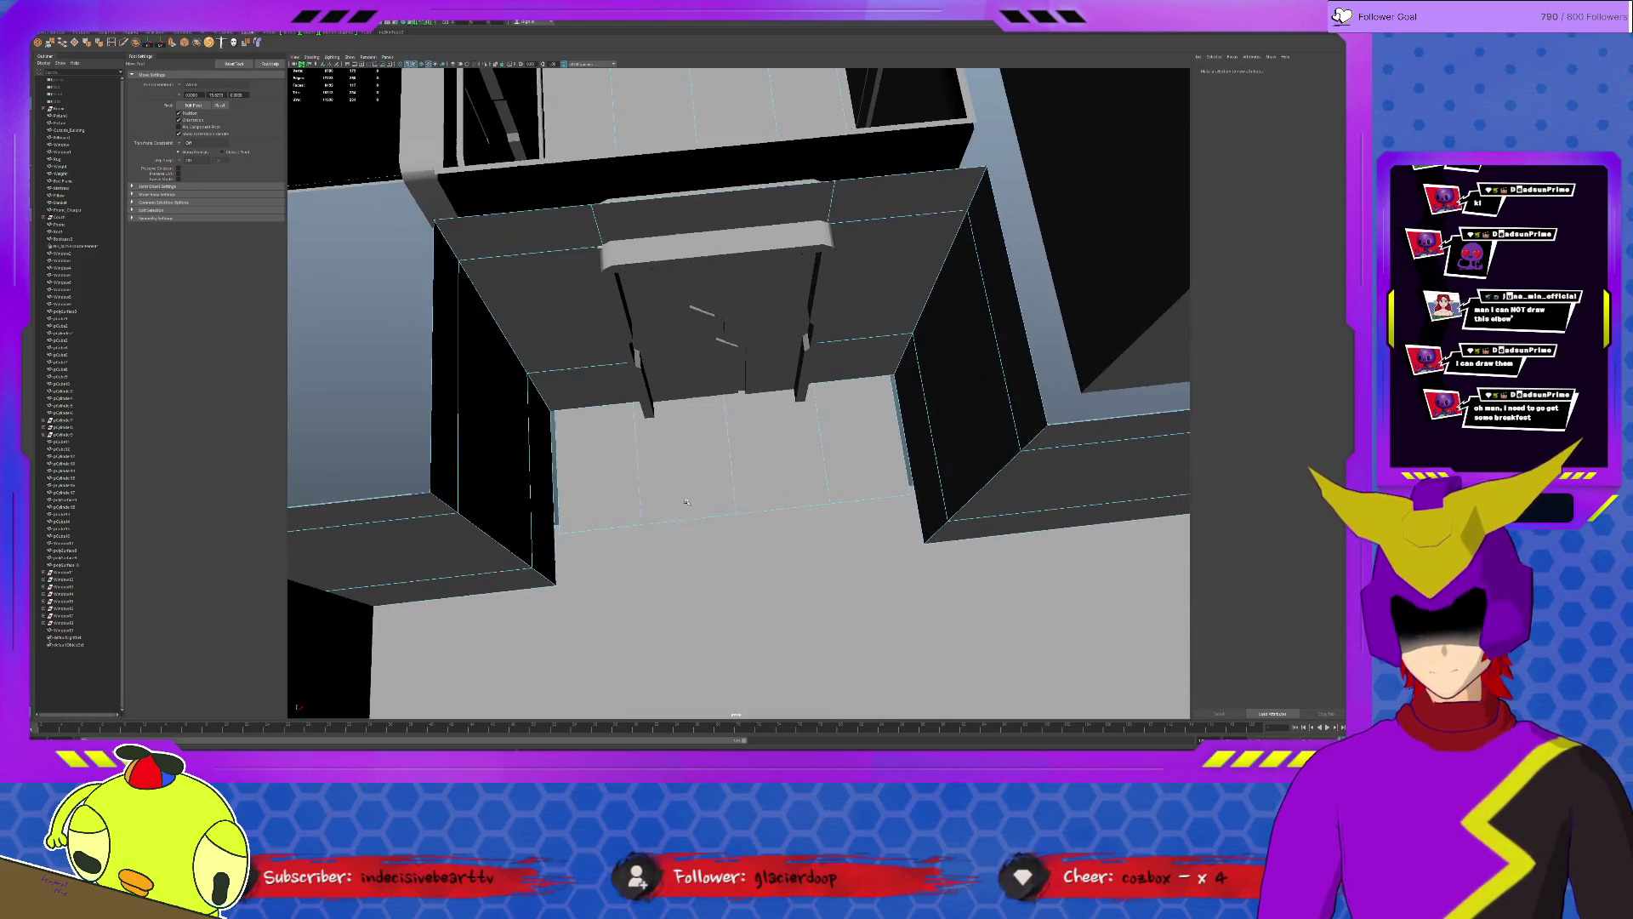
click(600, 527)
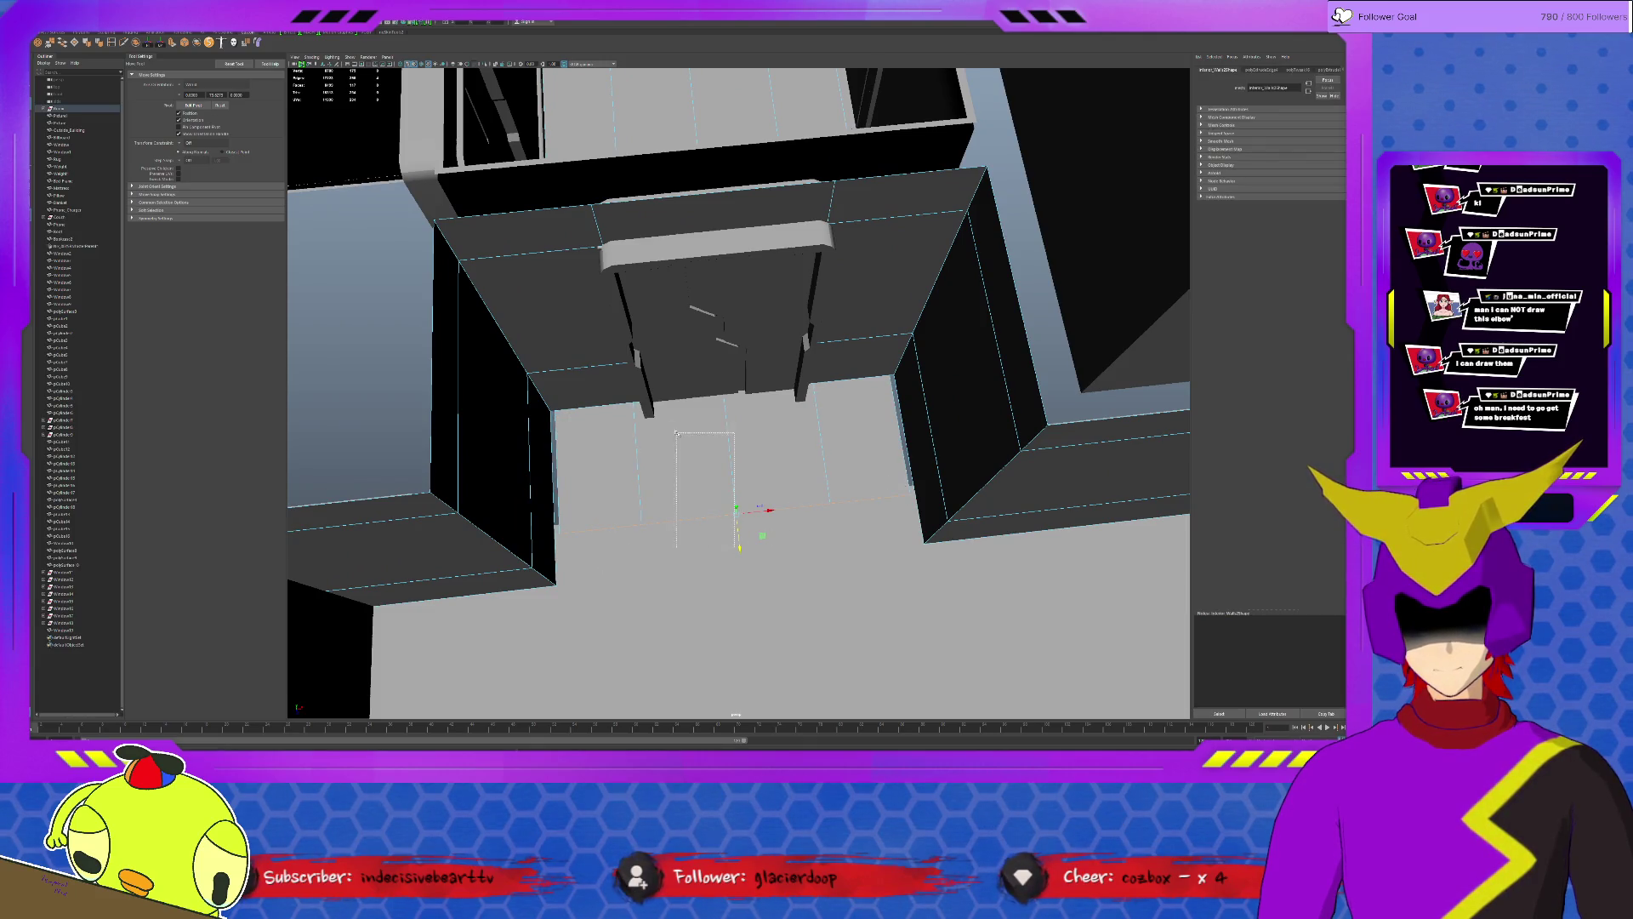
mouse_move(740, 551)
mouse_down()
mouse_move(659, 399)
mouse_move(738, 499)
mouse_move(807, 526)
mouse_move(780, 484)
mouse_up()
click(715, 460)
scroll(737, 497, down, 5)
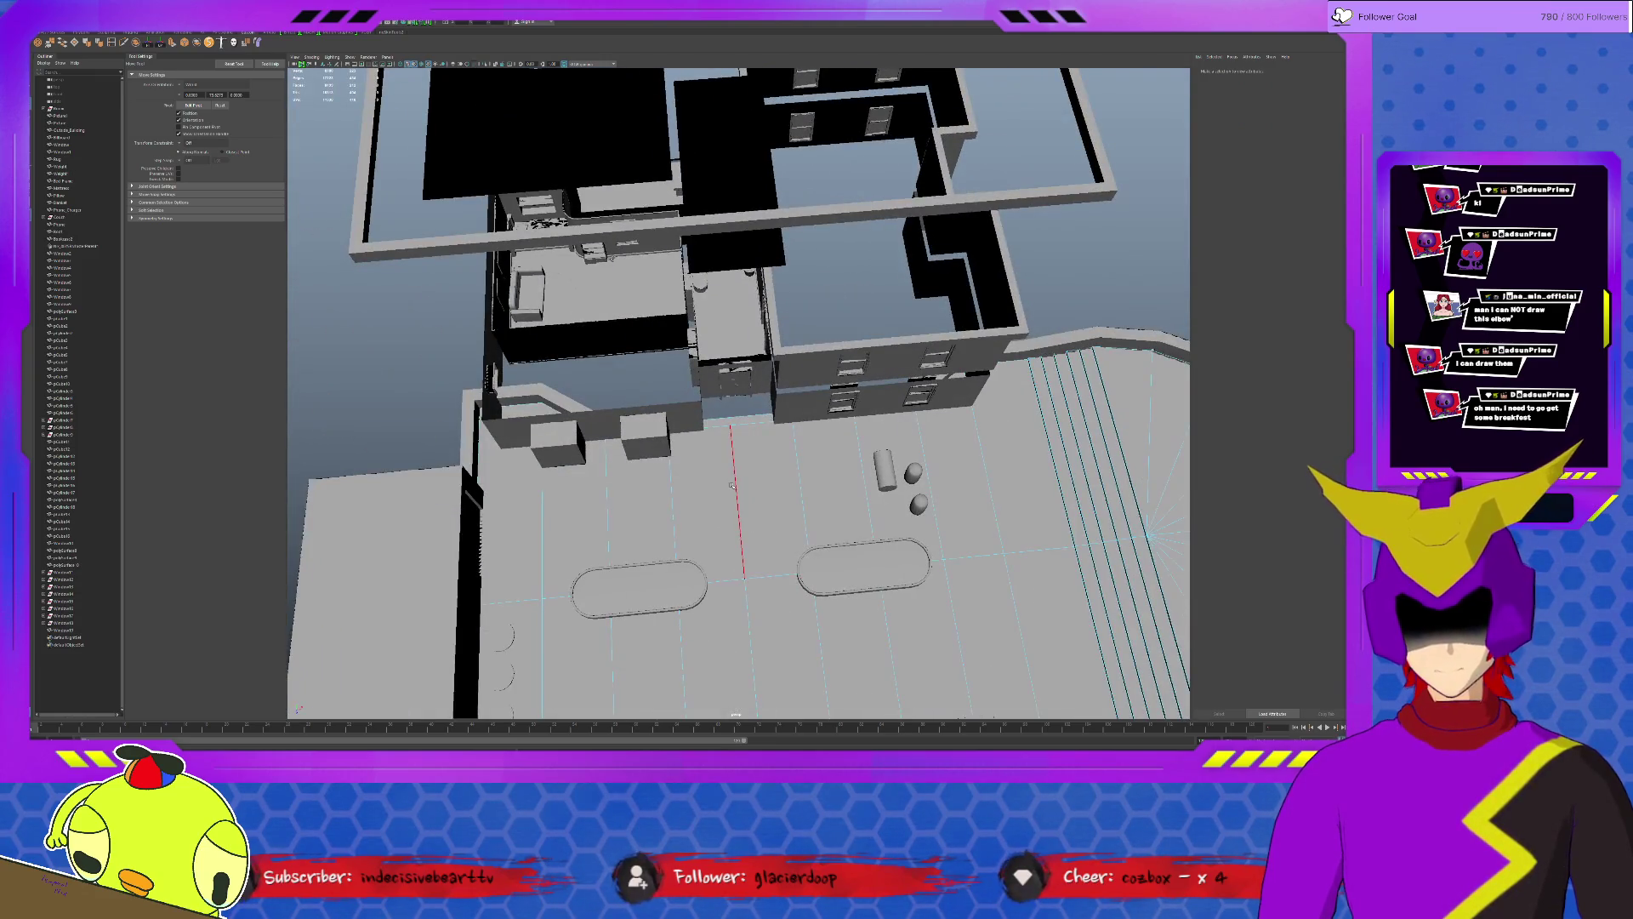
Extrude the floor edge and pull it back so the floor reaches the doorway.
click(780, 484)
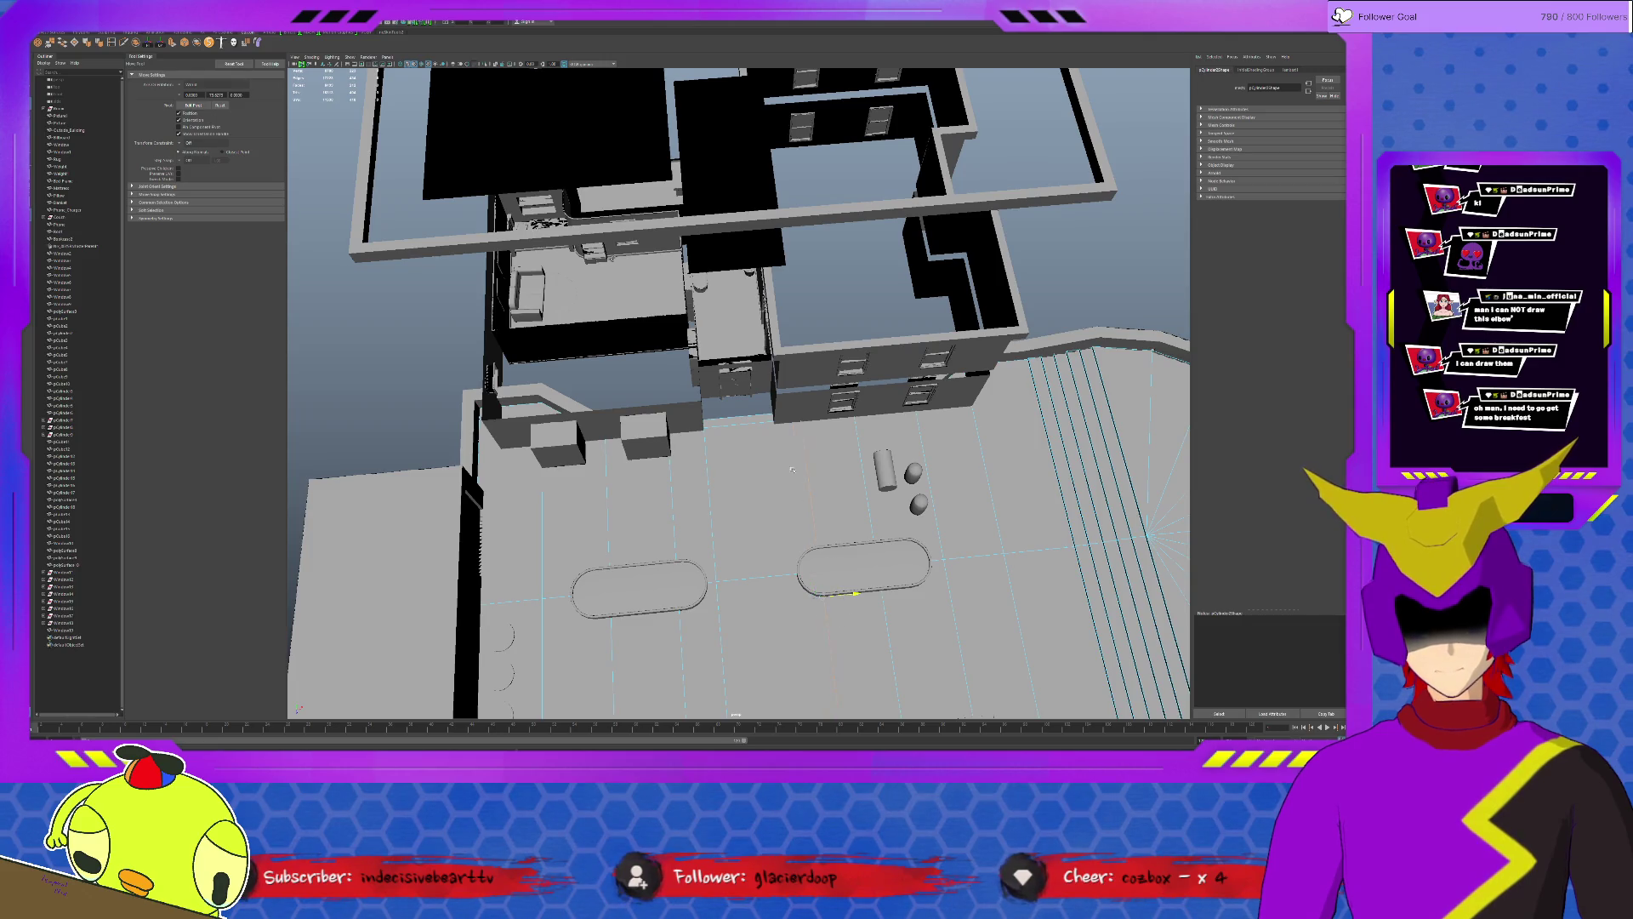
scroll(773, 435, up, 3)
scroll(707, 502, up, 3)
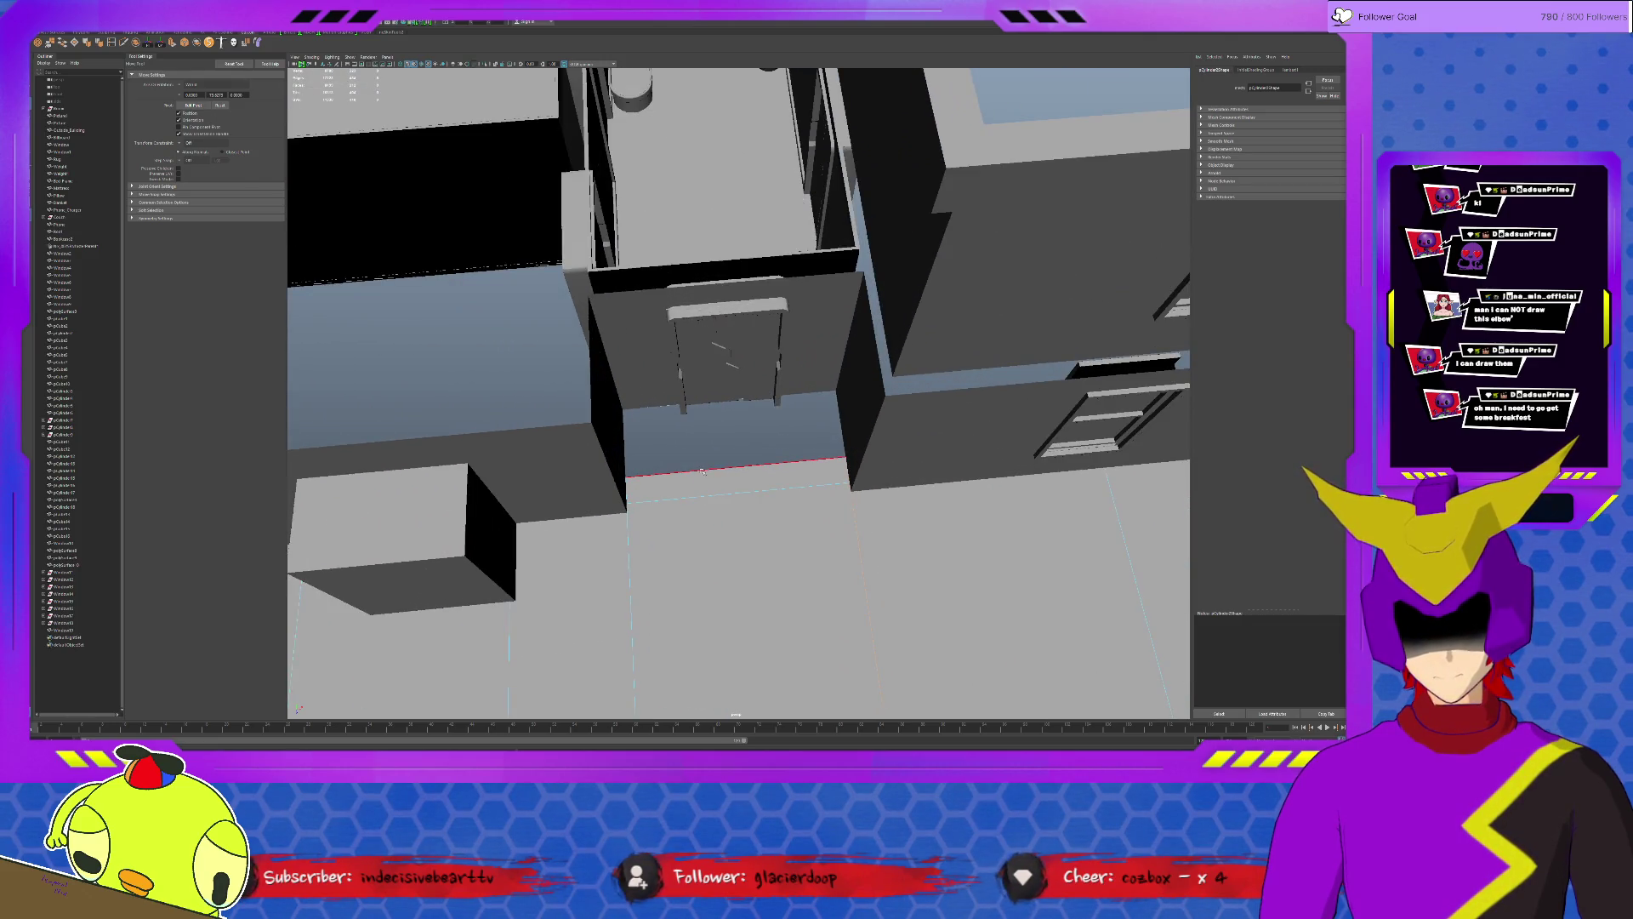
click(700, 470)
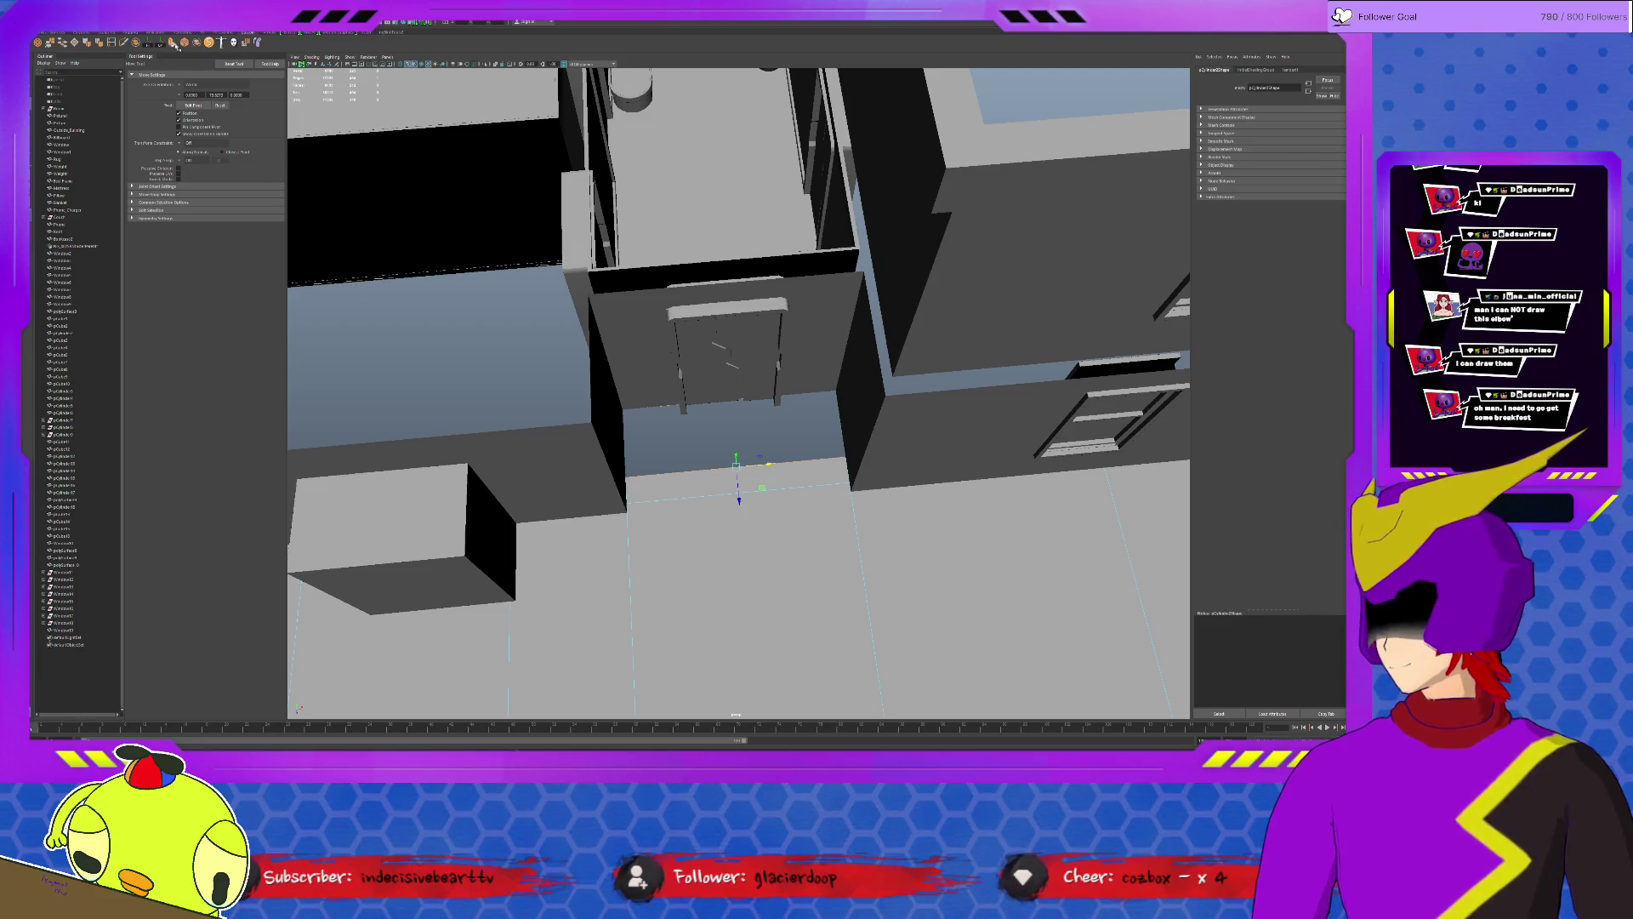
key(ctrl+e)
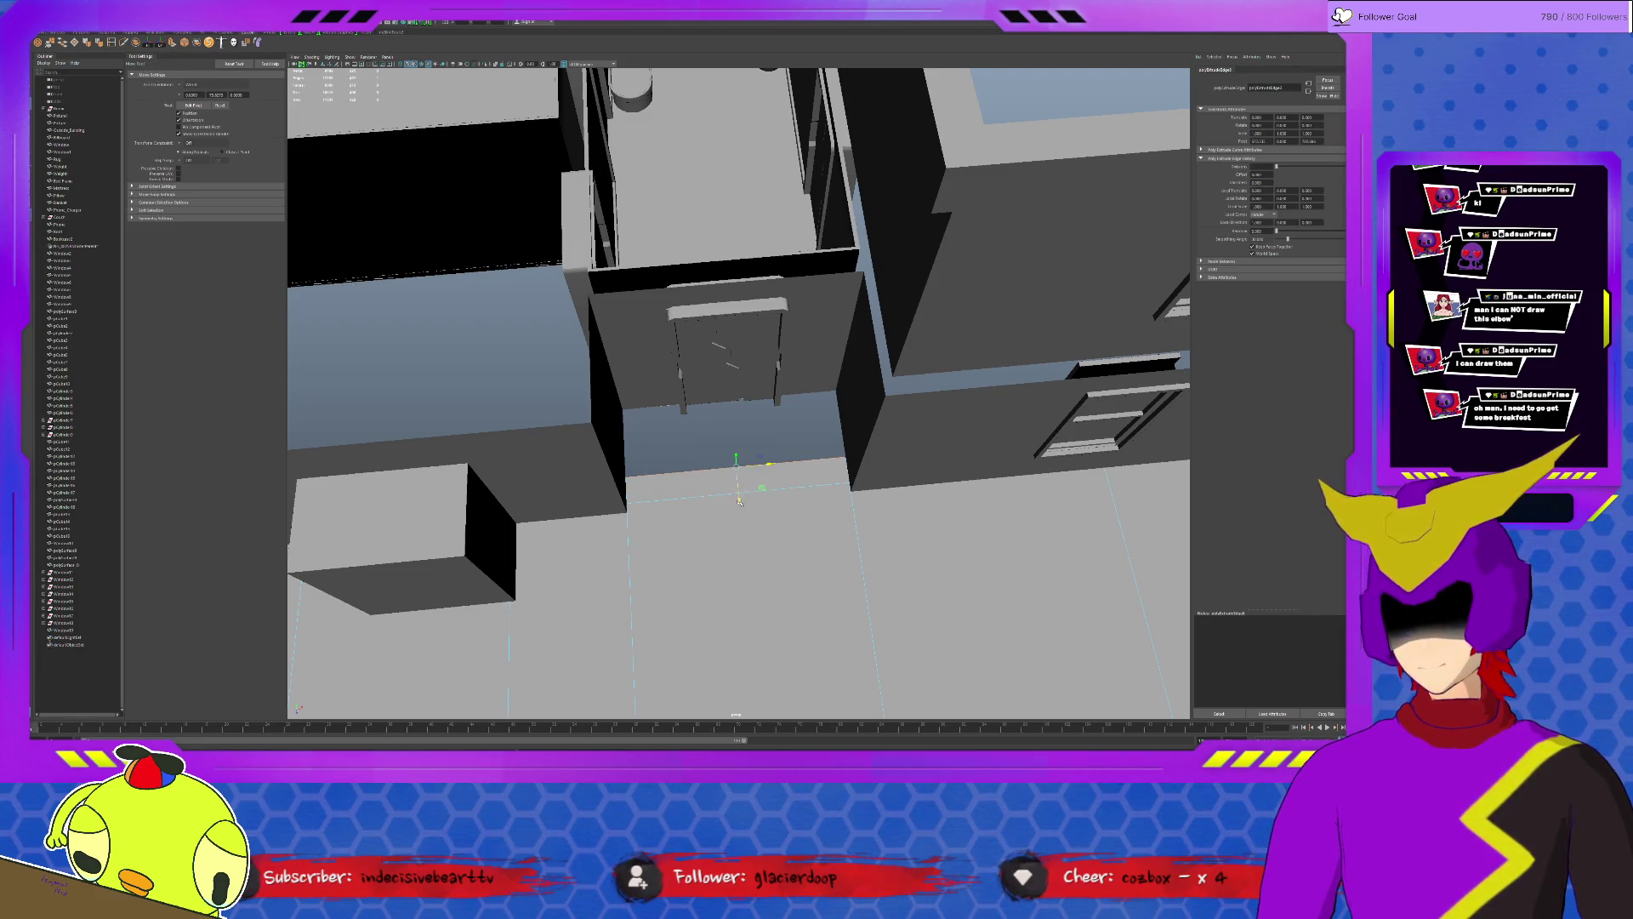
drag(737, 501, 733, 431)
click(876, 434)
scroll(876, 434, down, 5)
alt+drag(876, 434, 684, 351)
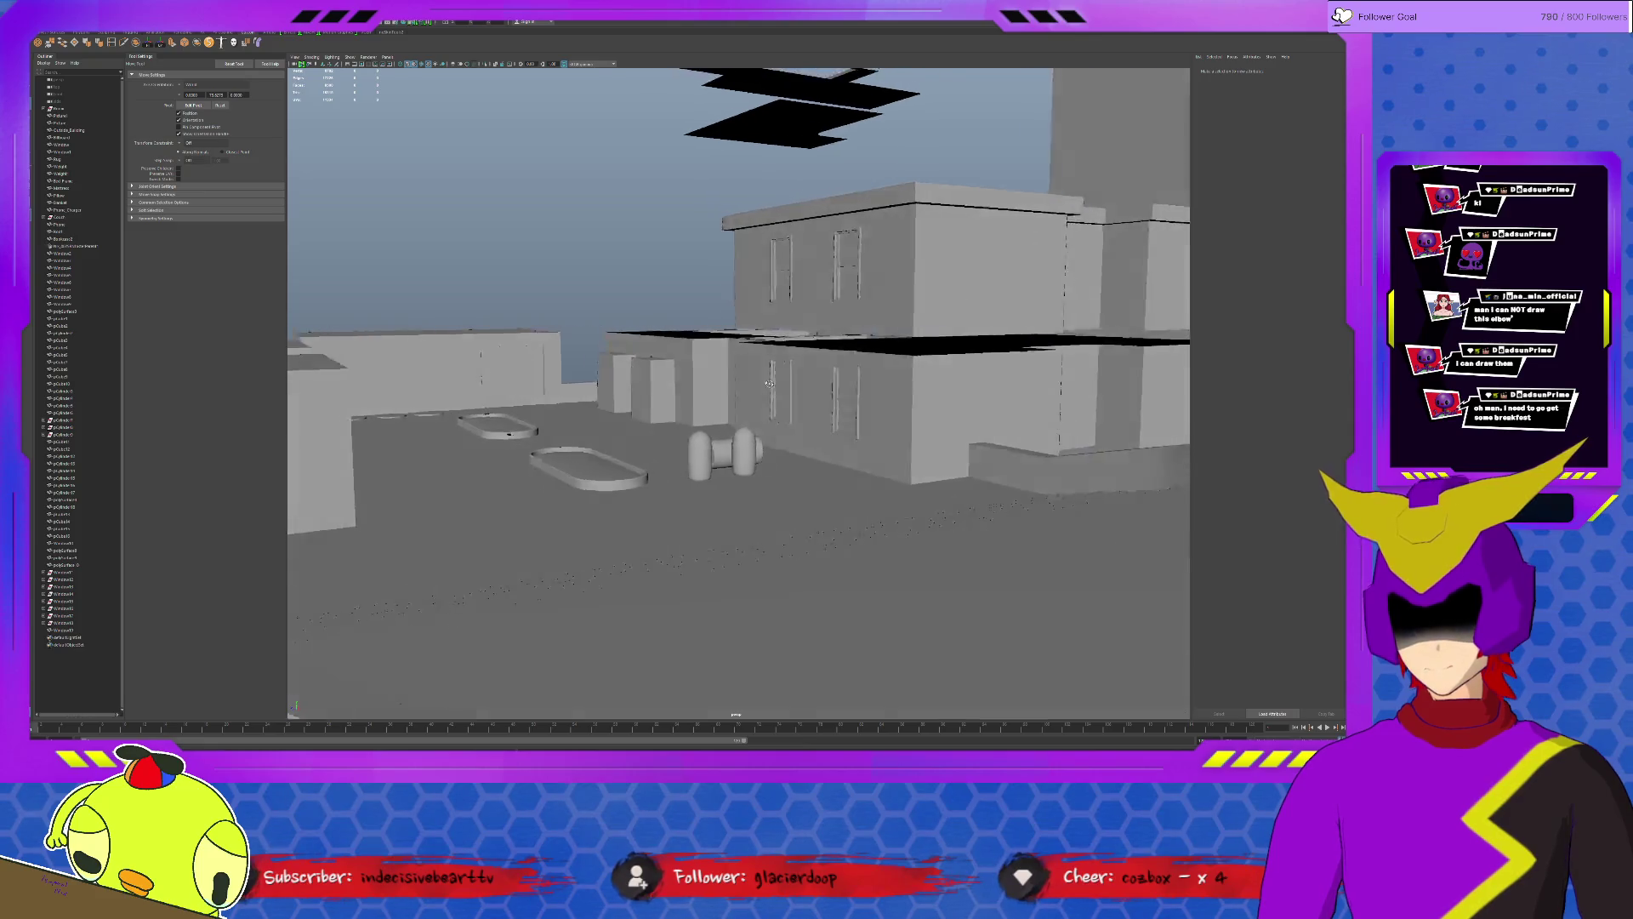
Select the building's wall and orbit to view the door side.
click(684, 350)
scroll(684, 349, up, 4)
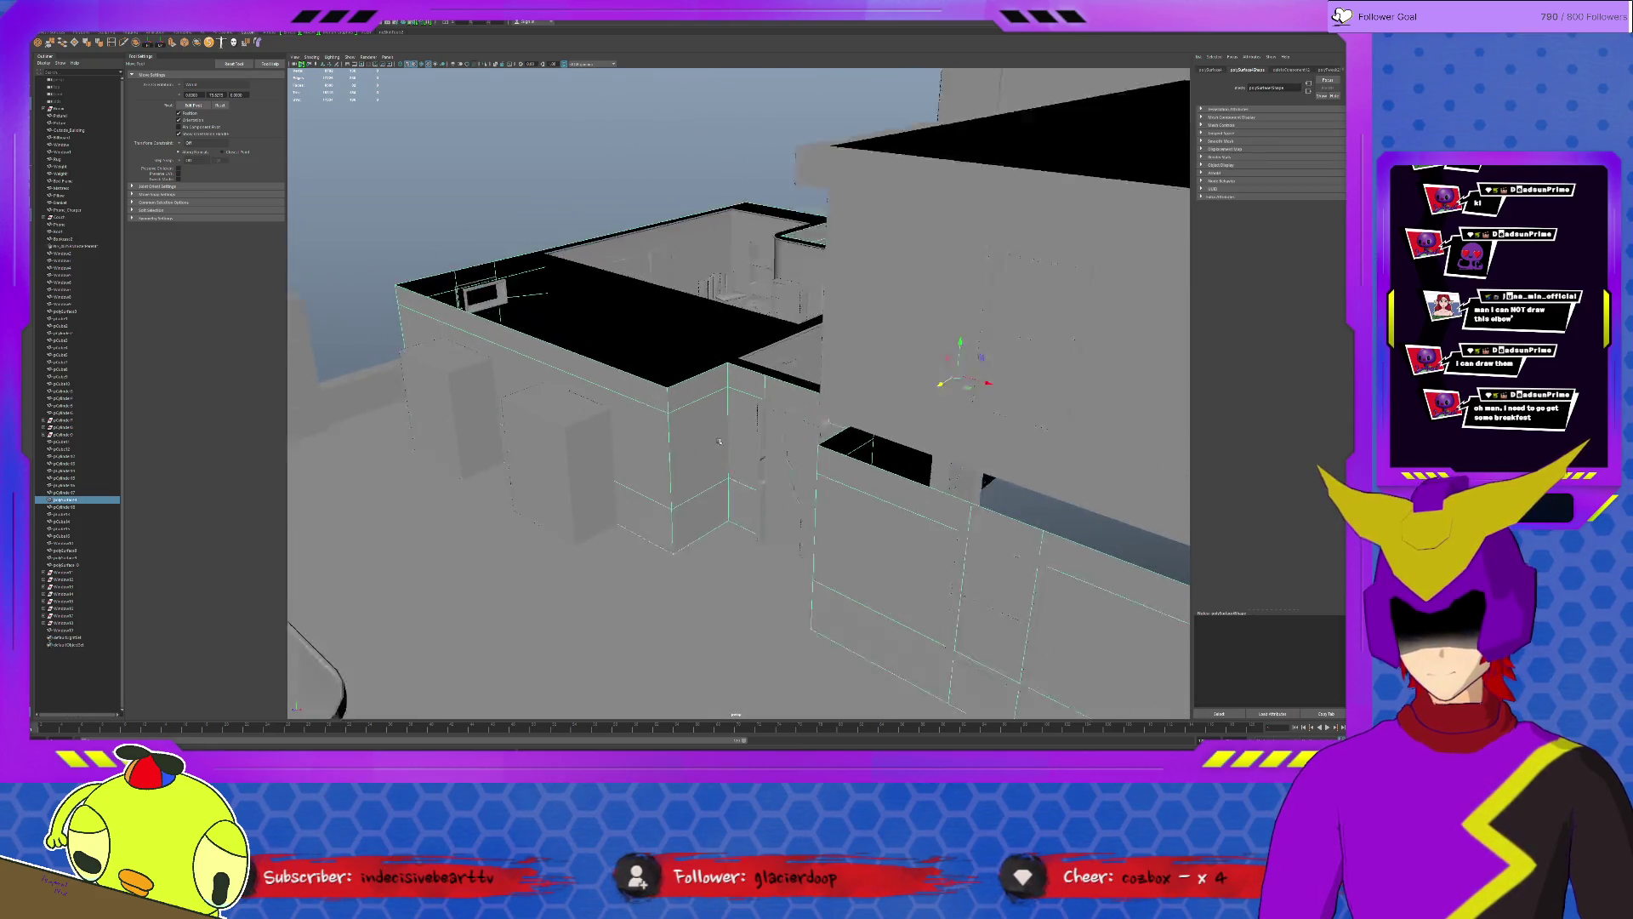
scroll(687, 364, up, 2)
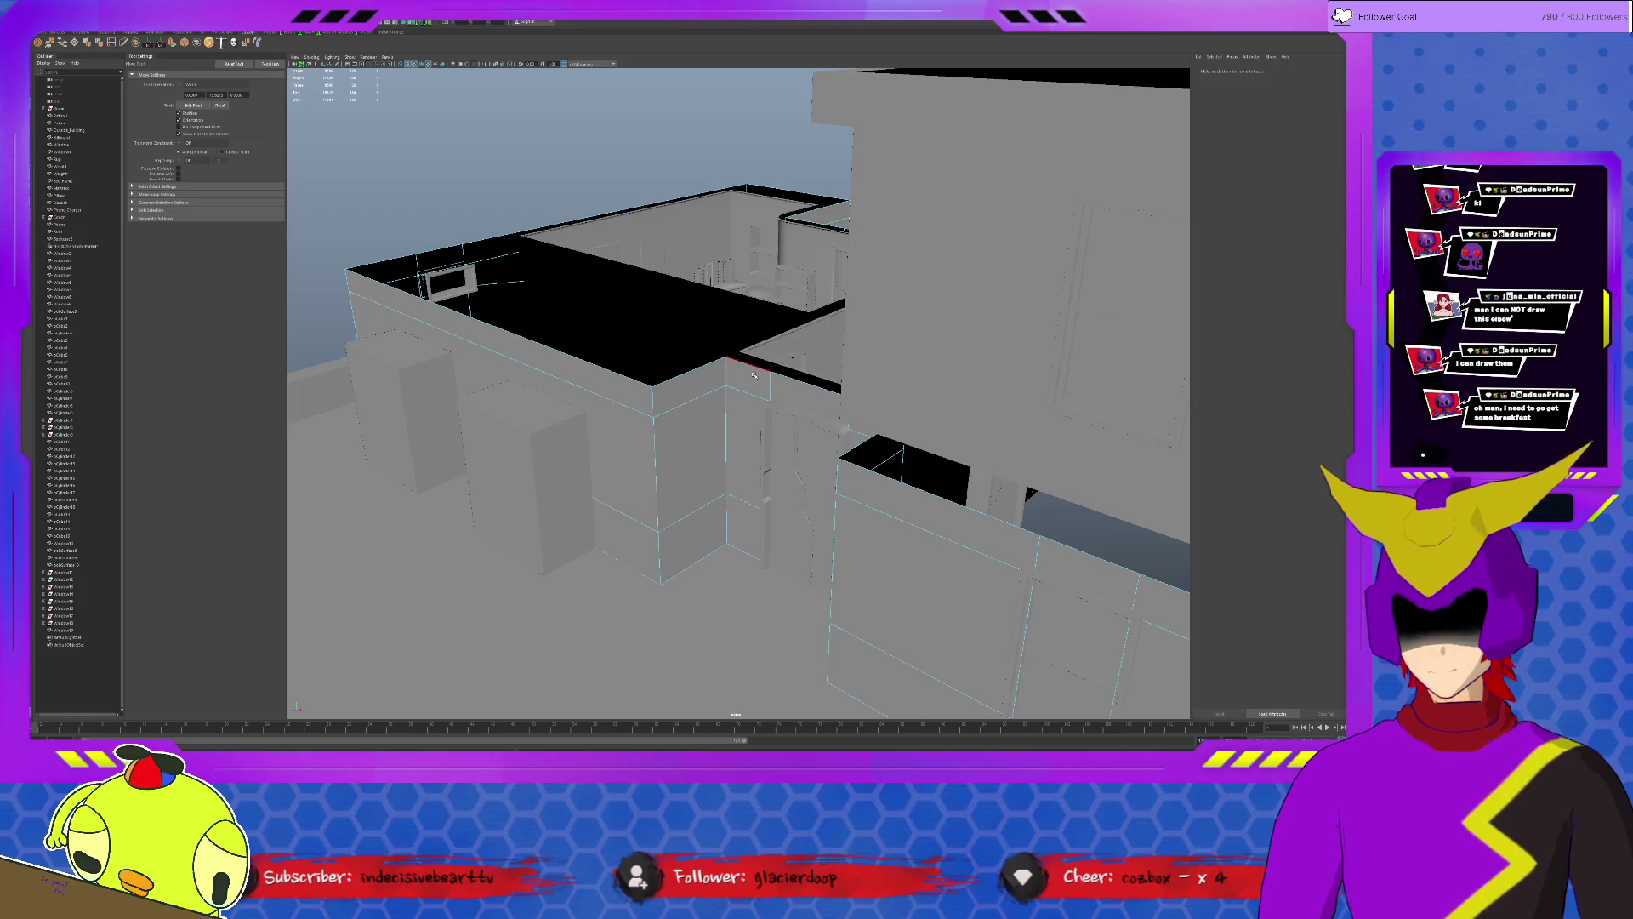
click(754, 375)
scroll(755, 373, up, 3)
mouse_move(892, 385)
alt+mouse_down()
mouse_move(915, 406)
mouse_move(682, 416)
alt+mouse_up()
scroll(914, 406, up, 3)
Shift-select the six wall faces on both sides of and above the door.
click(702, 498)
shift+click(708, 652)
shift+click(1001, 644)
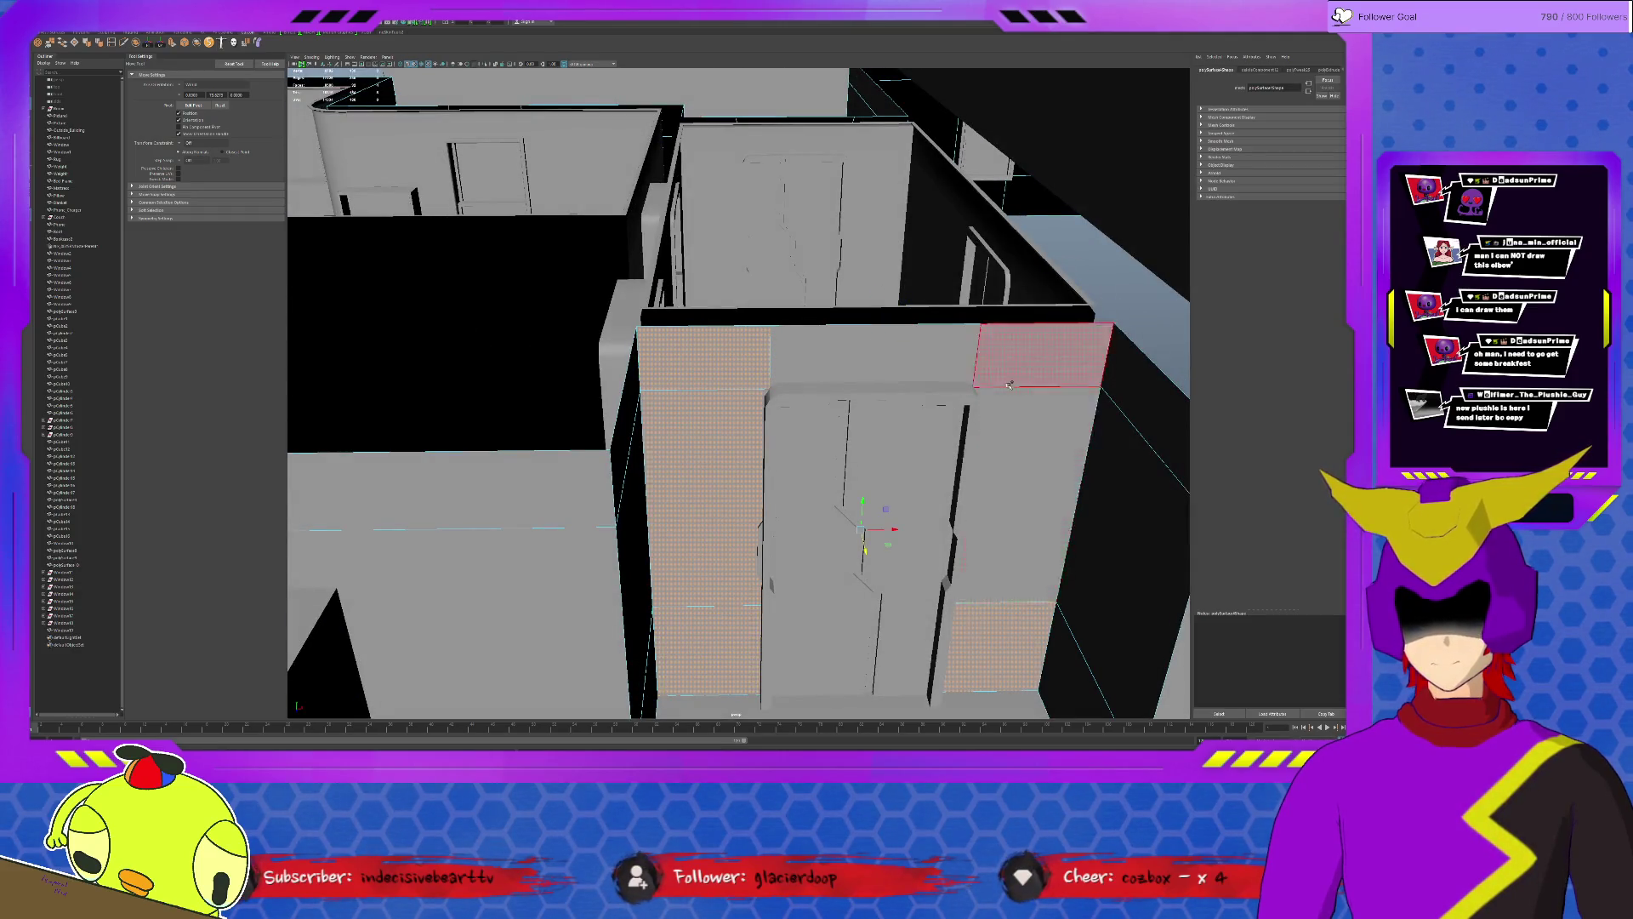
shift+click(1009, 384)
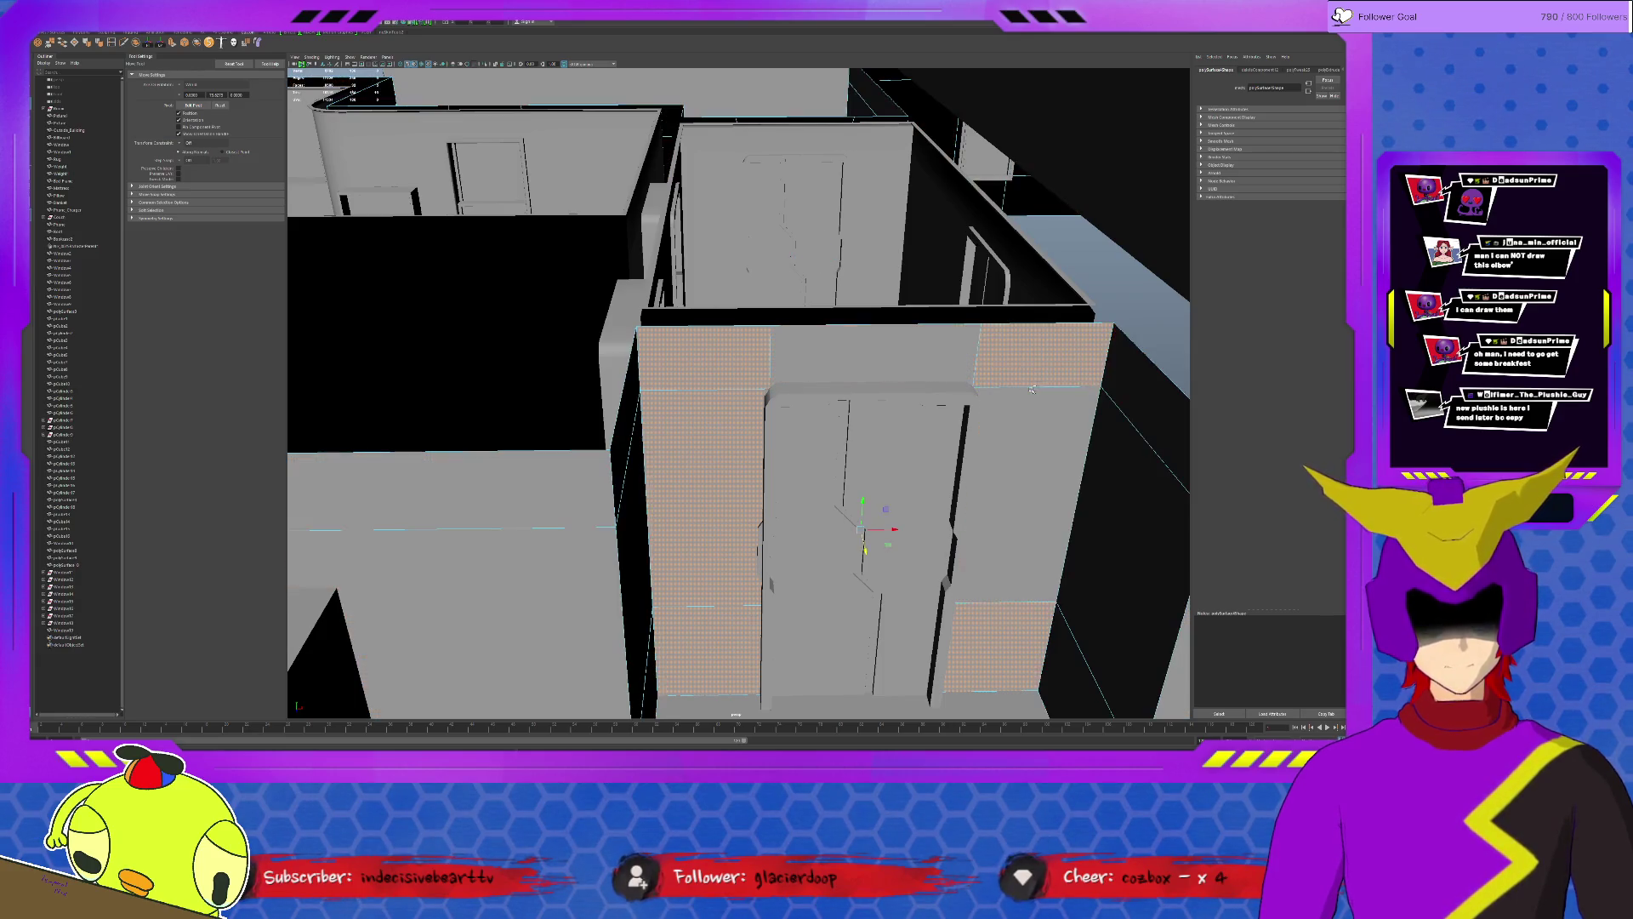
shift+click(1027, 498)
shift+click(880, 358)
mouse_move(880, 357)
alt+mouse_down()
mouse_move(768, 380)
mouse_move(863, 411)
mouse_move(802, 431)
alt+mouse_up()
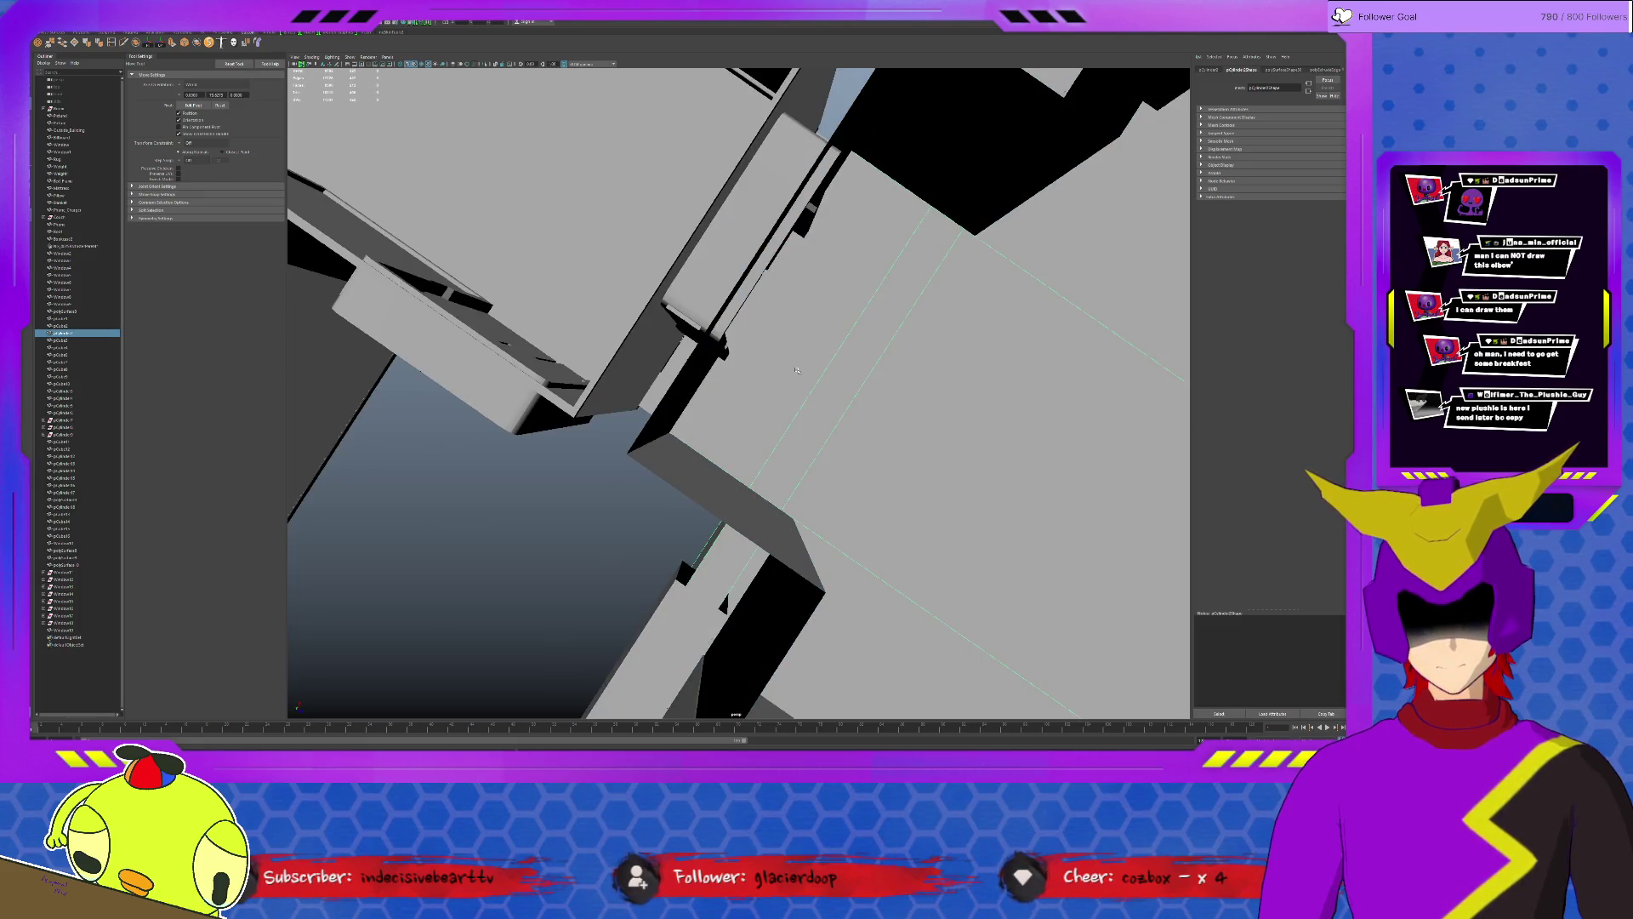
Examine the door, panel and floor pieces around the doorway, picking and clearing them.
alt+drag(796, 370, 680, 538)
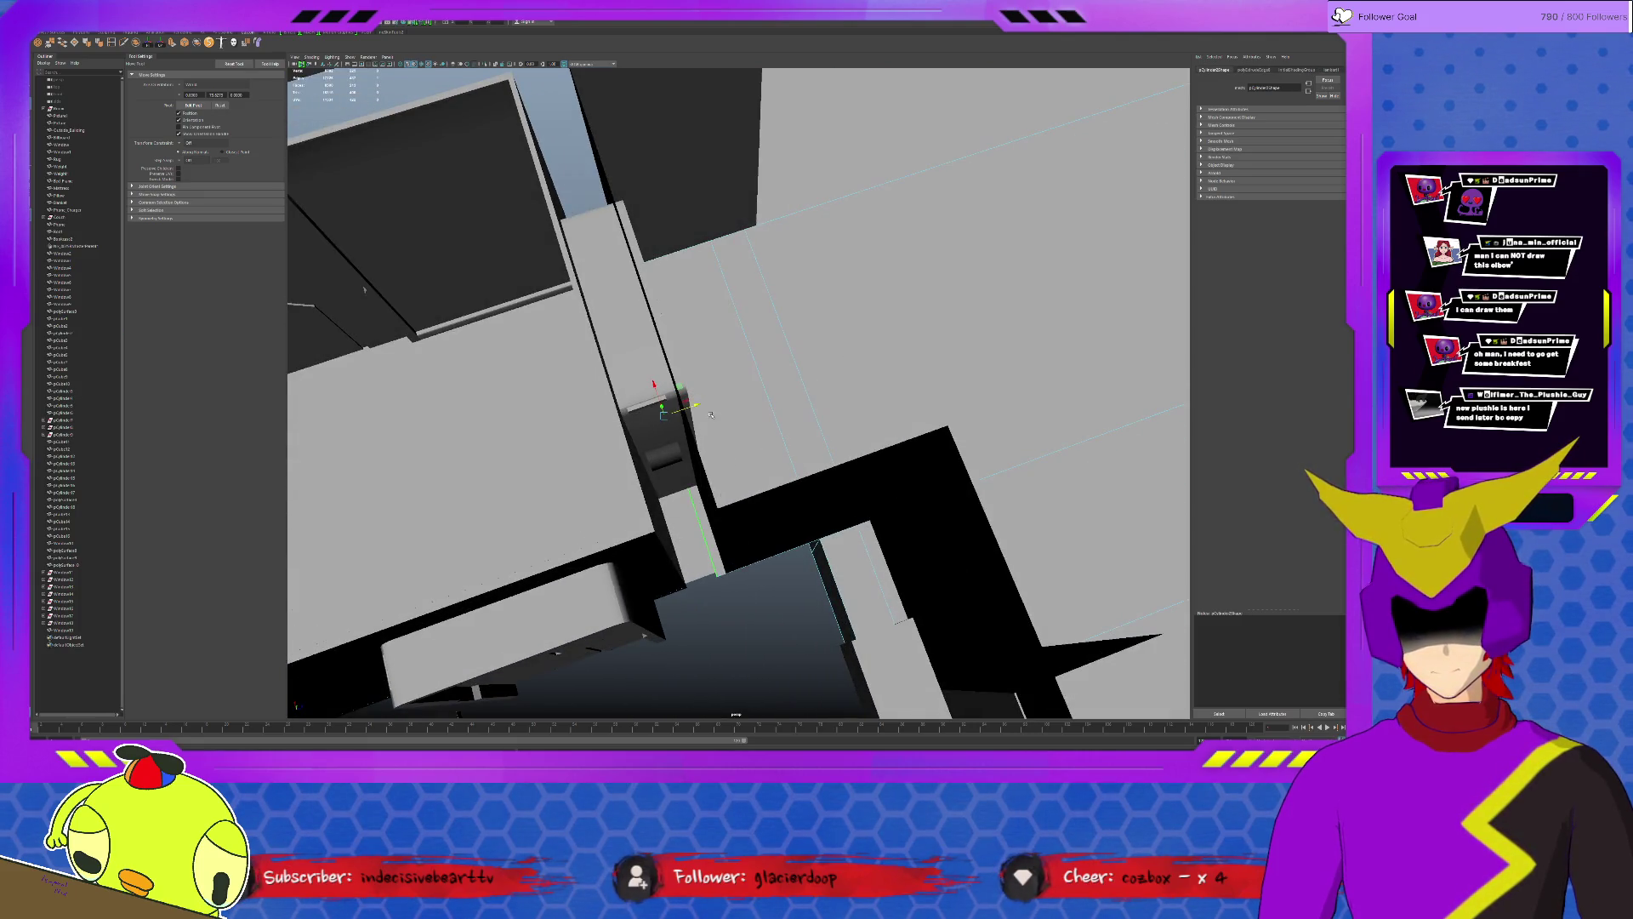
click(711, 400)
click(695, 547)
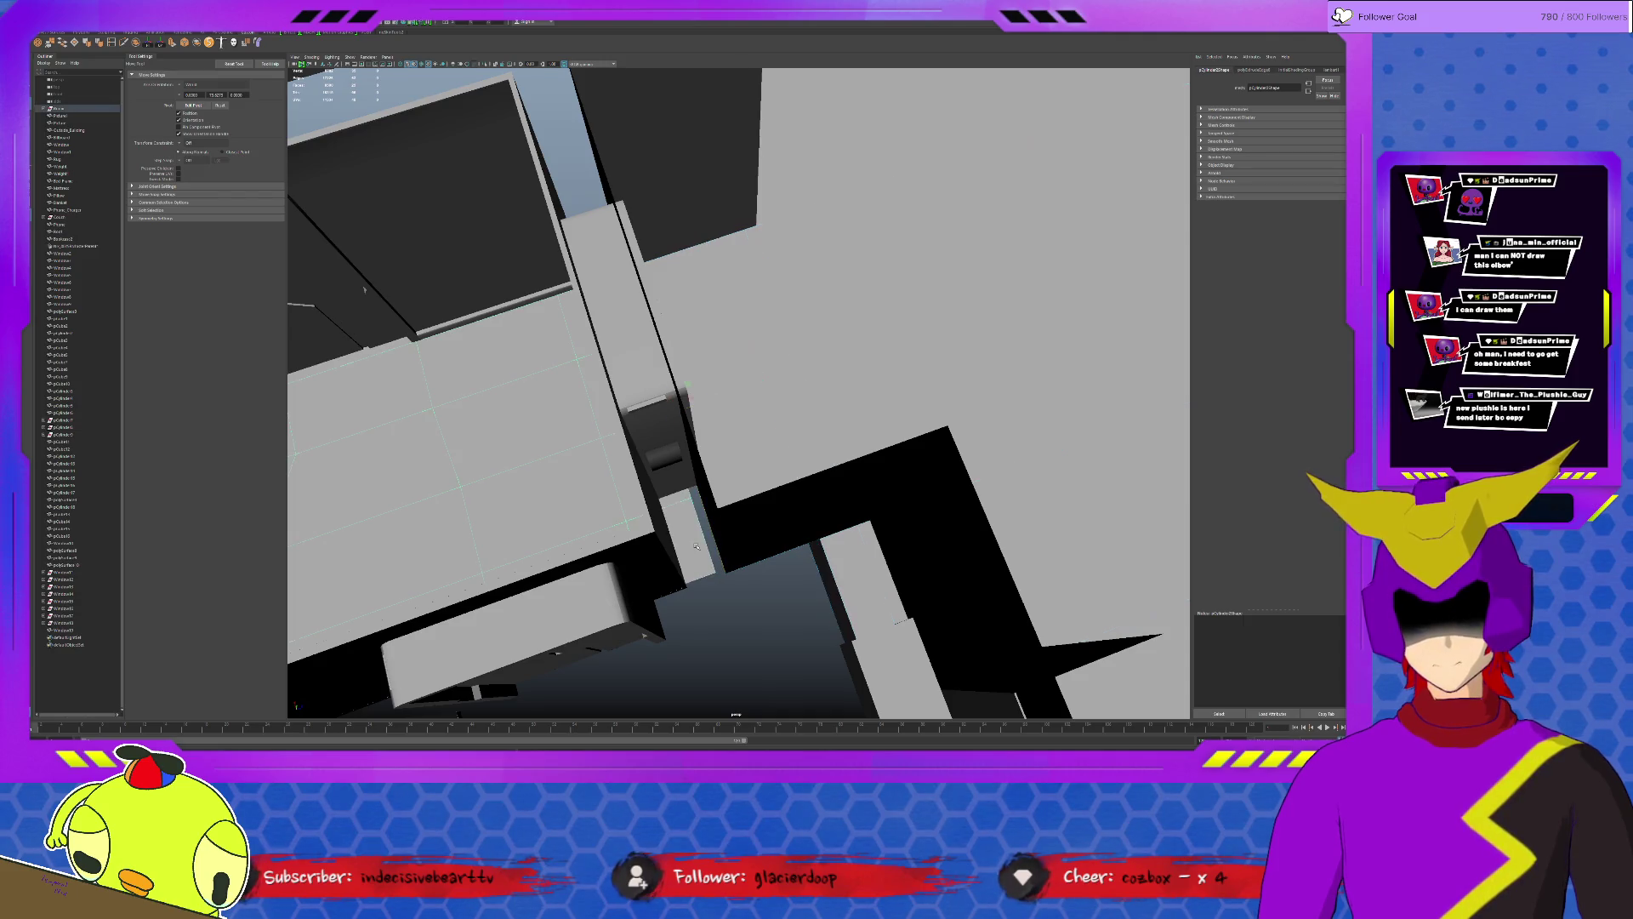
click(689, 520)
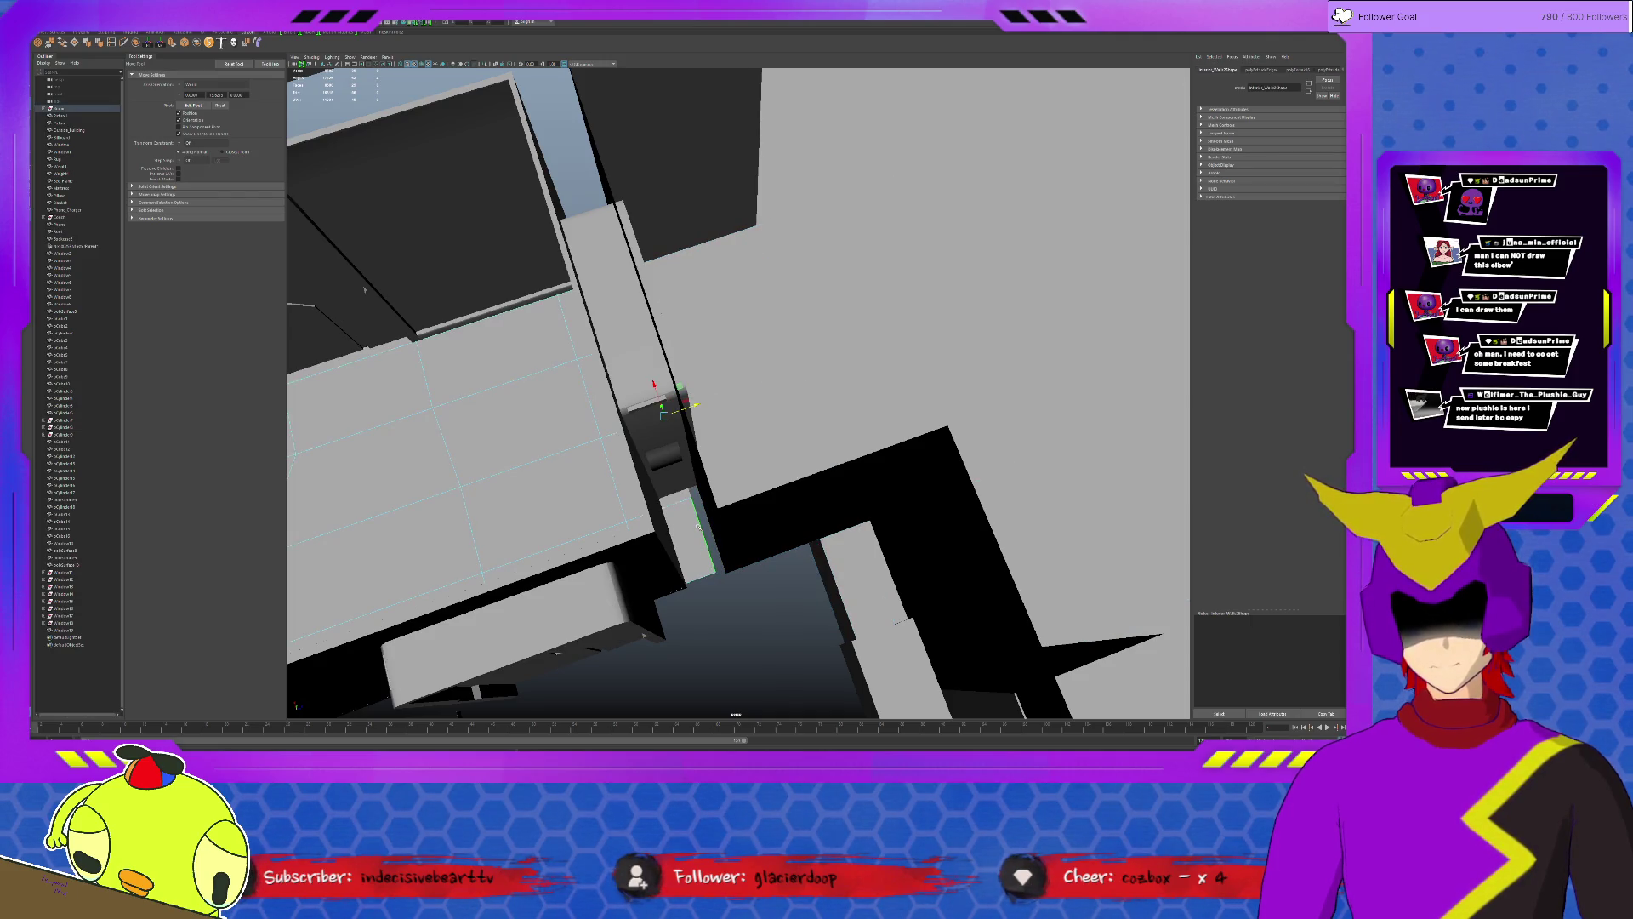
click(724, 565)
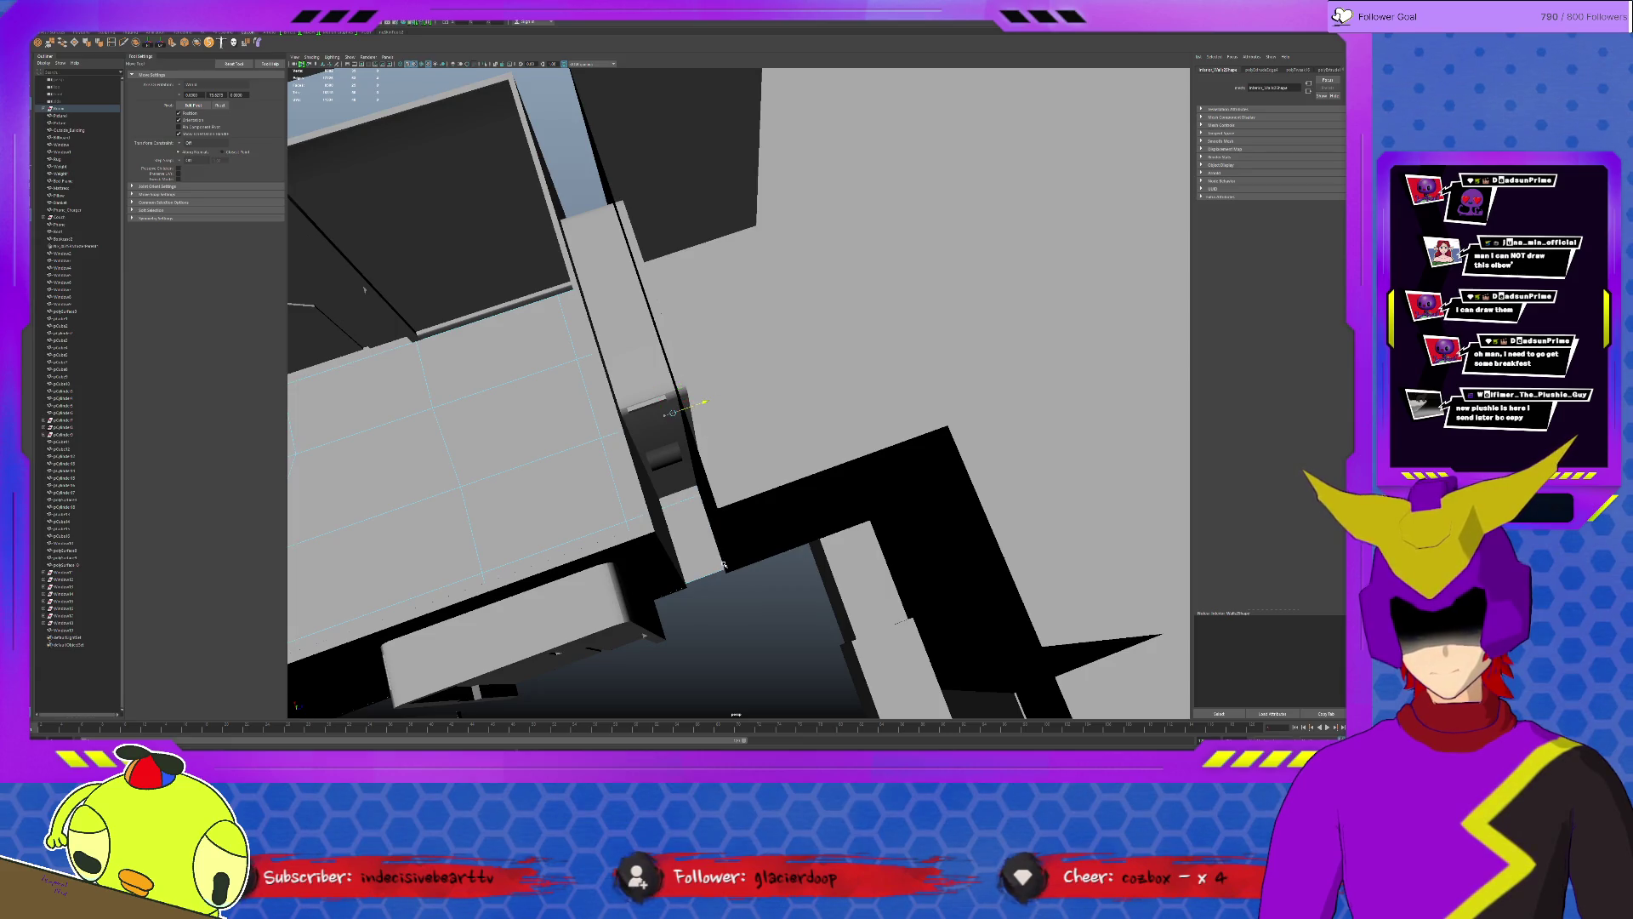
alt+drag(724, 587, 743, 503)
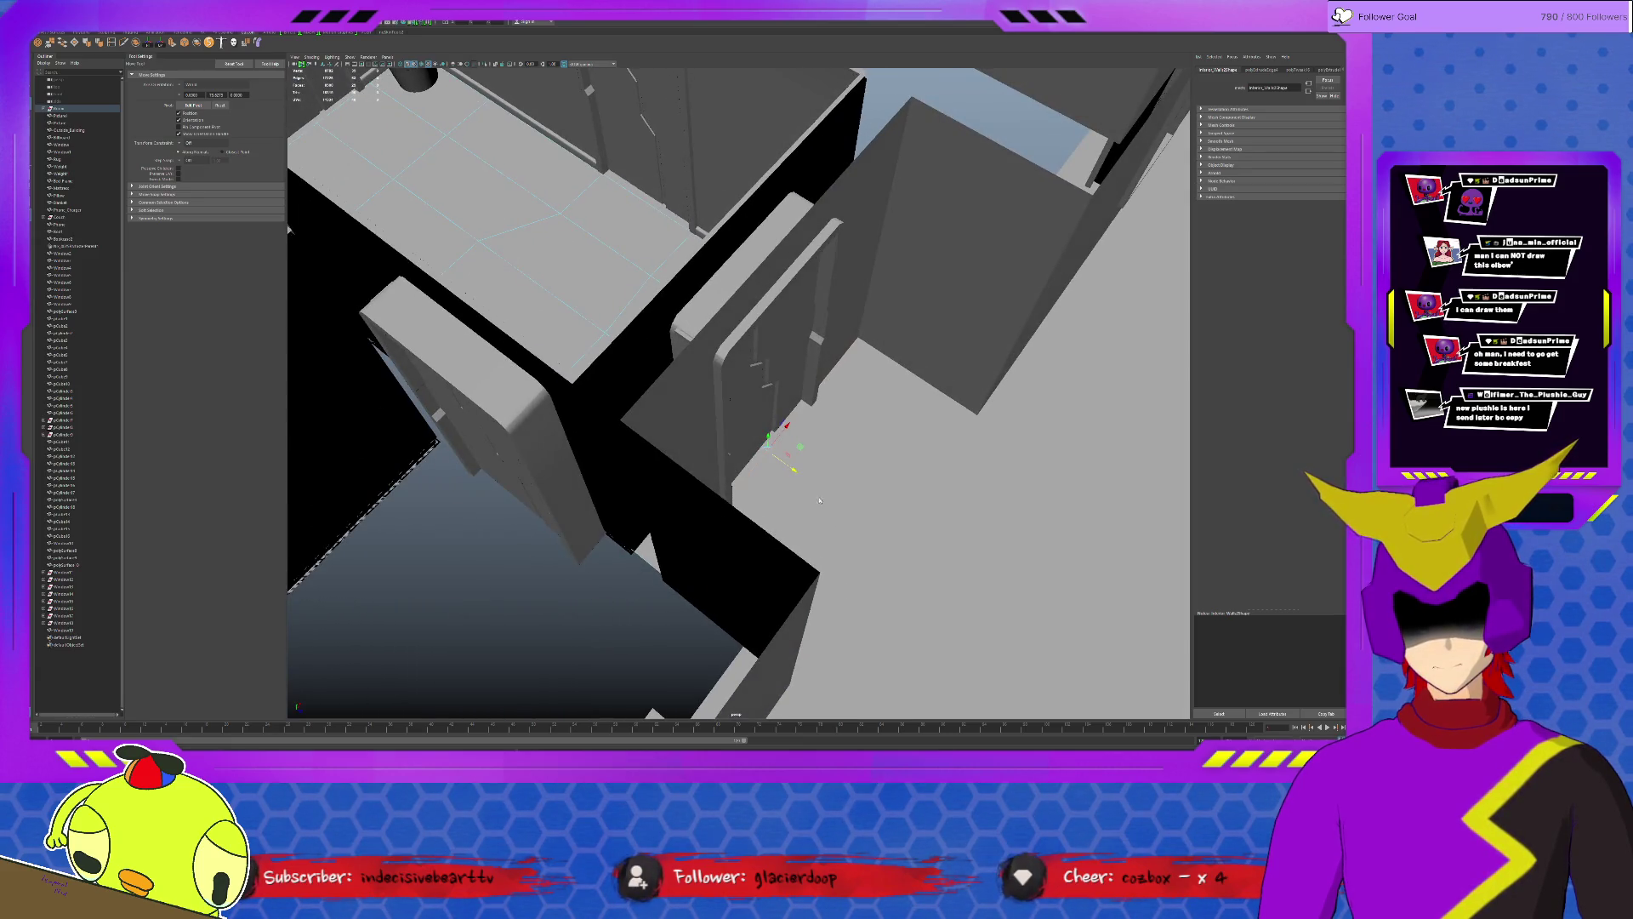
click(788, 463)
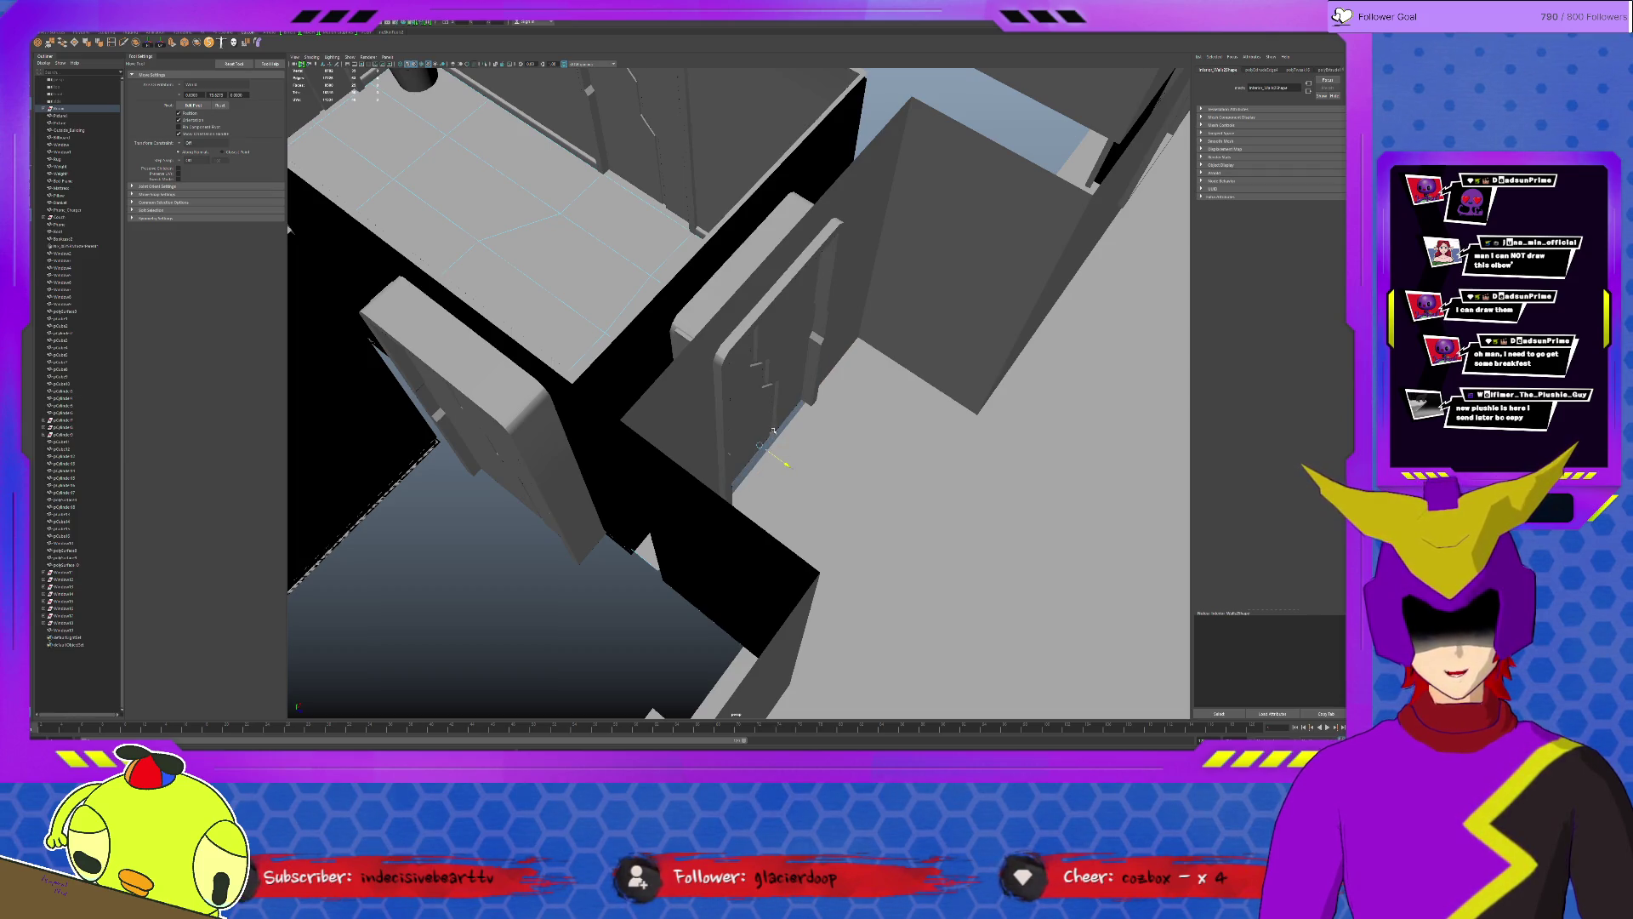
click(819, 447)
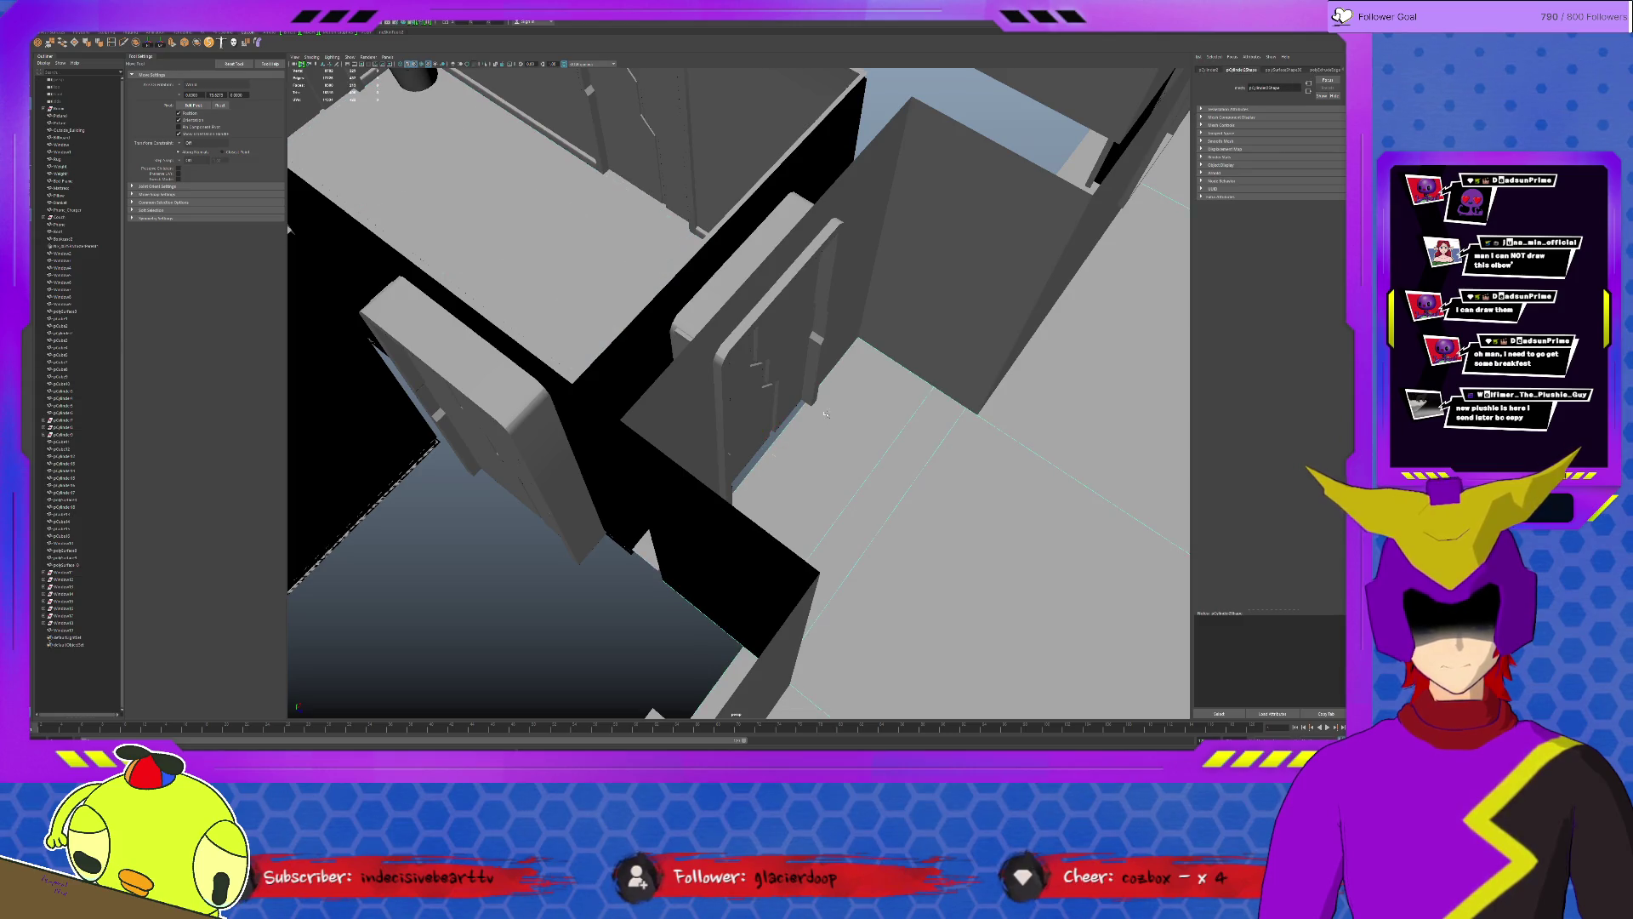
click(790, 468)
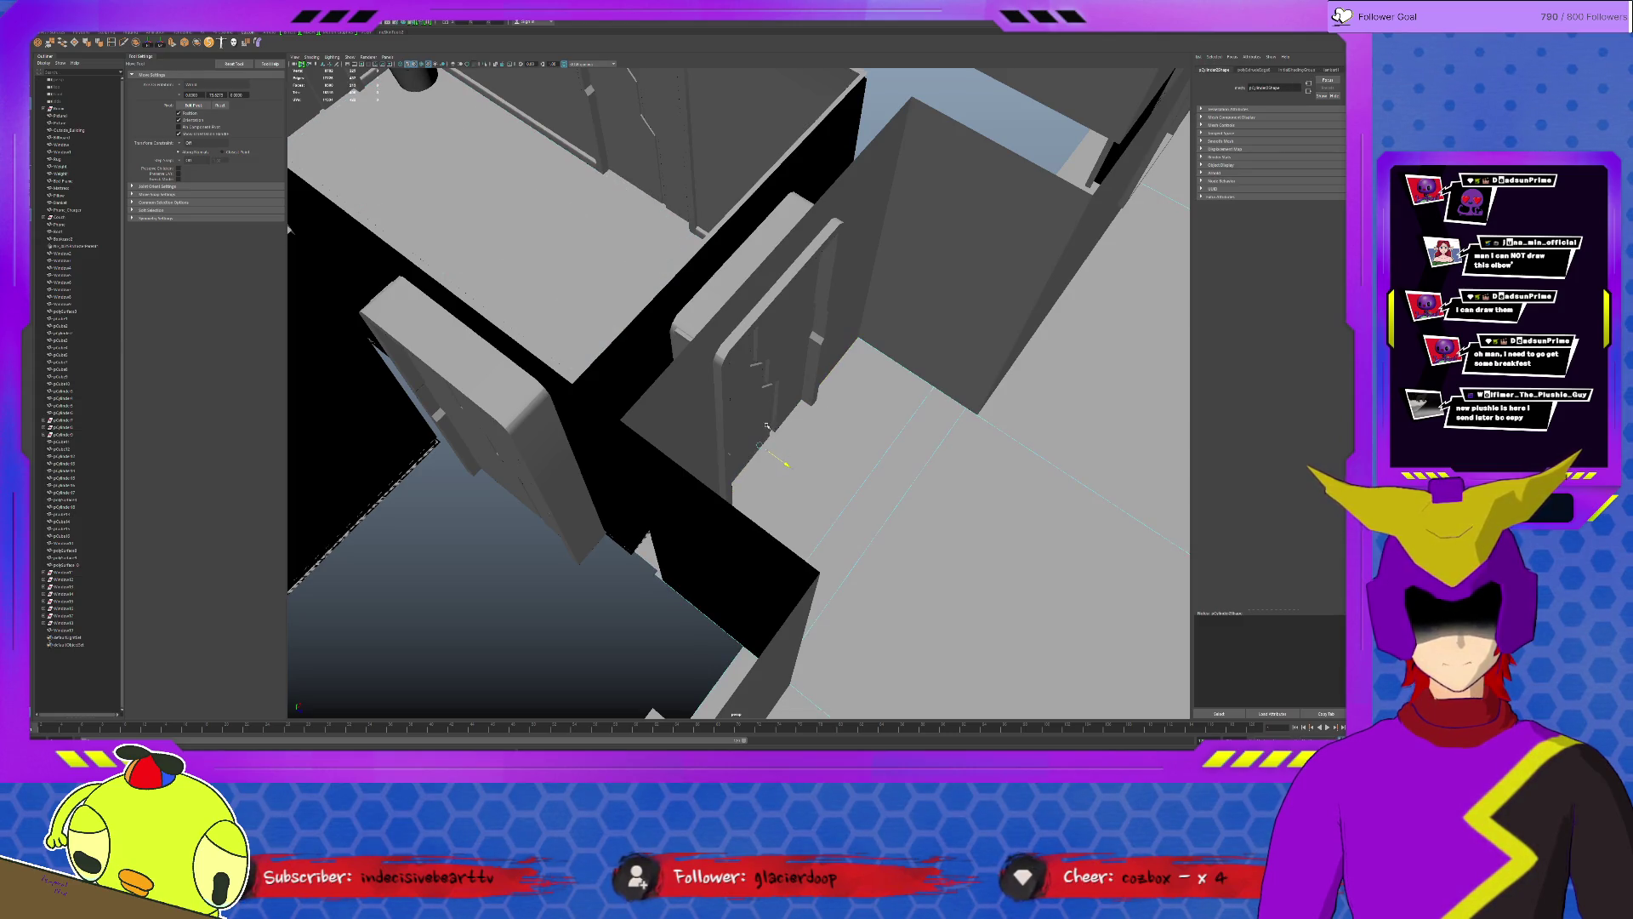
alt+drag(767, 424, 865, 457)
click(706, 633)
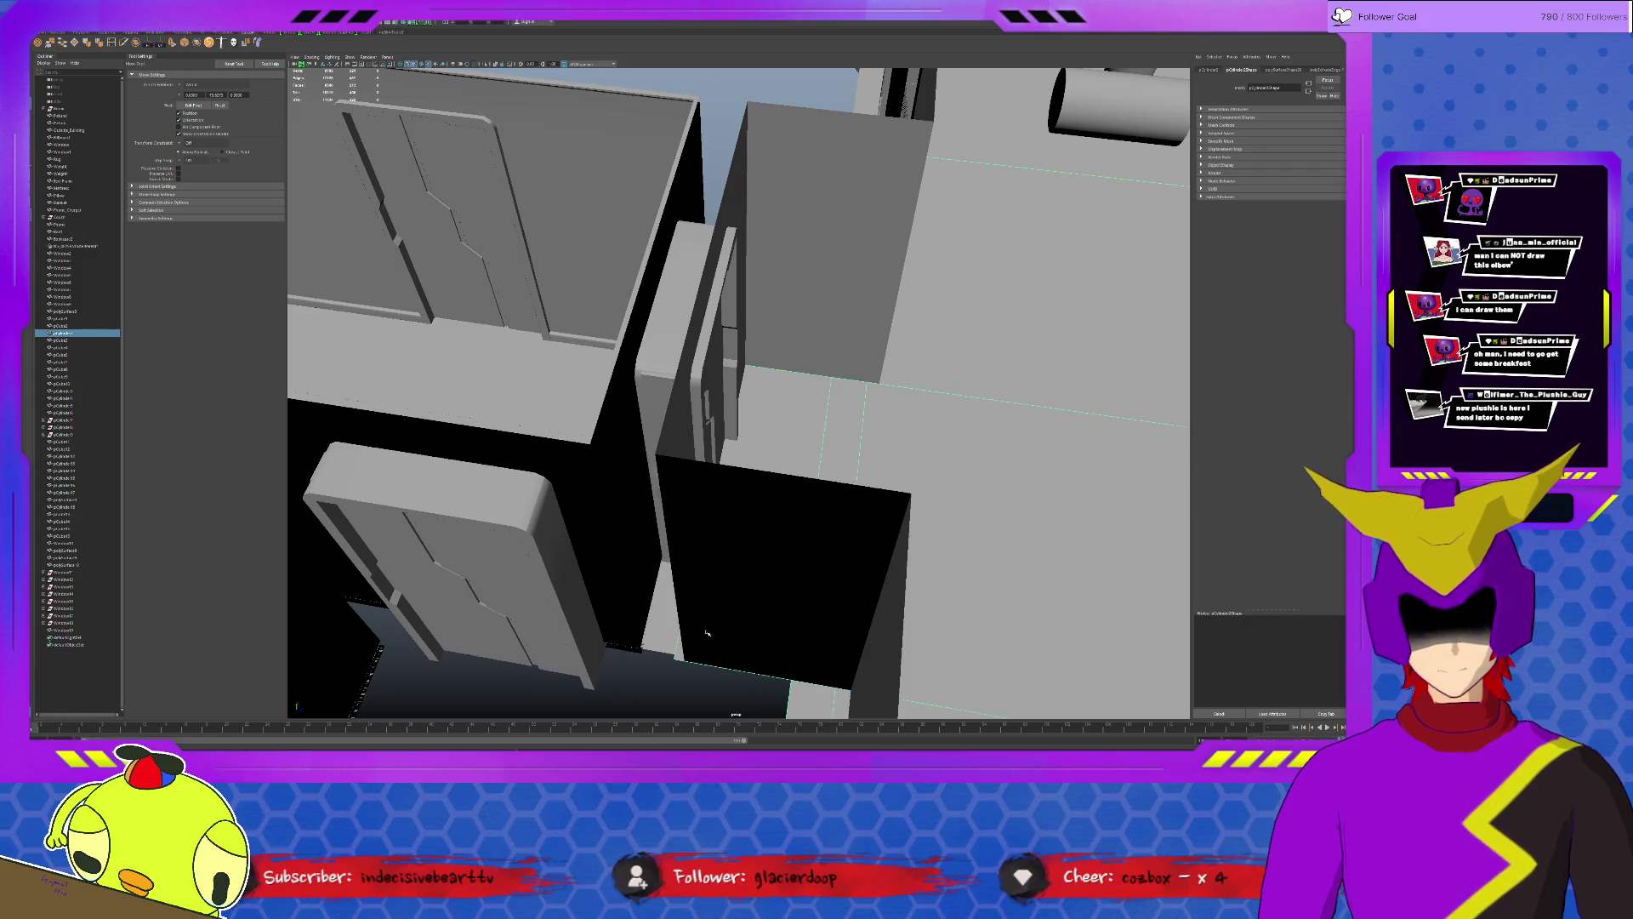
click(663, 689)
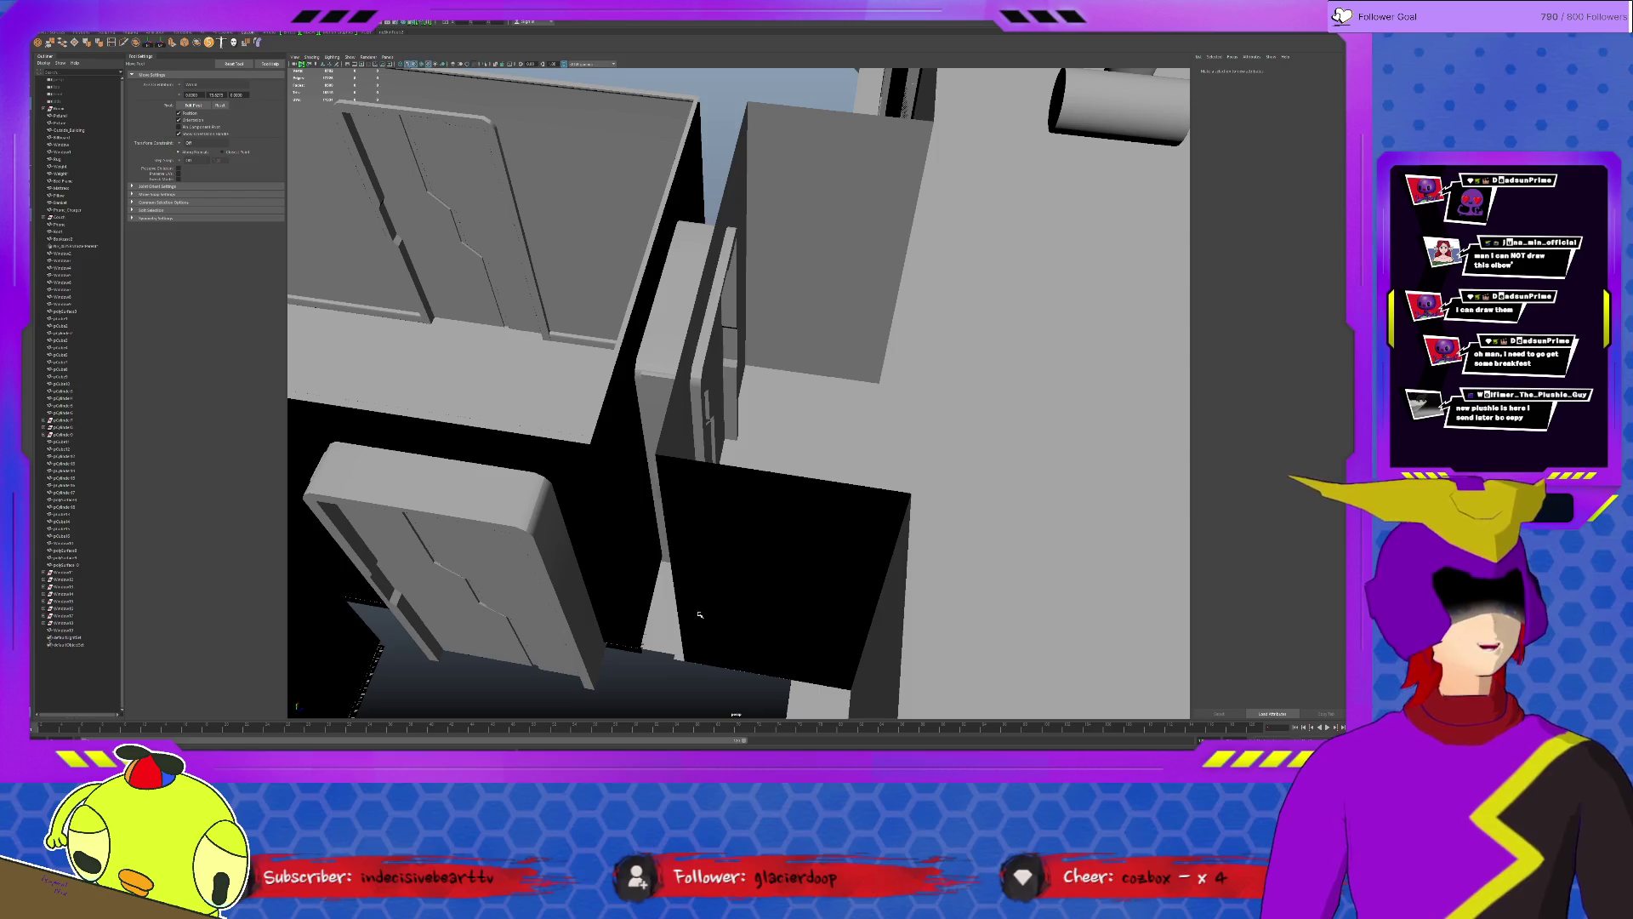
Extrude the wall panel's edge beside the door outward into a longer wall section.
alt+drag(616, 600, 715, 383)
click(835, 211)
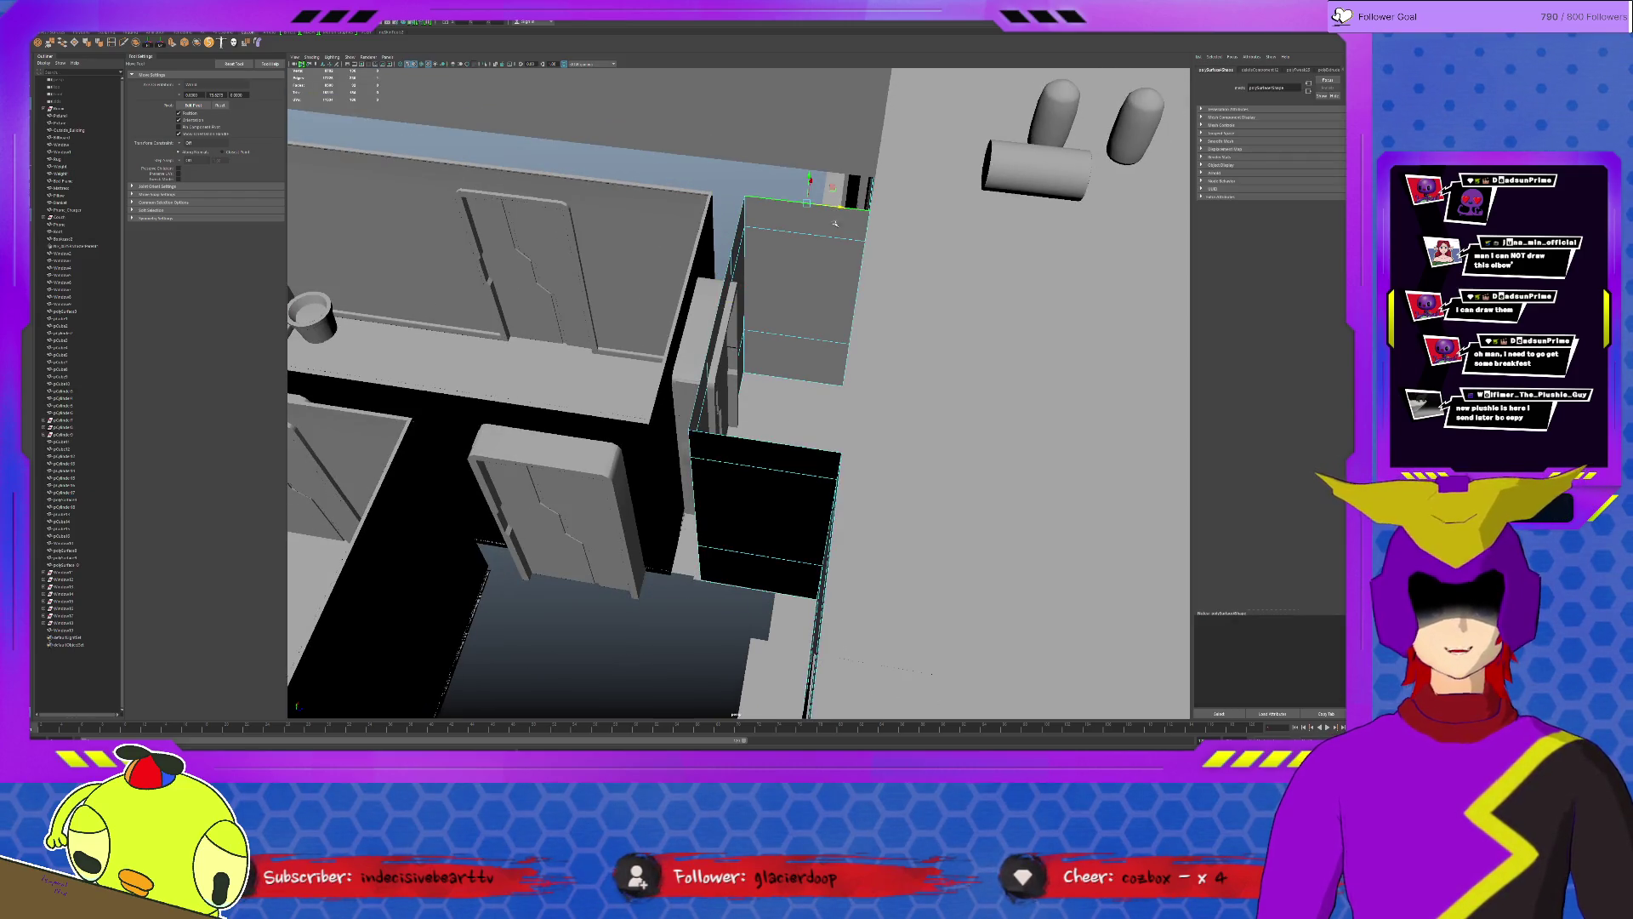
click(699, 289)
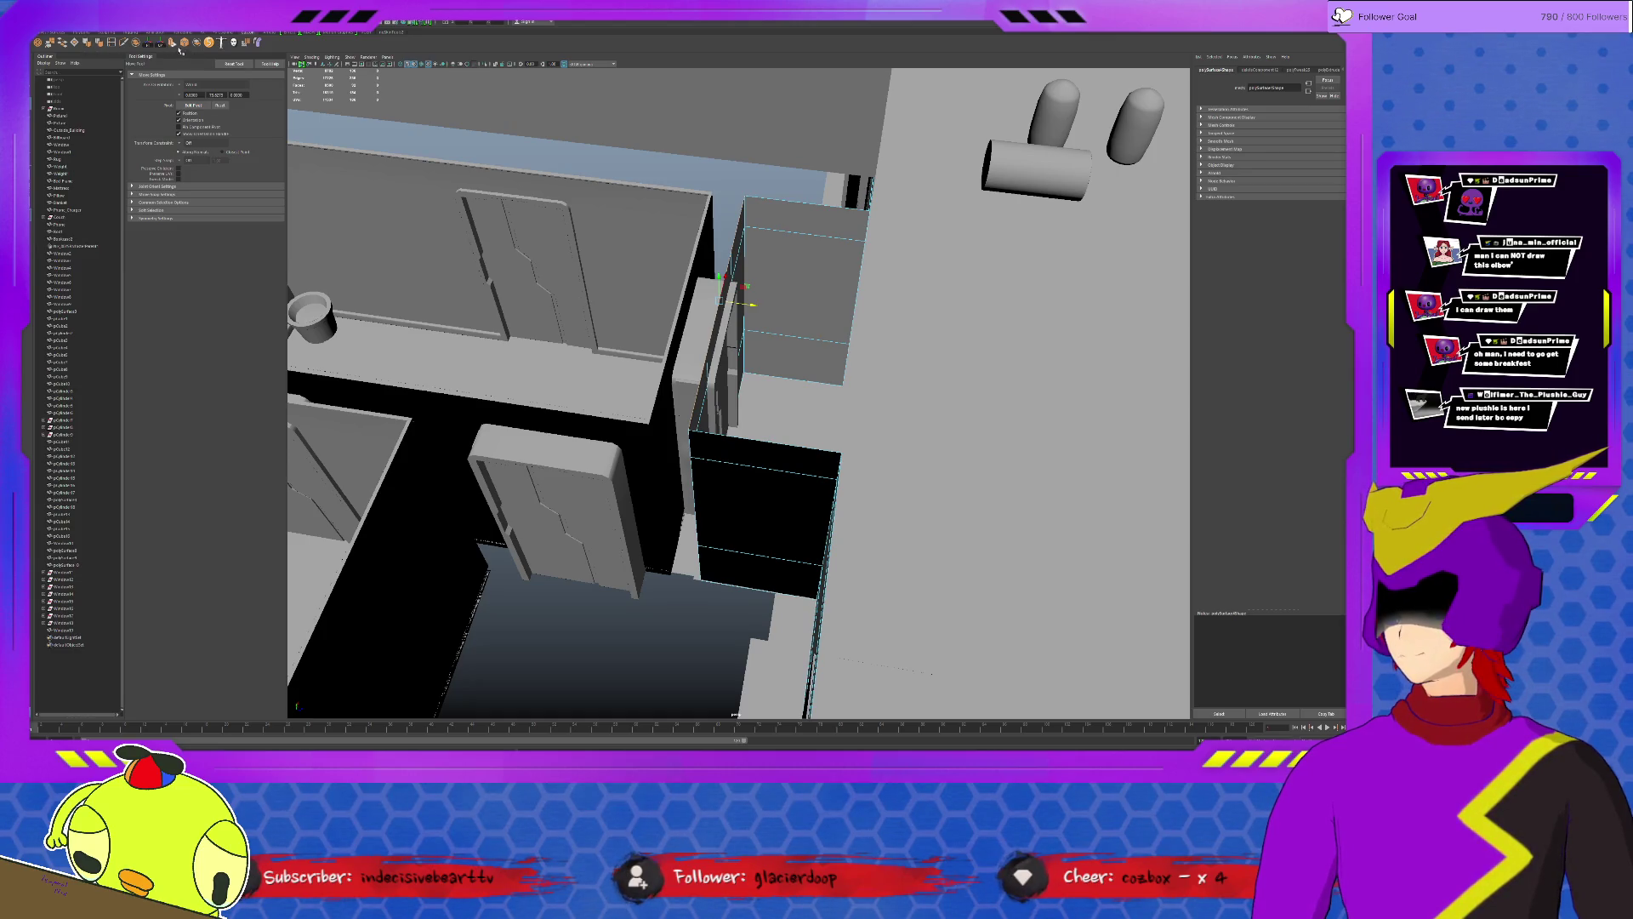
key(ctrl+e)
mouse_move(755, 306)
mouse_down()
mouse_move(877, 228)
mouse_move(865, 210)
mouse_up()
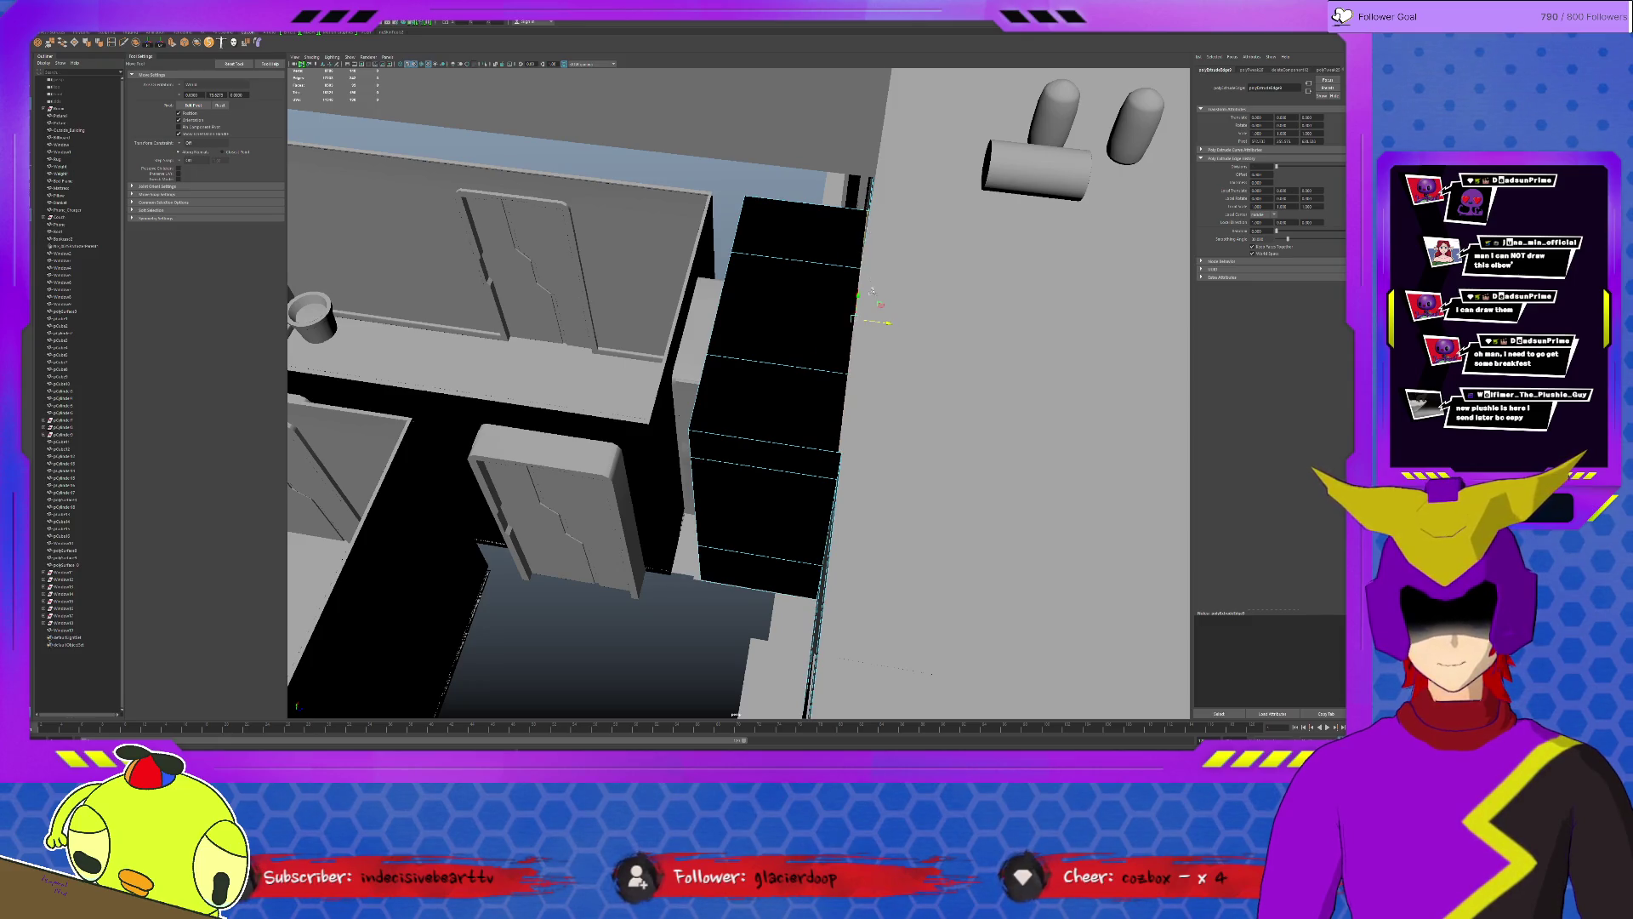
alt+drag(873, 296, 865, 301)
key(q)
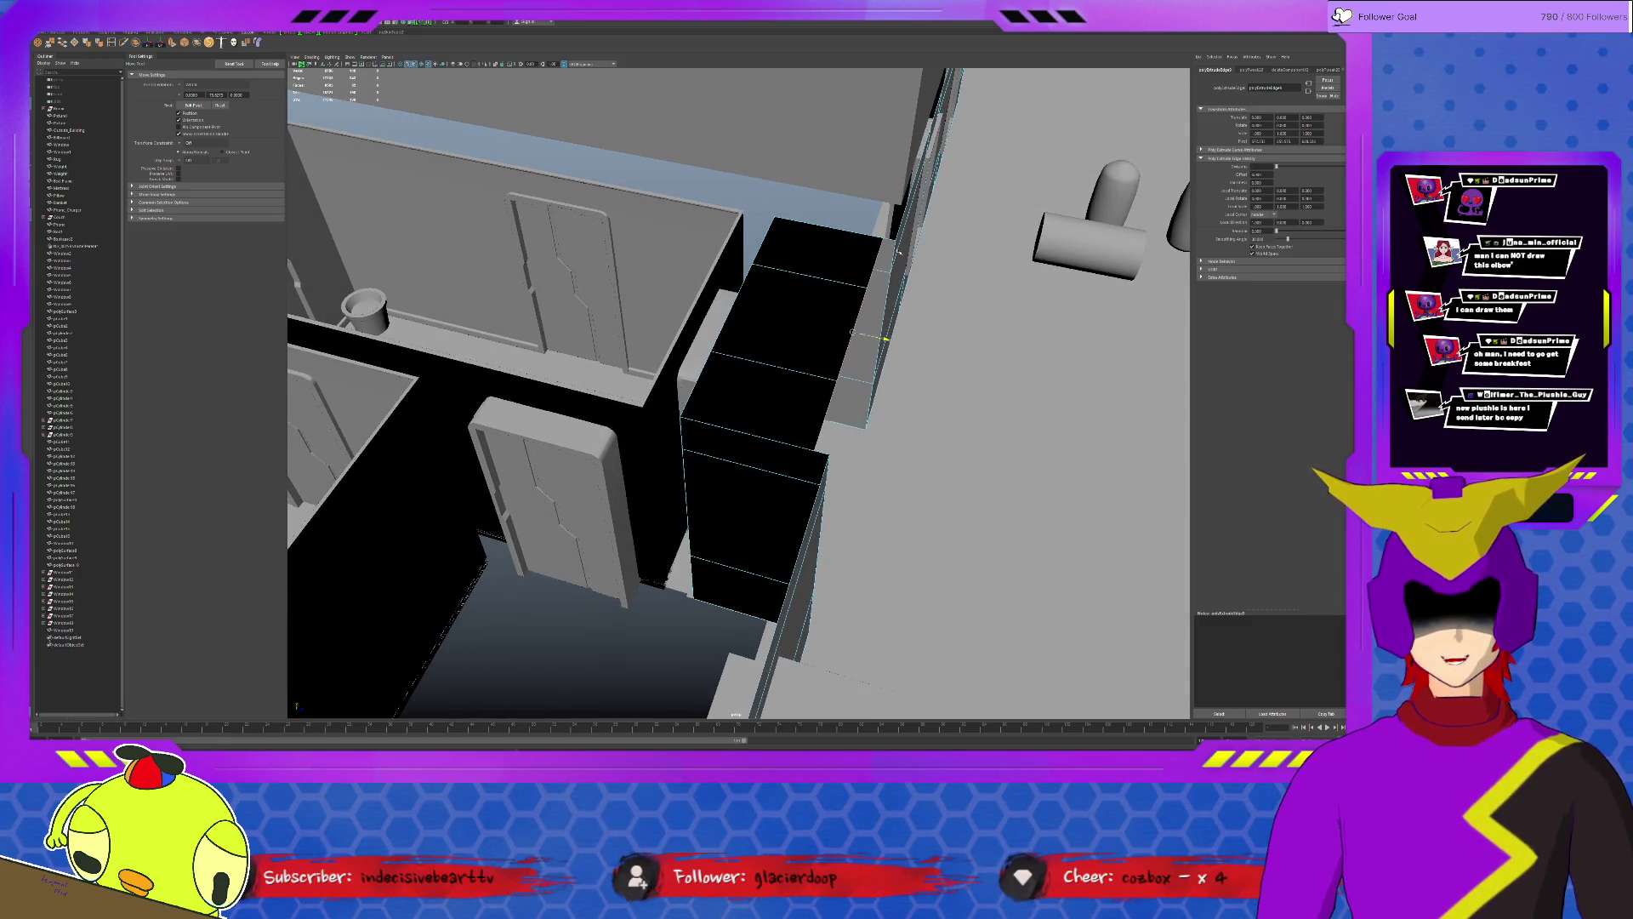
Check the extended wall up close and view the black ceiling object from overhead.
click(924, 244)
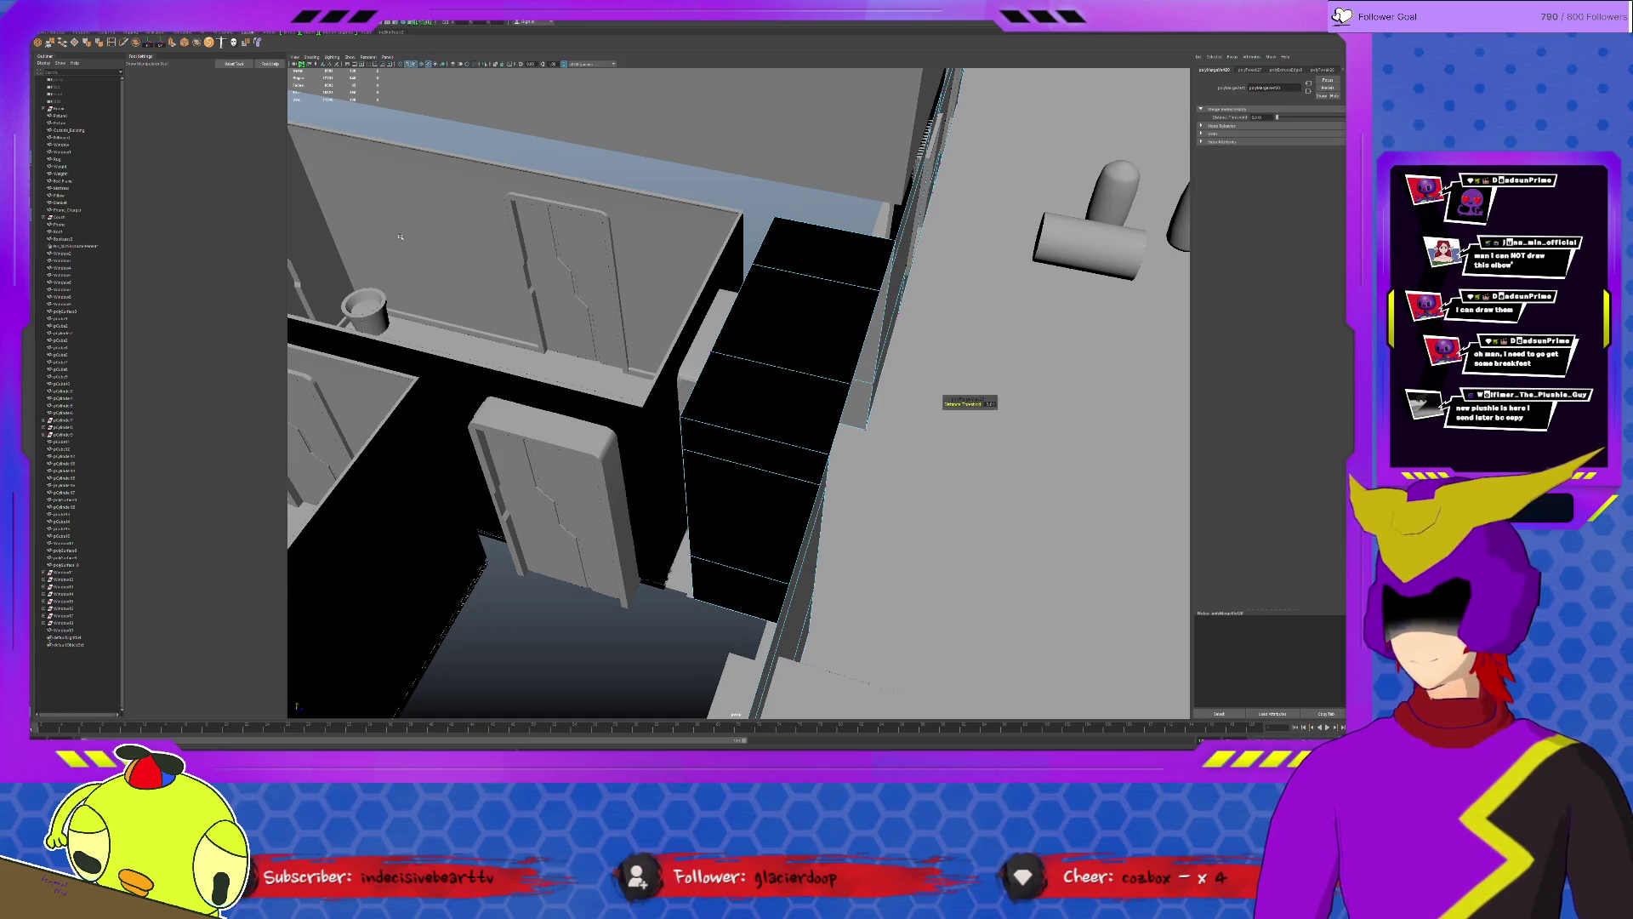
alt+drag(792, 382, 766, 357)
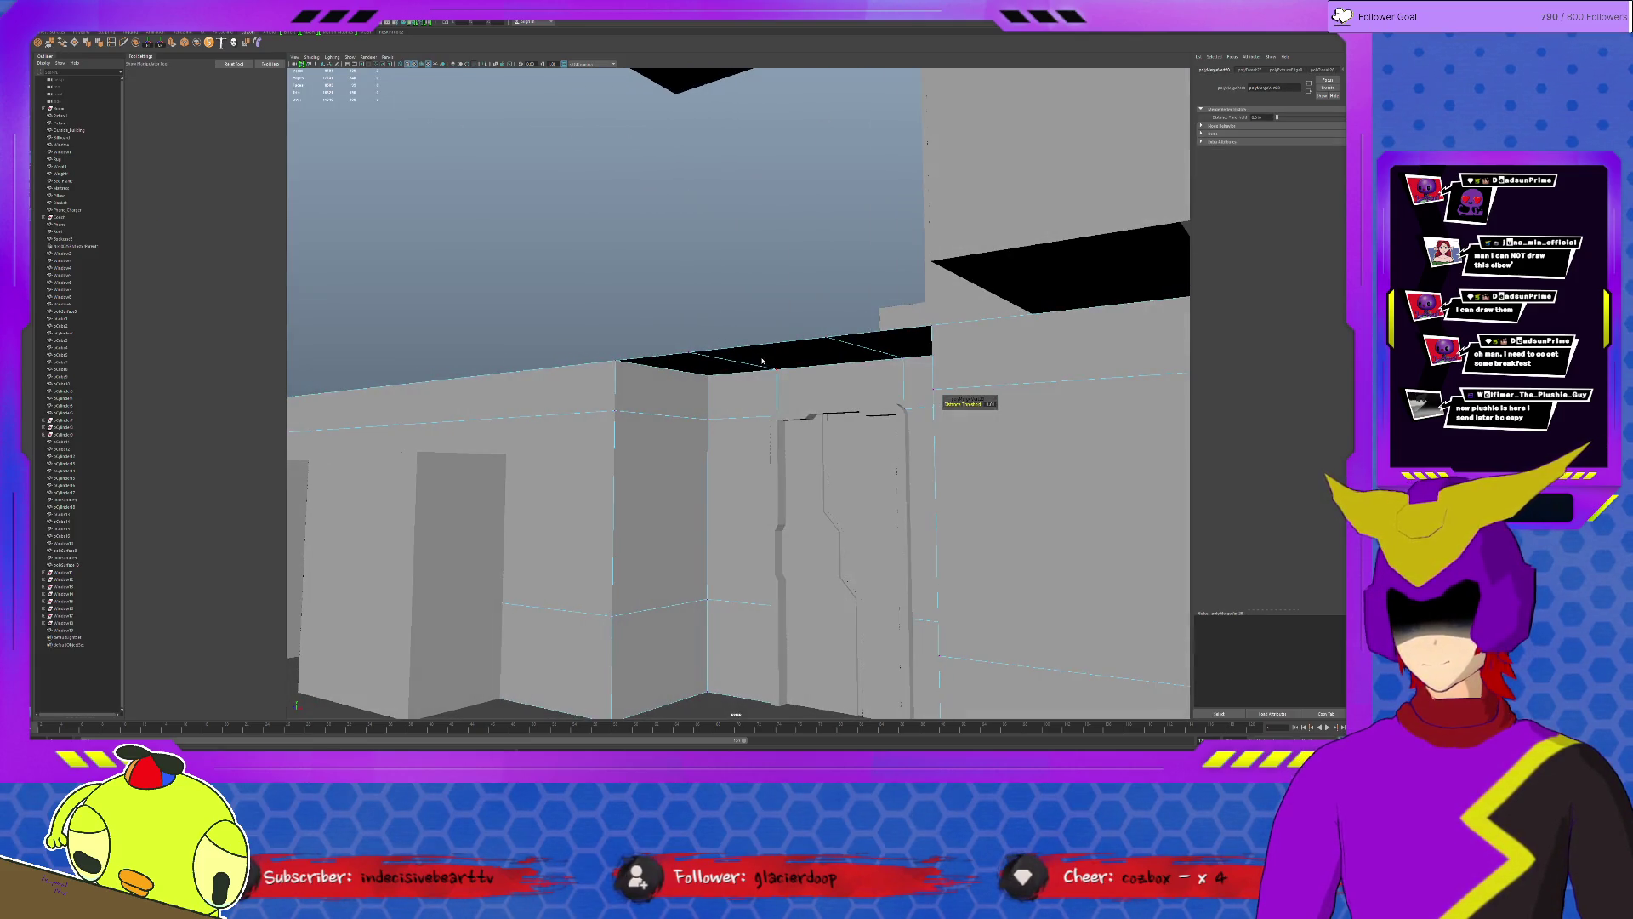
click(765, 355)
scroll(740, 339, down, 5)
click(716, 281)
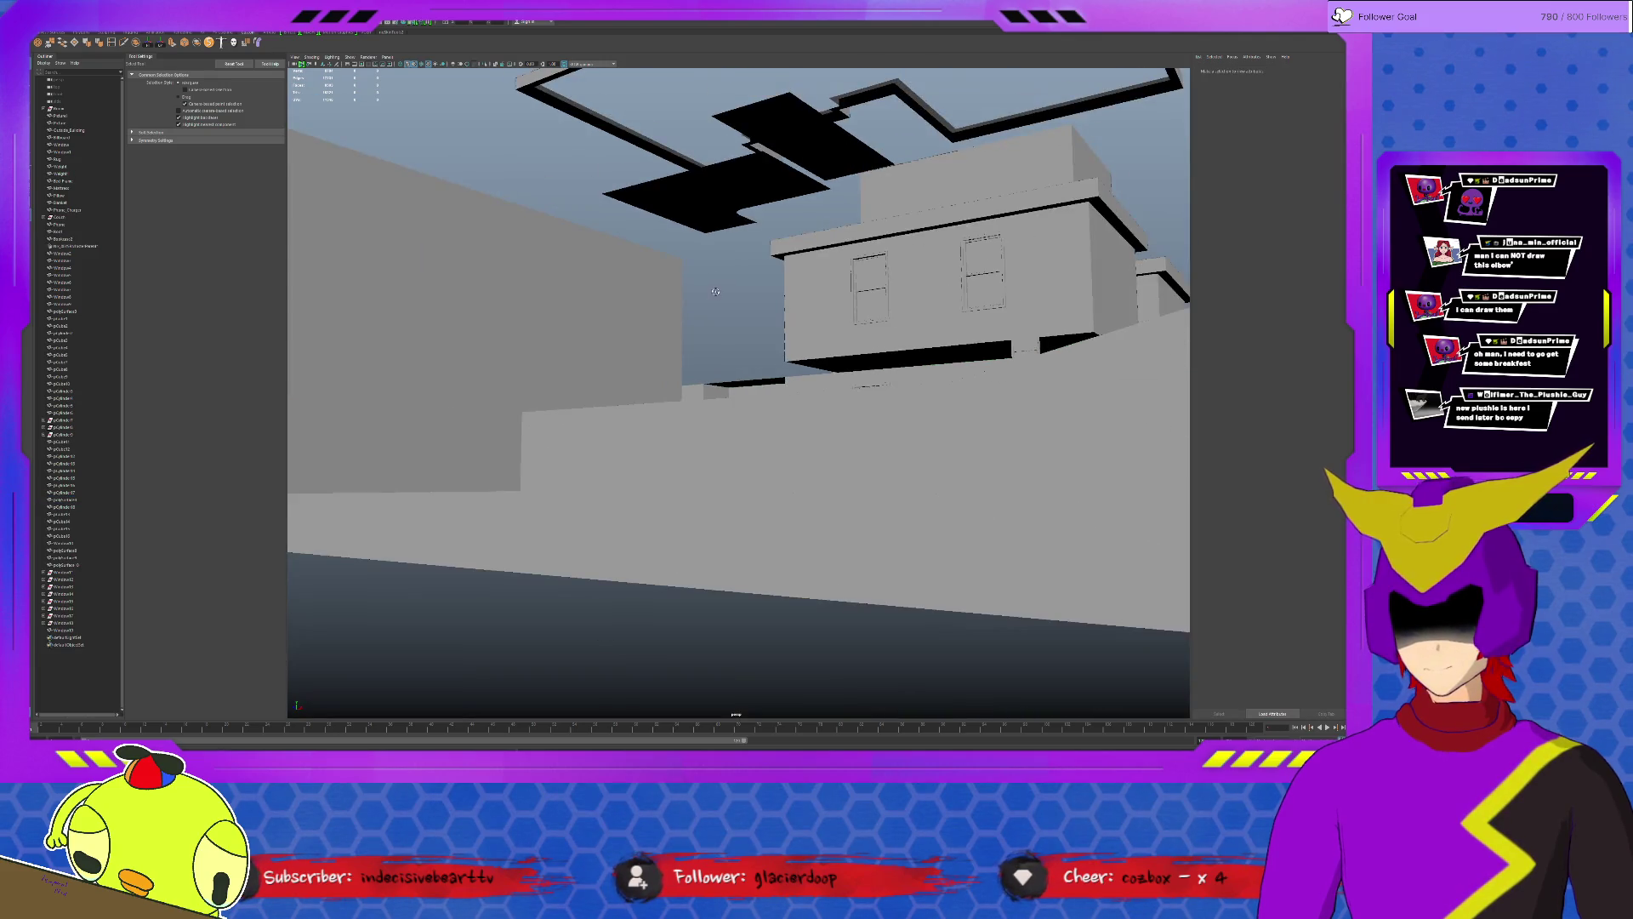
alt+drag(715, 282, 652, 191)
click(660, 124)
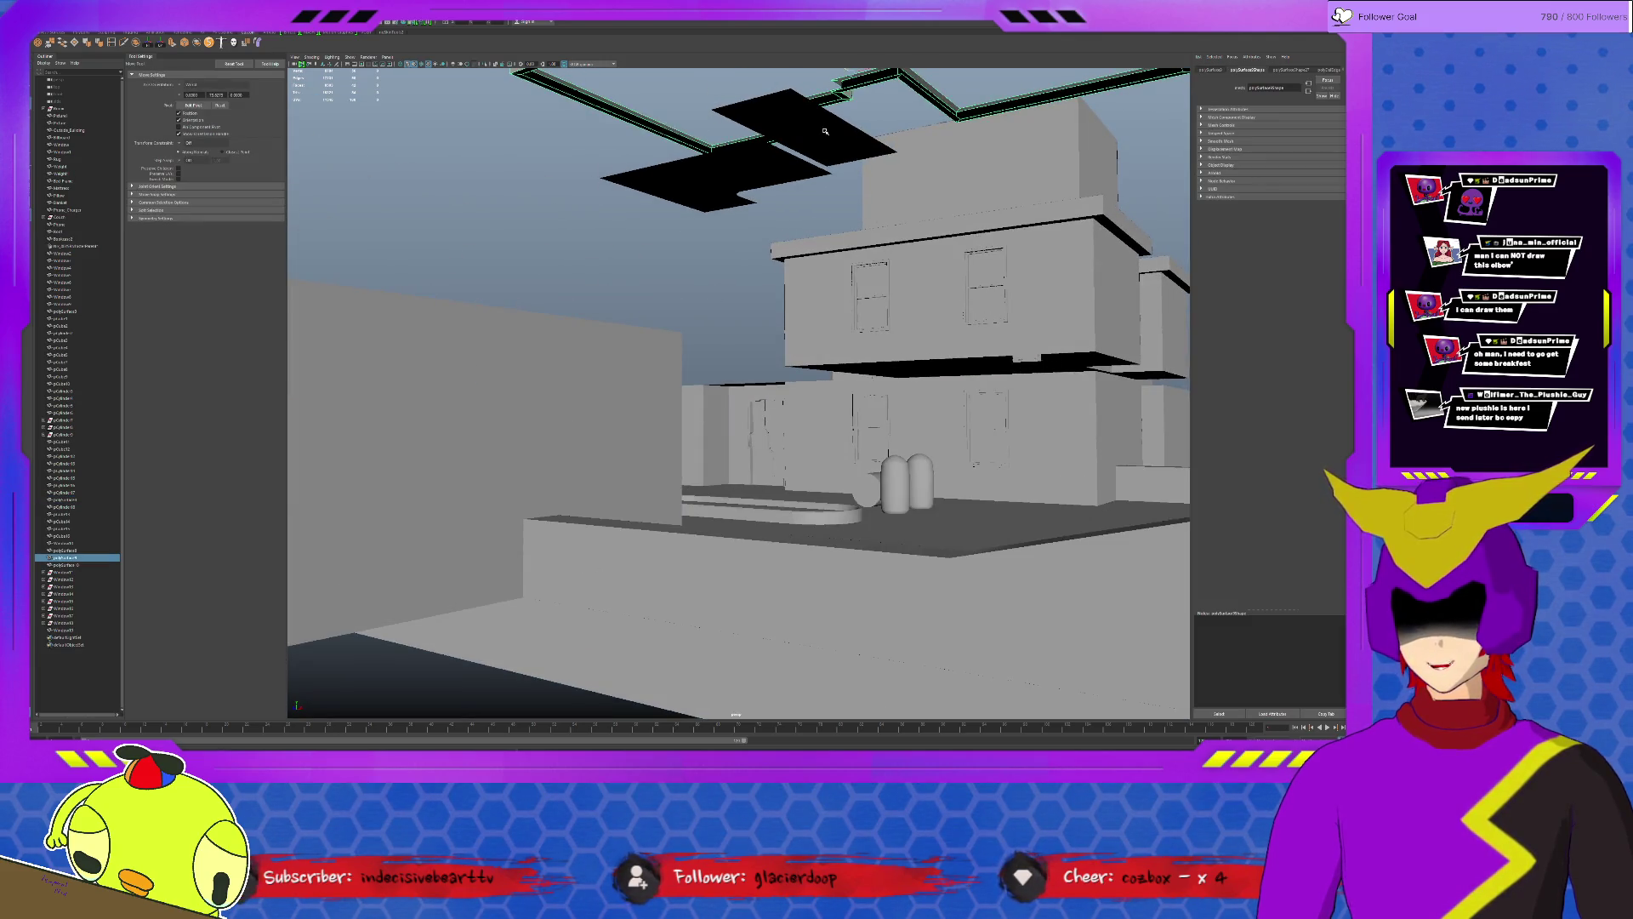
mouse_move(849, 99)
alt+mouse_down()
mouse_move(706, 448)
mouse_move(697, 434)
mouse_move(824, 486)
alt+mouse_up()
click(719, 405)
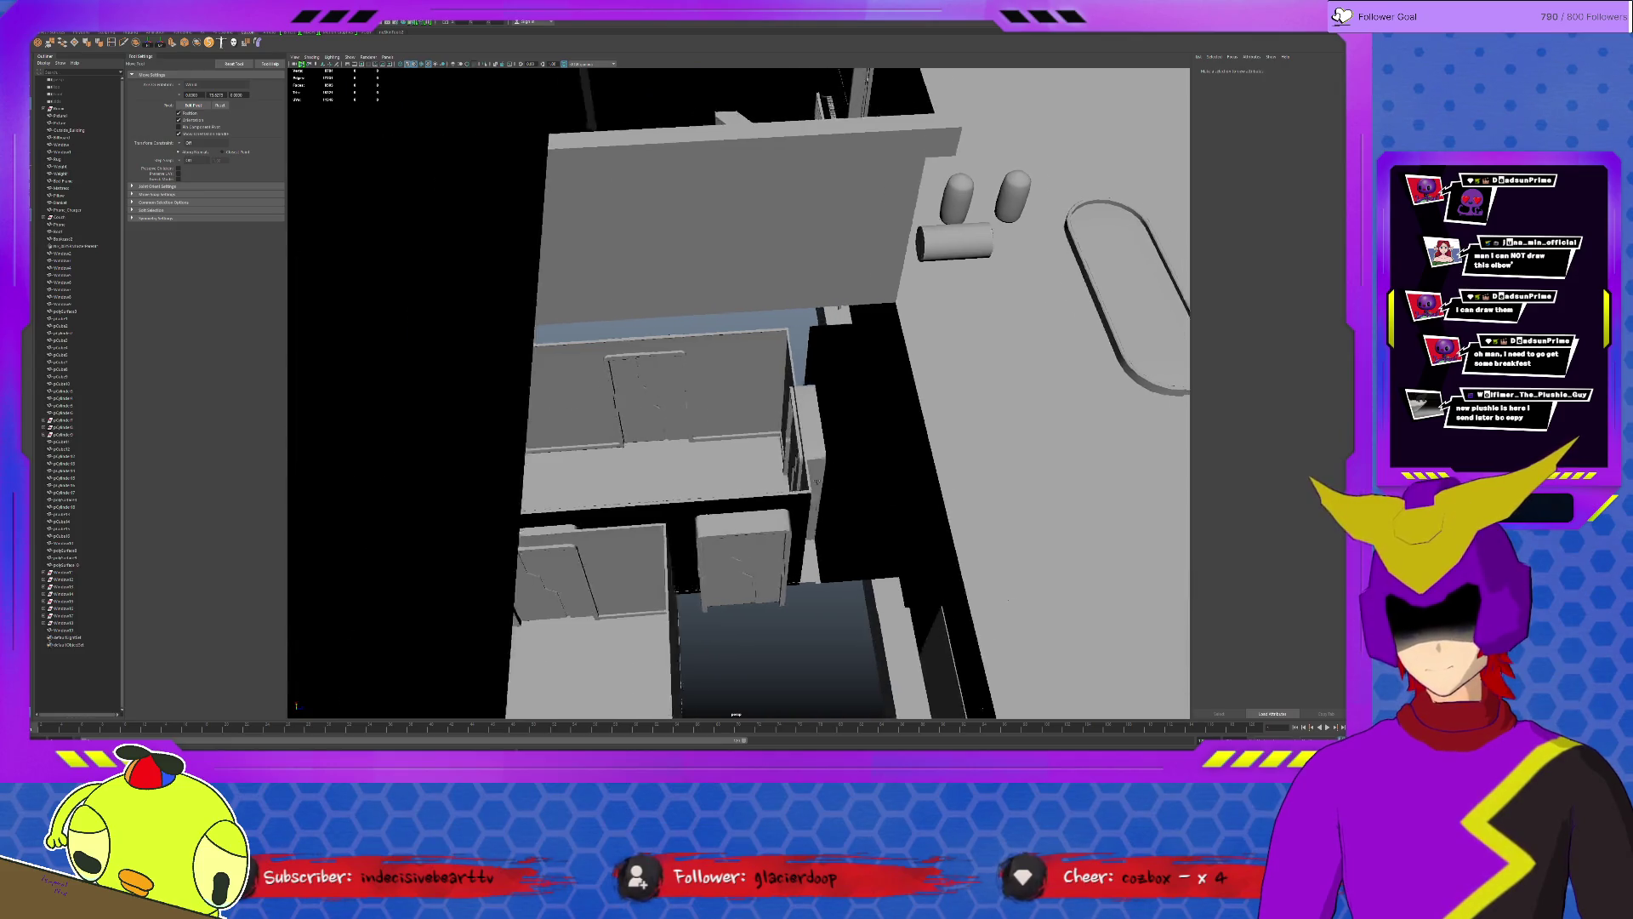
alt+drag(825, 487, 768, 409)
click(767, 410)
alt+middle_drag(680, 392, 740, 347)
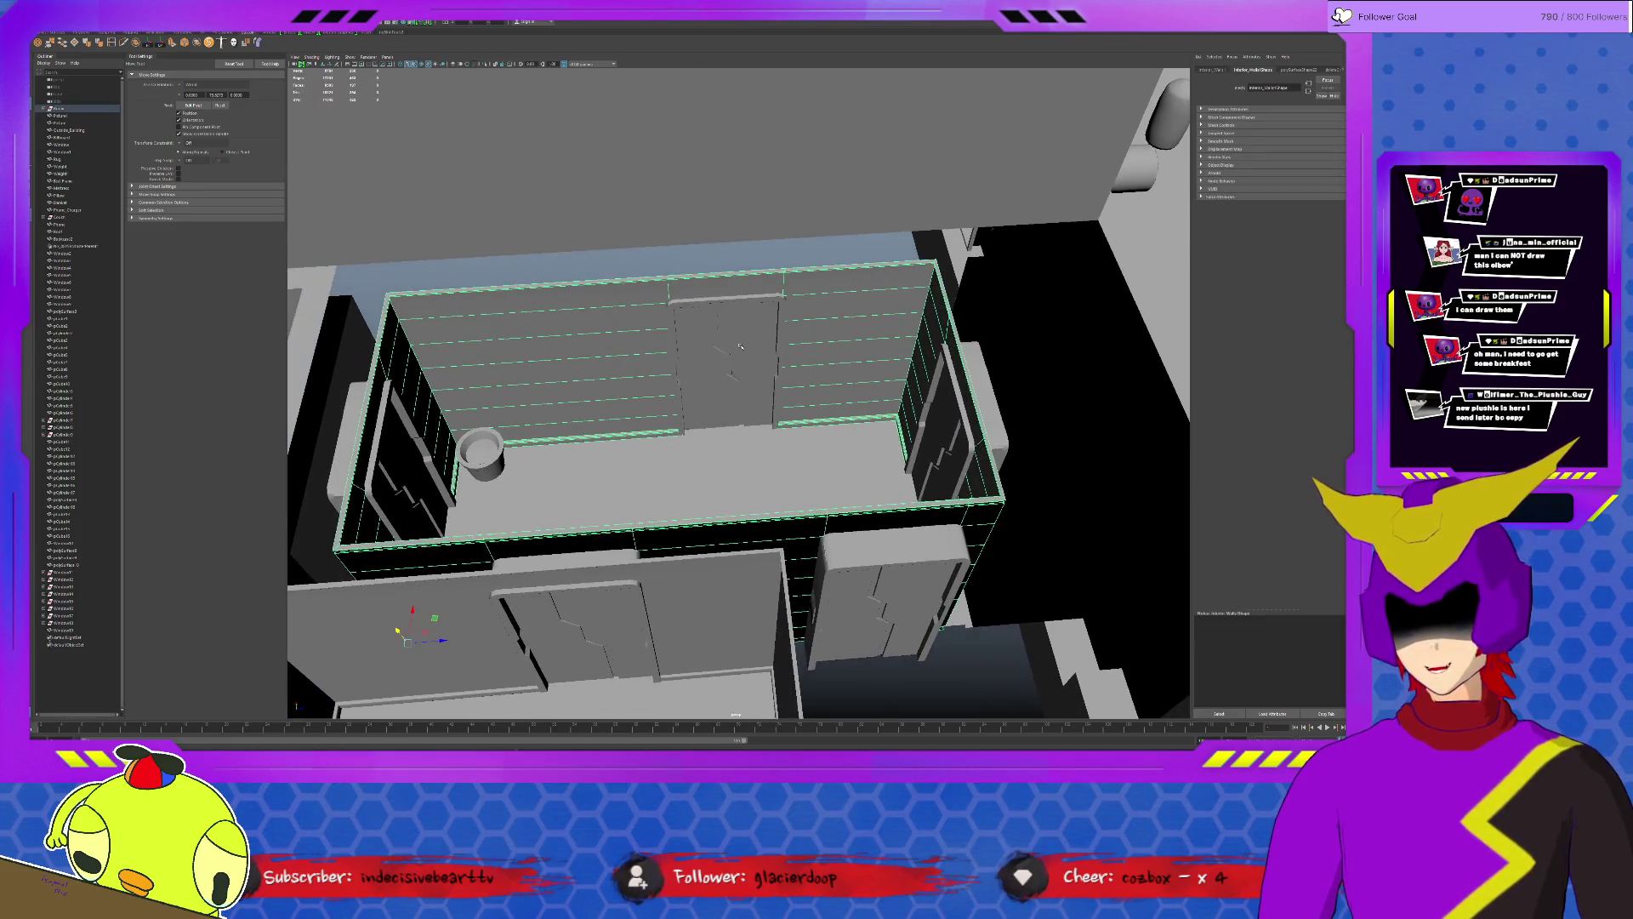
click(698, 466)
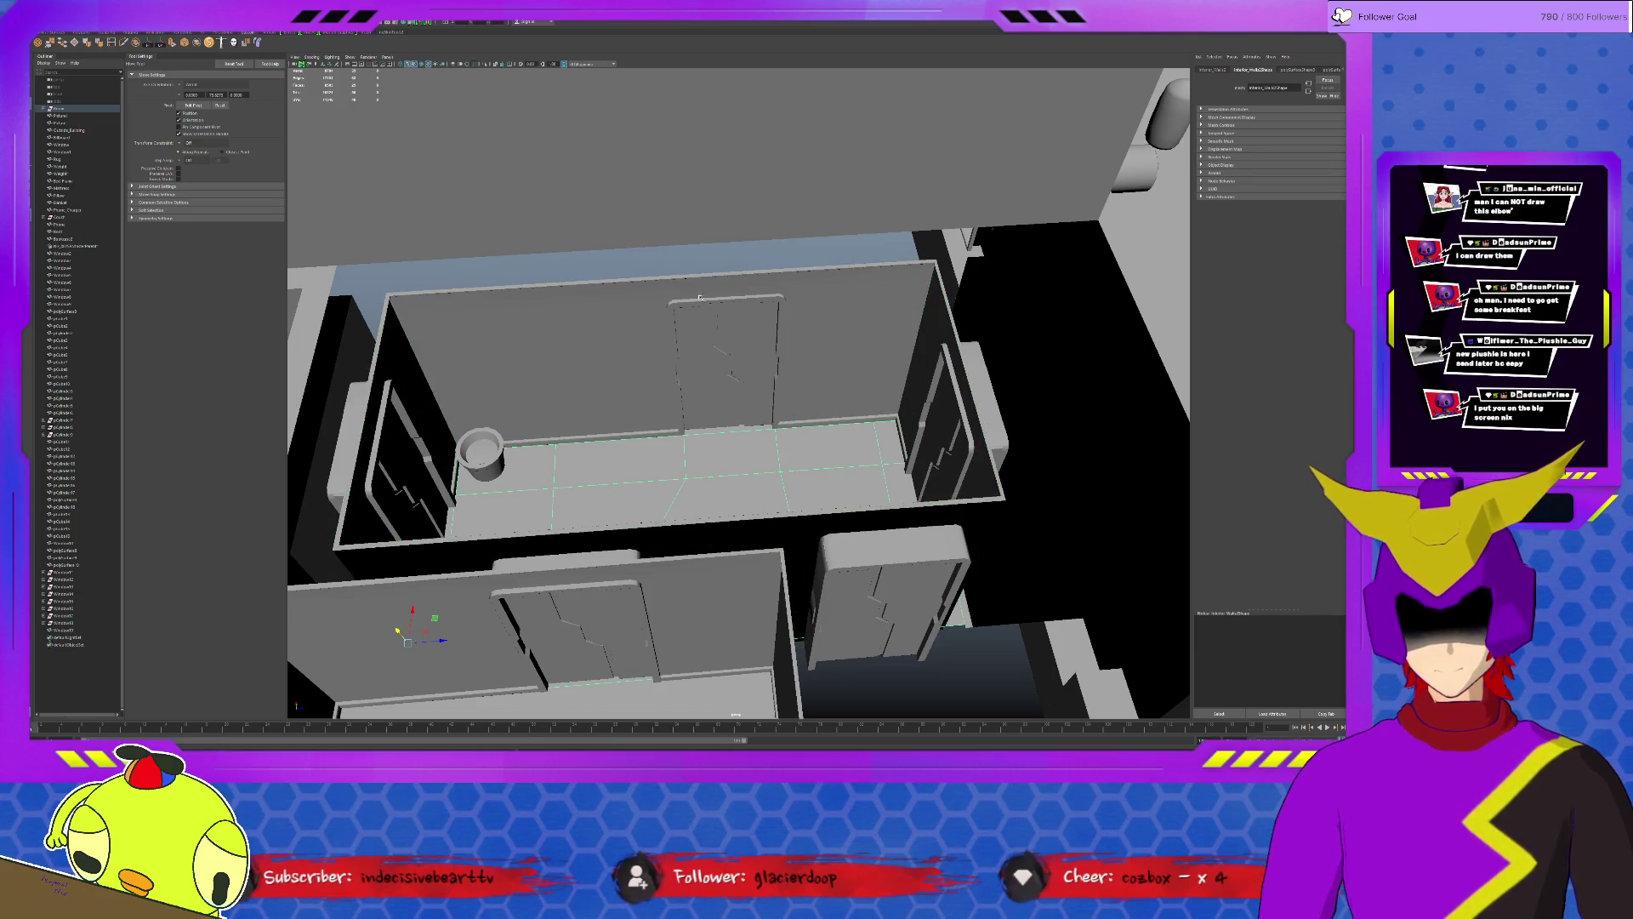
click(730, 336)
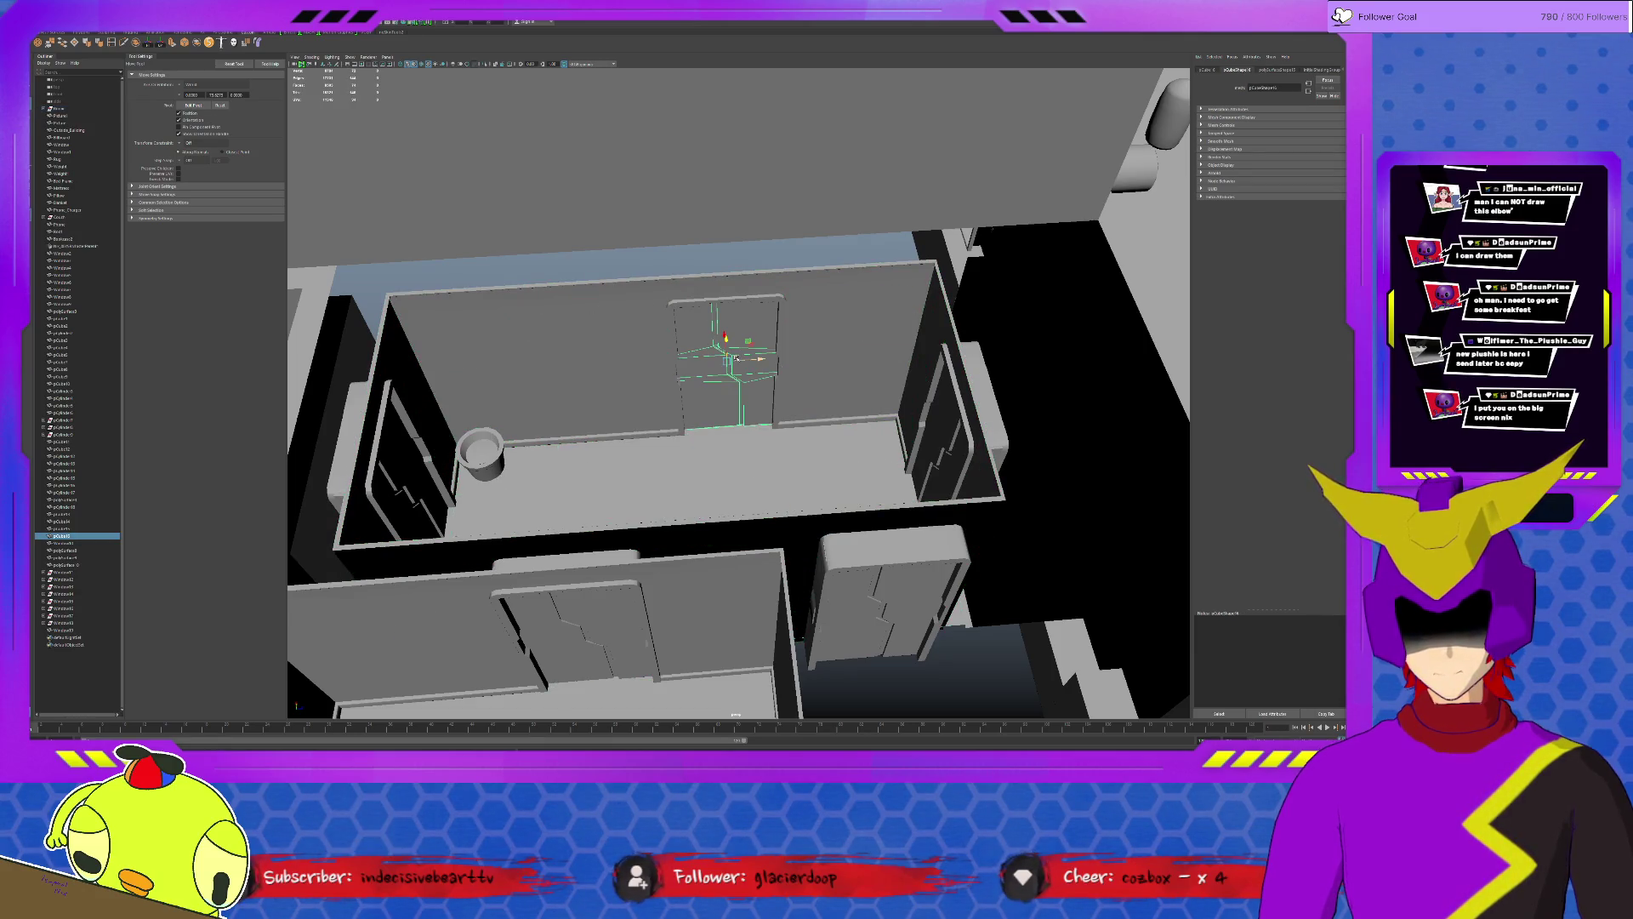
shift+click(738, 303)
drag(764, 362, 702, 366)
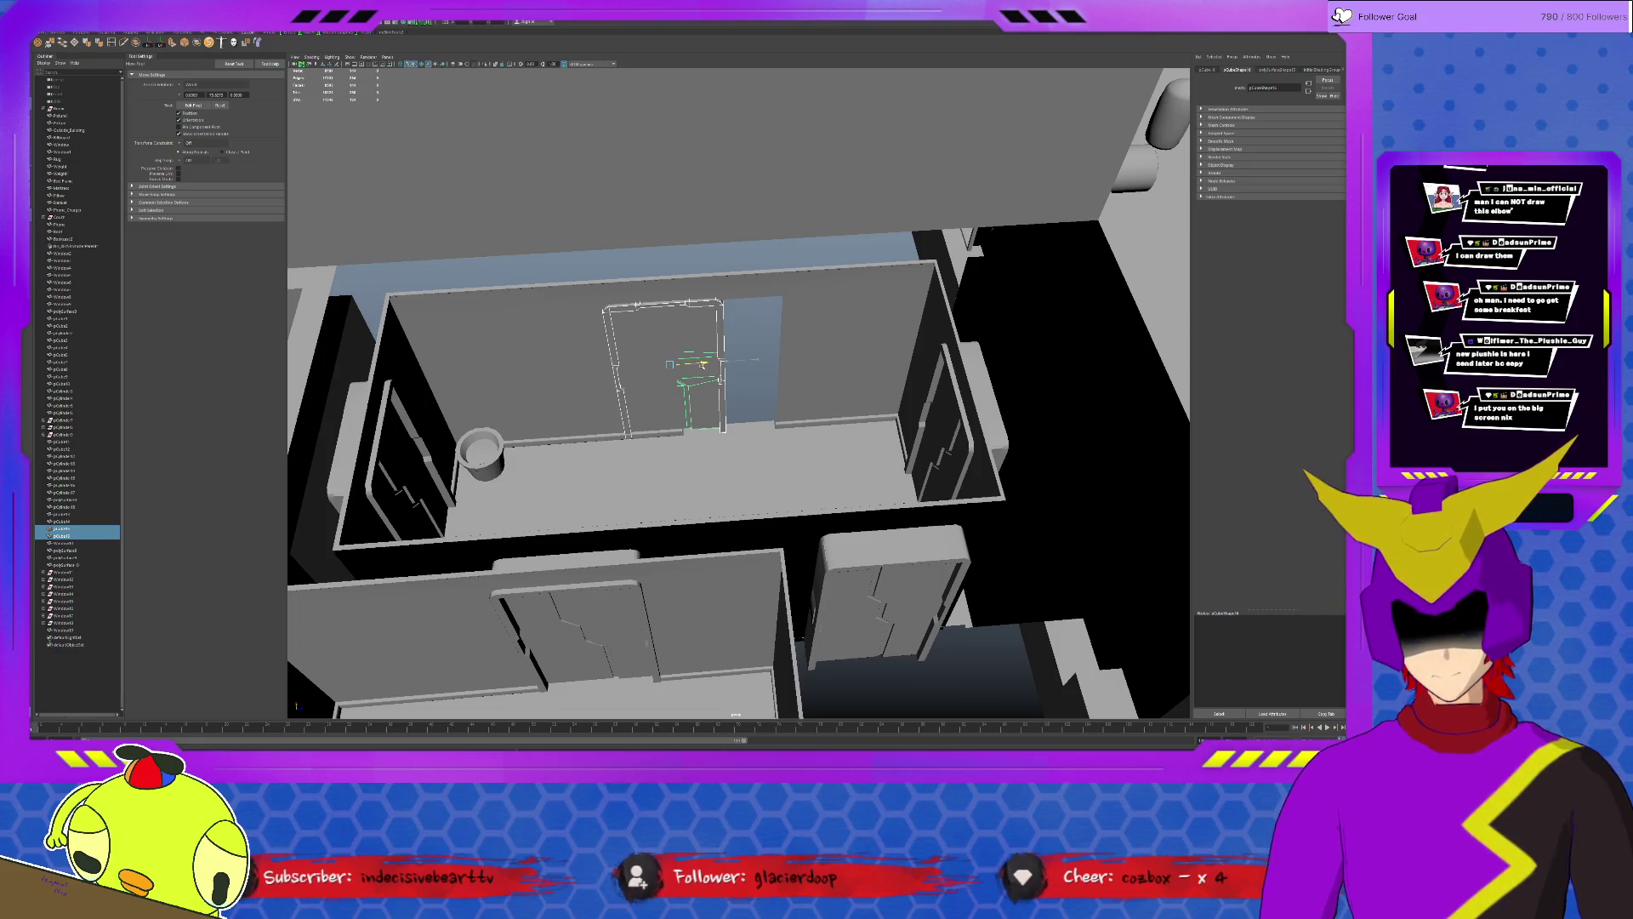
key(ctrl+z)
mouse_move(741, 408)
alt+mouse_down()
mouse_move(741, 370)
mouse_move(888, 394)
mouse_move(835, 372)
alt+mouse_up()
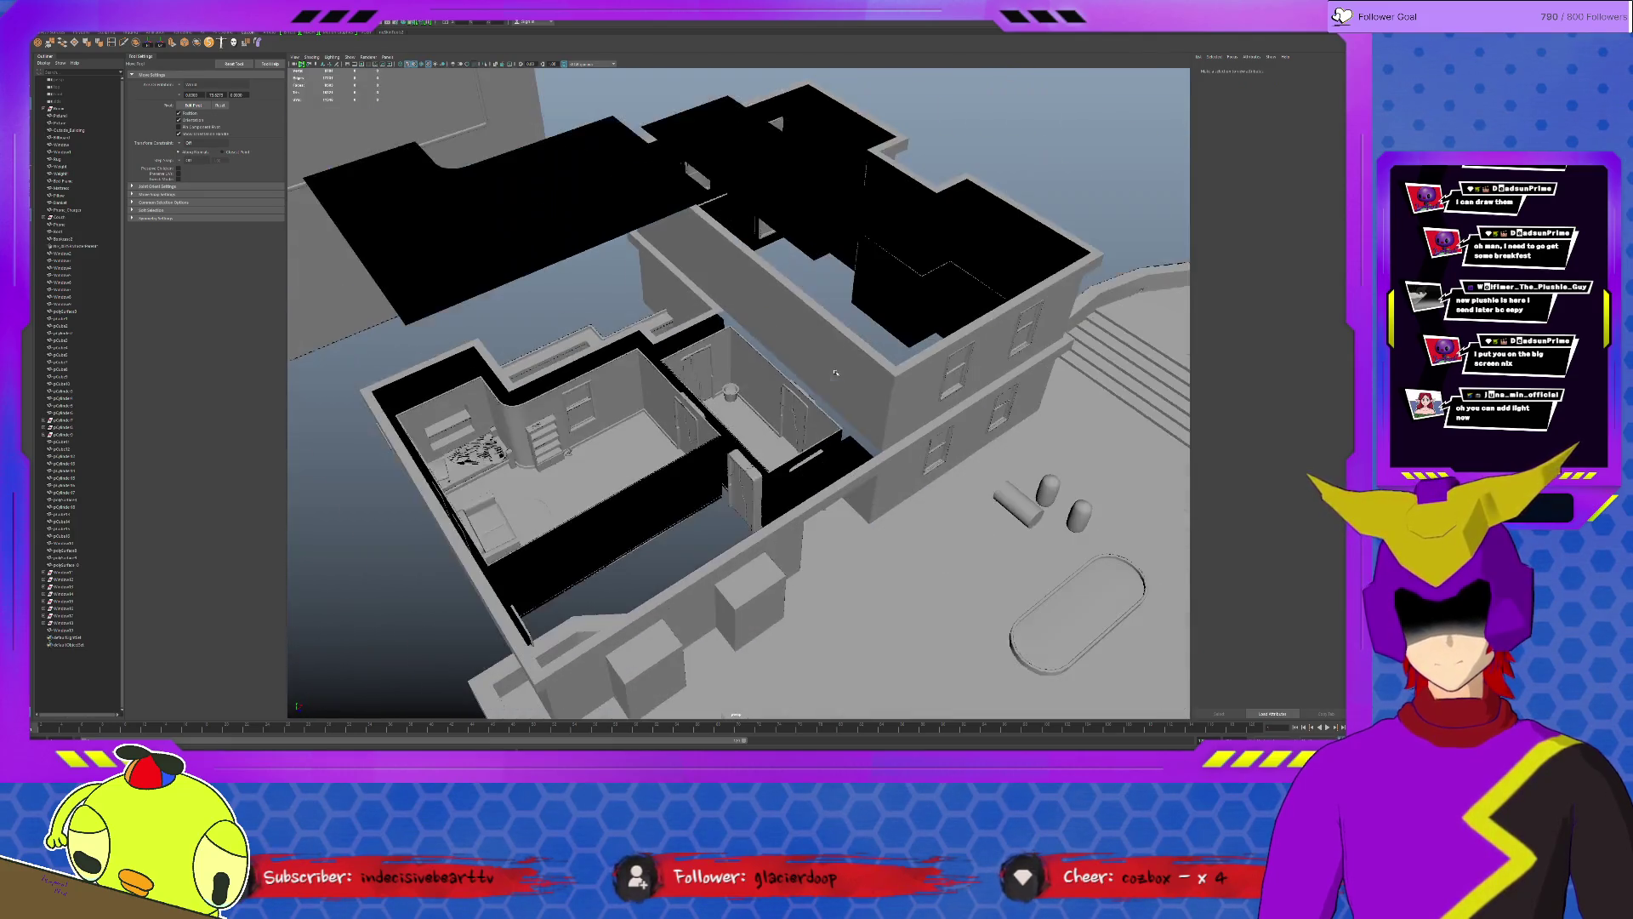
Lower the black ceiling slab along Y into the corridor between the rooms.
click(836, 207)
drag(766, 143, 760, 383)
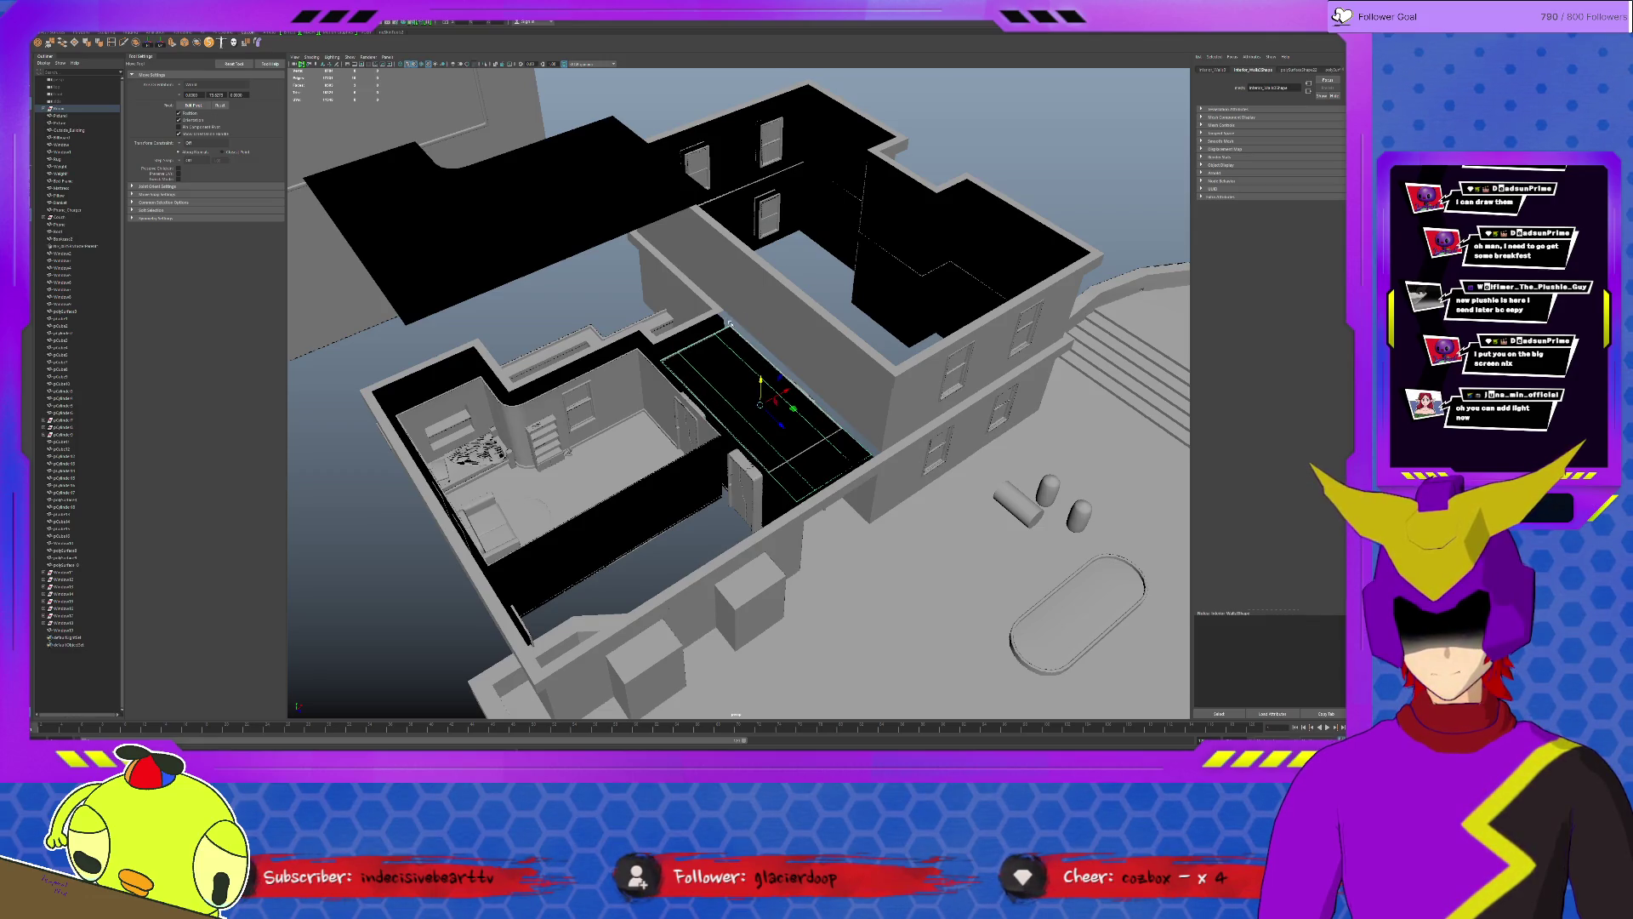
alt+right_drag(766, 409, 856, 479)
Move the slab's end edge and the pillar top so the slab meets the wall.
click(894, 471)
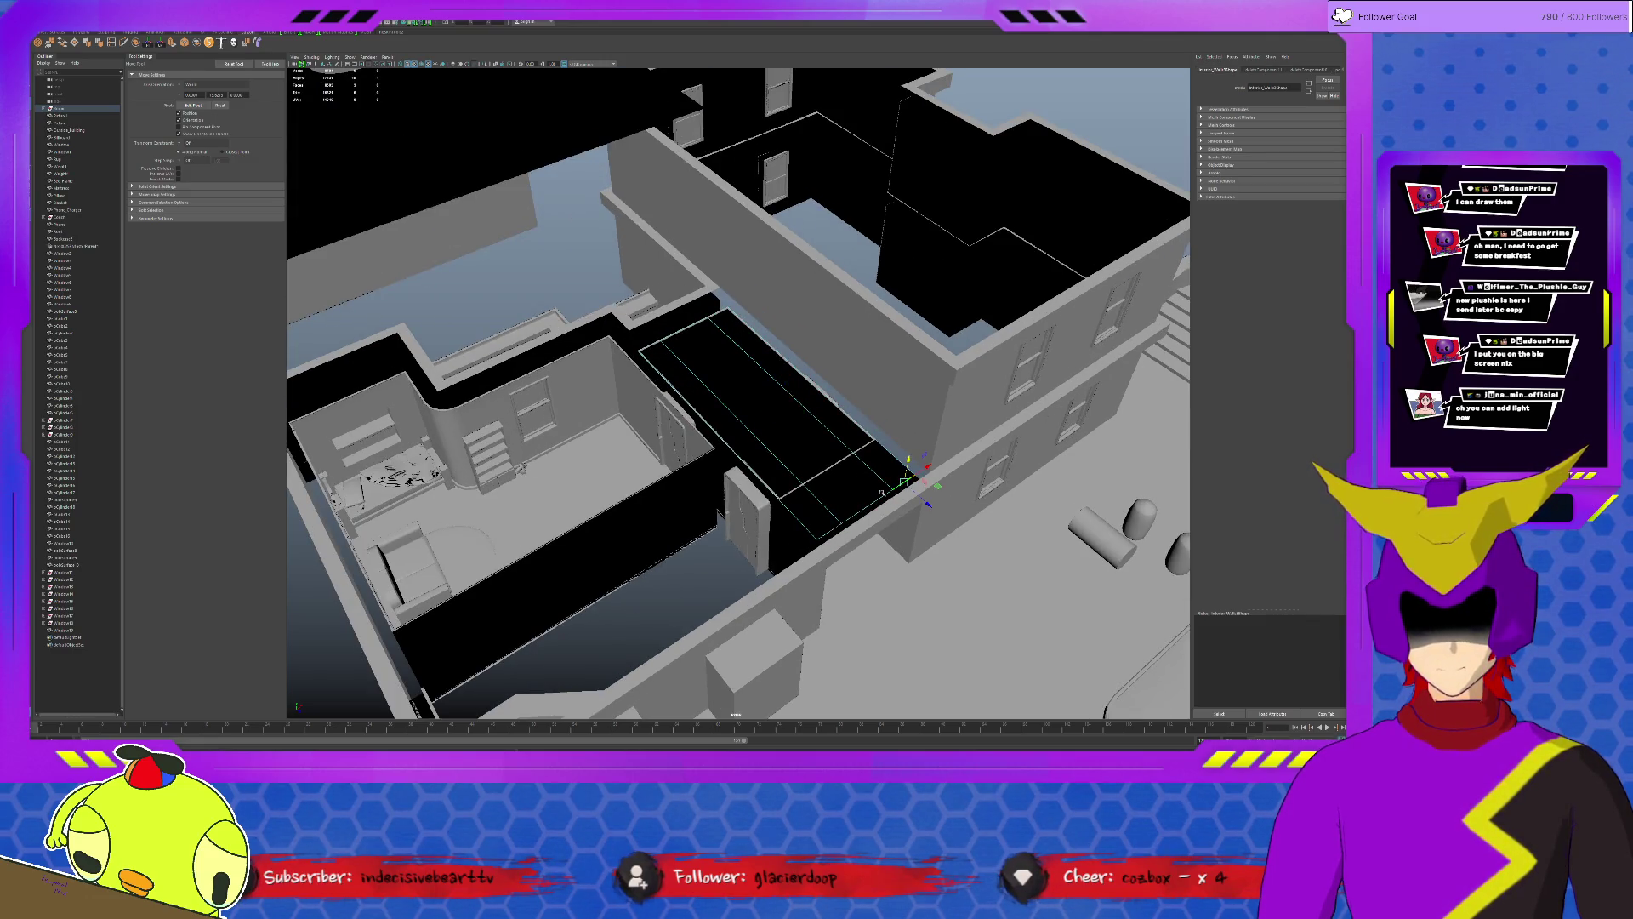
drag(830, 525, 844, 485)
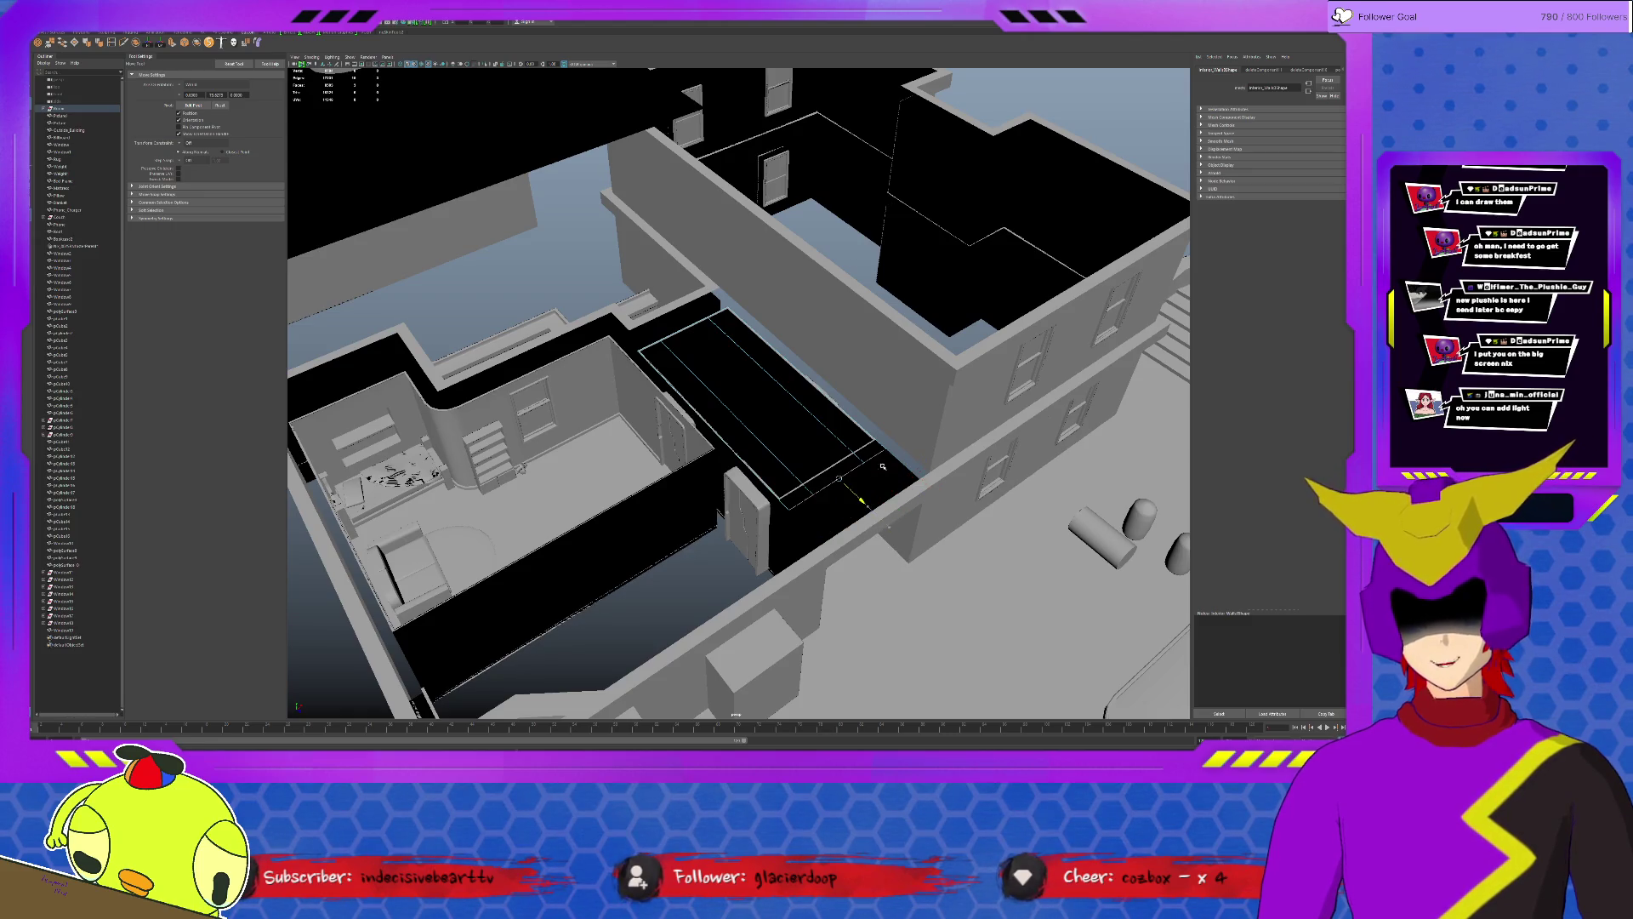
scroll(855, 466, up, 5)
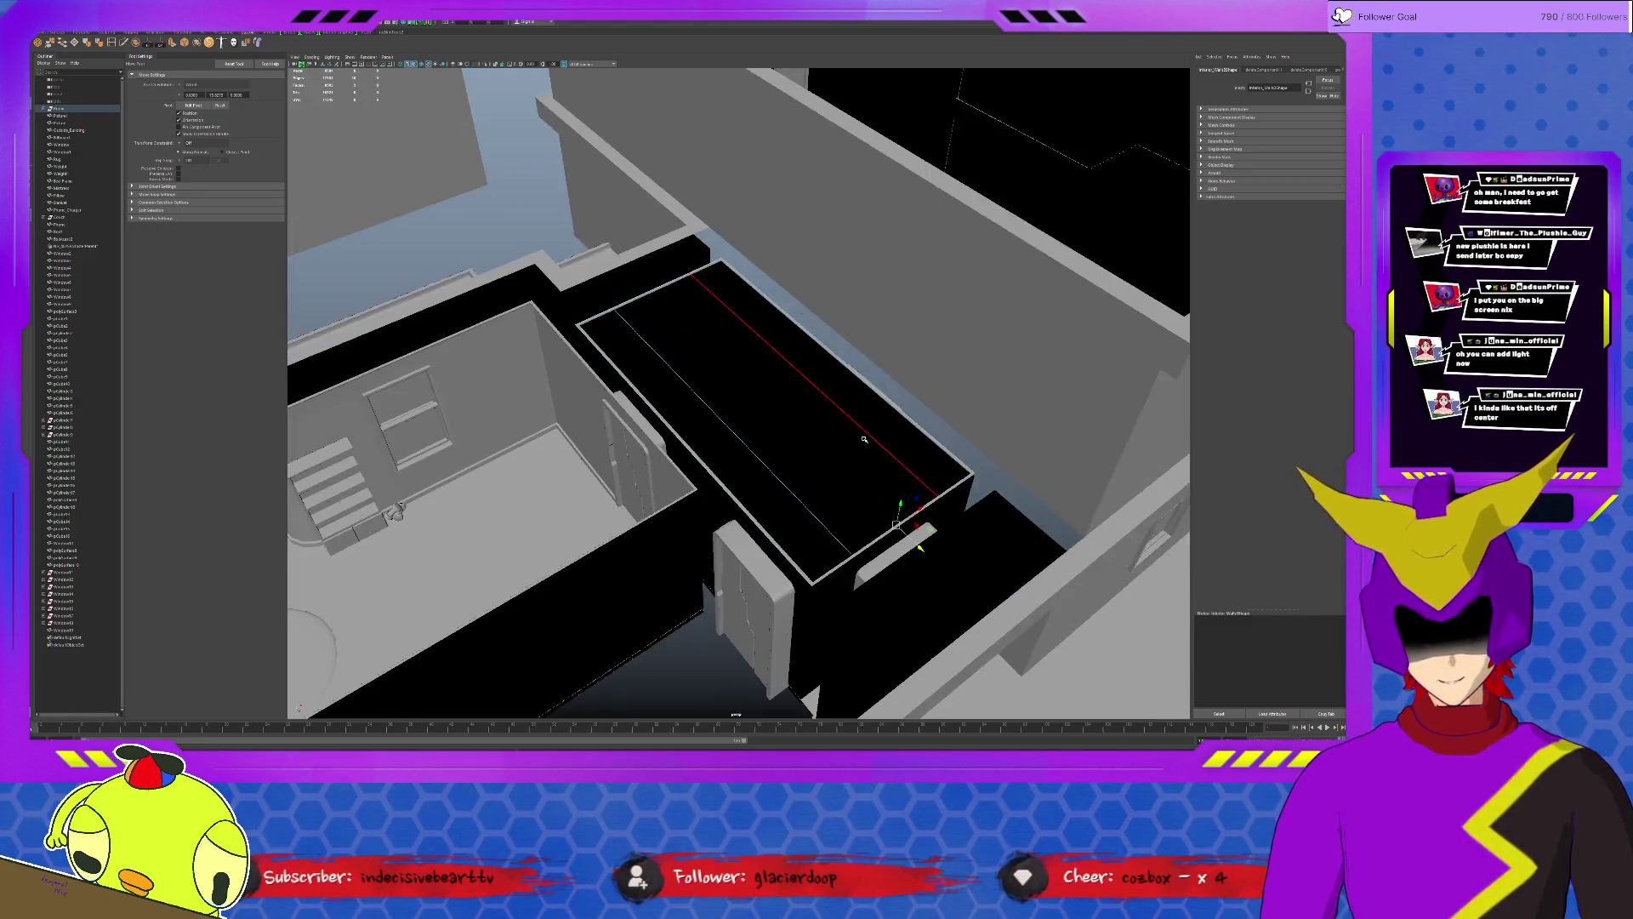
alt+drag(875, 445, 923, 461)
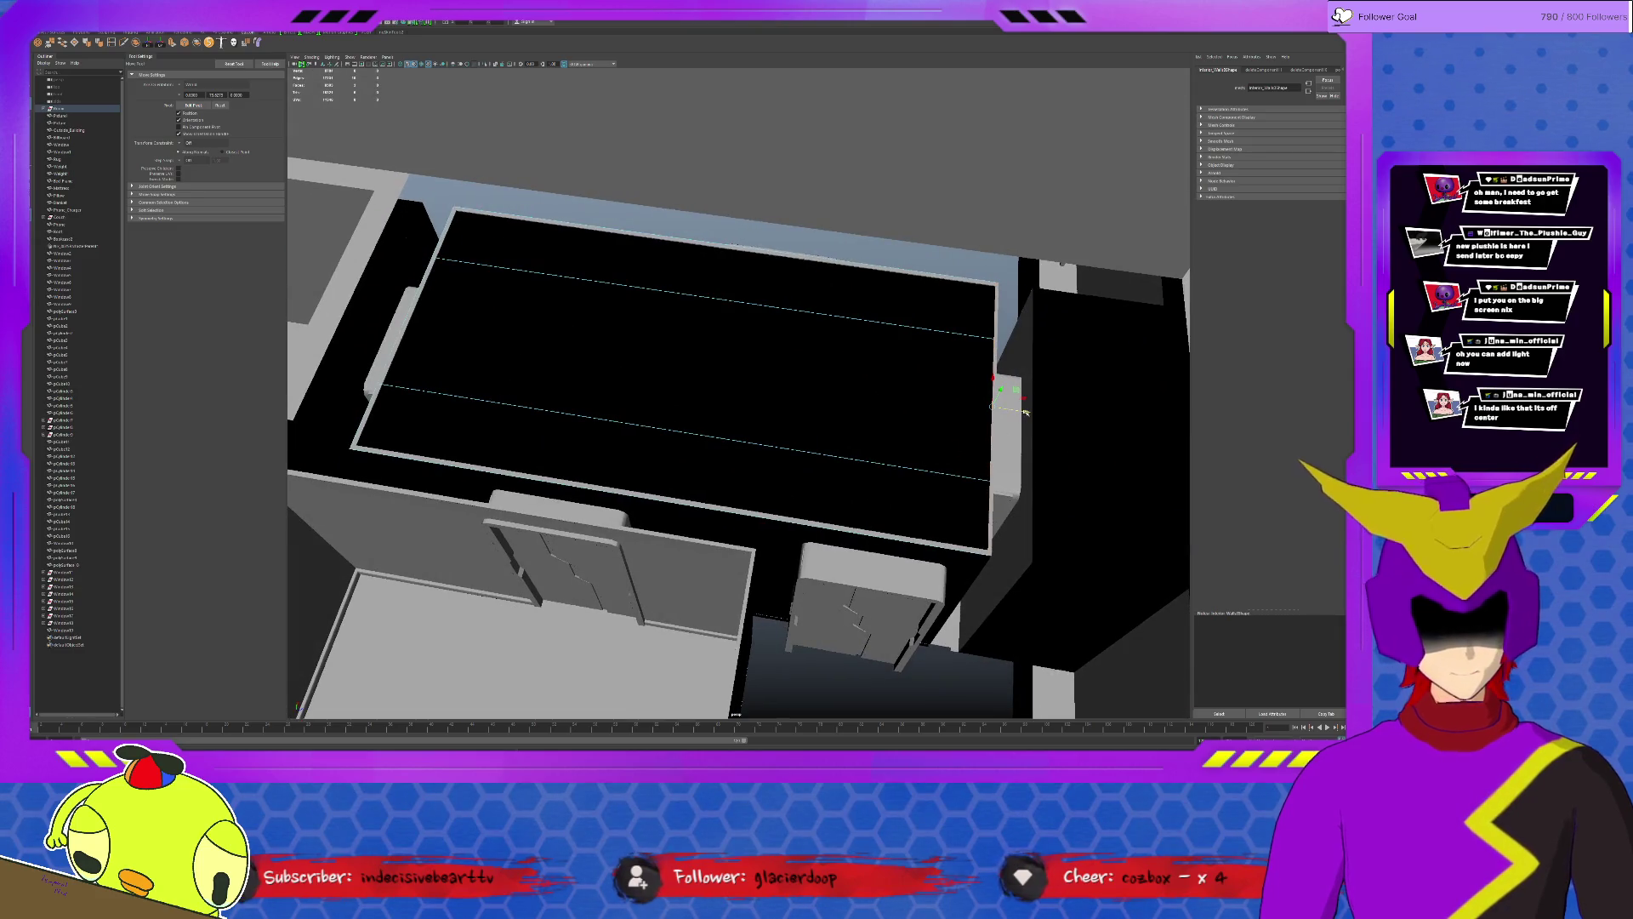
drag(1026, 412, 983, 513)
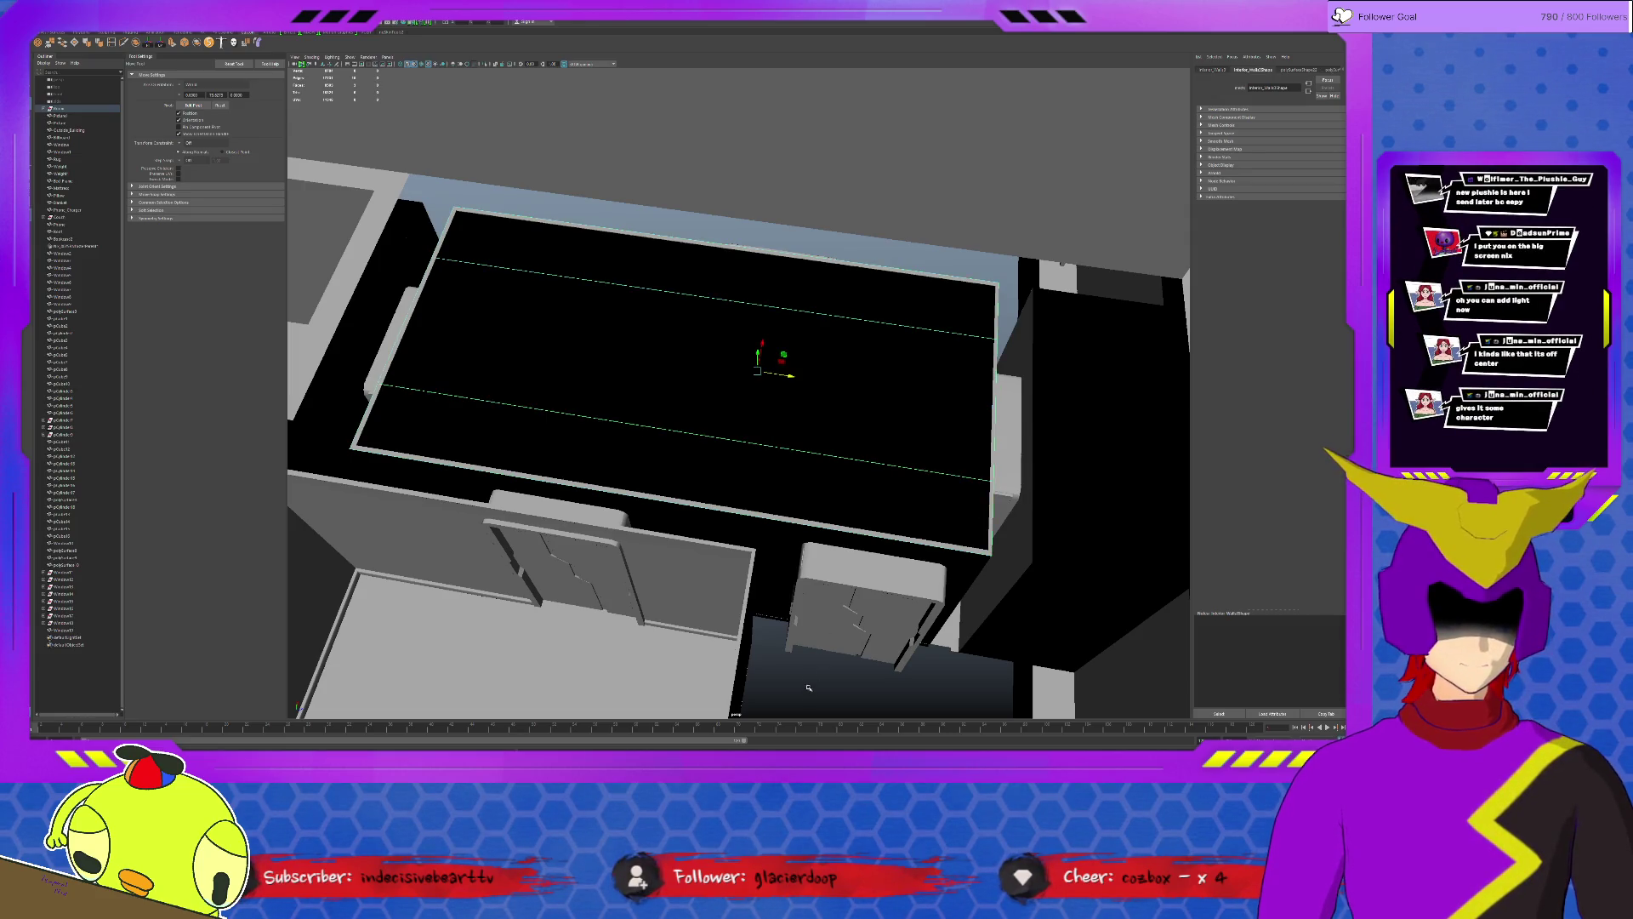
click(773, 358)
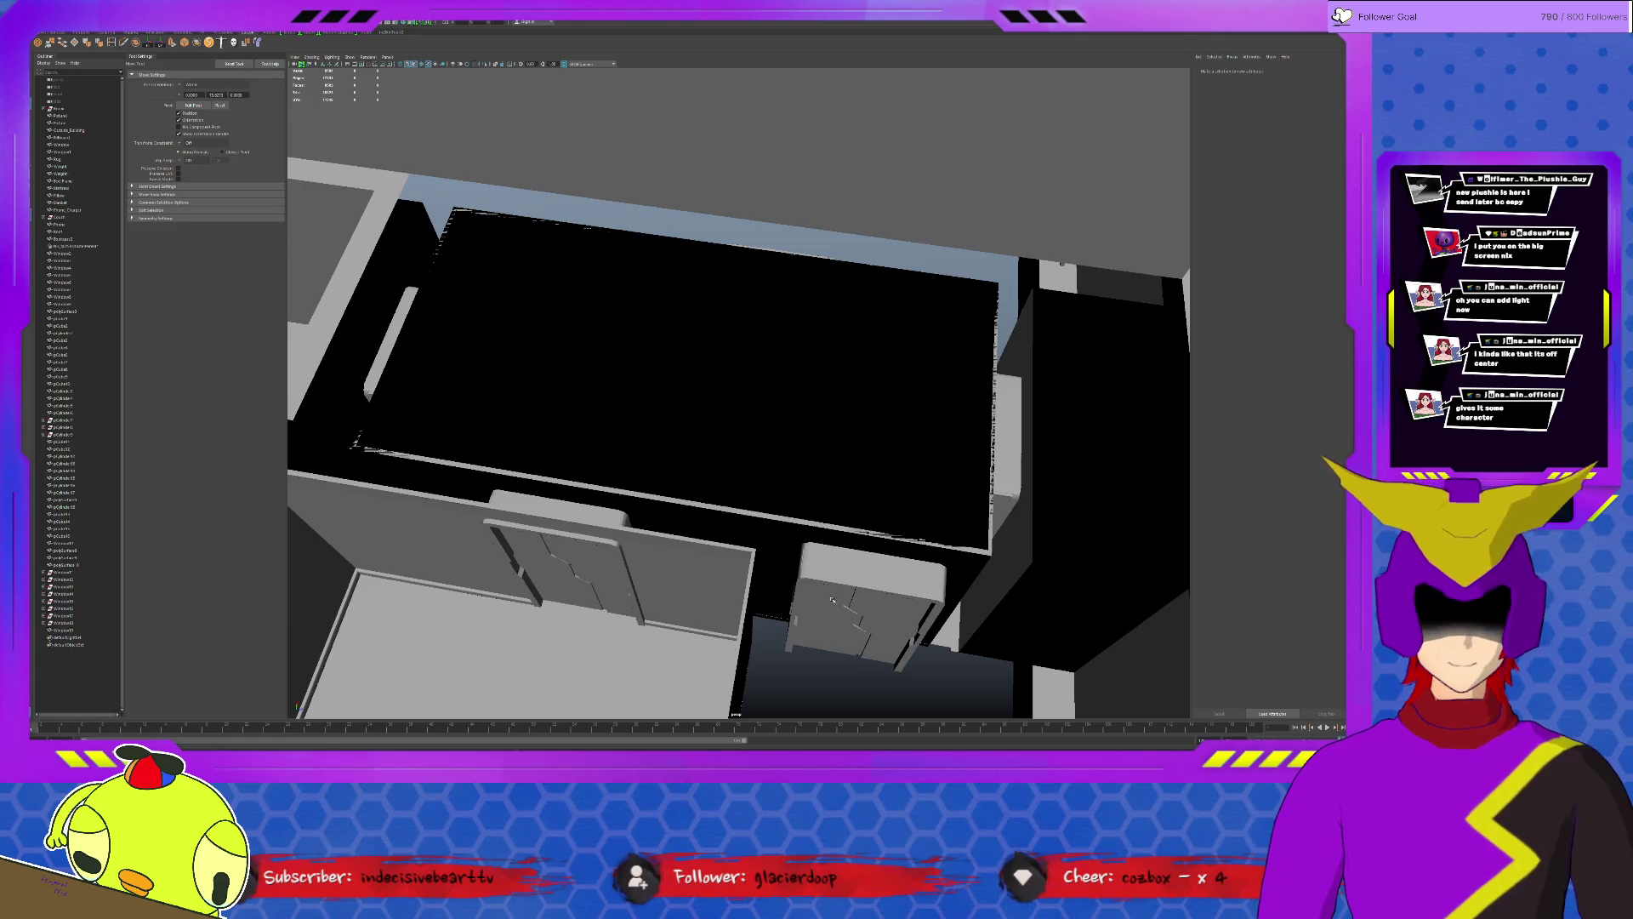
click(773, 370)
mouse_move(774, 370)
alt+mouse_down()
mouse_move(788, 443)
mouse_move(752, 374)
alt+mouse_up()
scroll(753, 373, down, 5)
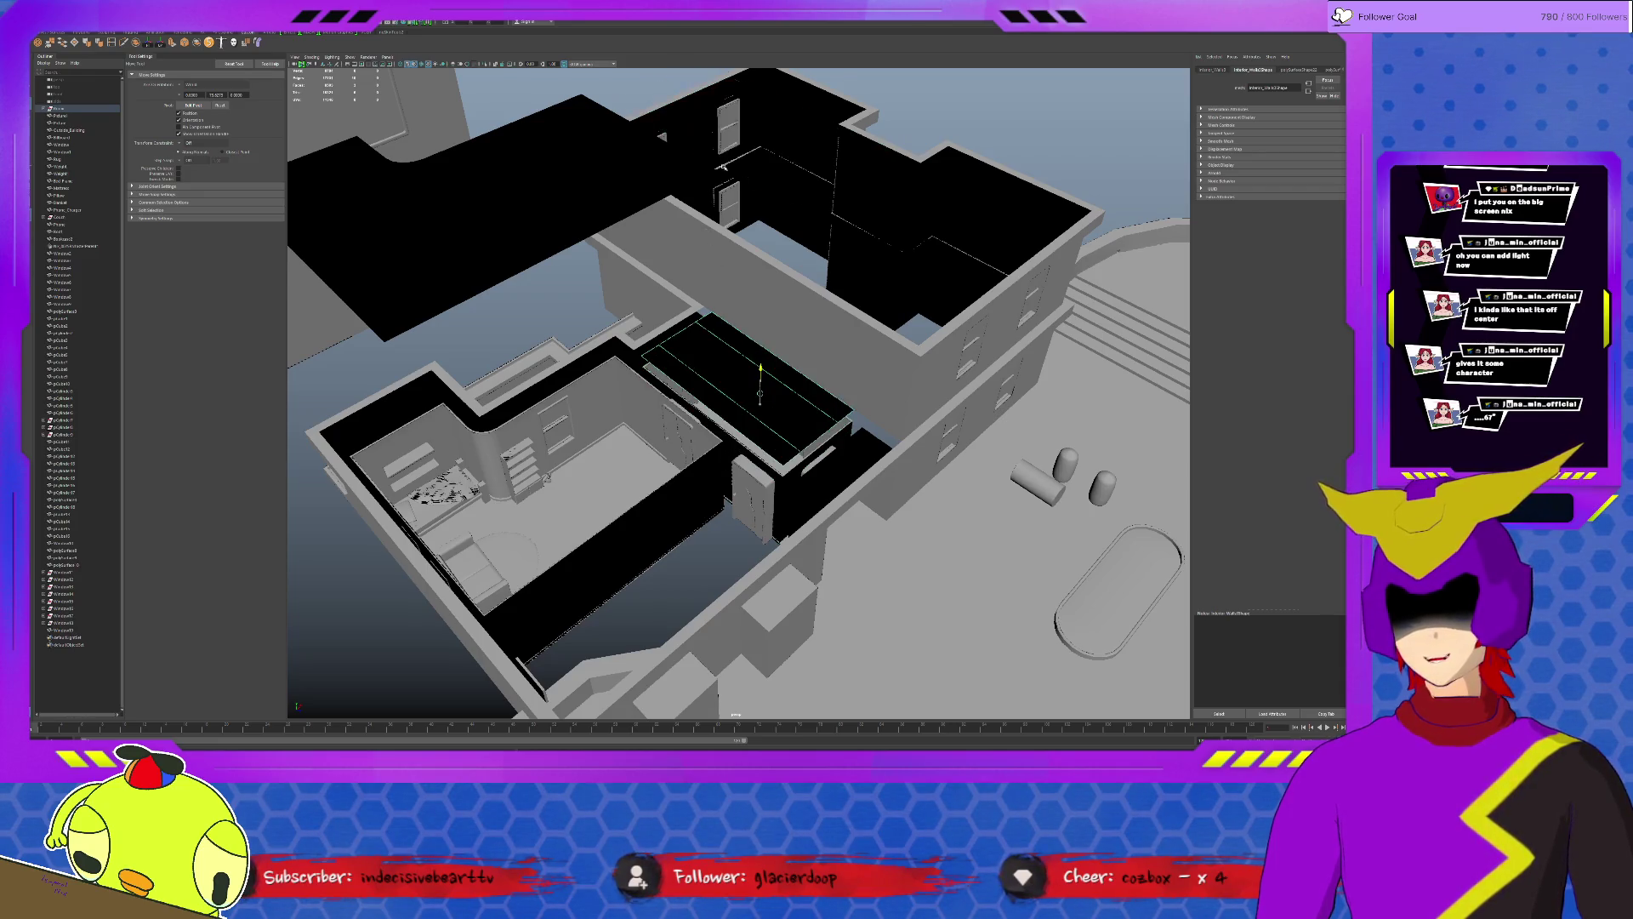
drag(763, 380, 719, 169)
scroll(720, 170, down, 3)
scroll(720, 169, up, 8)
click(712, 628)
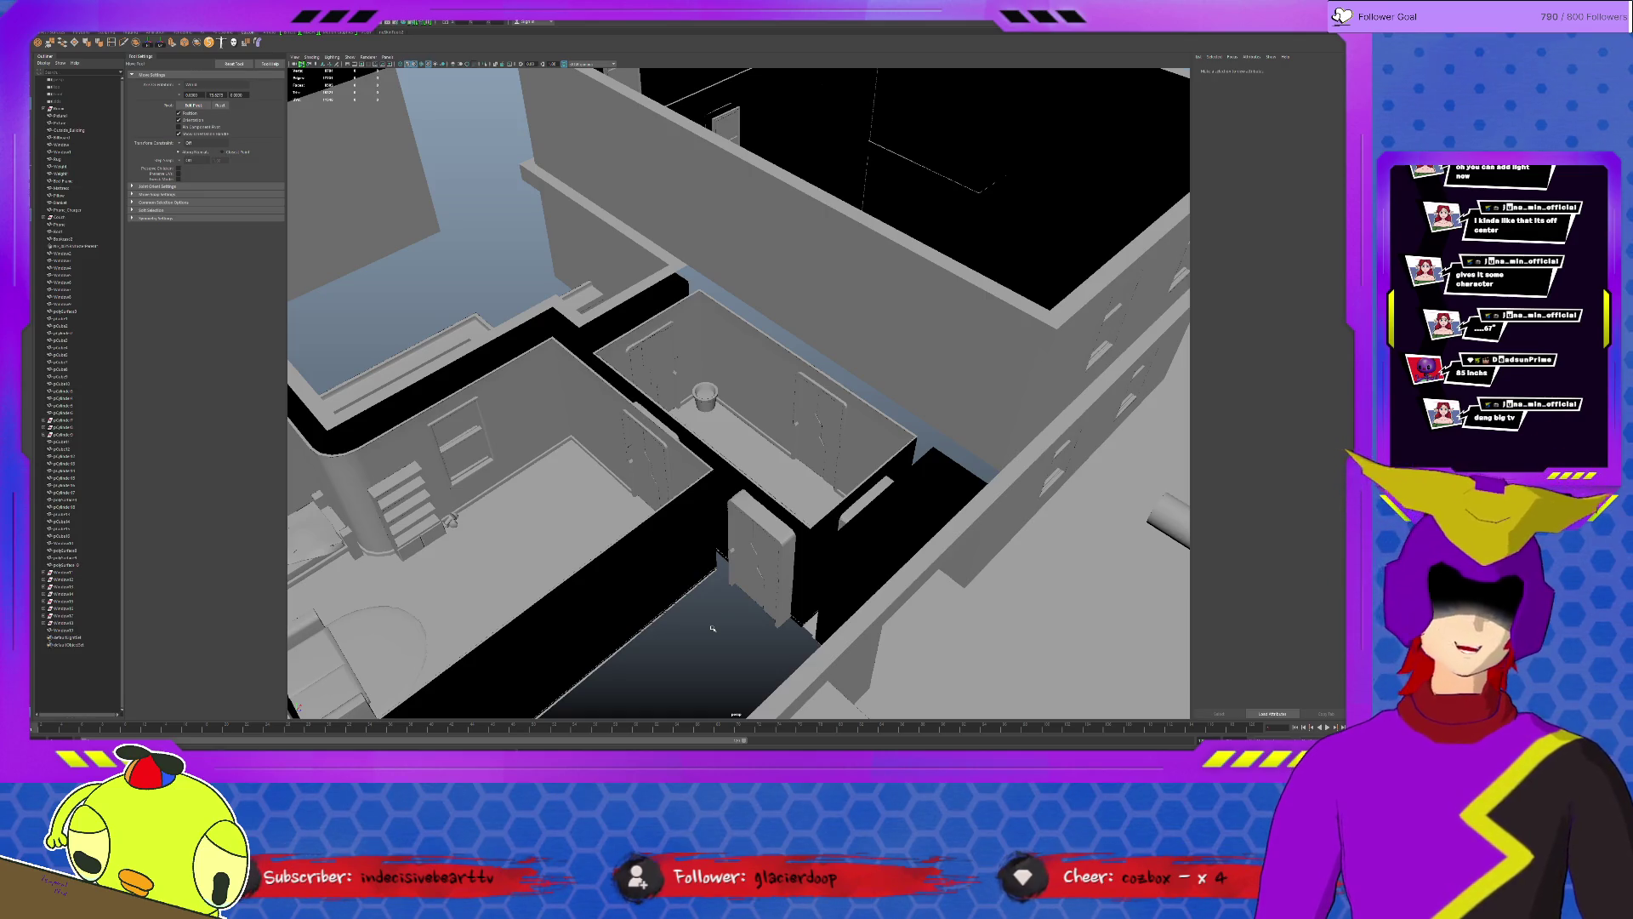
mouse_move(712, 628)
alt+mouse_down()
mouse_move(505, 517)
mouse_move(737, 548)
alt+mouse_up()
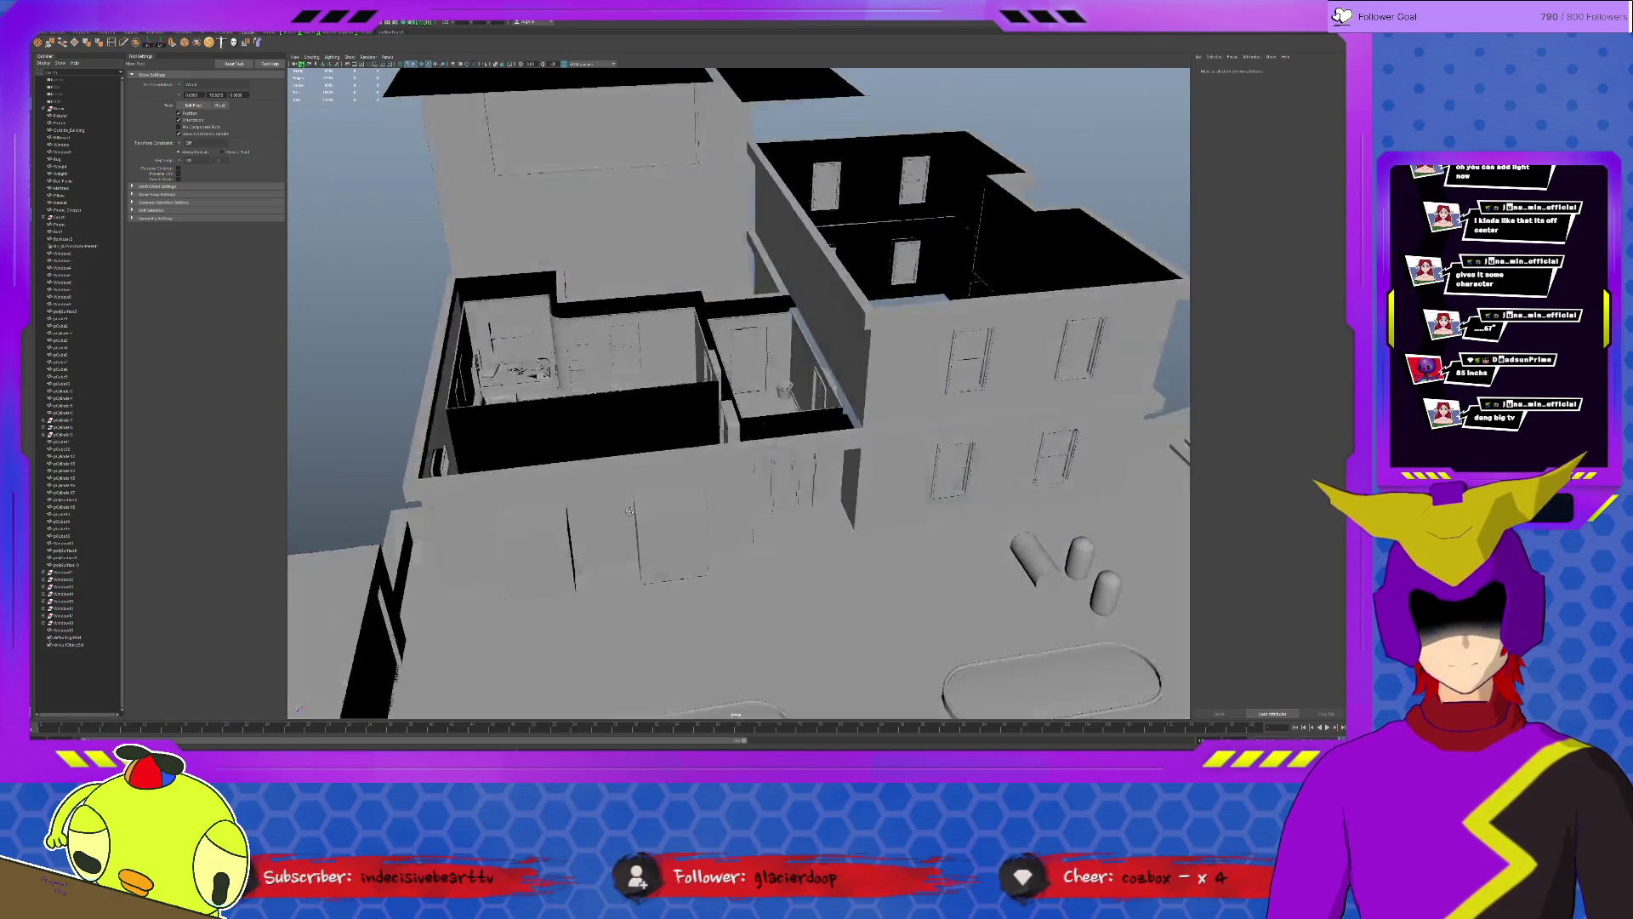
scroll(737, 547, up, 3)
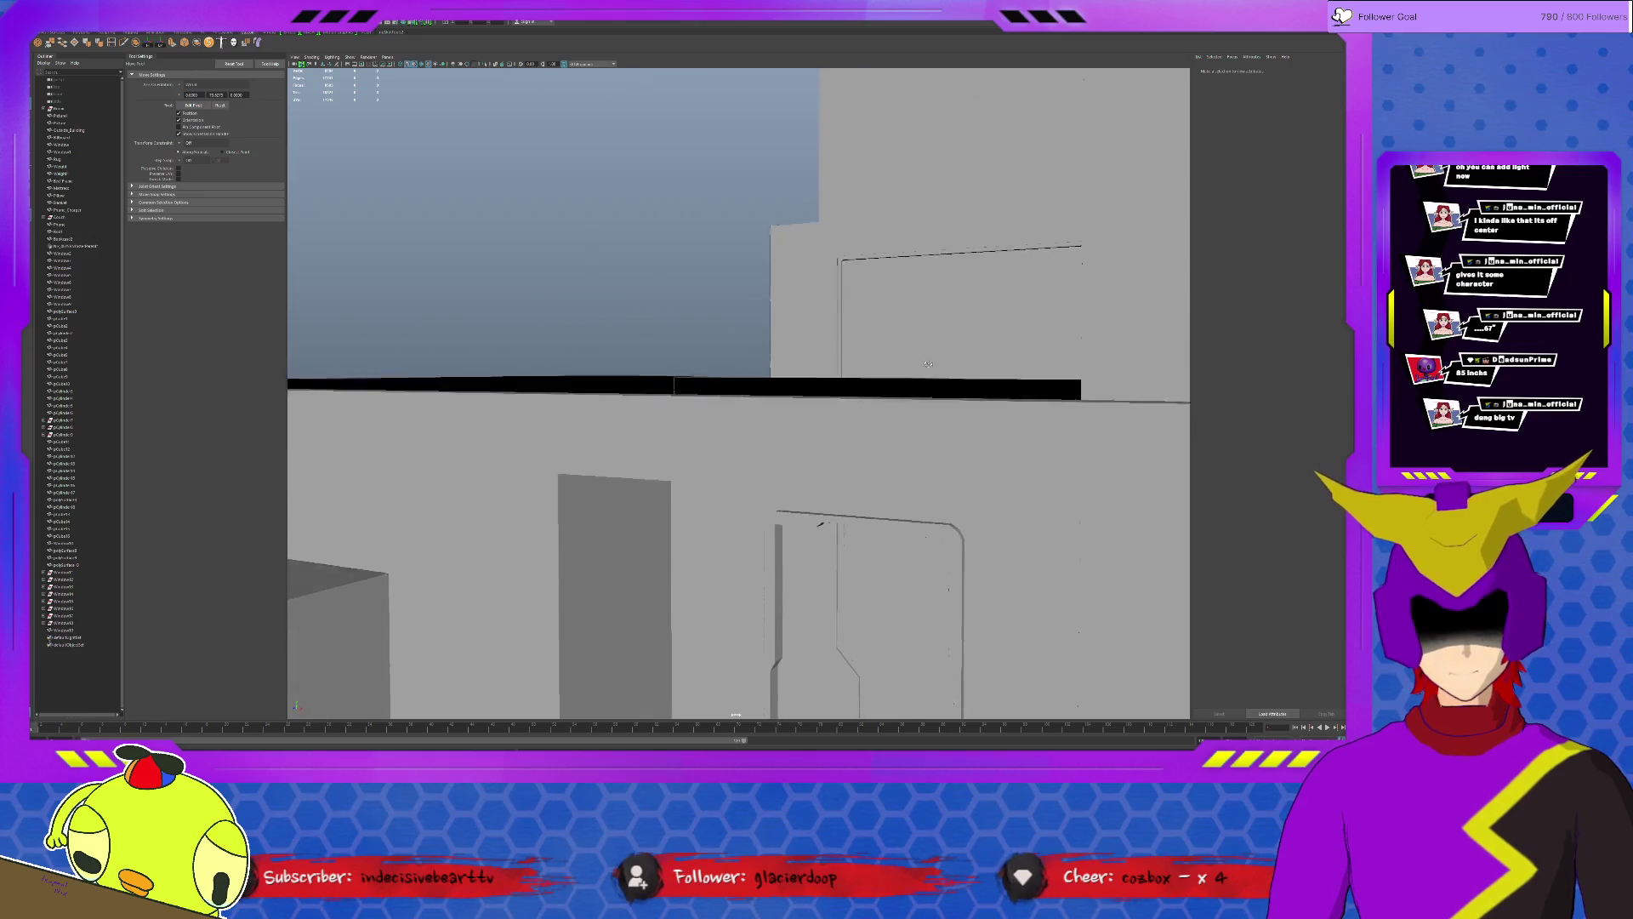
mouse_move(928, 346)
alt+mouse_down()
mouse_move(871, 416)
mouse_move(724, 469)
mouse_move(485, 435)
alt+mouse_up()
click(765, 448)
click(484, 434)
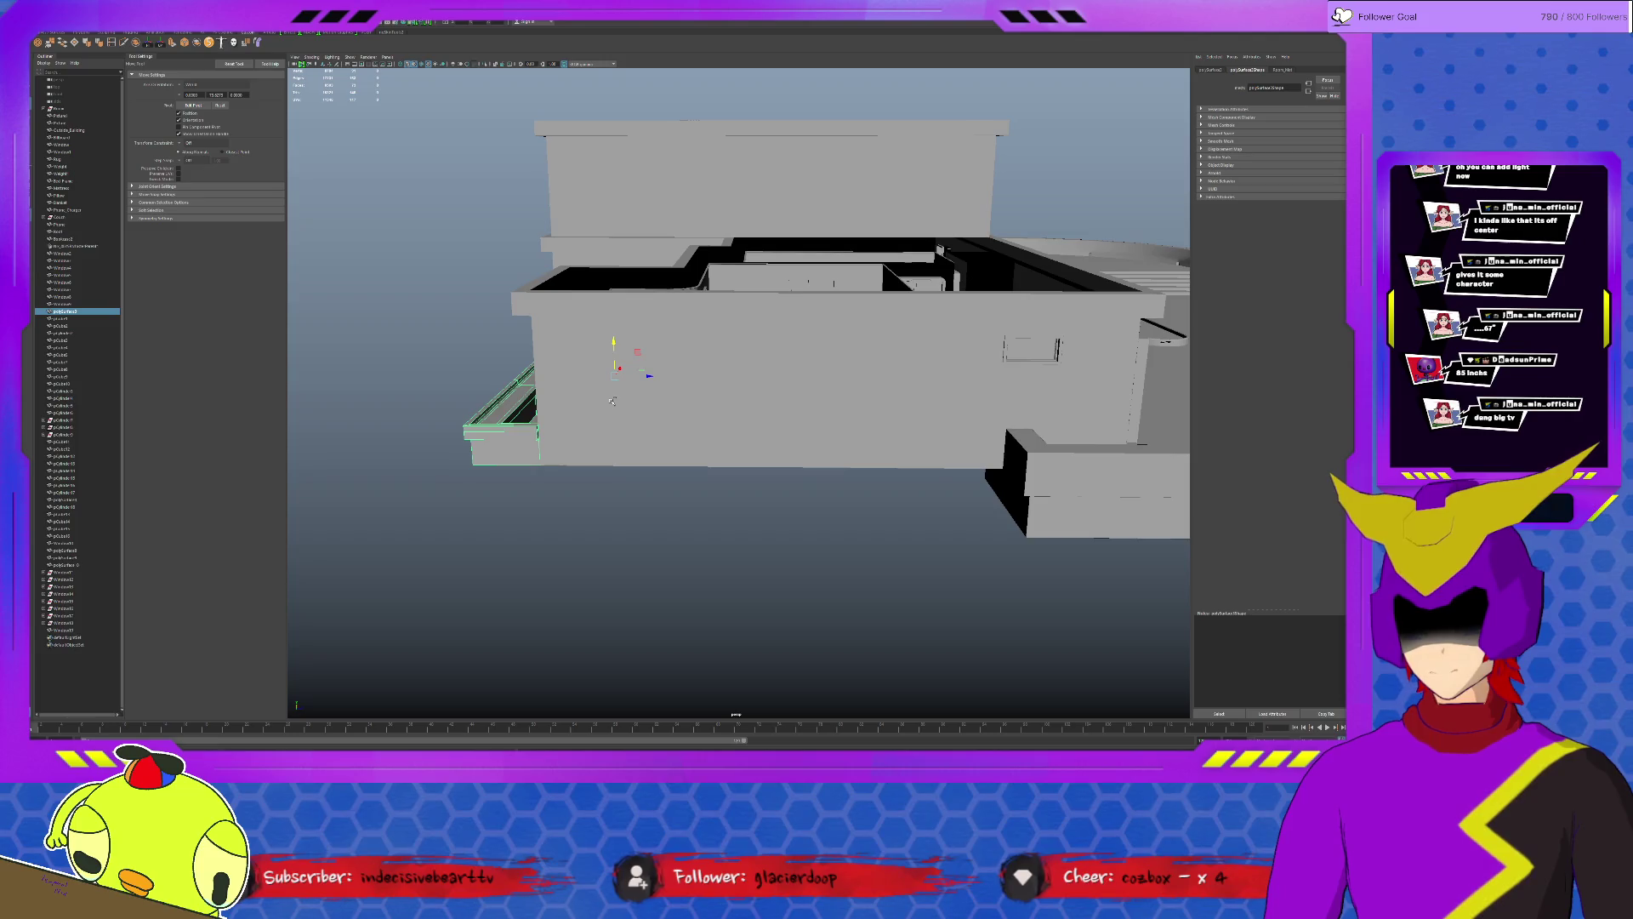
Duplicate the wall piece, lift the copy and delete its floor faces into an L-shaped ledge.
key(ctrl+d)
mouse_move(639, 358)
mouse_down()
mouse_move(630, 190)
mouse_move(705, 251)
mouse_up()
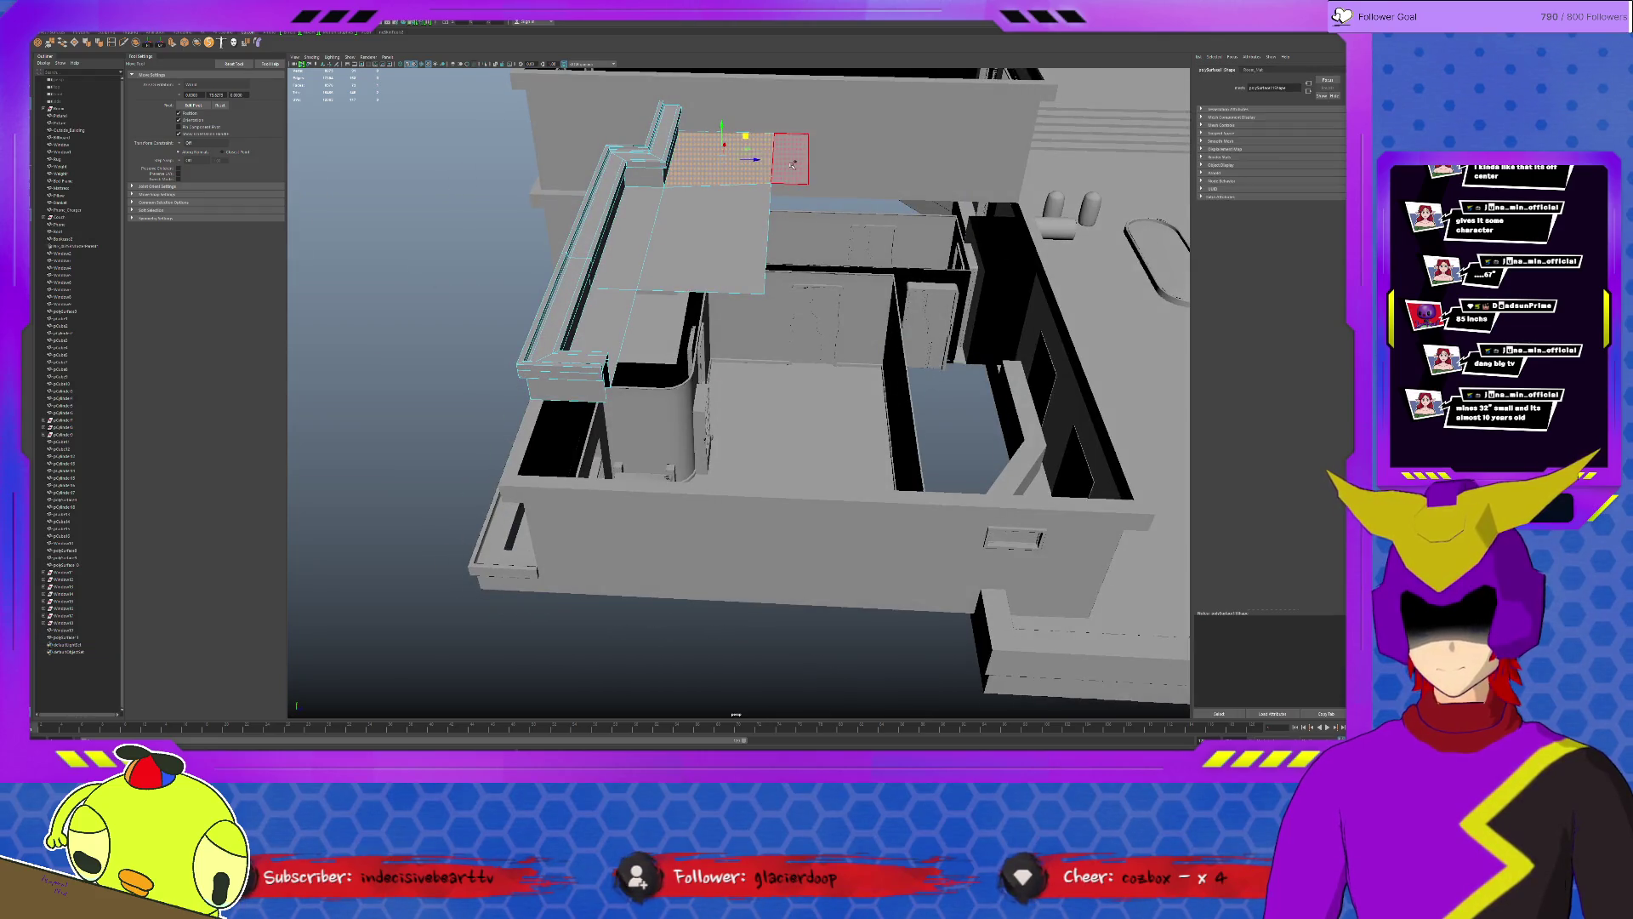
click(715, 192)
shift+click(639, 232)
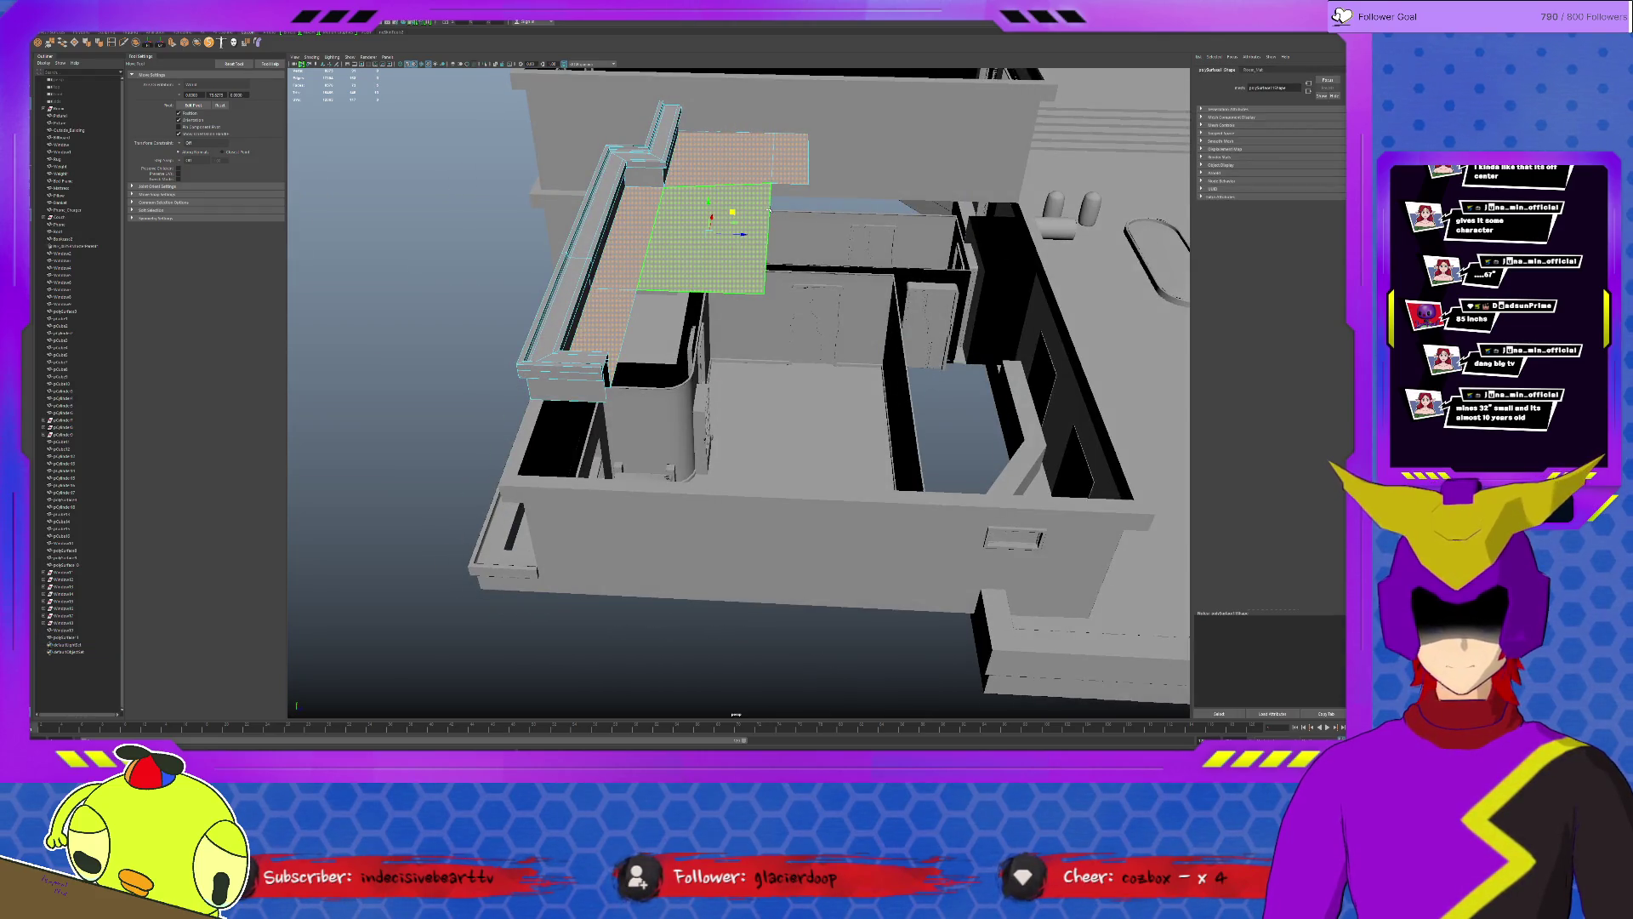
key(Delete)
mouse_move(664, 180)
alt+mouse_down()
mouse_move(695, 203)
mouse_move(683, 182)
mouse_move(682, 203)
alt+mouse_up()
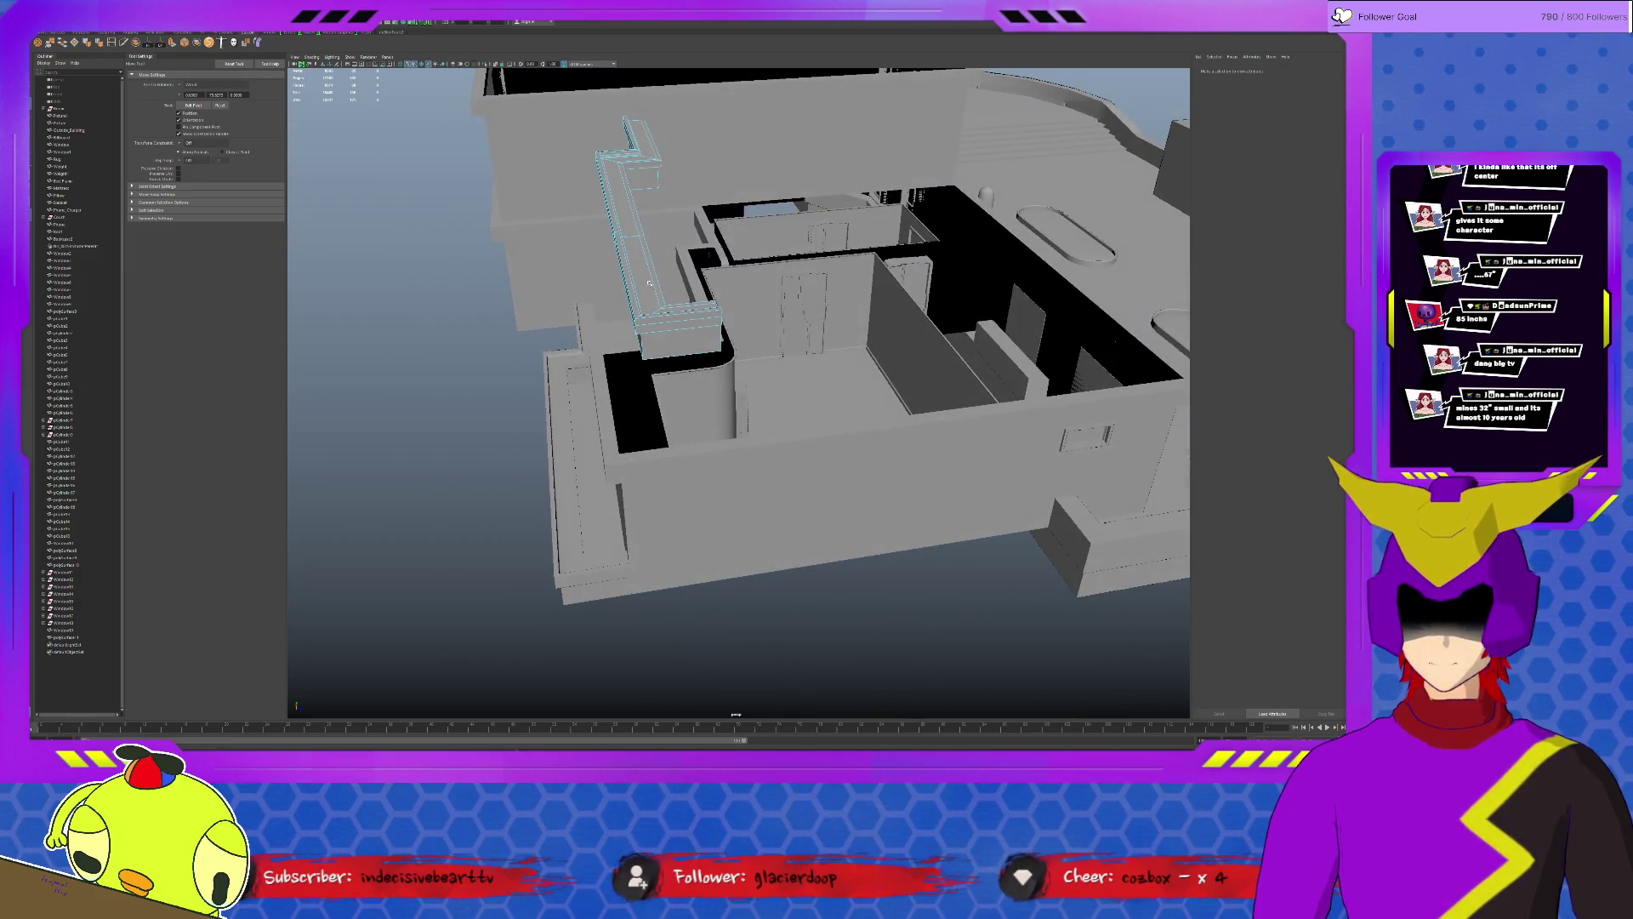
Raise the railing ledge and shift it left along the walkway.
alt+drag(649, 283, 629, 341)
click(629, 341)
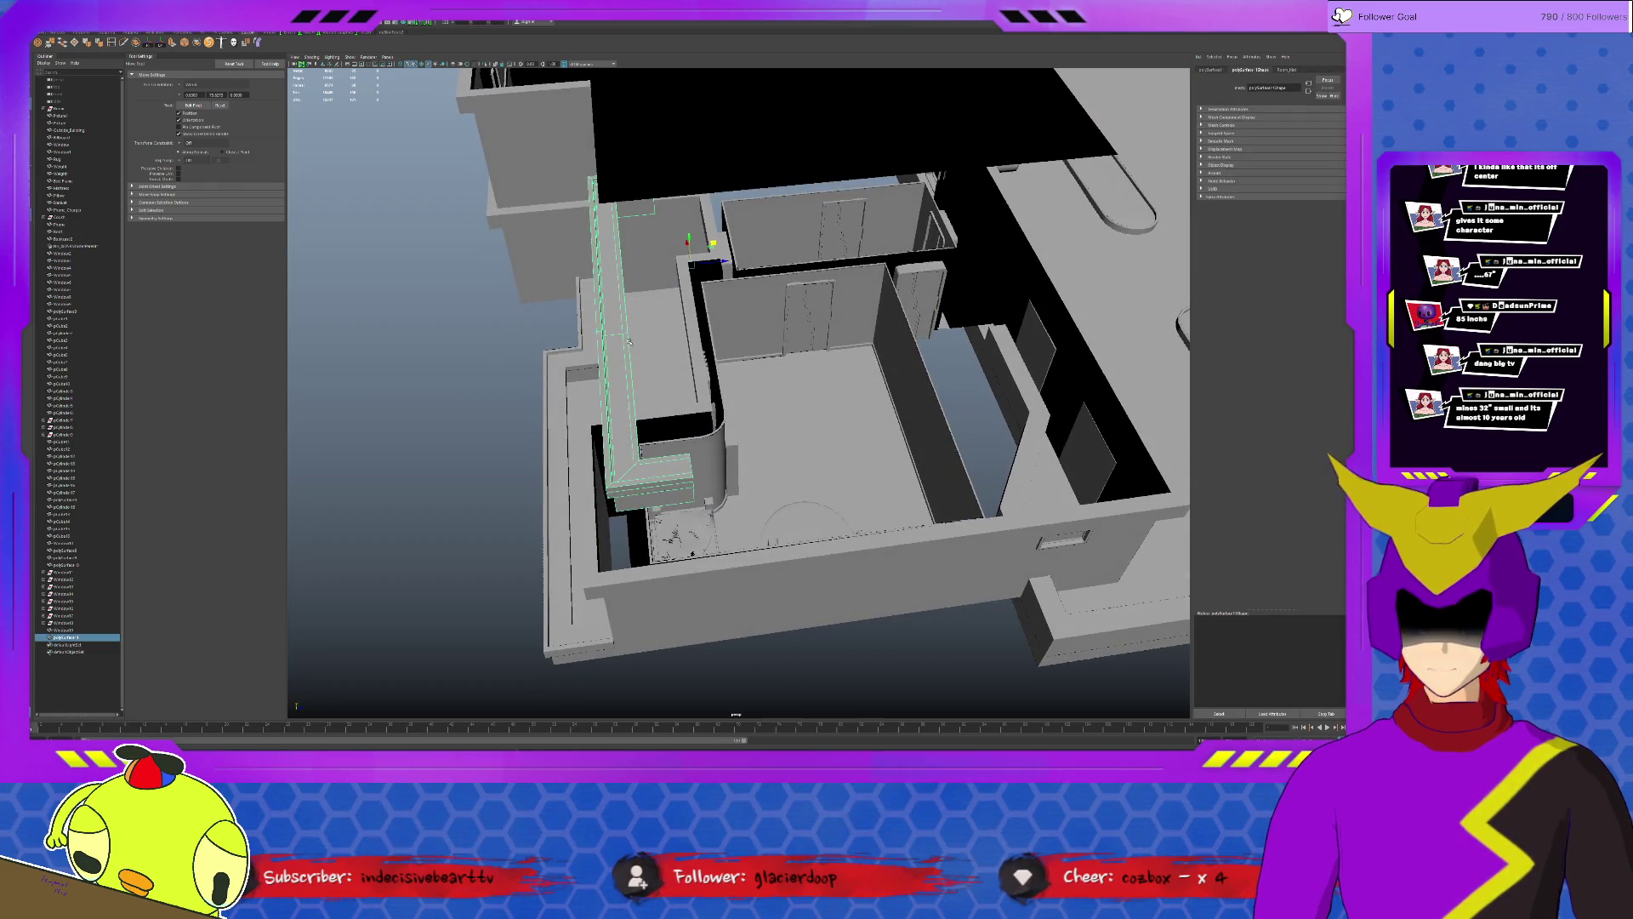
mouse_move(683, 279)
alt+mouse_down()
mouse_move(689, 159)
mouse_move(691, 255)
alt+mouse_up()
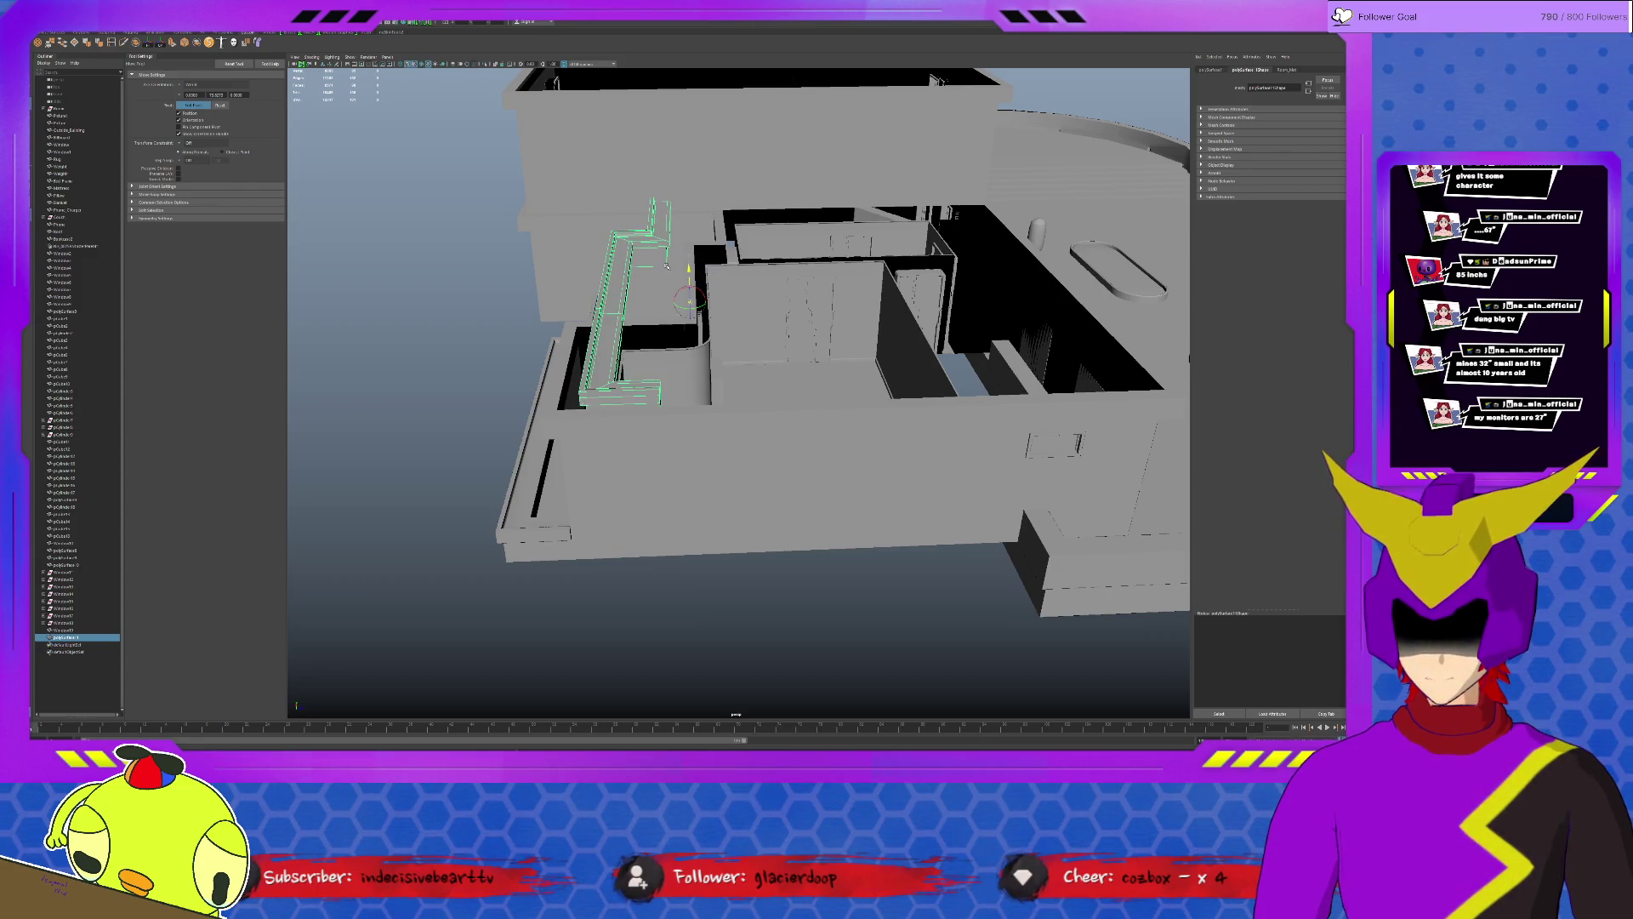
drag(690, 273, 689, 256)
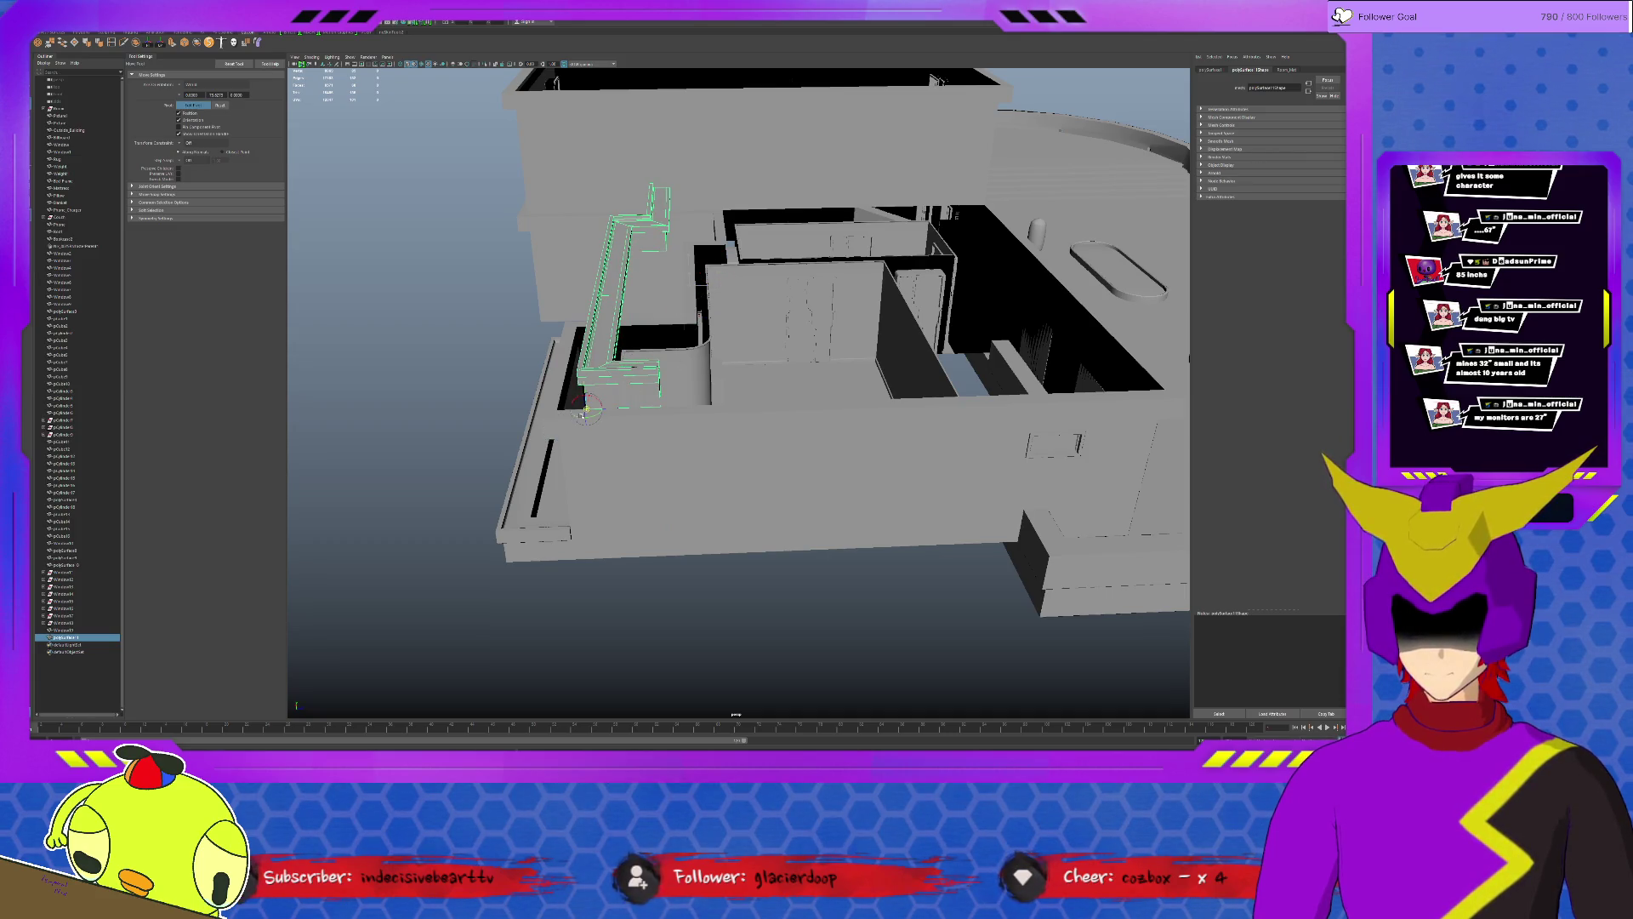
mouse_move(587, 406)
mouse_down()
mouse_move(569, 410)
mouse_move(651, 390)
mouse_move(894, 396)
mouse_up()
click(557, 430)
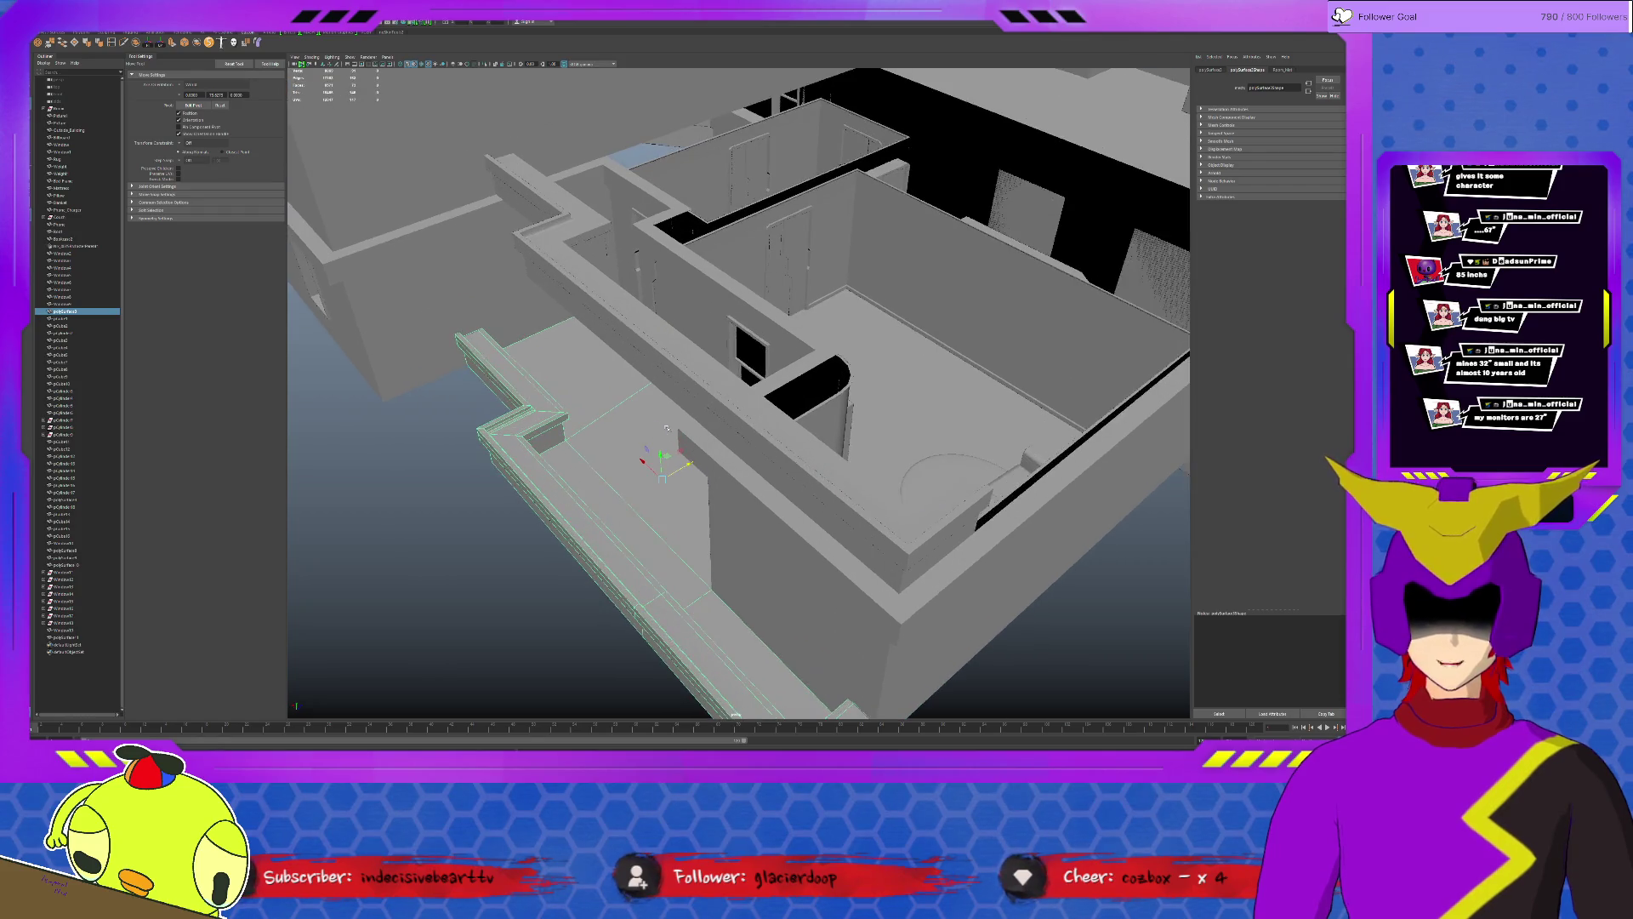
Duplicate the upper railing and slide the copy forward off the building.
click(944, 422)
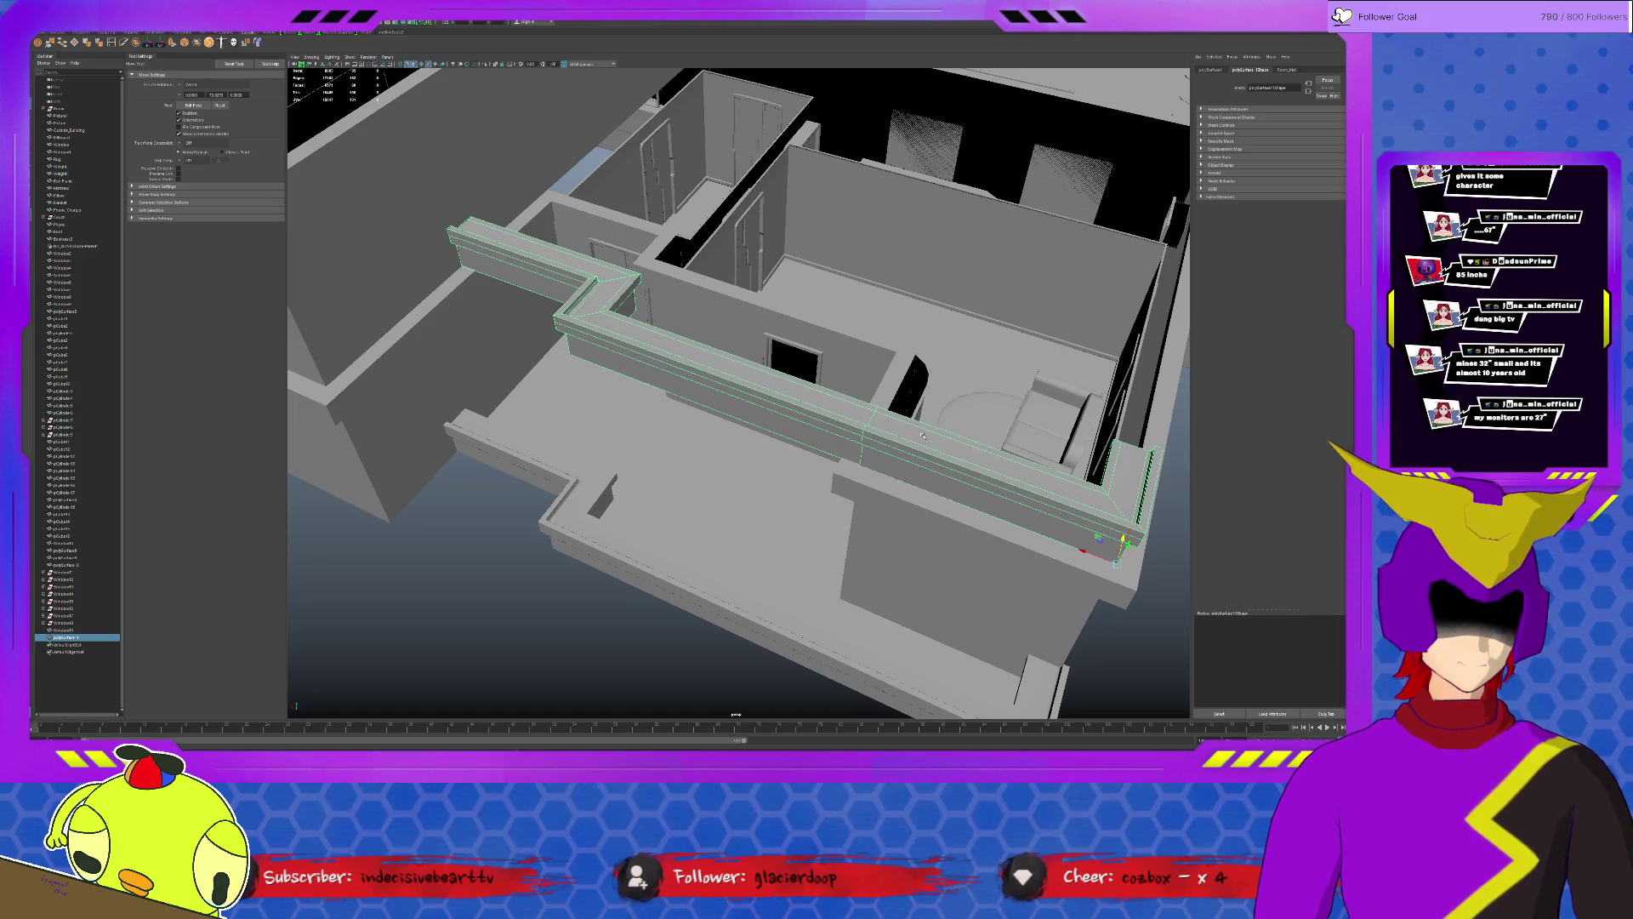
scroll(876, 444, down, 3)
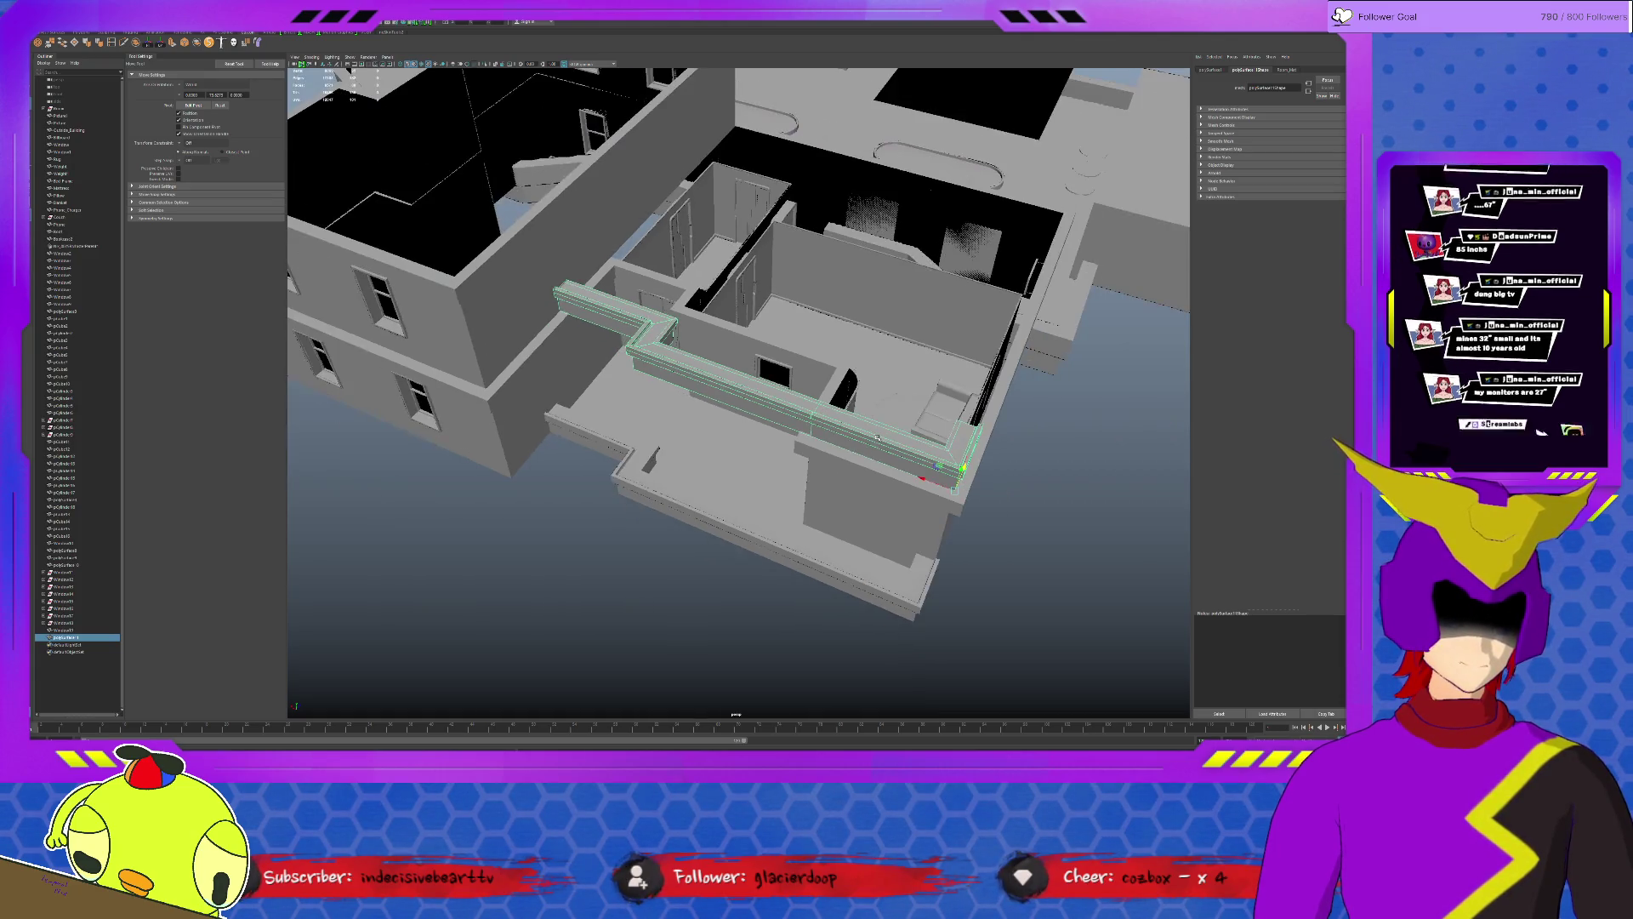
mouse_move(809, 430)
alt+mouse_down()
mouse_move(812, 499)
mouse_move(819, 433)
alt+mouse_up()
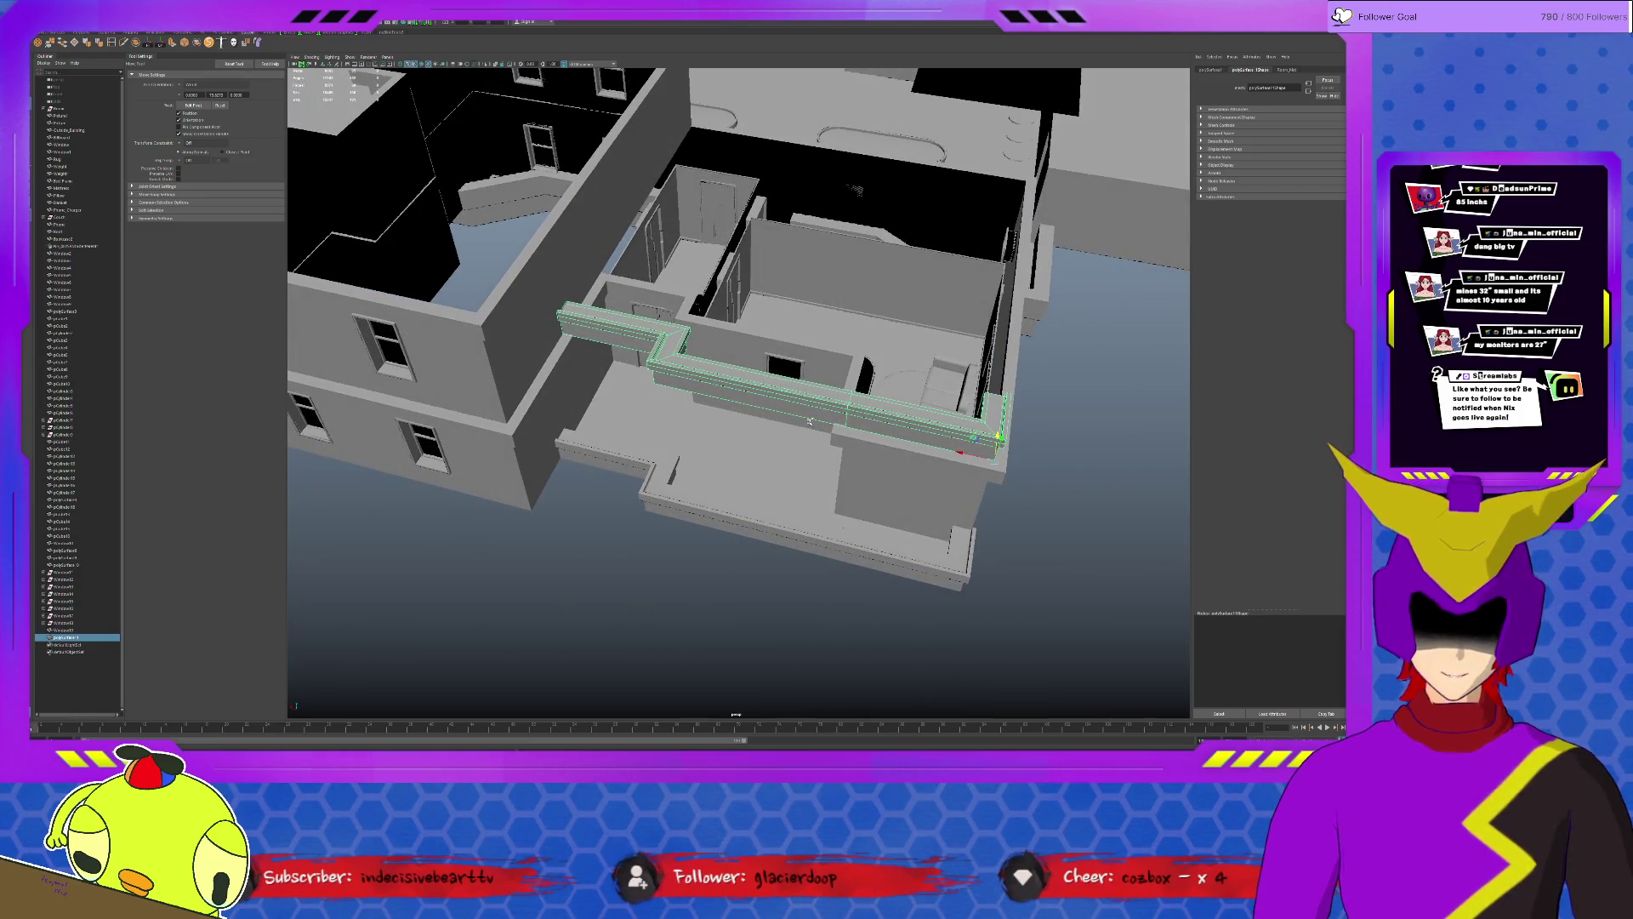
key(ctrl+d)
mouse_move(960, 449)
mouse_down()
mouse_move(984, 549)
mouse_move(721, 593)
mouse_up()
alt+middle_drag(720, 593, 739, 471)
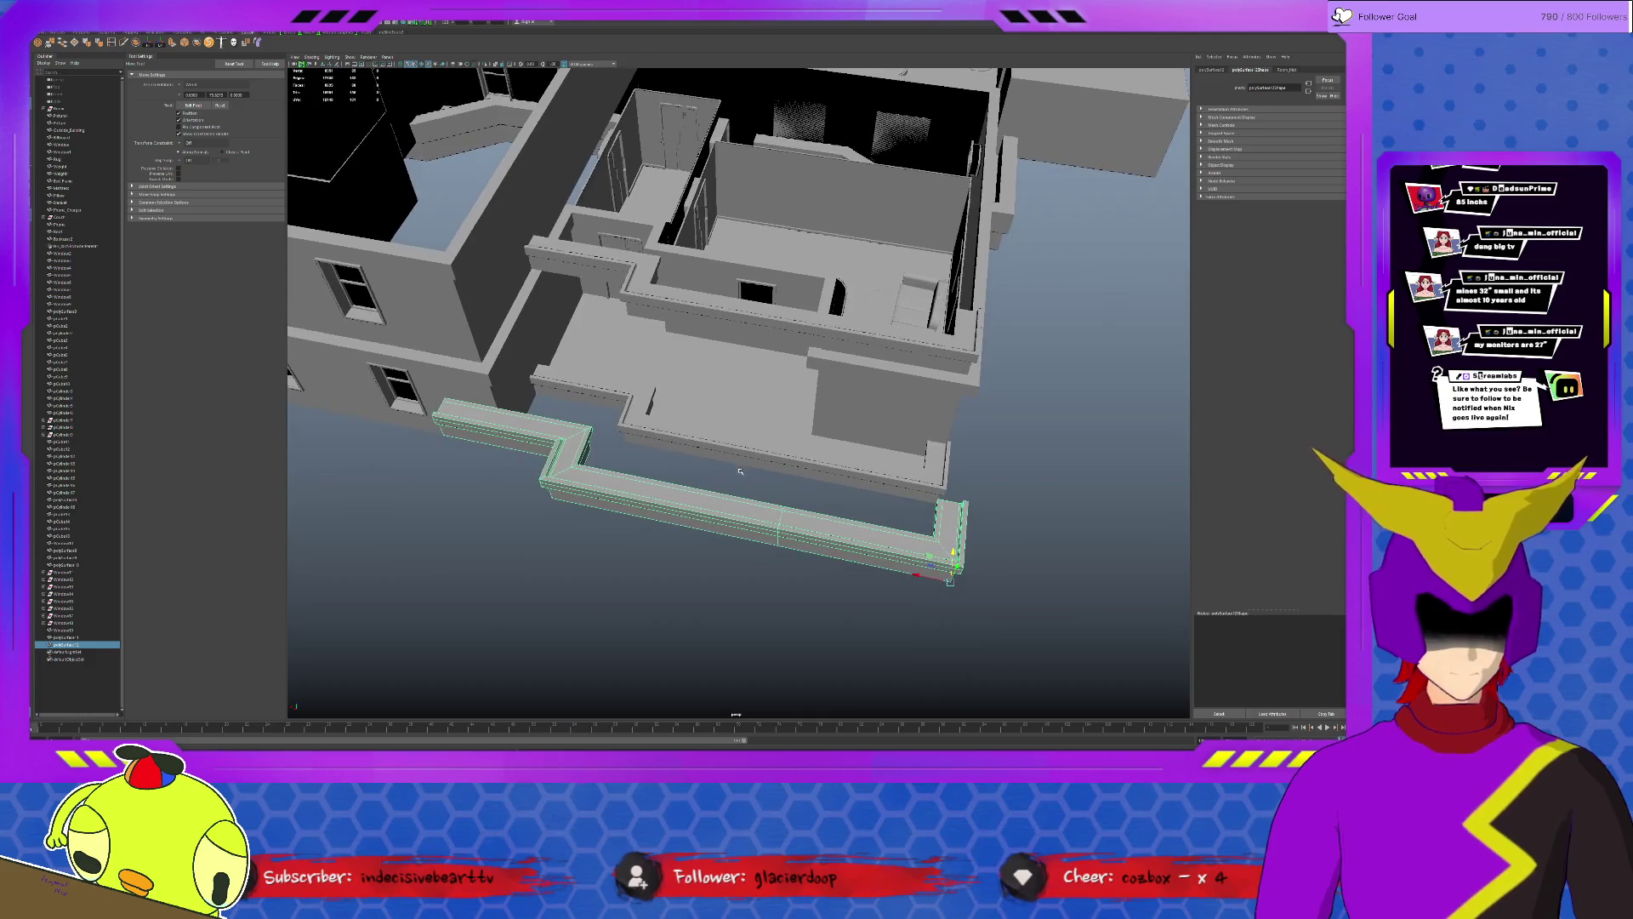
Delete the copy's front end and left sections, leaving a short L piece.
click(762, 508)
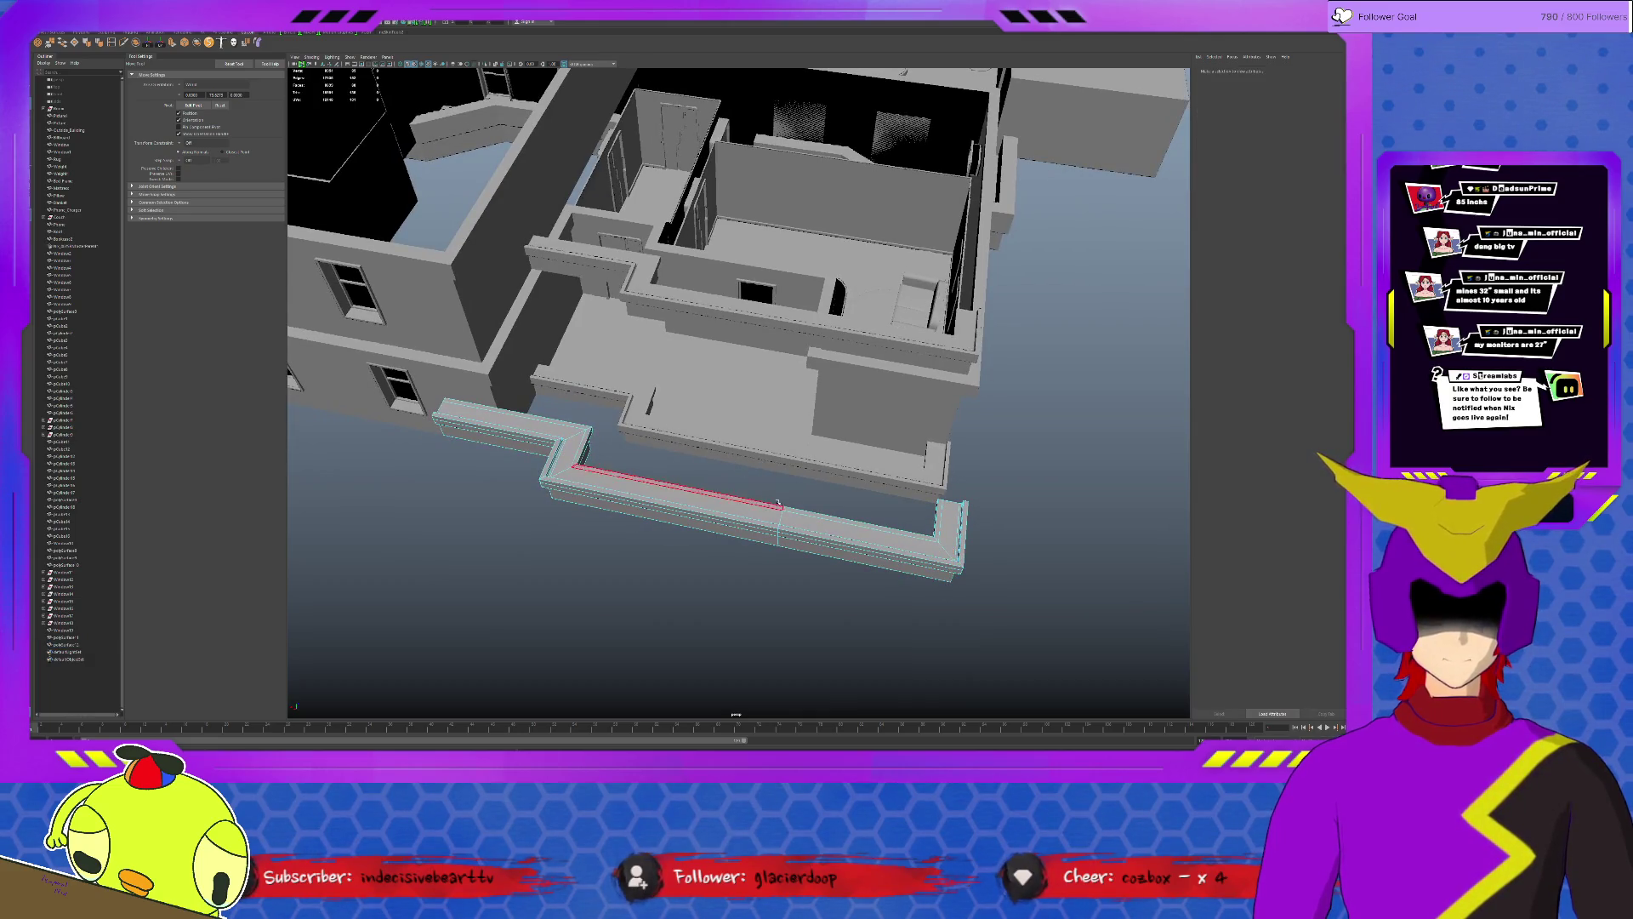
drag(842, 483, 1030, 660)
key(Delete)
click(510, 424)
key(Delete)
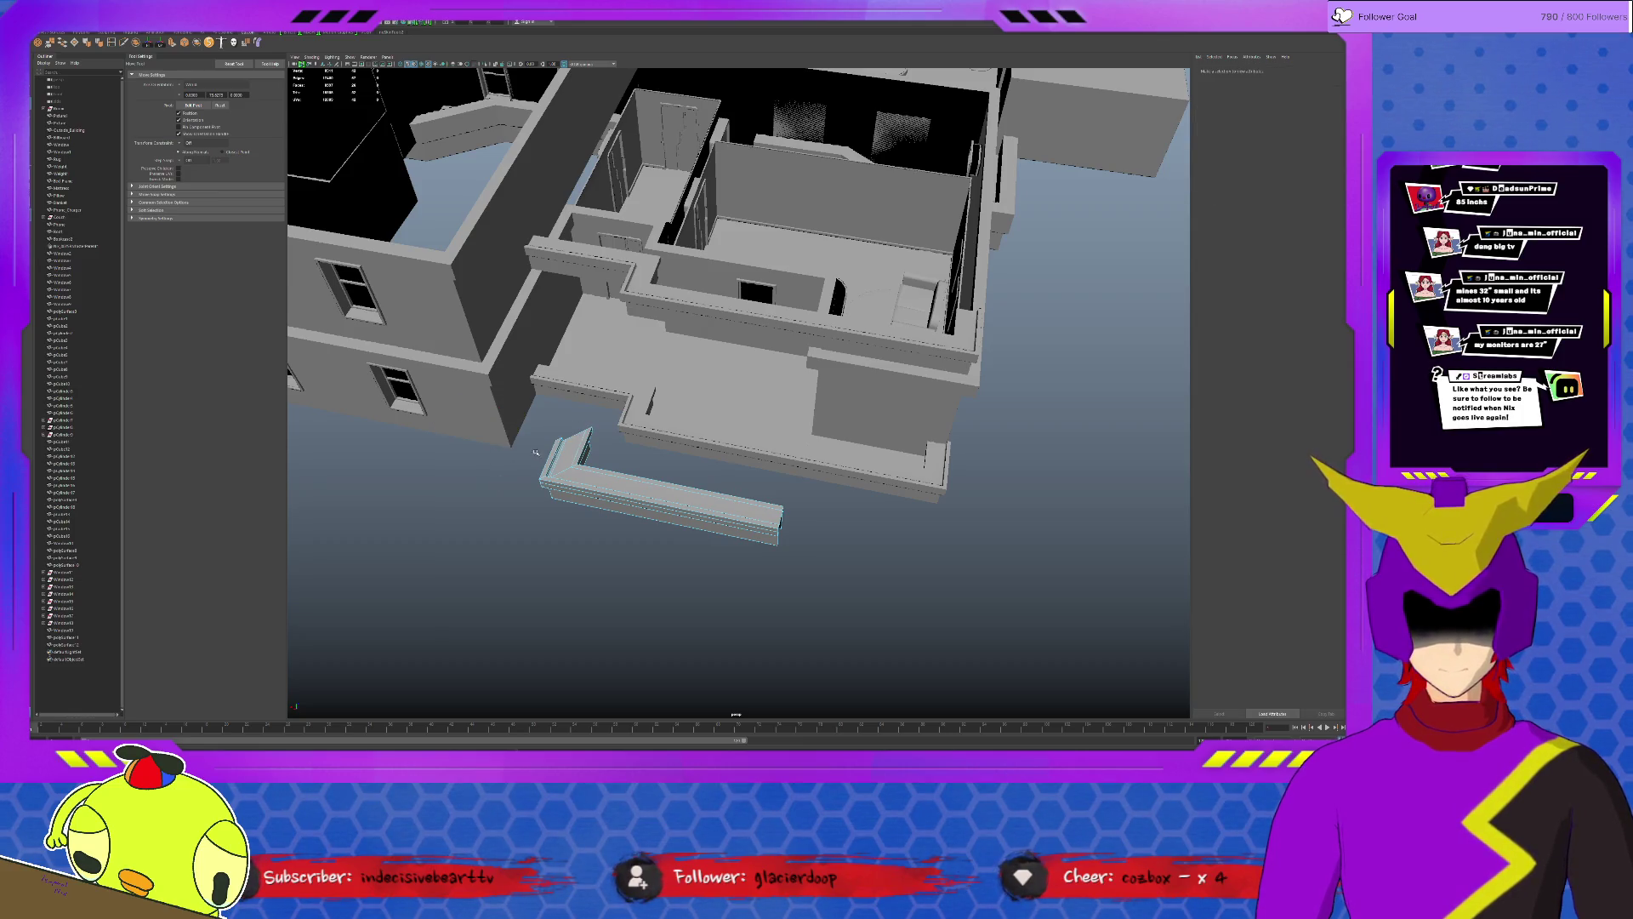
Delete the old upper balcony railing spans.
click(737, 313)
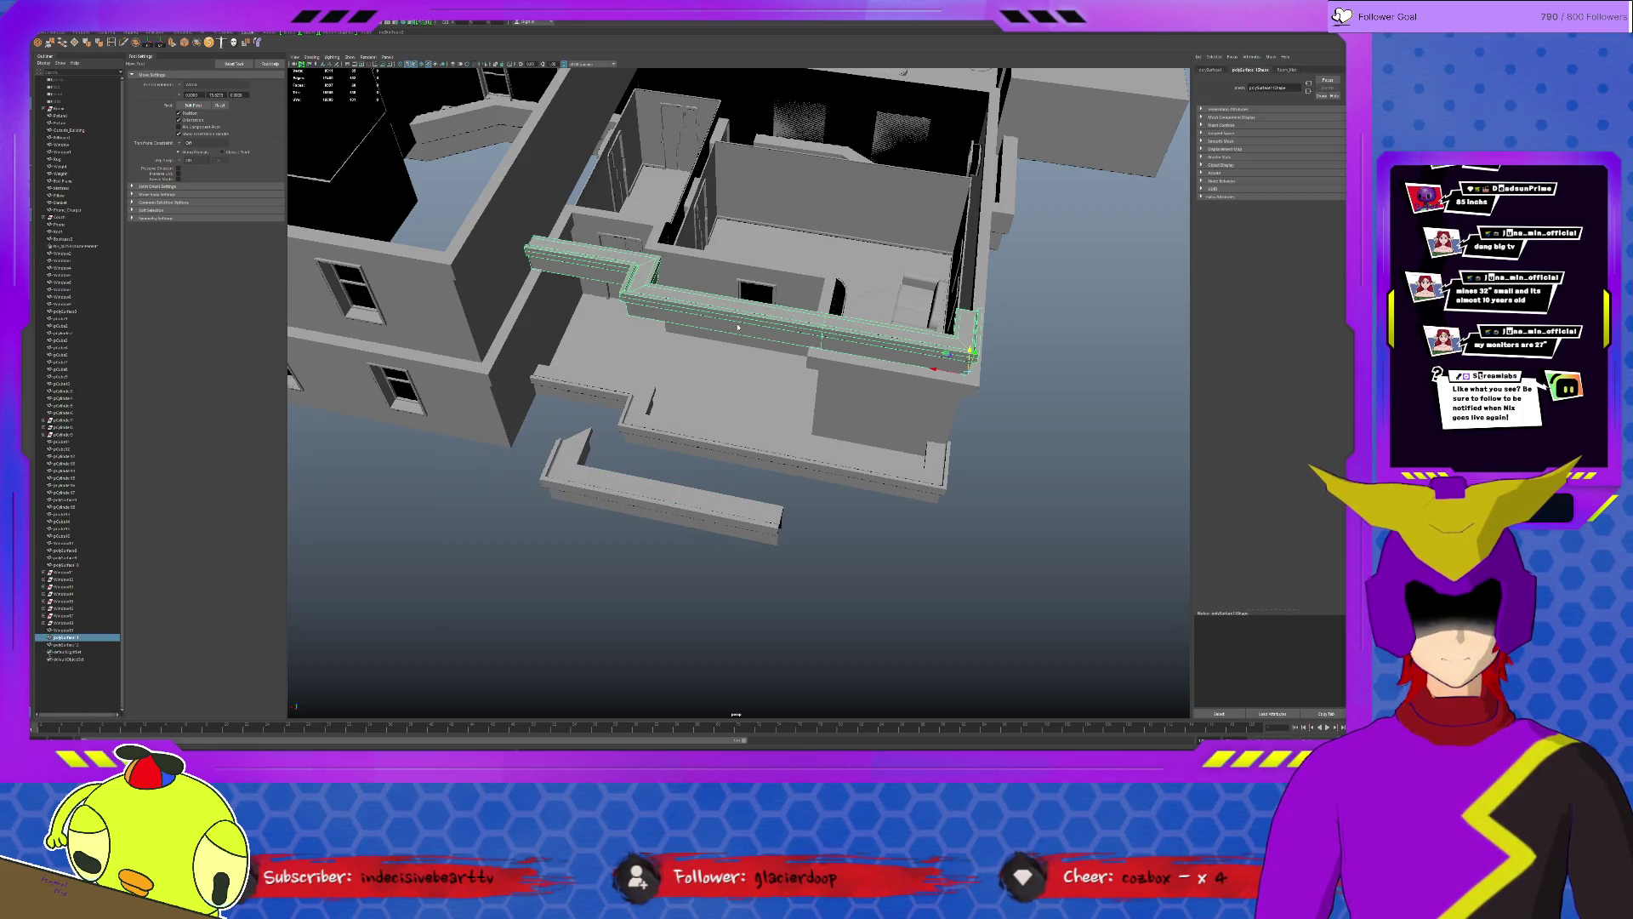
key(Delete)
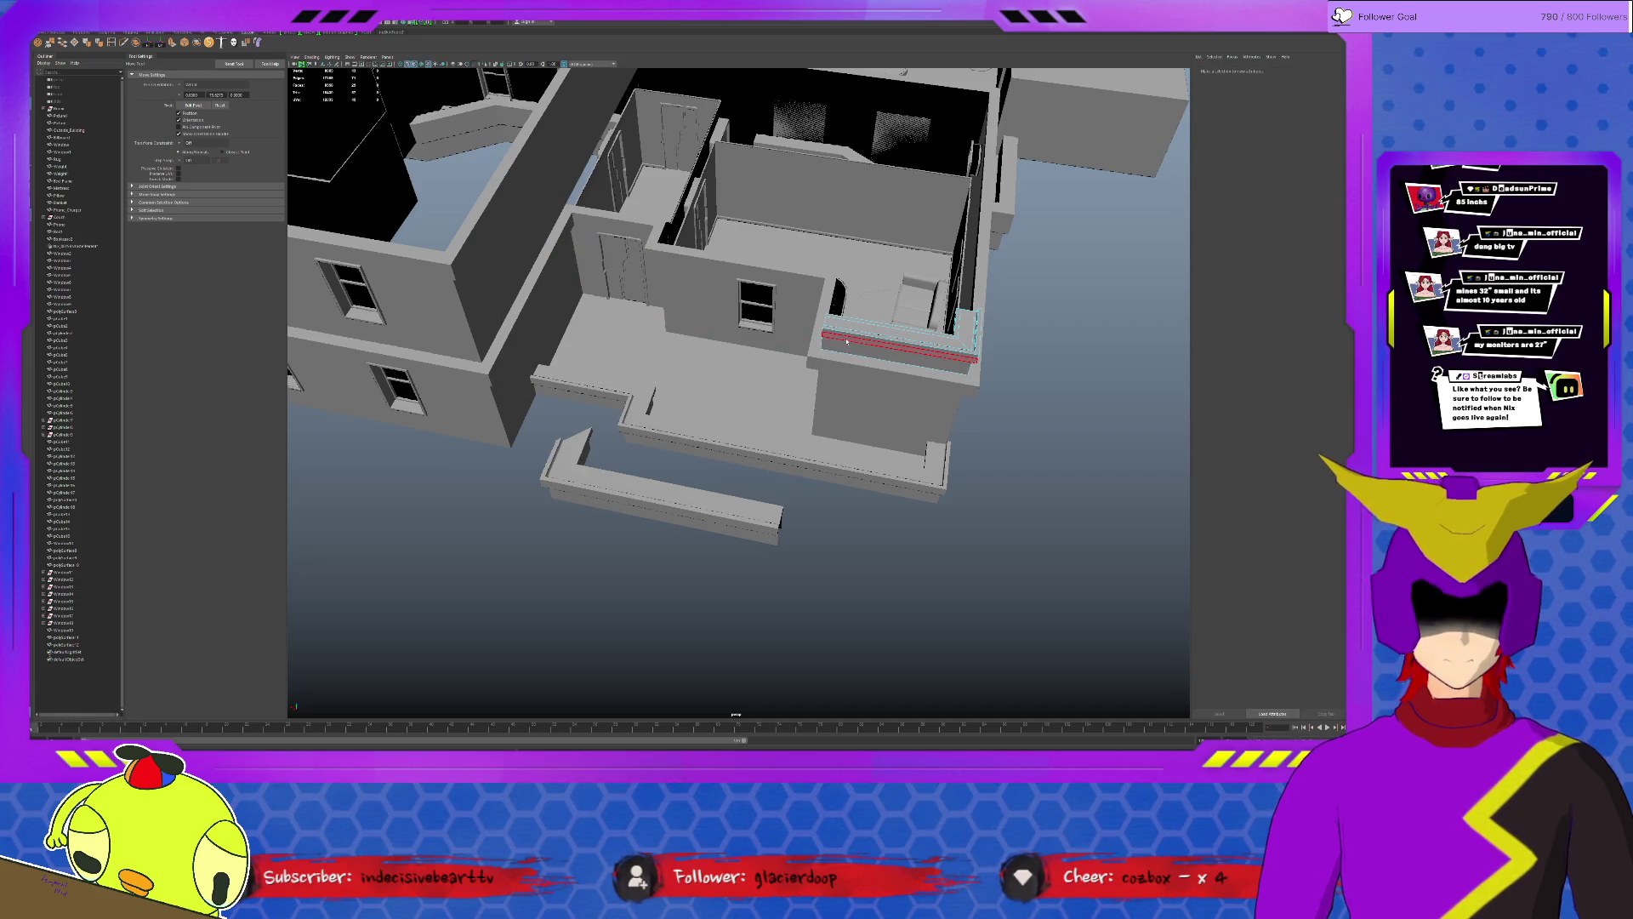
click(894, 347)
key(Delete)
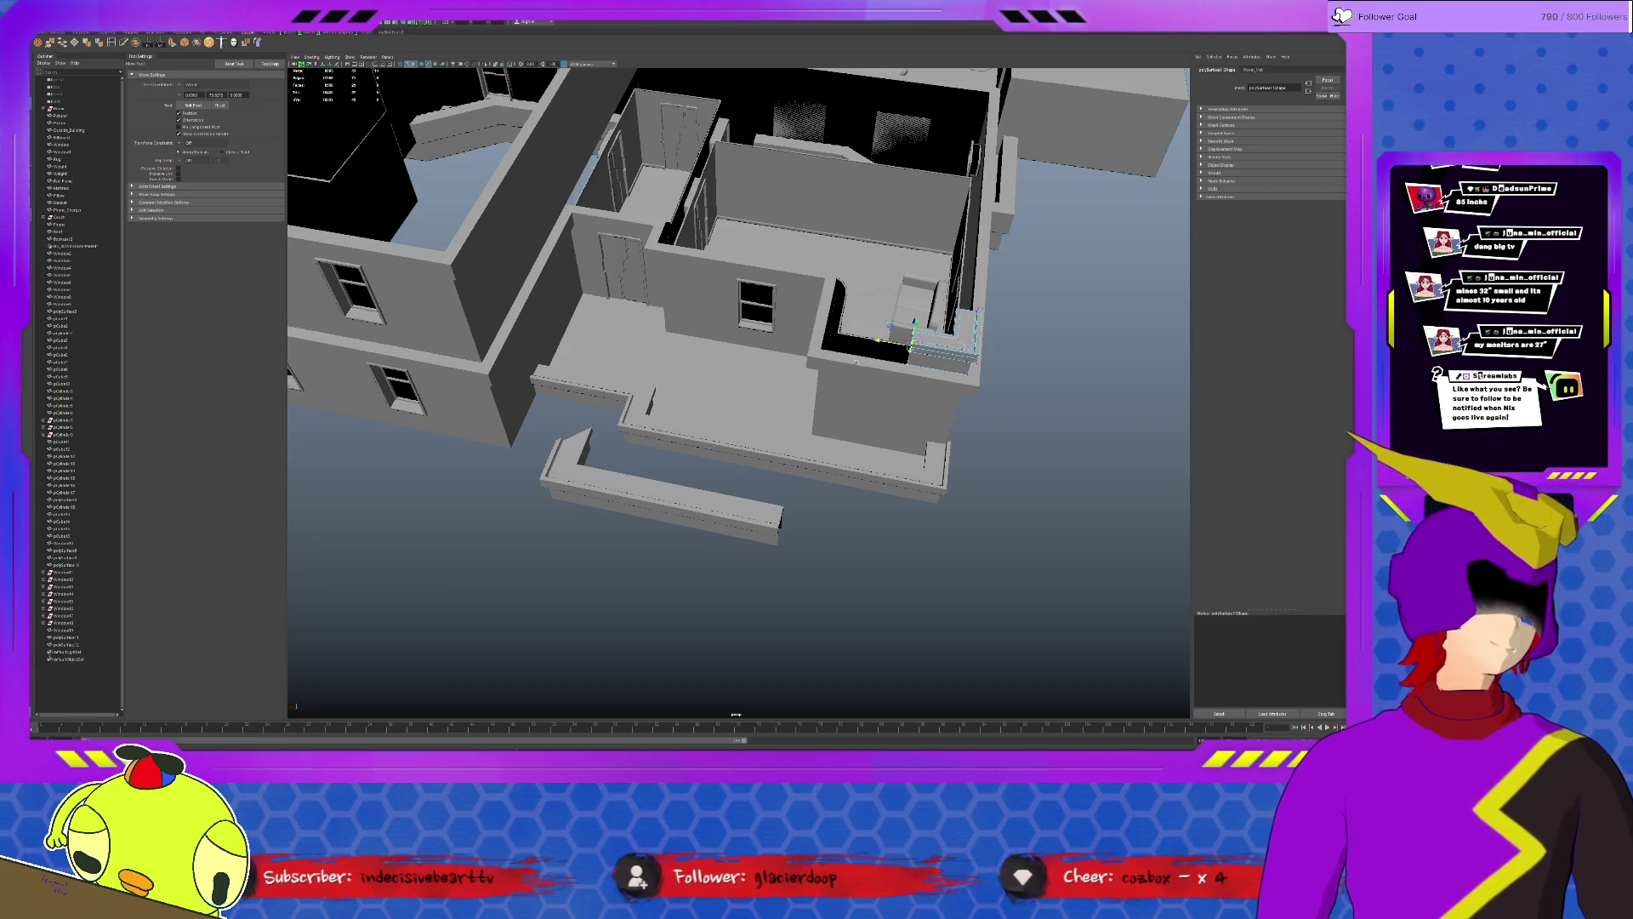
Vertex-snap the L piece's end shorter and move it onto the balcony corner.
click(651, 493)
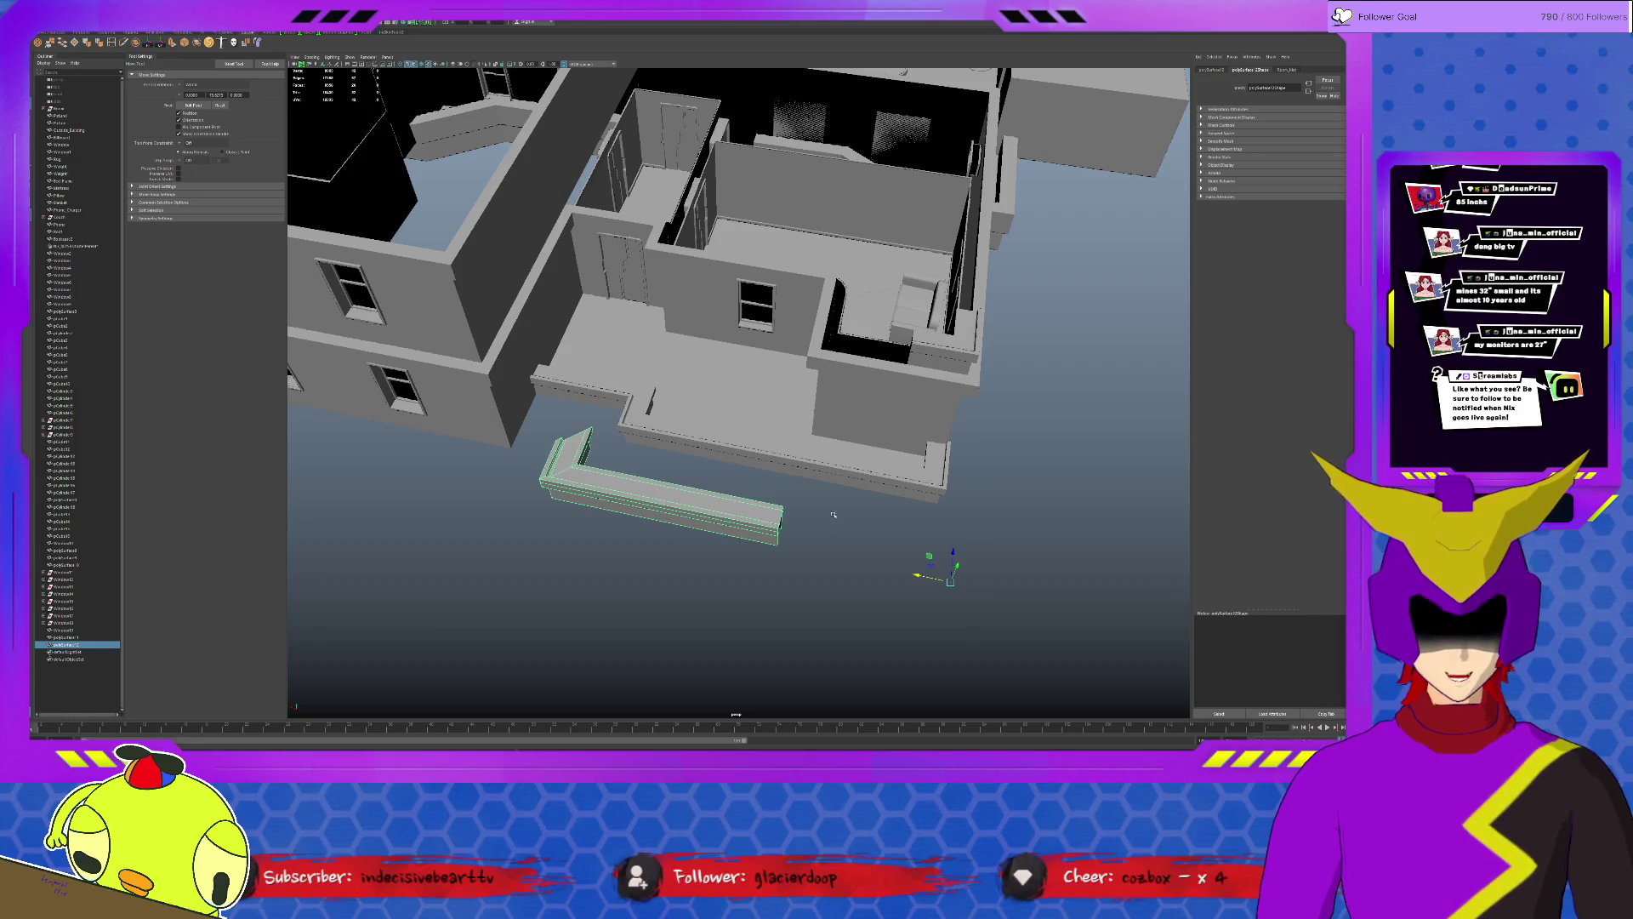
key(w)
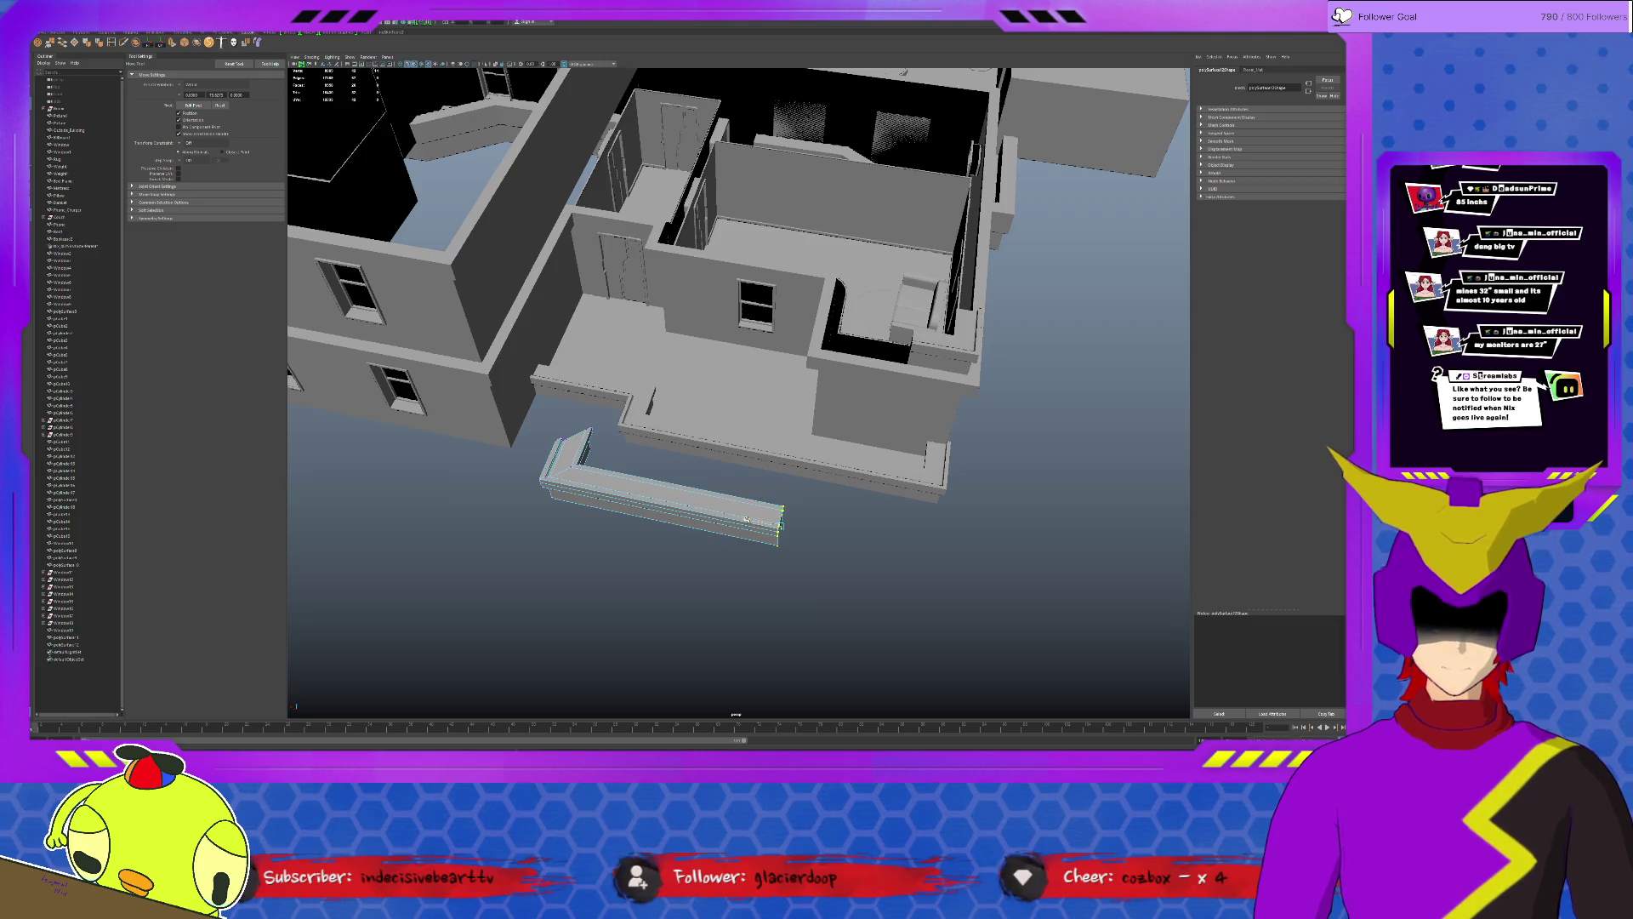
drag(746, 518, 602, 486)
mouse_move(704, 505)
alt+mouse_down()
mouse_move(686, 482)
mouse_move(696, 514)
alt+mouse_up()
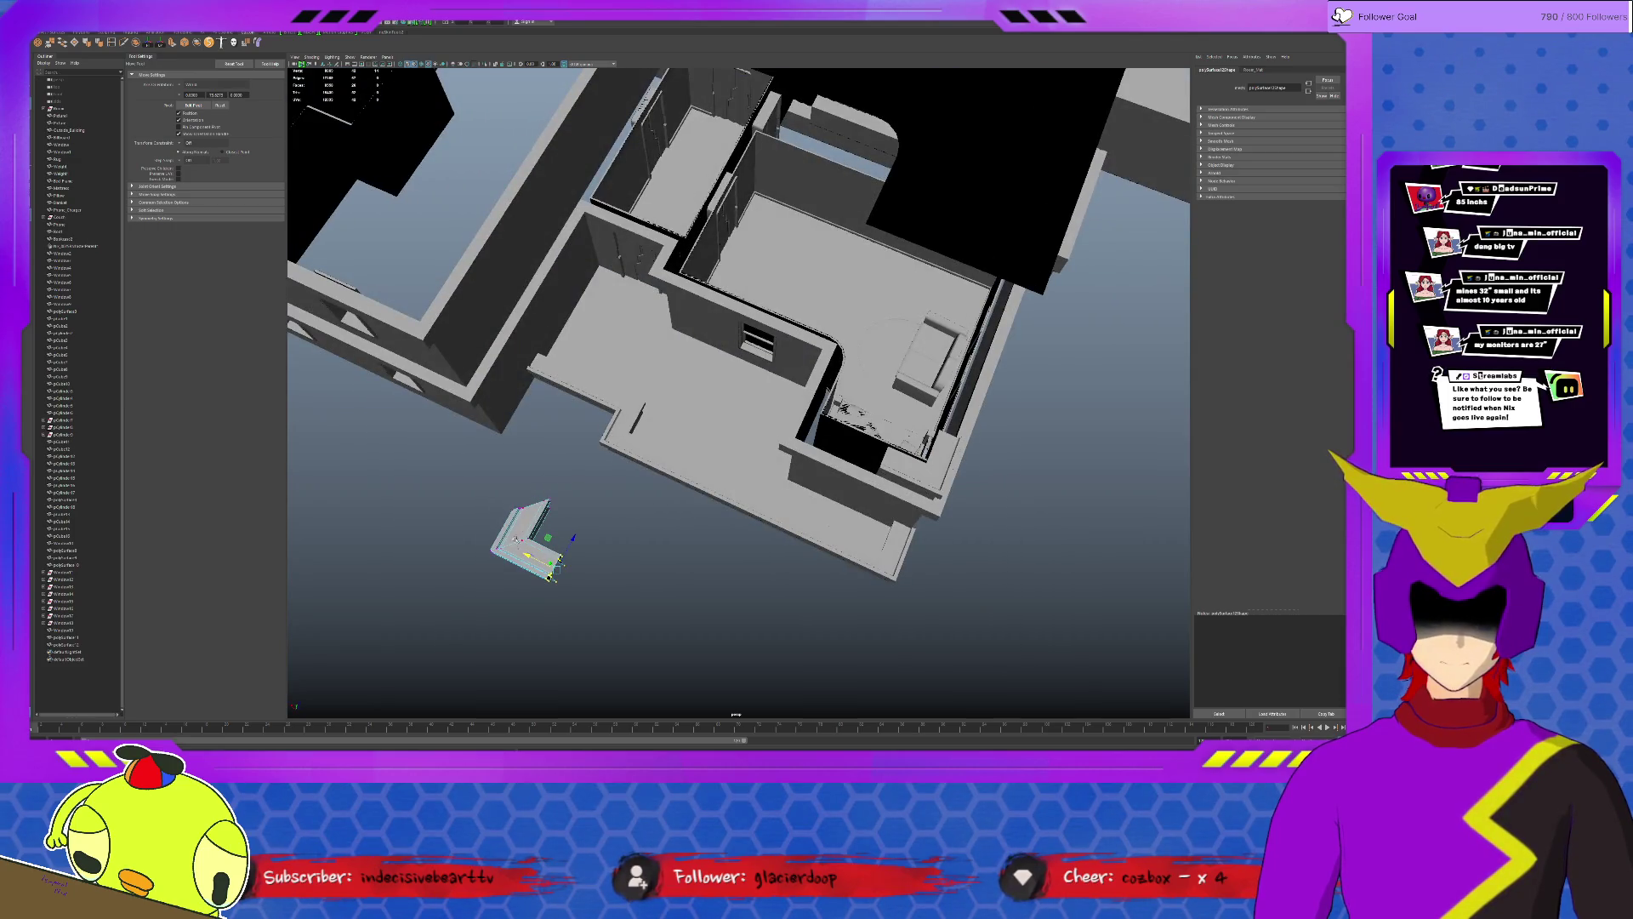
alt+drag(830, 693, 919, 546)
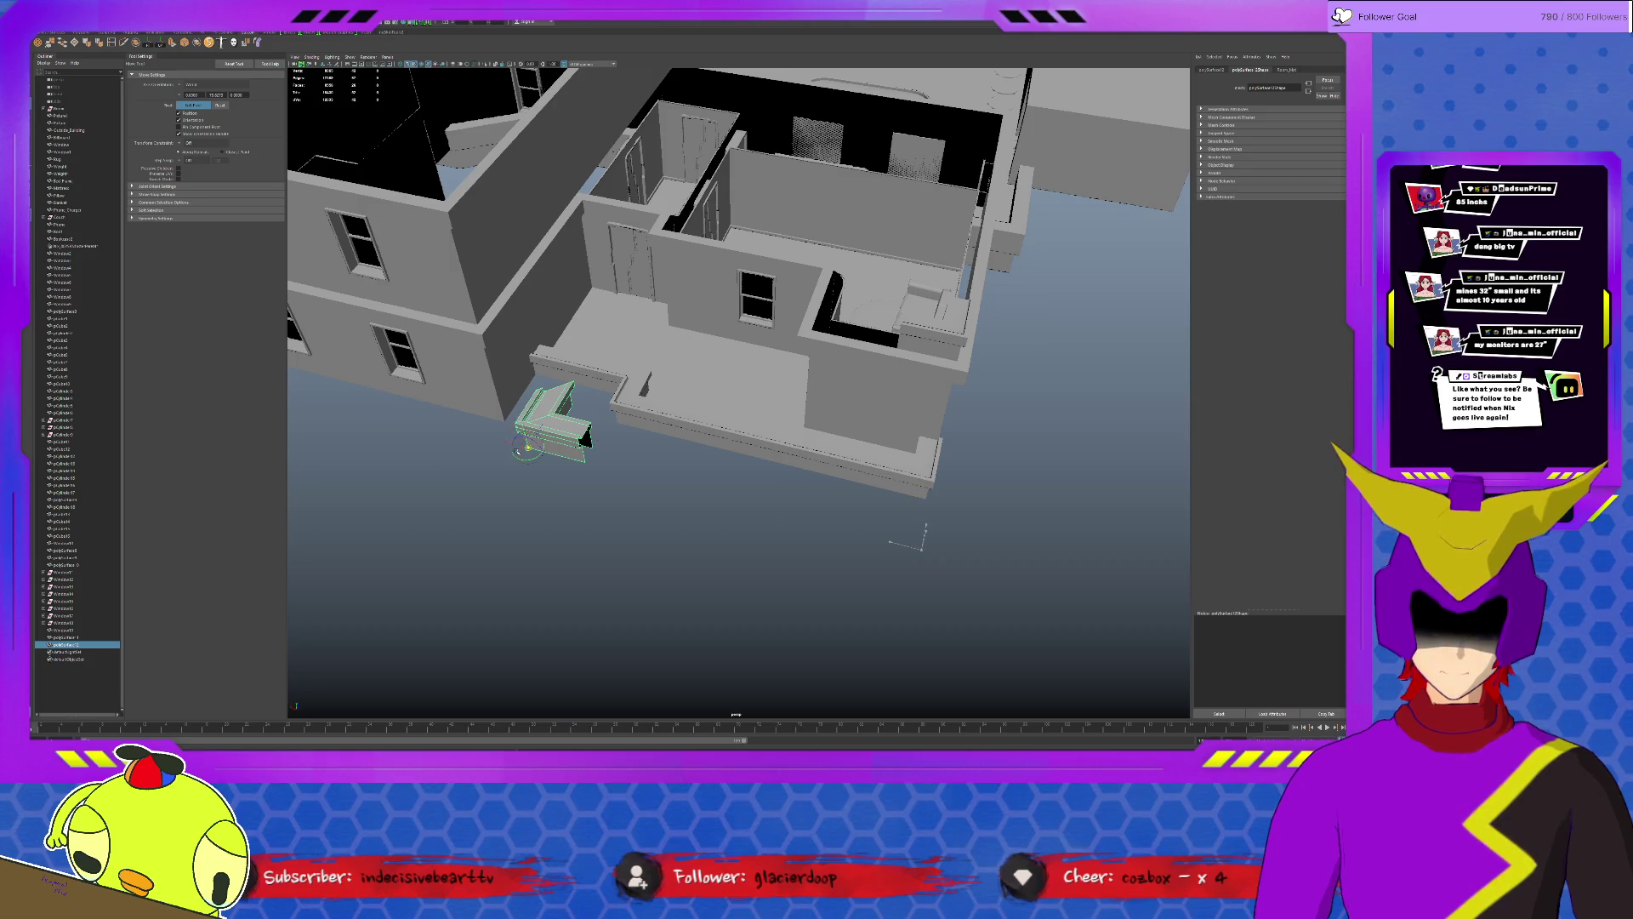
drag(586, 437, 836, 274)
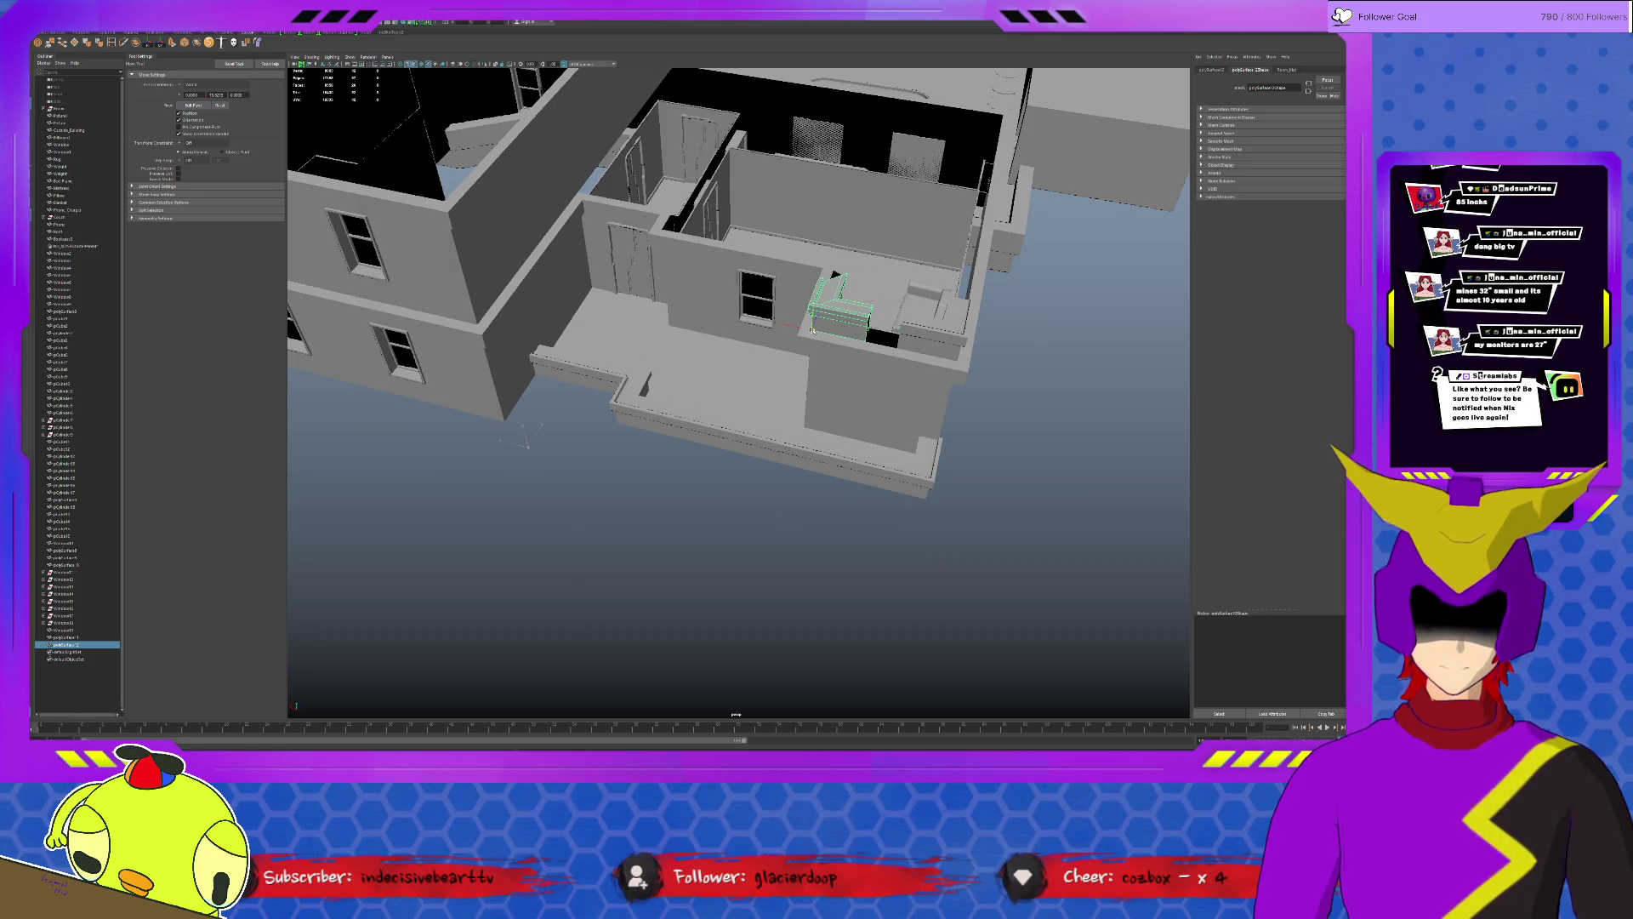
alt+drag(857, 362, 737, 356)
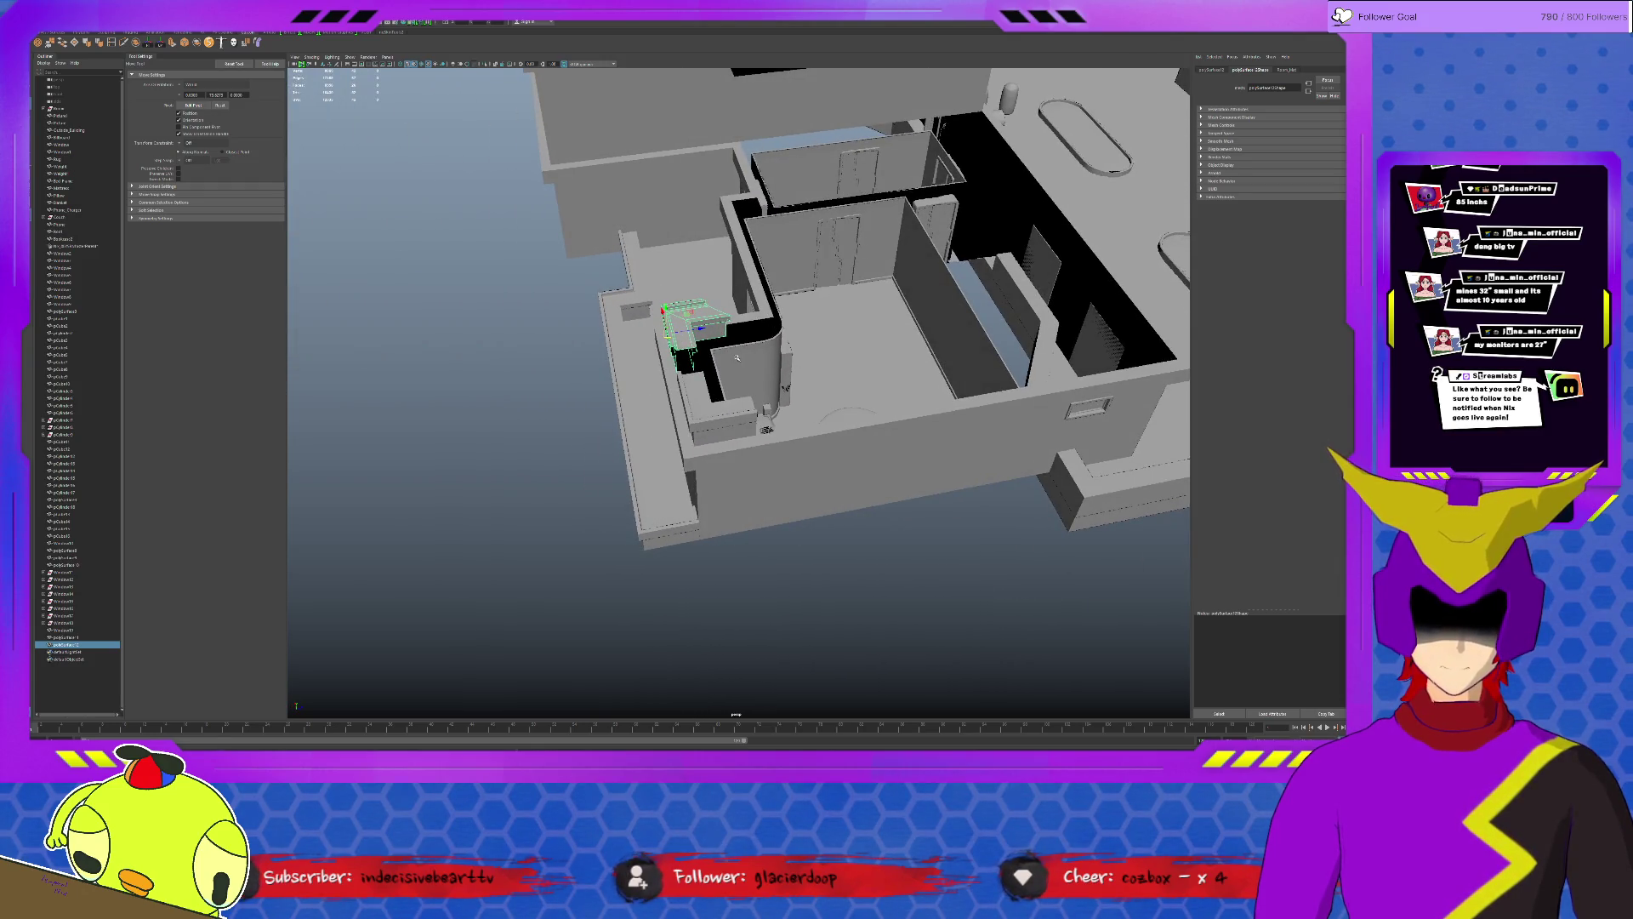
Lift the long ledge to the upper balcony and delete the roof slab and parapet faces.
click(681, 310)
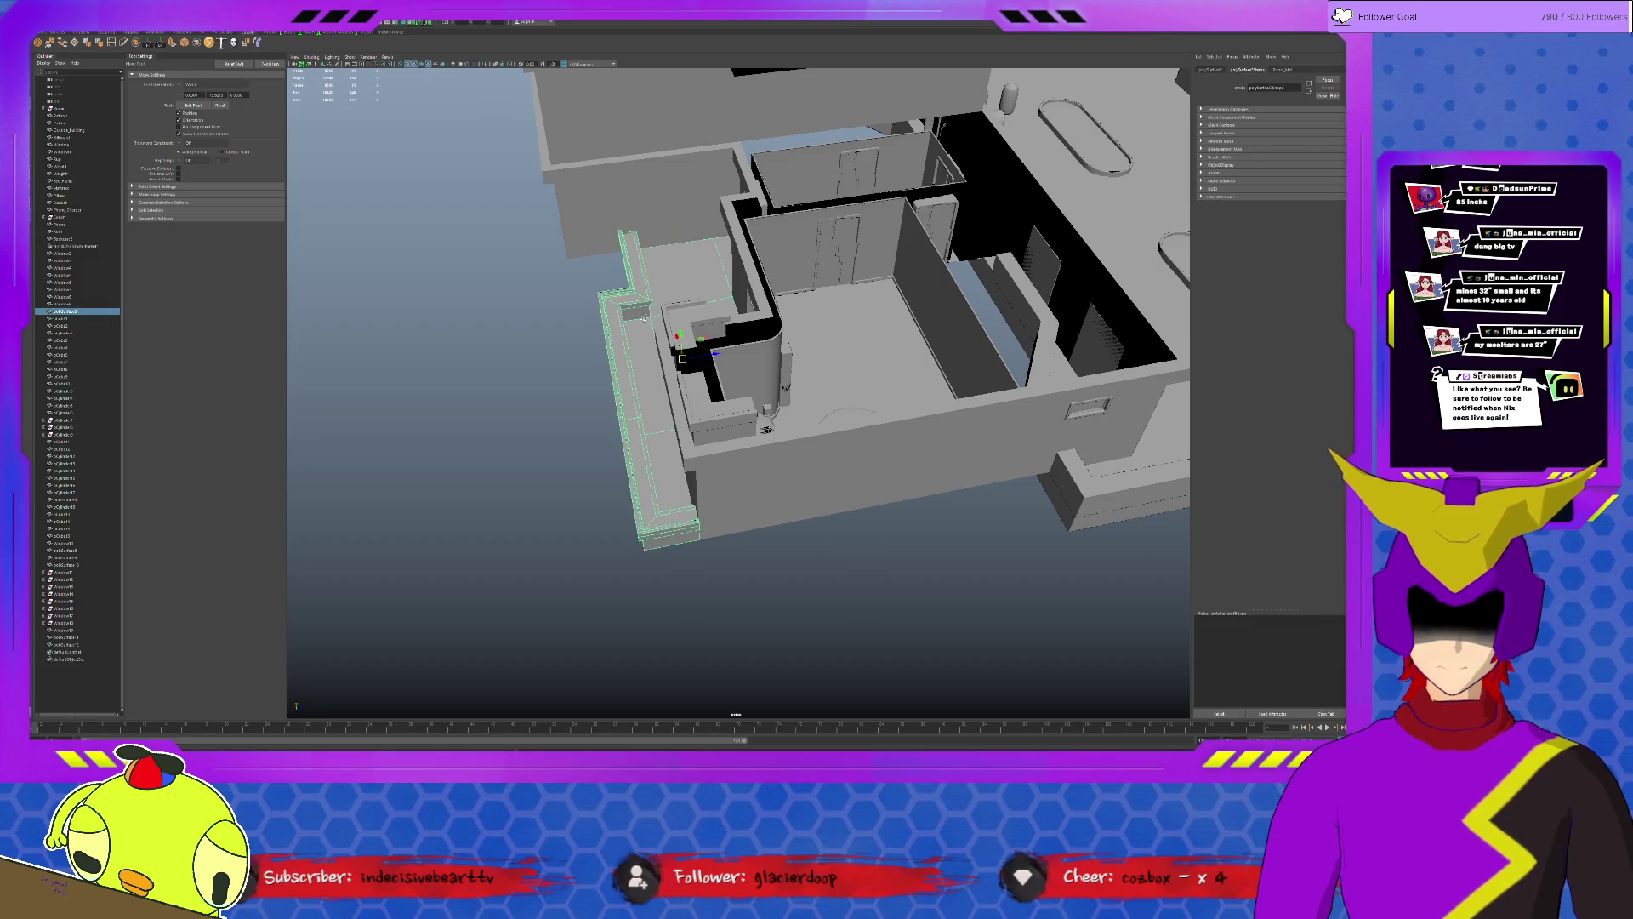
drag(680, 311, 667, 173)
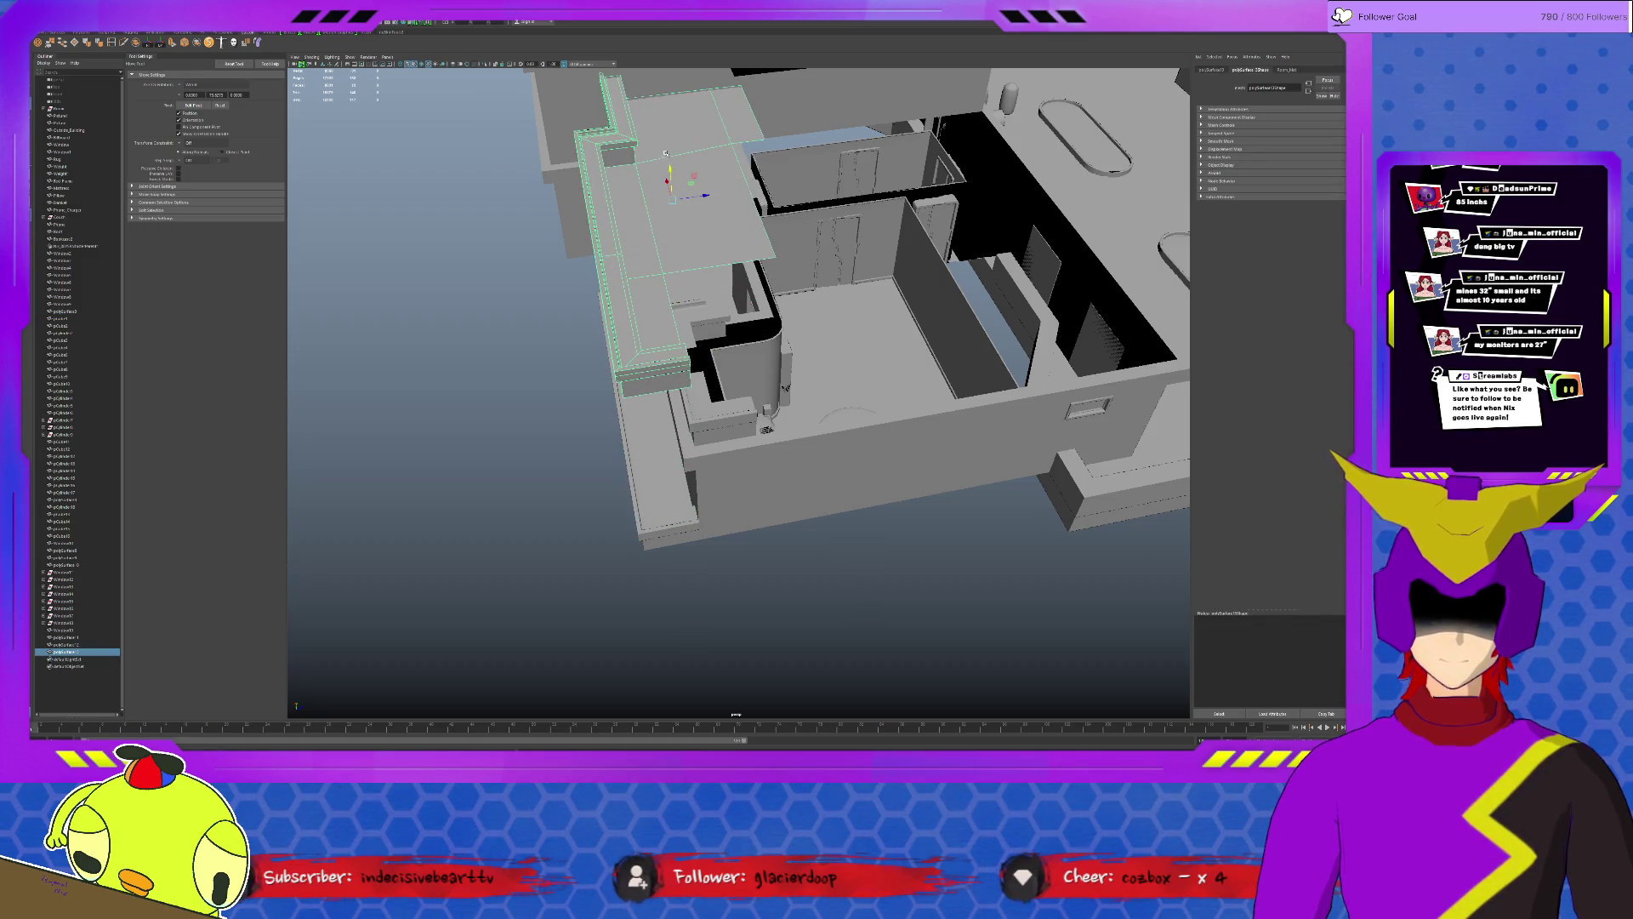
click(738, 117)
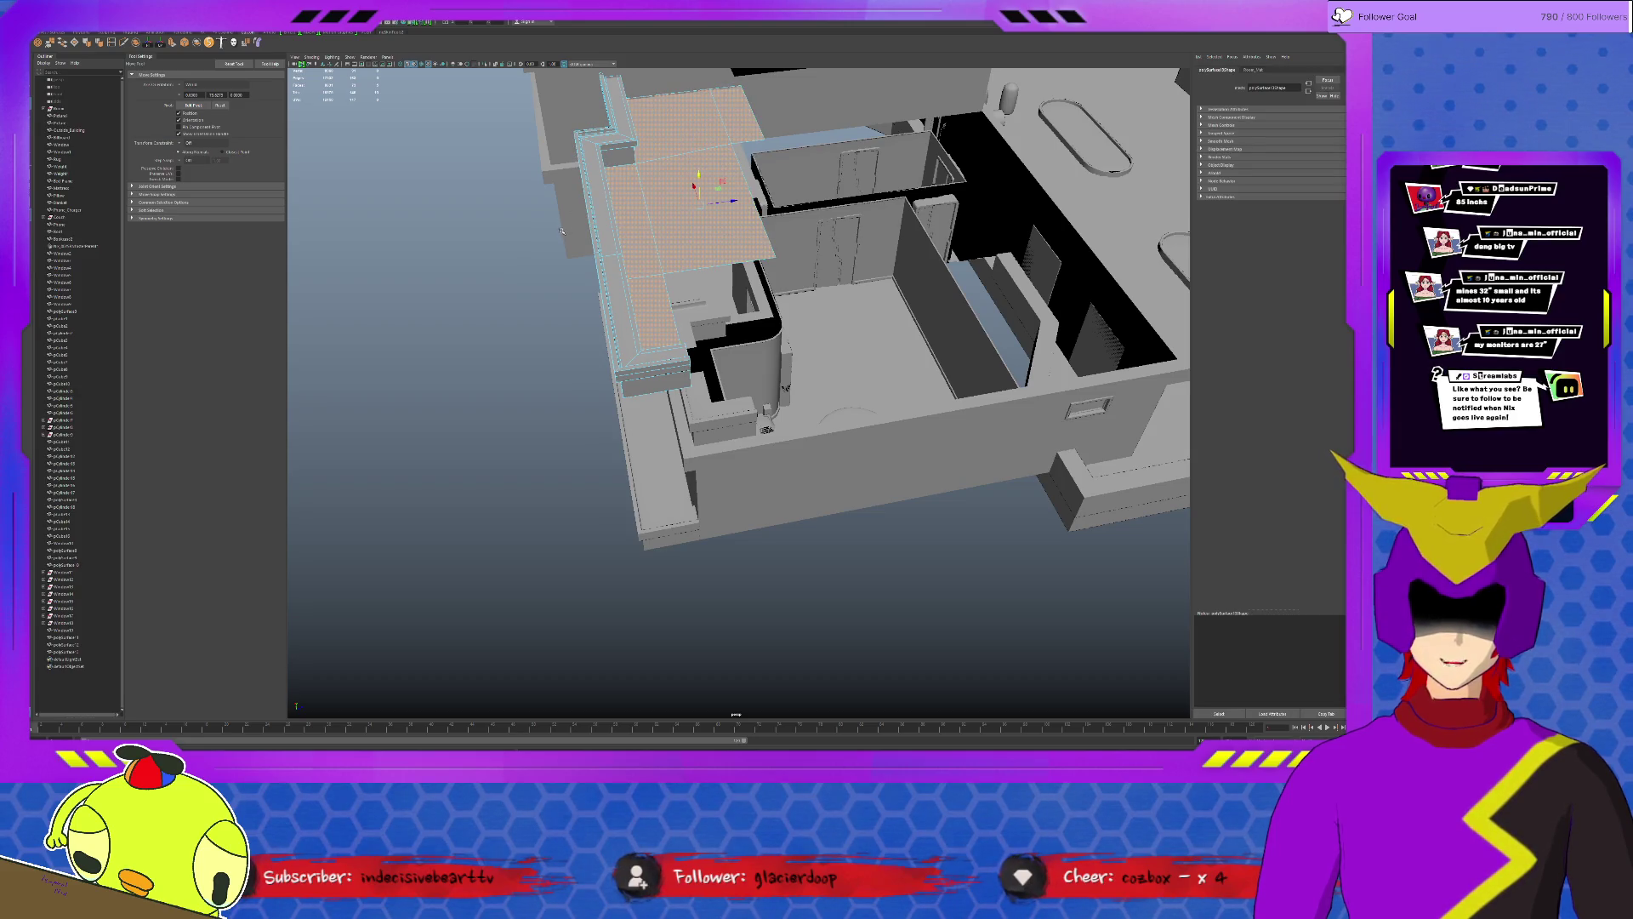
key(Delete)
drag(561, 230, 722, 470)
key(Delete)
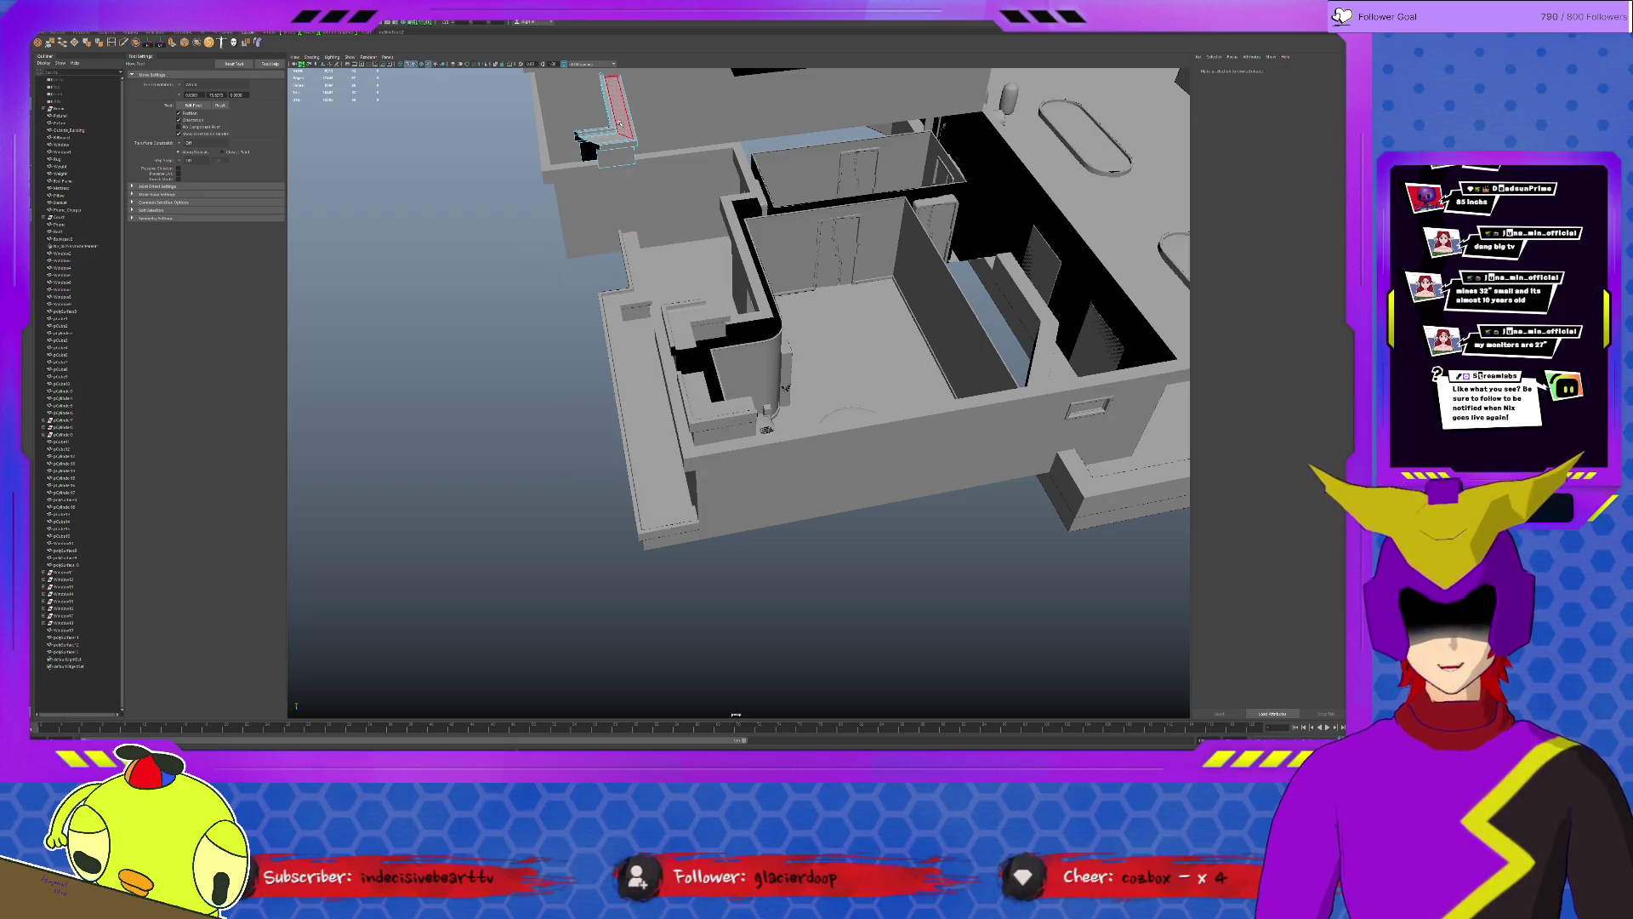
Adjust the trim piece's pivot and vertex-snap it onto the wall corner below.
click(612, 113)
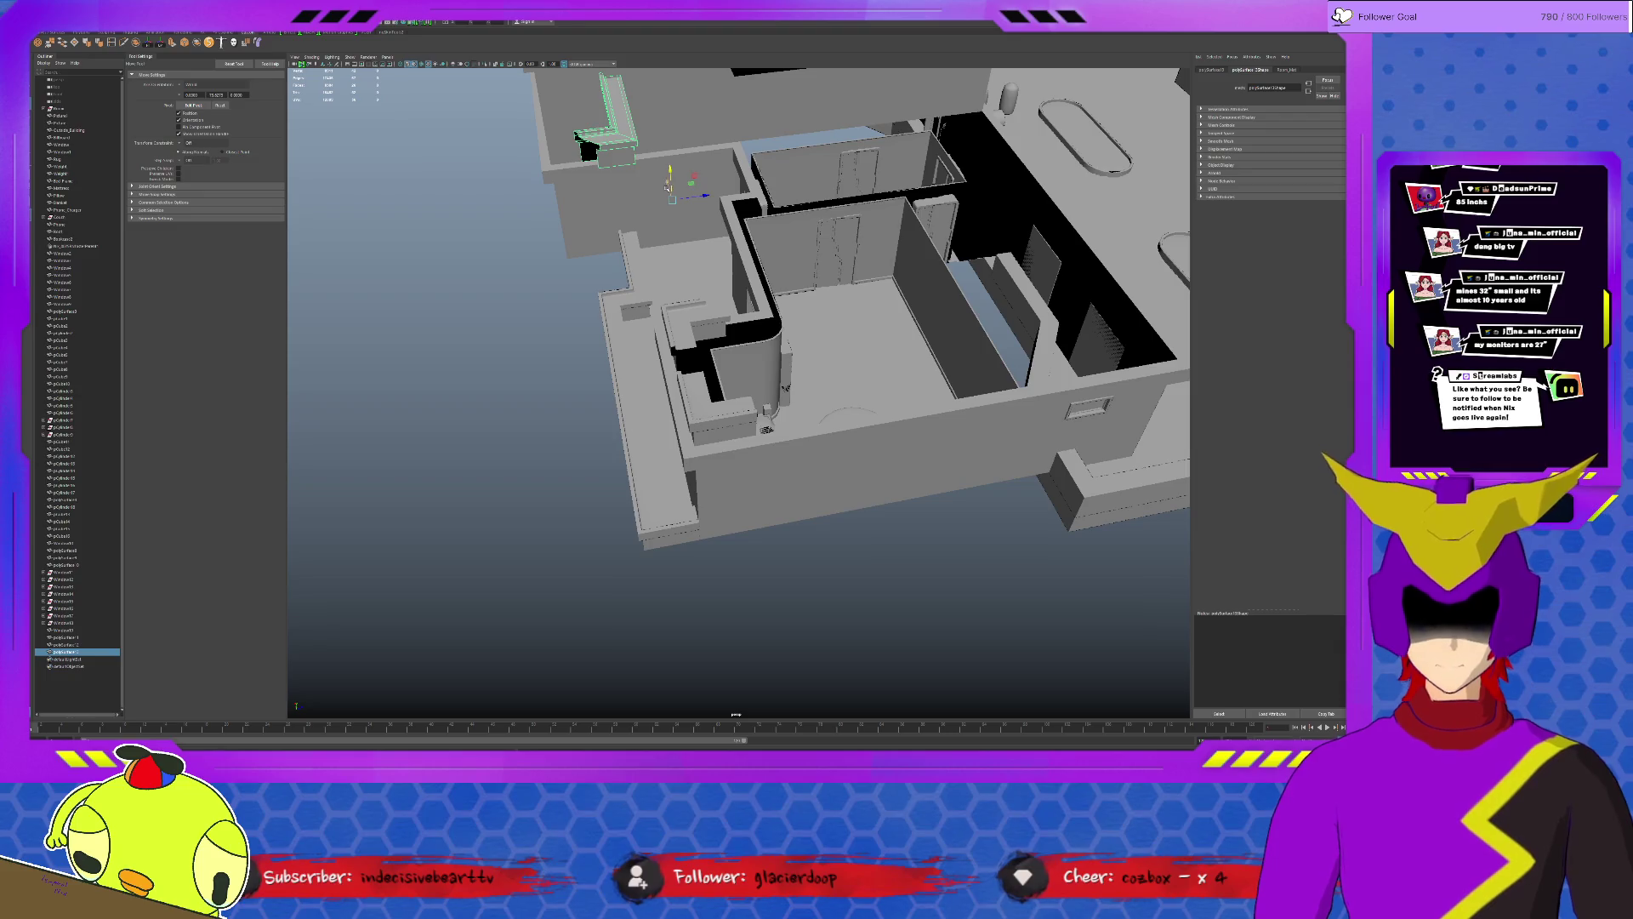
key(d)
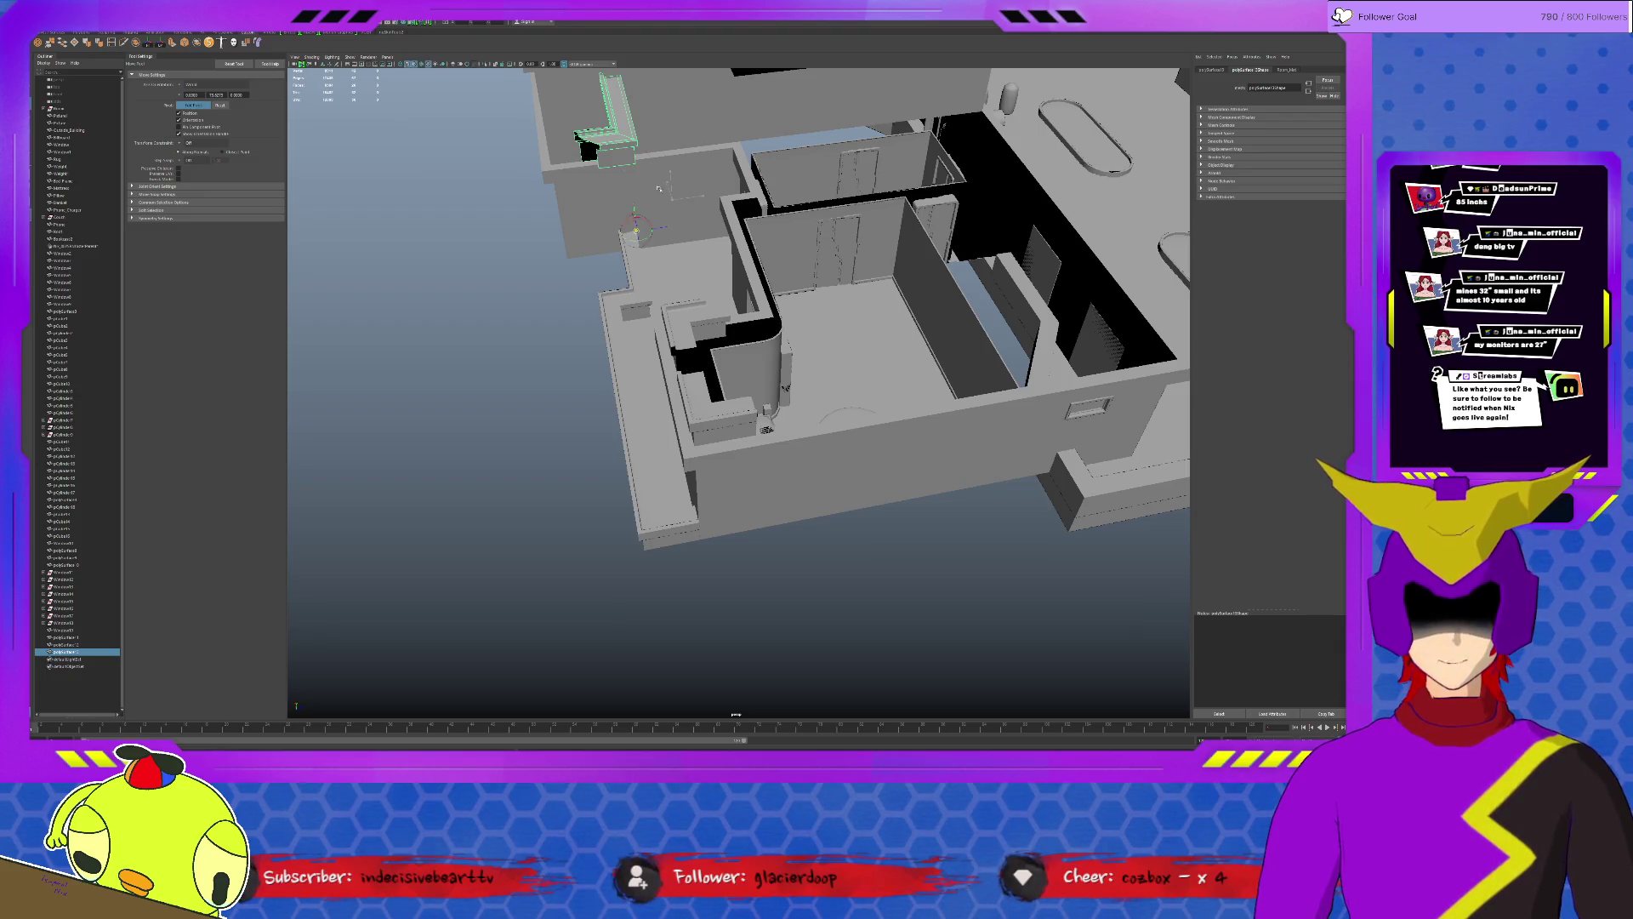
mouse_move(636, 164)
mouse_down()
mouse_move(776, 314)
mouse_move(817, 294)
mouse_up()
scroll(816, 294, down, 5)
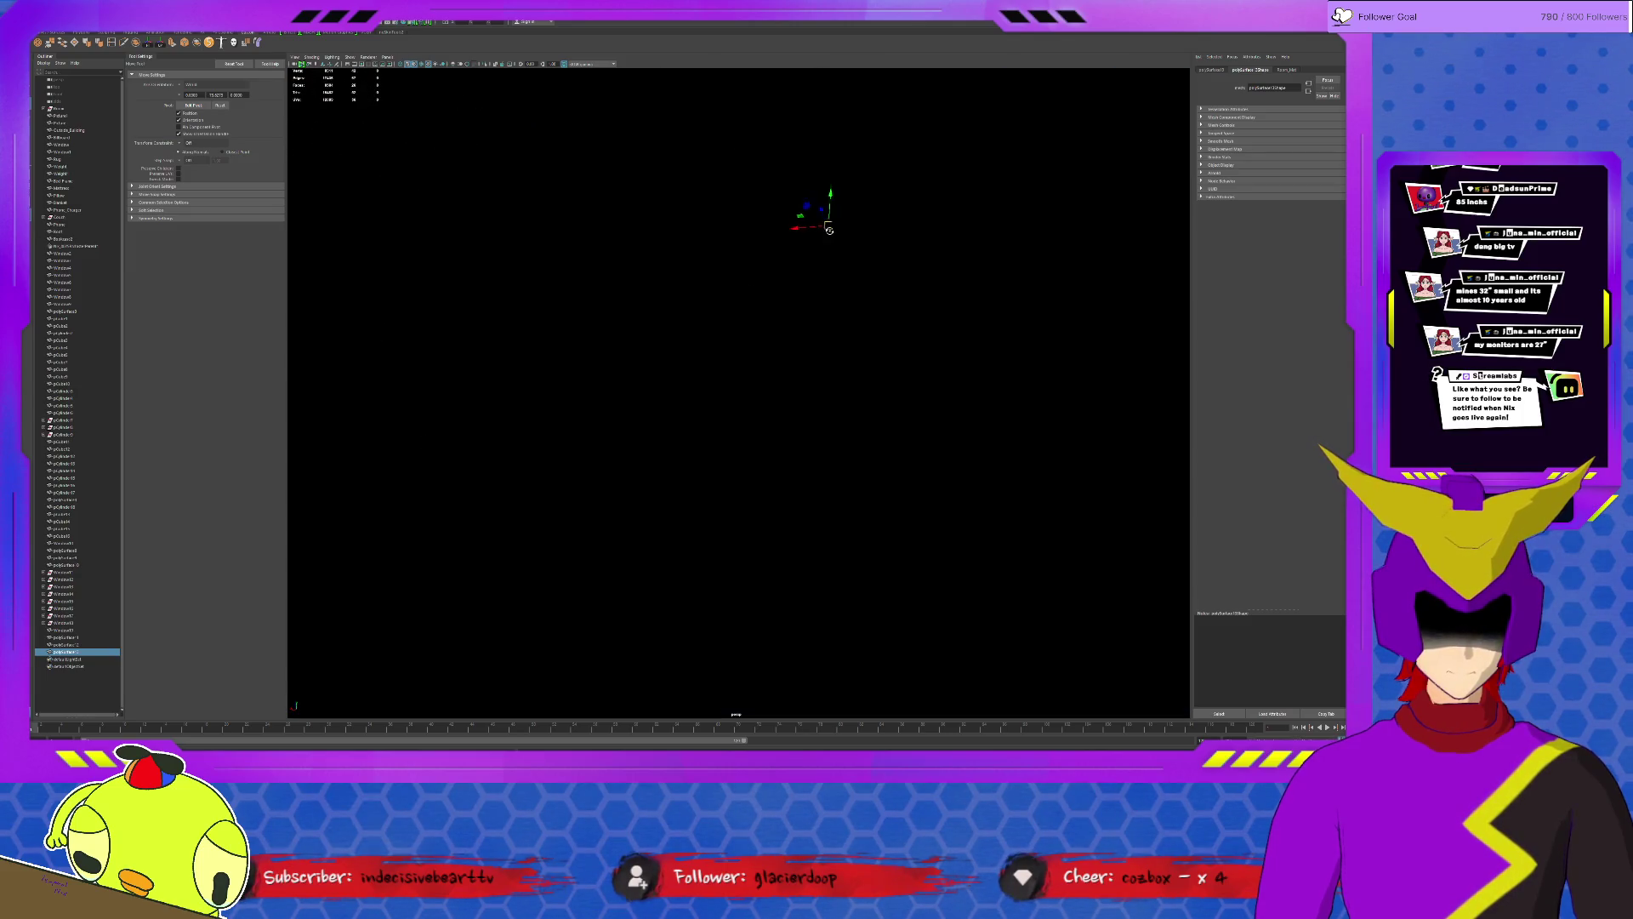
scroll(835, 233, up, 3)
key(d)
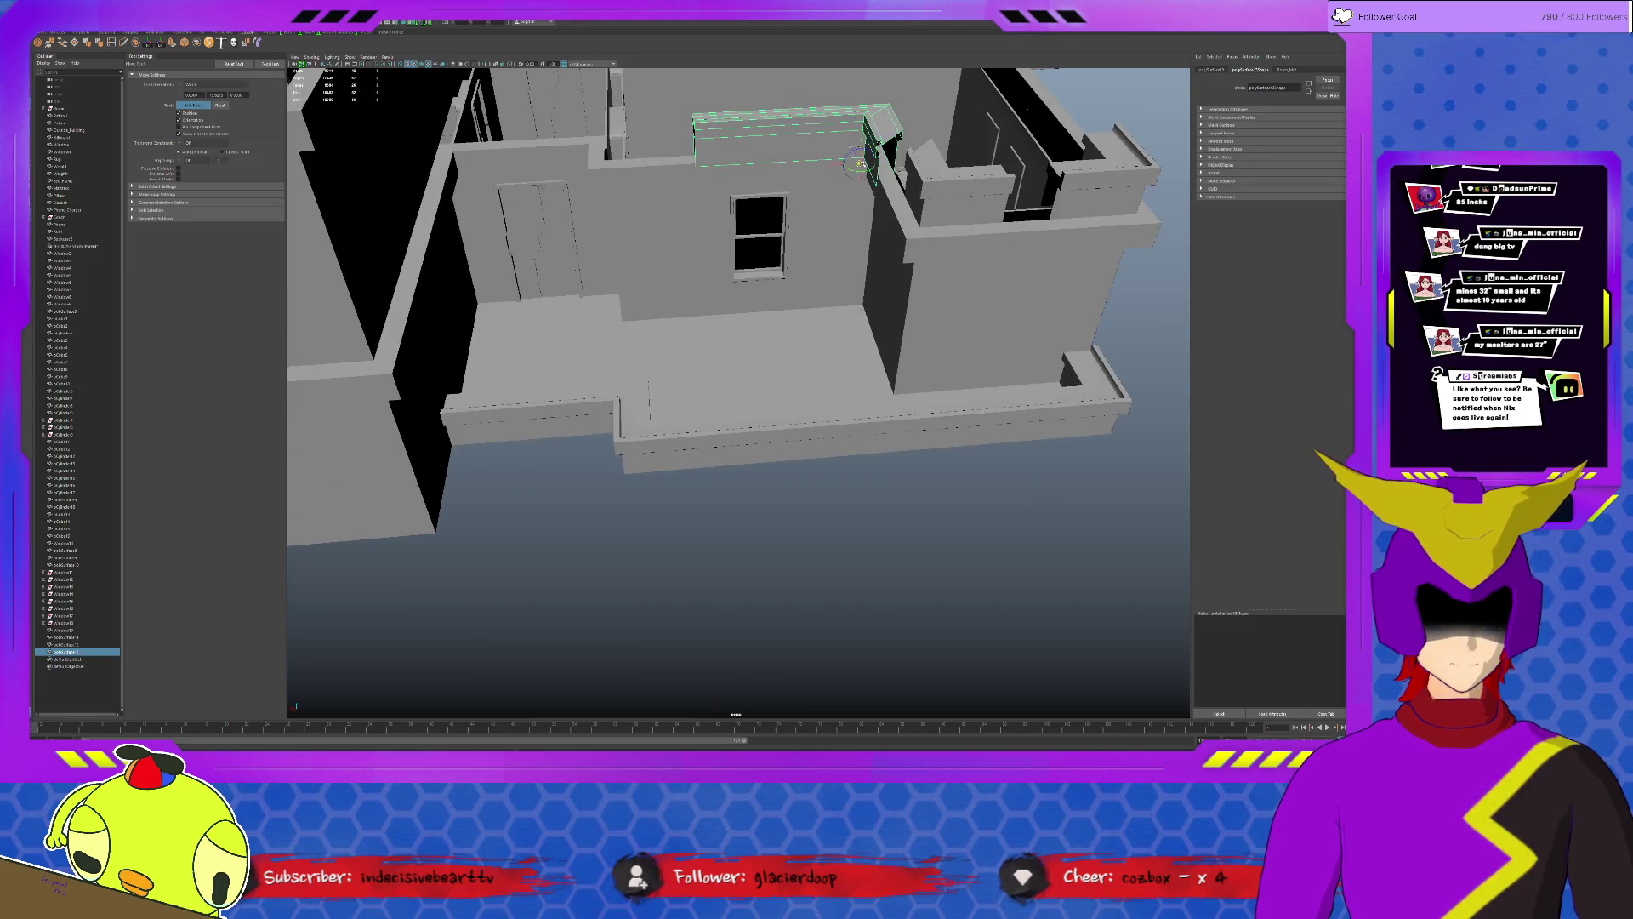
Move the right-room trim piece onto the upper-left wall top.
mouse_move(864, 158)
mouse_down()
mouse_move(880, 147)
mouse_move(849, 301)
mouse_up()
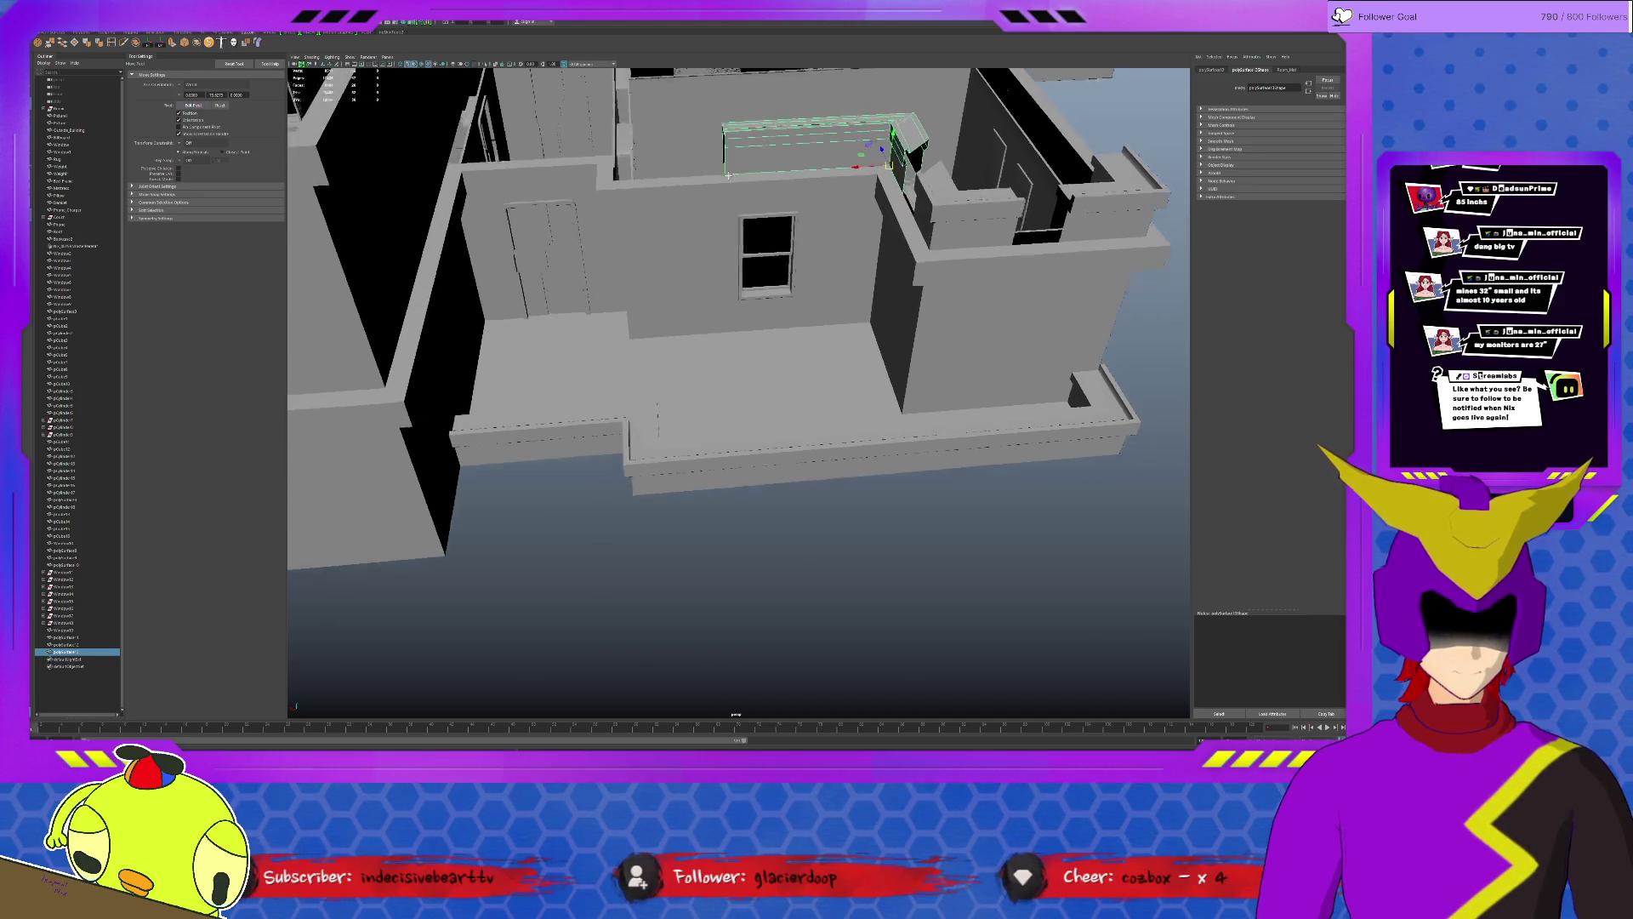
click(1012, 364)
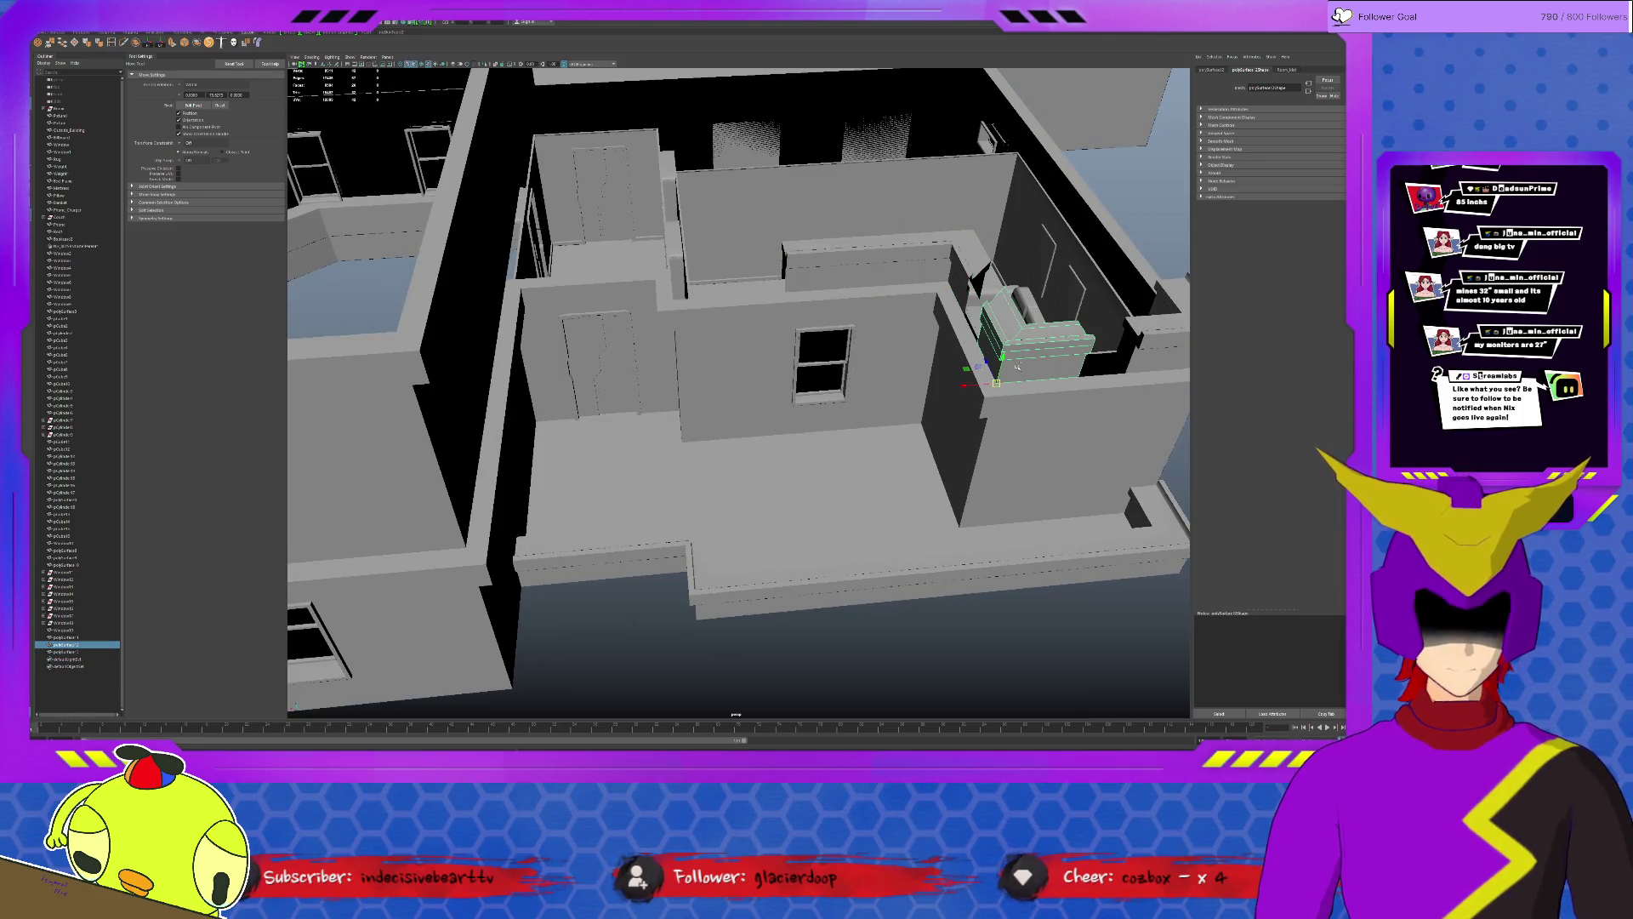
mouse_move(999, 378)
mouse_down()
mouse_move(673, 300)
mouse_move(297, 705)
mouse_move(585, 280)
mouse_move(558, 248)
mouse_up()
Duplicate the long trim, set the copy beside the corner piece and isolate it.
click(547, 227)
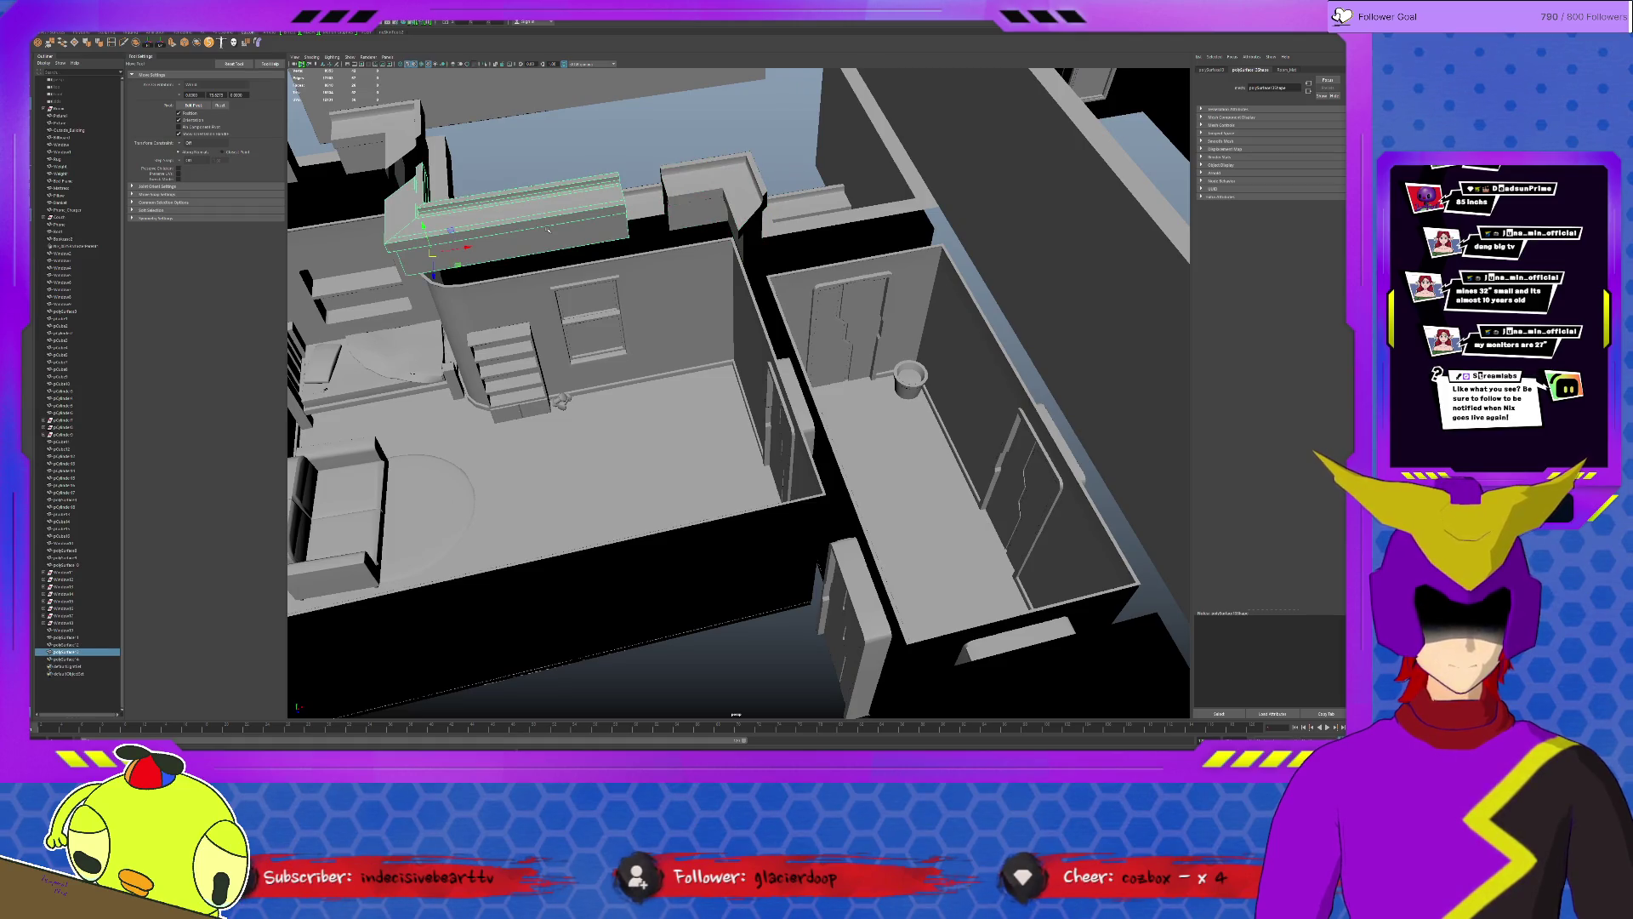
key(ctrl+d)
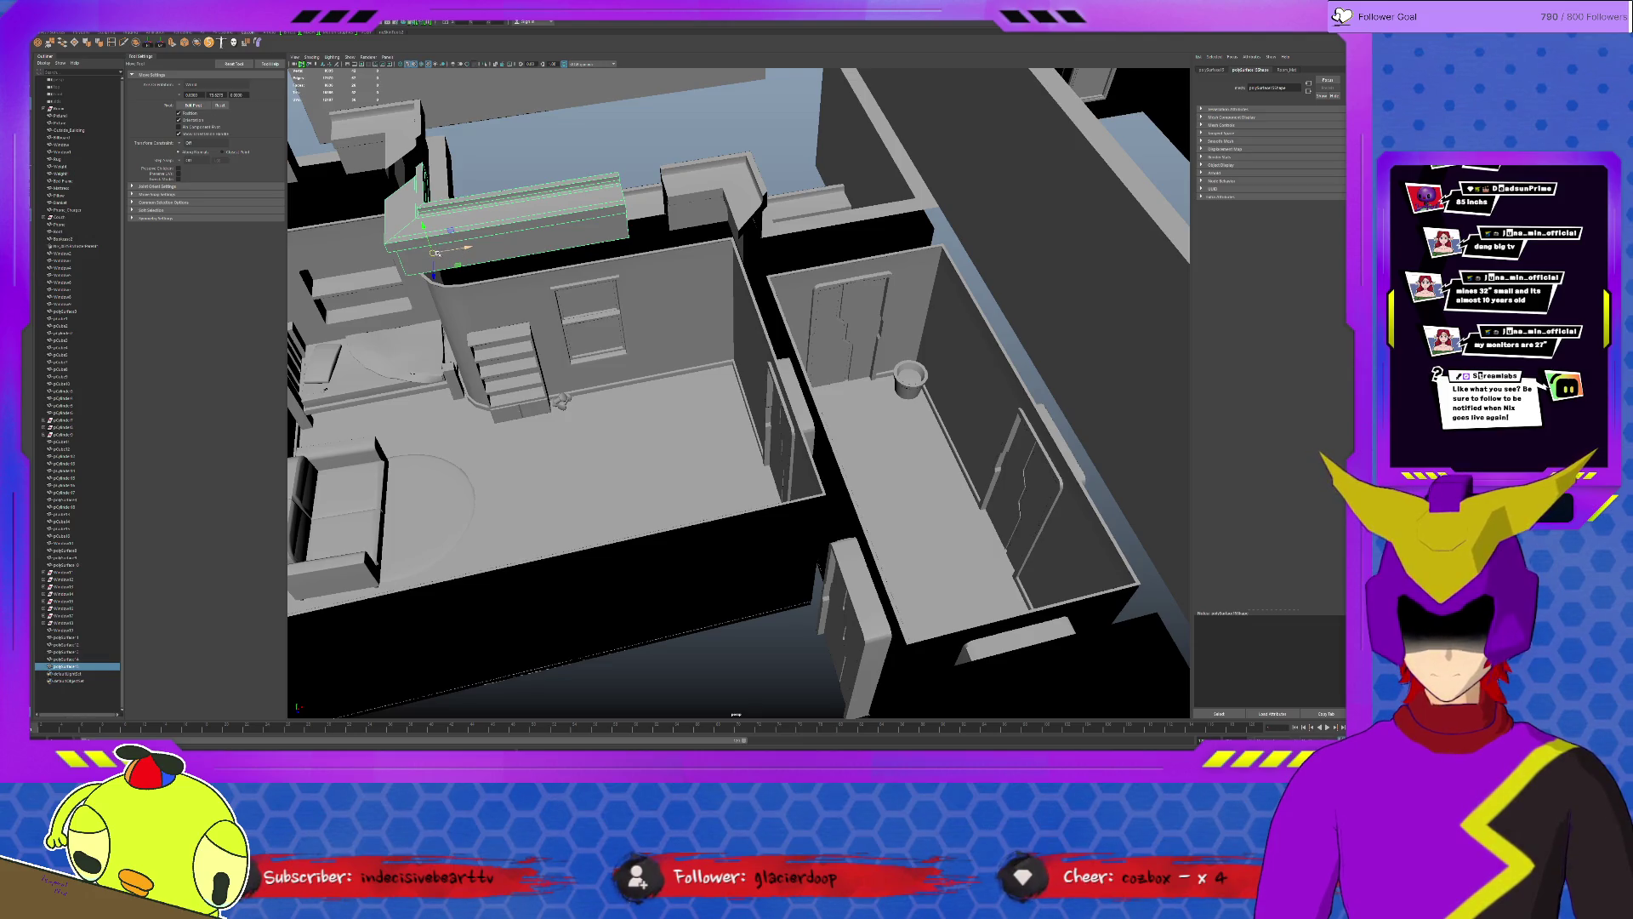
drag(434, 252, 761, 239)
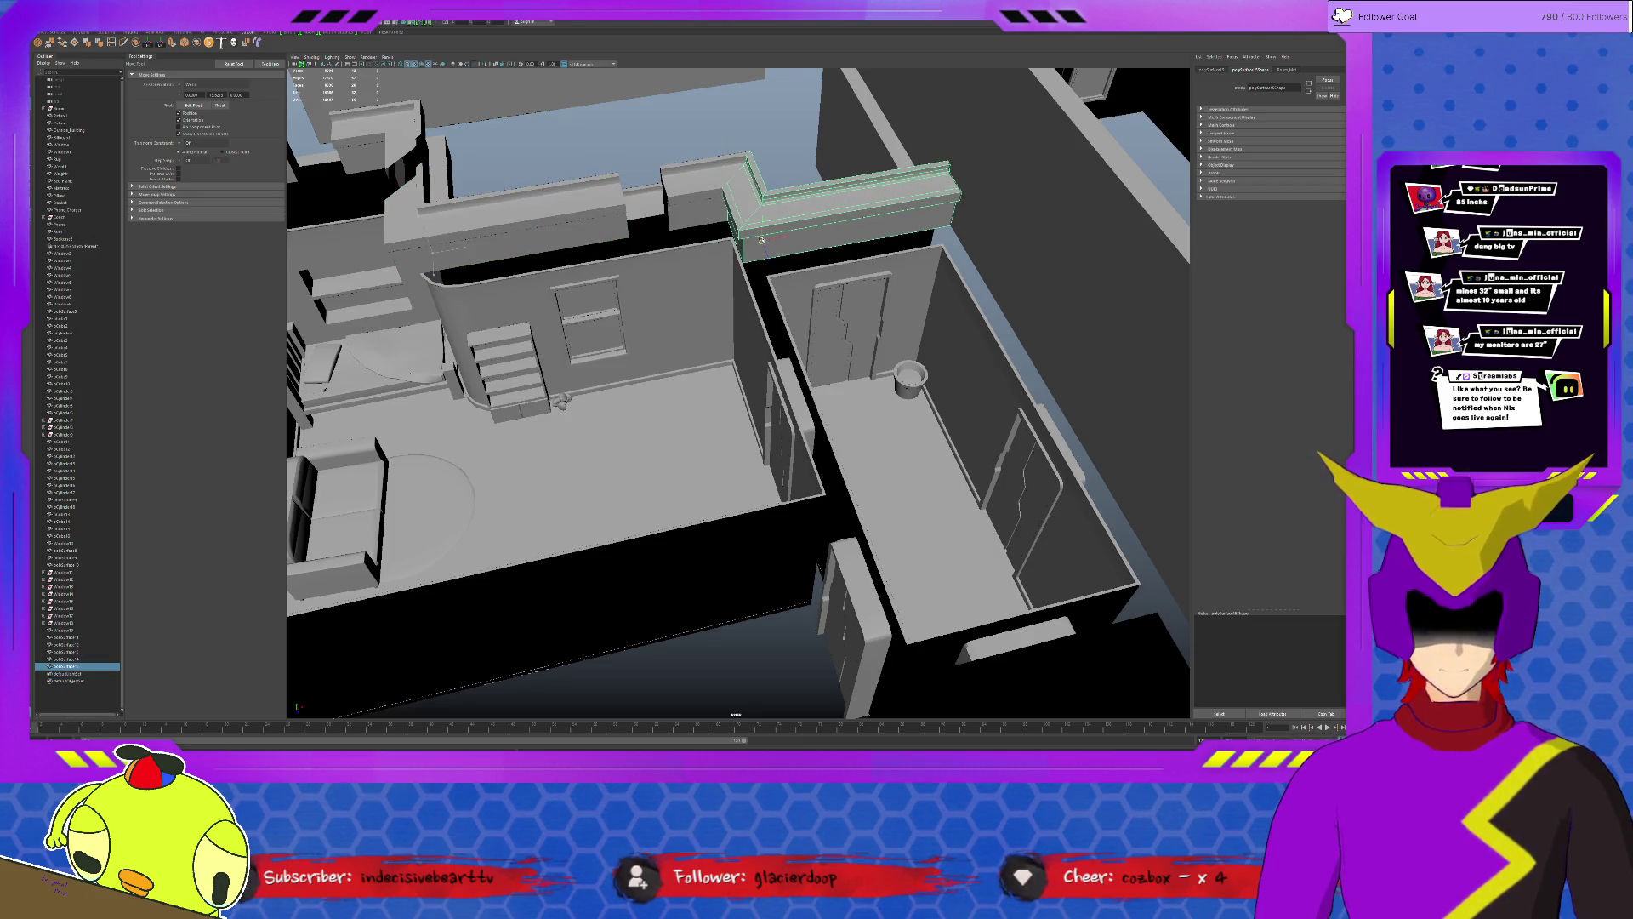
key(ctrl+1)
alt+drag(769, 262, 702, 274)
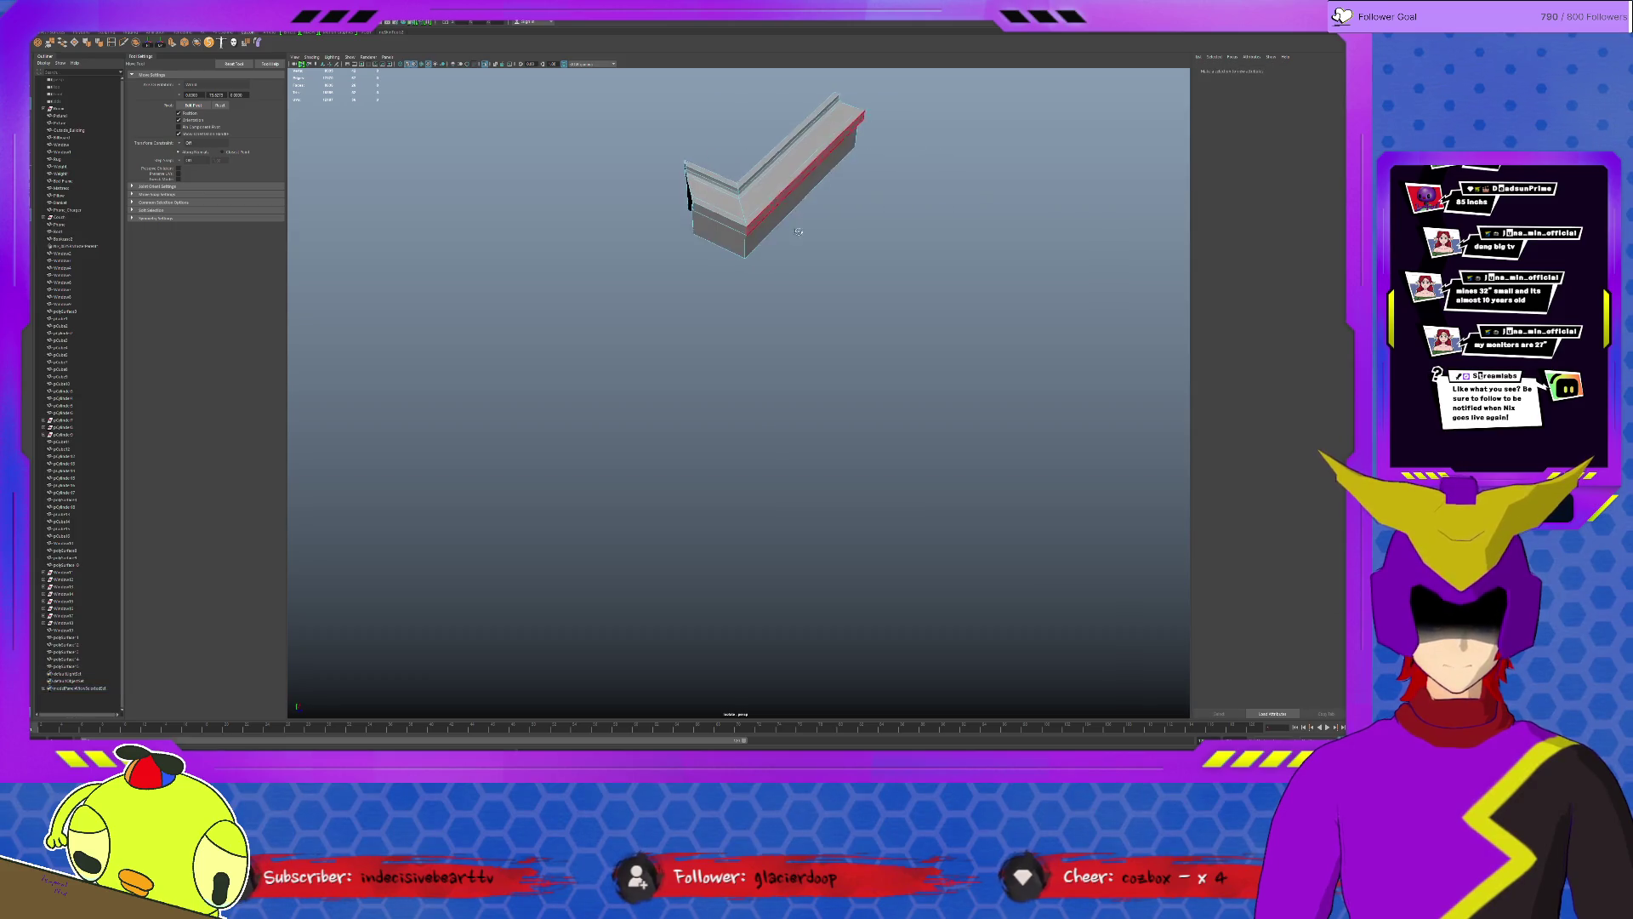
Clear the face selection, isolate the corner trim piece alone, then restore the whole scene.
key(F8)
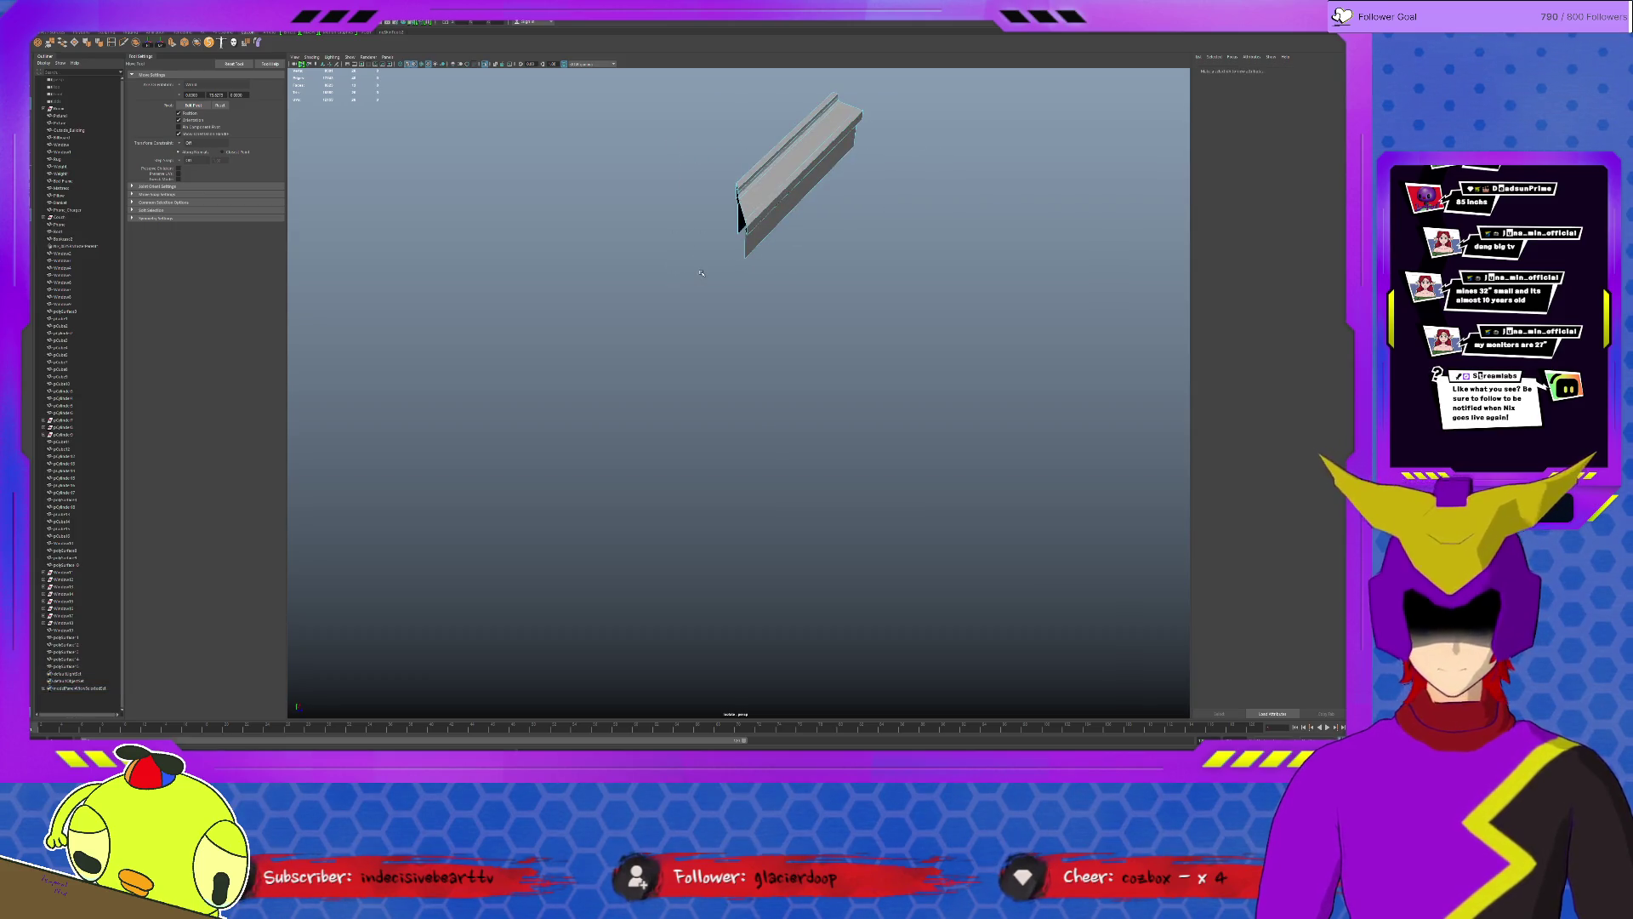
key(ctrl+1)
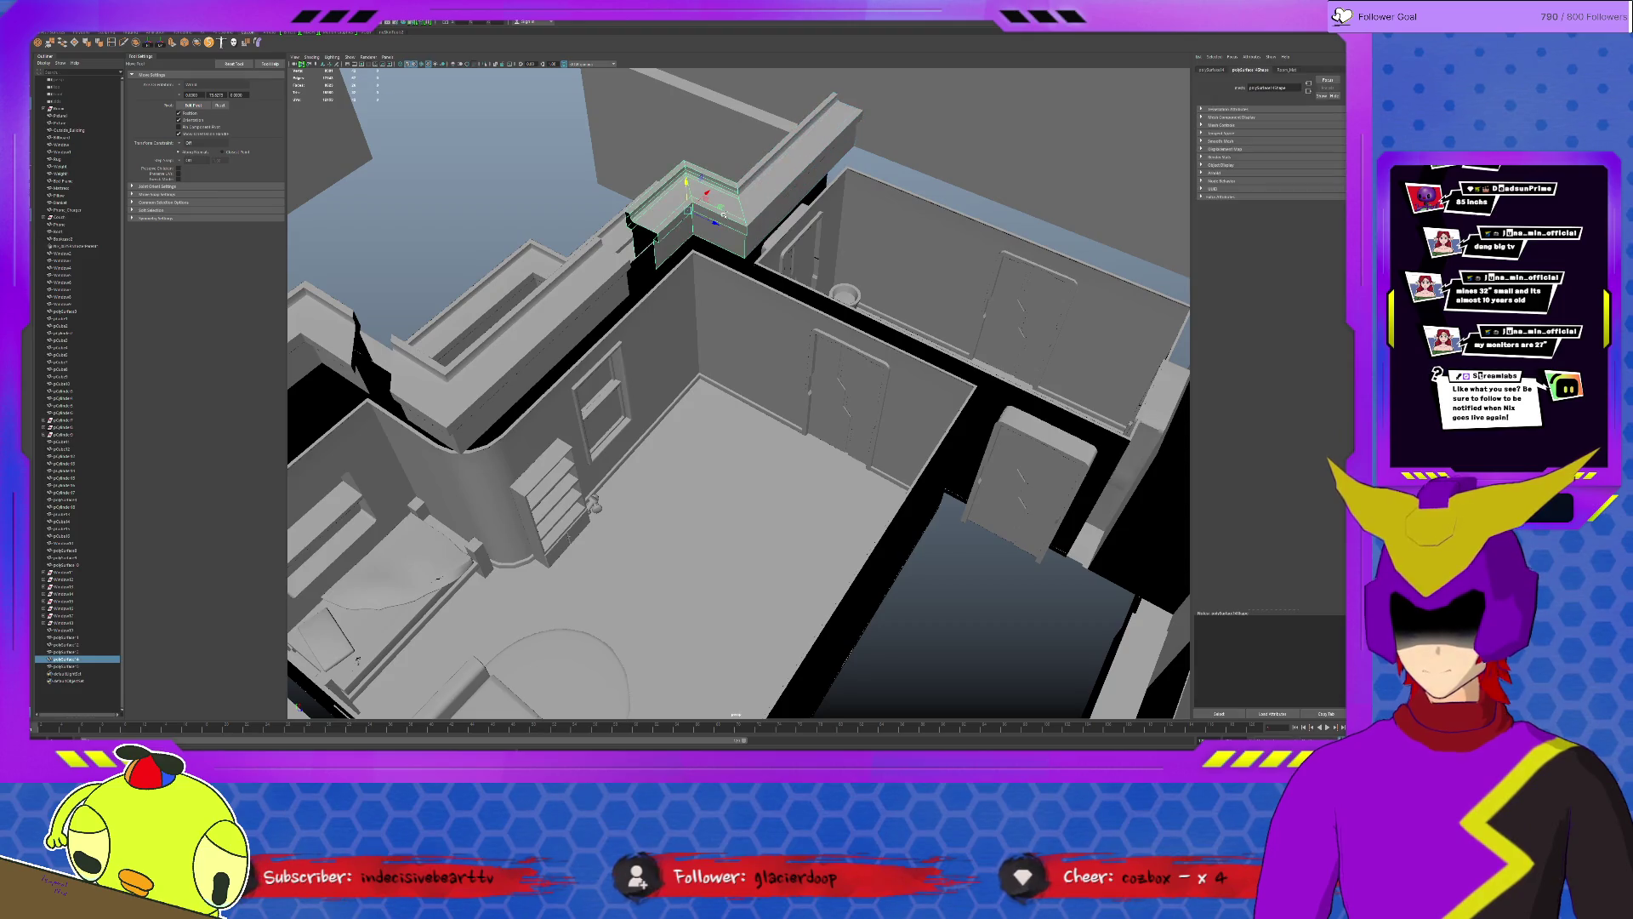
key(ctrl+1)
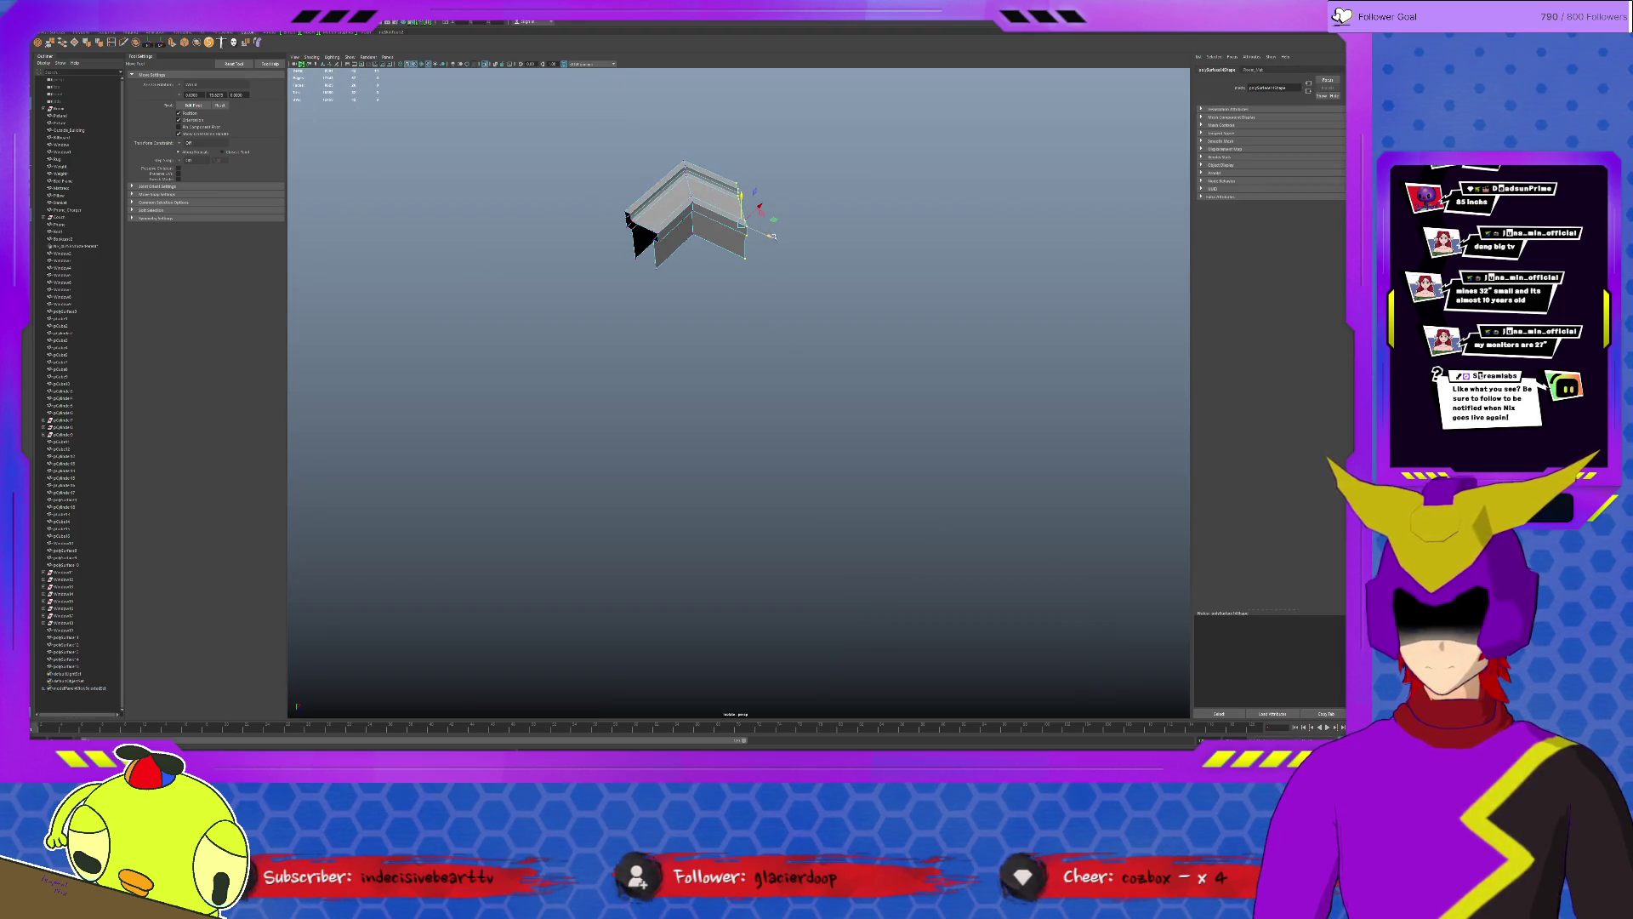
key(ctrl+1)
alt+drag(740, 395, 906, 357)
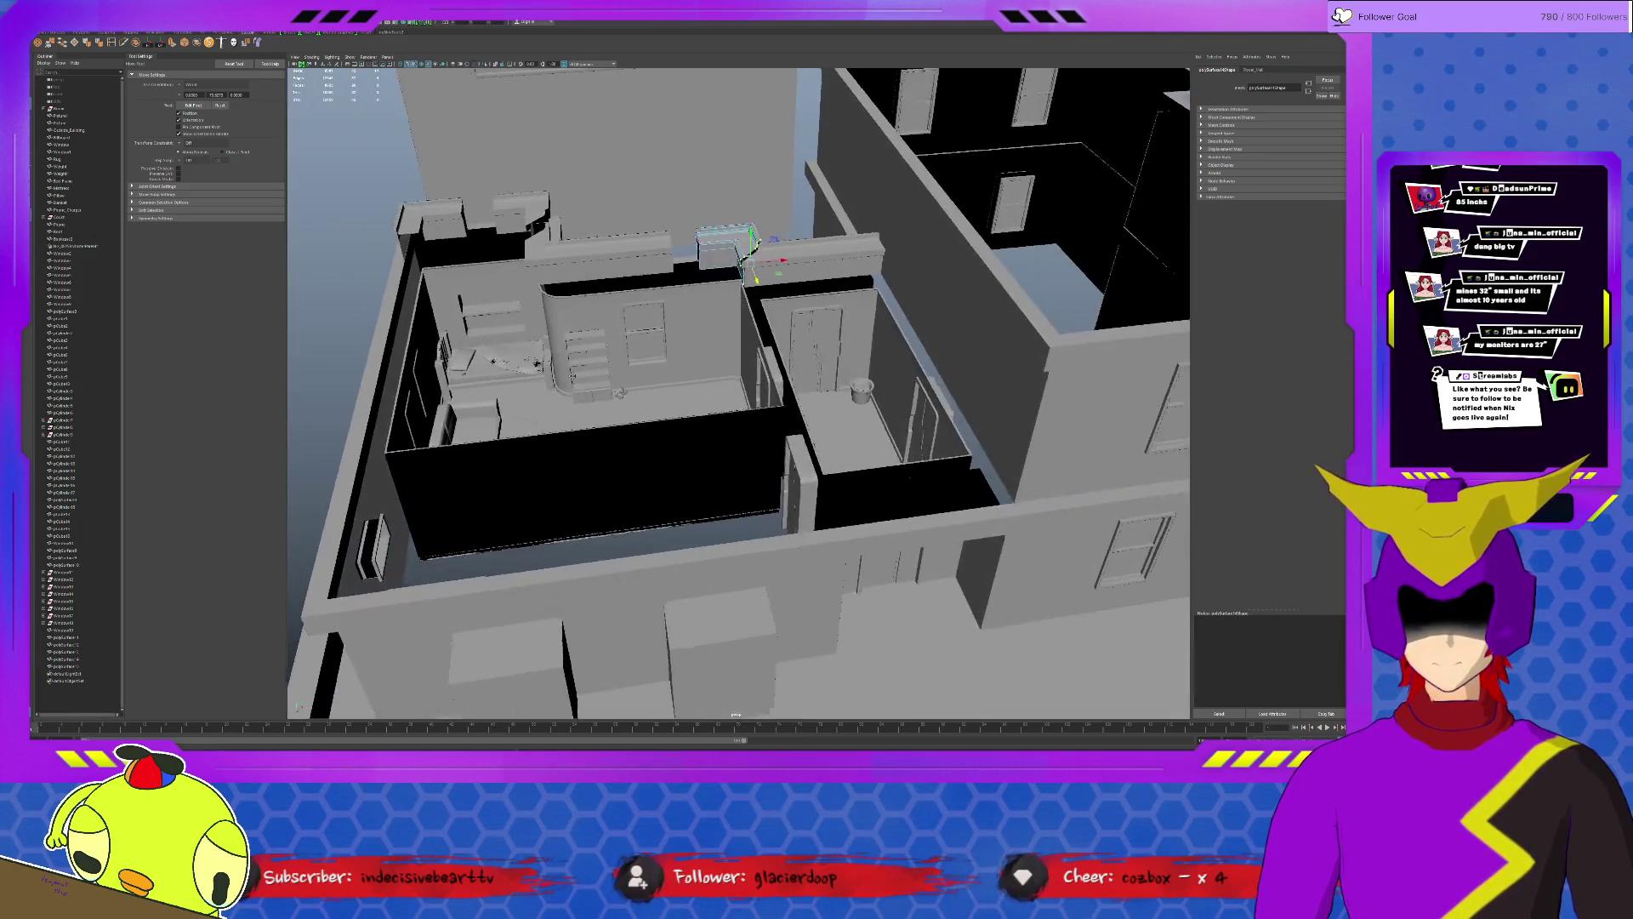
Select the top-left corner trim piece and rotate it to fit the wall.
alt+drag(792, 382, 894, 358)
click(77, 638)
click(76, 677)
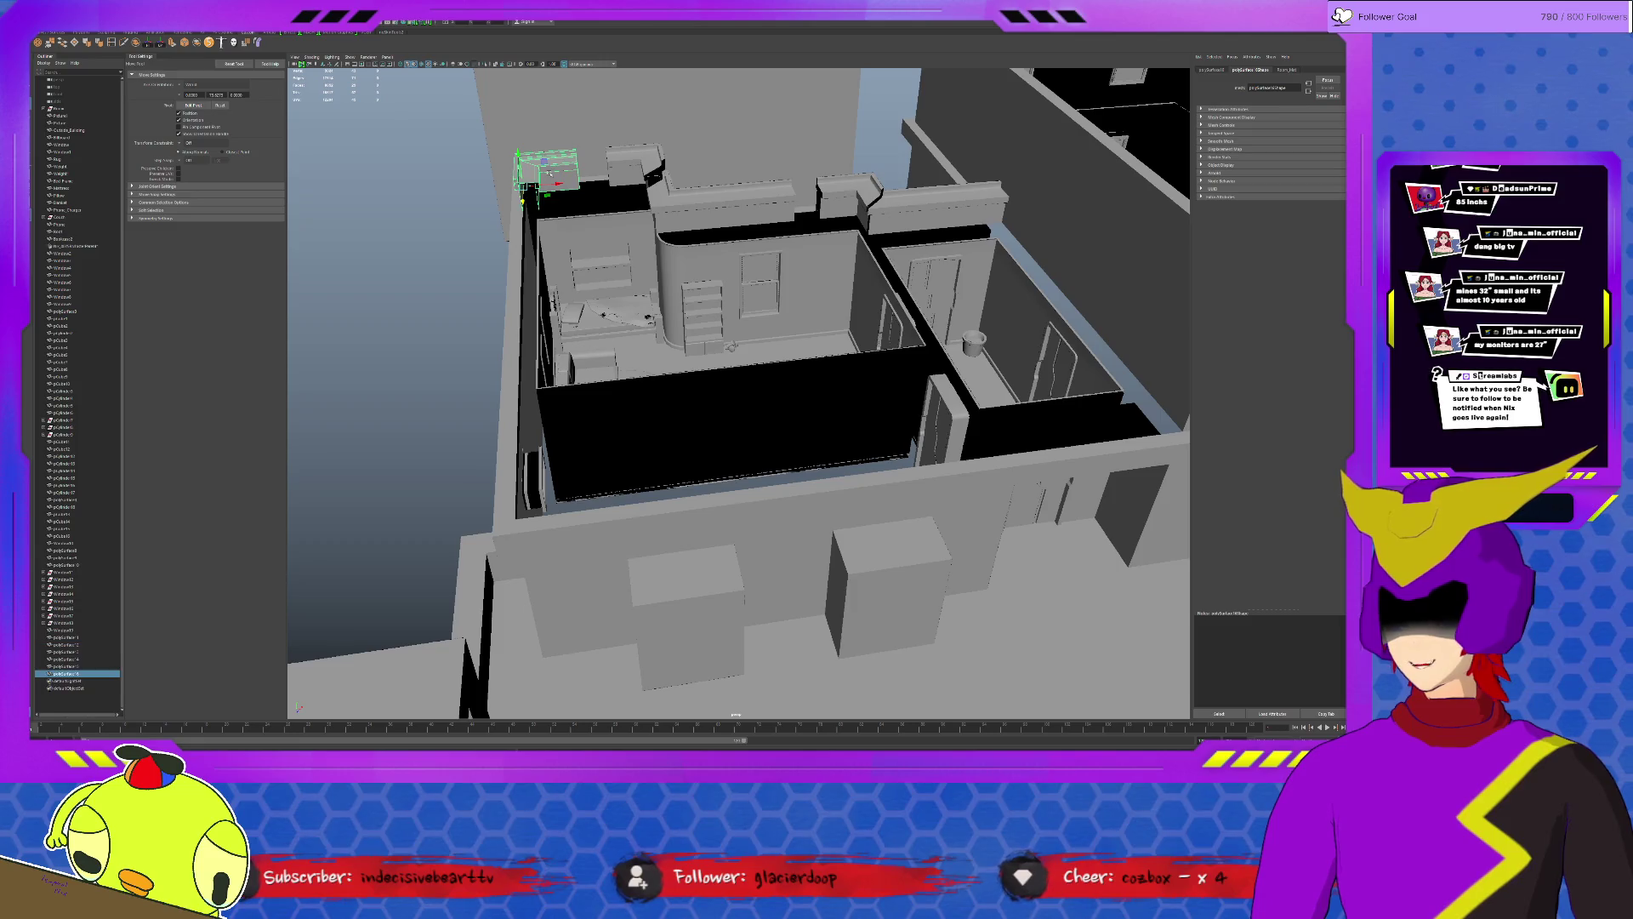
key(e)
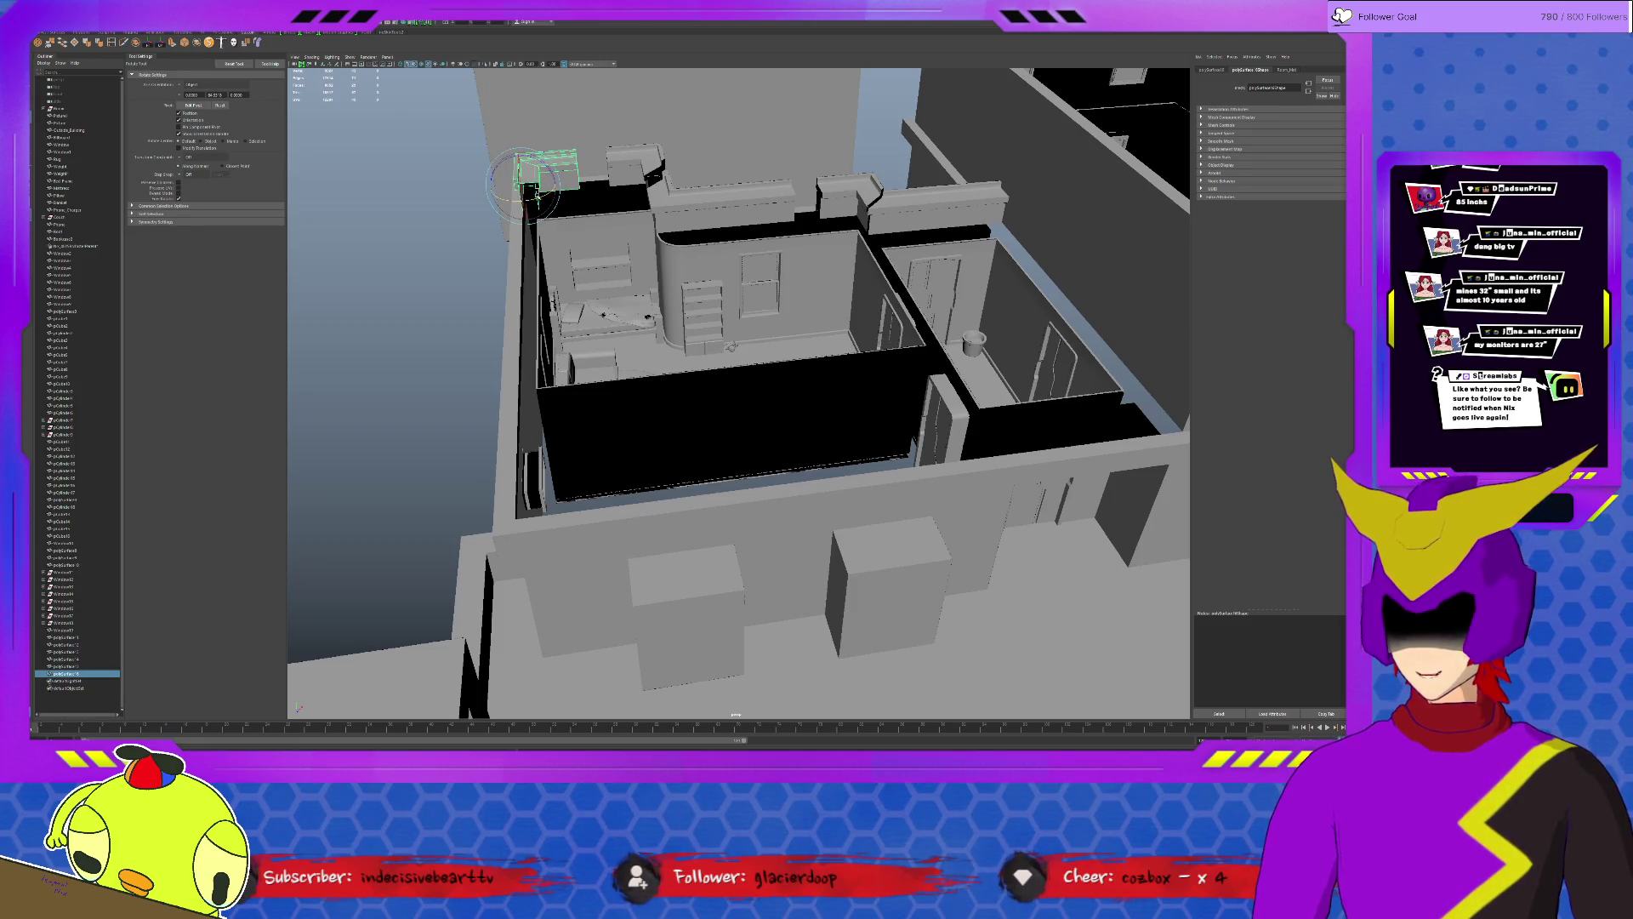
drag(526, 192, 534, 191)
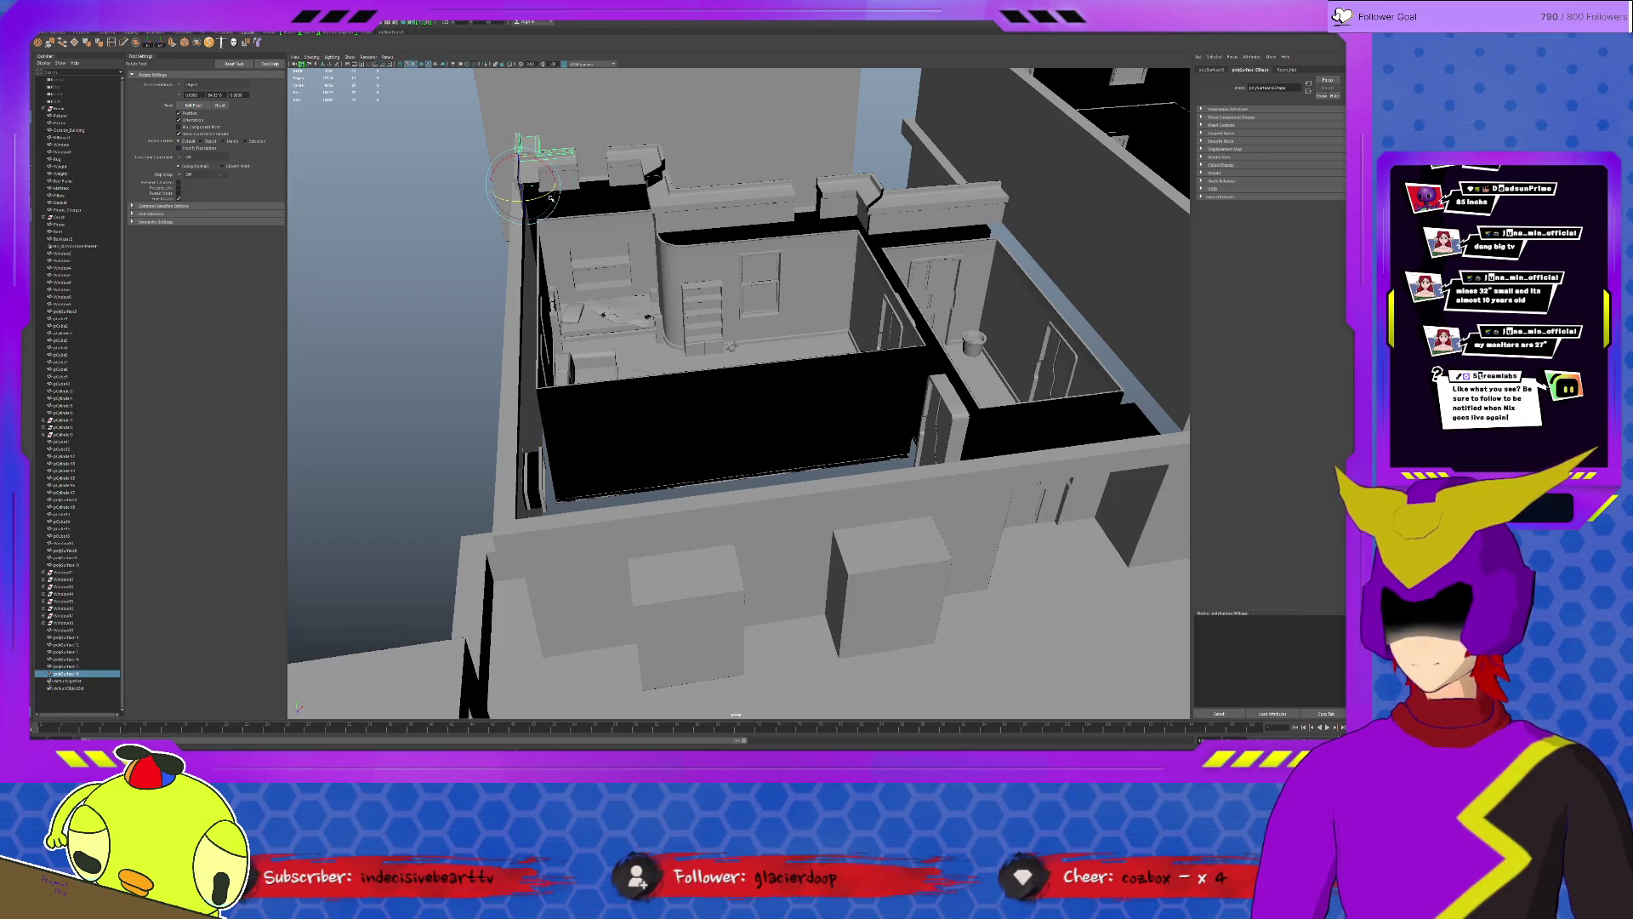
Move the rotated corner piece down to the lower-left wall corner and review the building.
key(w)
drag(523, 194, 512, 542)
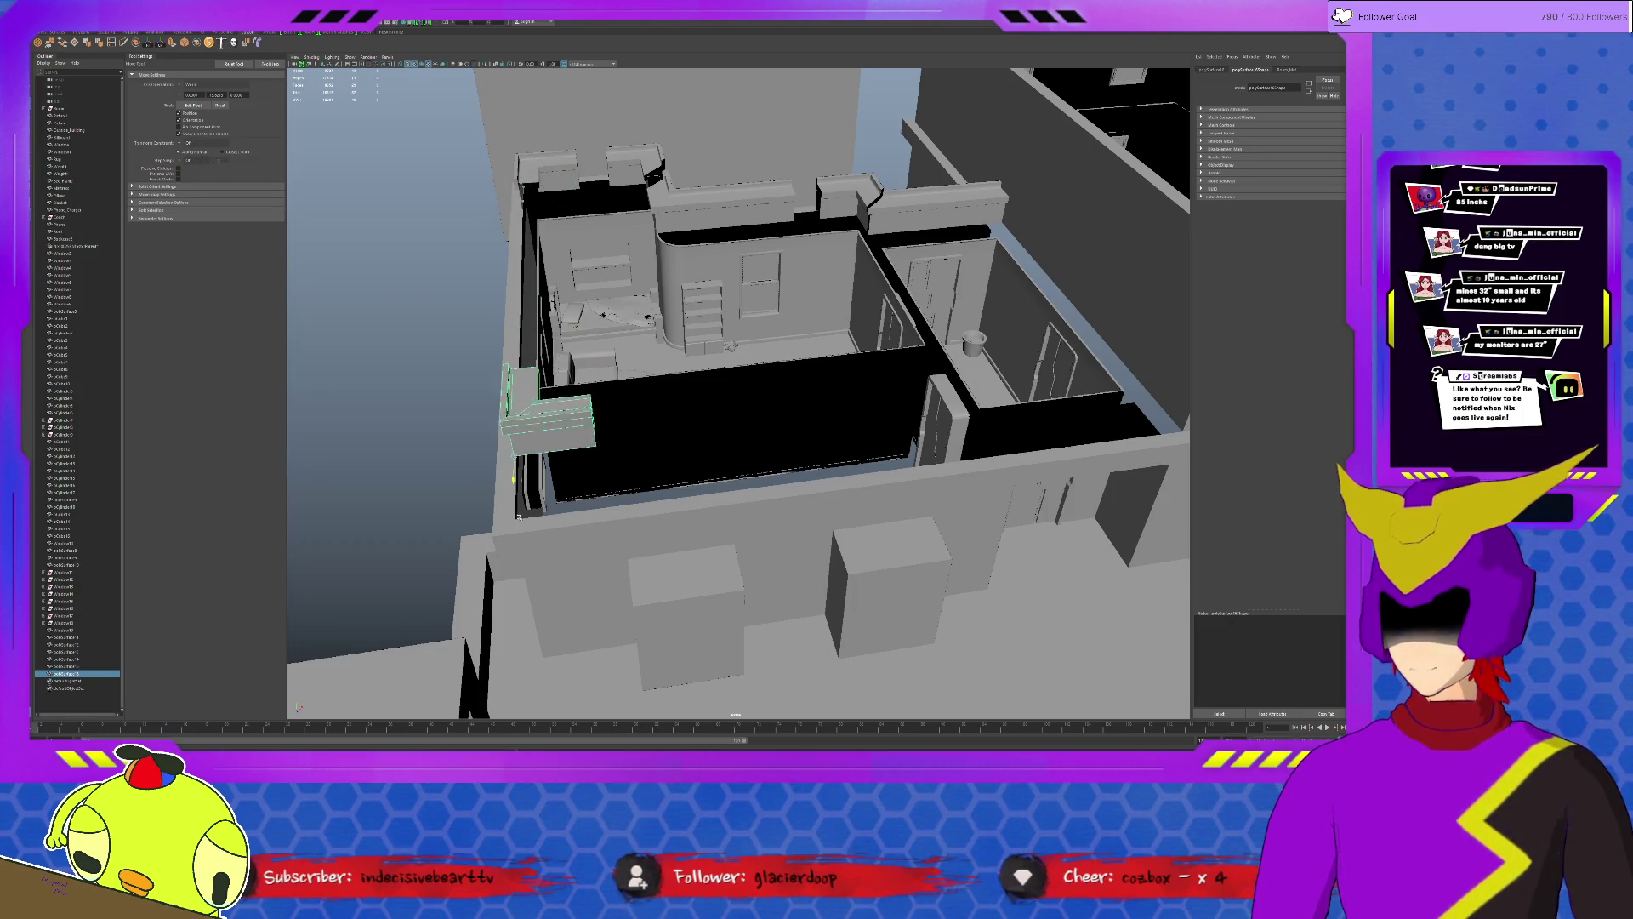
alt+drag(605, 415, 550, 383)
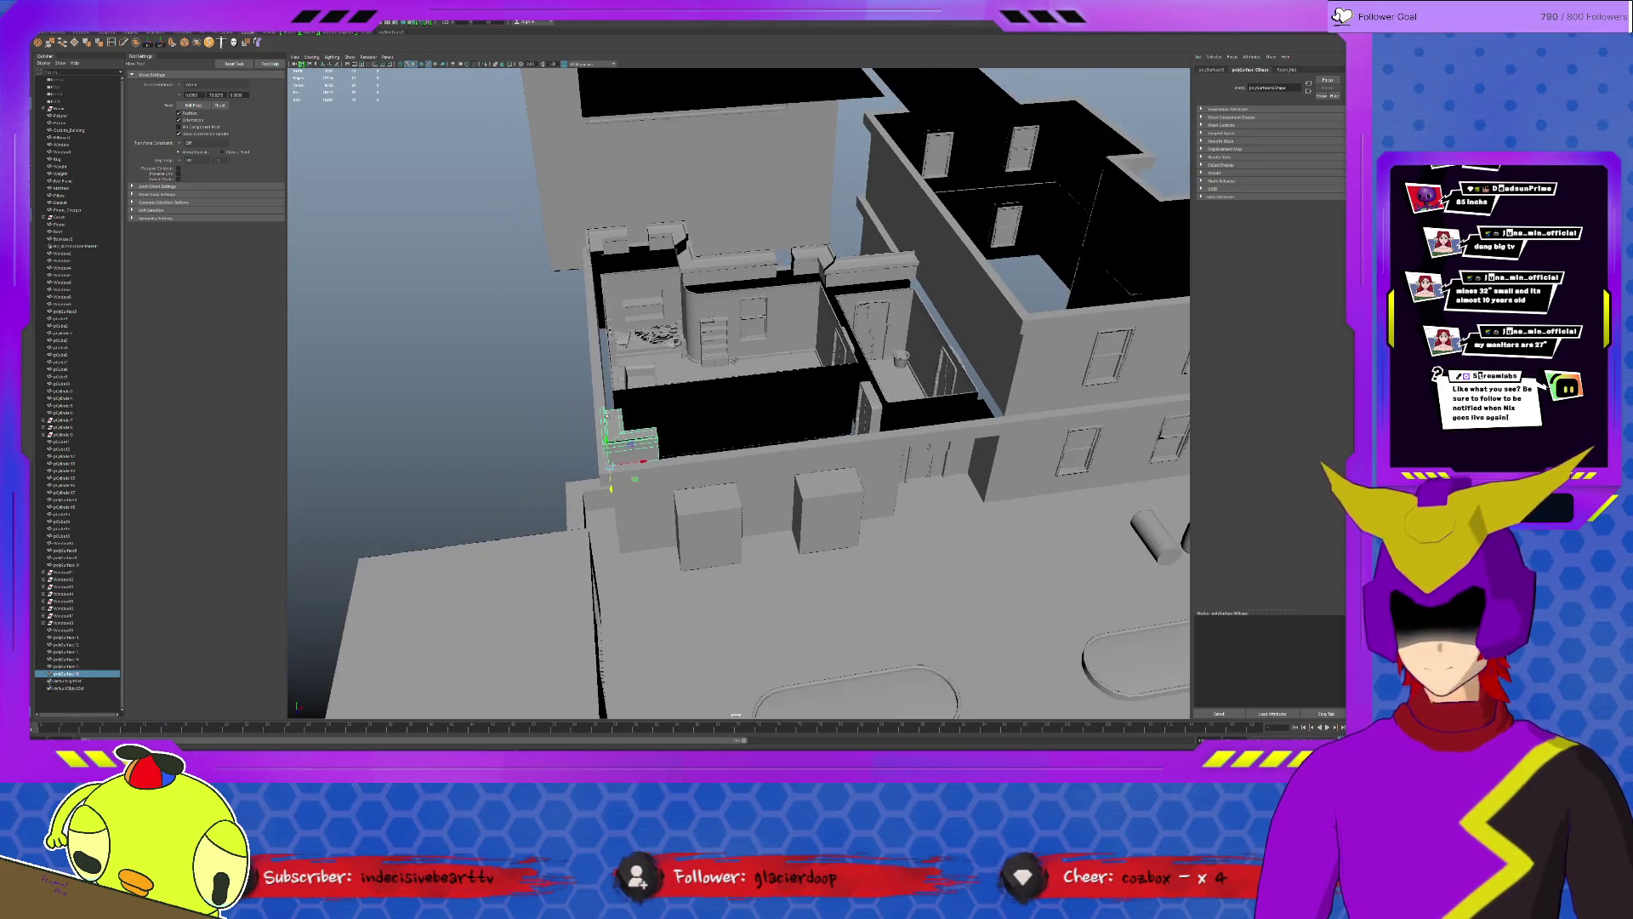
mouse_move(536, 440)
alt+mouse_down()
mouse_move(746, 370)
mouse_move(865, 378)
alt+mouse_up()
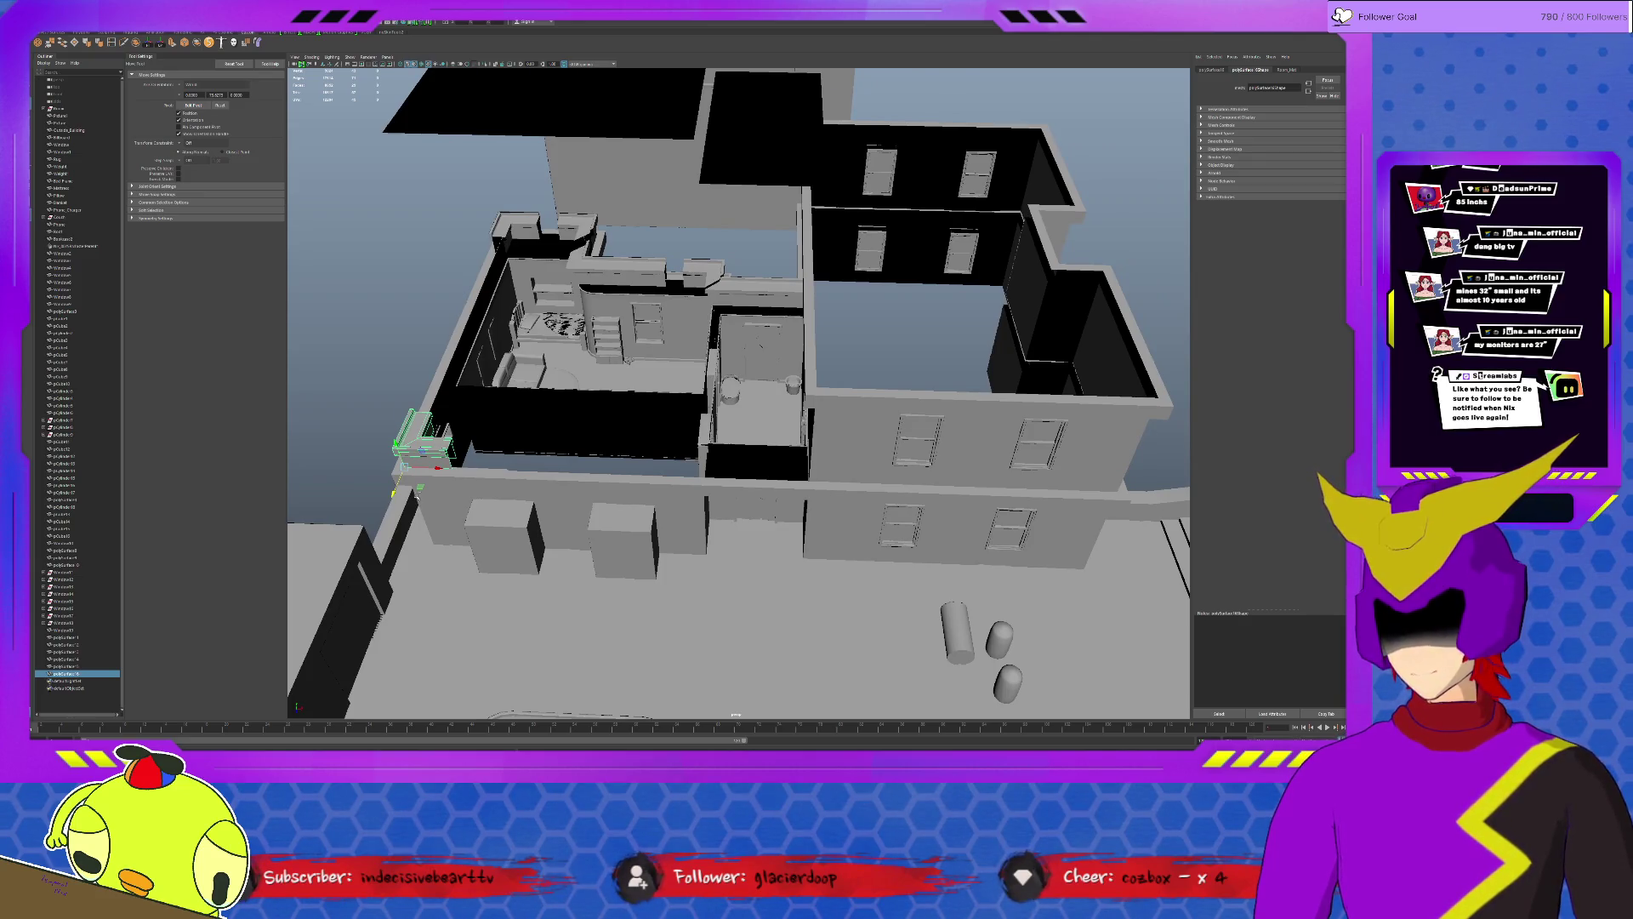
Duplicate the corner trim piece, rotate the copy and place it on the courtyard wall's right corner.
key(ctrl+d)
drag(421, 440, 843, 358)
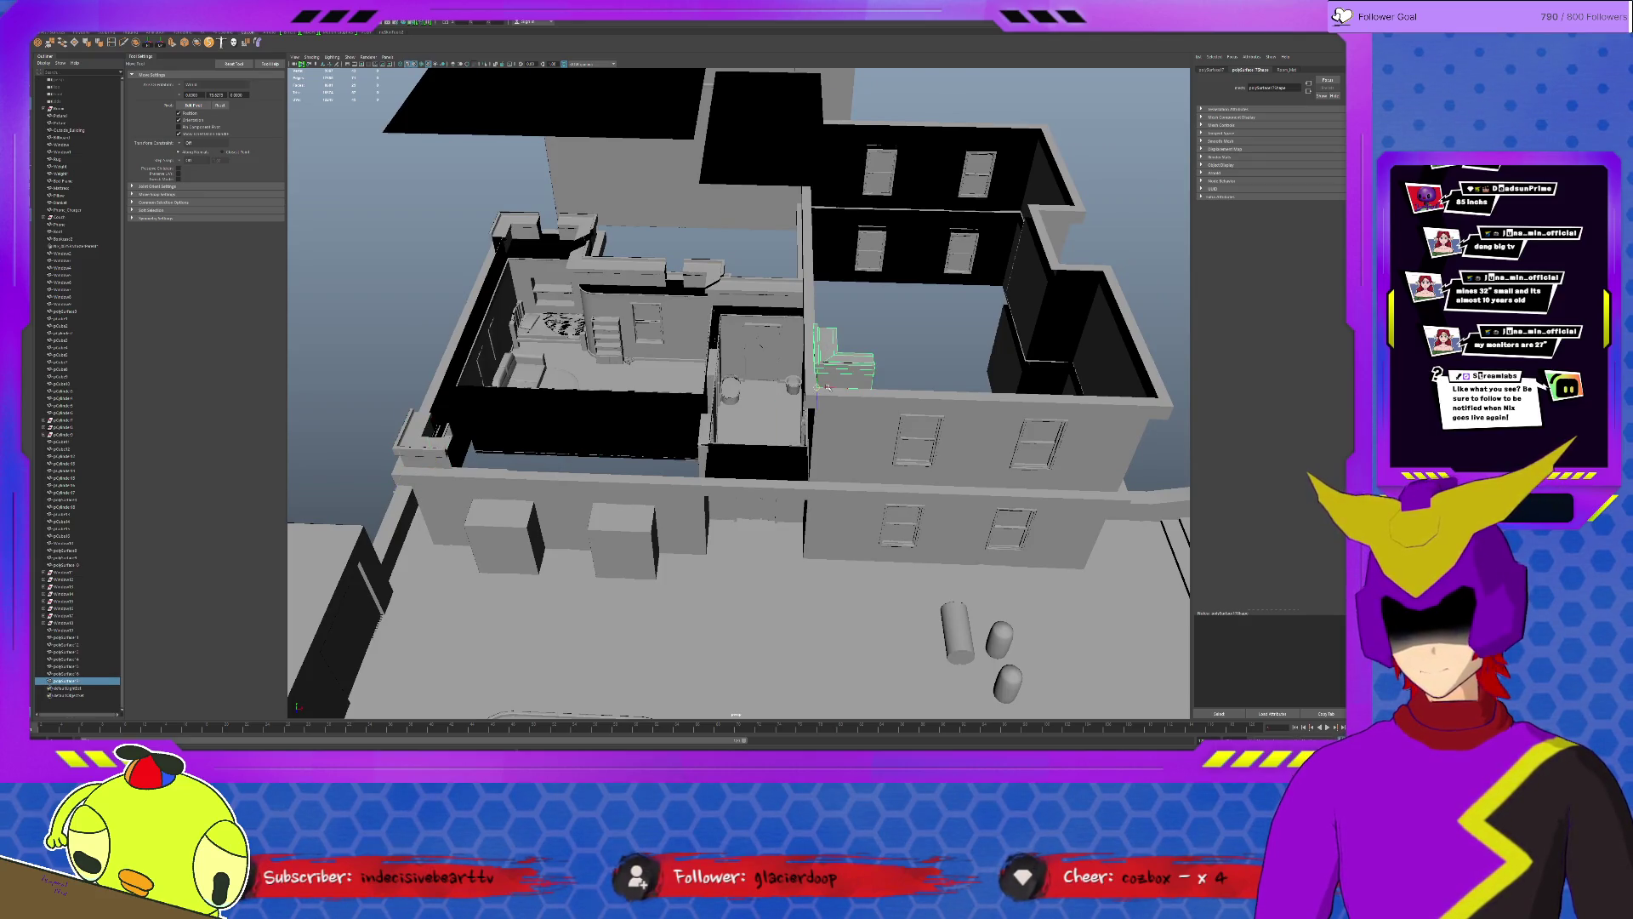
key(ctrl+d)
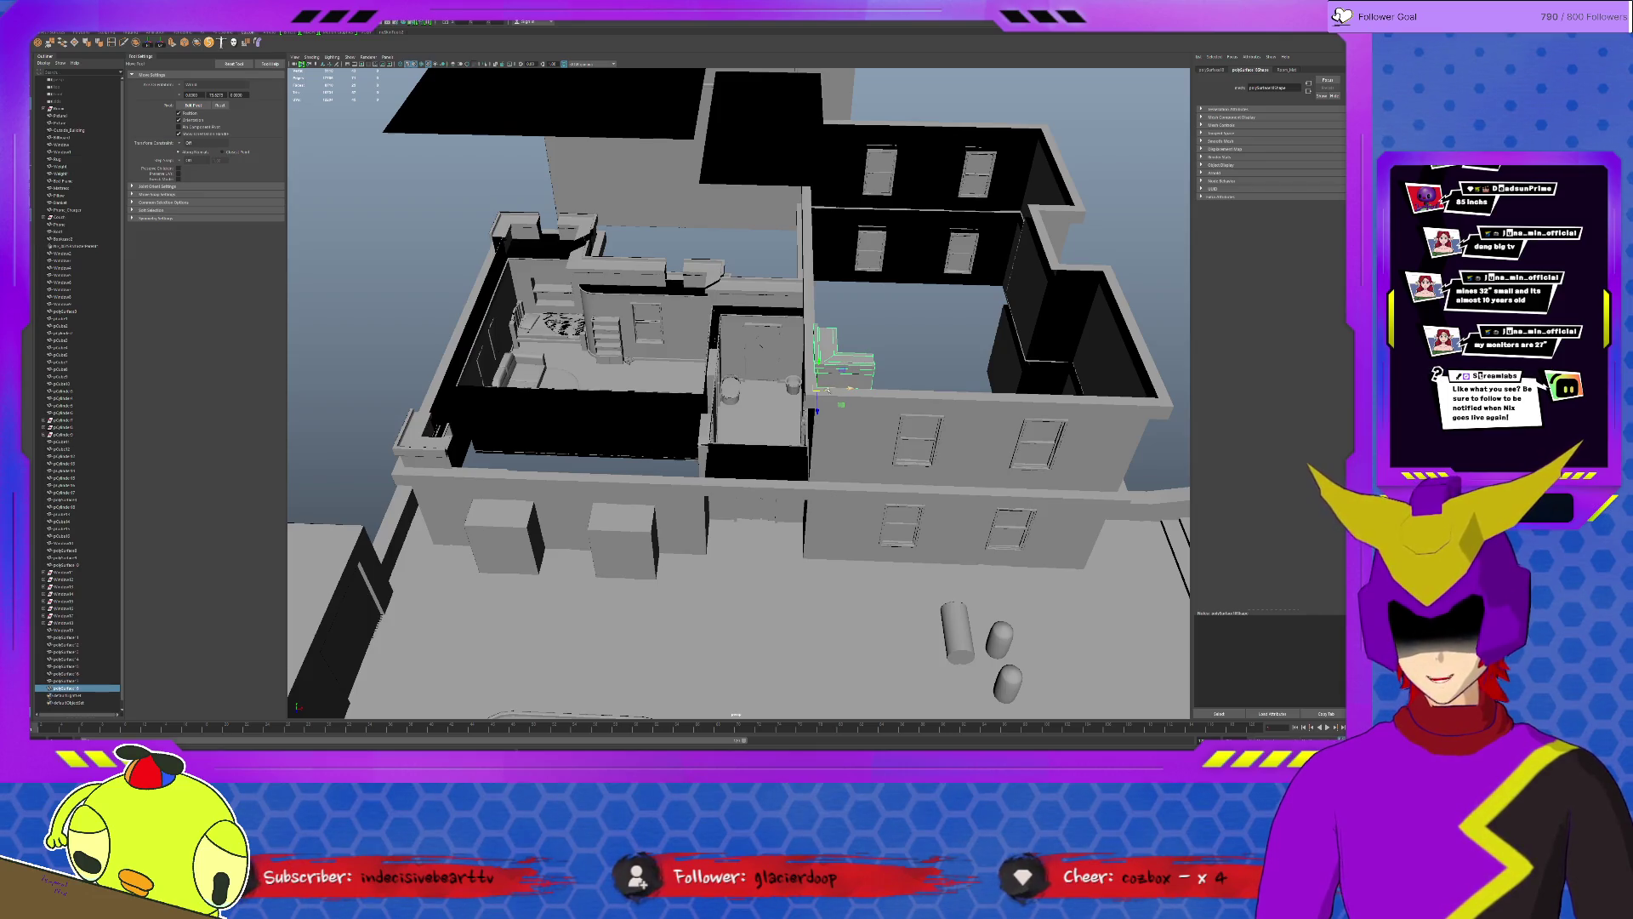
key(e)
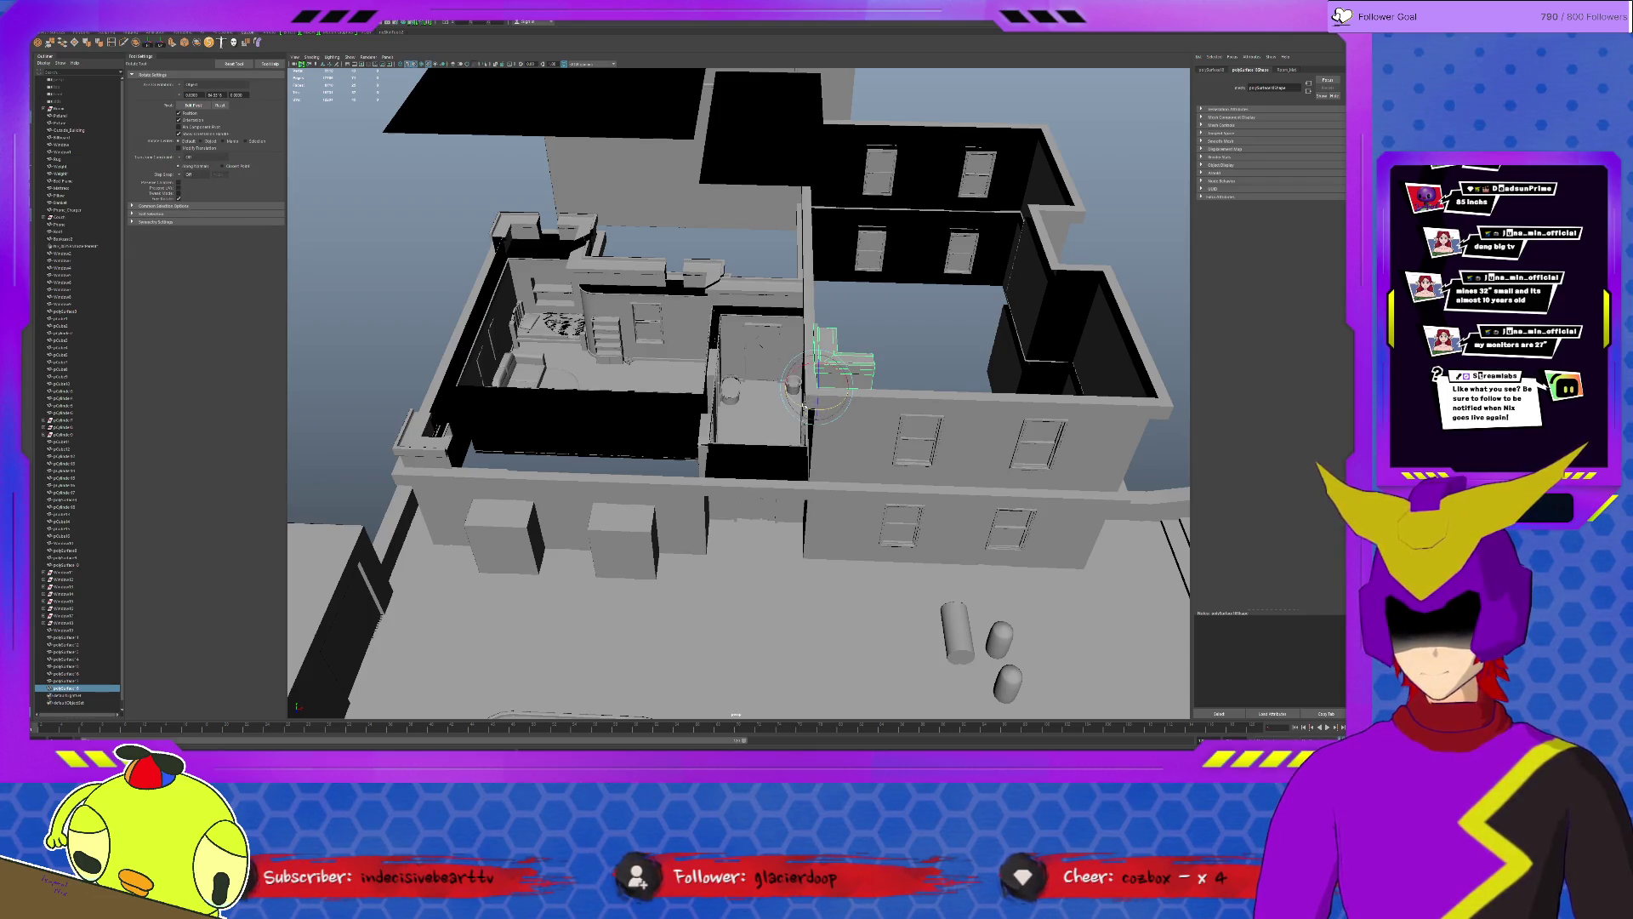
drag(801, 401, 837, 406)
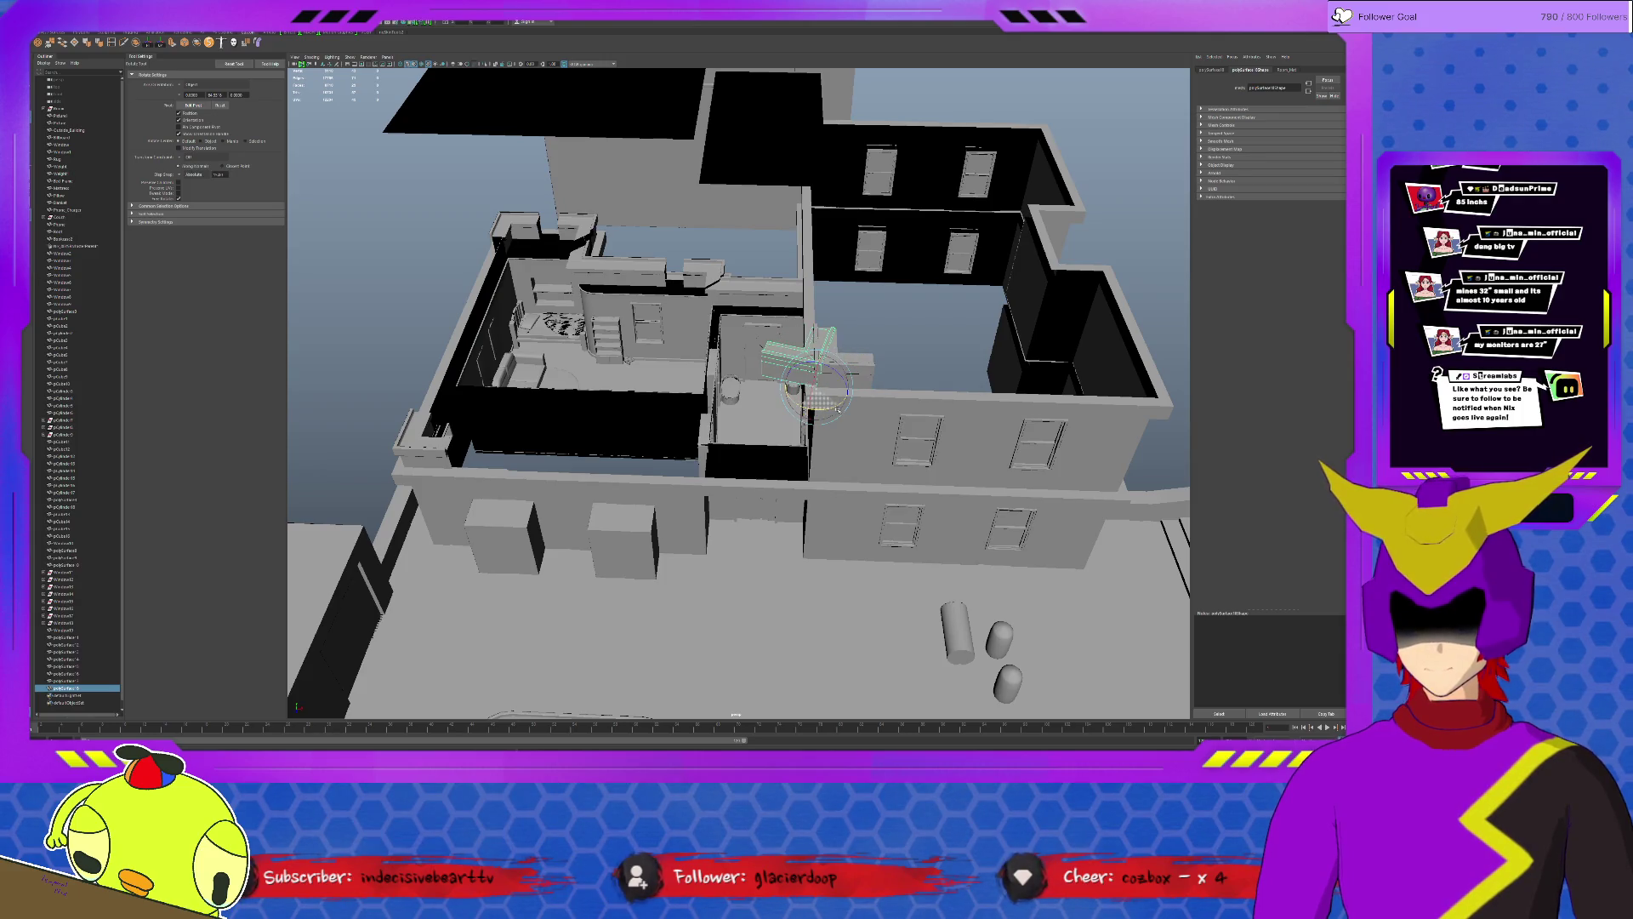
key(w)
mouse_move(849, 389)
mouse_down()
mouse_move(1171, 398)
mouse_move(929, 404)
mouse_up()
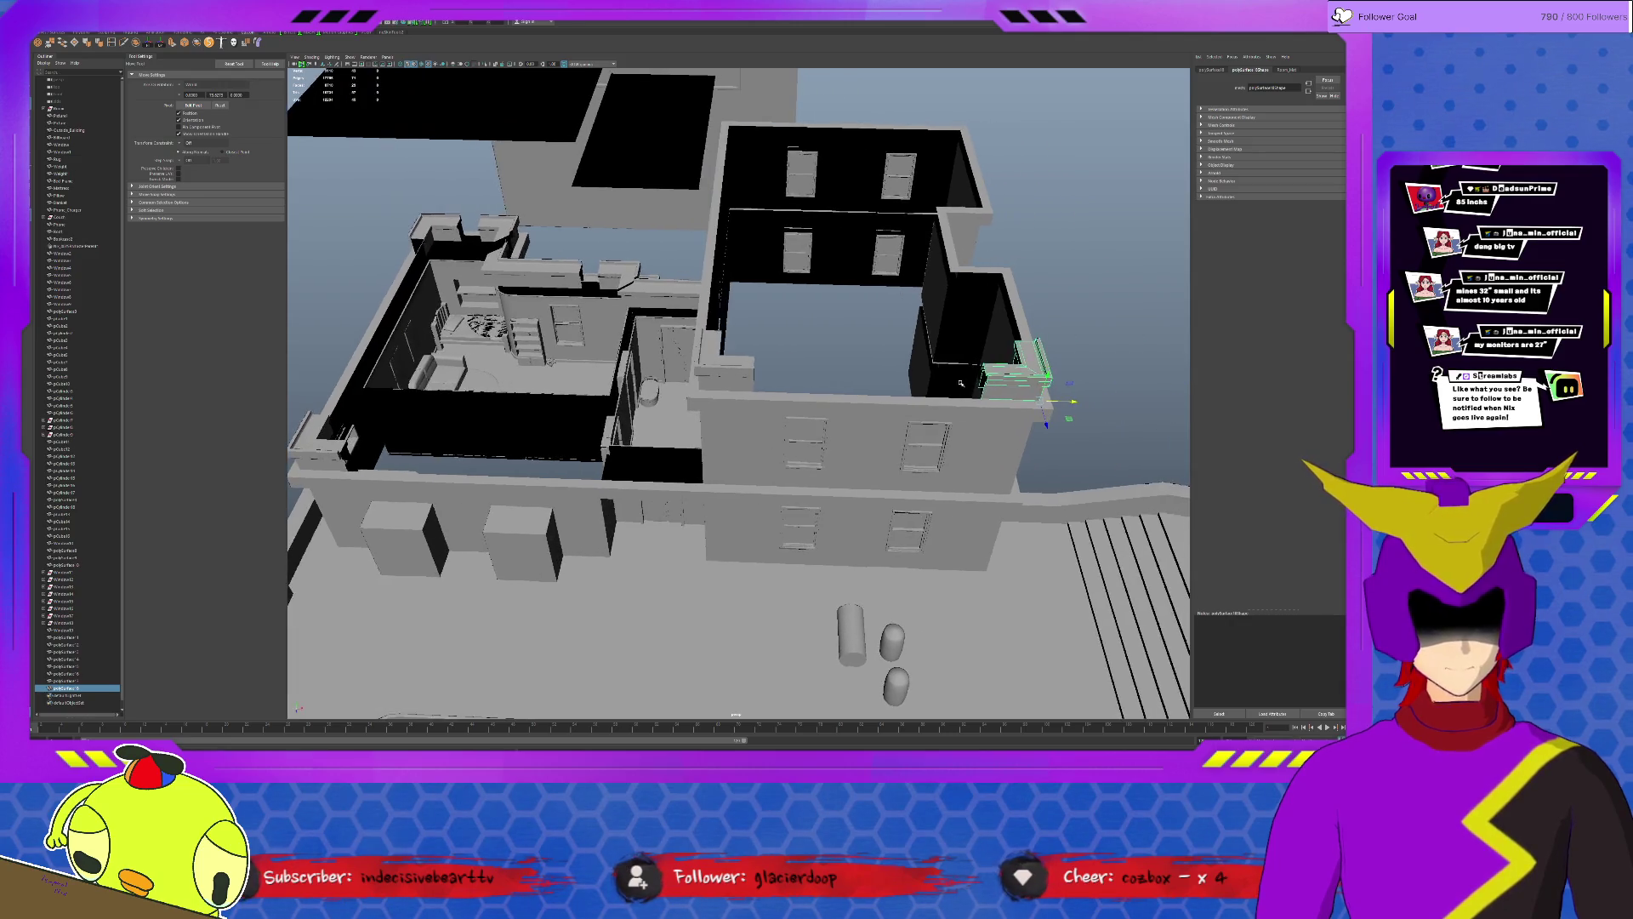
key(e)
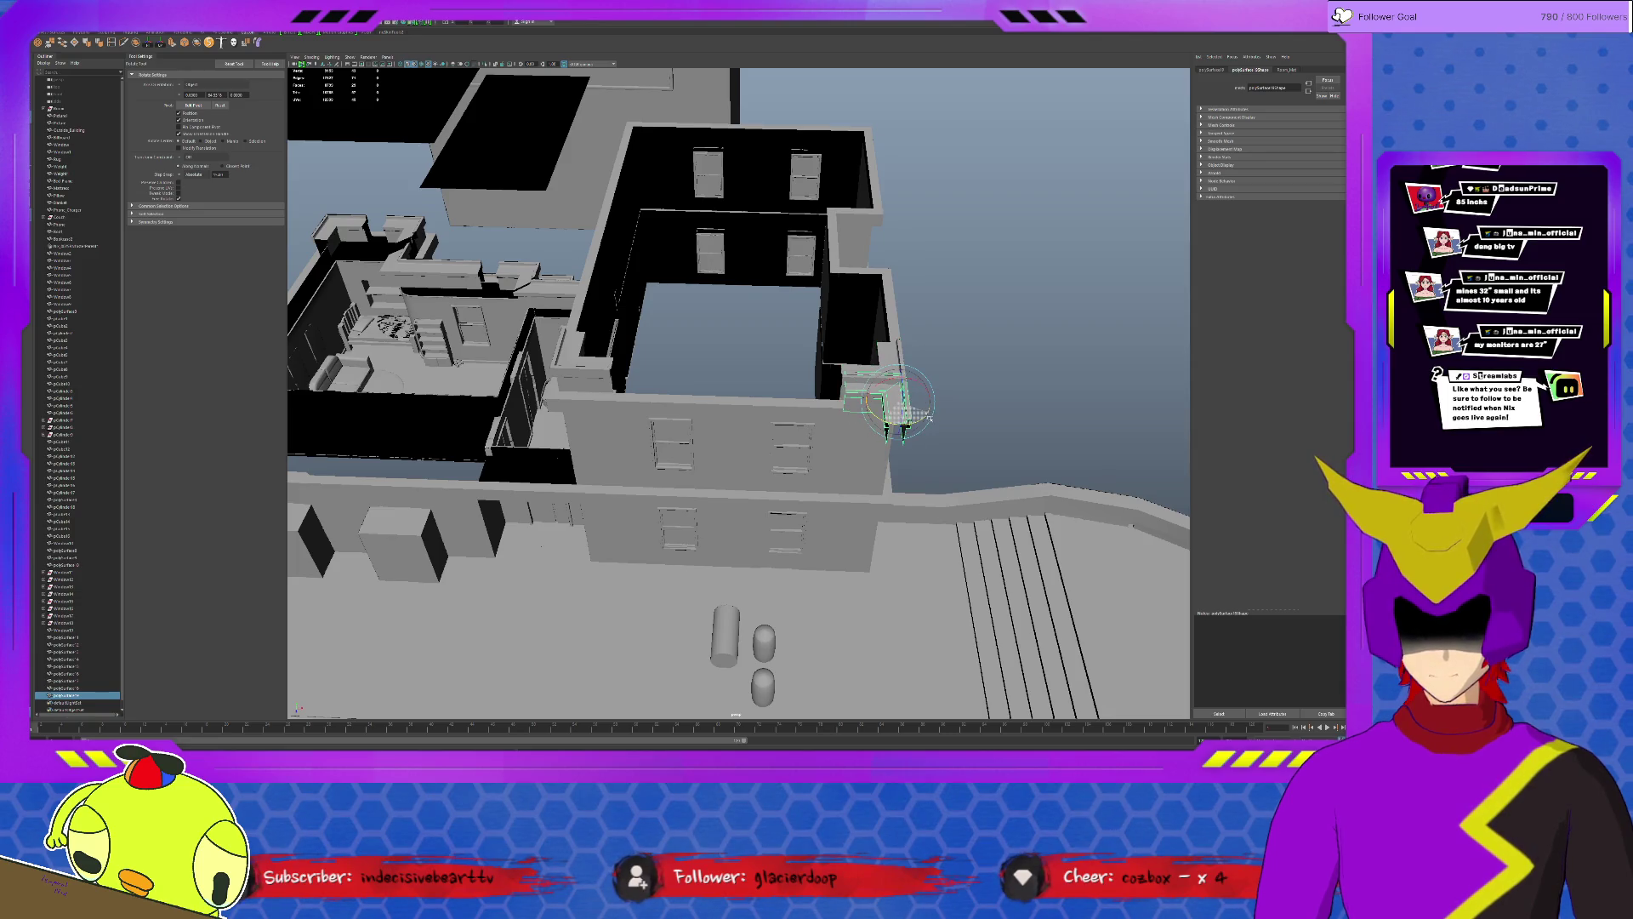
Raise the piece to the building's top edge, duplicate it, rotate the copy and slide it left along the roof edge.
key(w)
drag(929, 404, 885, 131)
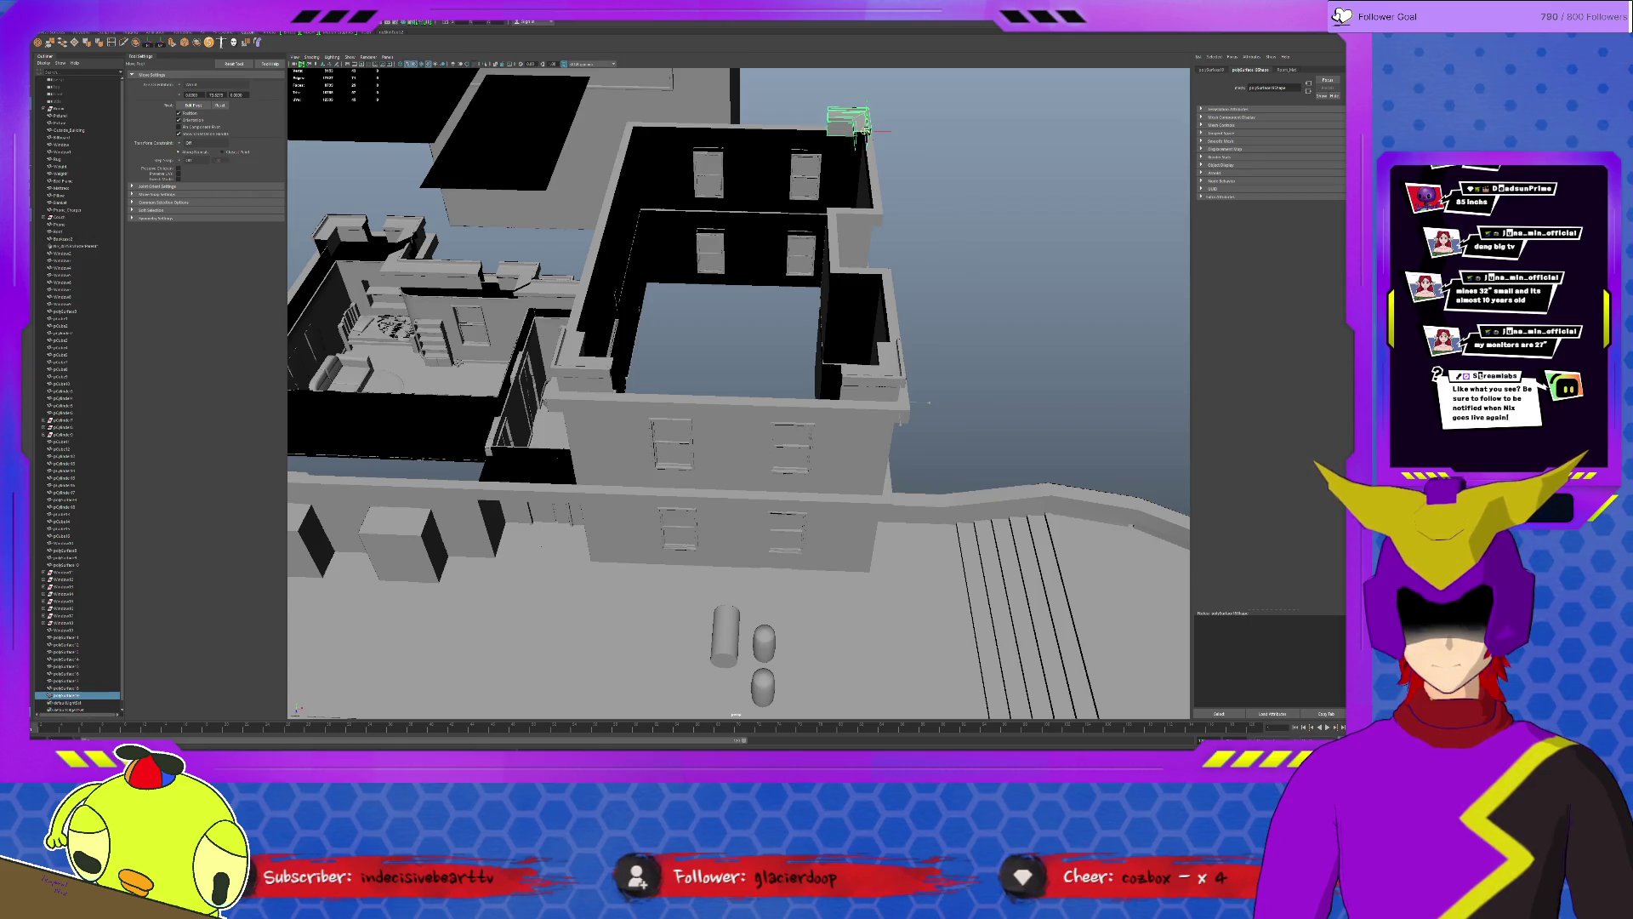
key(ctrl+d)
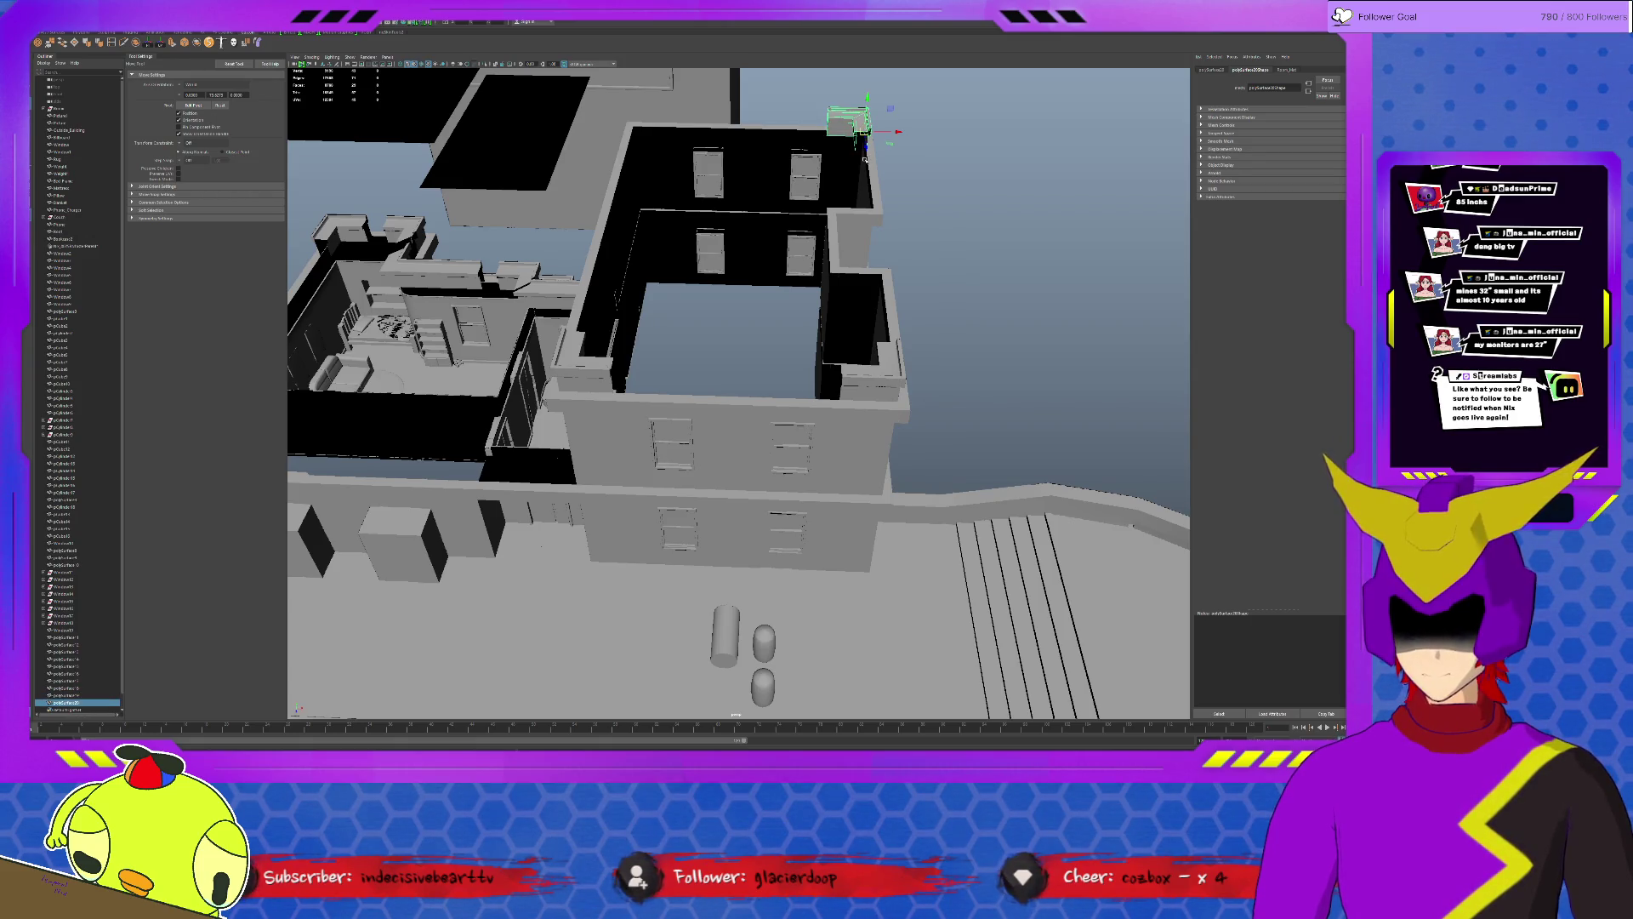
key(e)
drag(865, 154, 890, 143)
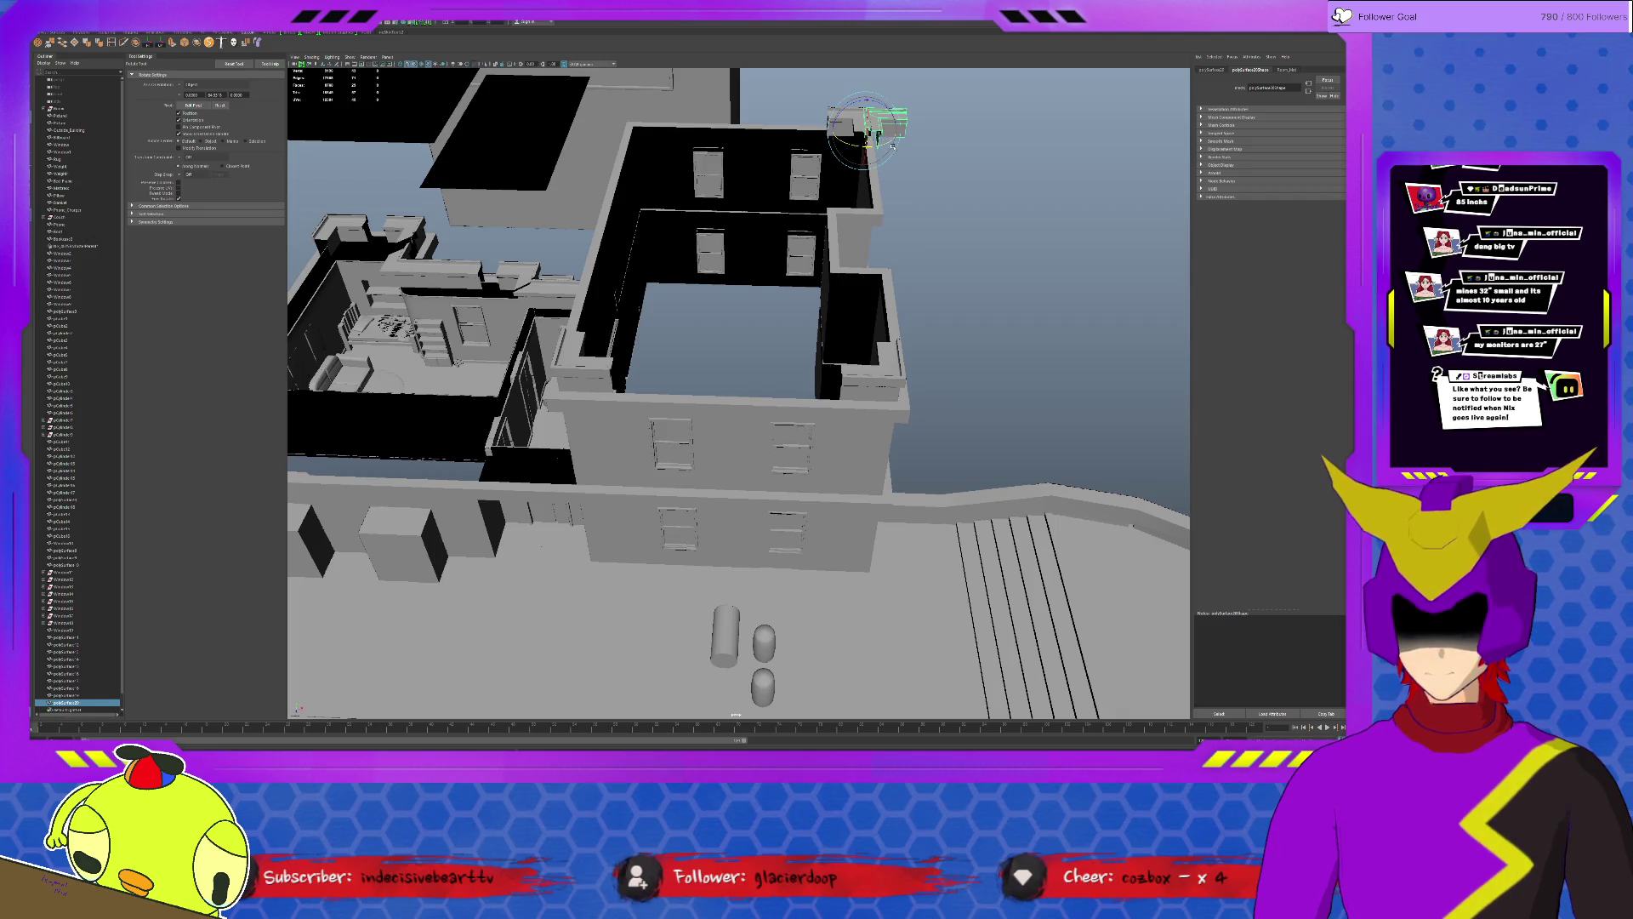
key(w)
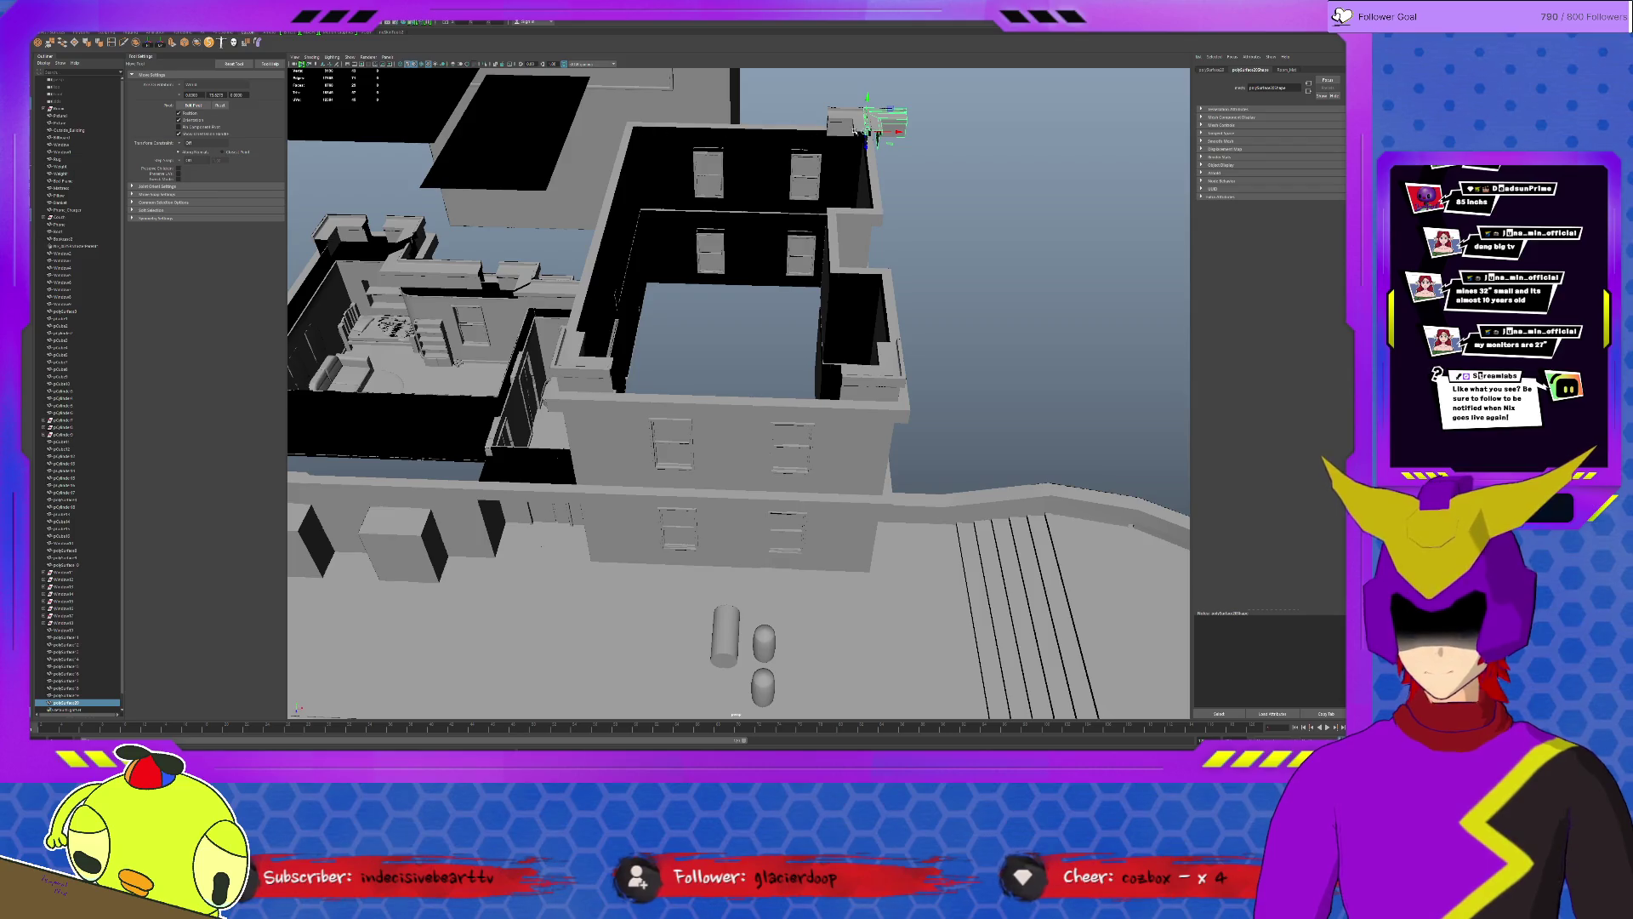
mouse_move(882, 128)
mouse_down()
mouse_move(649, 122)
mouse_move(665, 139)
mouse_up()
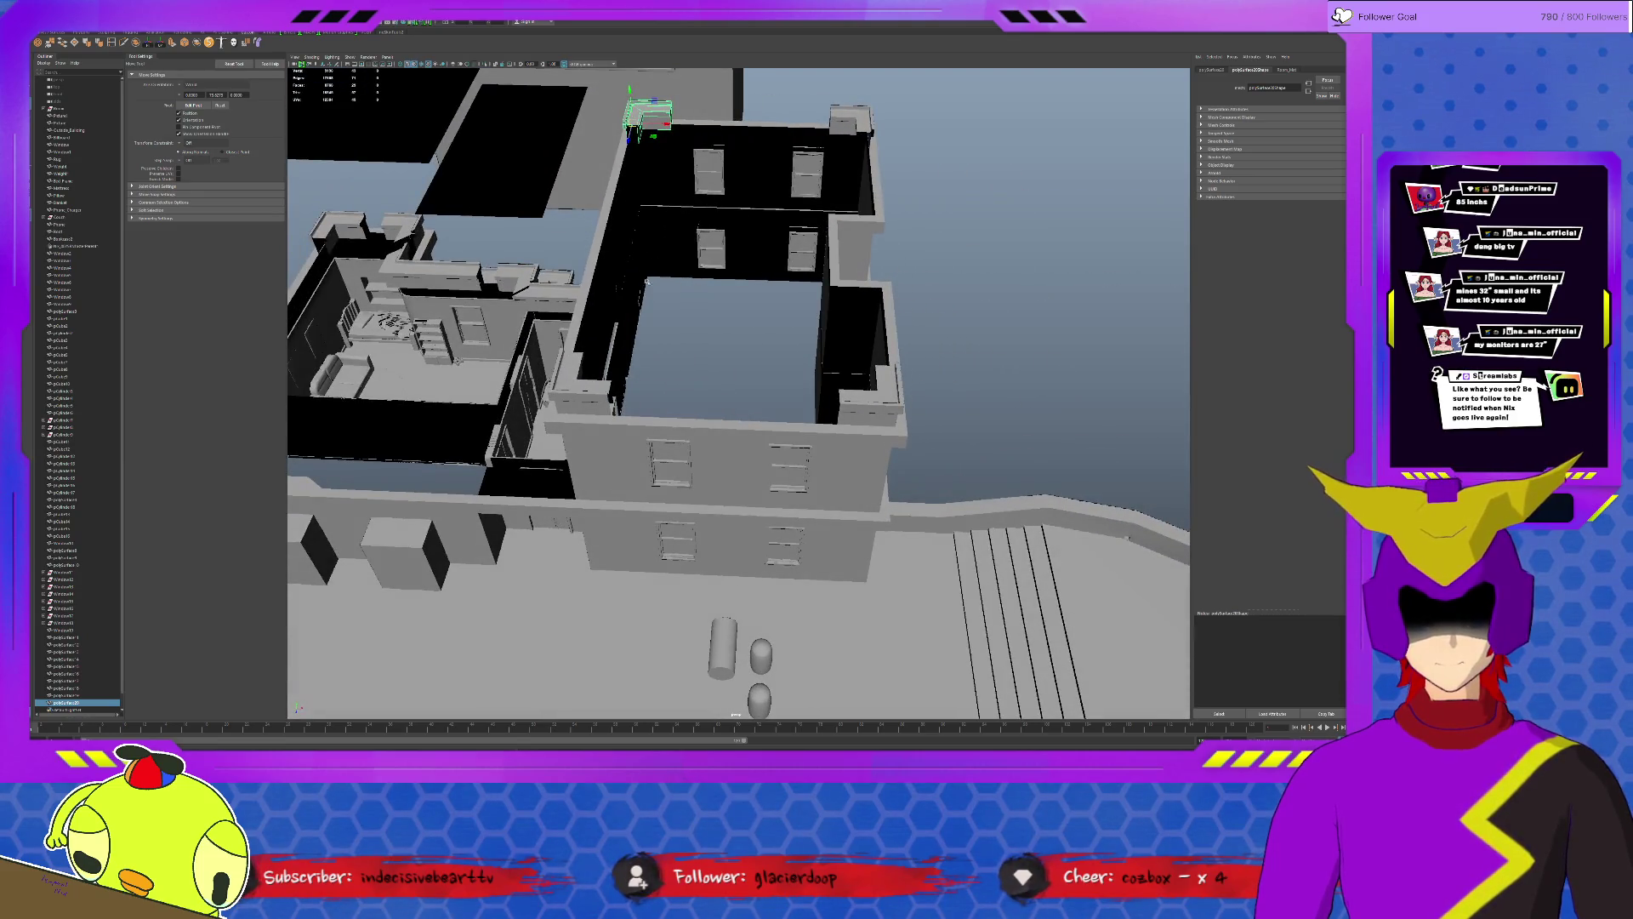
Lift the wall block onto the top of the wall and check it from above and up close.
click(868, 399)
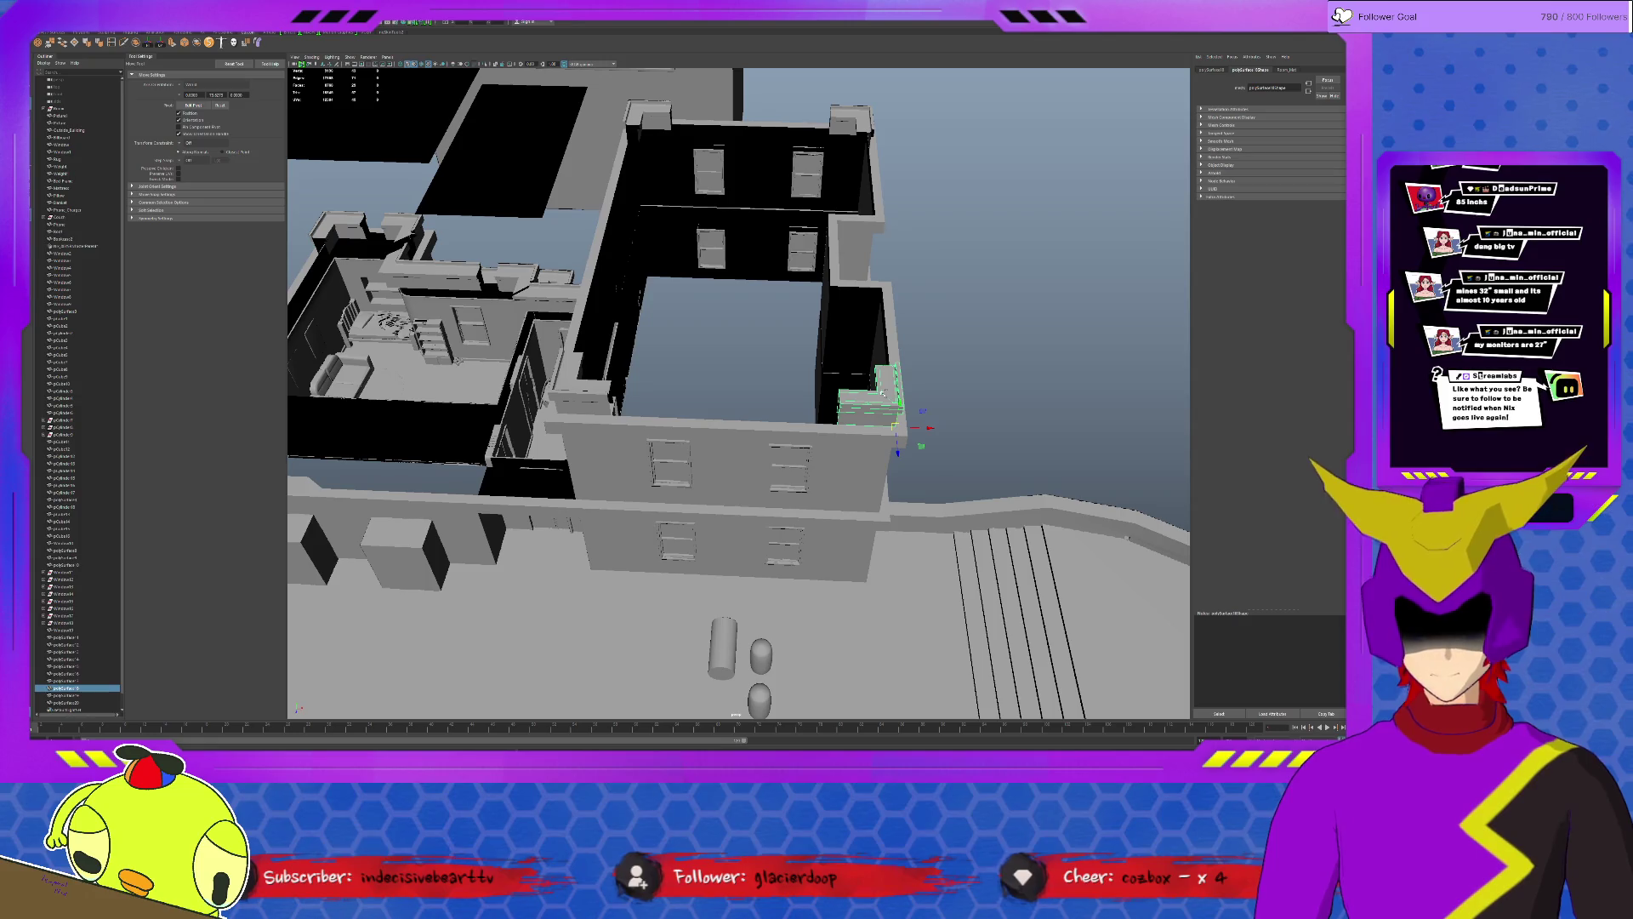
mouse_move(898, 431)
mouse_down()
mouse_move(869, 138)
mouse_move(875, 289)
mouse_up()
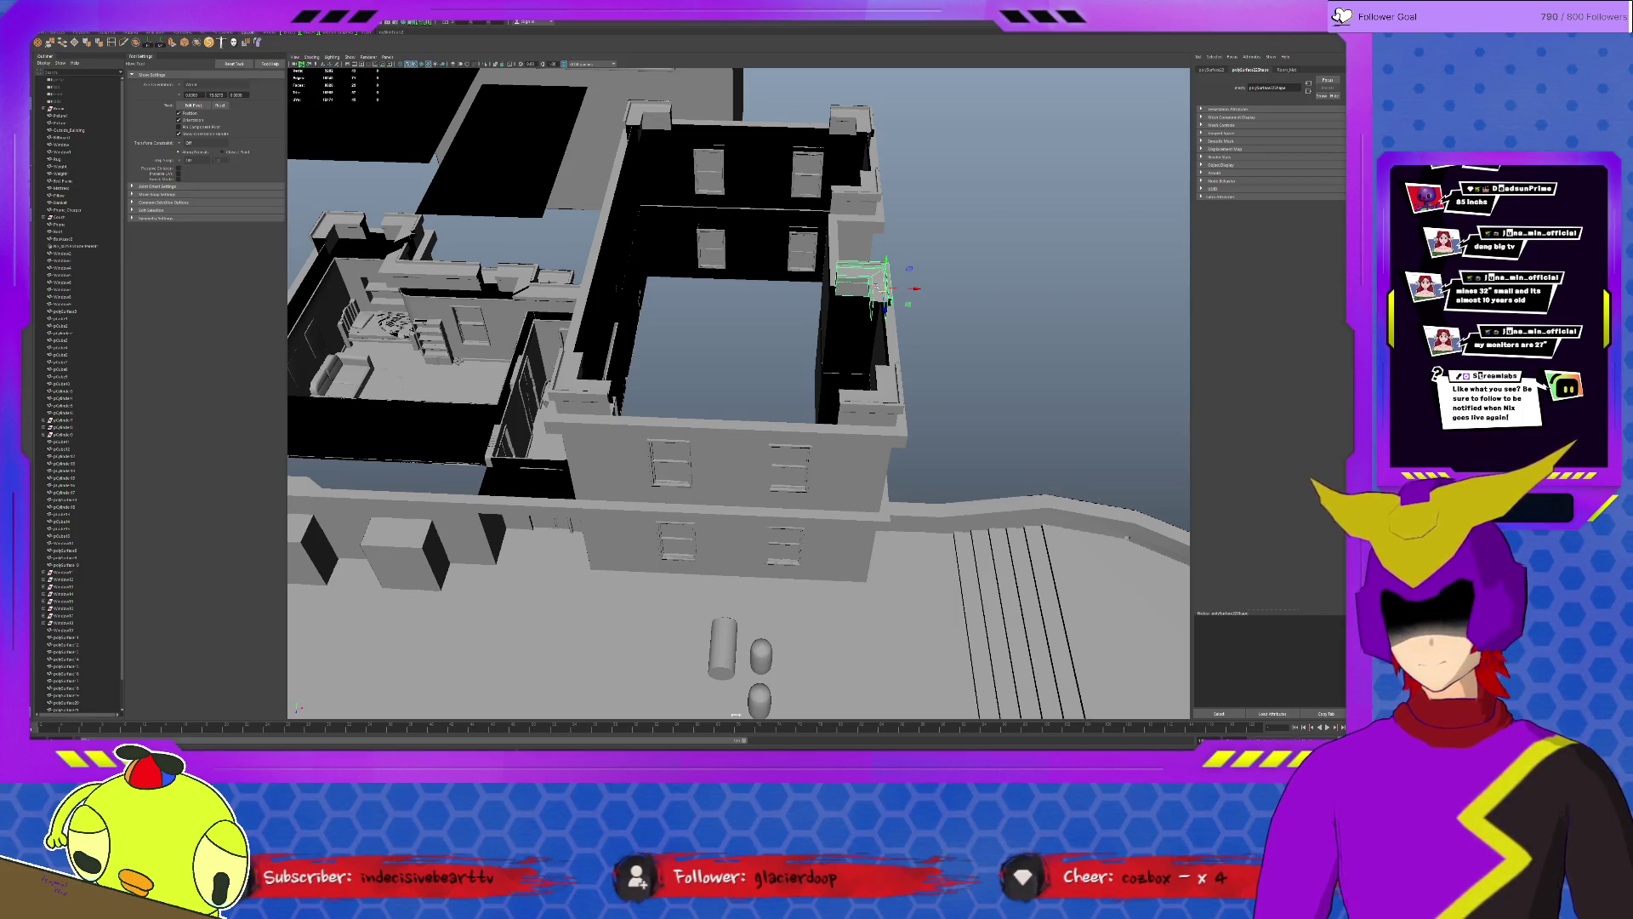
alt+drag(596, 275, 689, 350)
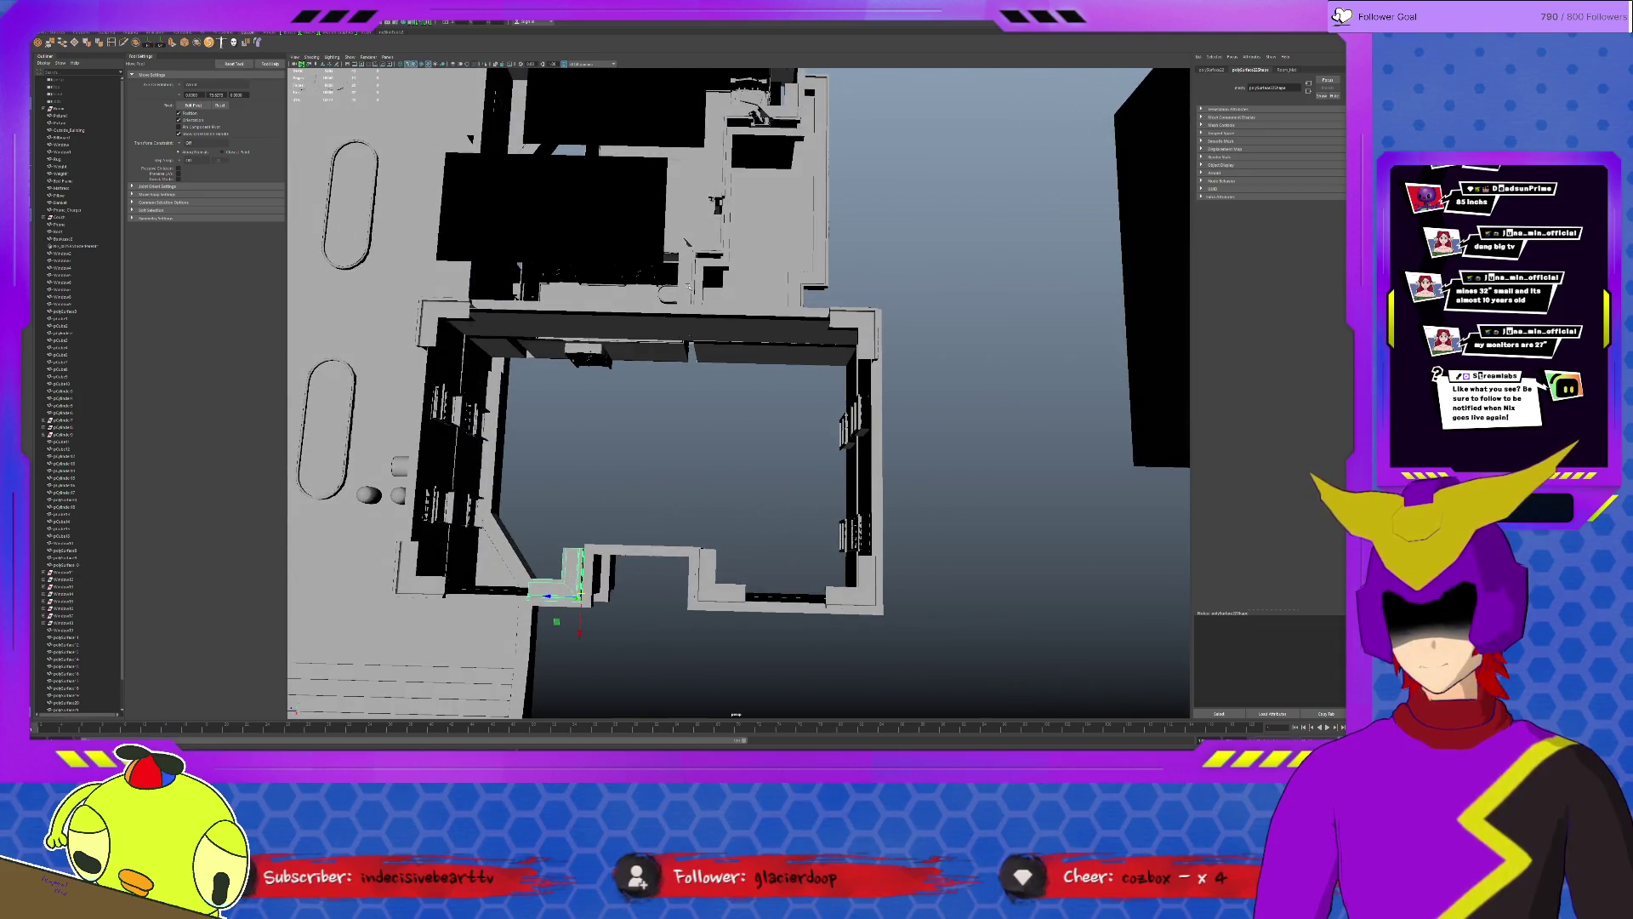
click(686, 248)
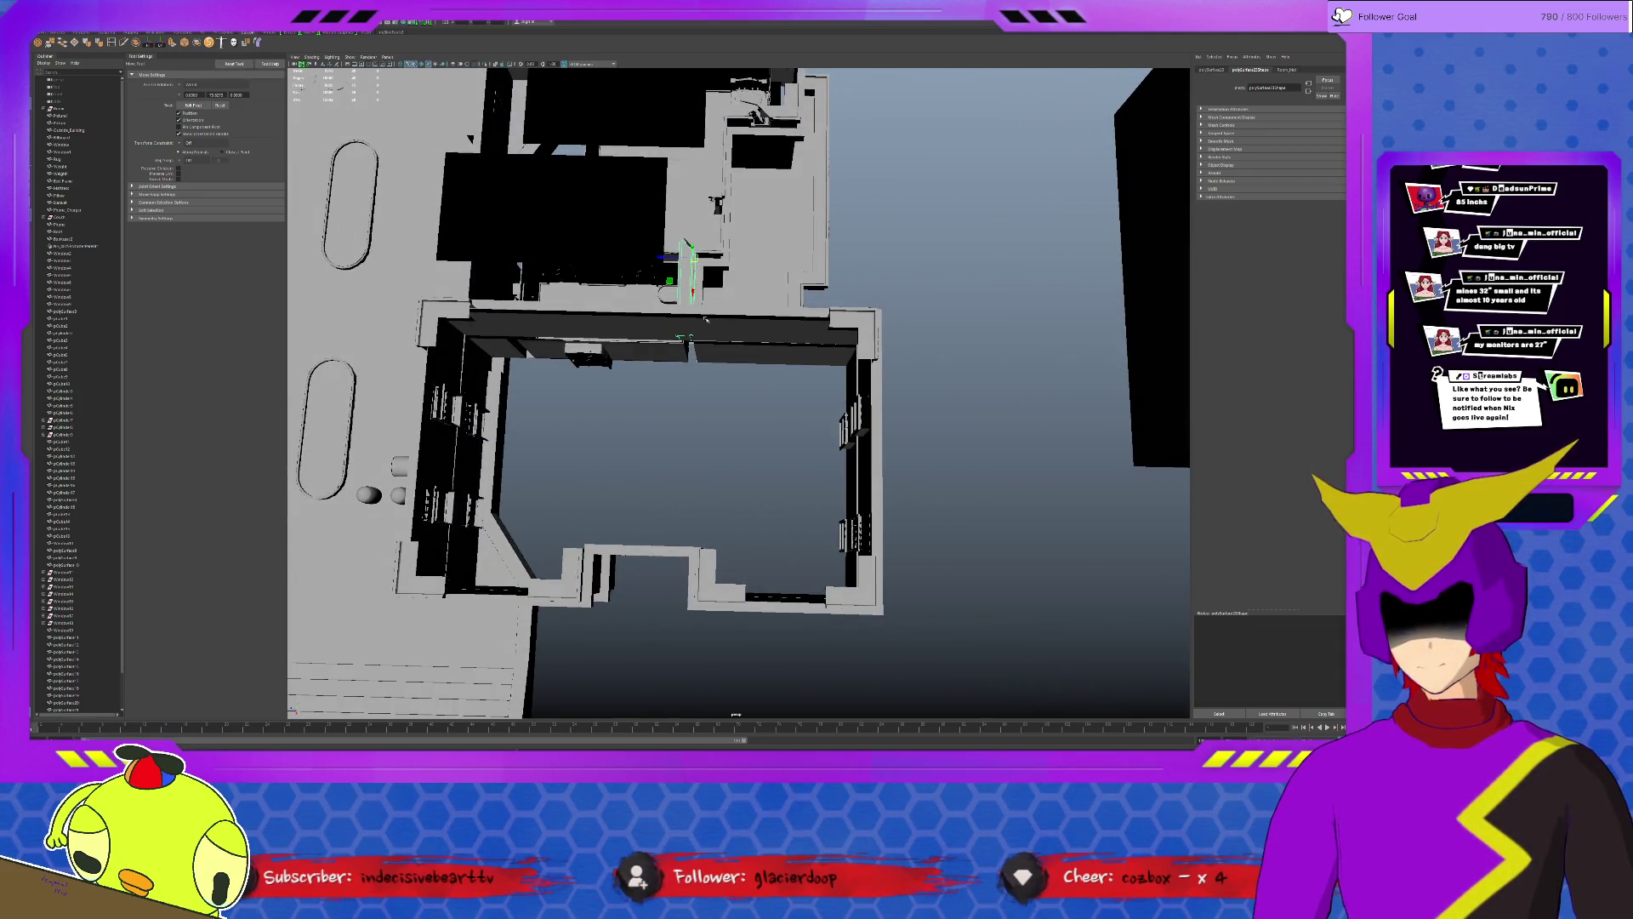
alt+drag(687, 241, 710, 297)
click(686, 510)
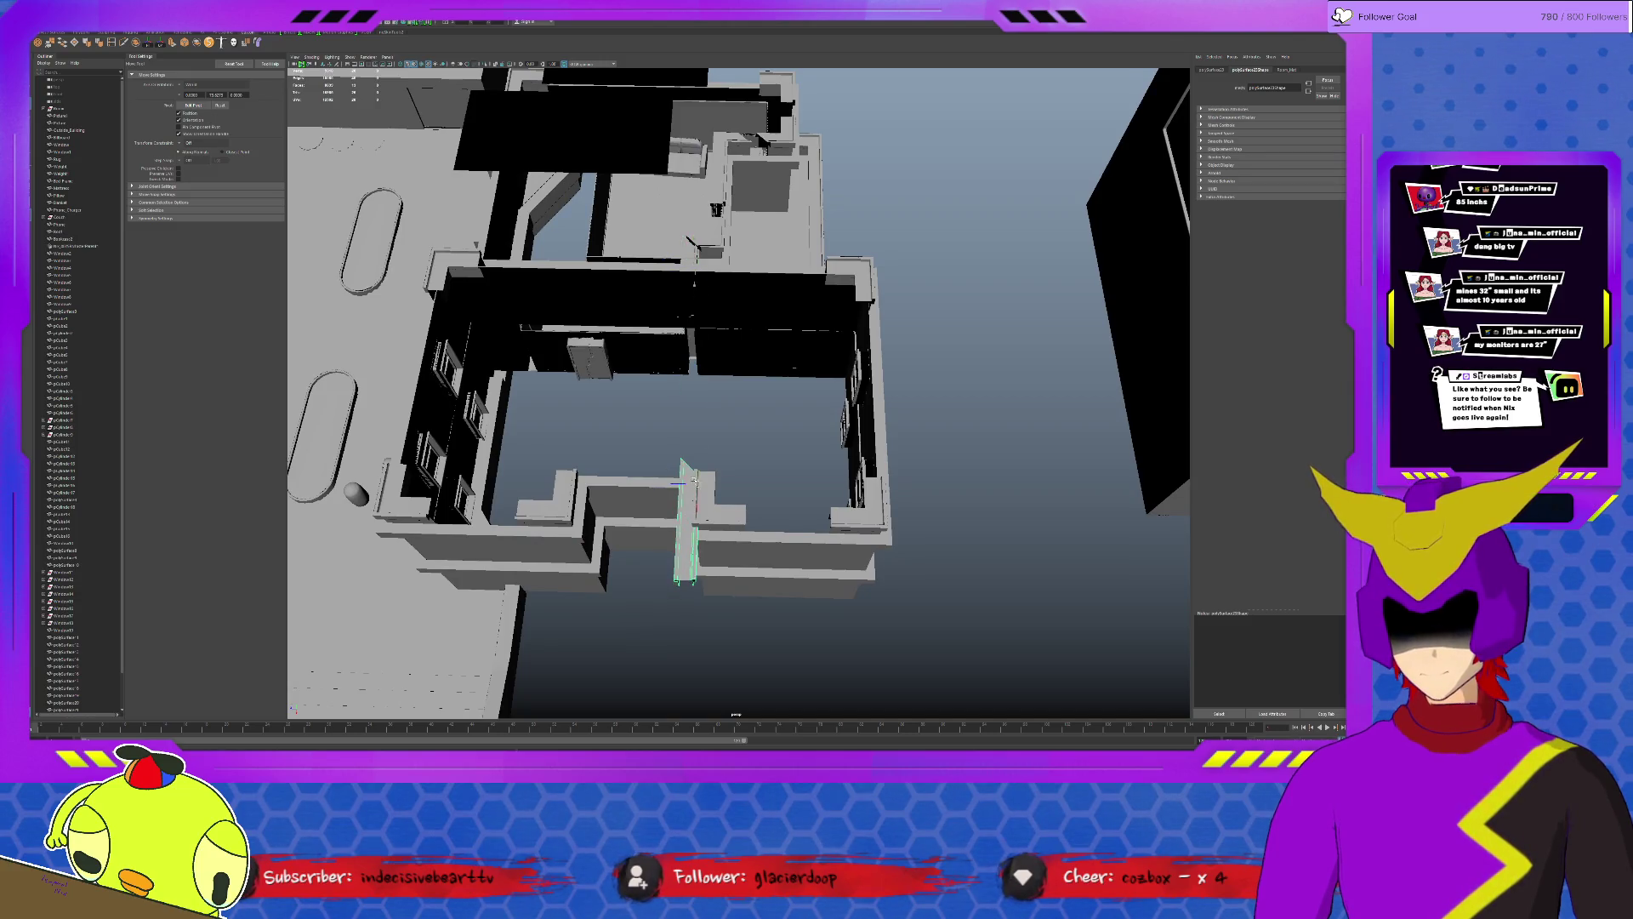
alt+drag(686, 511, 766, 421)
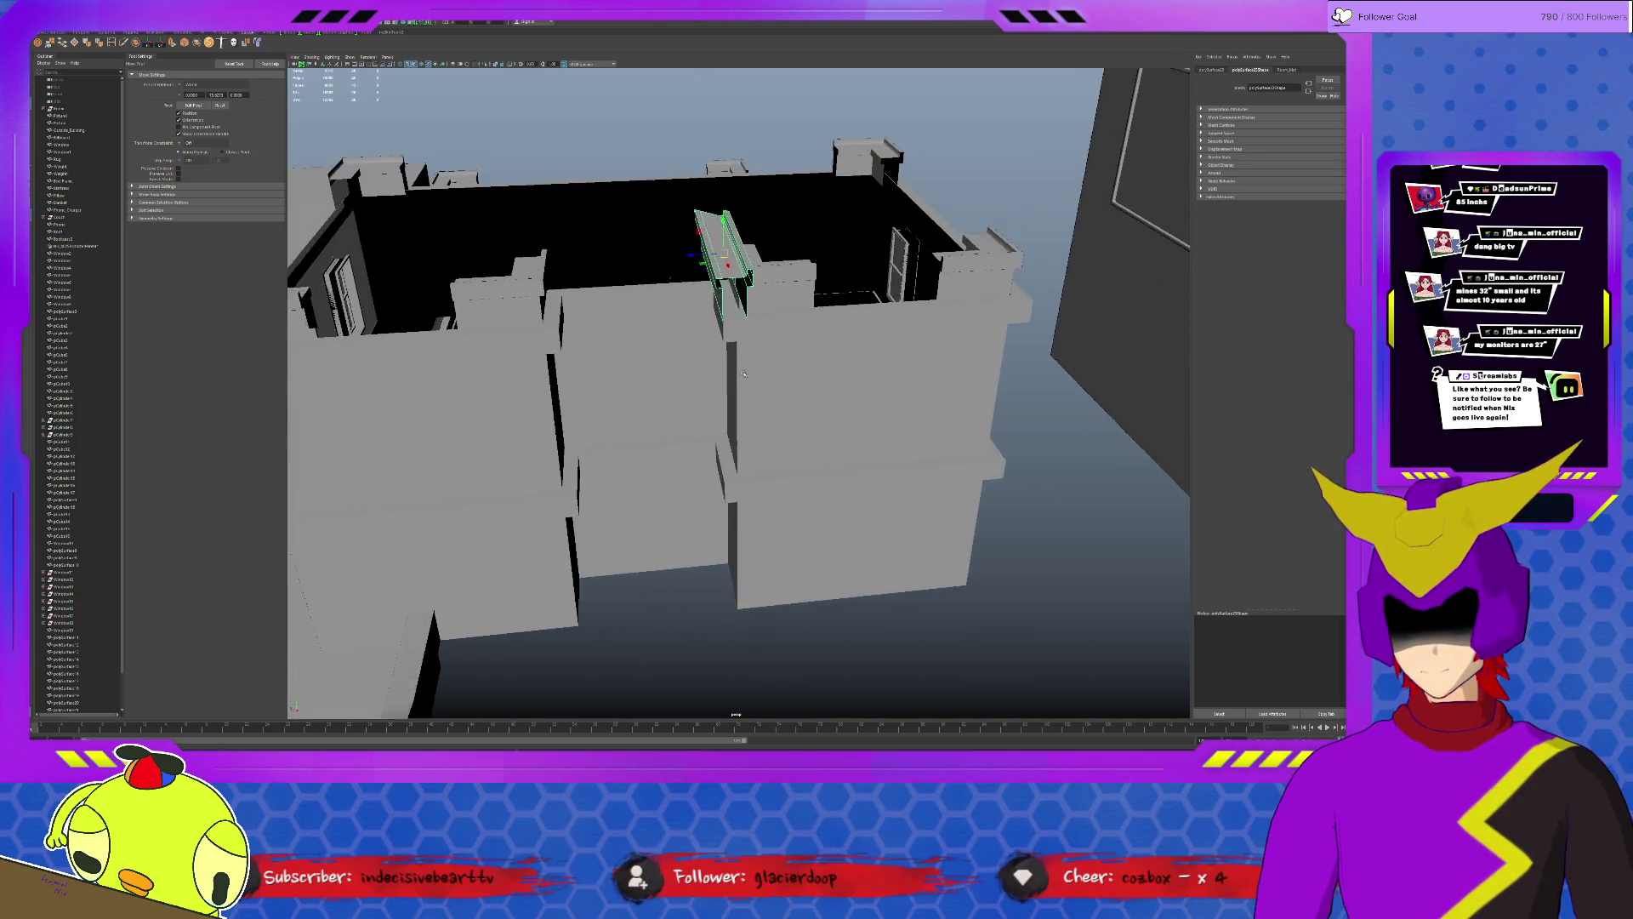
Rotate the trim beam on the wall top so it lies flat along the wall.
click(791, 250)
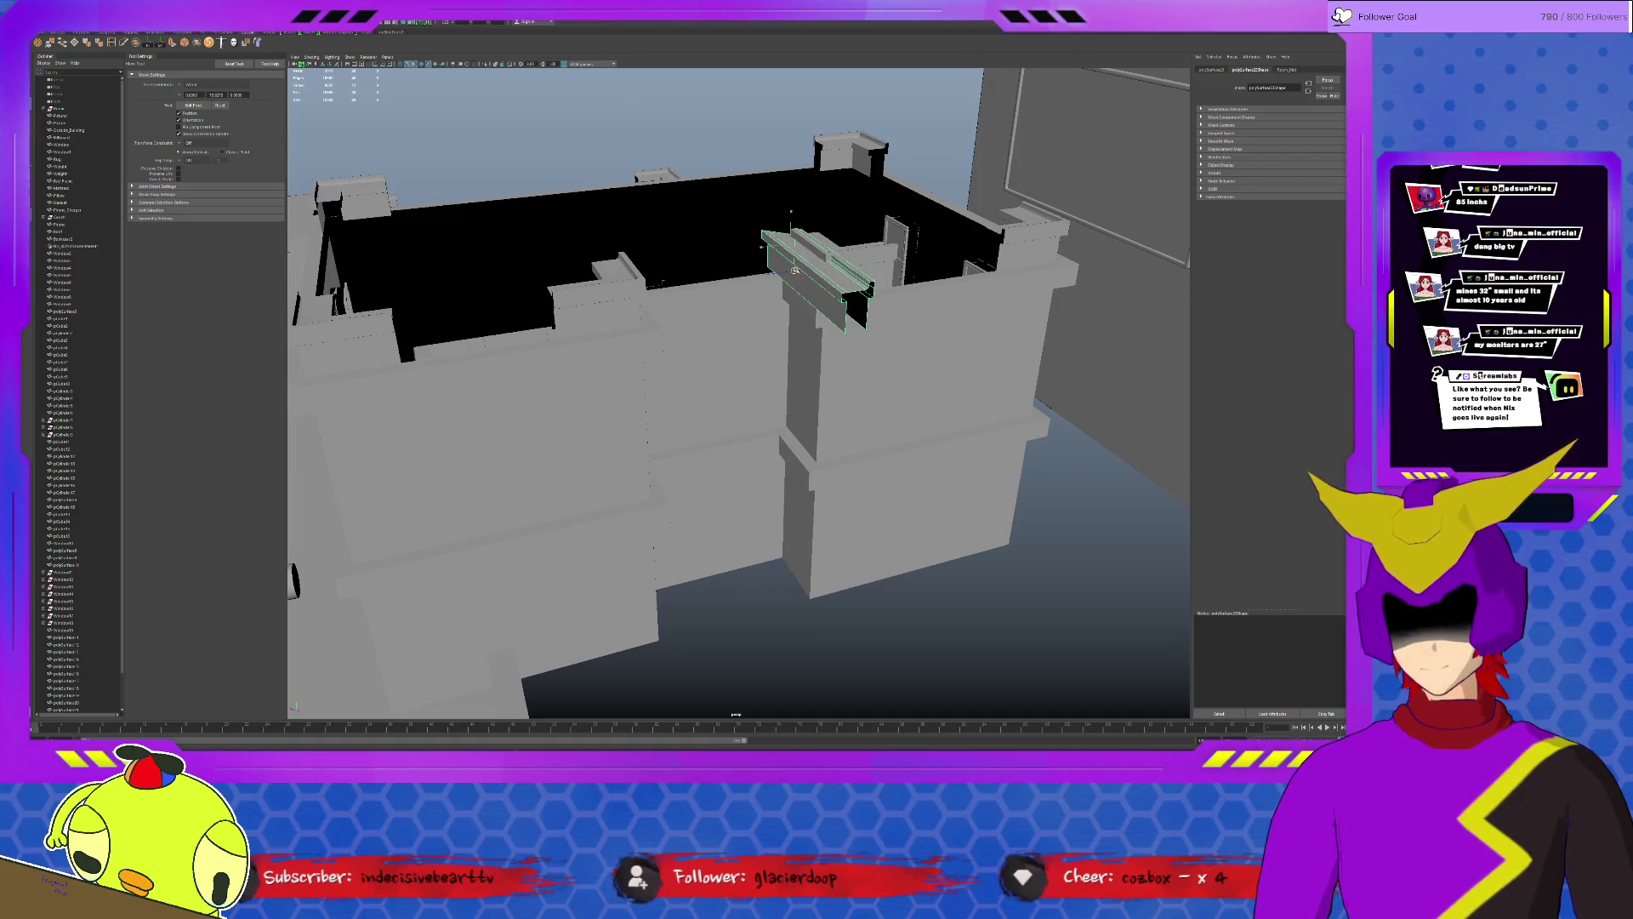
key(e)
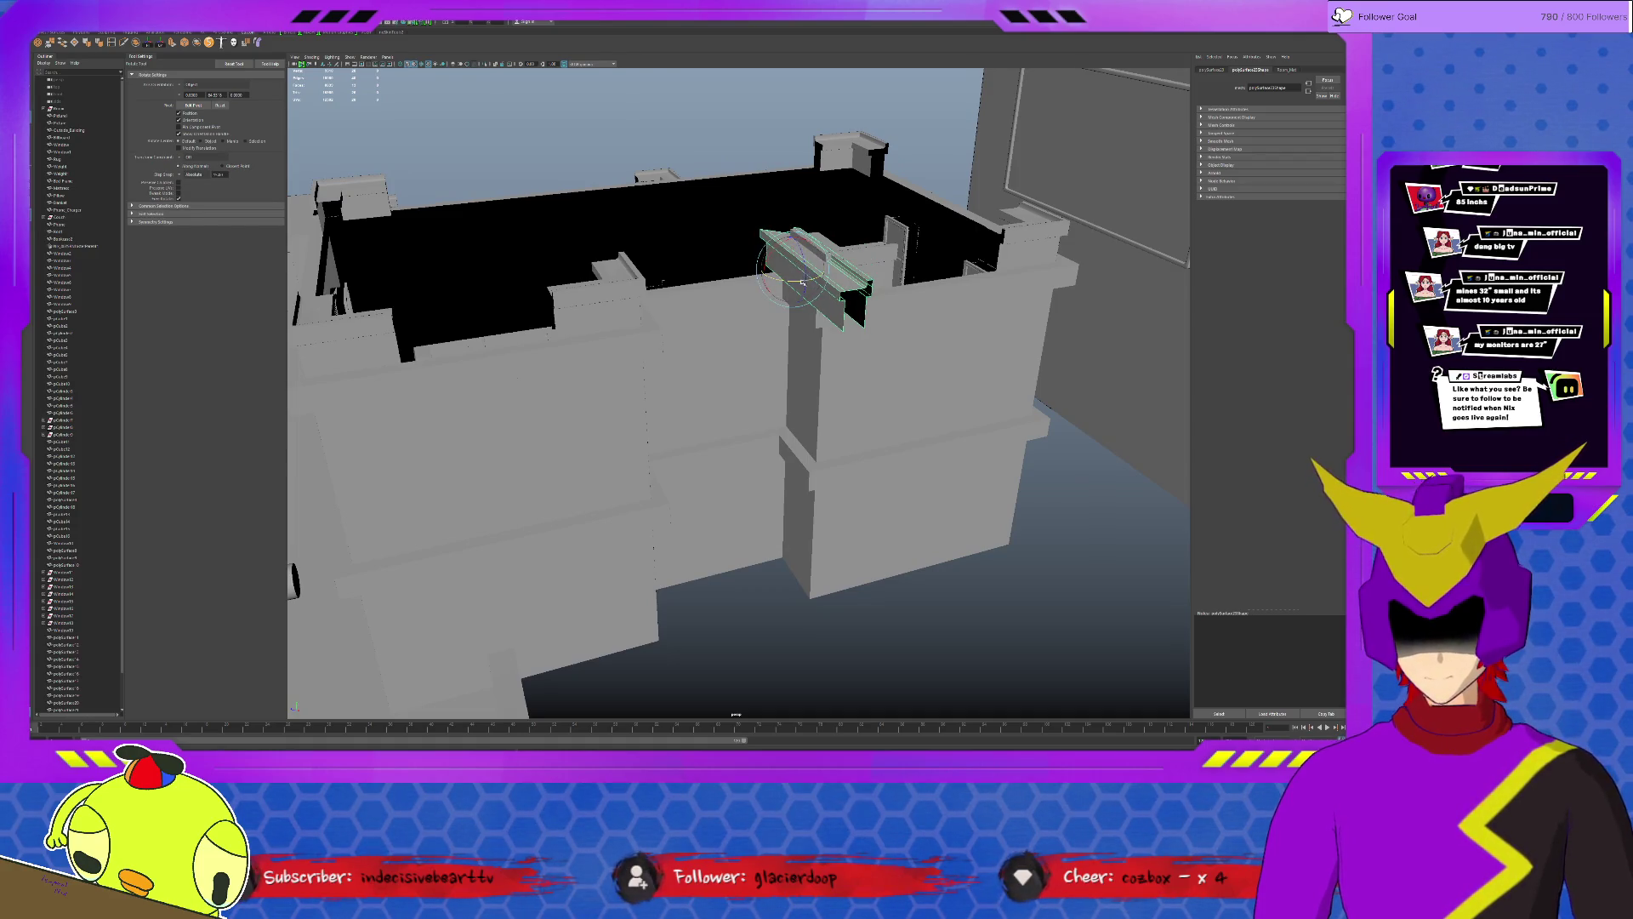
mouse_move(801, 268)
mouse_down()
mouse_move(747, 278)
mouse_move(743, 568)
mouse_move(695, 565)
mouse_up()
key(w)
Shorten the beam from its left end, then slide it along the courtyard wall into the gap.
click(570, 576)
click(547, 575)
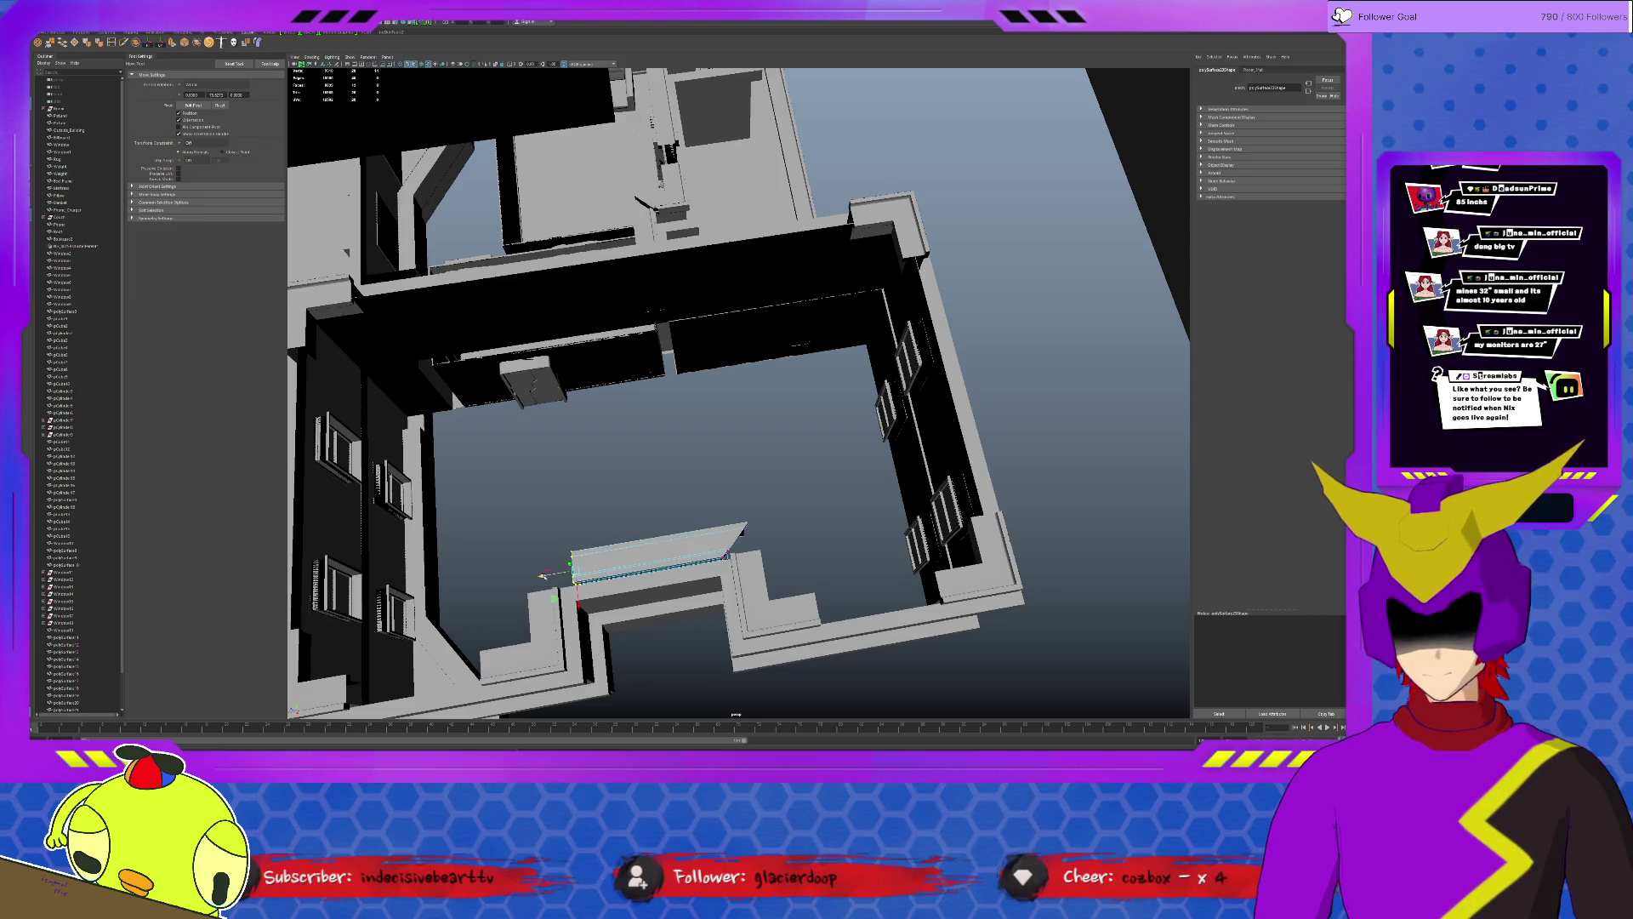
drag(546, 574, 623, 560)
click(696, 546)
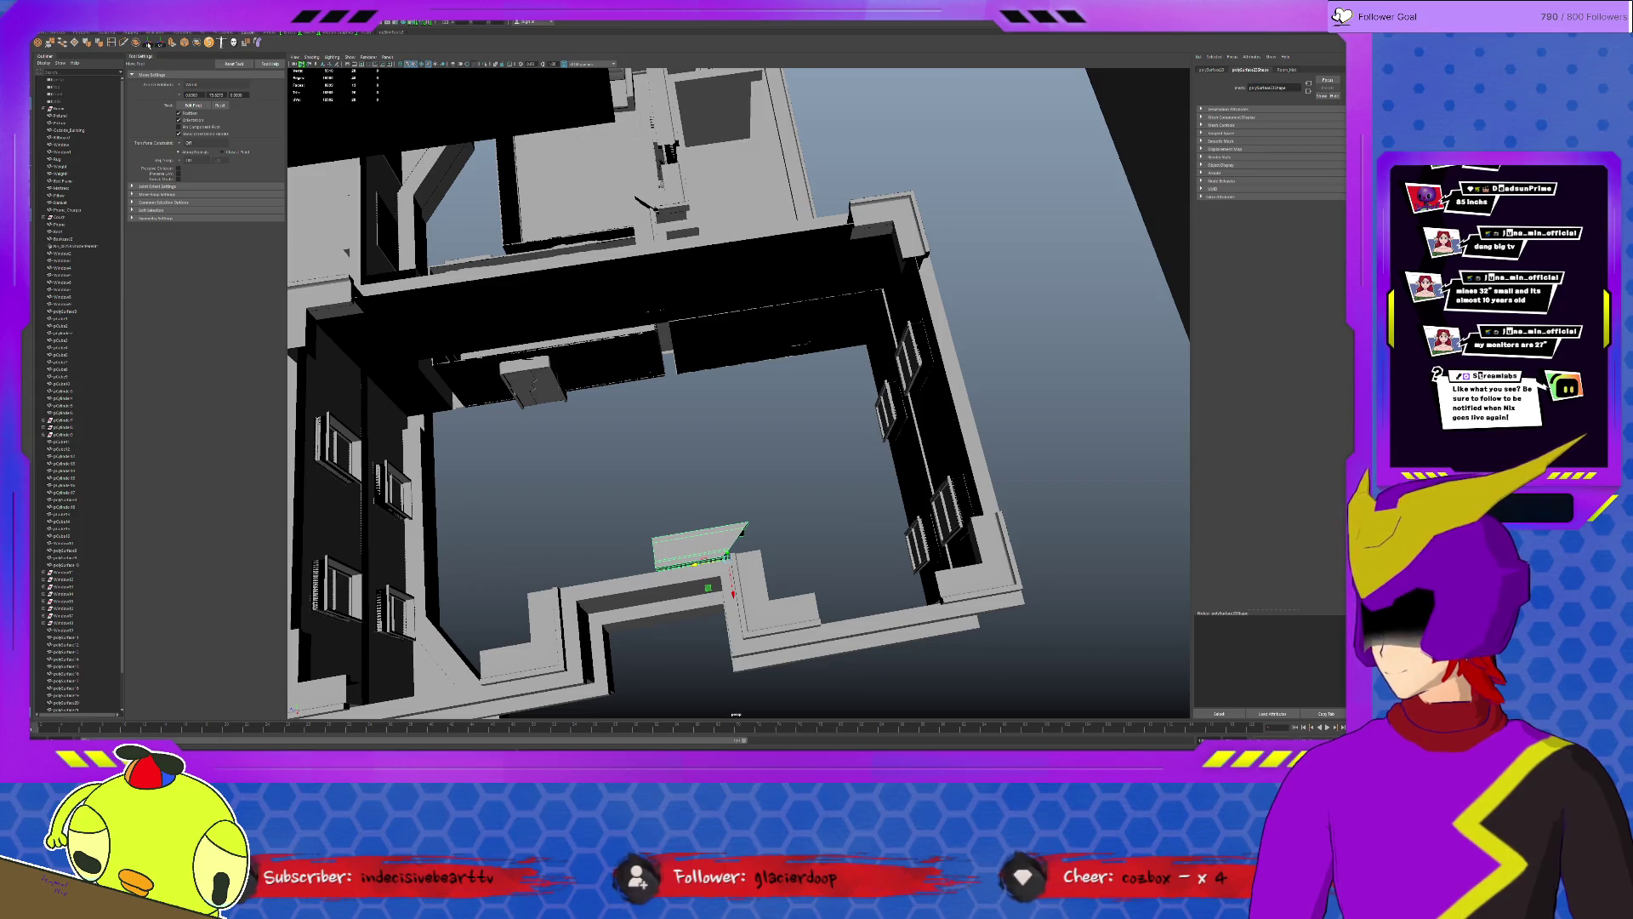
alt+drag(591, 461, 588, 437)
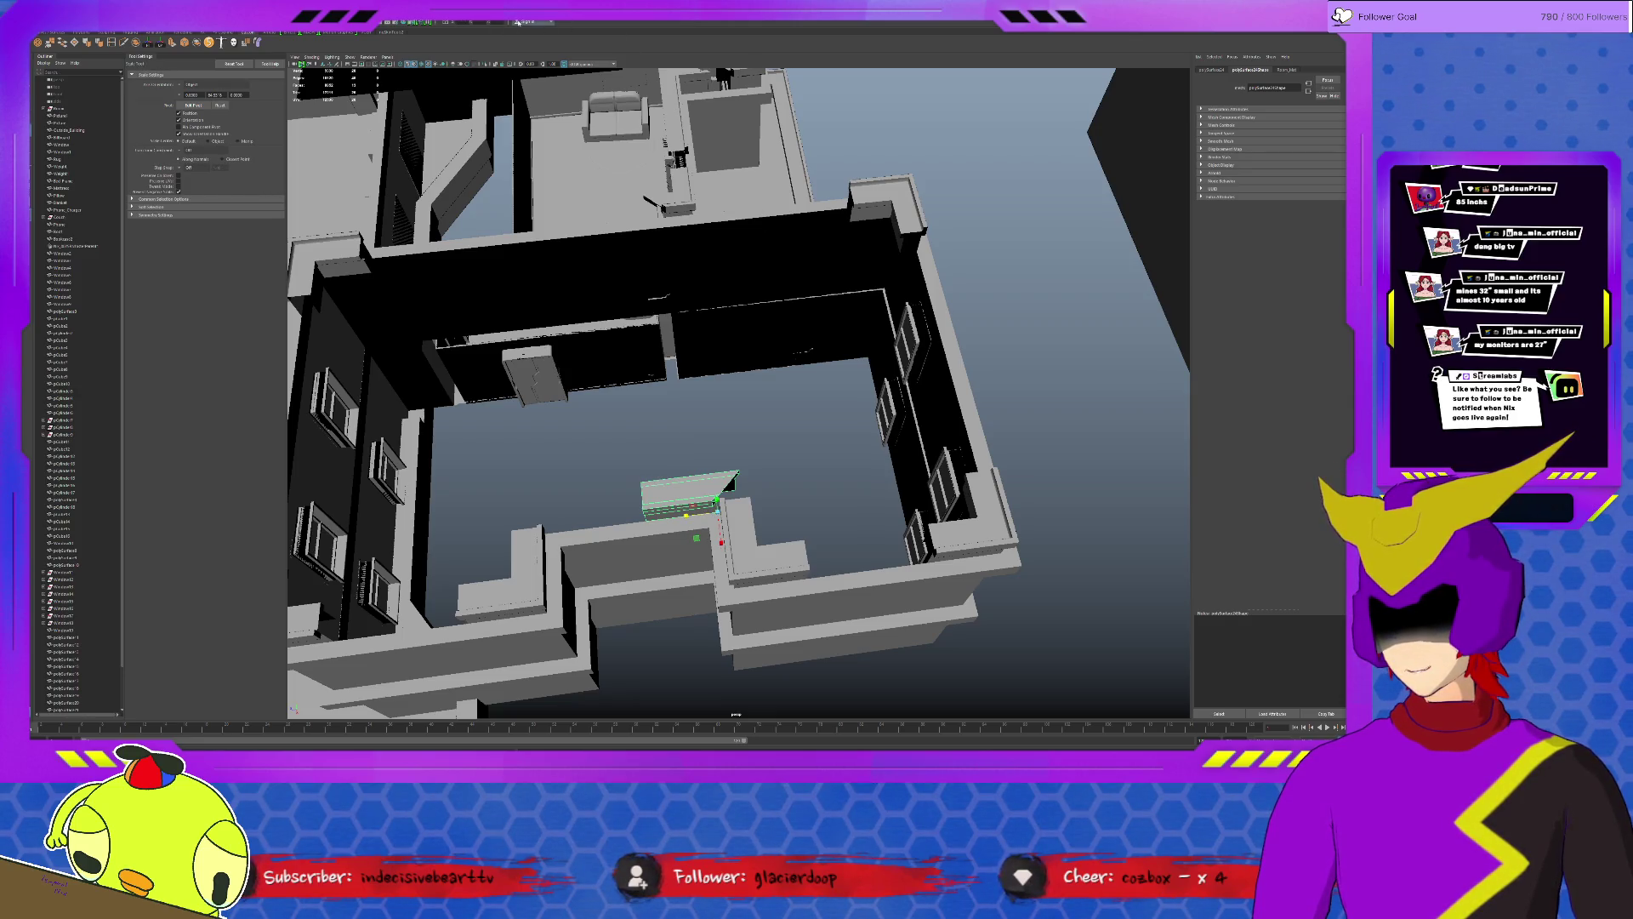
mouse_move(716, 511)
mouse_down()
mouse_move(746, 504)
mouse_move(729, 484)
mouse_move(497, 494)
mouse_move(730, 473)
mouse_up()
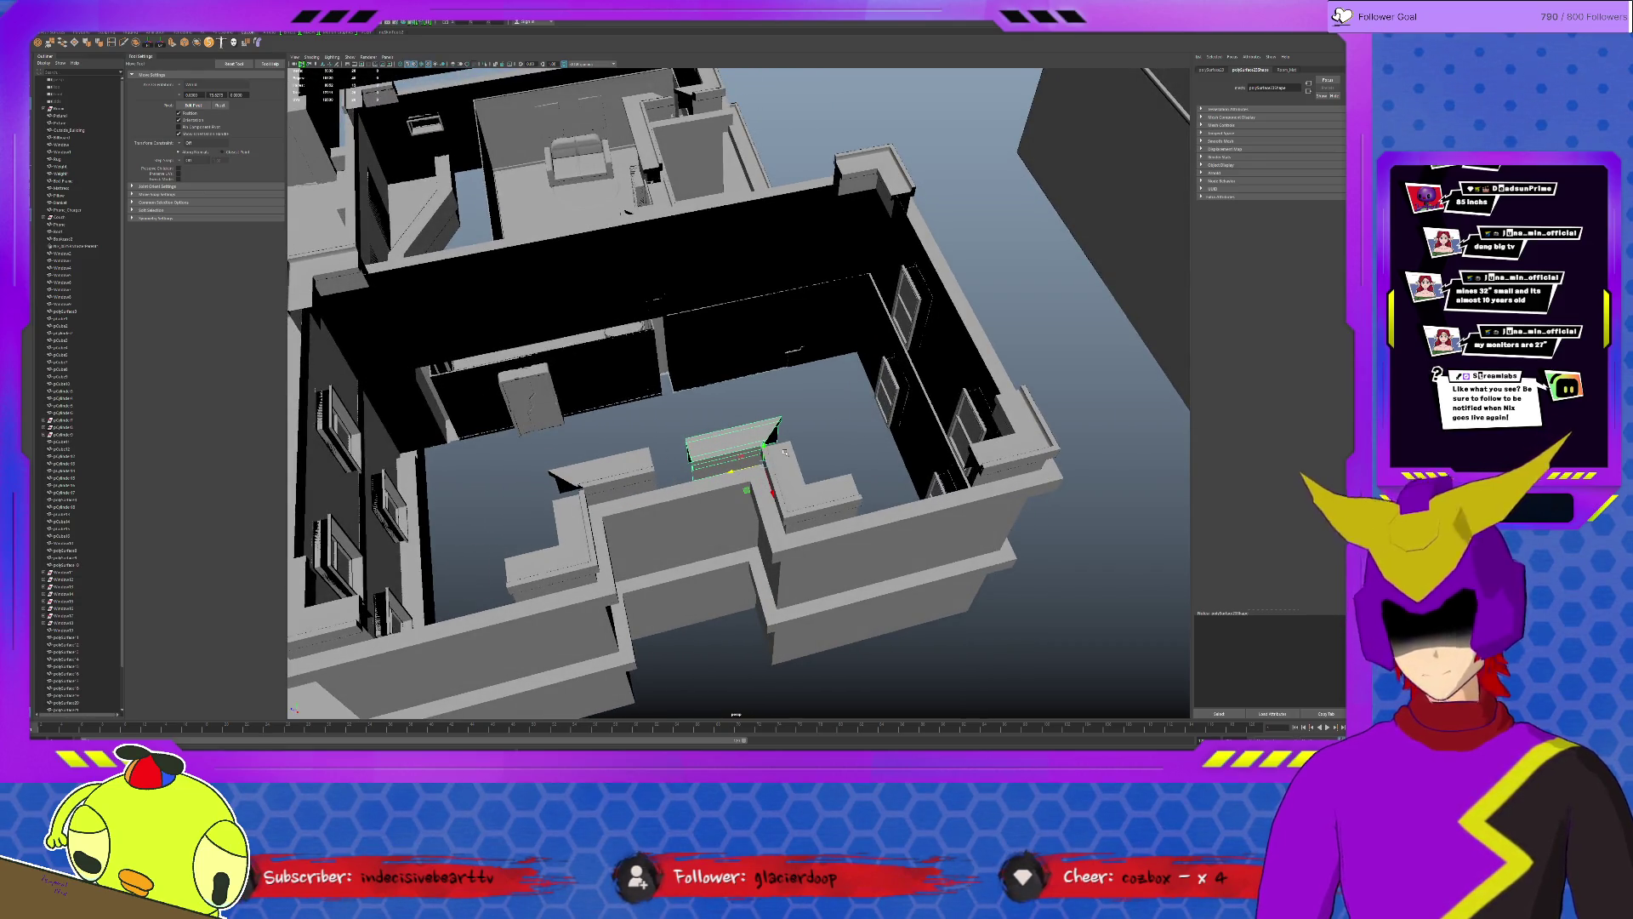
scroll(761, 464, down, 3)
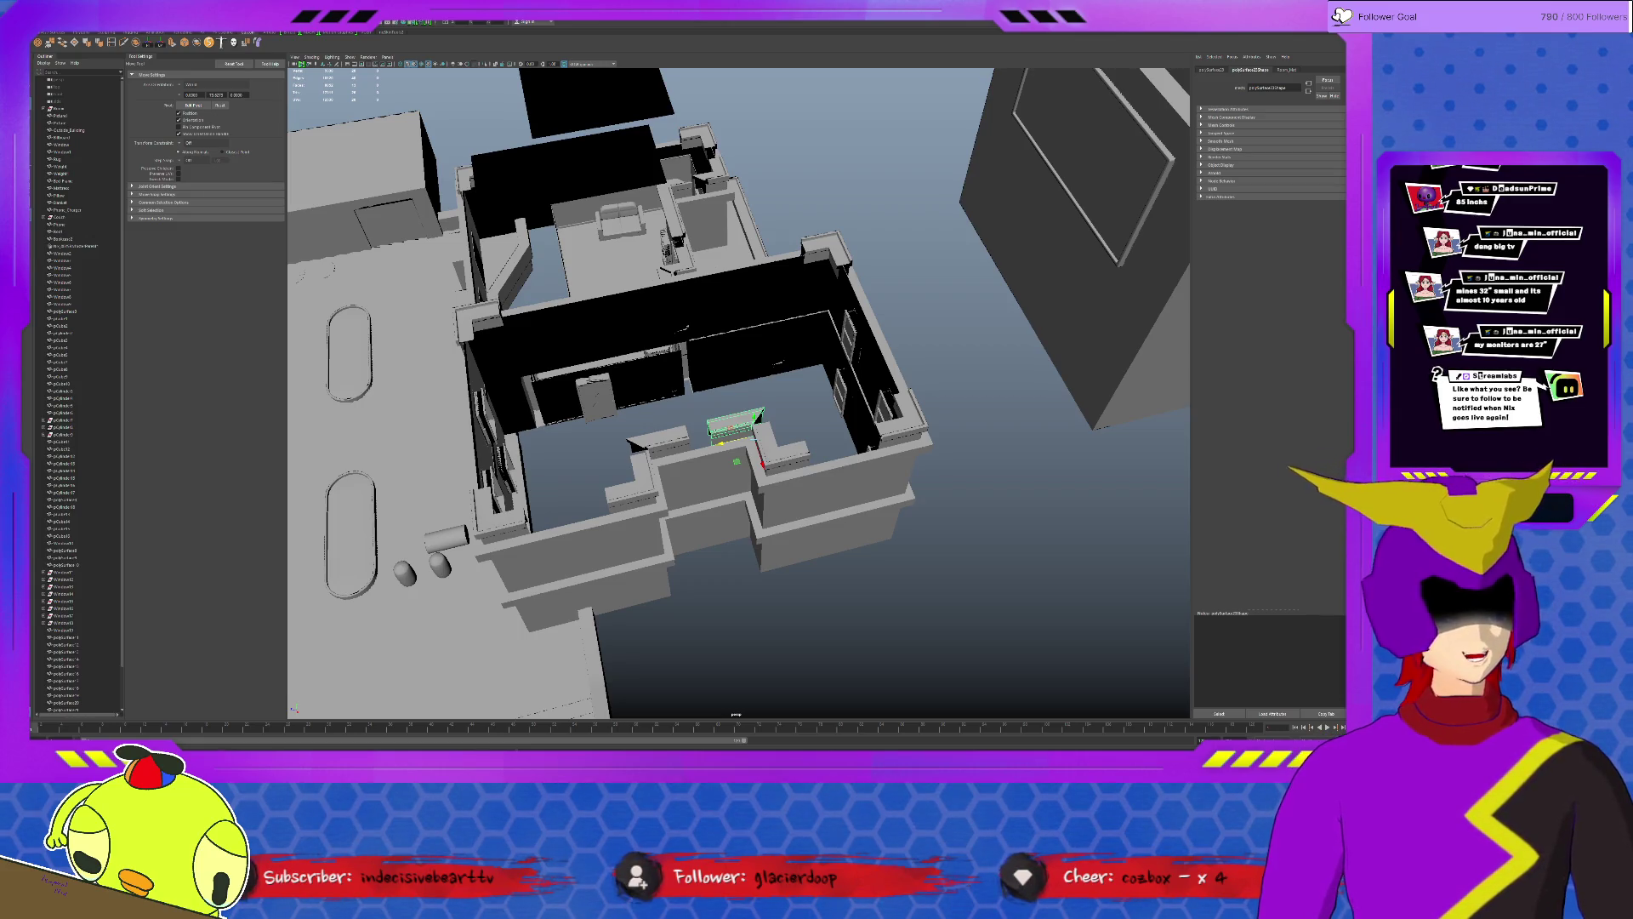
Select the lower roof's railing pieces, join them into one object and isolate the result.
mouse_move(600, 601)
alt+mouse_down()
mouse_move(653, 605)
mouse_move(712, 463)
alt+mouse_up()
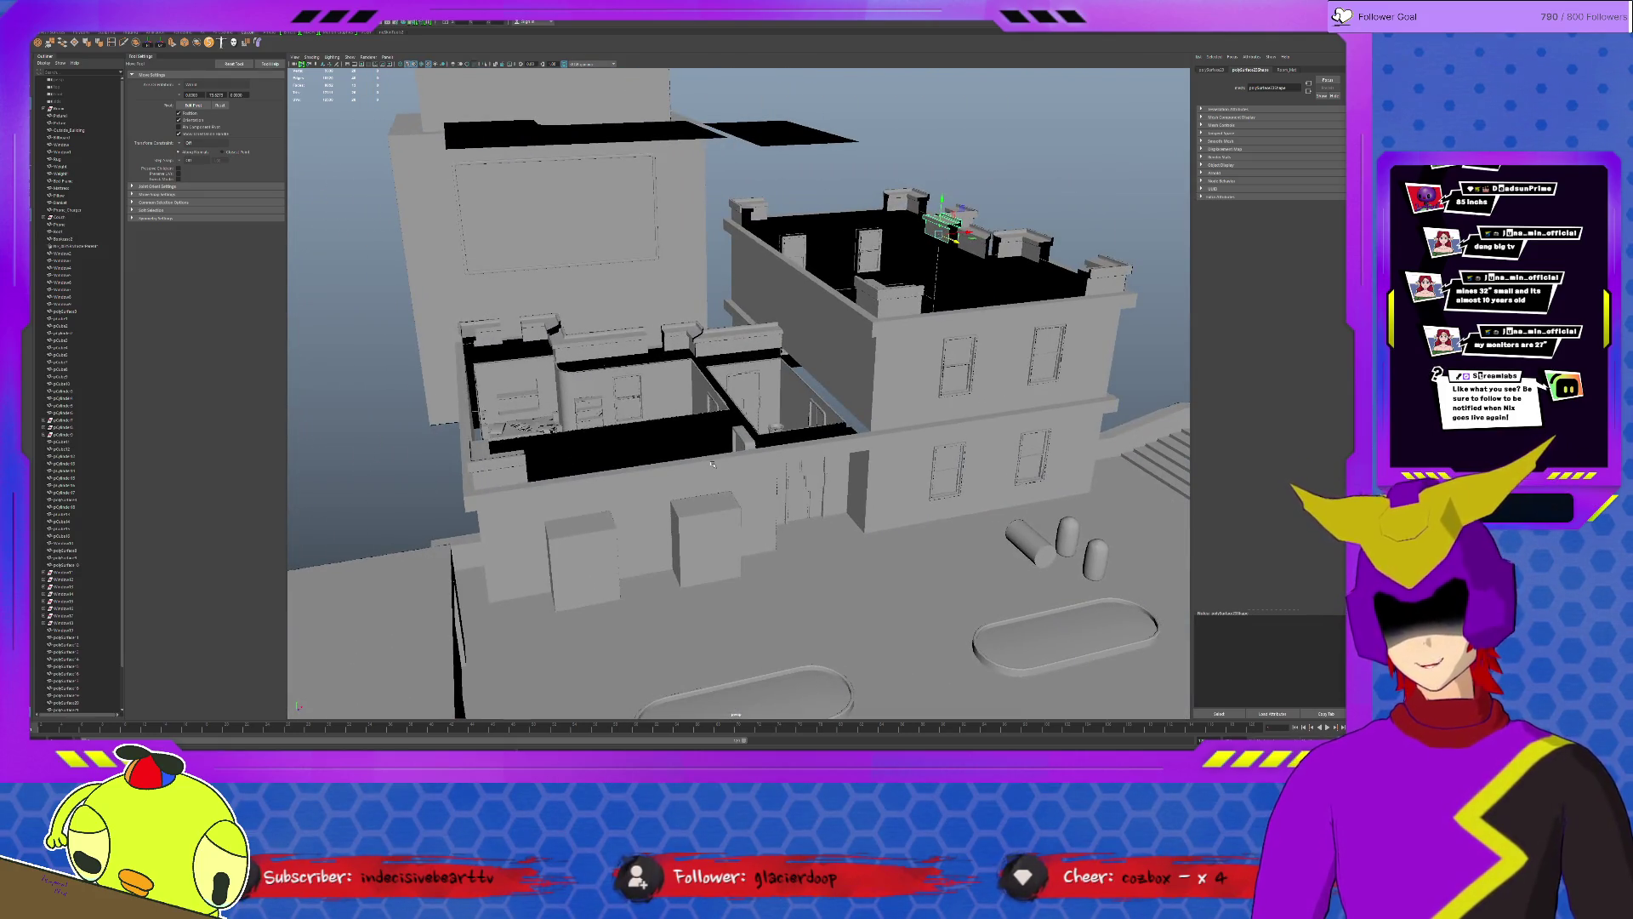
click(738, 339)
shift+click(676, 336)
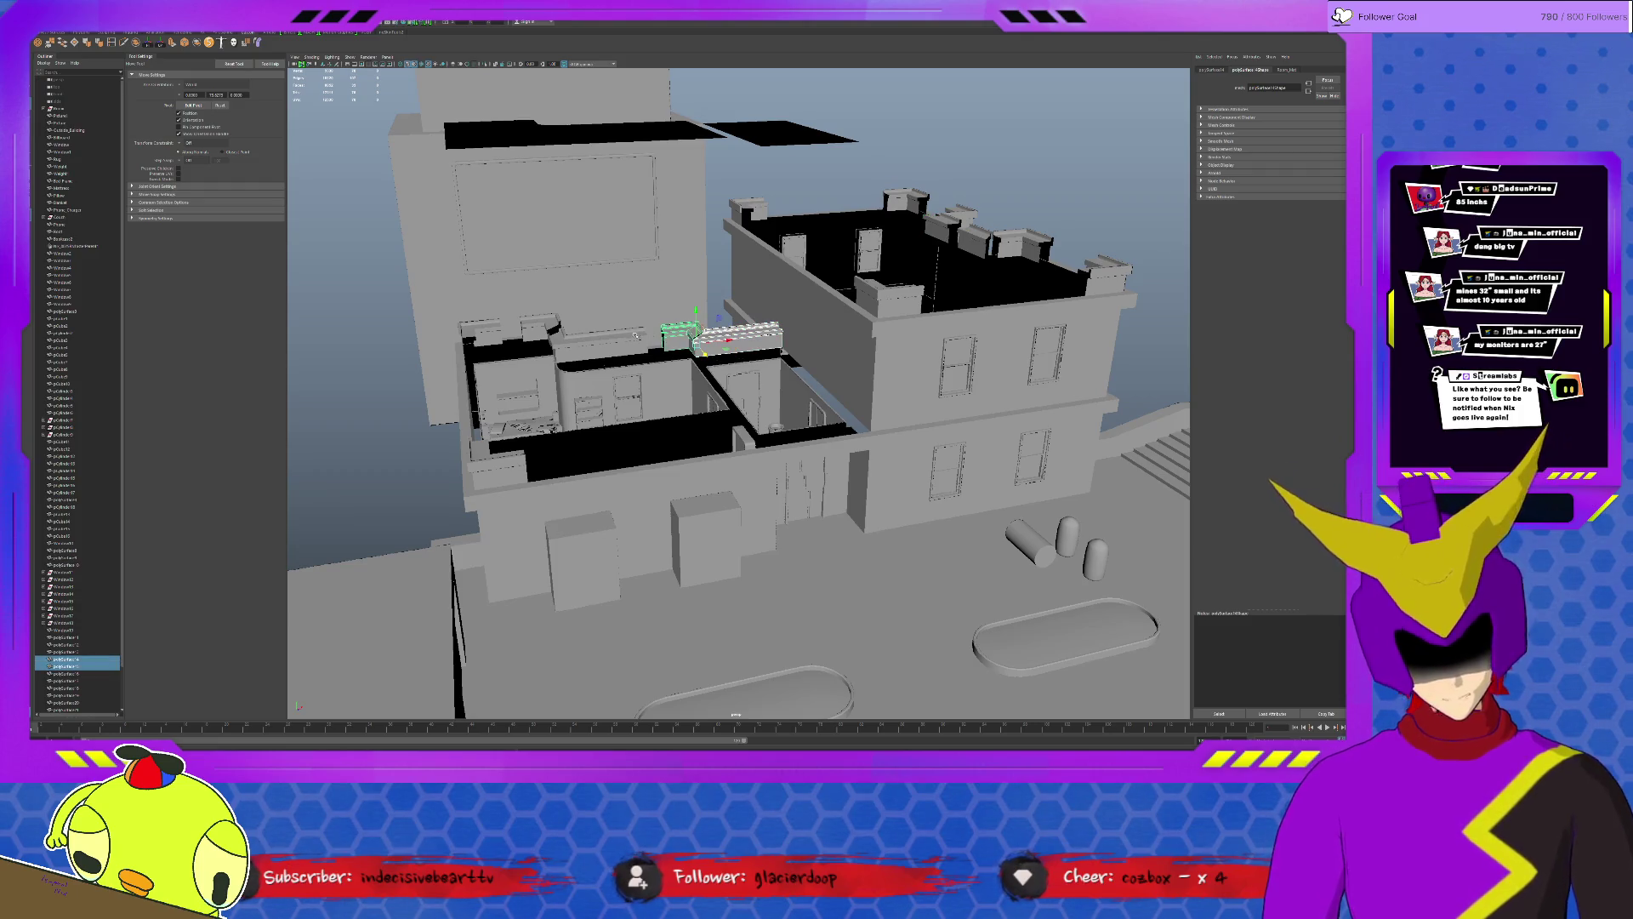
shift+click(601, 338)
shift+click(538, 322)
shift+click(481, 329)
shift+click(495, 462)
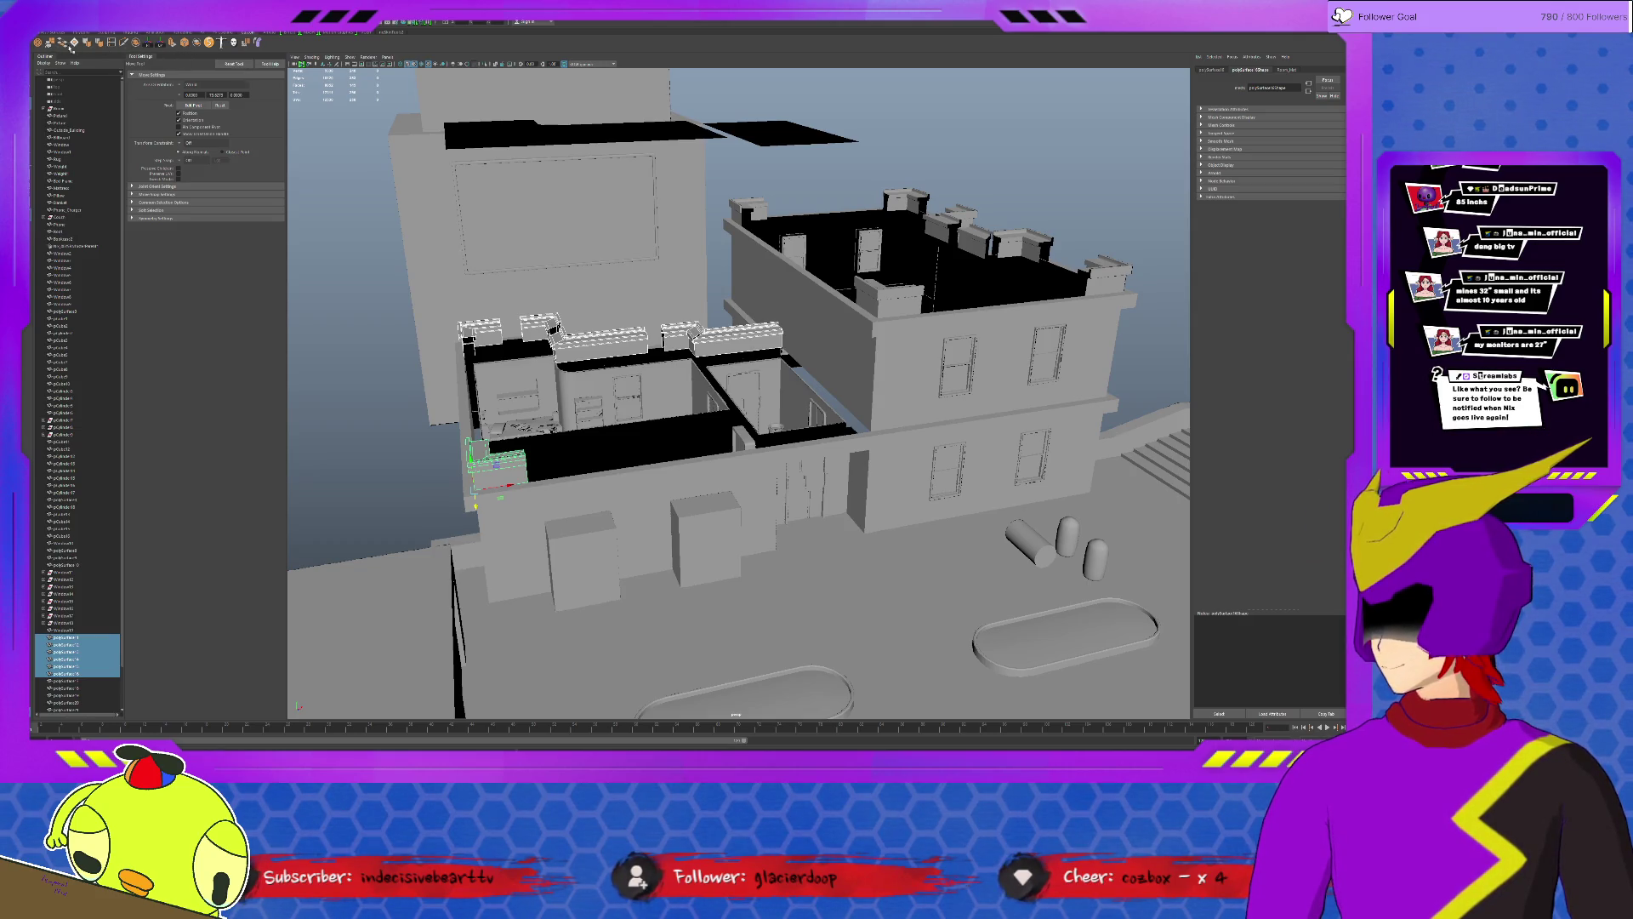
key(ctrl+g)
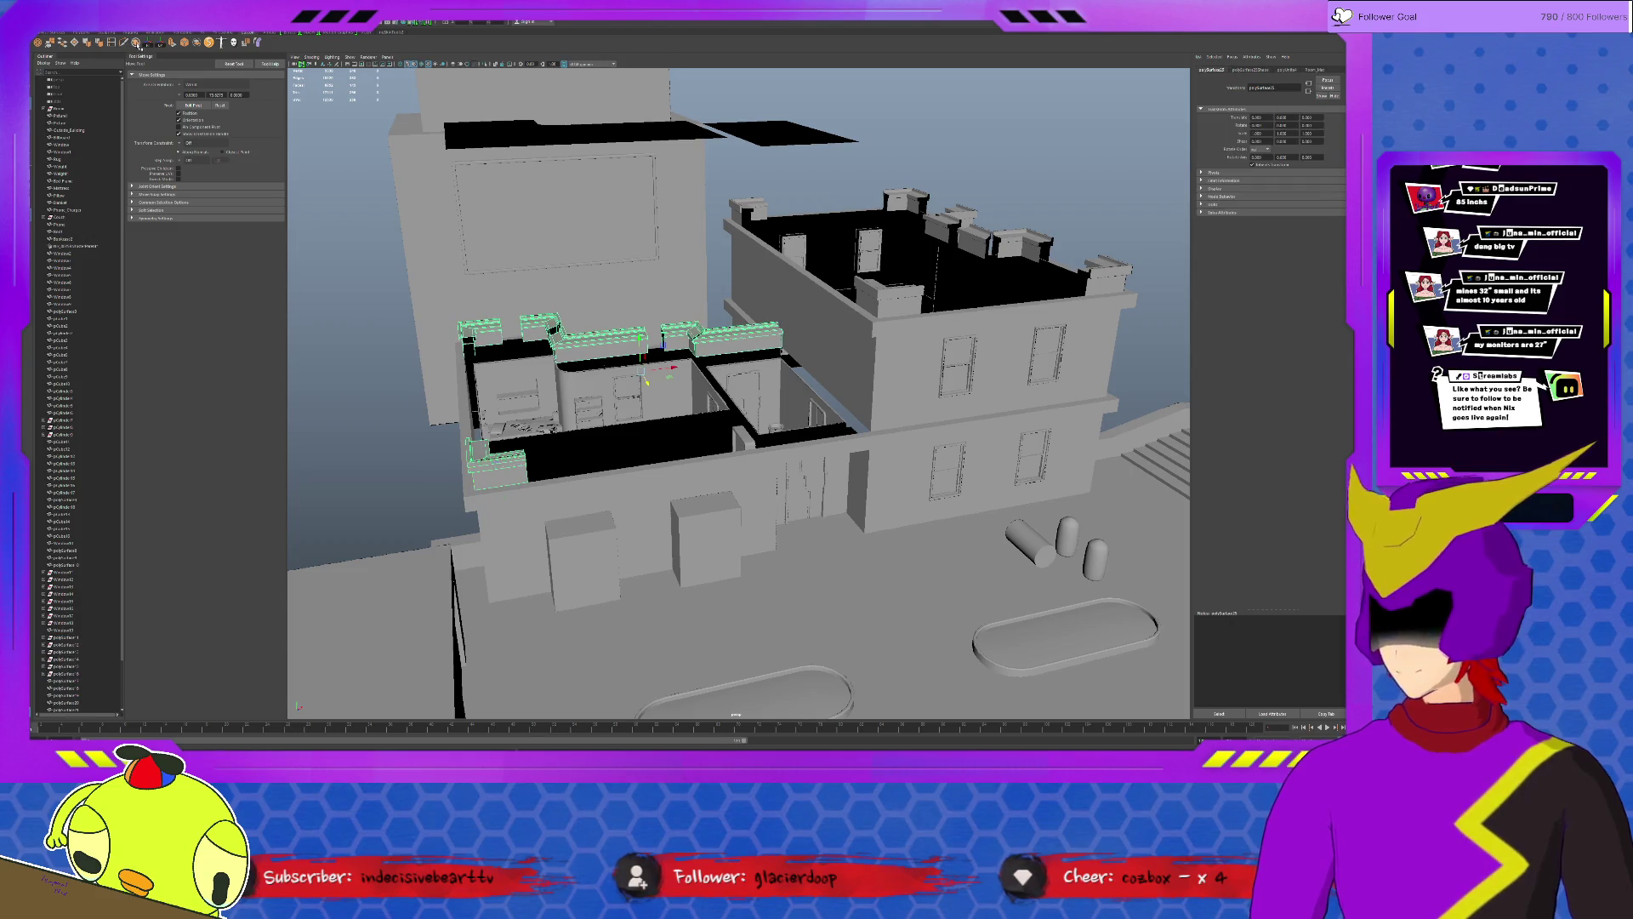
key(ctrl+1)
scroll(580, 386, up, 2)
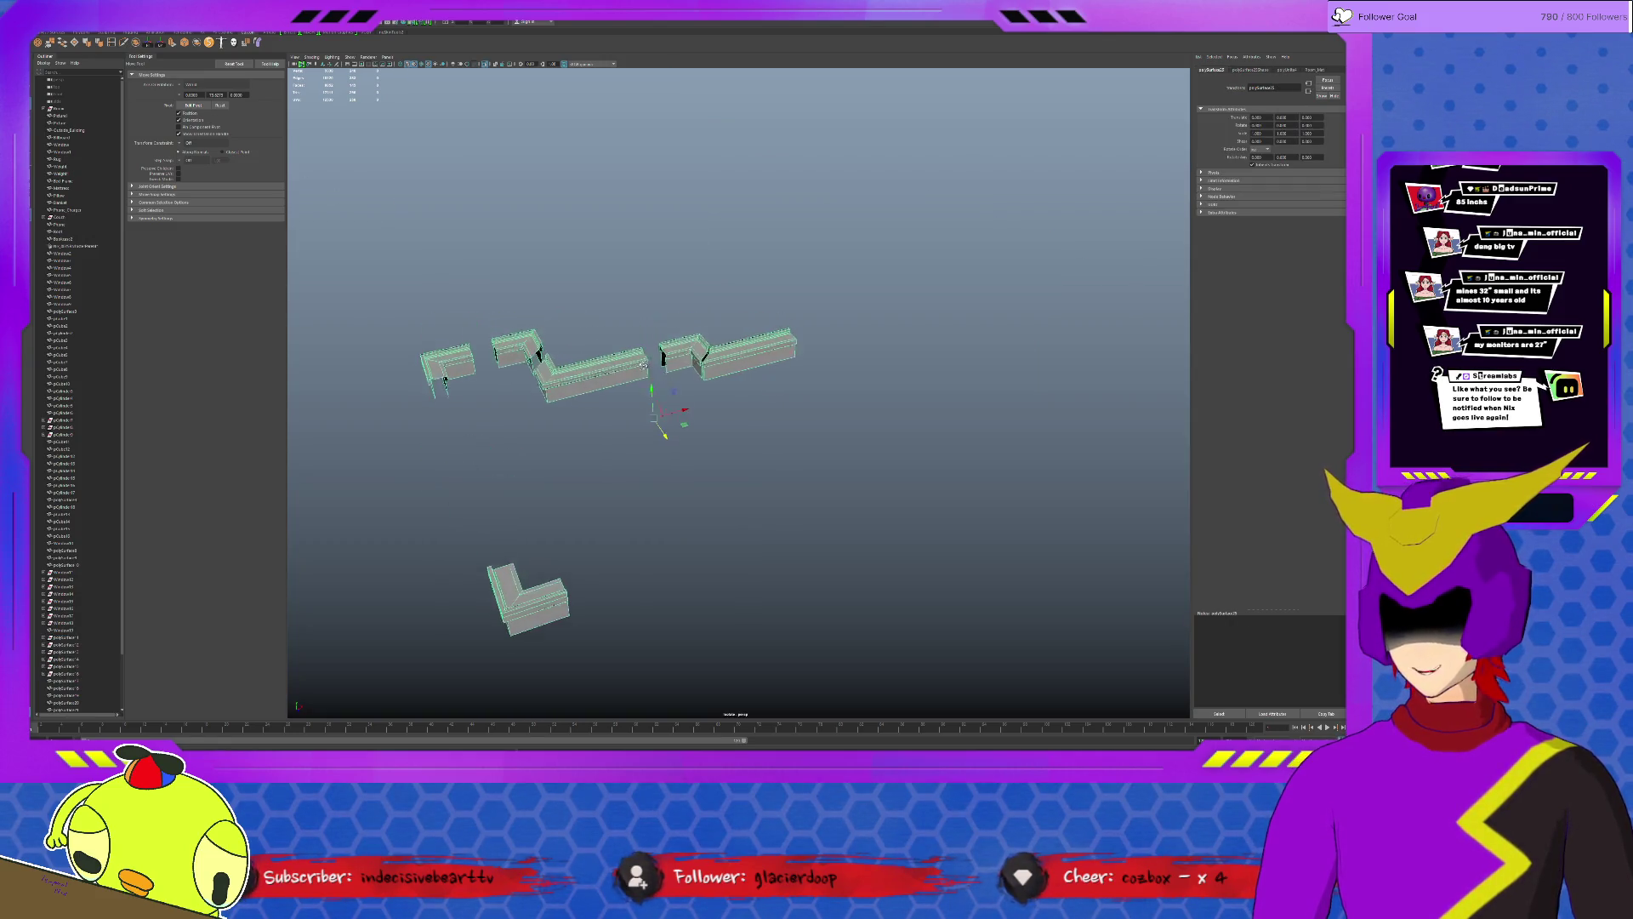
scroll(625, 371, up, 2)
scroll(677, 352, up, 2)
scroll(741, 324, up, 2)
scroll(741, 324, up, 1)
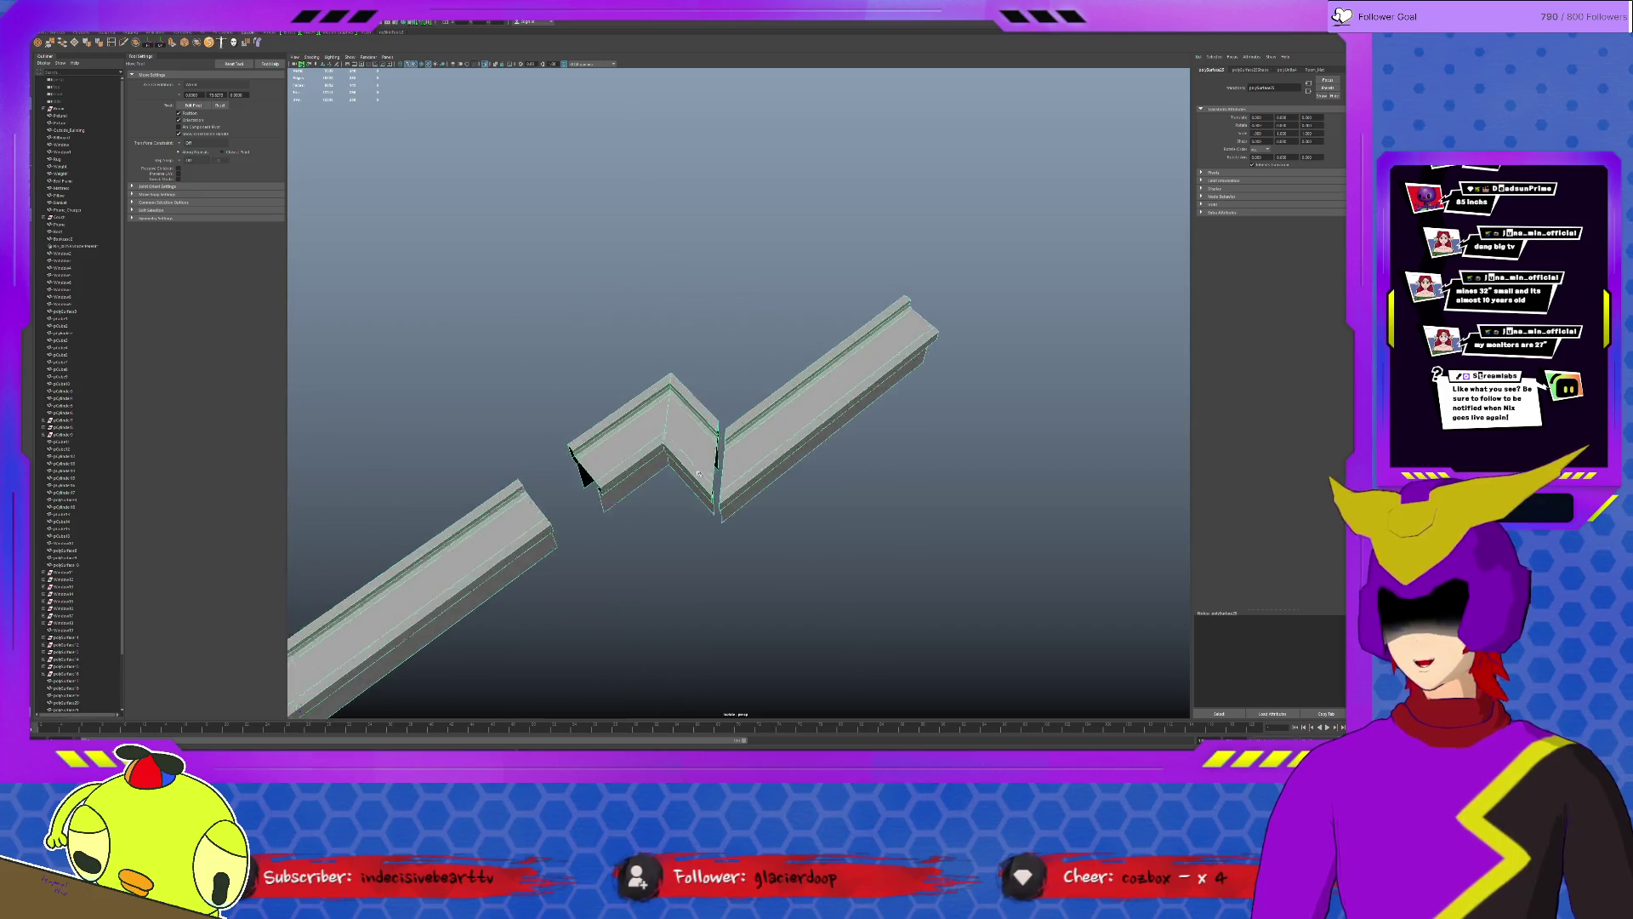
scroll(730, 395, up, 2)
scroll(722, 473, up, 2)
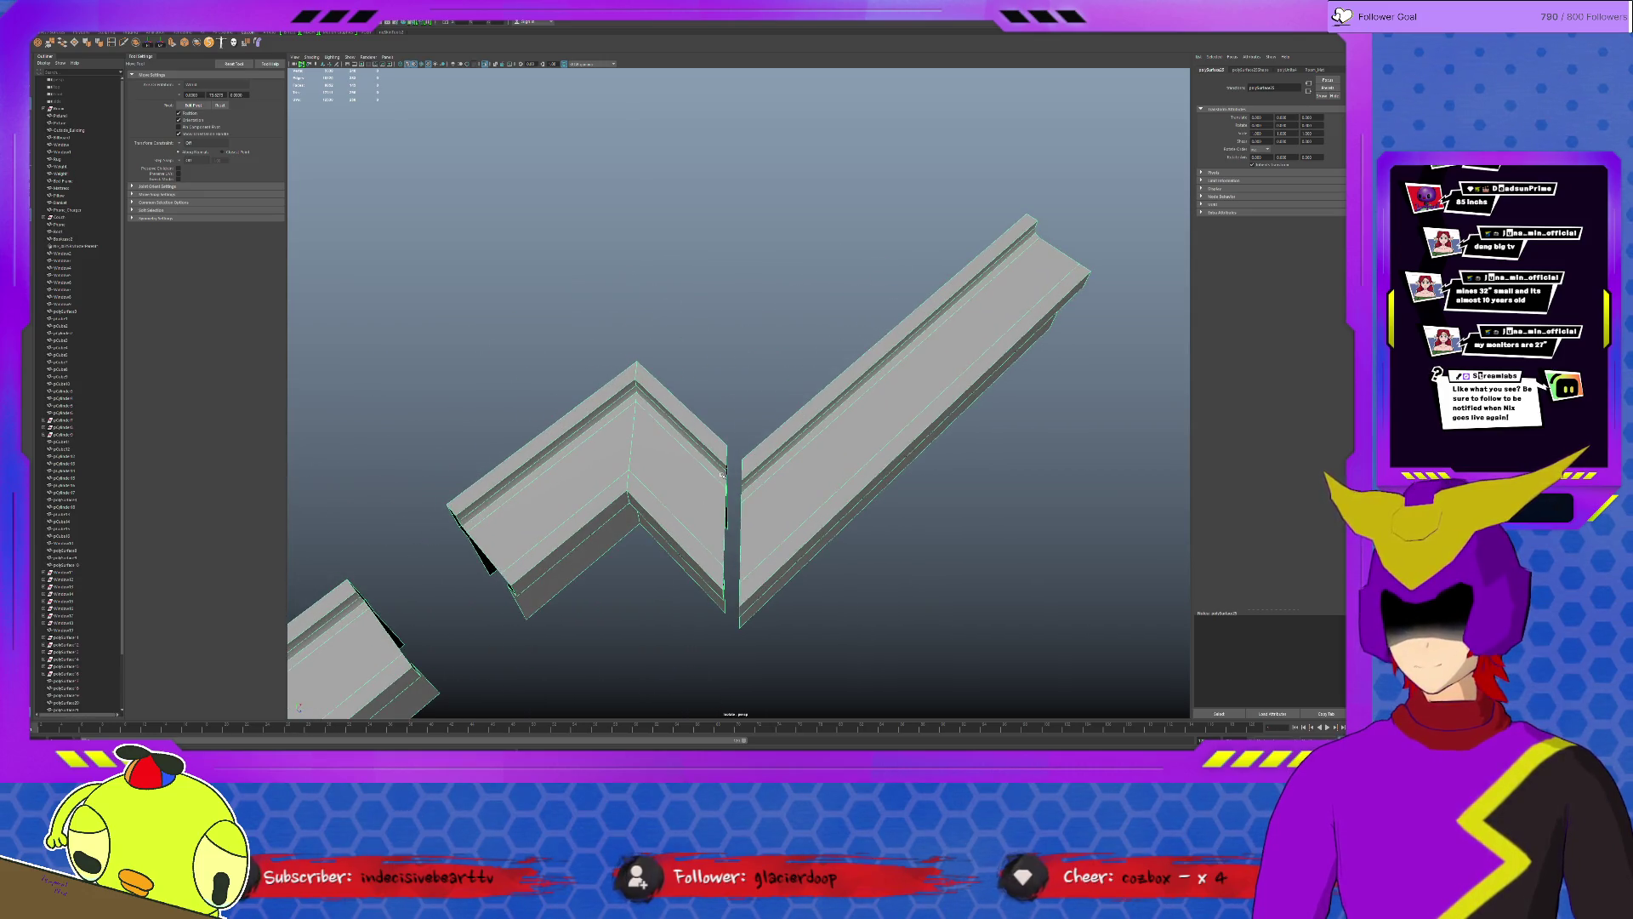
Select a corner vertex of the joined railing, frame it and inspect the gap between pieces.
click(758, 492)
key(f)
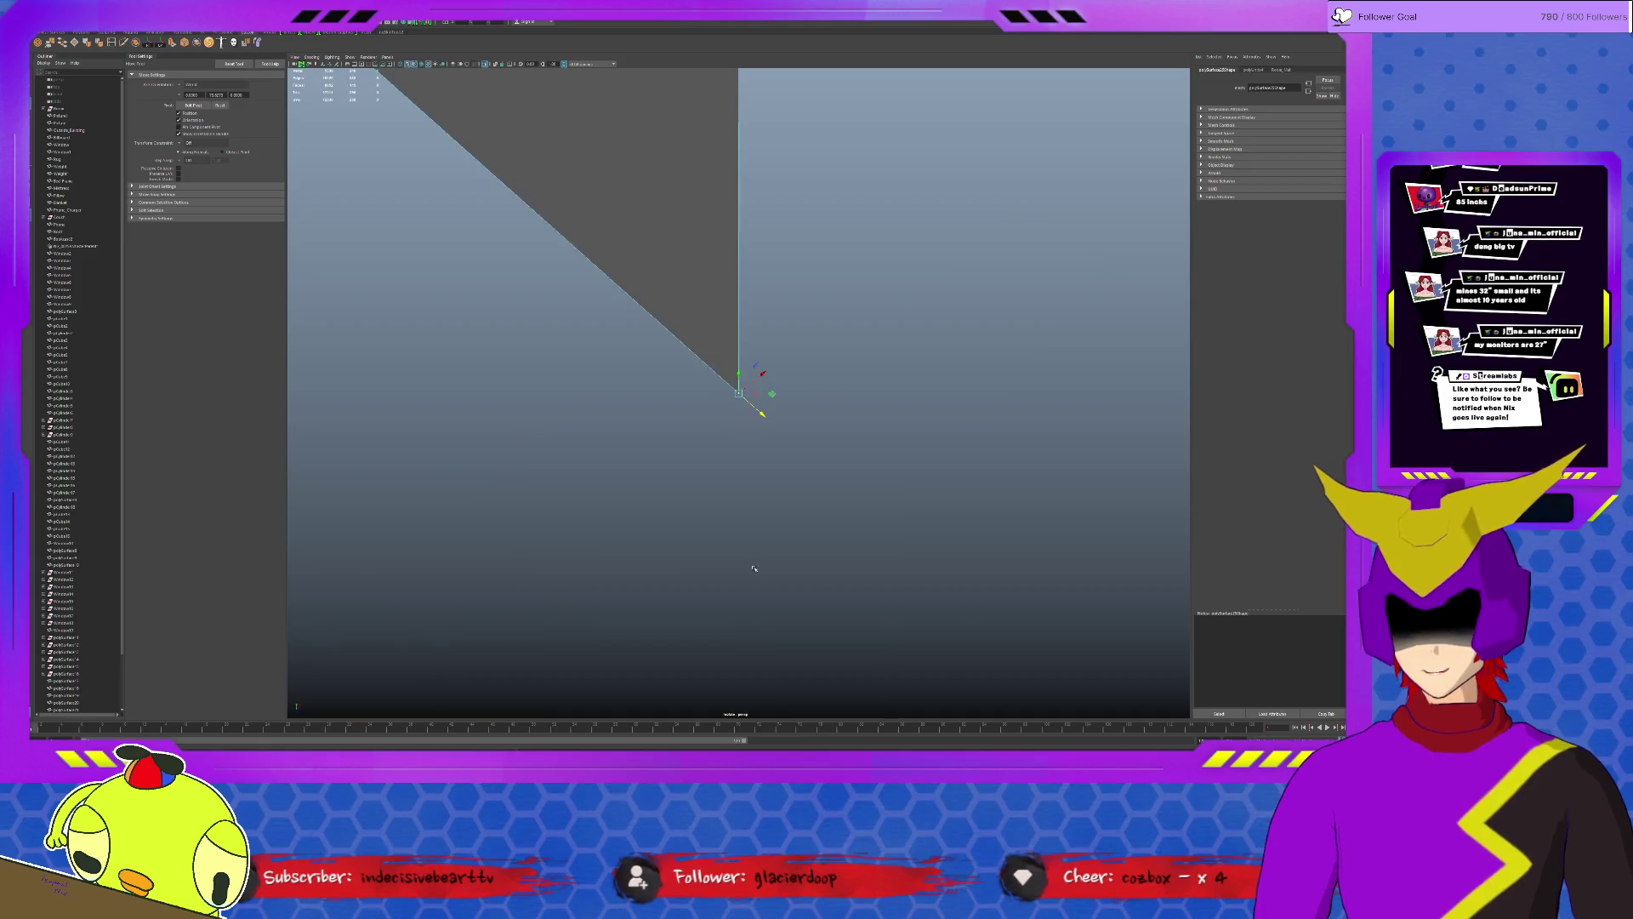
mouse_move(747, 512)
alt+mouse_down()
mouse_move(678, 461)
mouse_move(715, 442)
mouse_move(814, 462)
alt+mouse_up()
mouse_move(764, 255)
alt+mouse_down()
mouse_move(712, 291)
mouse_move(787, 274)
mouse_move(792, 244)
alt+mouse_up()
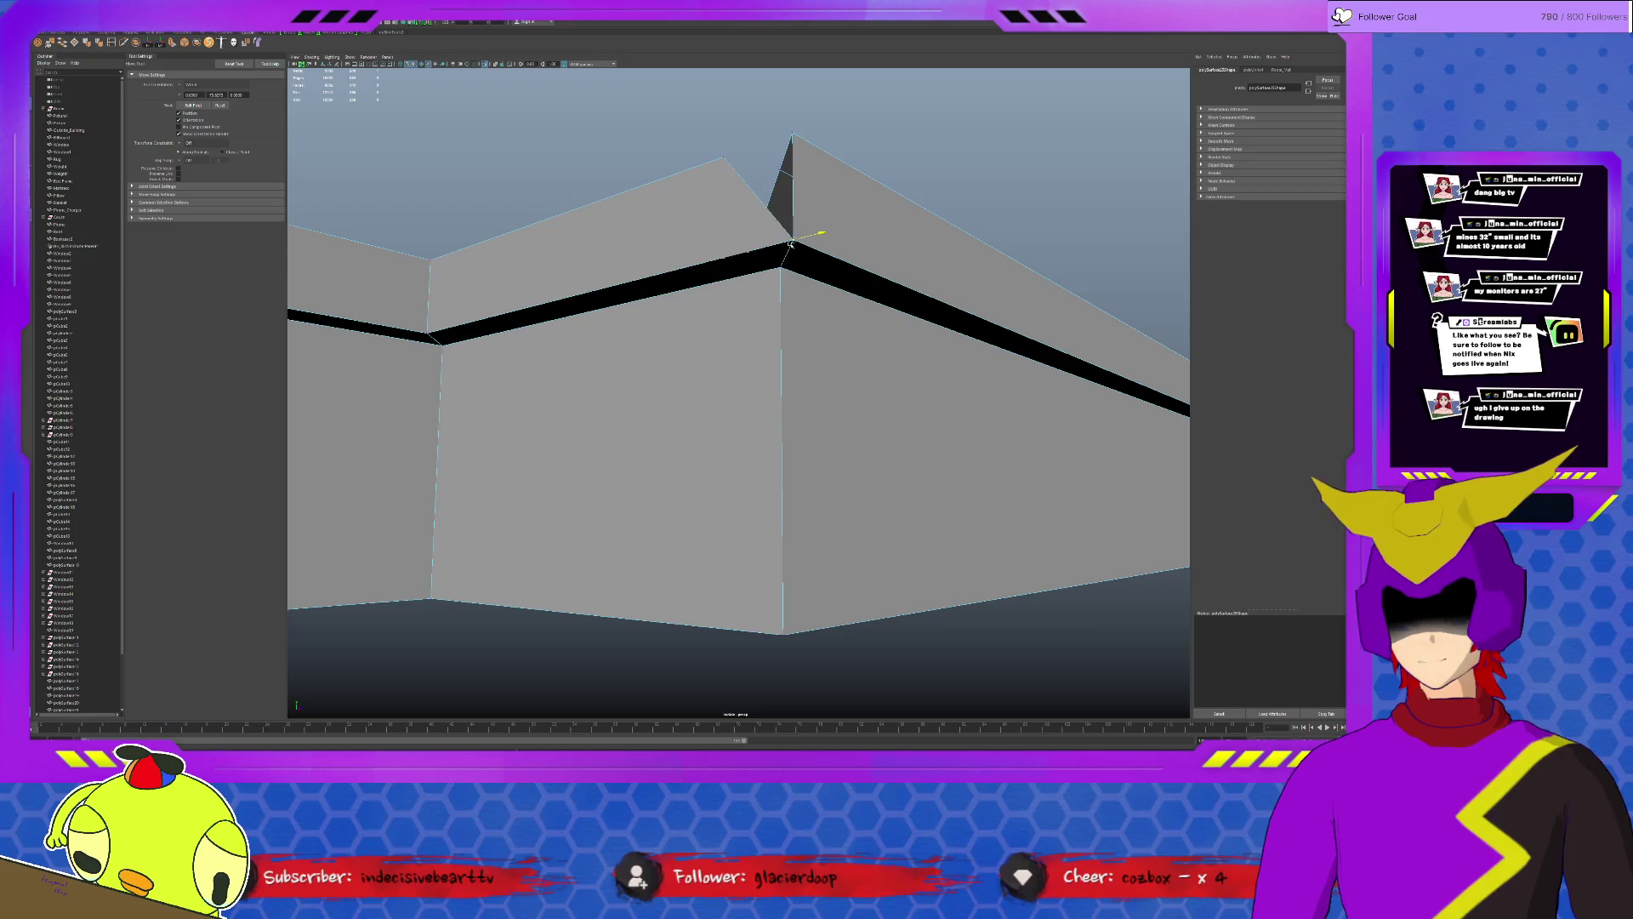
mouse_move(752, 146)
alt+mouse_down()
mouse_move(720, 319)
mouse_move(818, 489)
alt+mouse_up()
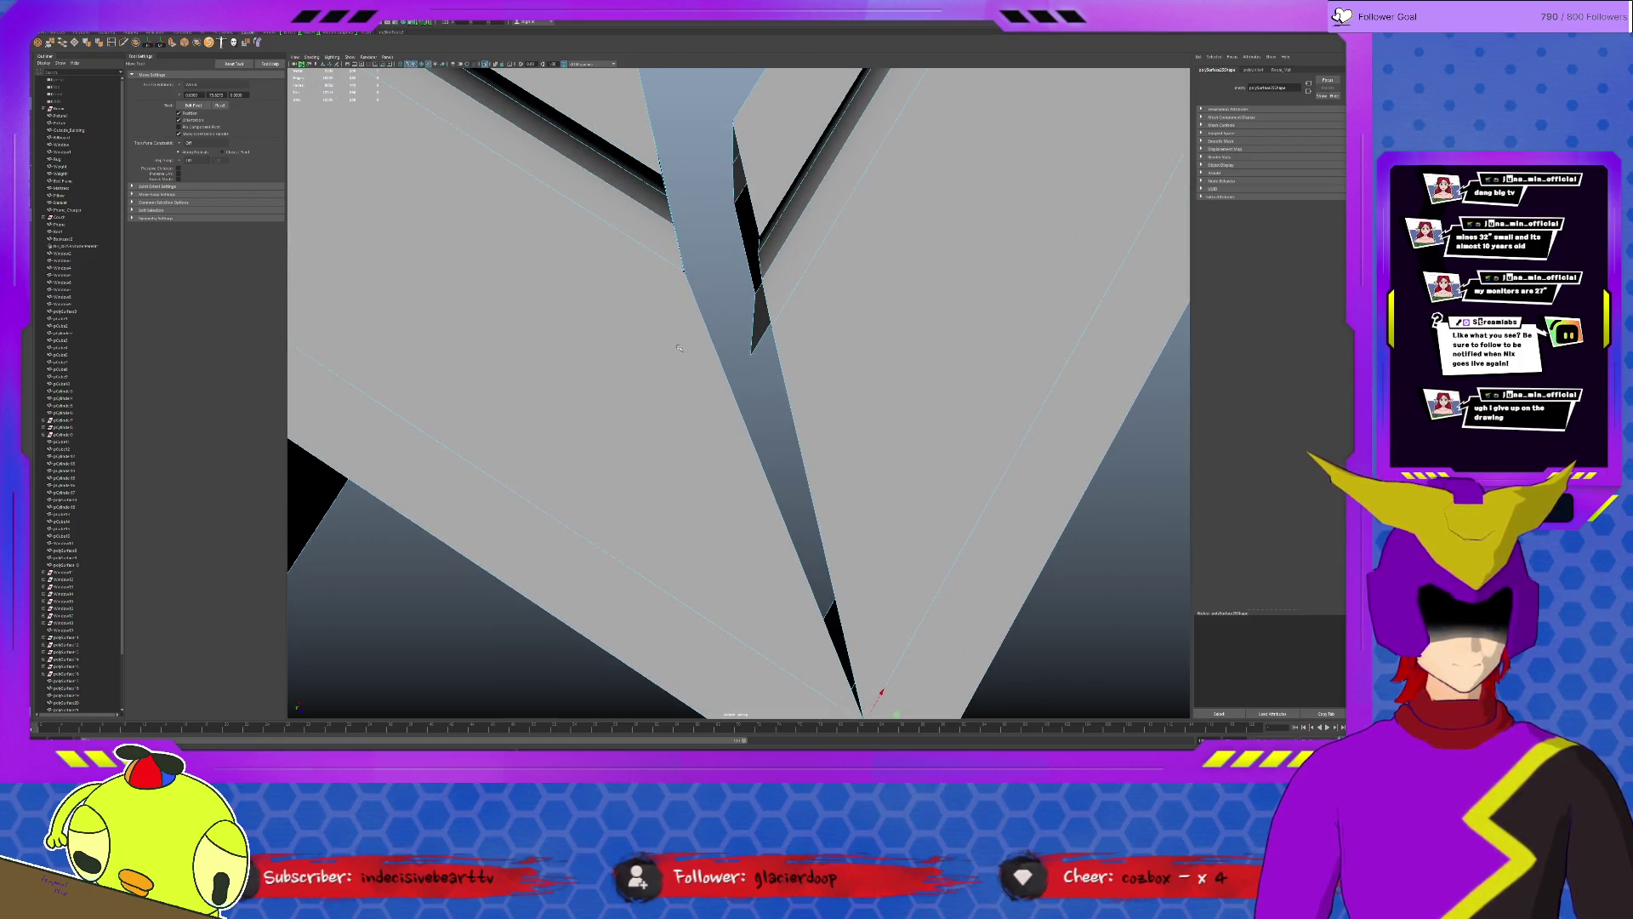
alt+drag(667, 284, 773, 303)
Snap the corner vertex onto the wall corner, then move the bottom vertex to close the sliver.
drag(710, 237, 795, 282)
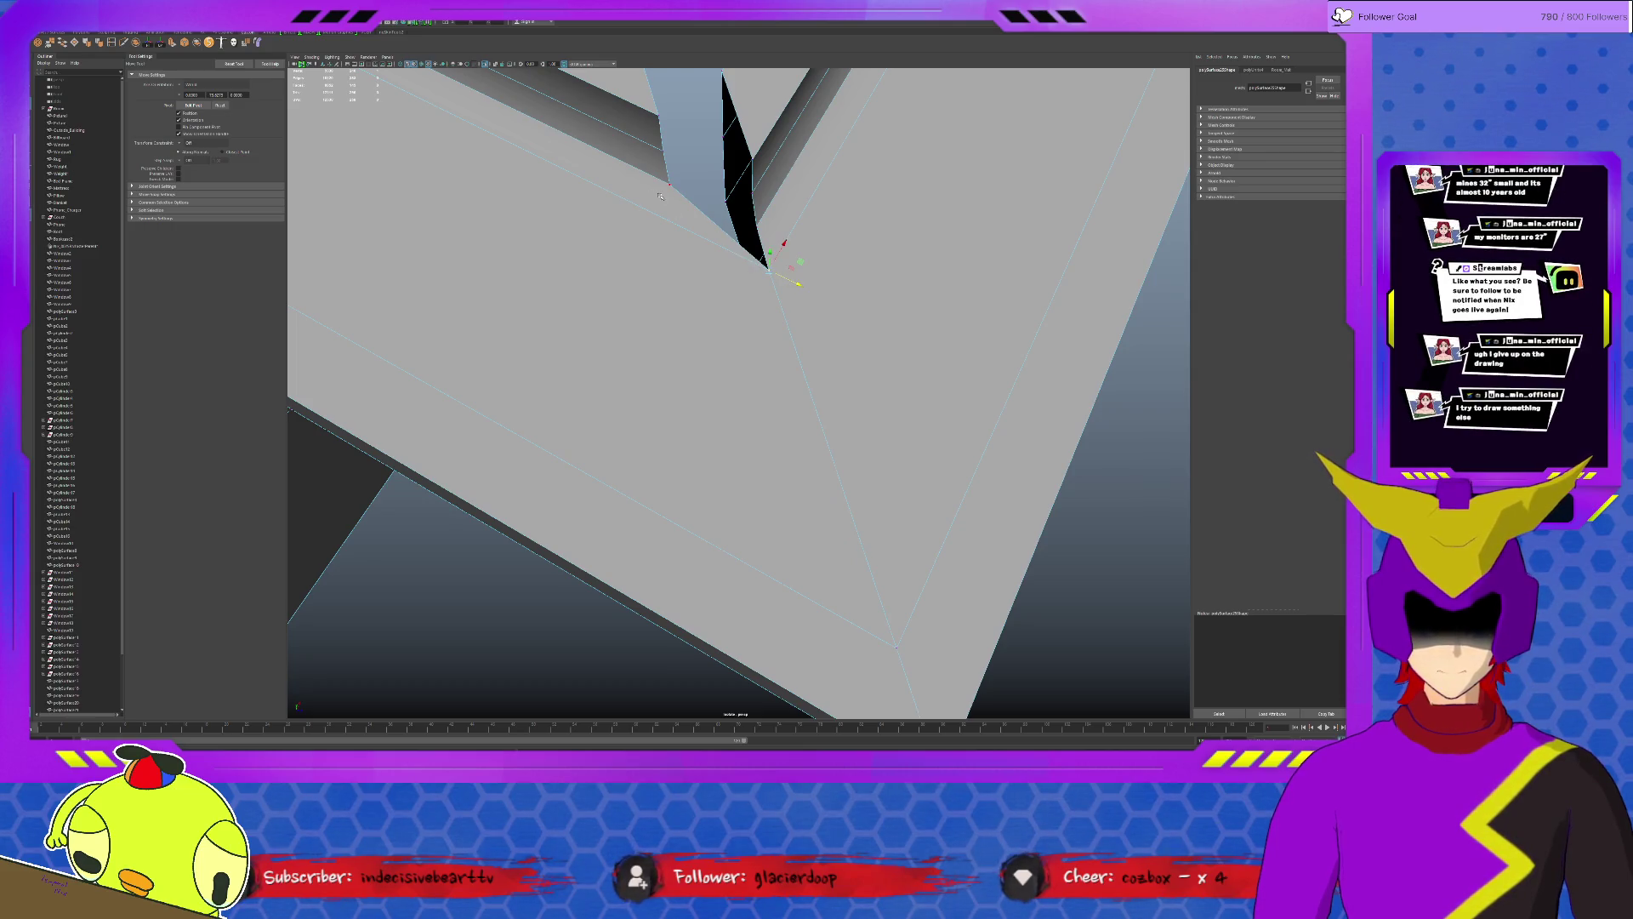
drag(698, 197, 786, 238)
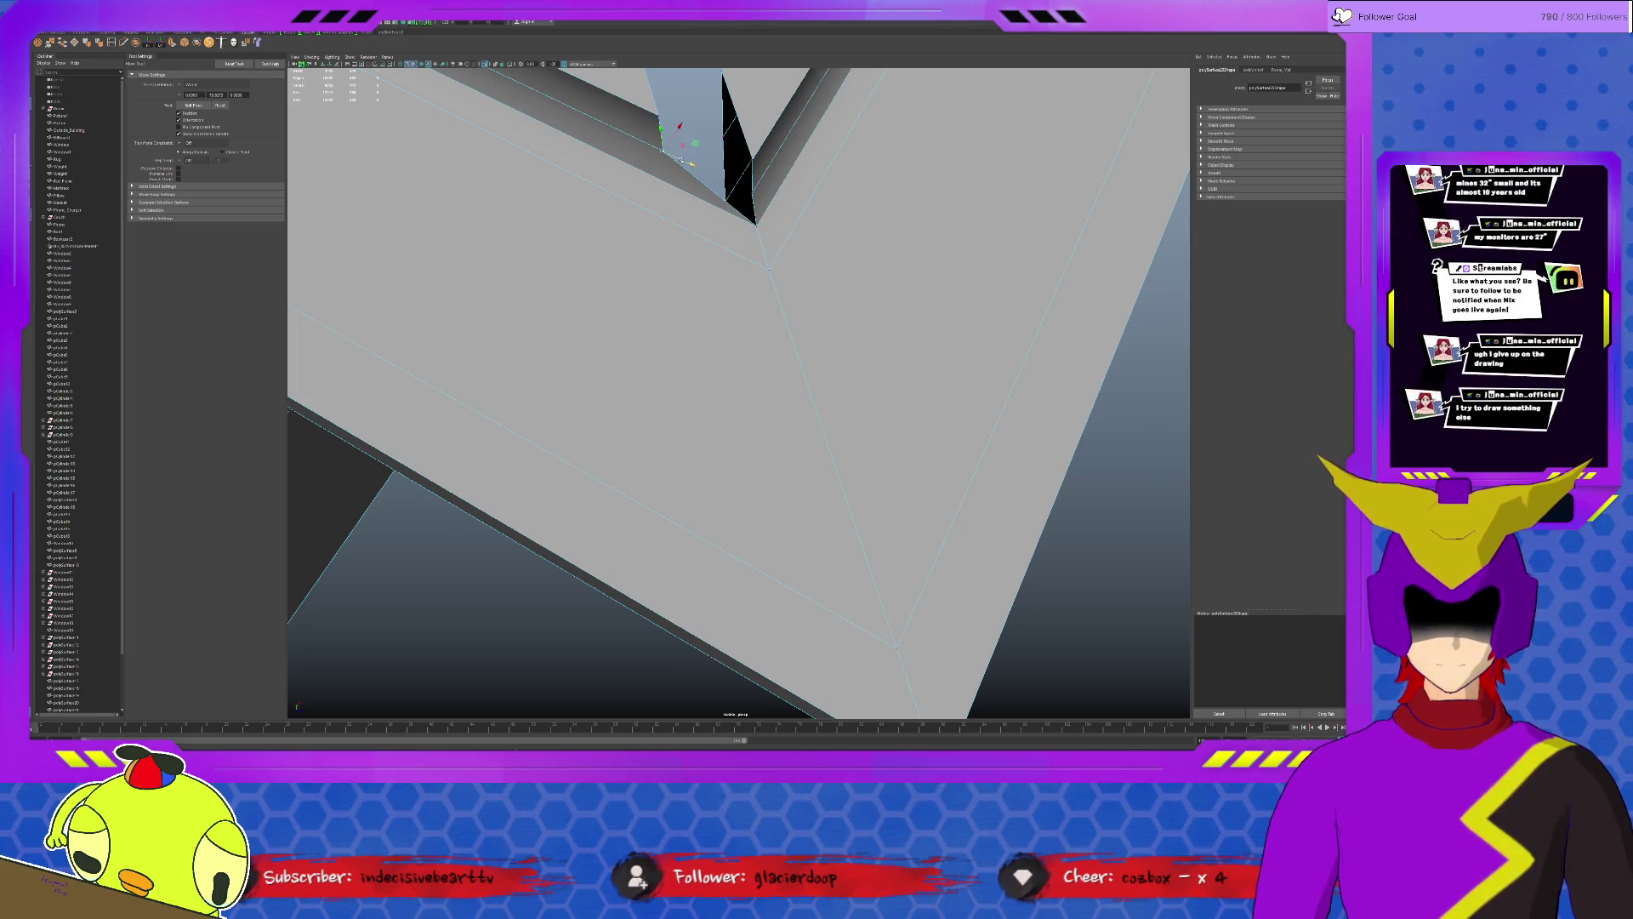
drag(680, 137, 779, 206)
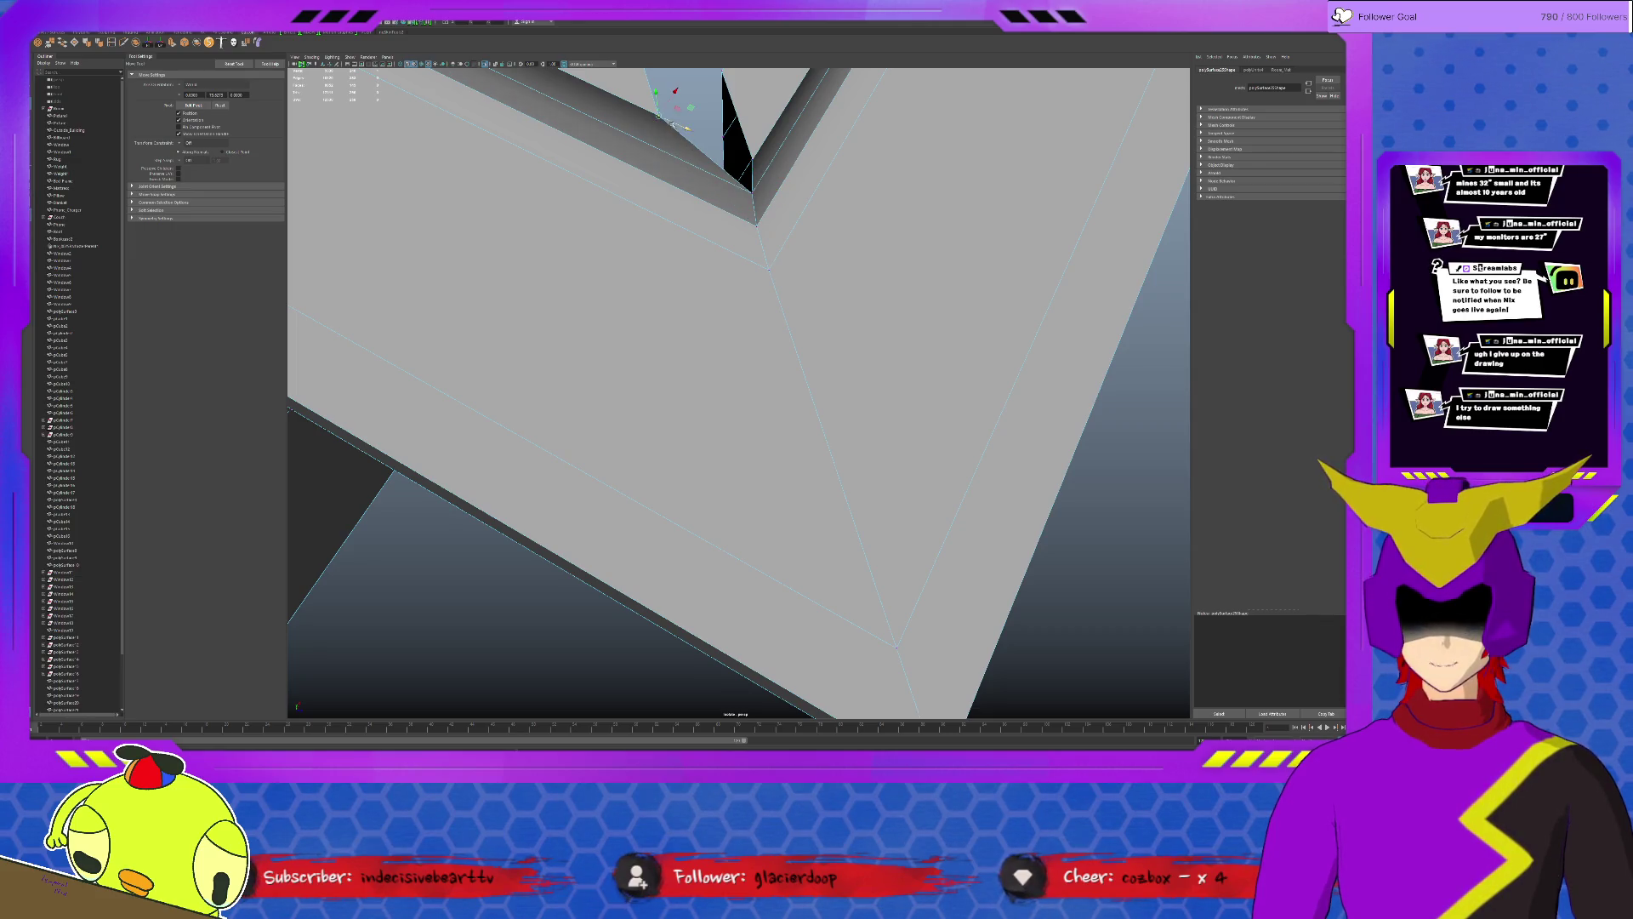
alt+drag(673, 127, 669, 152)
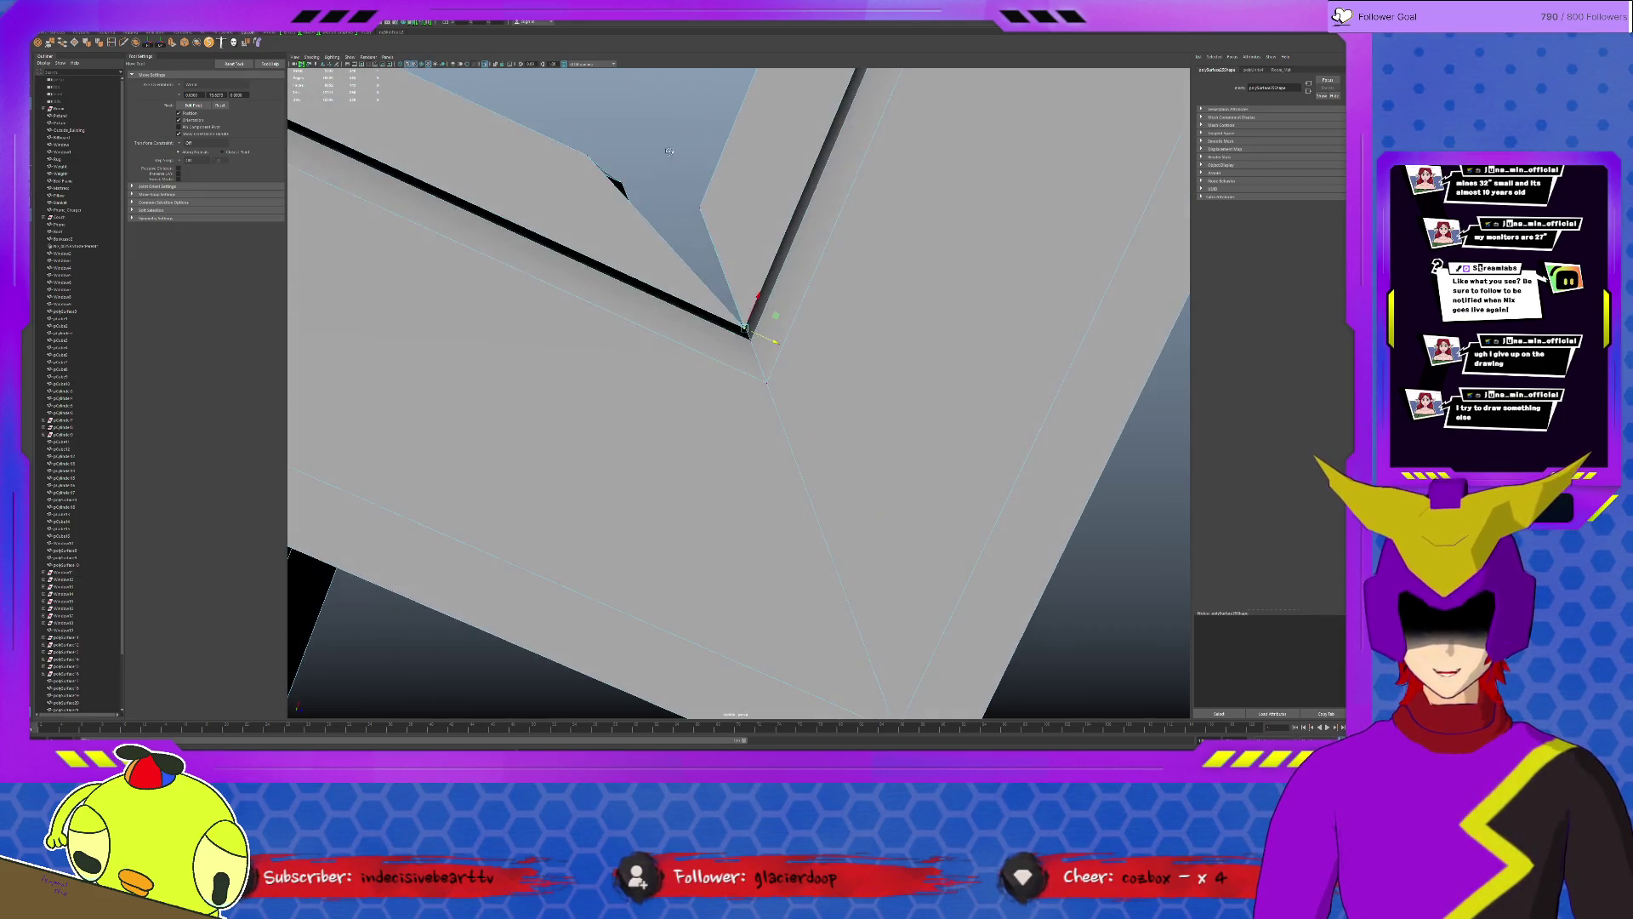
alt+drag(766, 332, 977, 221)
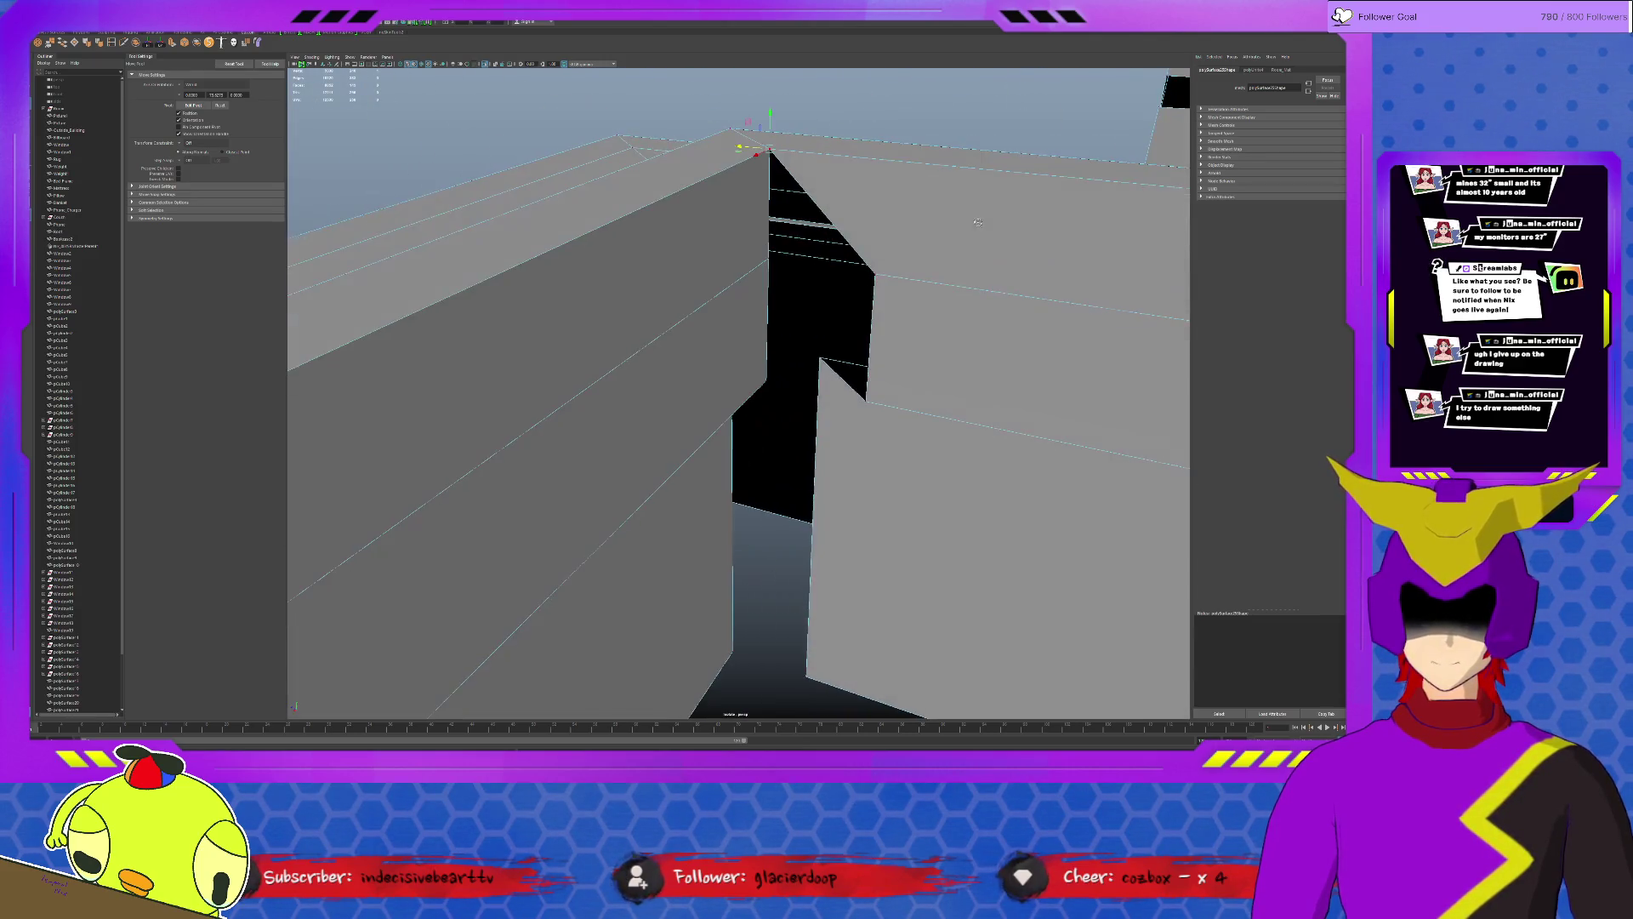
mouse_move(830, 270)
mouse_down()
mouse_move(845, 385)
mouse_move(740, 376)
mouse_move(818, 286)
mouse_move(734, 293)
mouse_up()
click(771, 273)
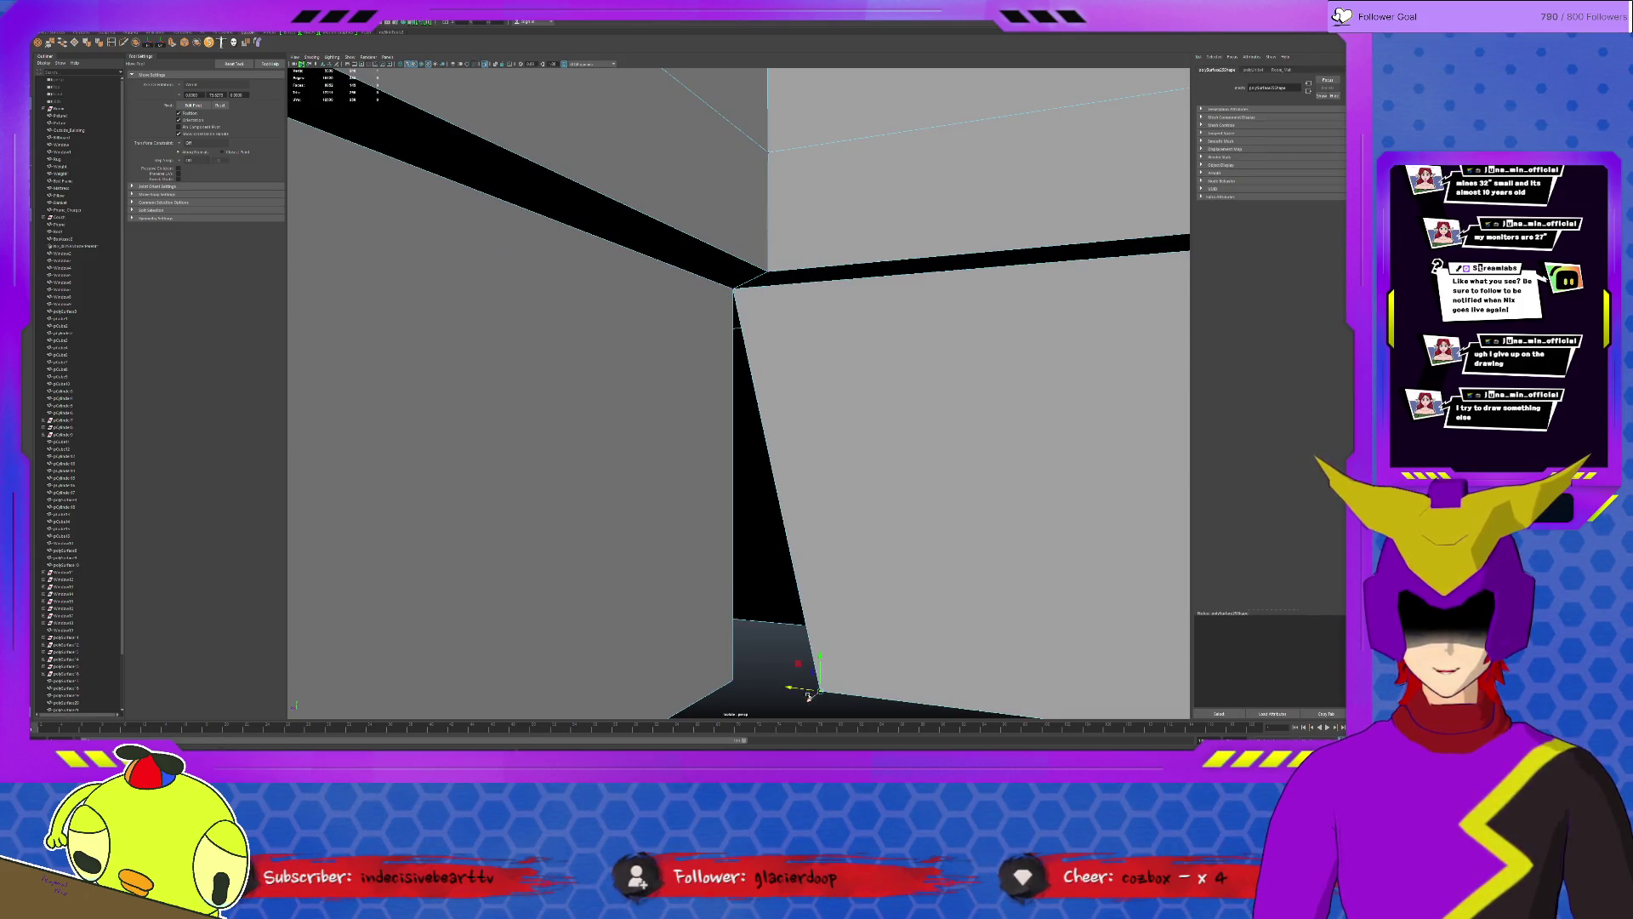
mouse_move(789, 689)
mouse_down()
mouse_move(728, 685)
mouse_move(707, 654)
mouse_move(703, 298)
mouse_up()
Weld the overlapping upper corner vertices together and review the wall from a wider angle.
click(710, 335)
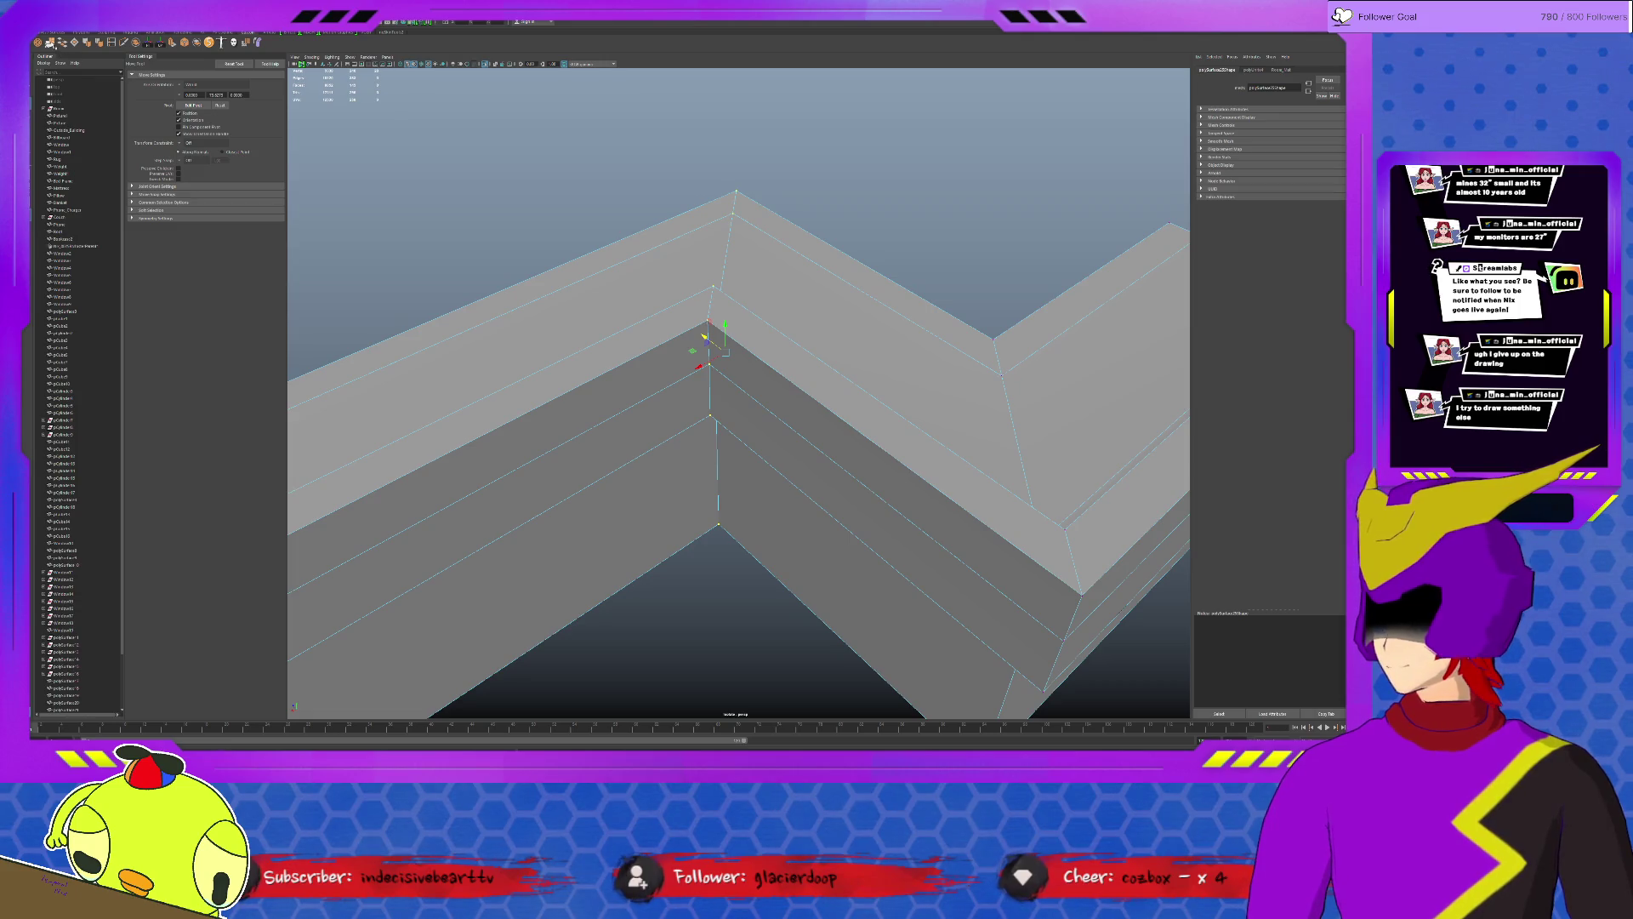
shift+right_drag(711, 334, 951, 404)
scroll(585, 464, down, 5)
mouse_move(586, 465)
alt+mouse_down()
mouse_move(851, 494)
mouse_move(745, 434)
mouse_move(748, 363)
alt+mouse_up()
scroll(850, 493, up, 3)
key(w)
key(ctrl+z)
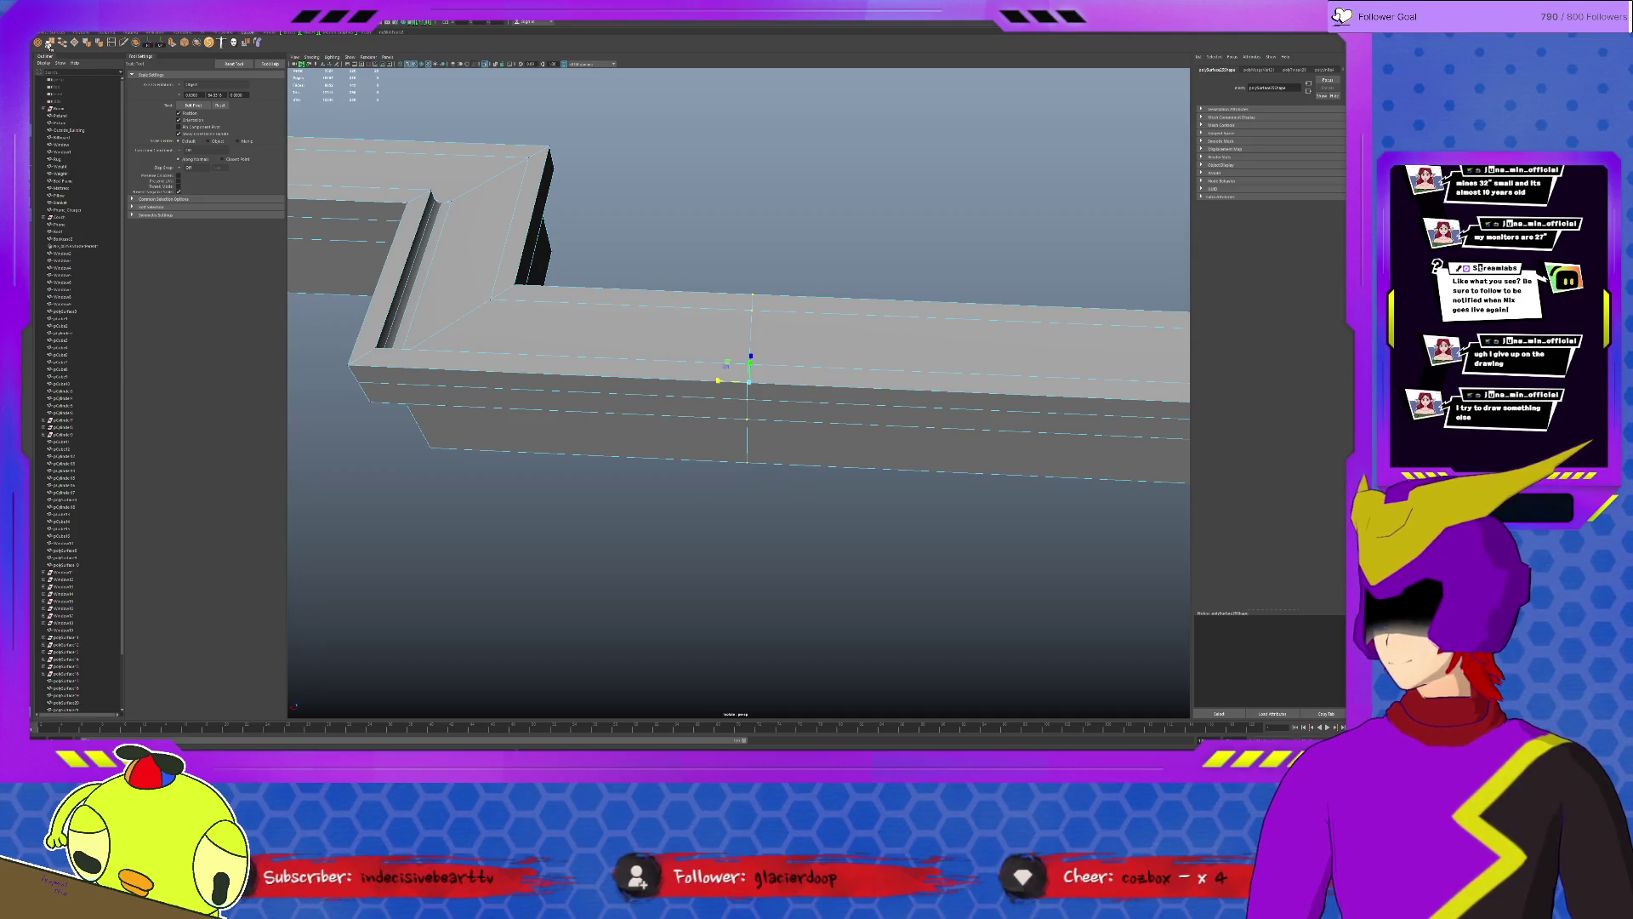
key(q)
alt+drag(749, 370, 505, 240)
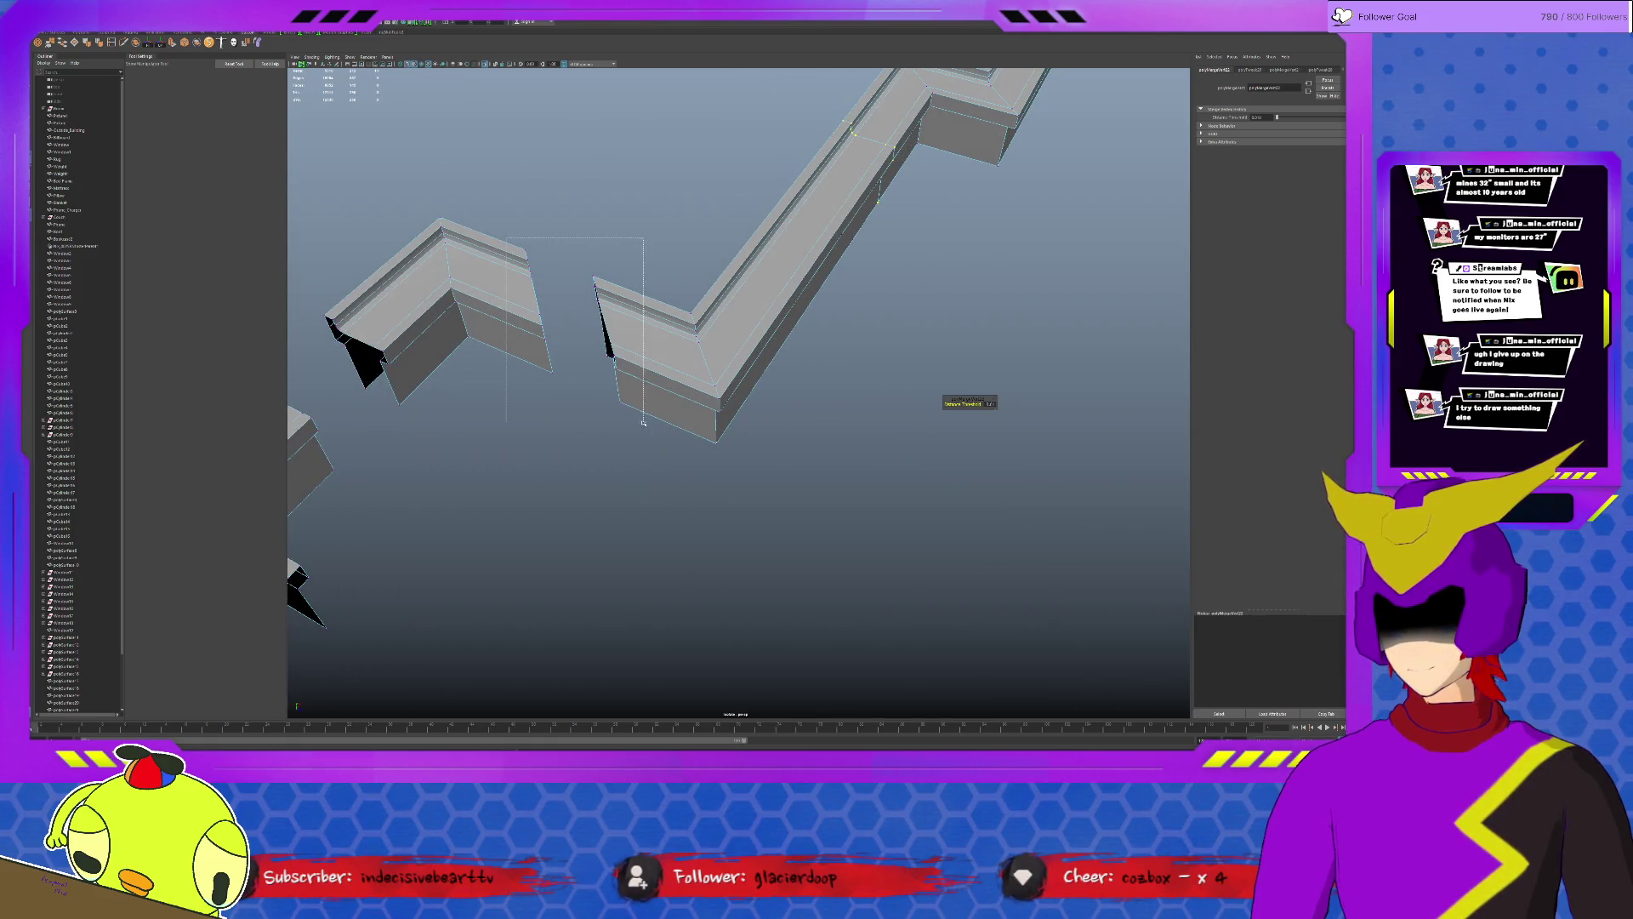
Scale the separated wall piece to close the gap and weld the vertices where the pieces meet.
drag(644, 422, 643, 420)
key(r)
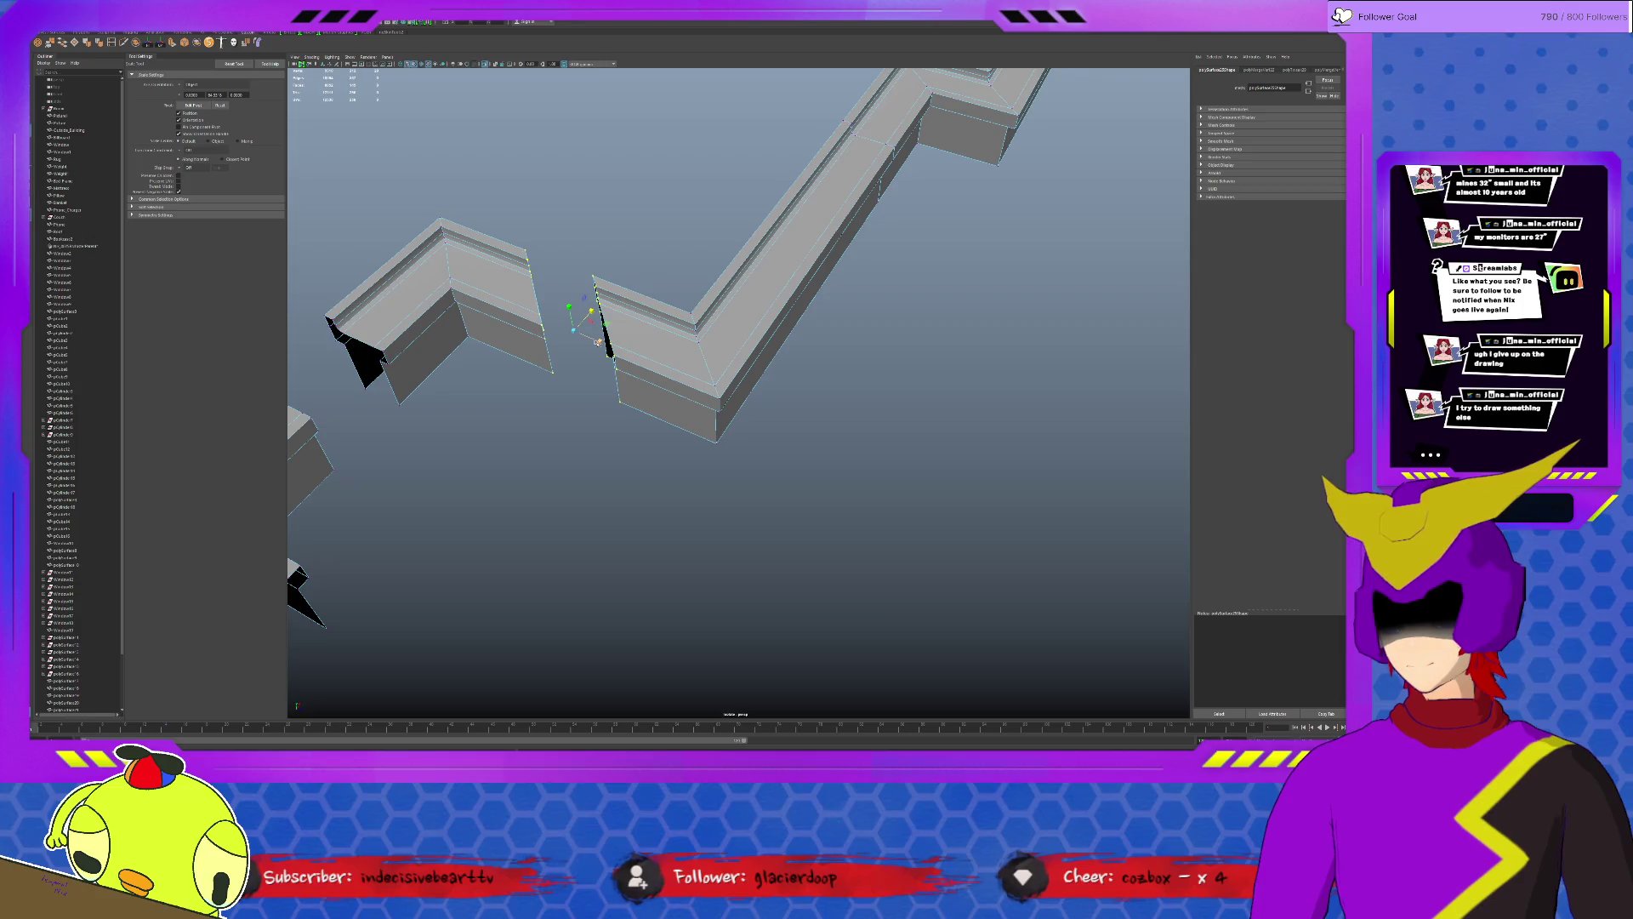
drag(596, 340, 580, 288)
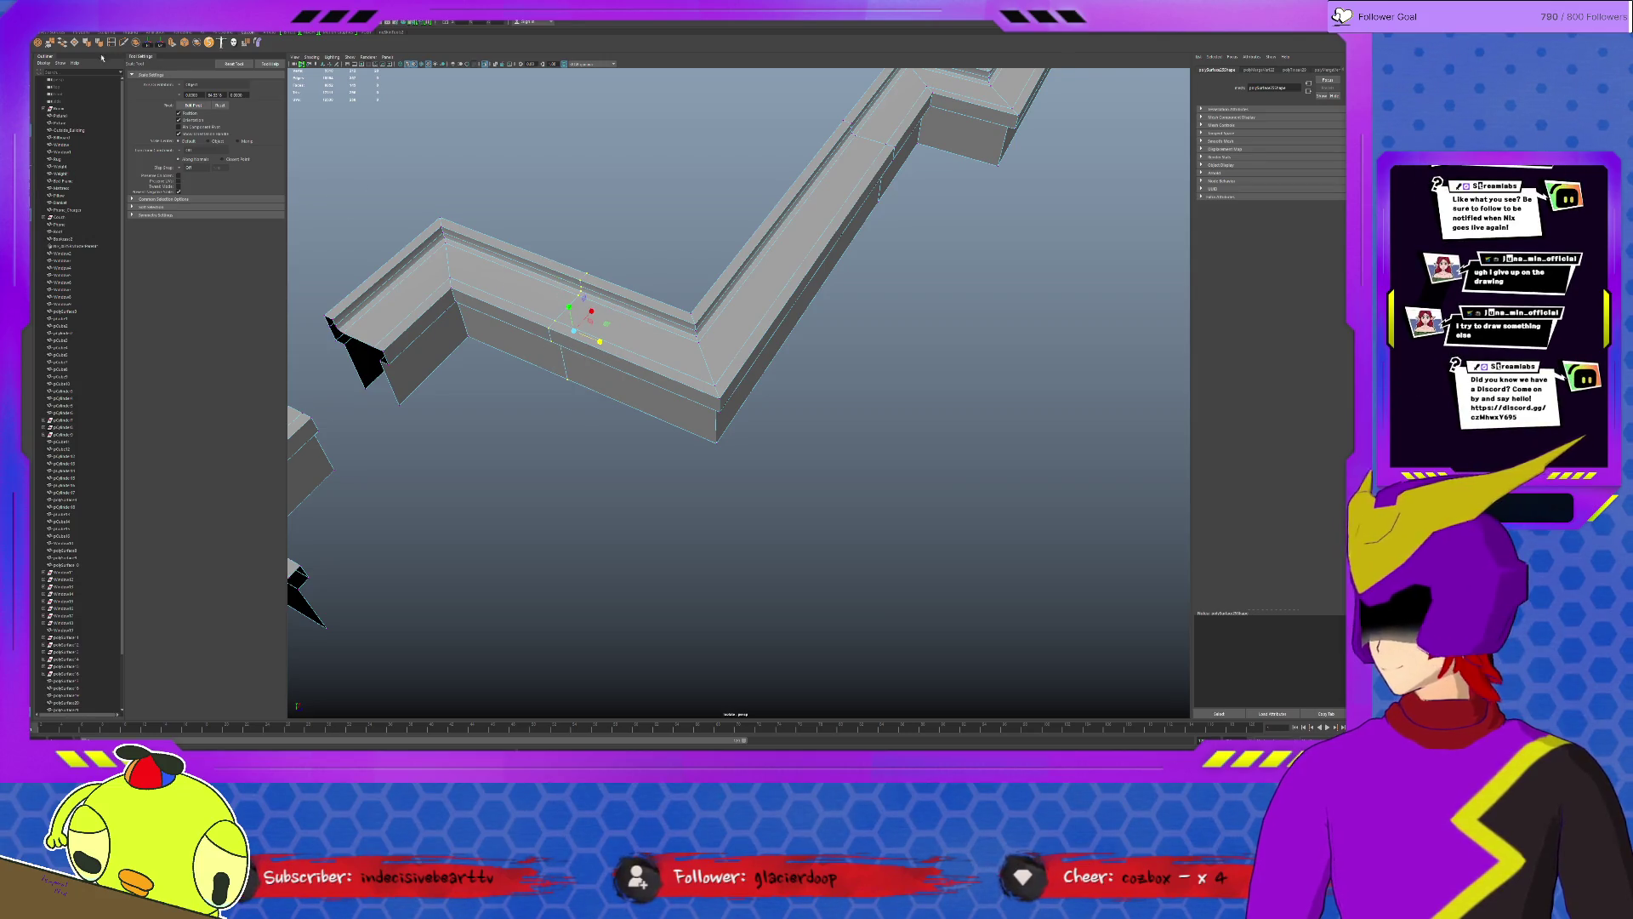
shift+right_drag(894, 406, 947, 406)
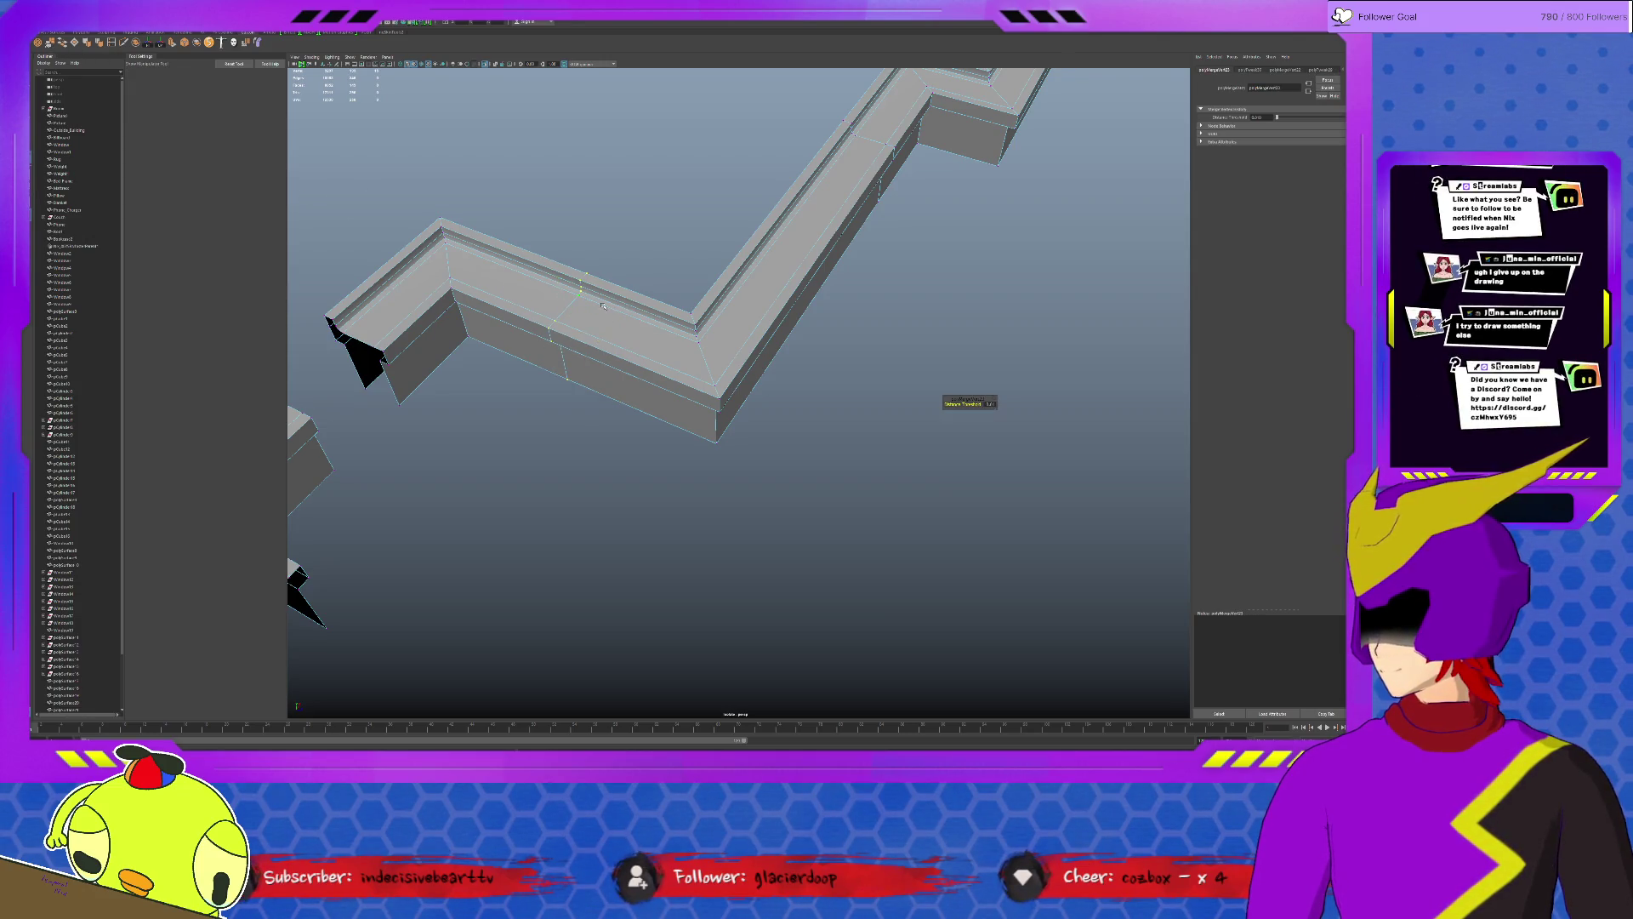
alt+drag(641, 297, 687, 292)
Select the L-shaped wall mesh and inspect its top face and far arm.
key(w)
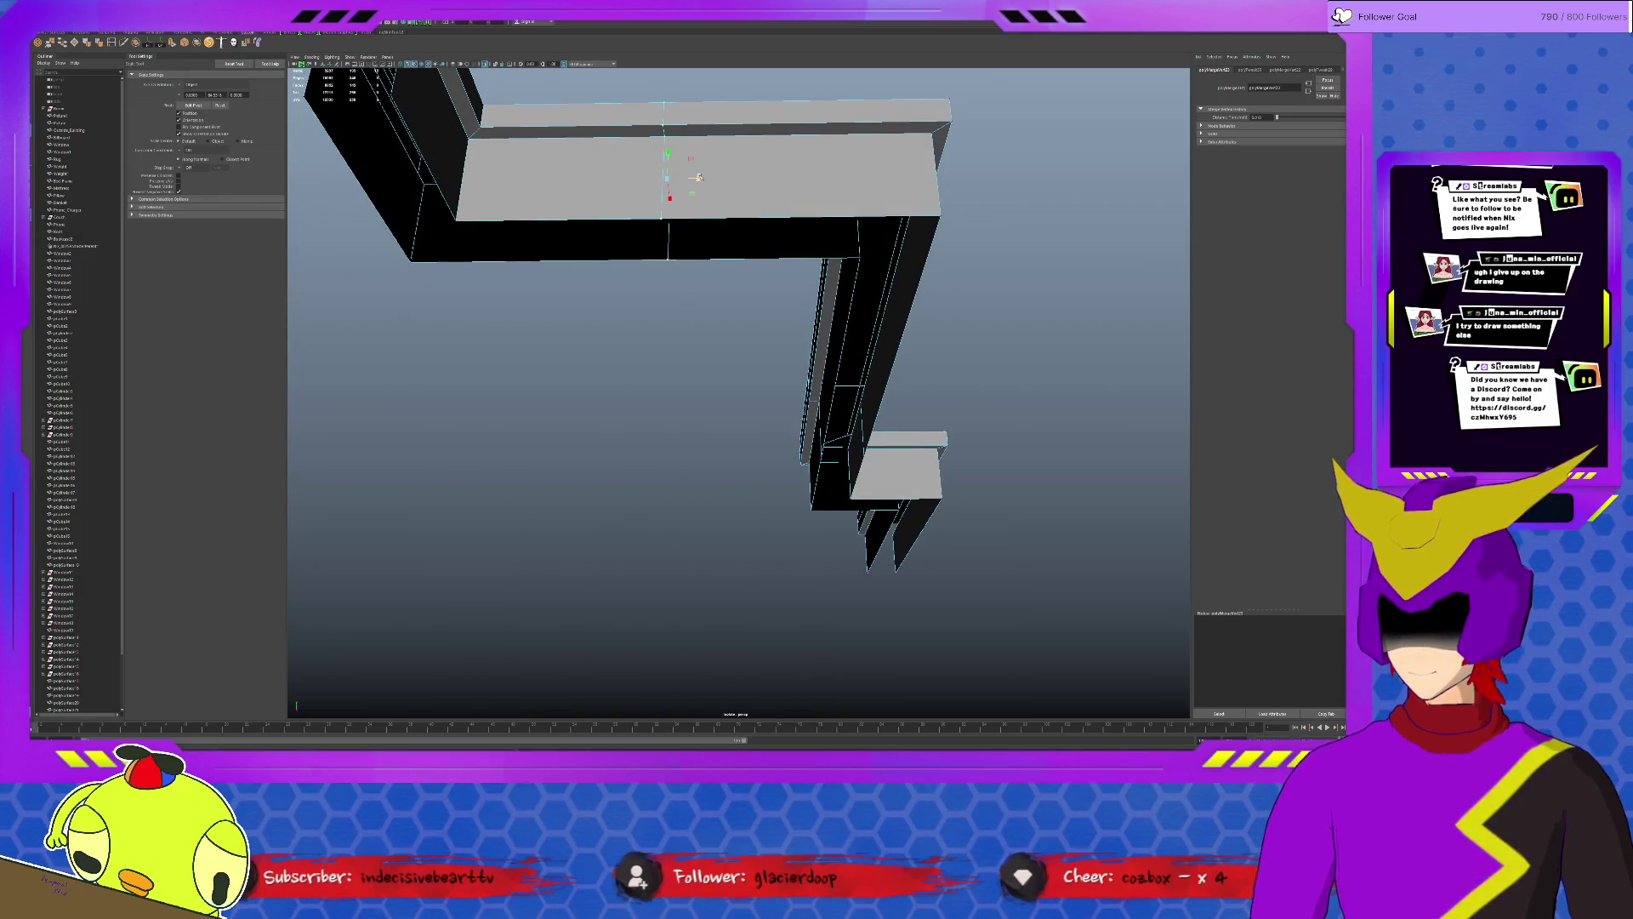
click(211, 183)
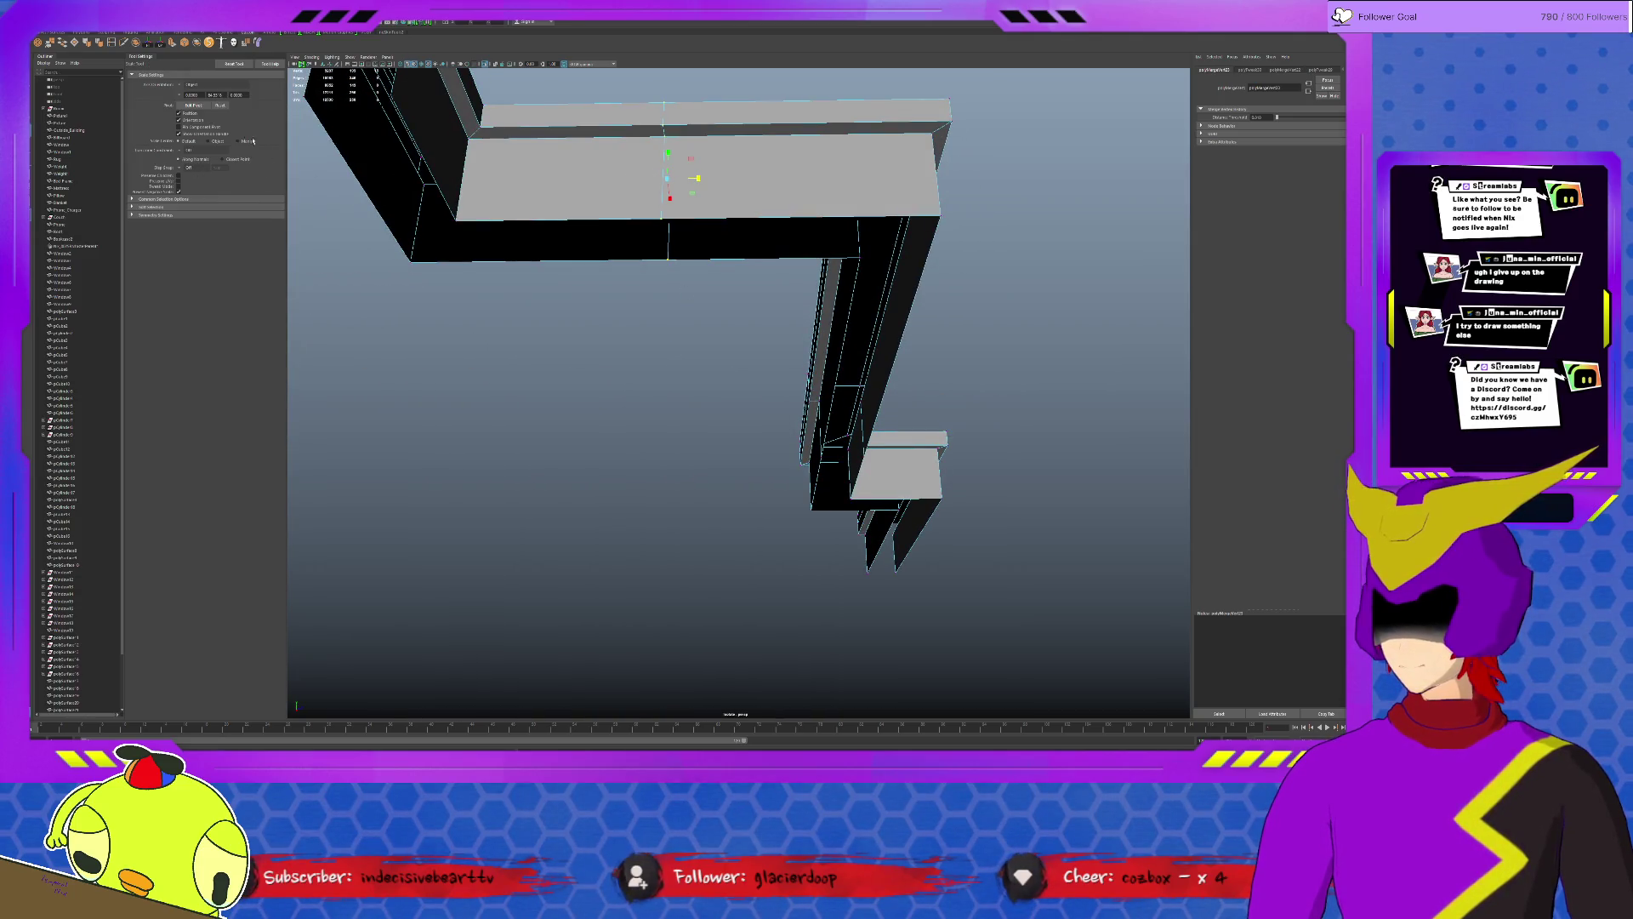
key(q)
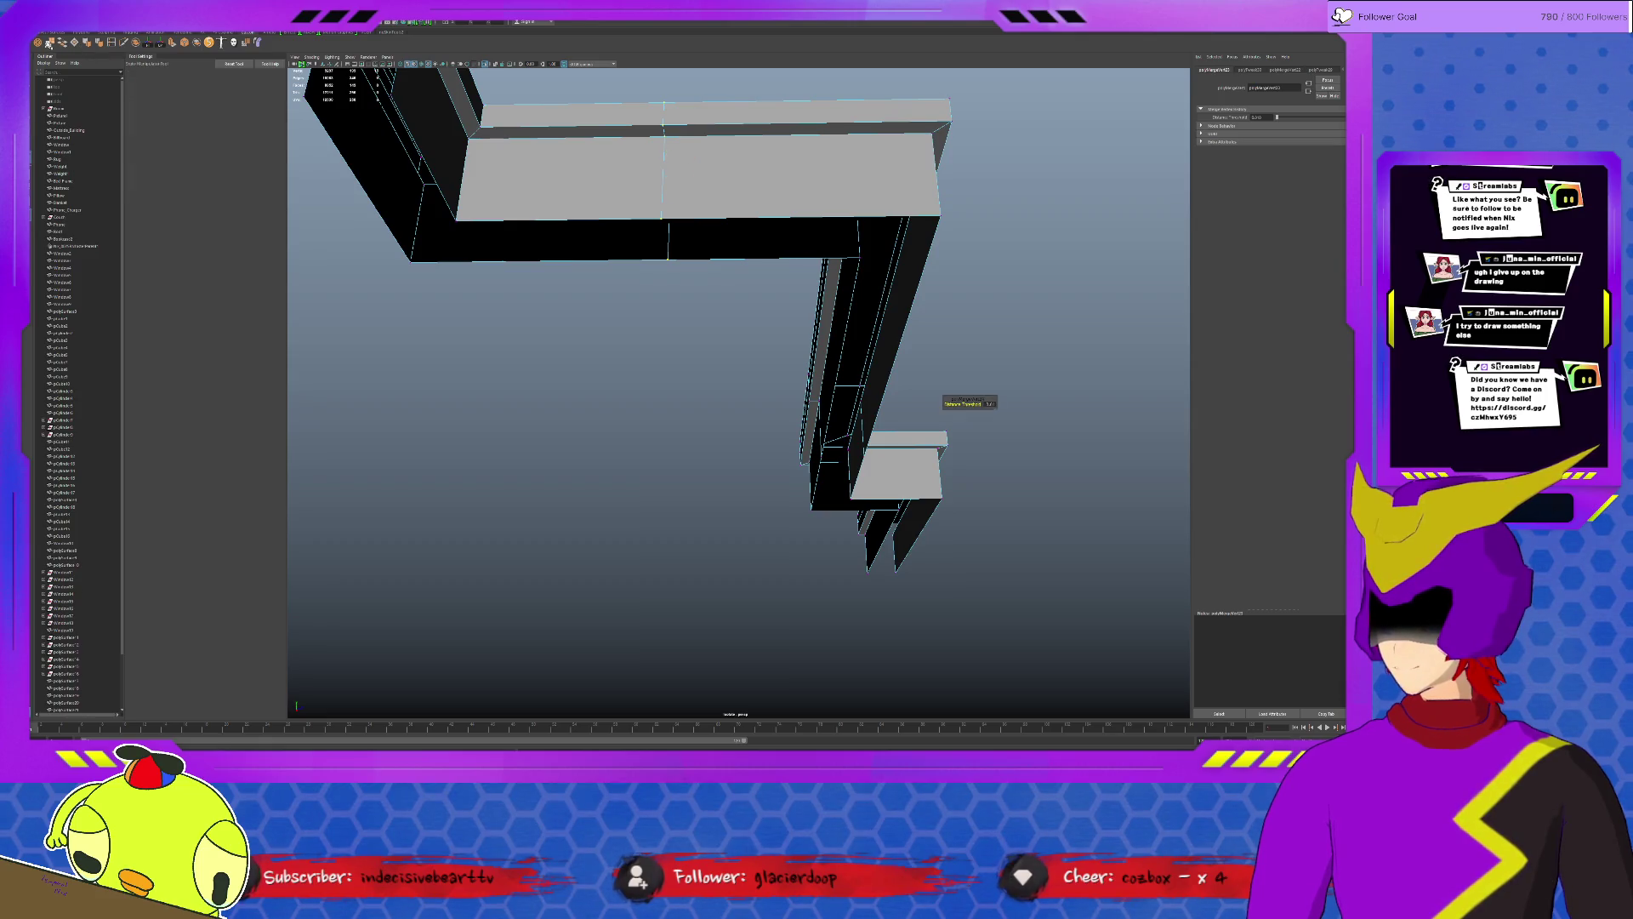
alt+drag(608, 243, 608, 181)
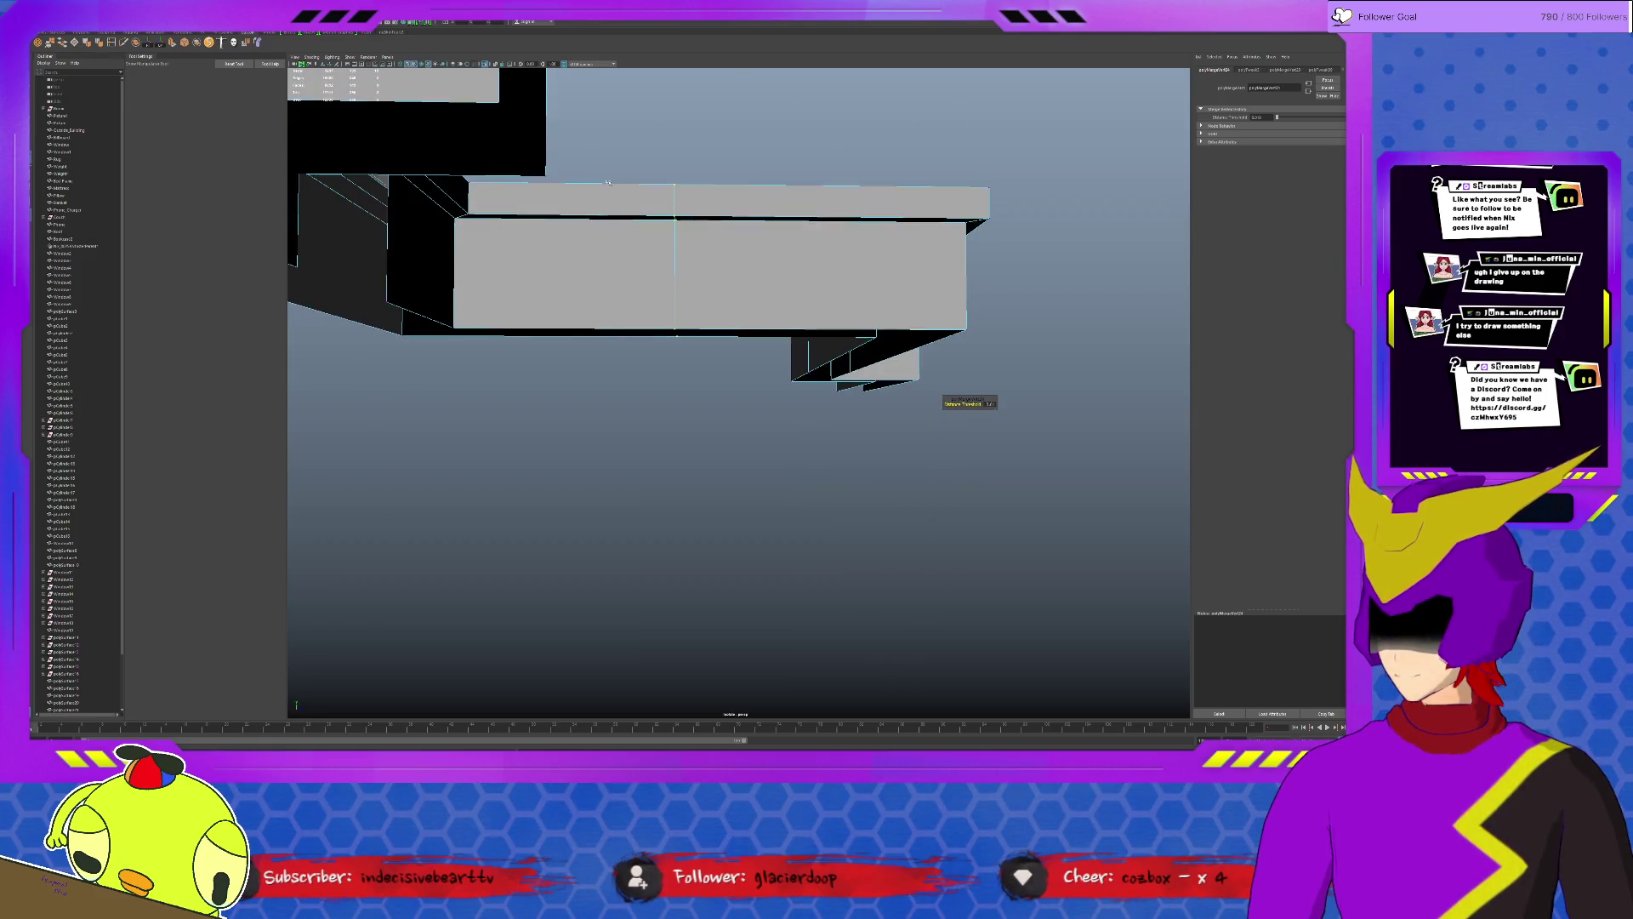
click(749, 262)
key(w)
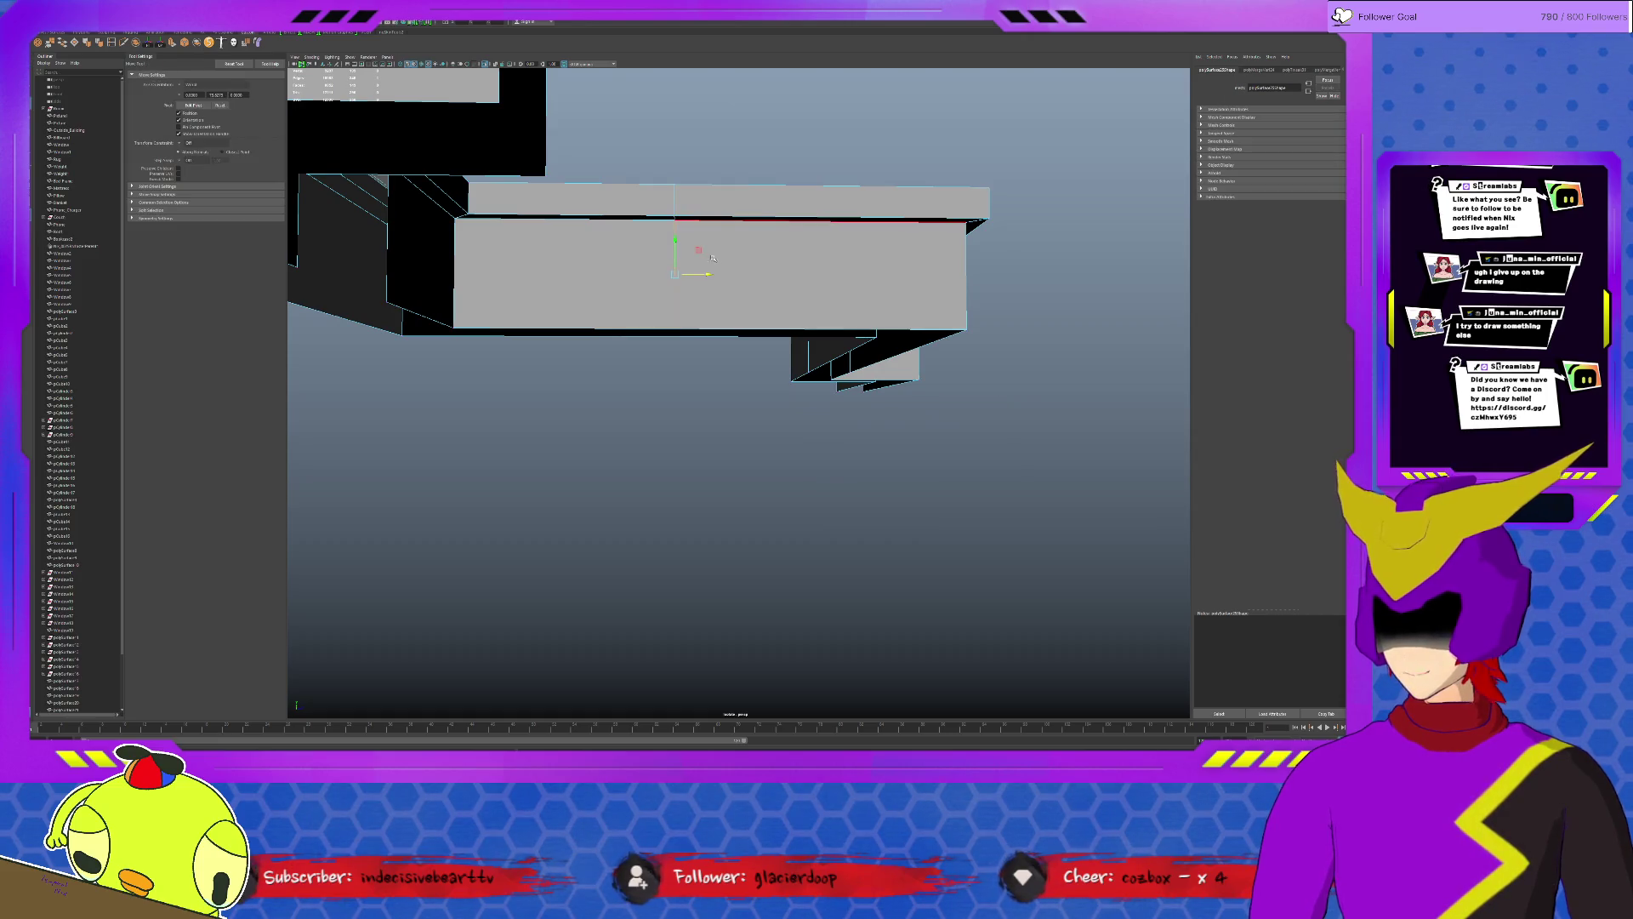
alt+drag(733, 277, 711, 372)
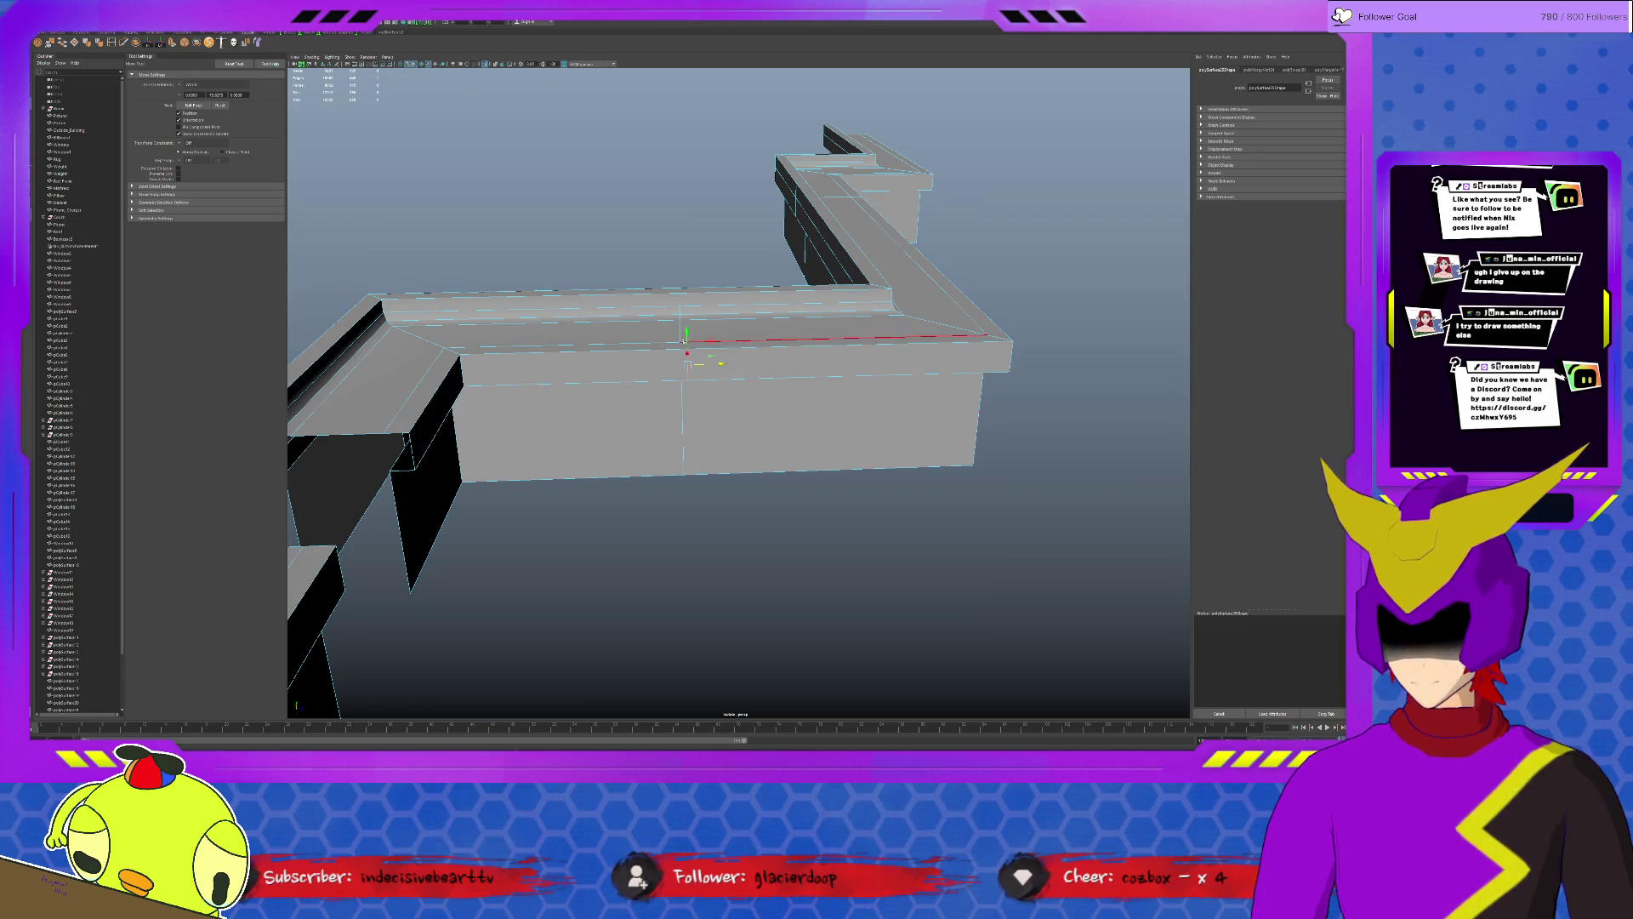
Pick the vertex at the wall seam and merge it so the corner meets cleanly.
click(680, 326)
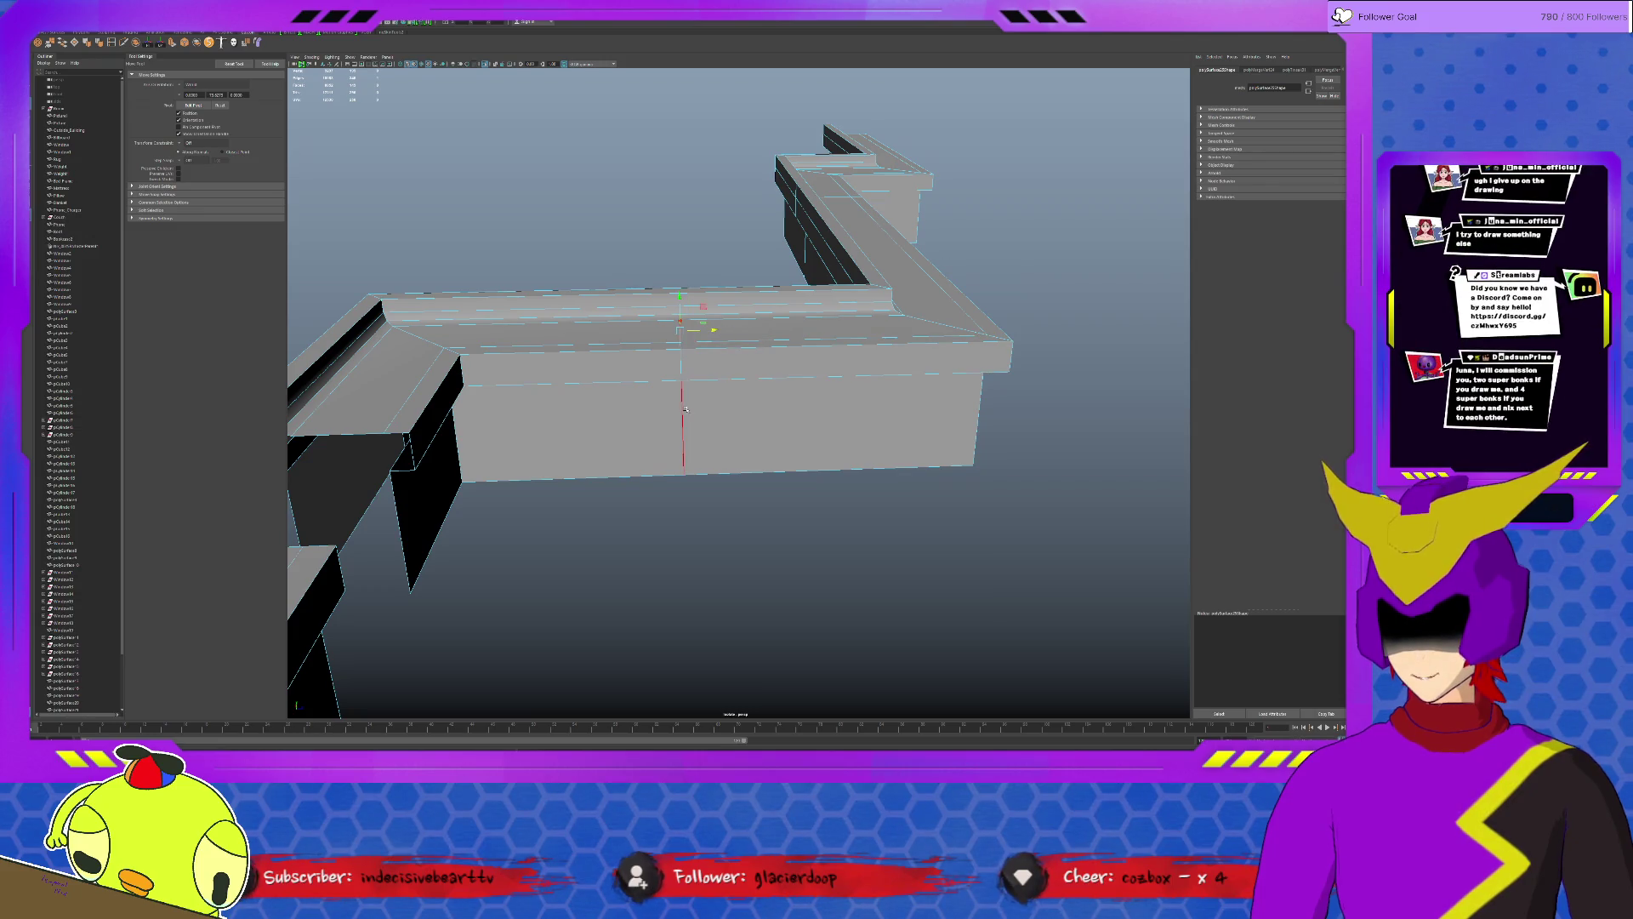
click(849, 367)
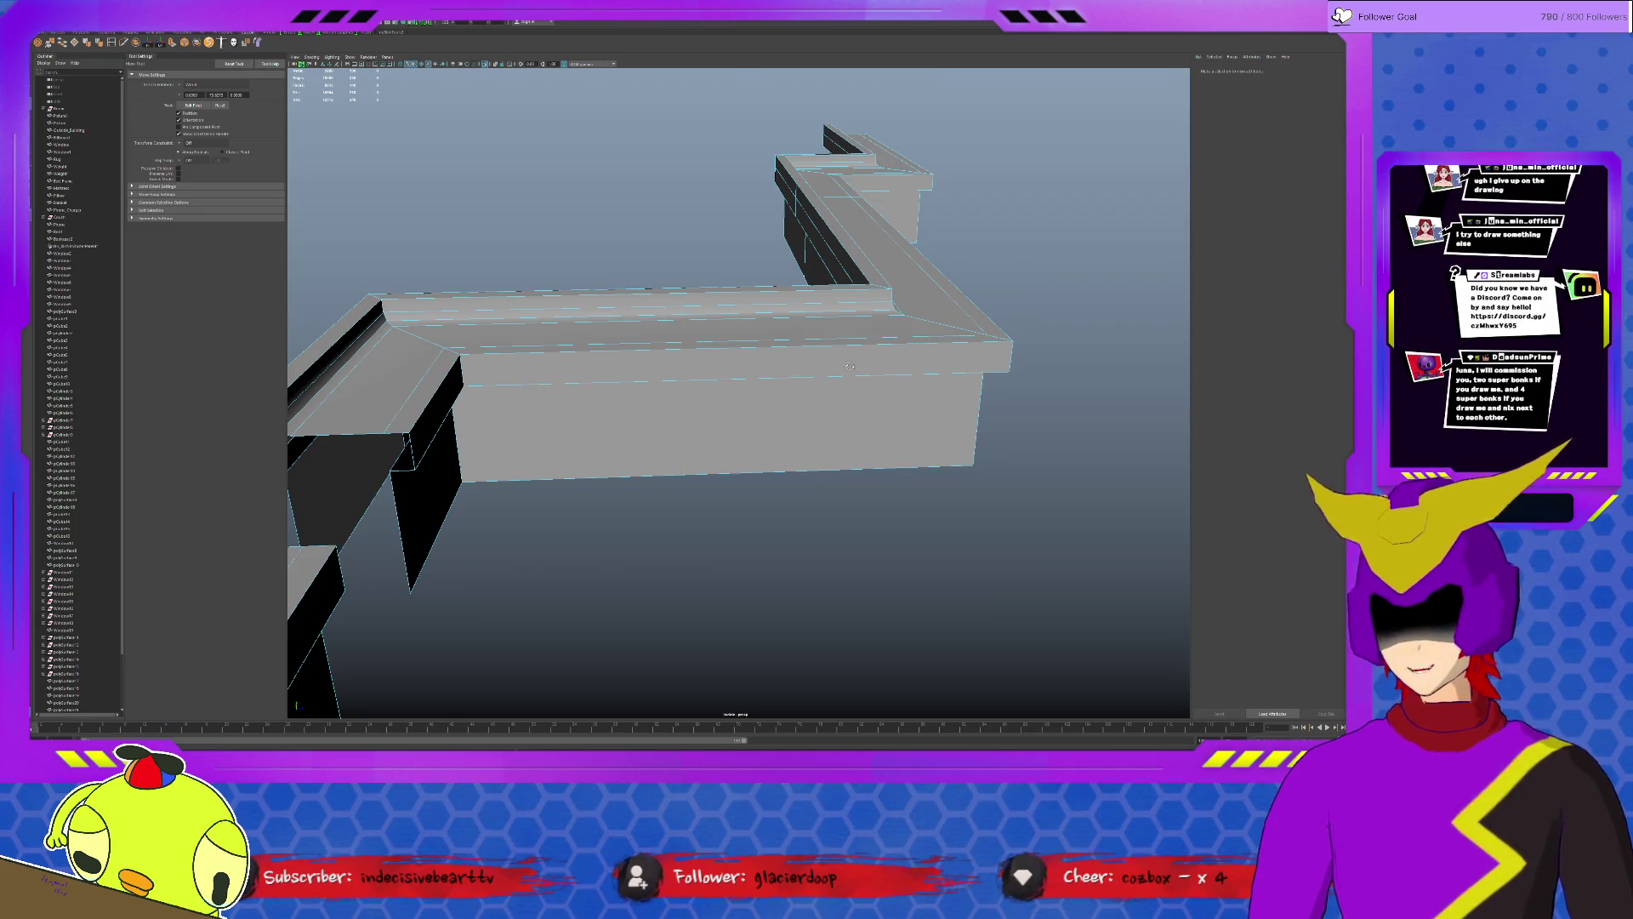
alt+drag(849, 367, 853, 246)
click(852, 246)
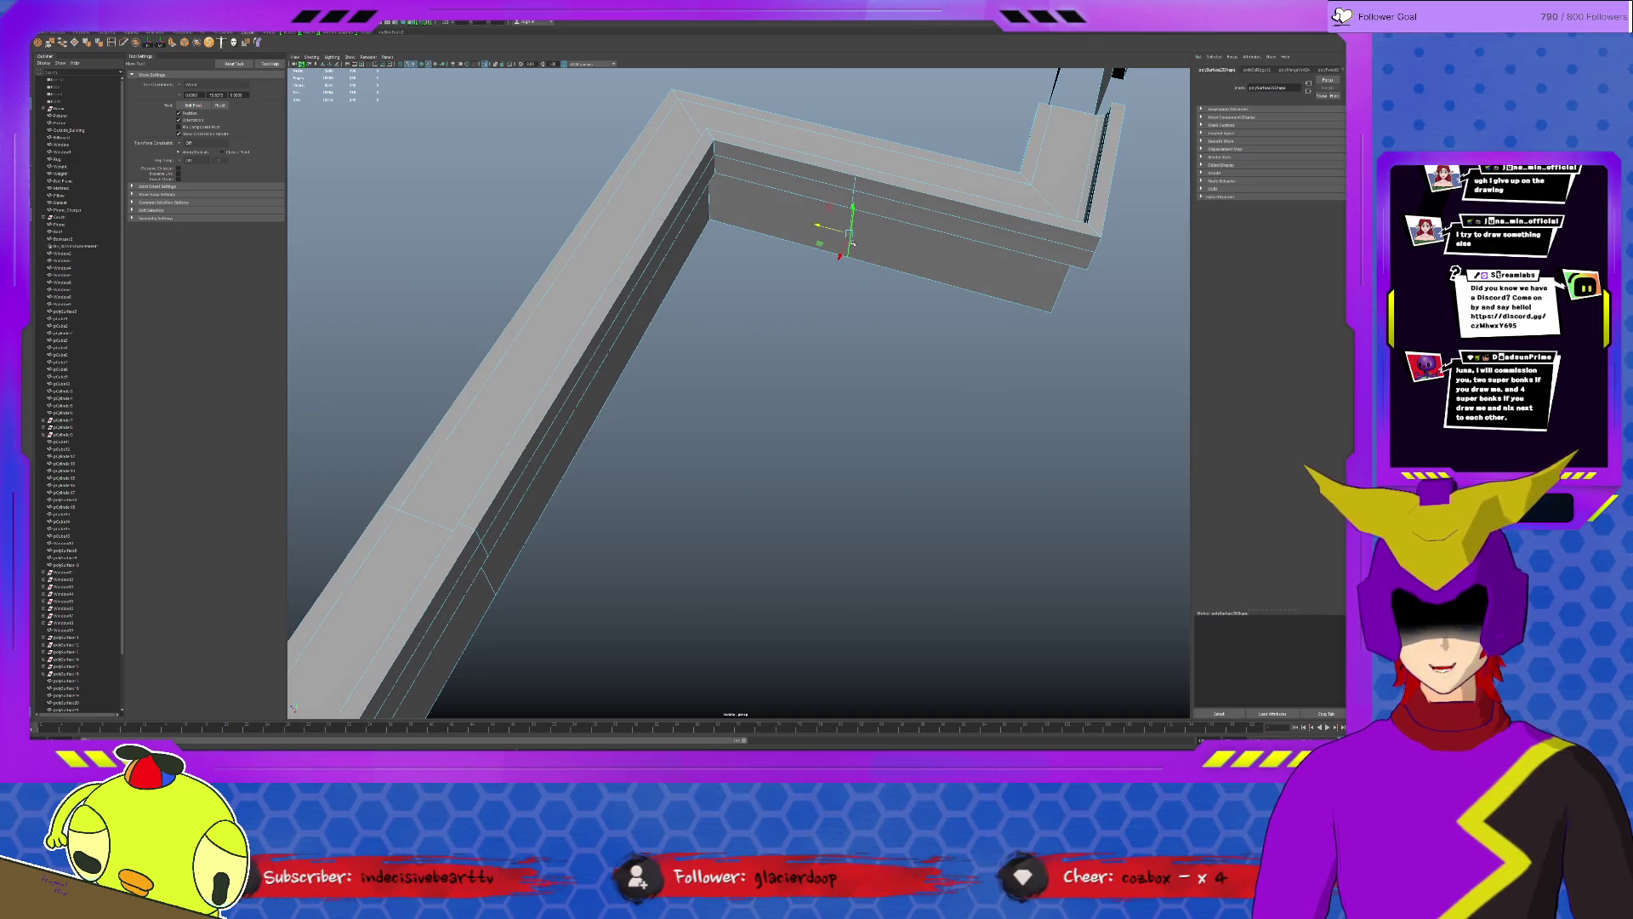
key(f)
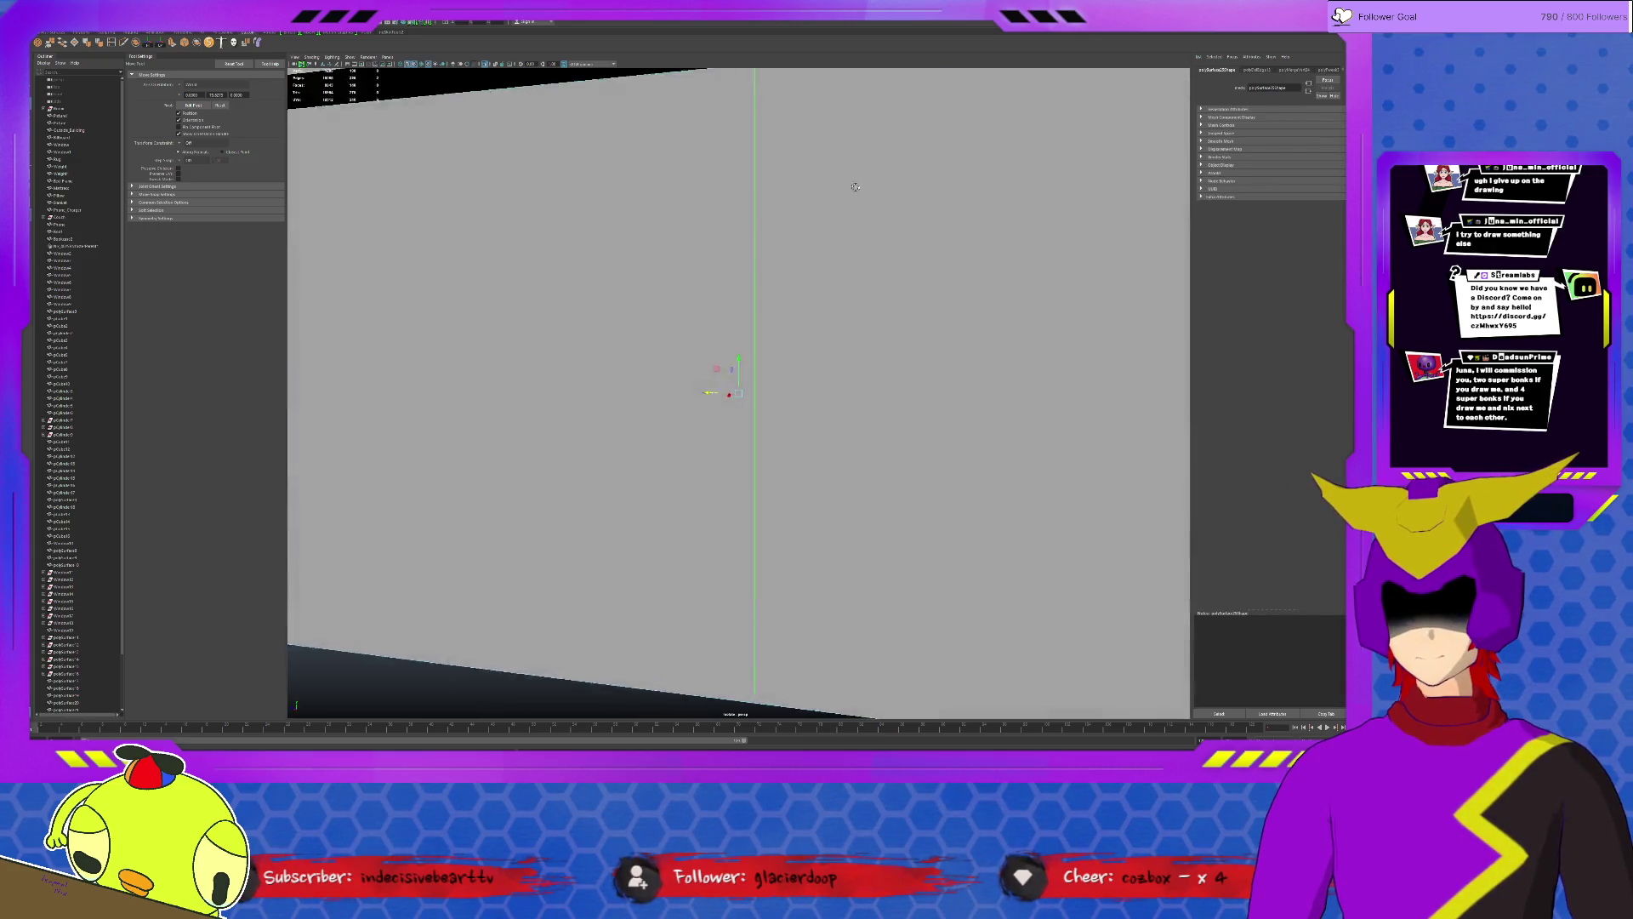
alt+drag(854, 187, 731, 157)
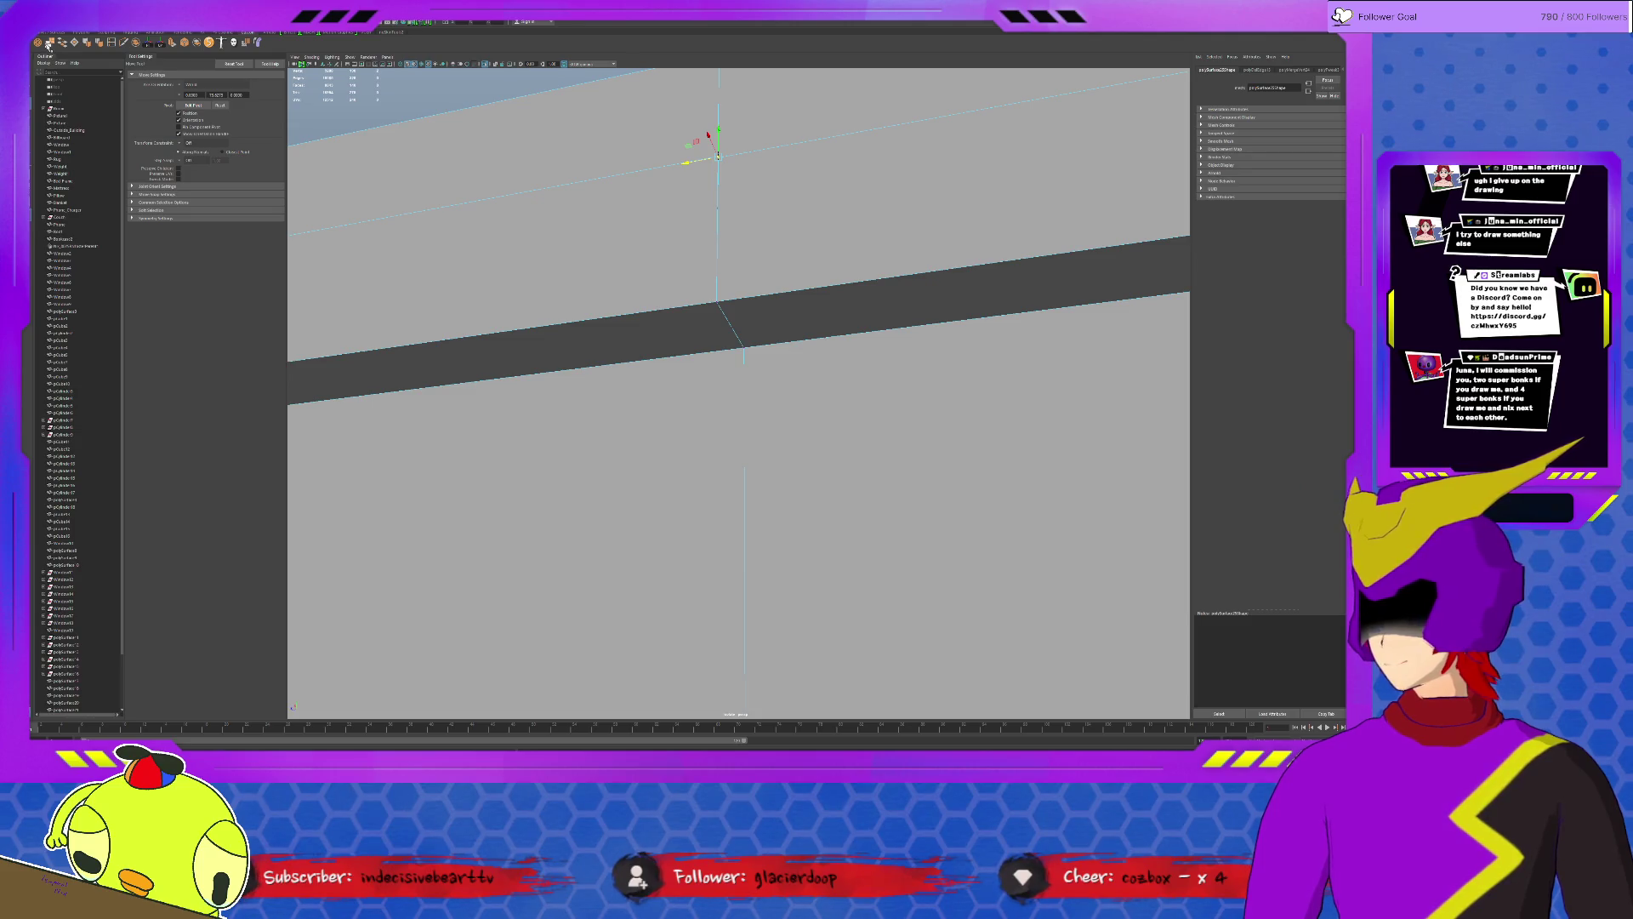
click(49, 41)
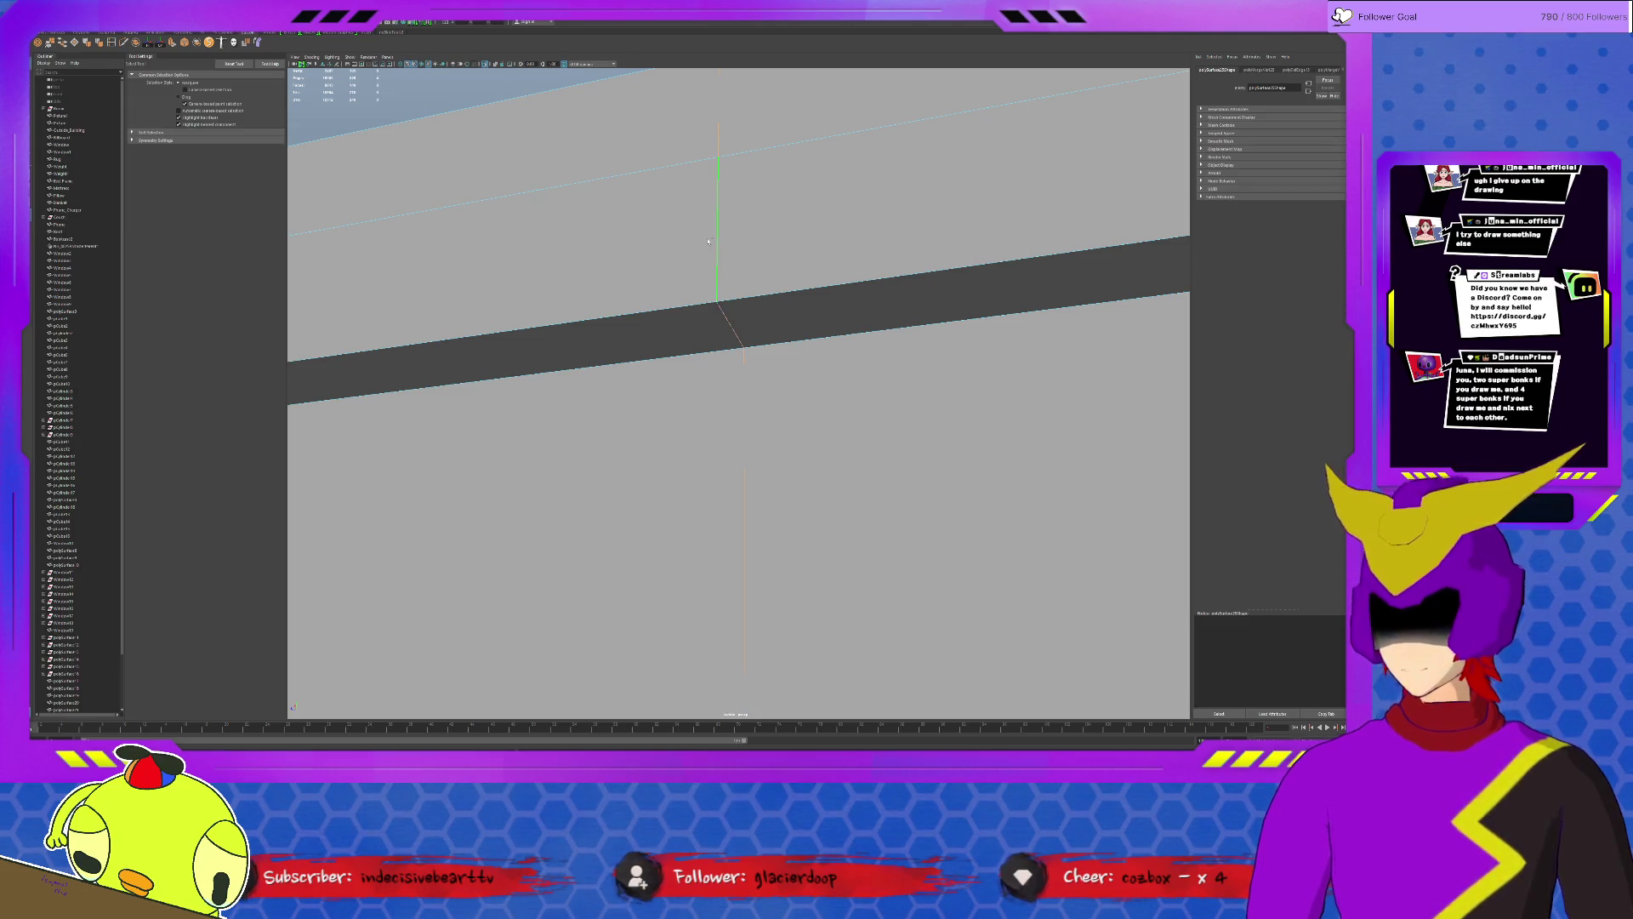
alt+middle_drag(752, 258, 734, 298)
mouse_move(734, 300)
alt+mouse_down()
mouse_move(991, 276)
mouse_move(749, 333)
alt+mouse_up()
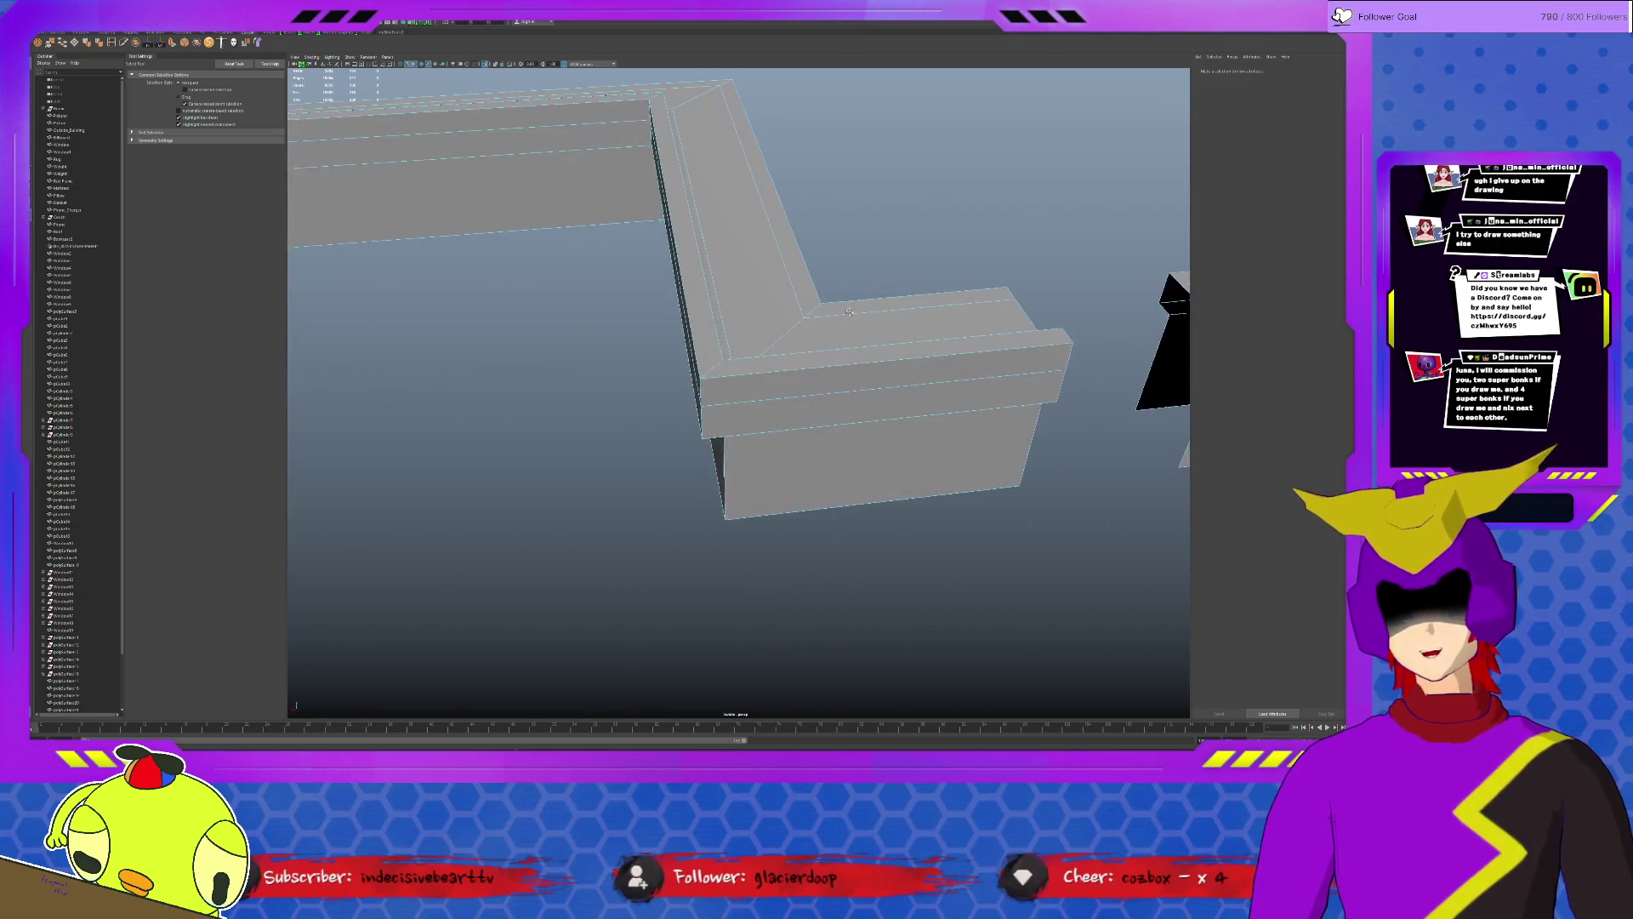
Slide the right wall piece left against the left piece and weld the vertices along the joint.
click(881, 347)
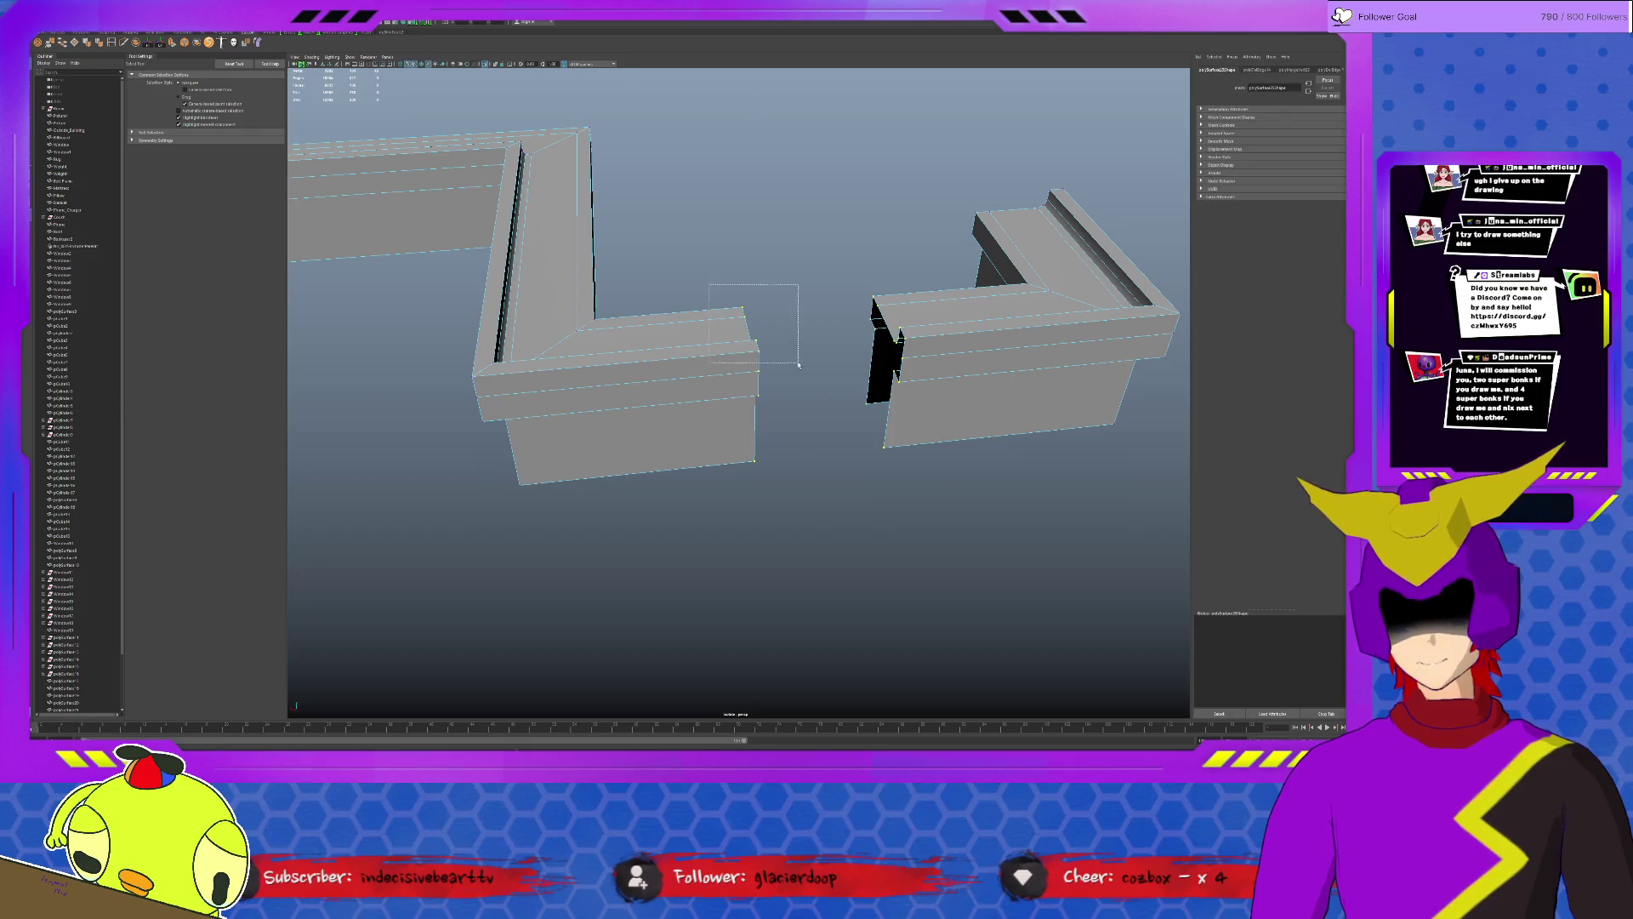
key(w)
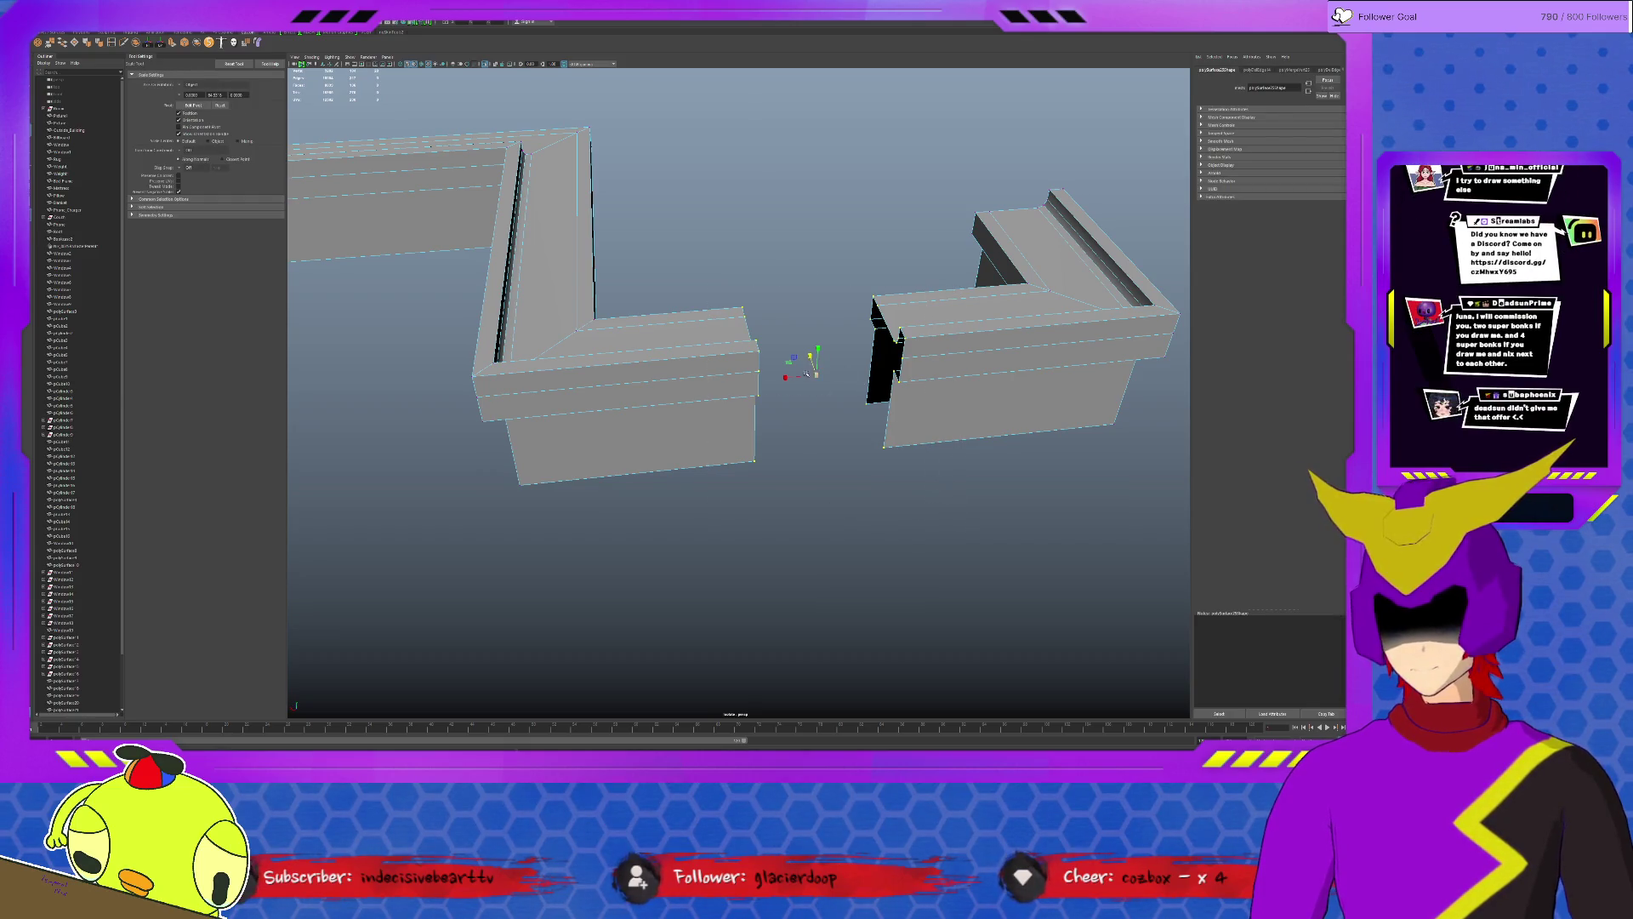
drag(786, 377, 930, 376)
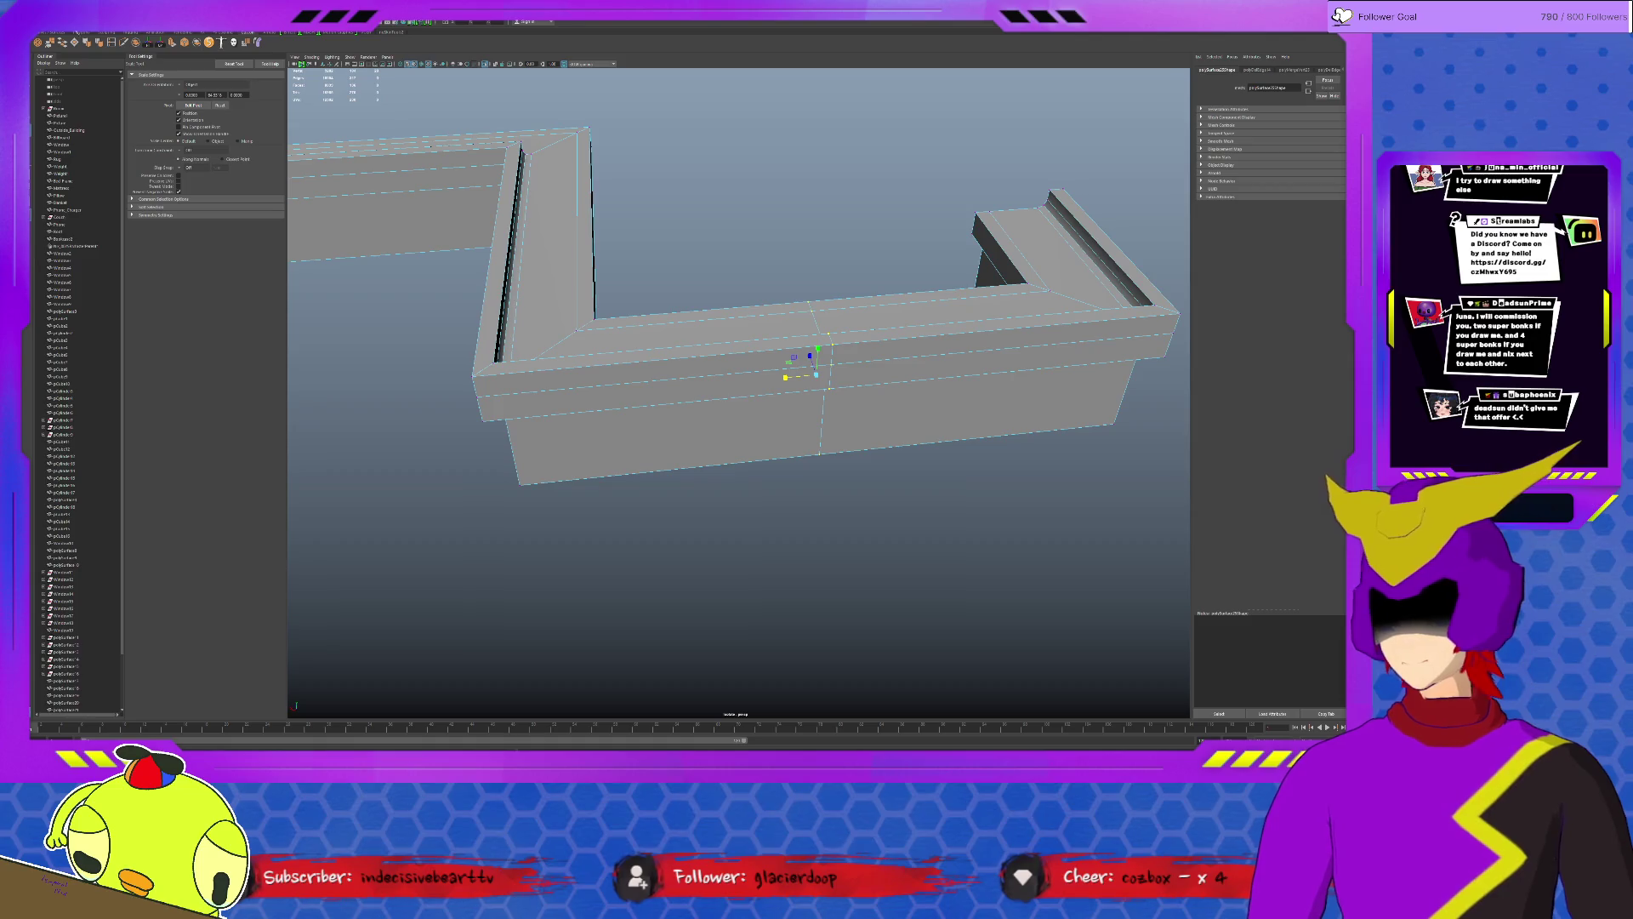
shift+right_drag(801, 370, 944, 404)
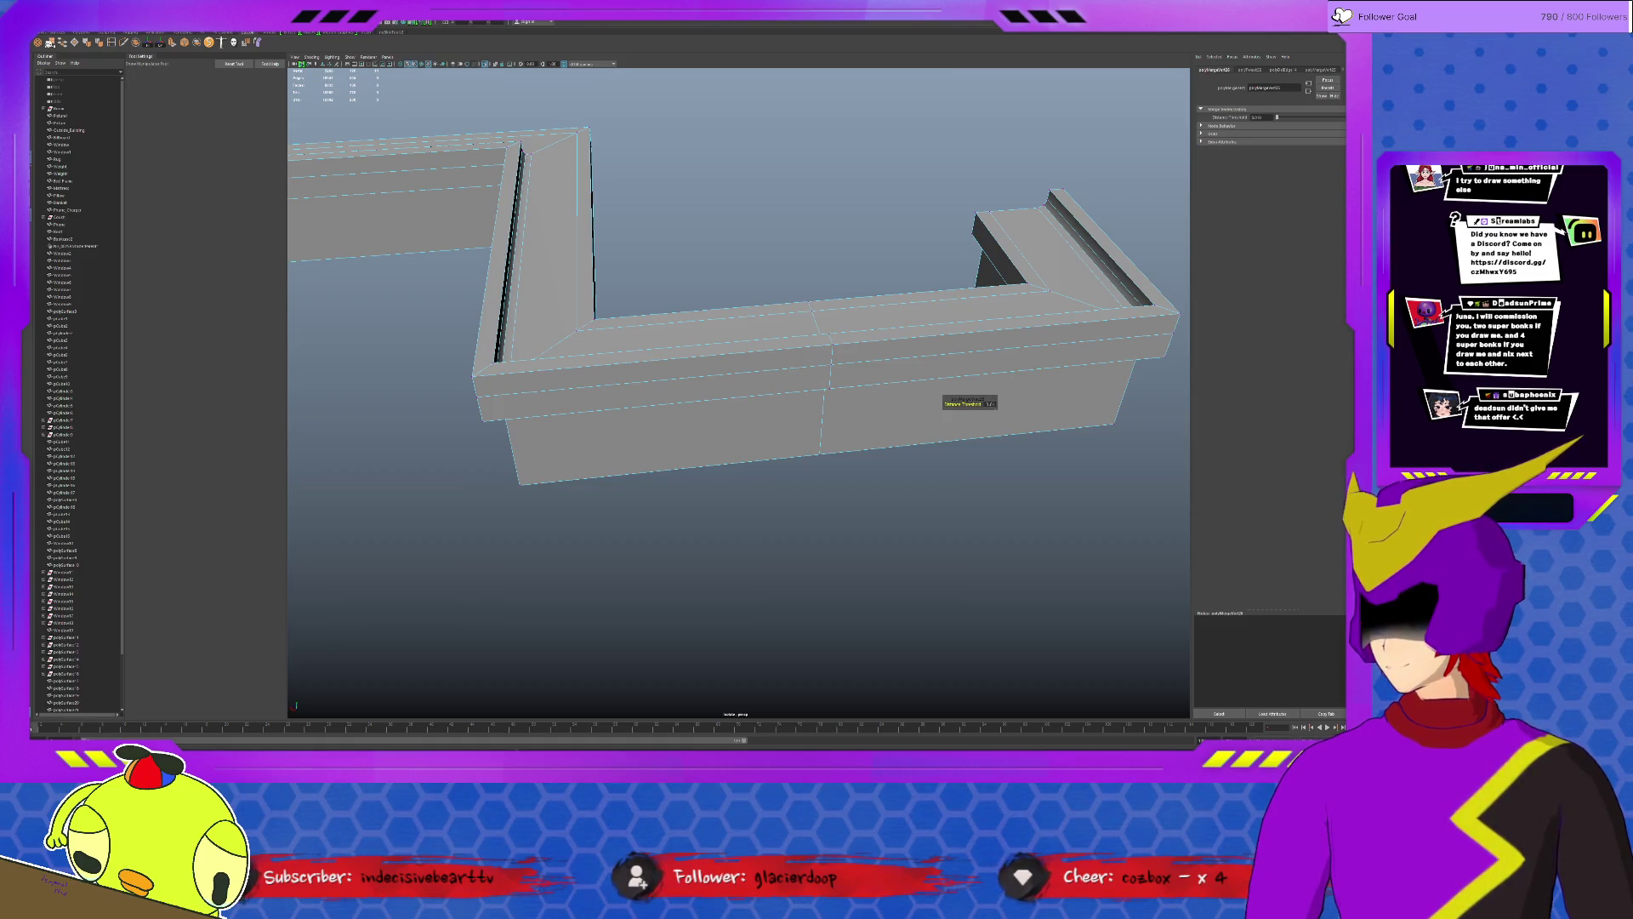
scroll(750, 320, down, 5)
alt+drag(751, 321, 797, 442)
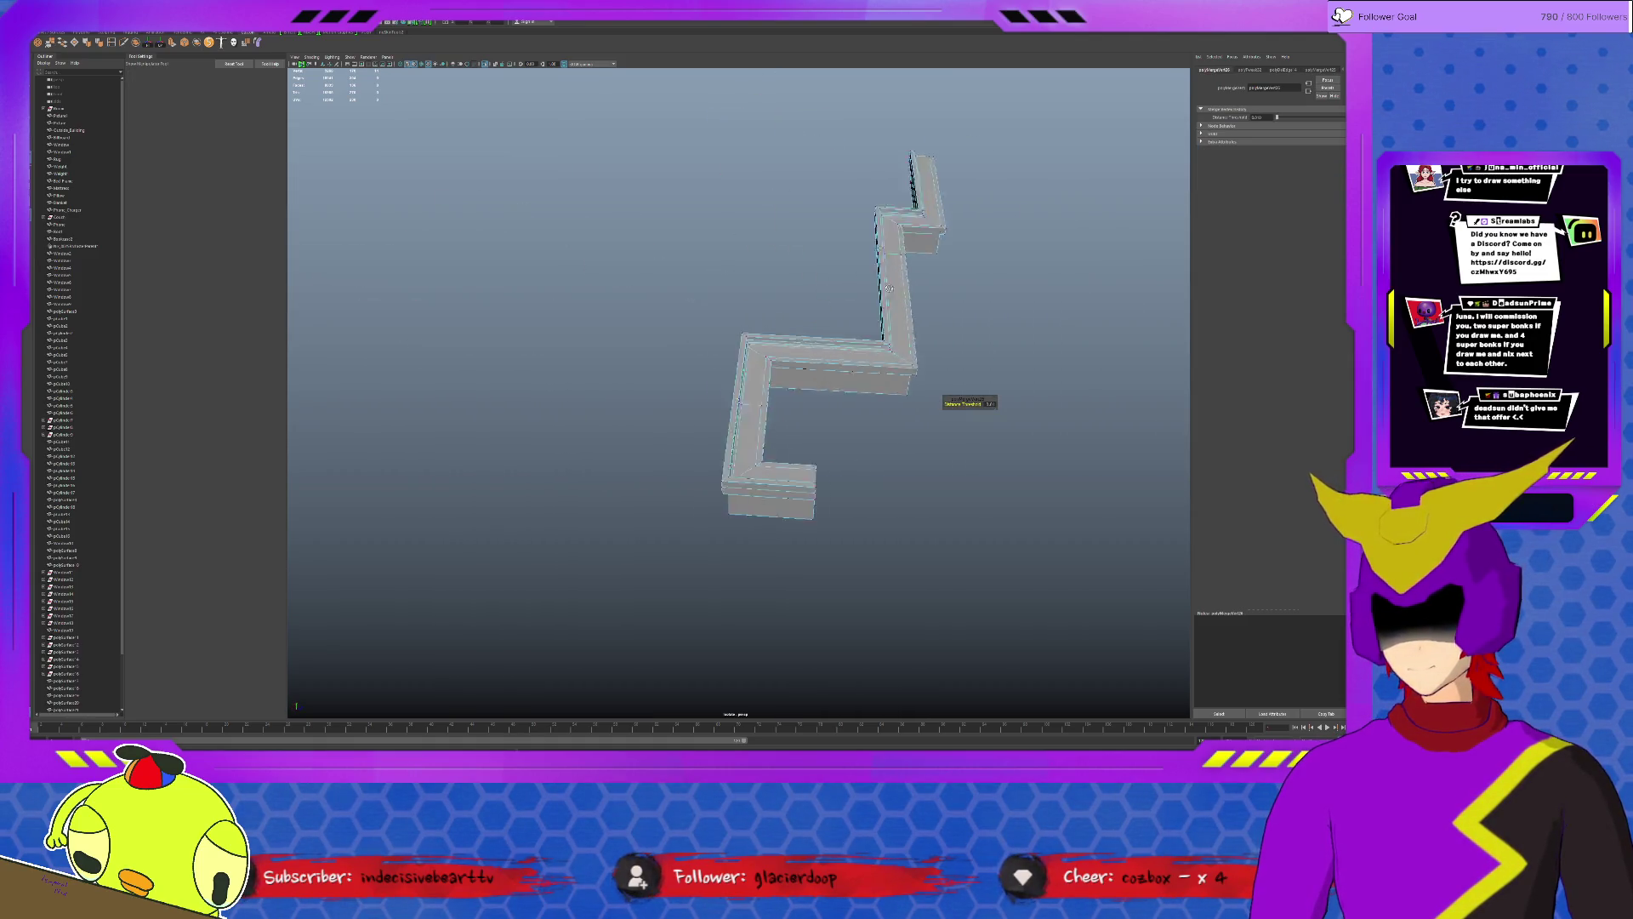
Select the L-piece's end edge and scale it out to meet the left wall end.
drag(835, 533, 786, 456)
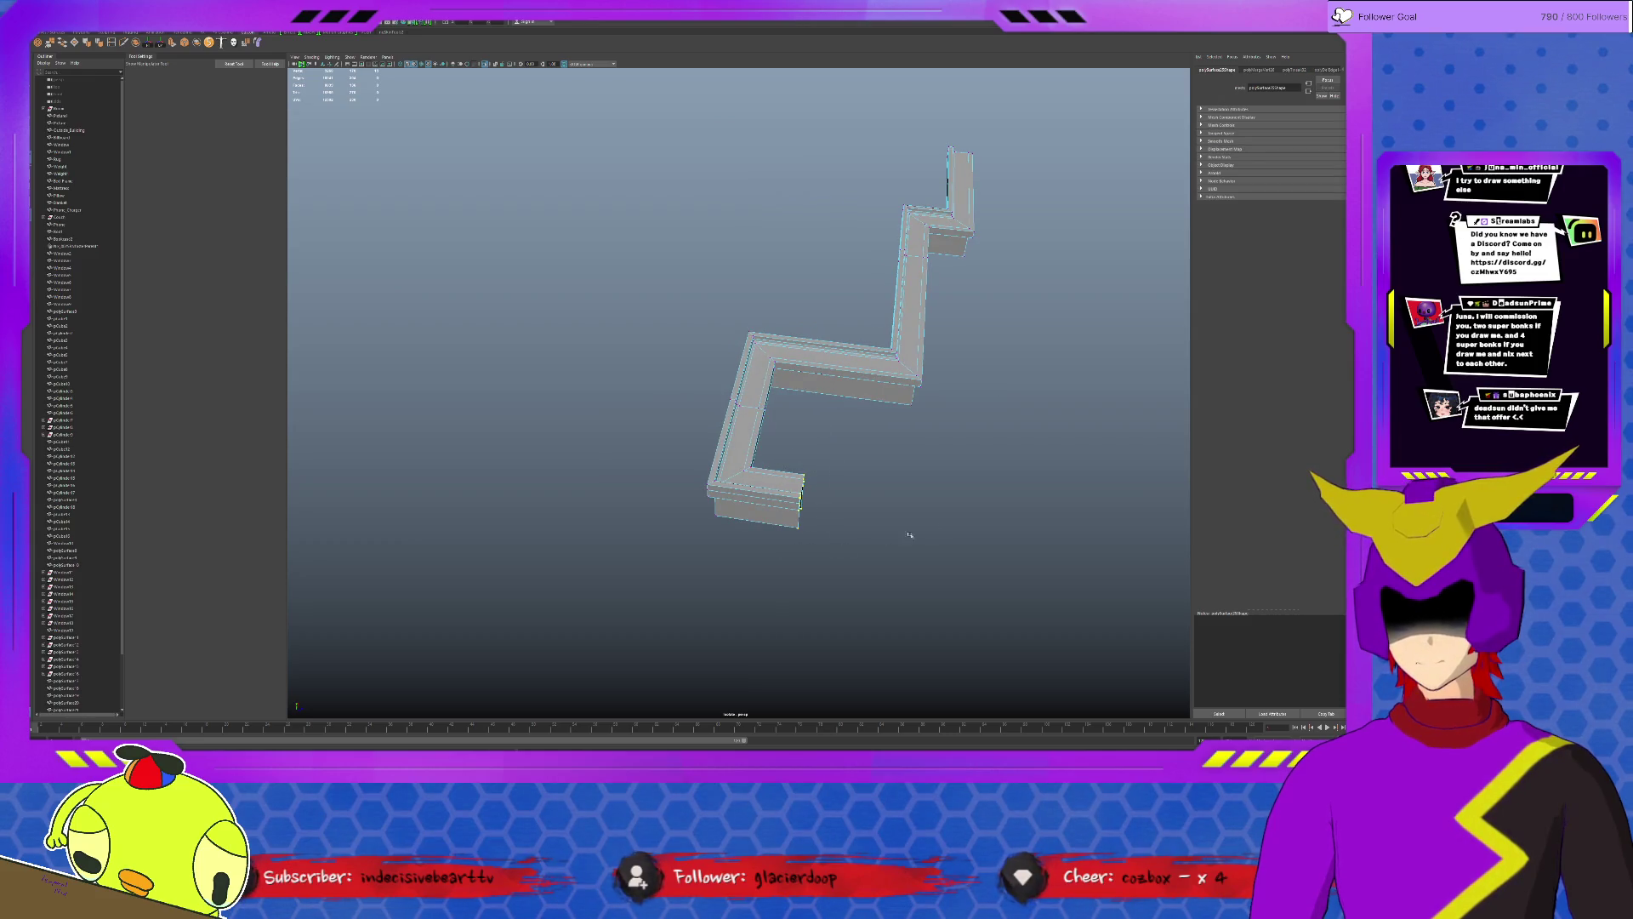
alt+drag(908, 535, 893, 421)
scroll(893, 421, up, 1)
drag(889, 267, 952, 464)
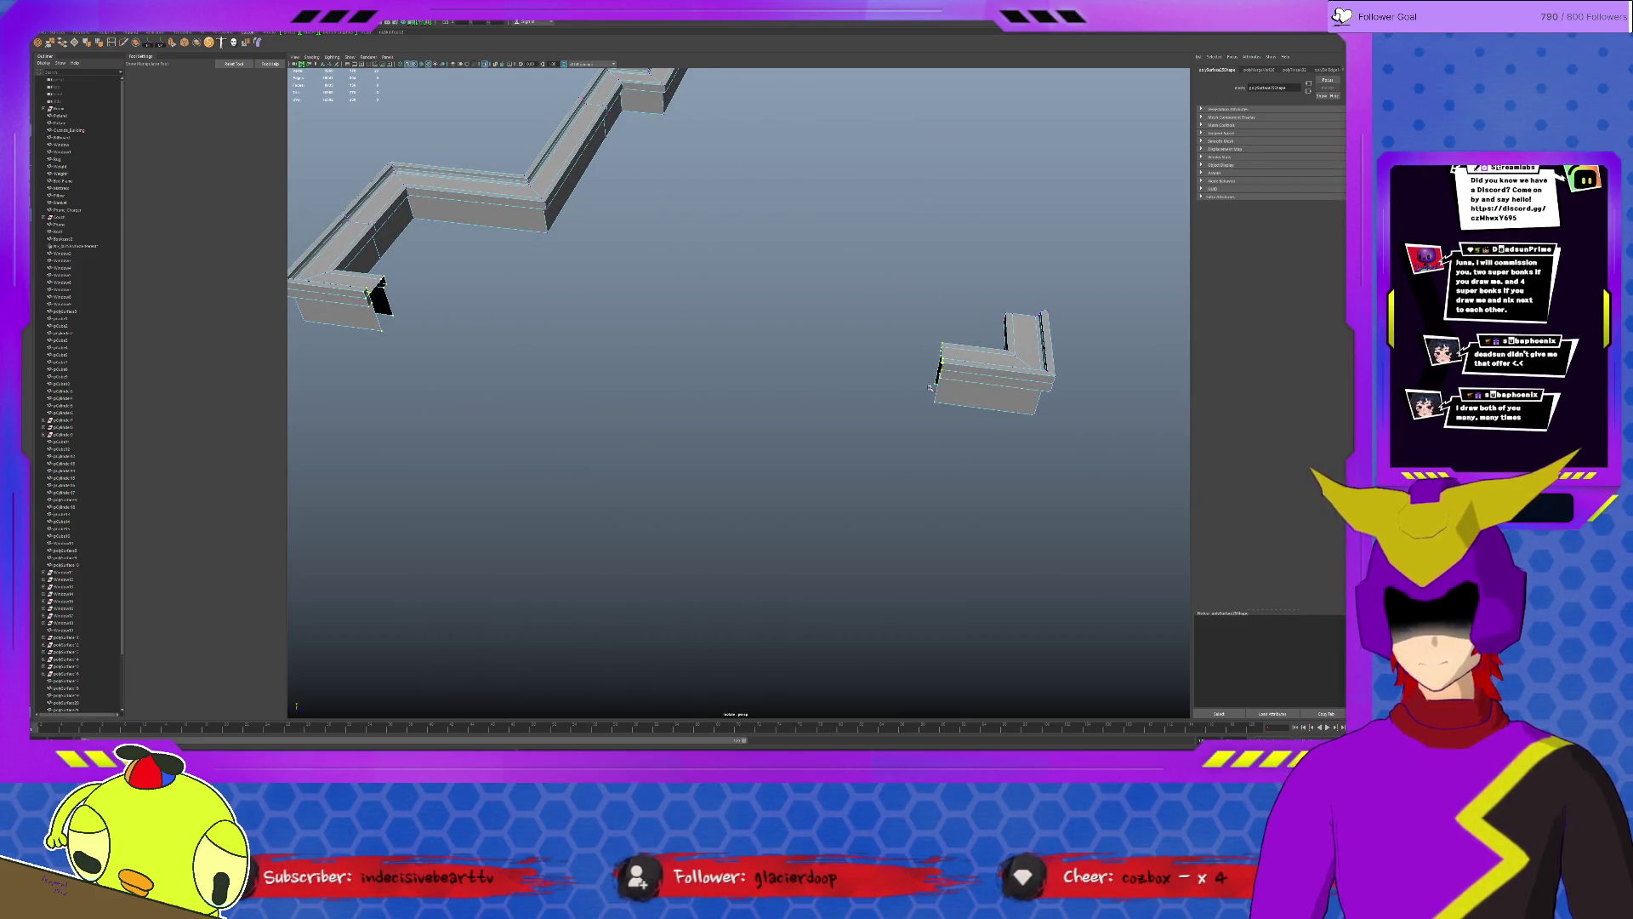
key(r)
mouse_move(679, 338)
mouse_down()
mouse_move(653, 332)
mouse_move(944, 396)
mouse_up()
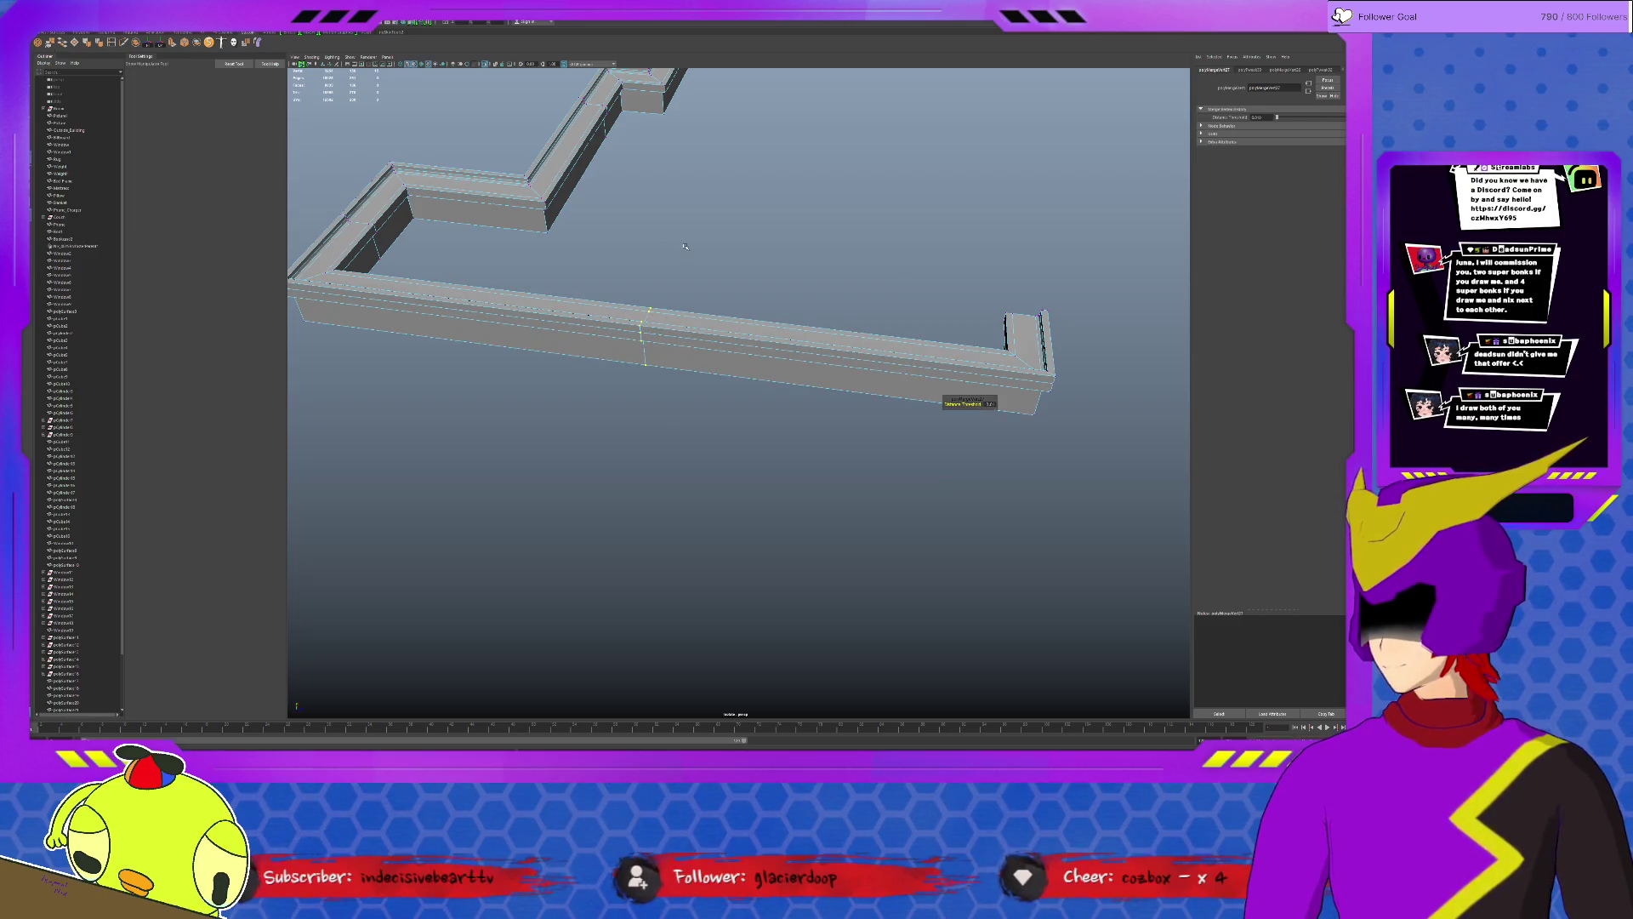
scroll(648, 301, up, 3)
scroll(649, 301, up, 2)
alt+drag(648, 301, 677, 320)
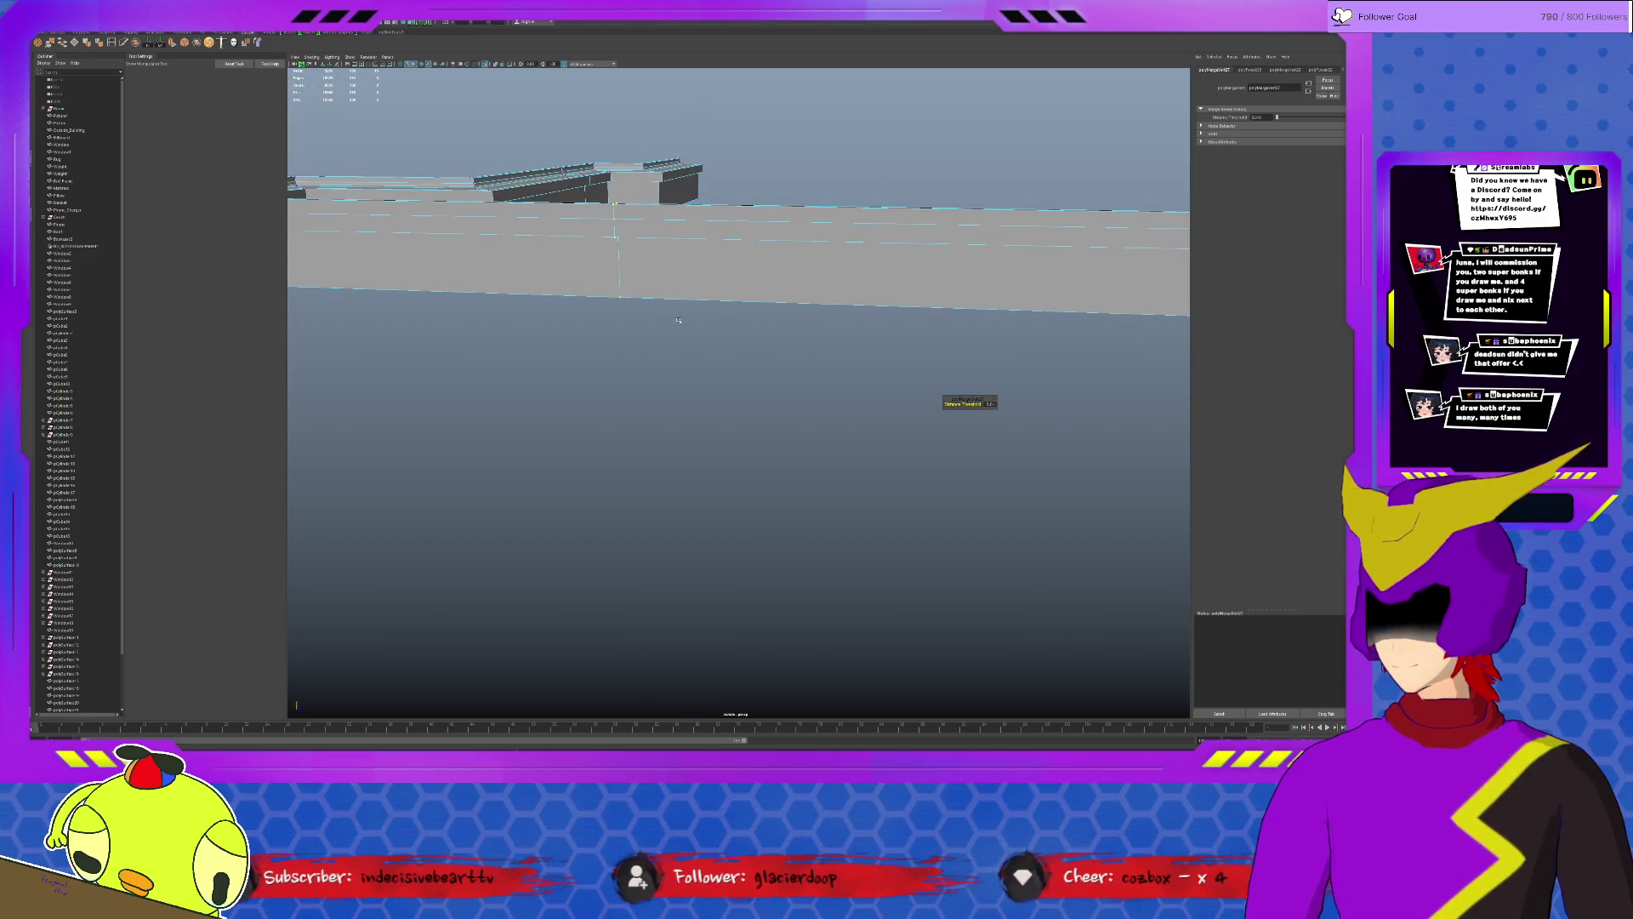
mouse_move(628, 220)
alt+mouse_down()
mouse_move(600, 192)
mouse_move(799, 265)
alt+mouse_up()
scroll(599, 193, up, 3)
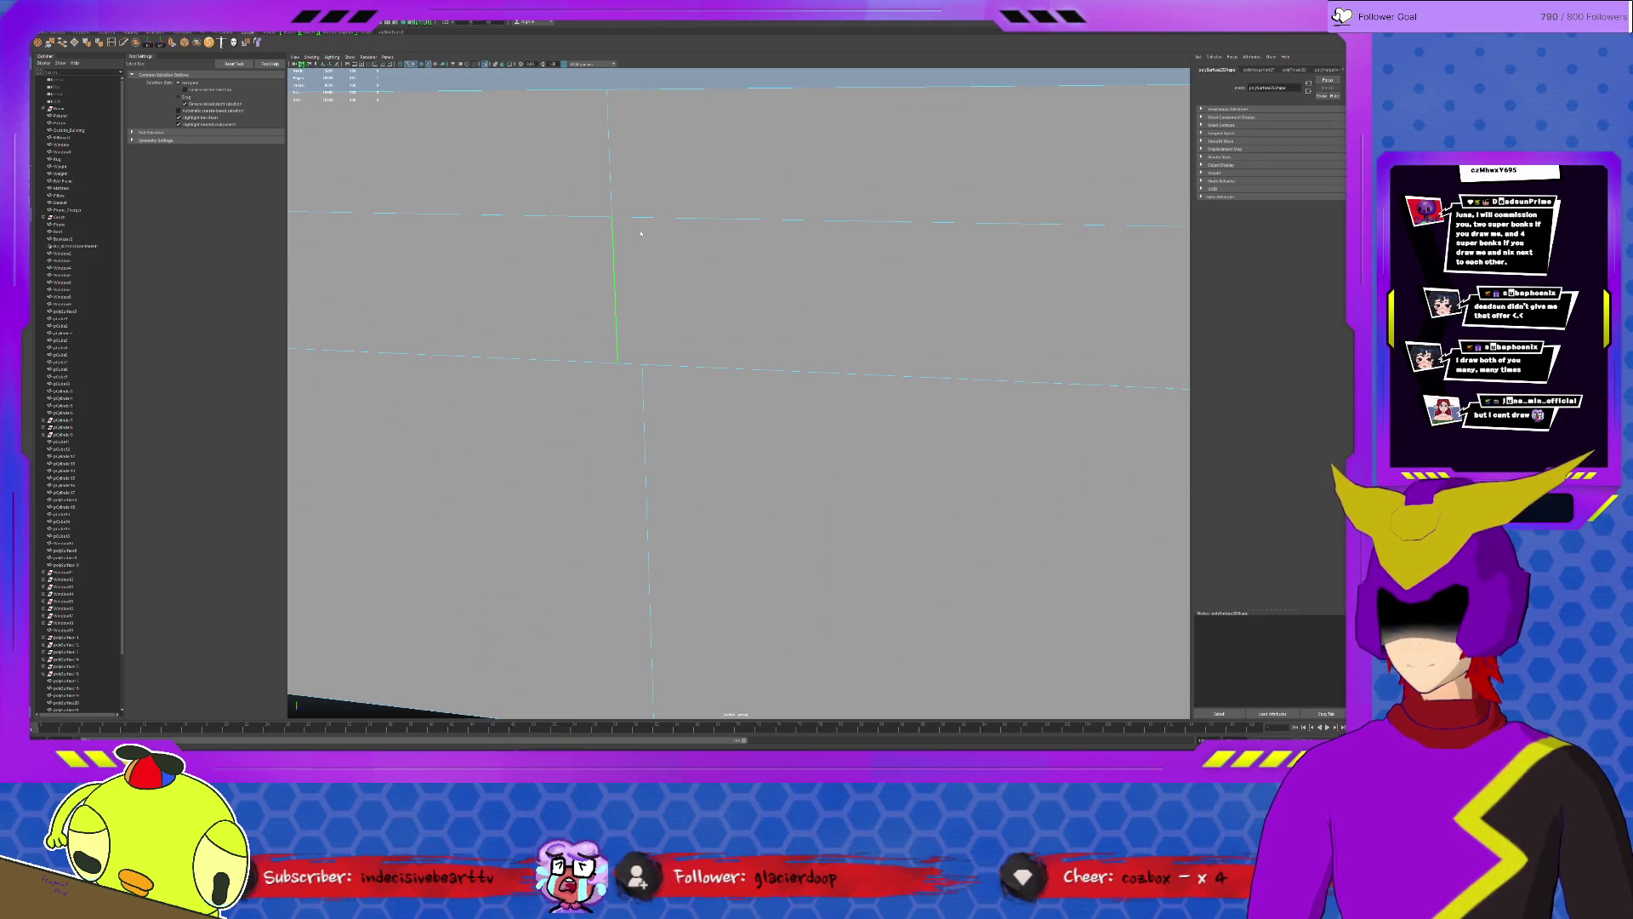
Move the seam vertex along the vertical seam to close the gap.
mouse_move(688, 308)
alt+mouse_down()
mouse_move(693, 279)
mouse_move(795, 356)
alt+mouse_up()
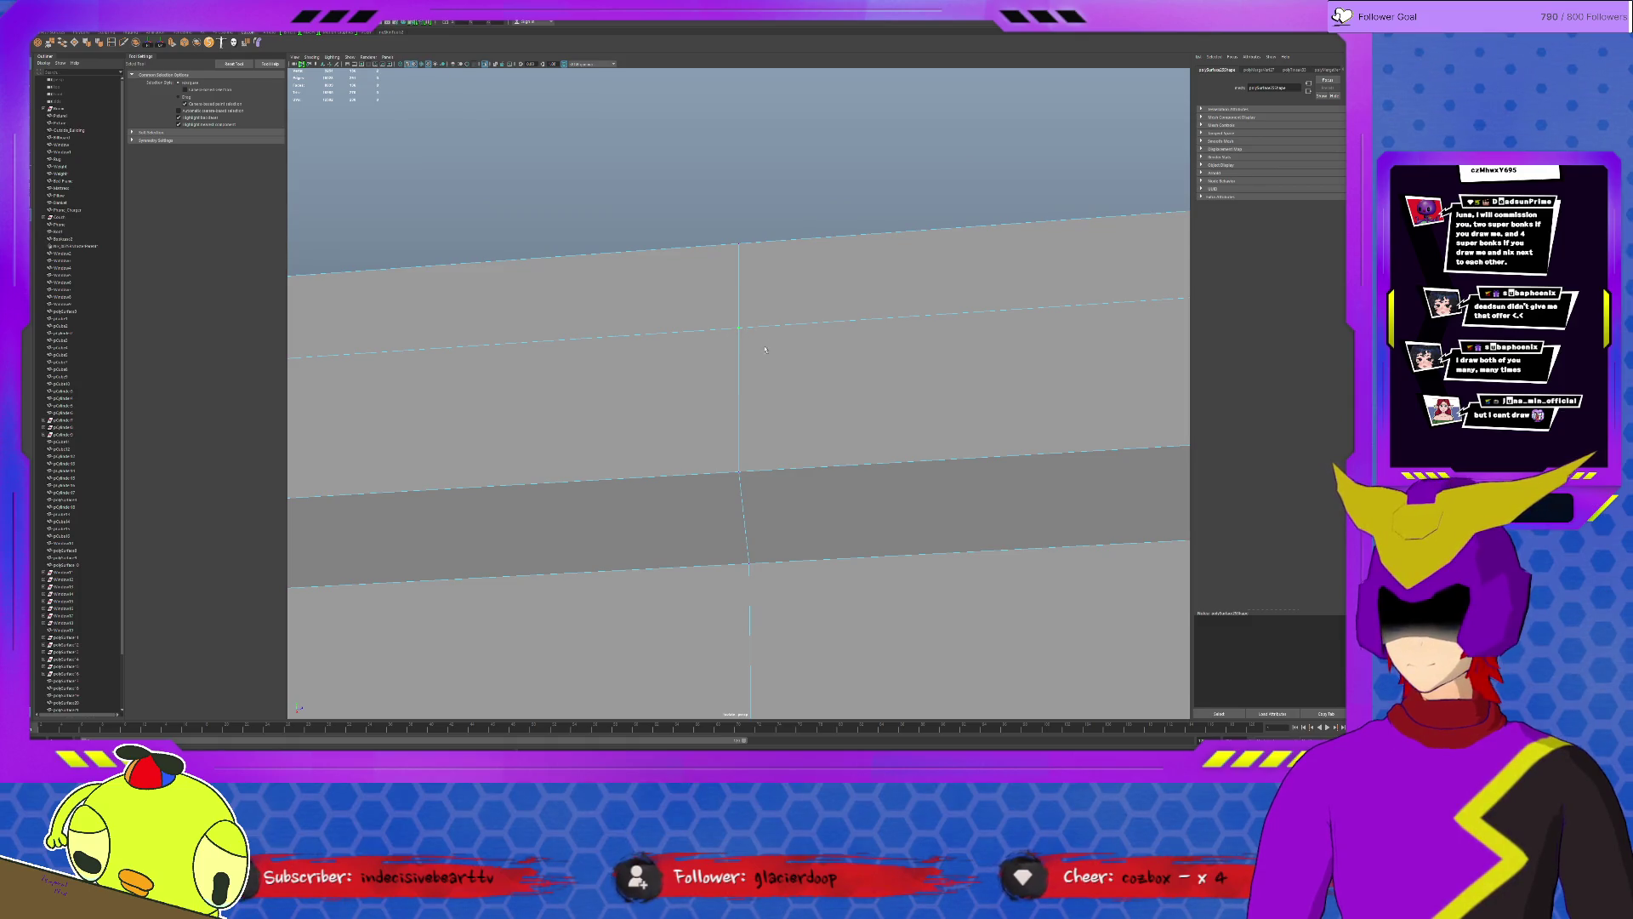
key(w)
alt+drag(825, 332, 807, 327)
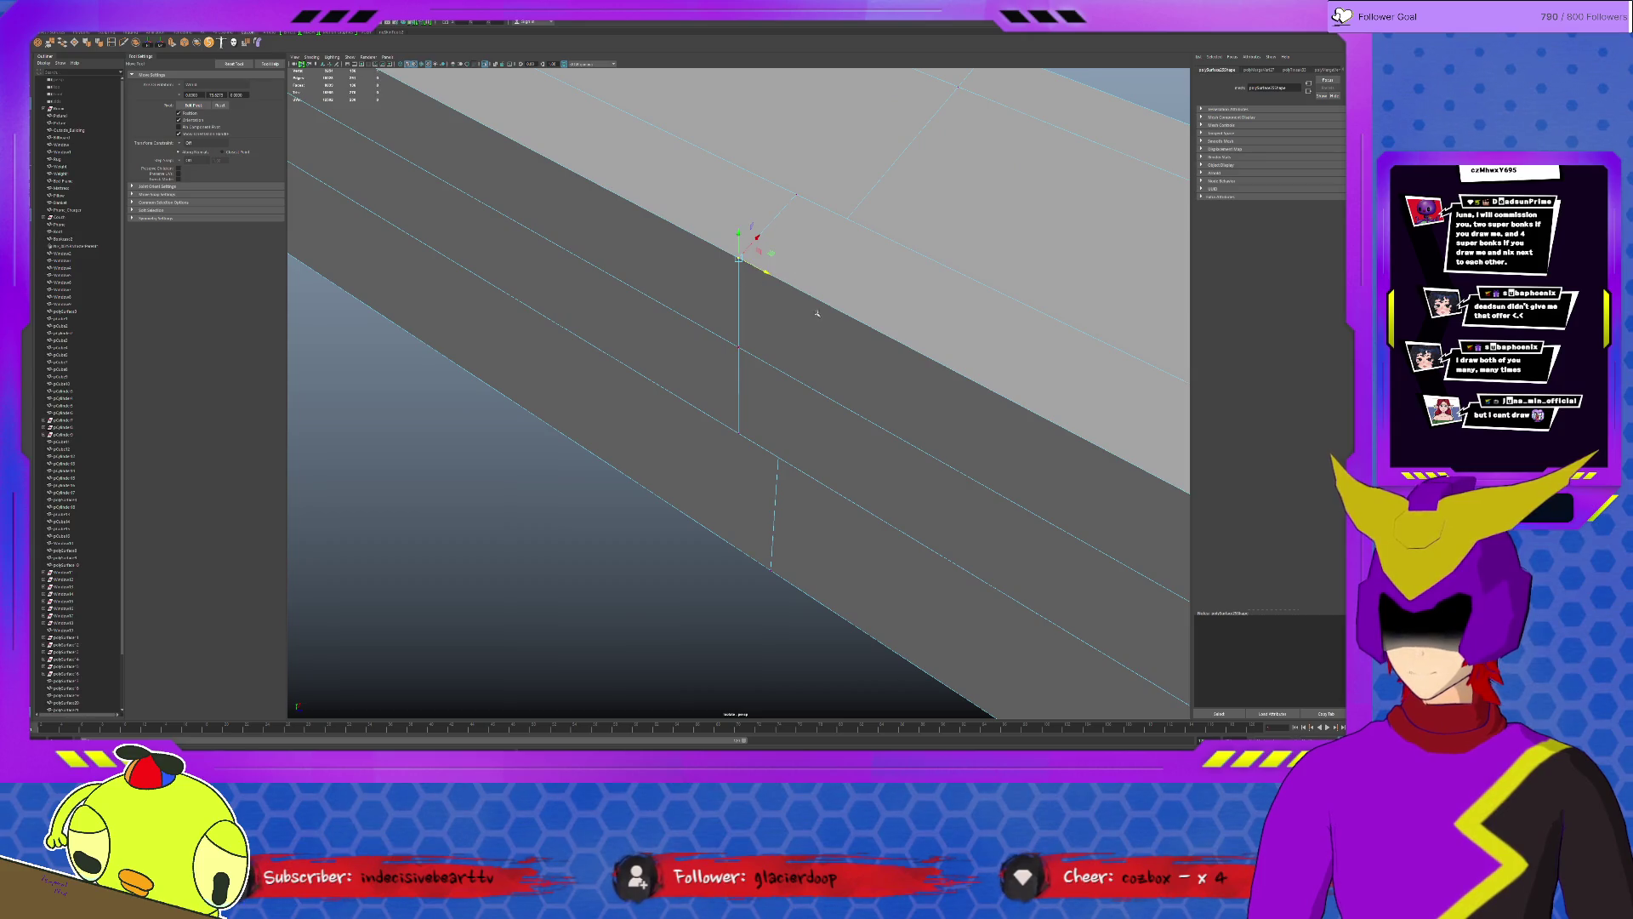
drag(739, 251, 740, 299)
mouse_move(766, 227)
mouse_down()
mouse_move(843, 183)
mouse_move(822, 326)
mouse_up()
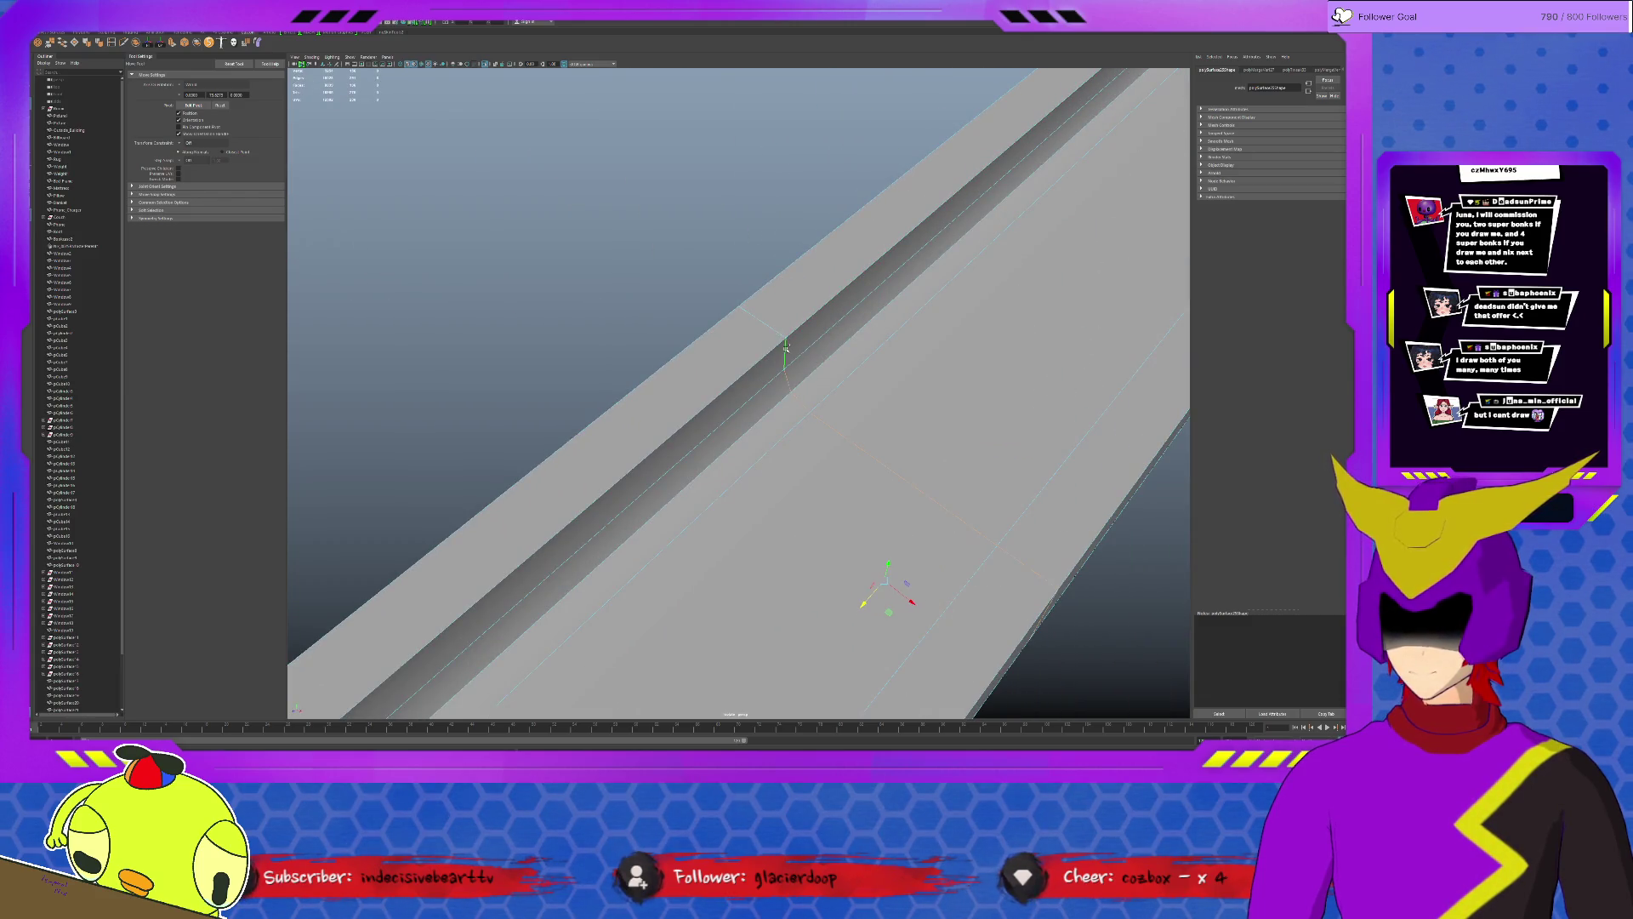
Select the edge at the trim seam and check the wall from several angles.
mouse_move(784, 345)
alt+mouse_down()
mouse_move(794, 333)
mouse_move(741, 551)
alt+mouse_up()
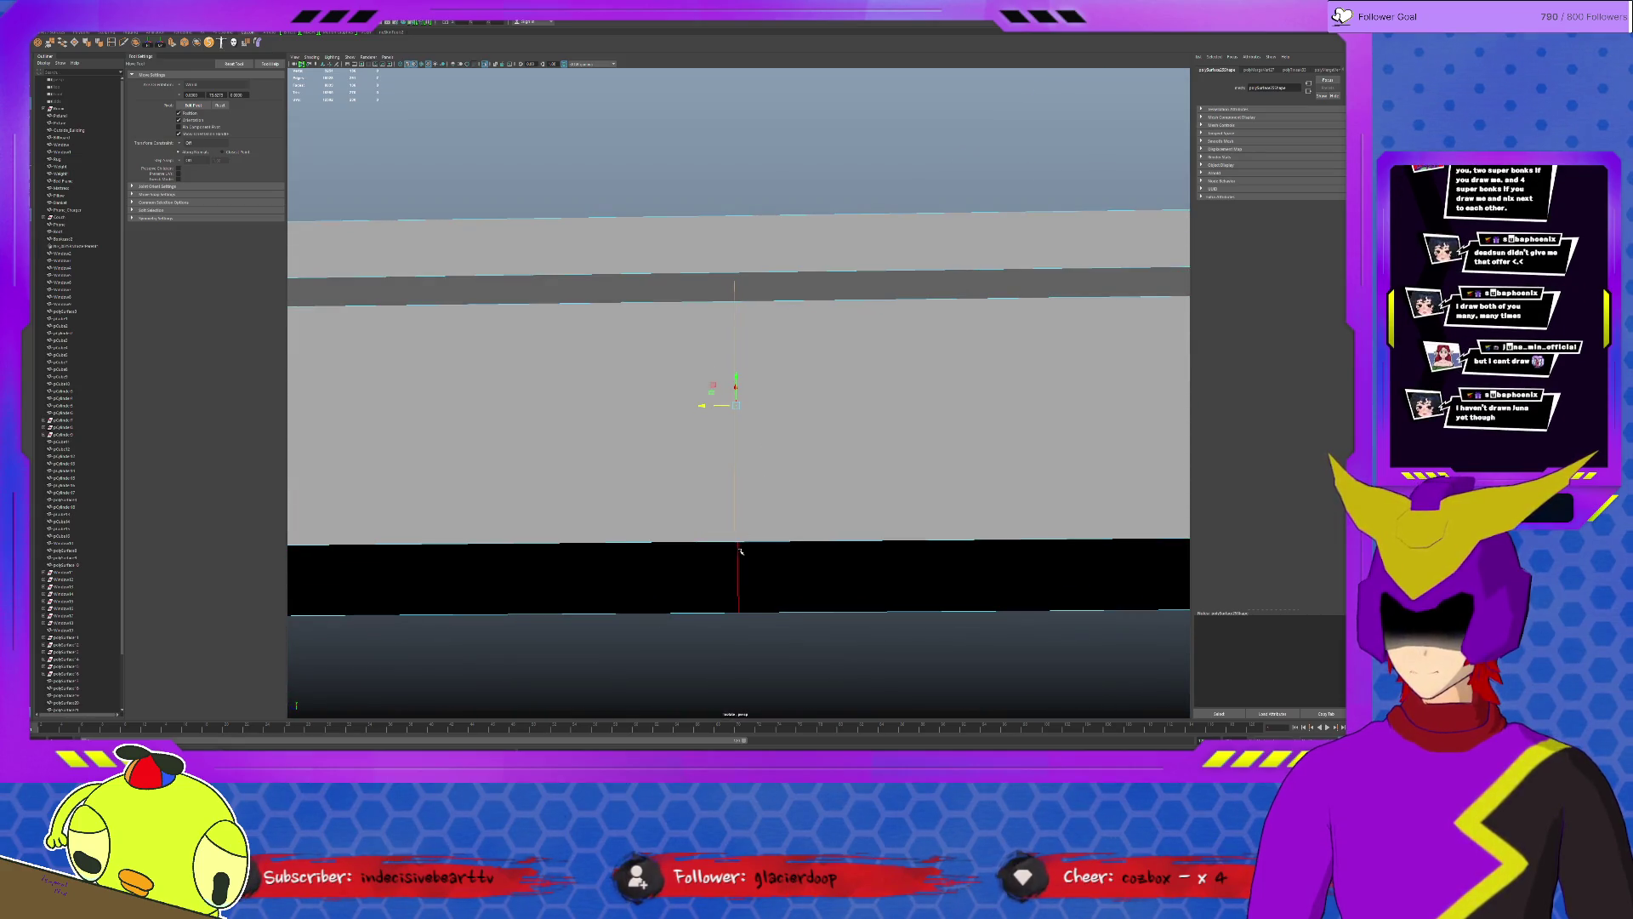
alt+drag(740, 558, 723, 437)
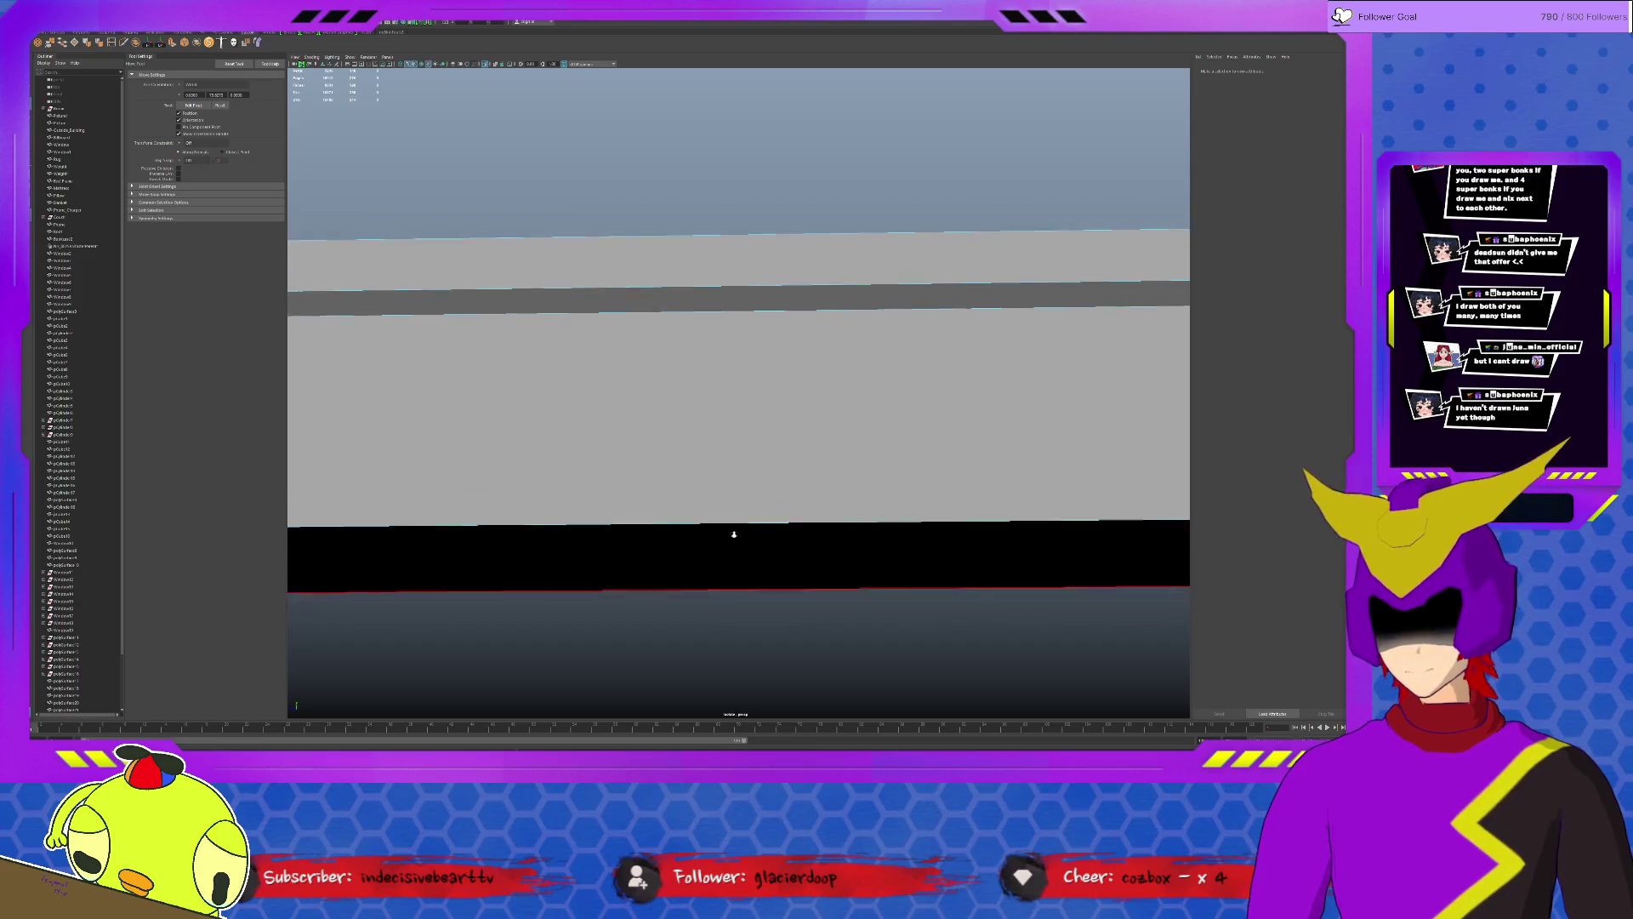
click(722, 437)
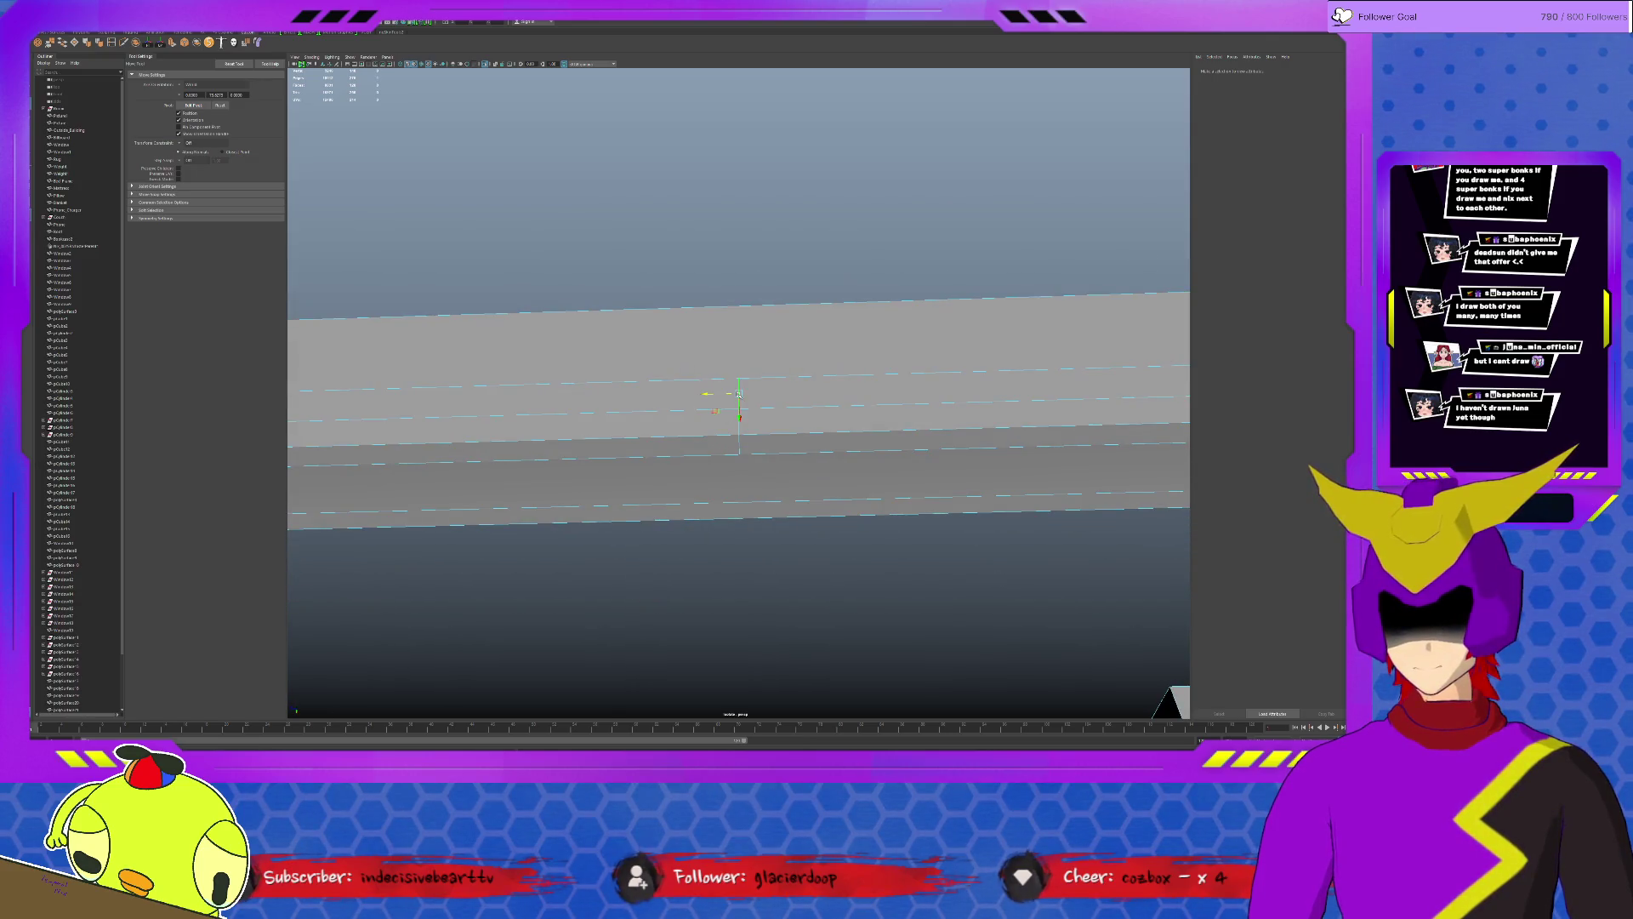
alt+drag(738, 444, 749, 358)
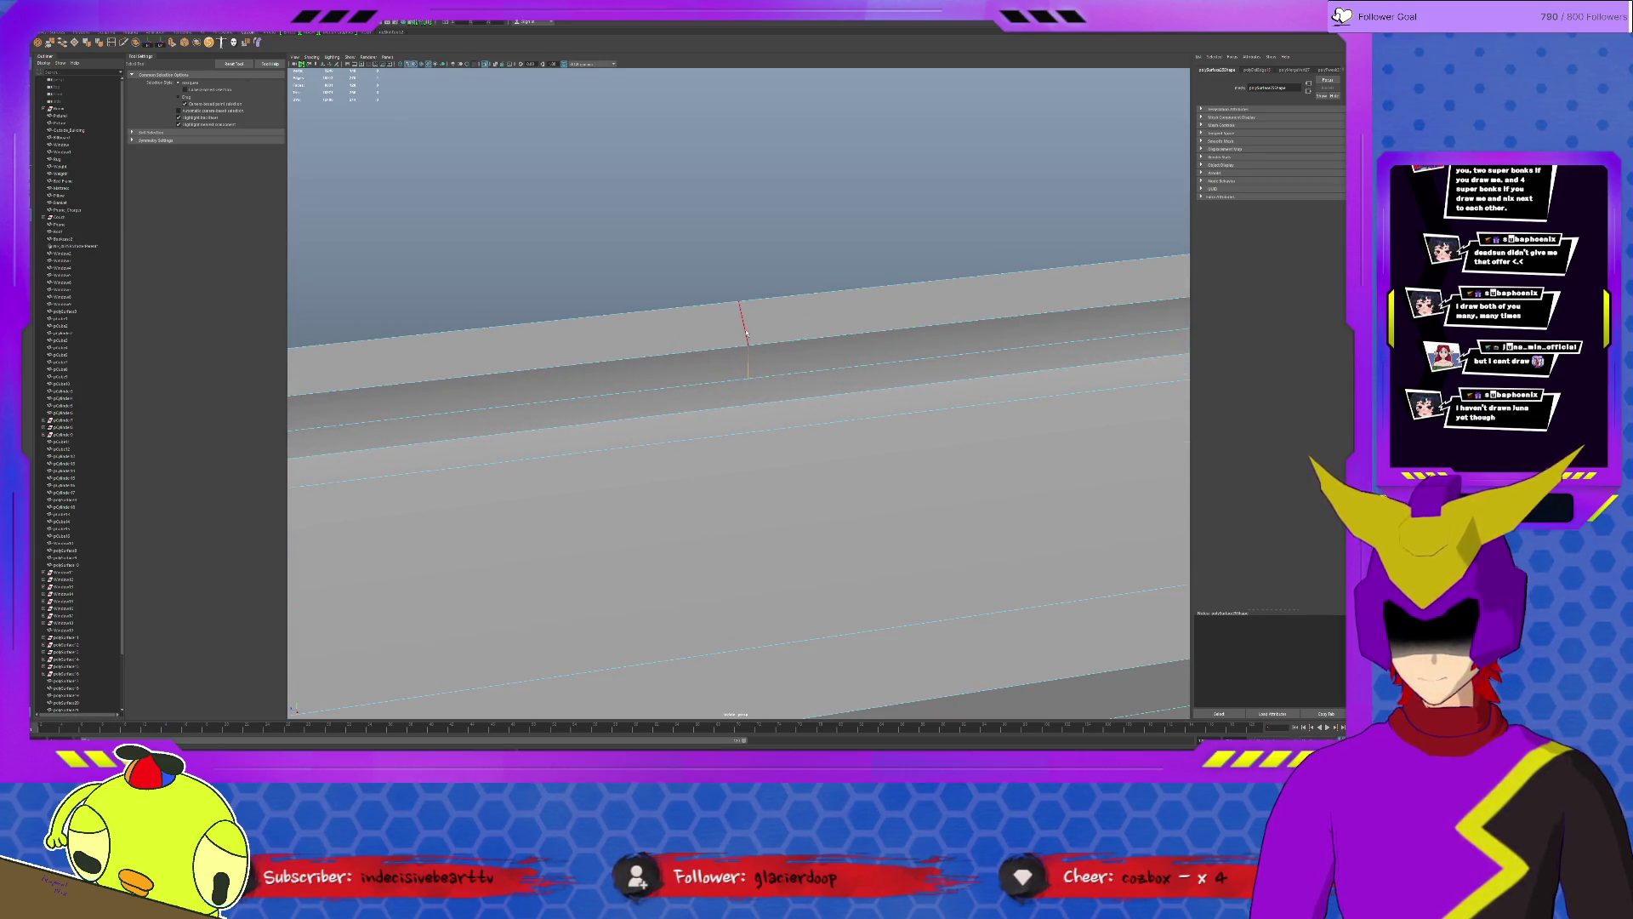
alt+drag(746, 336, 754, 431)
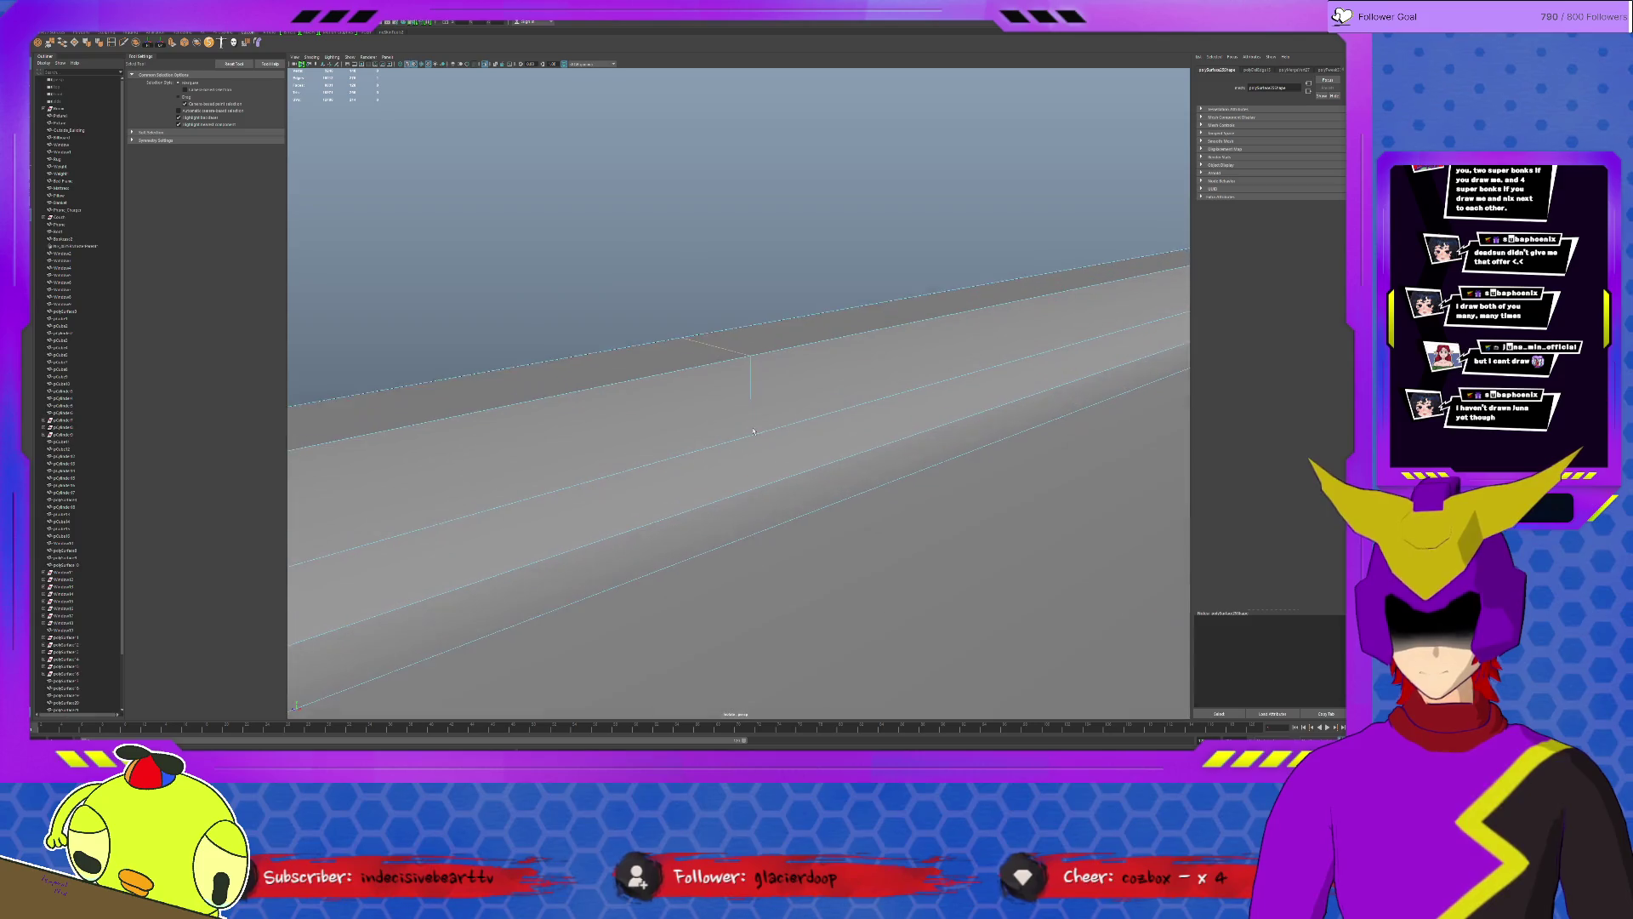
scroll(754, 432, up, 3)
mouse_move(792, 512)
alt+mouse_down()
mouse_move(882, 328)
mouse_move(705, 296)
mouse_move(790, 494)
alt+mouse_up()
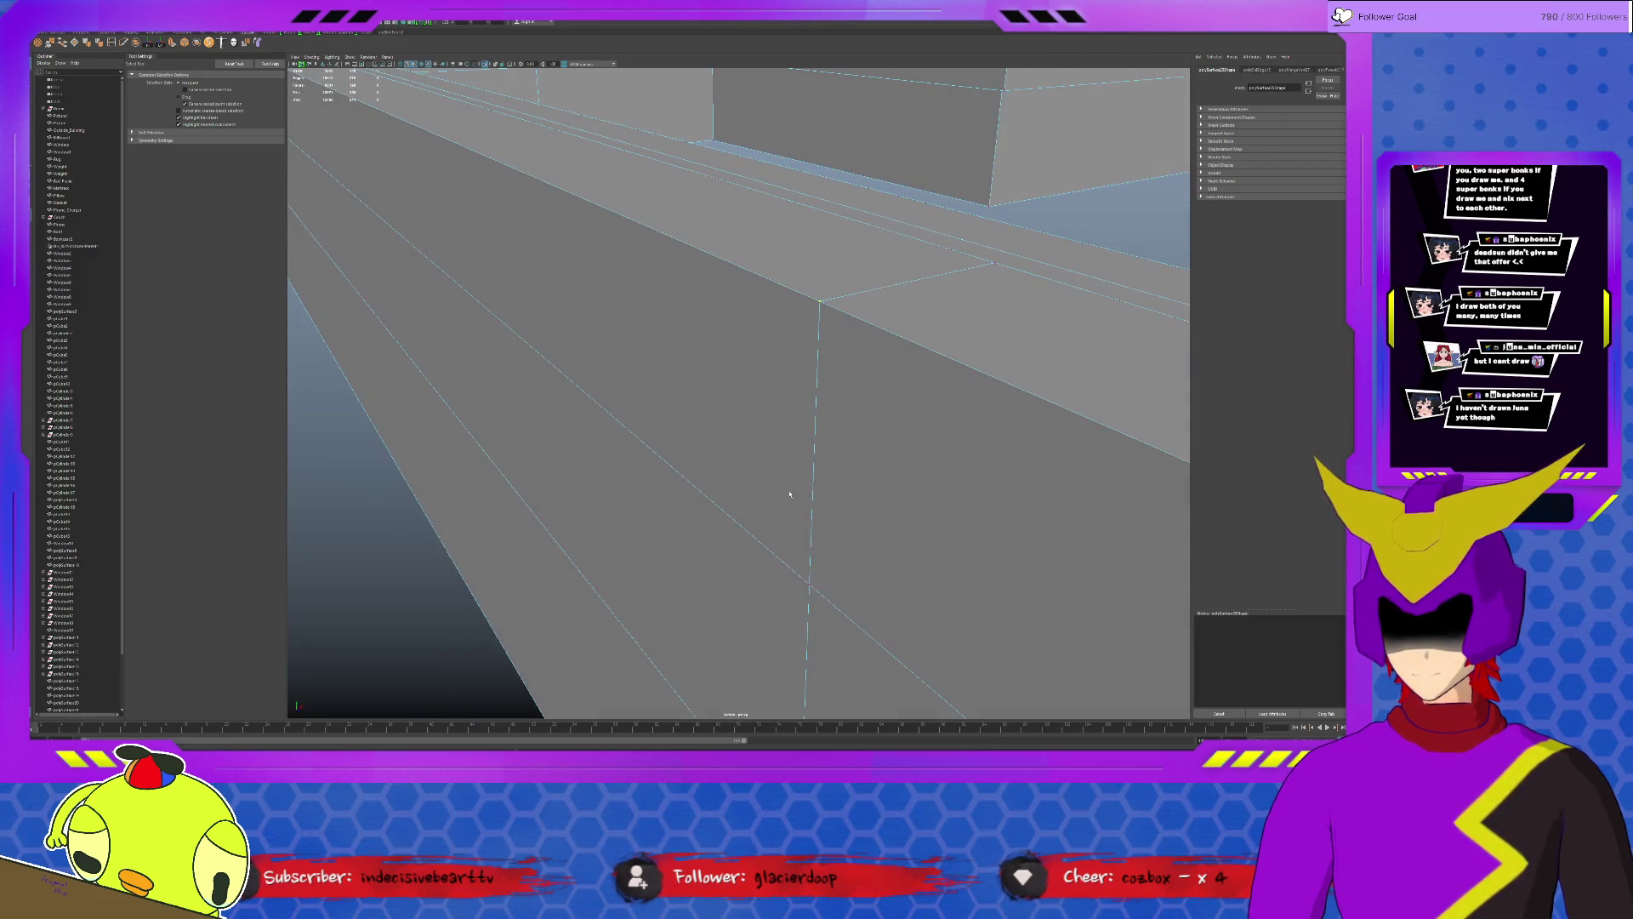
mouse_move(812, 592)
alt+mouse_down()
mouse_move(744, 383)
mouse_move(805, 533)
alt+mouse_up()
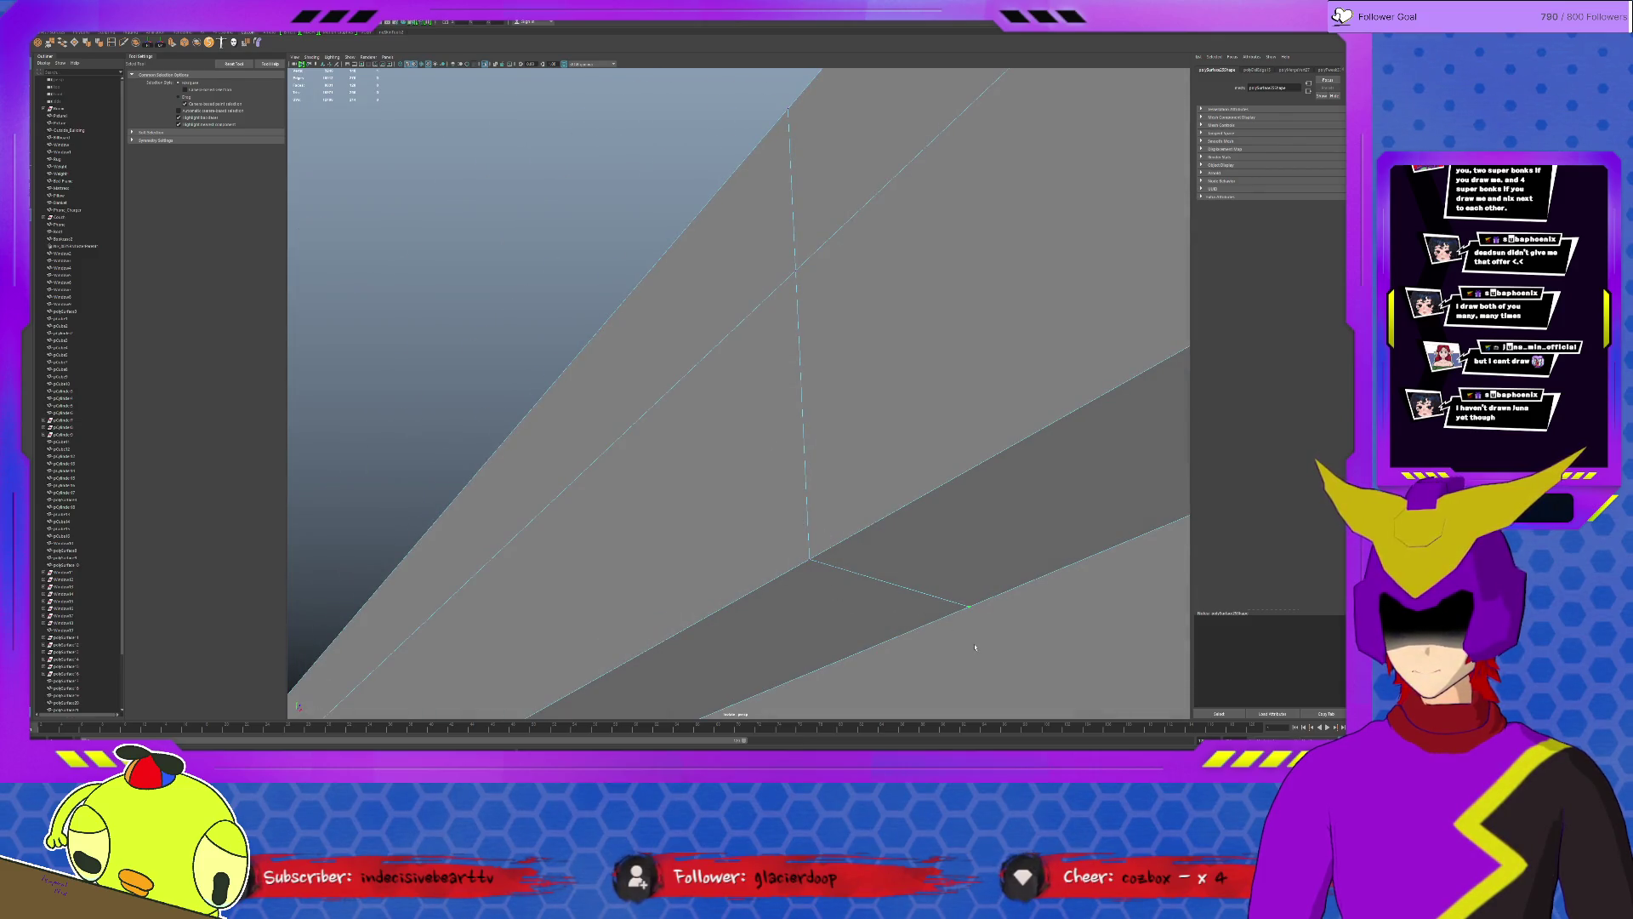
Start a Multi-Cut at the ledge edge base and review the wall so the seam sits flush.
mouse_move(891, 561)
mouse_down()
mouse_move(793, 265)
mouse_move(835, 373)
mouse_move(715, 368)
mouse_up()
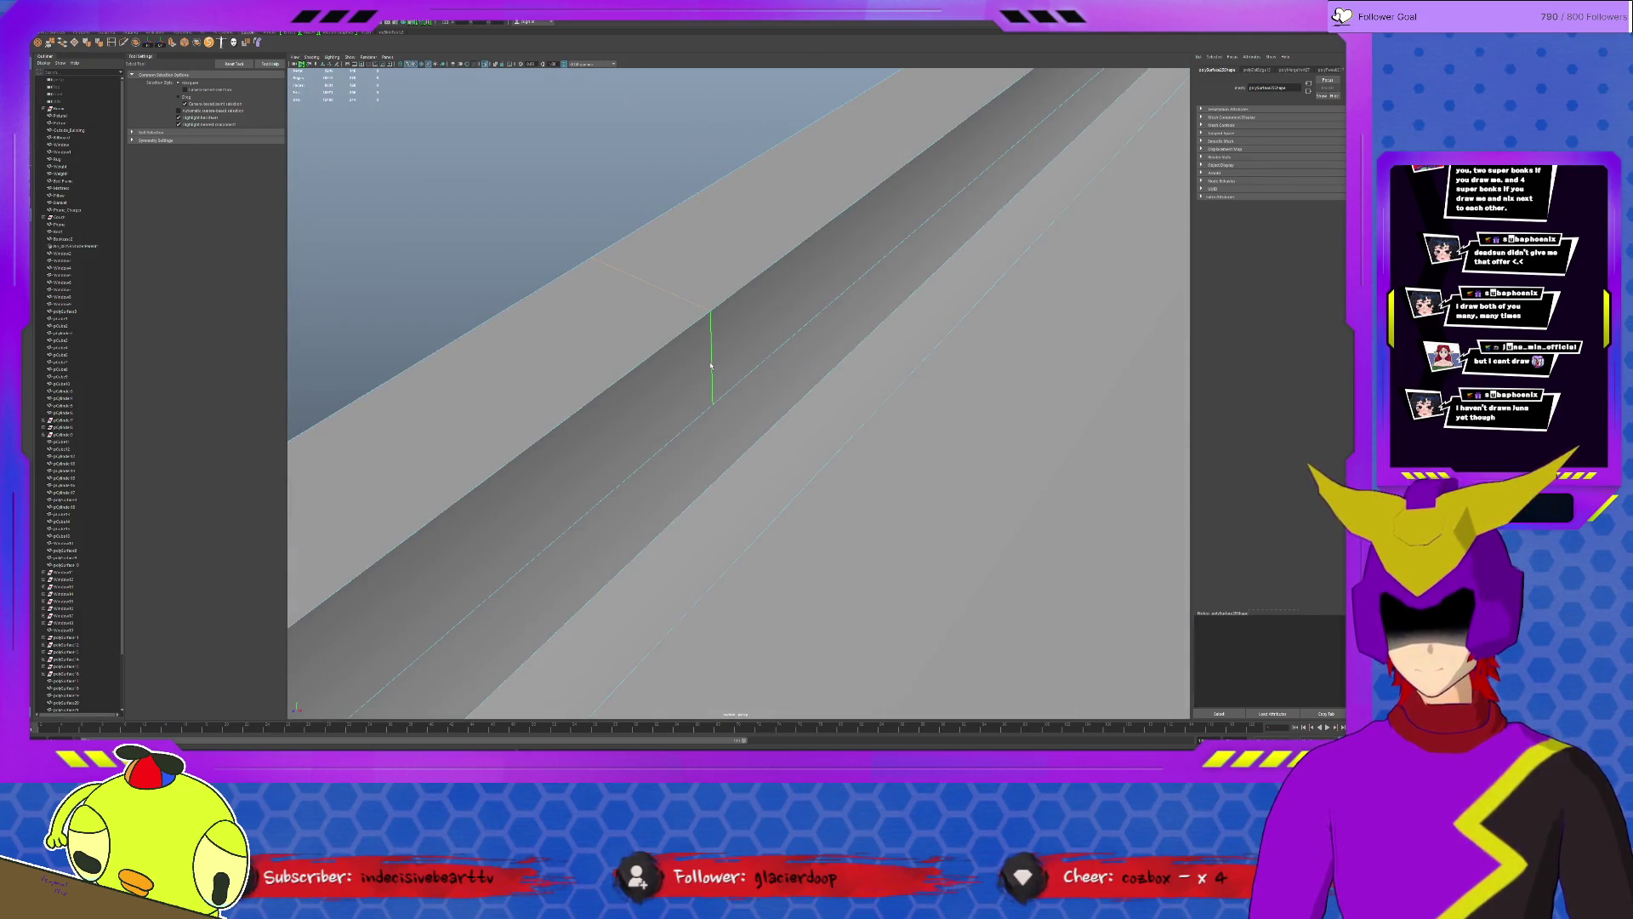
click(712, 366)
mouse_move(784, 353)
alt+mouse_down()
mouse_move(766, 357)
mouse_move(805, 375)
alt+mouse_up()
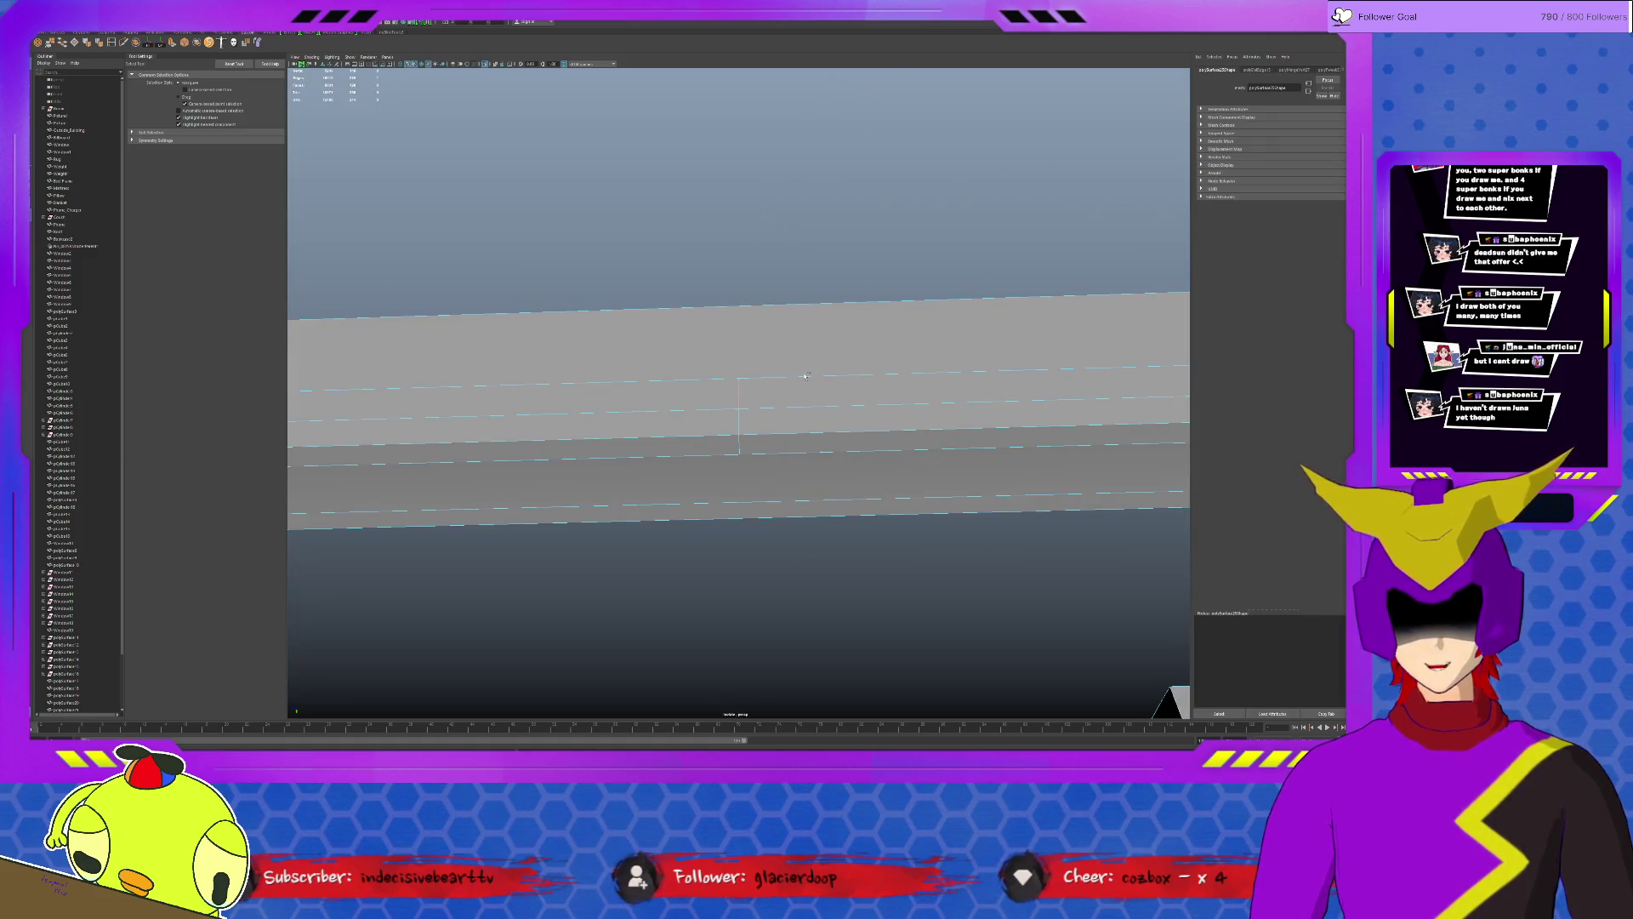
scroll(805, 376, up, 2)
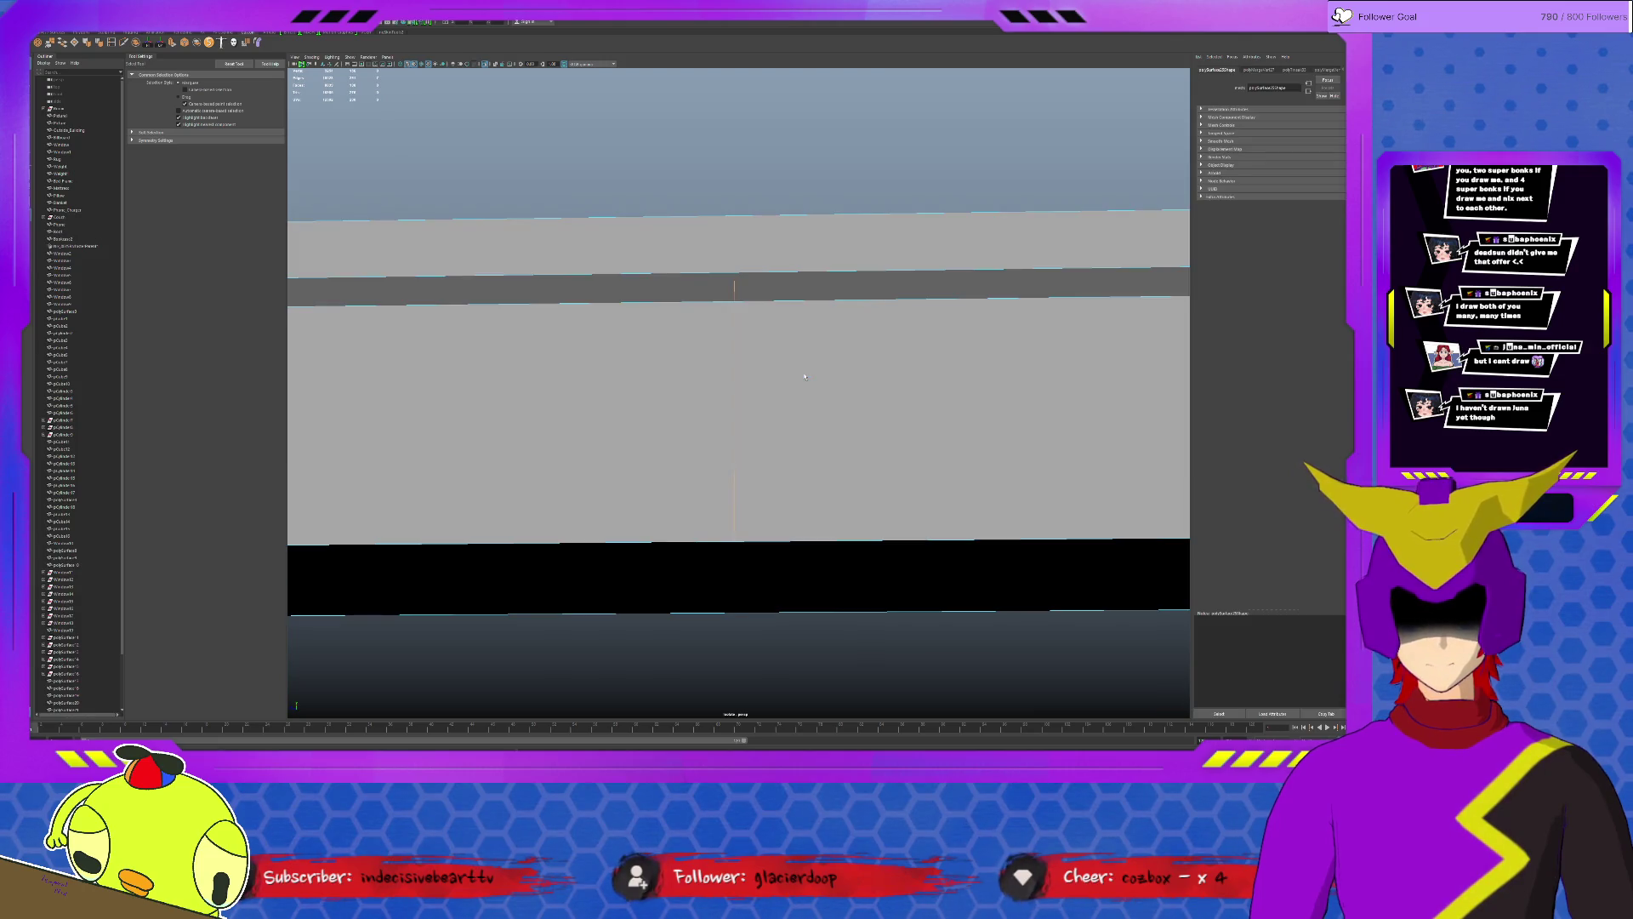
scroll(806, 377, down, 2)
key(w)
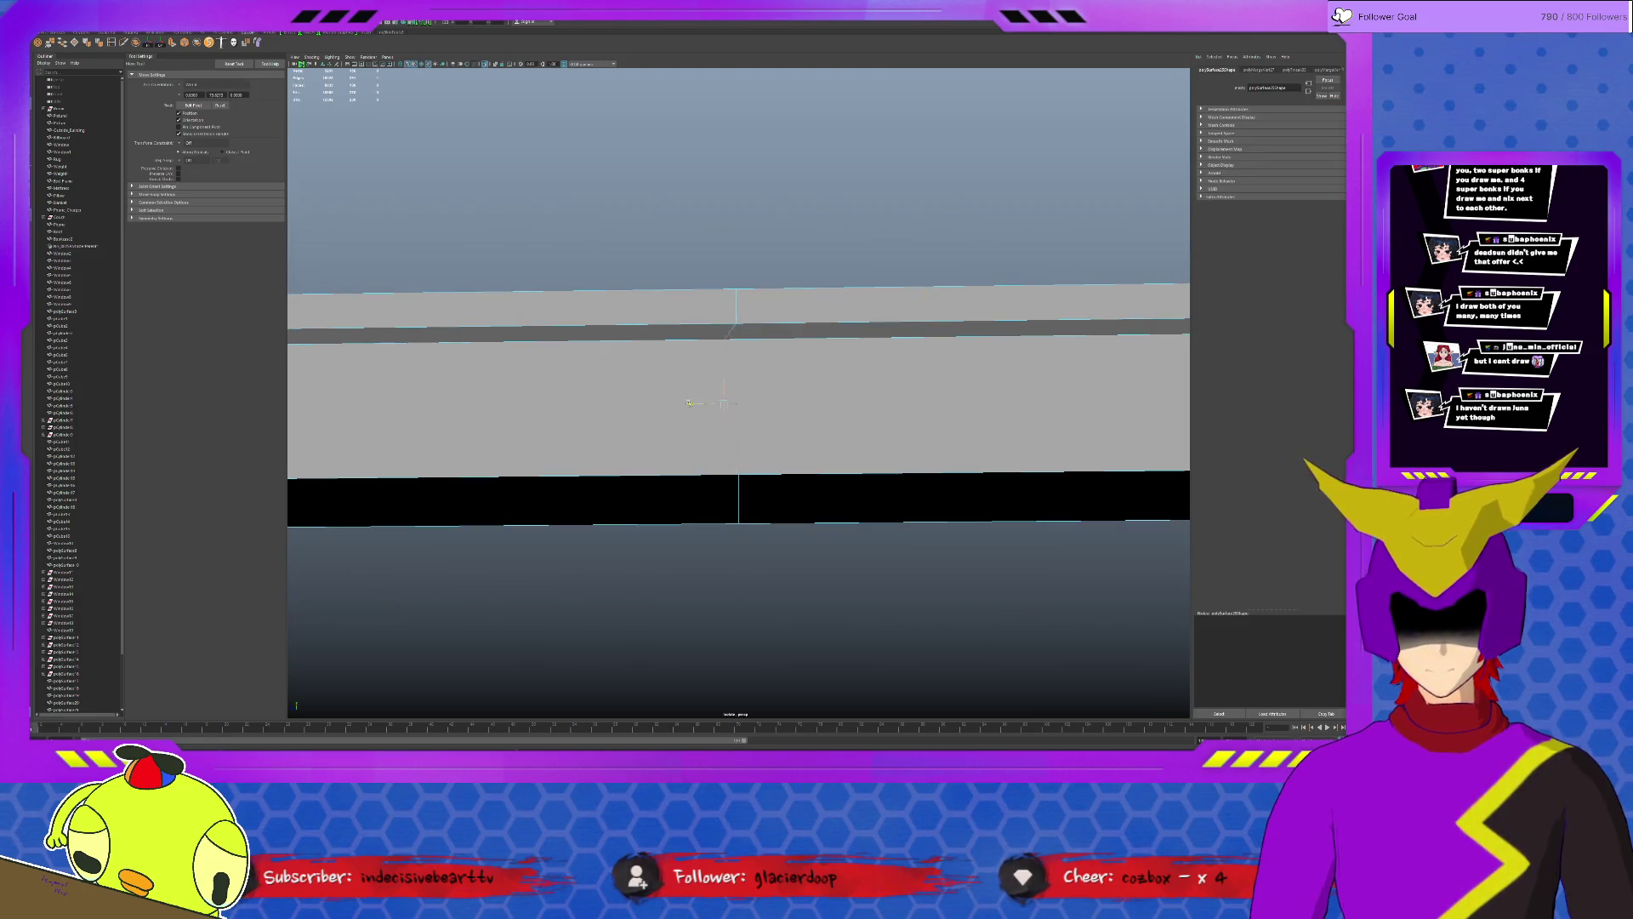
mouse_move(737, 312)
alt+mouse_down()
mouse_move(710, 303)
mouse_move(715, 289)
alt+mouse_up()
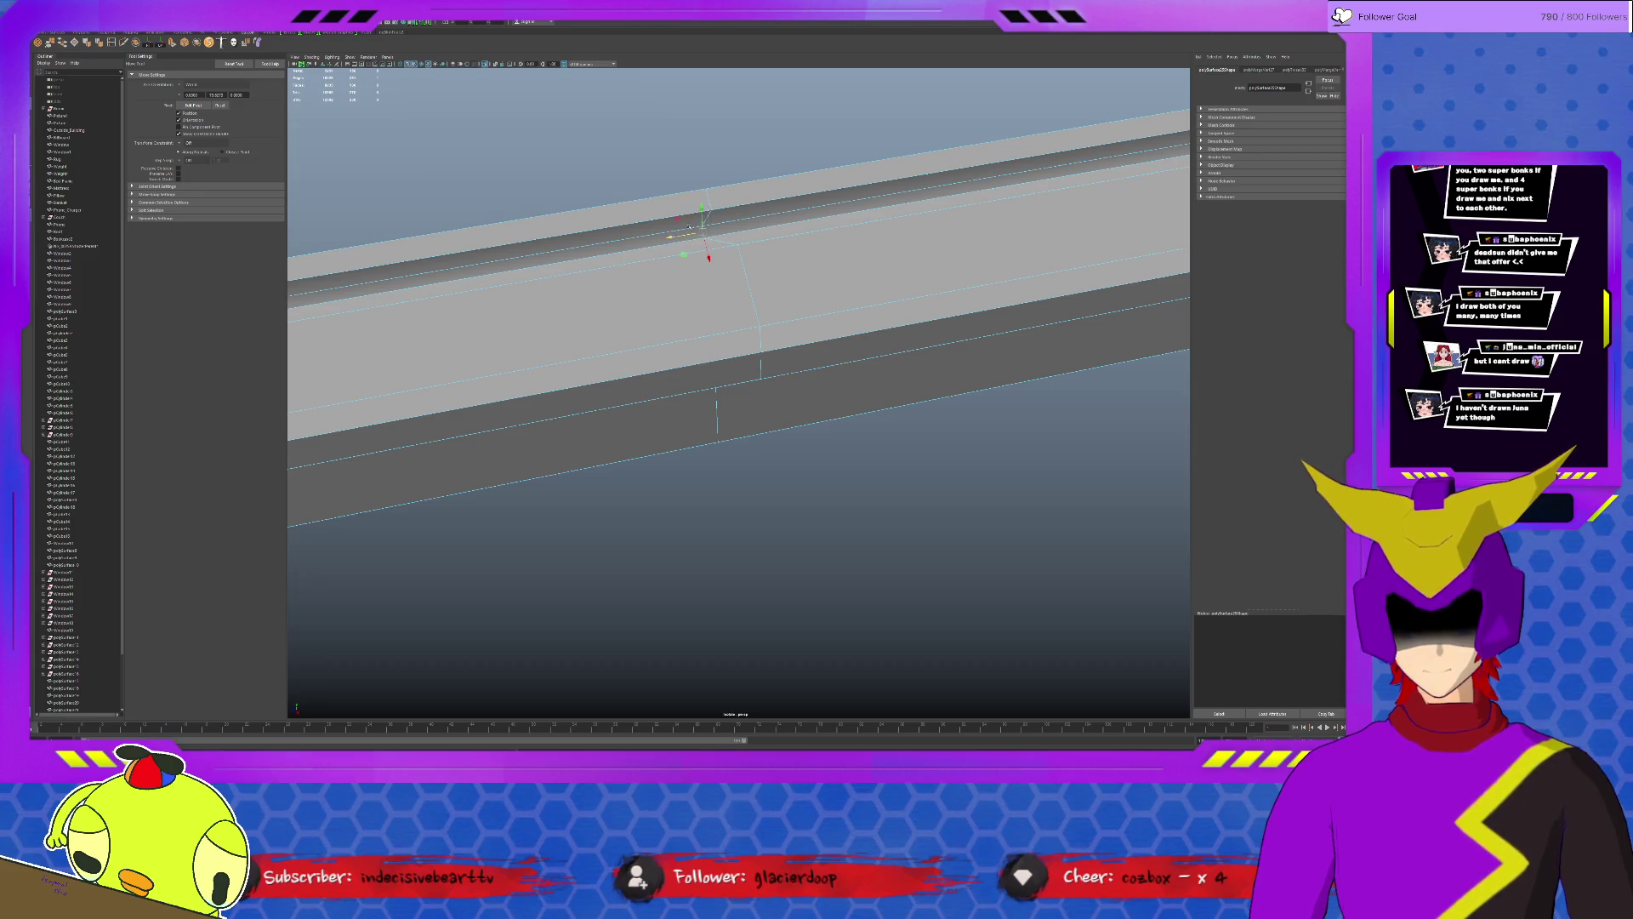
mouse_move(689, 226)
alt+mouse_down()
mouse_move(863, 245)
mouse_move(683, 404)
mouse_move(715, 337)
alt+mouse_up()
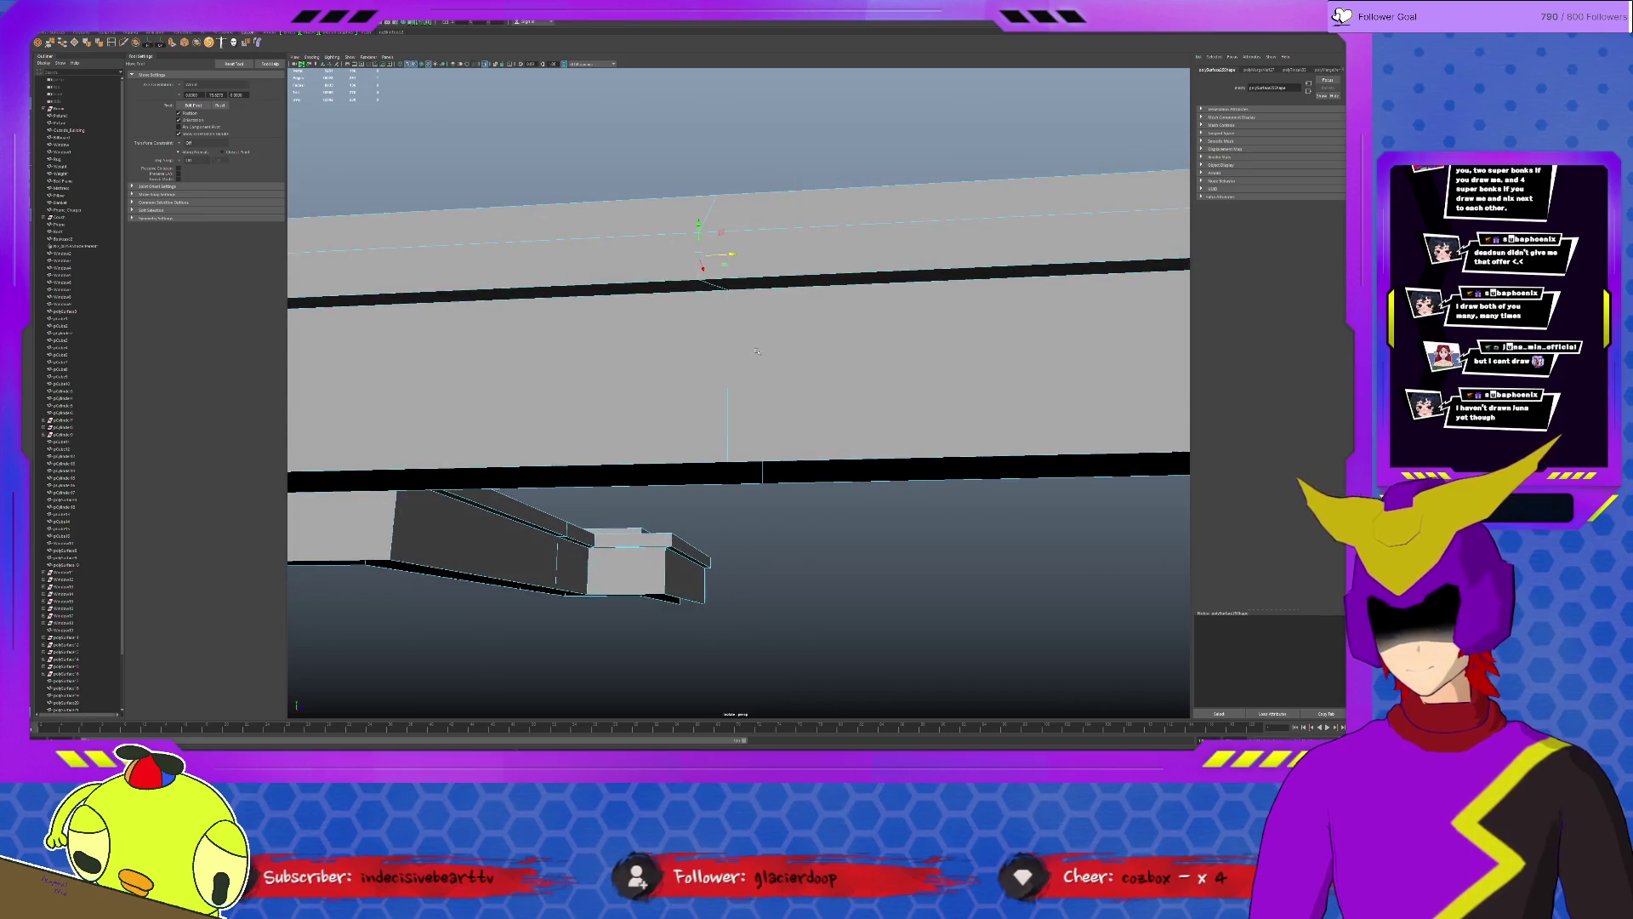
alt+drag(742, 348, 763, 357)
scroll(763, 358, down, 10)
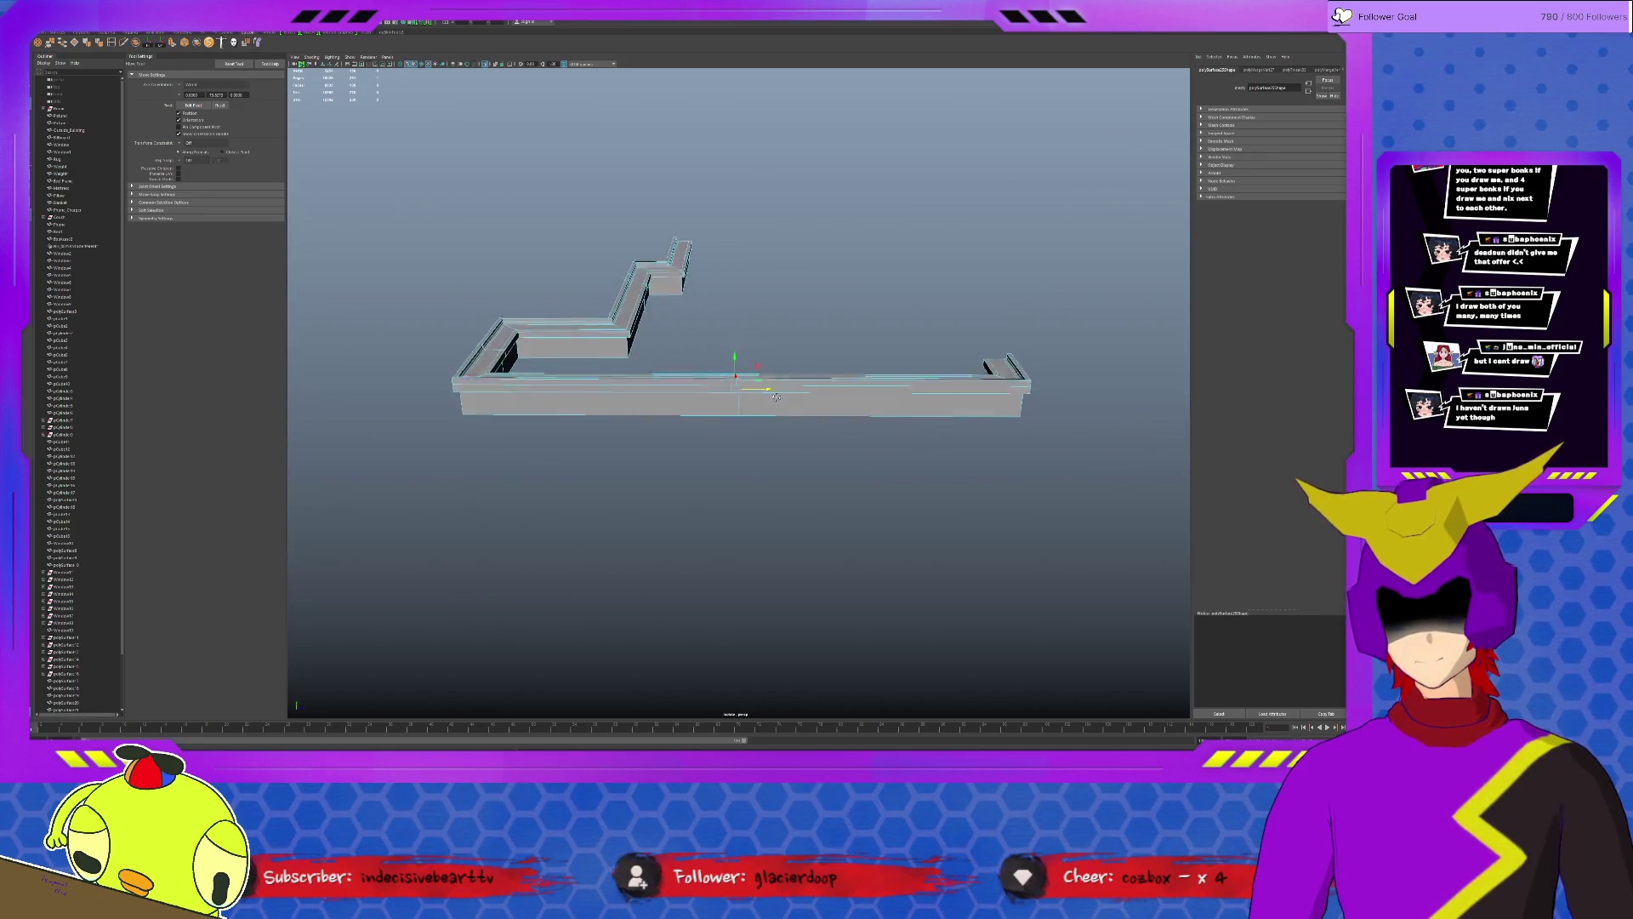
Select the wall face and check the seam vertices from underneath the beam.
key(F11)
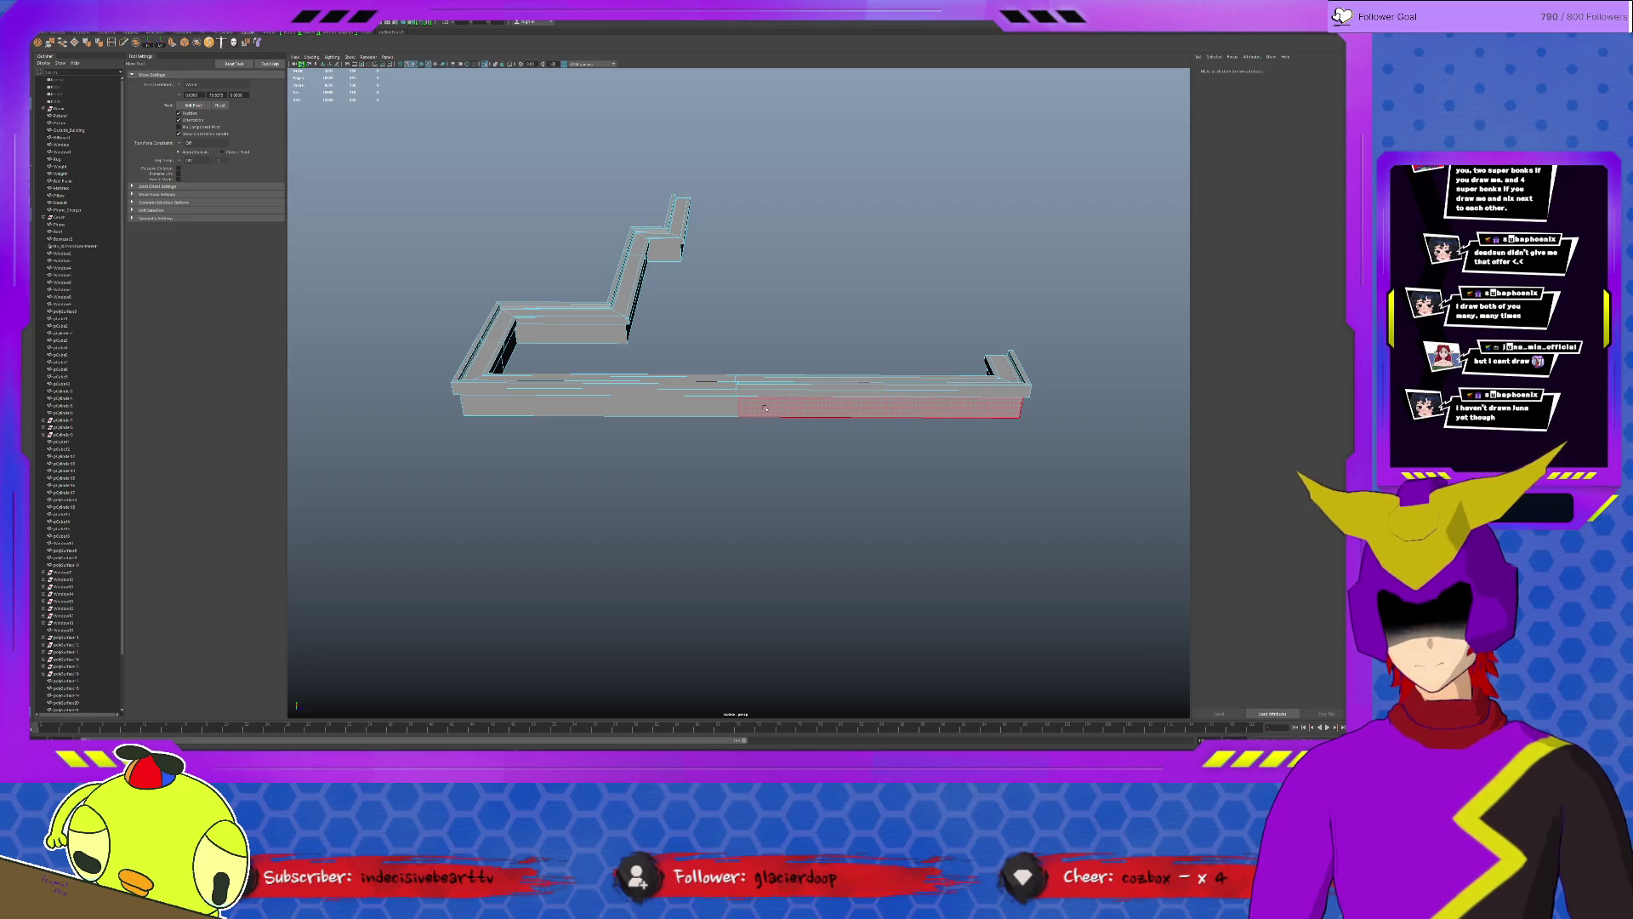
scroll(744, 399, up, 5)
click(760, 396)
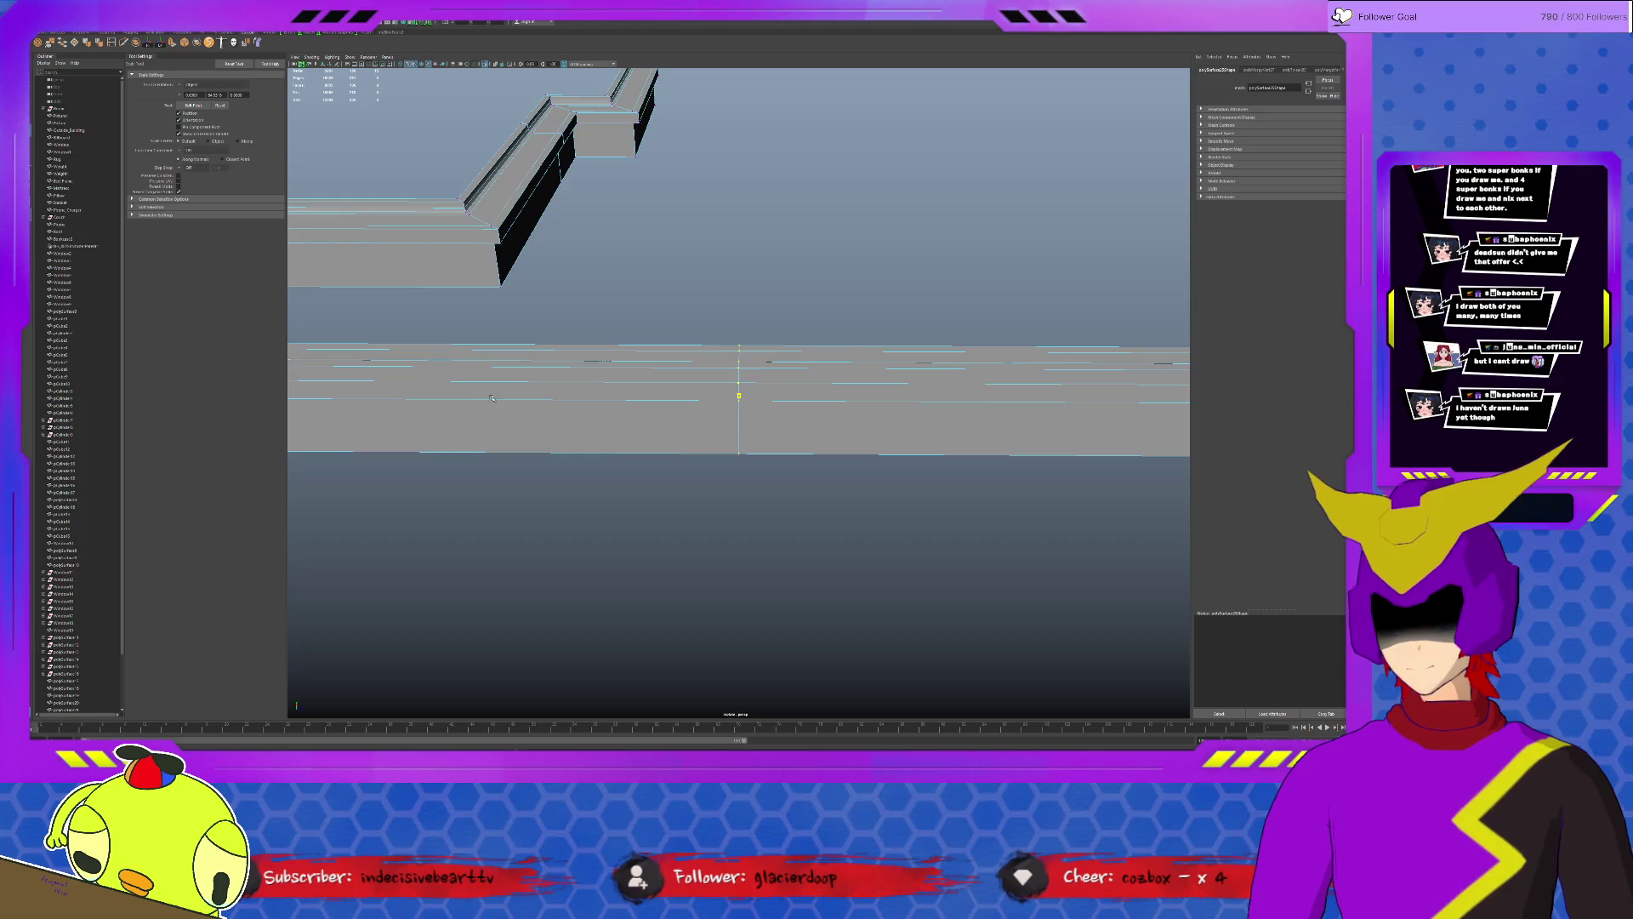
mouse_move(782, 464)
alt+mouse_down()
mouse_move(796, 410)
mouse_move(711, 442)
alt+mouse_up()
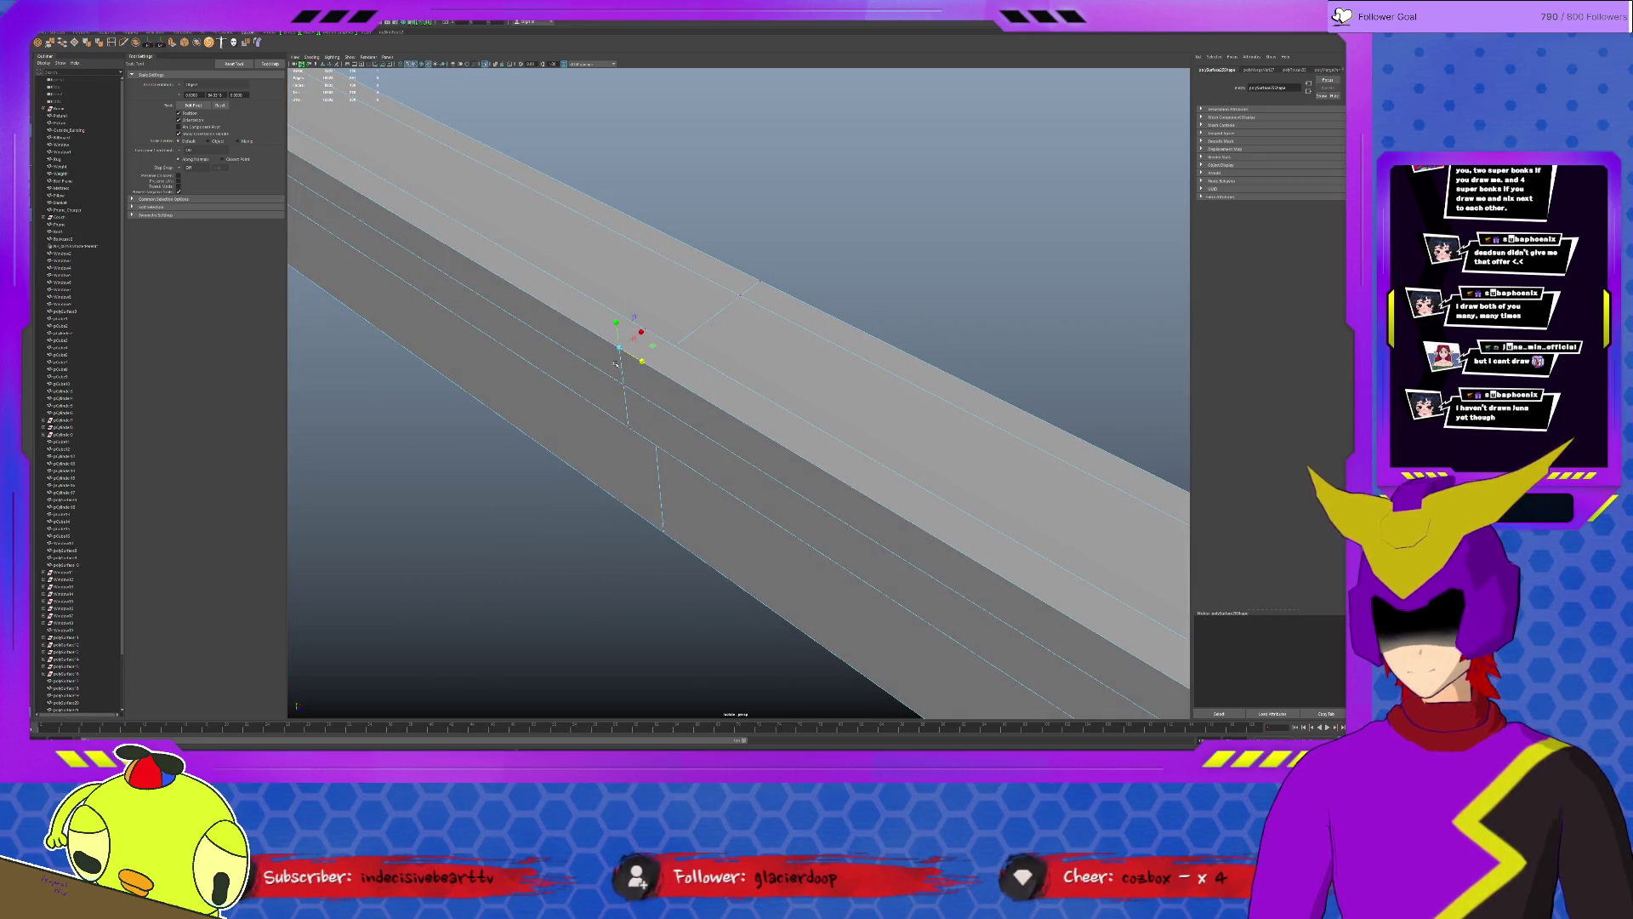
alt+drag(661, 422, 652, 294)
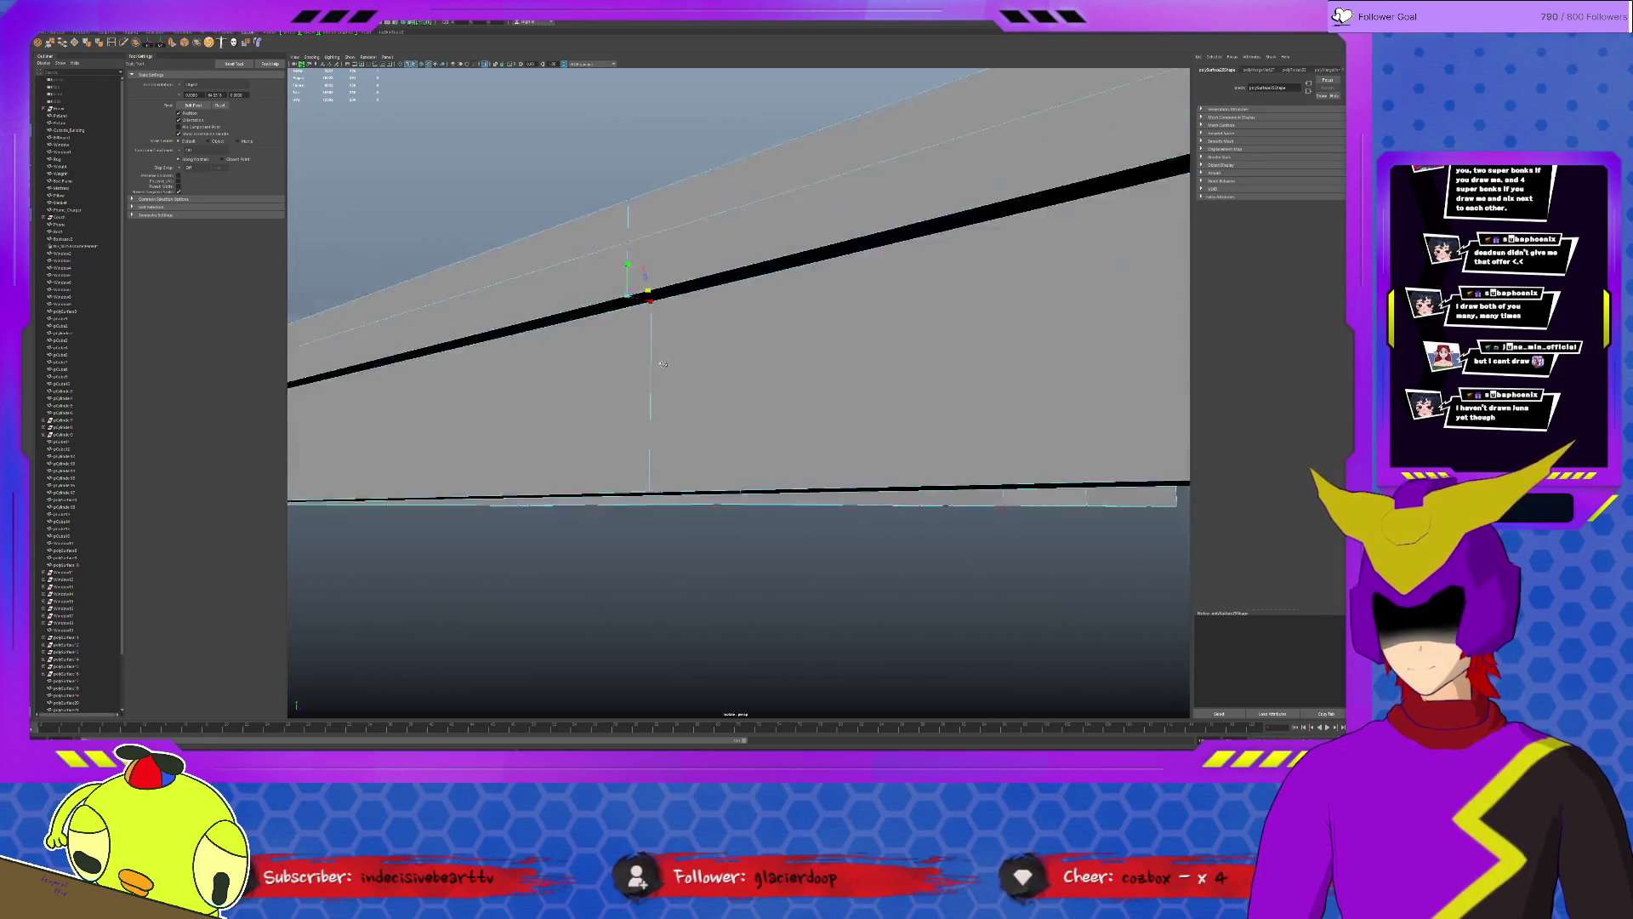
click(650, 282)
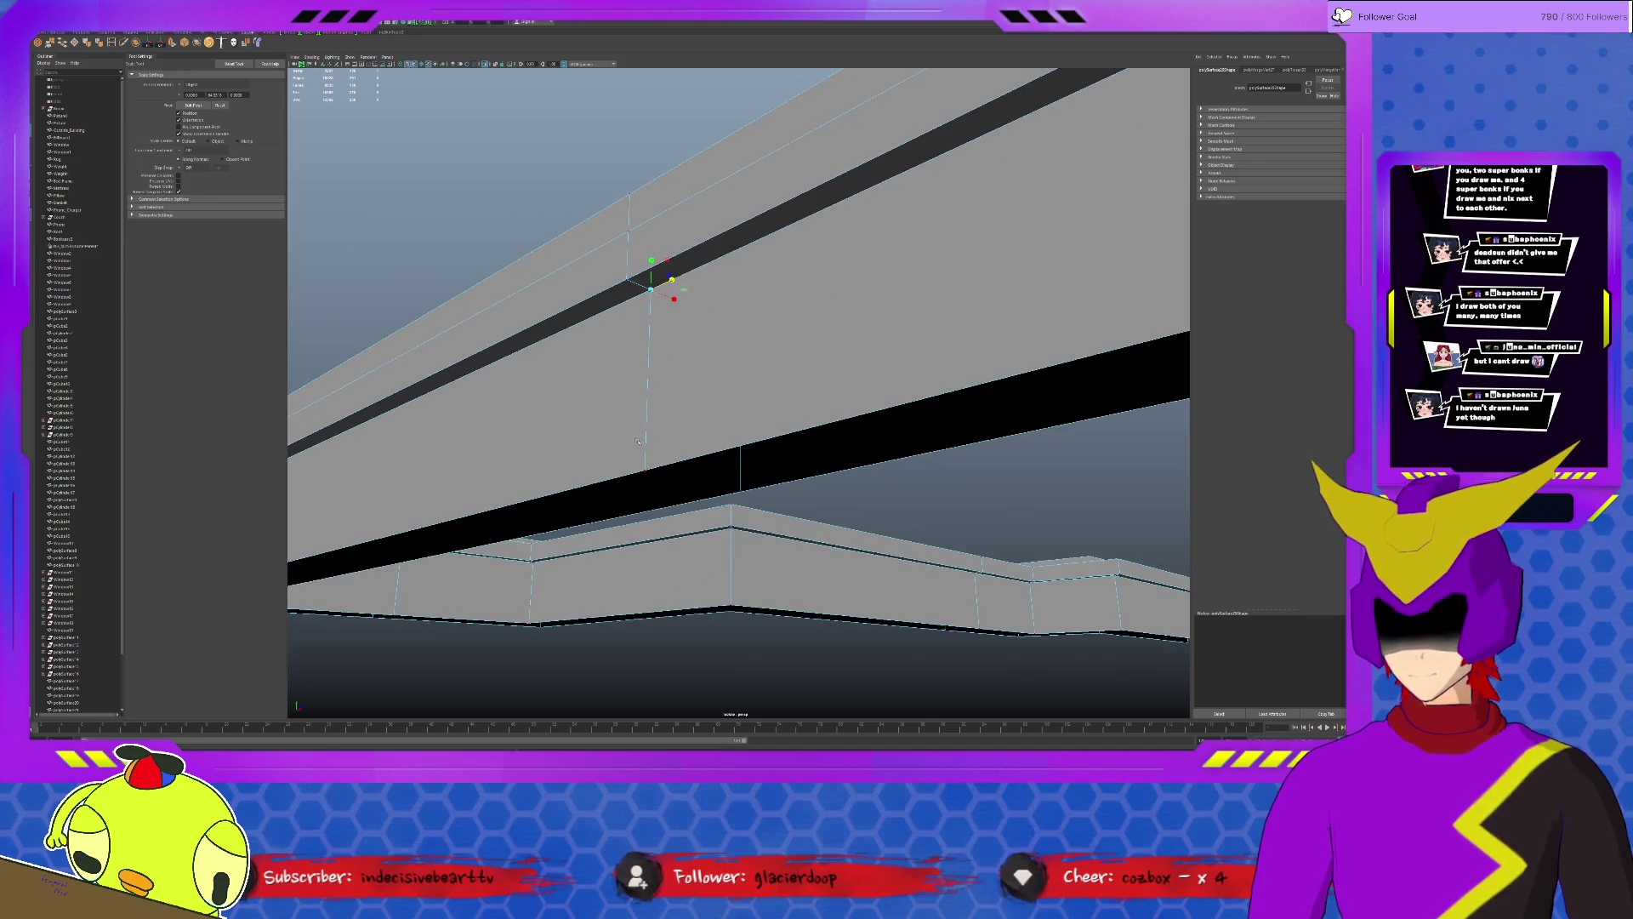
click(749, 497)
Inspect the vertex at the lower wall's corner gap, then clear the selection.
mouse_move(870, 483)
alt+mouse_down()
mouse_move(757, 503)
mouse_move(808, 460)
alt+mouse_up()
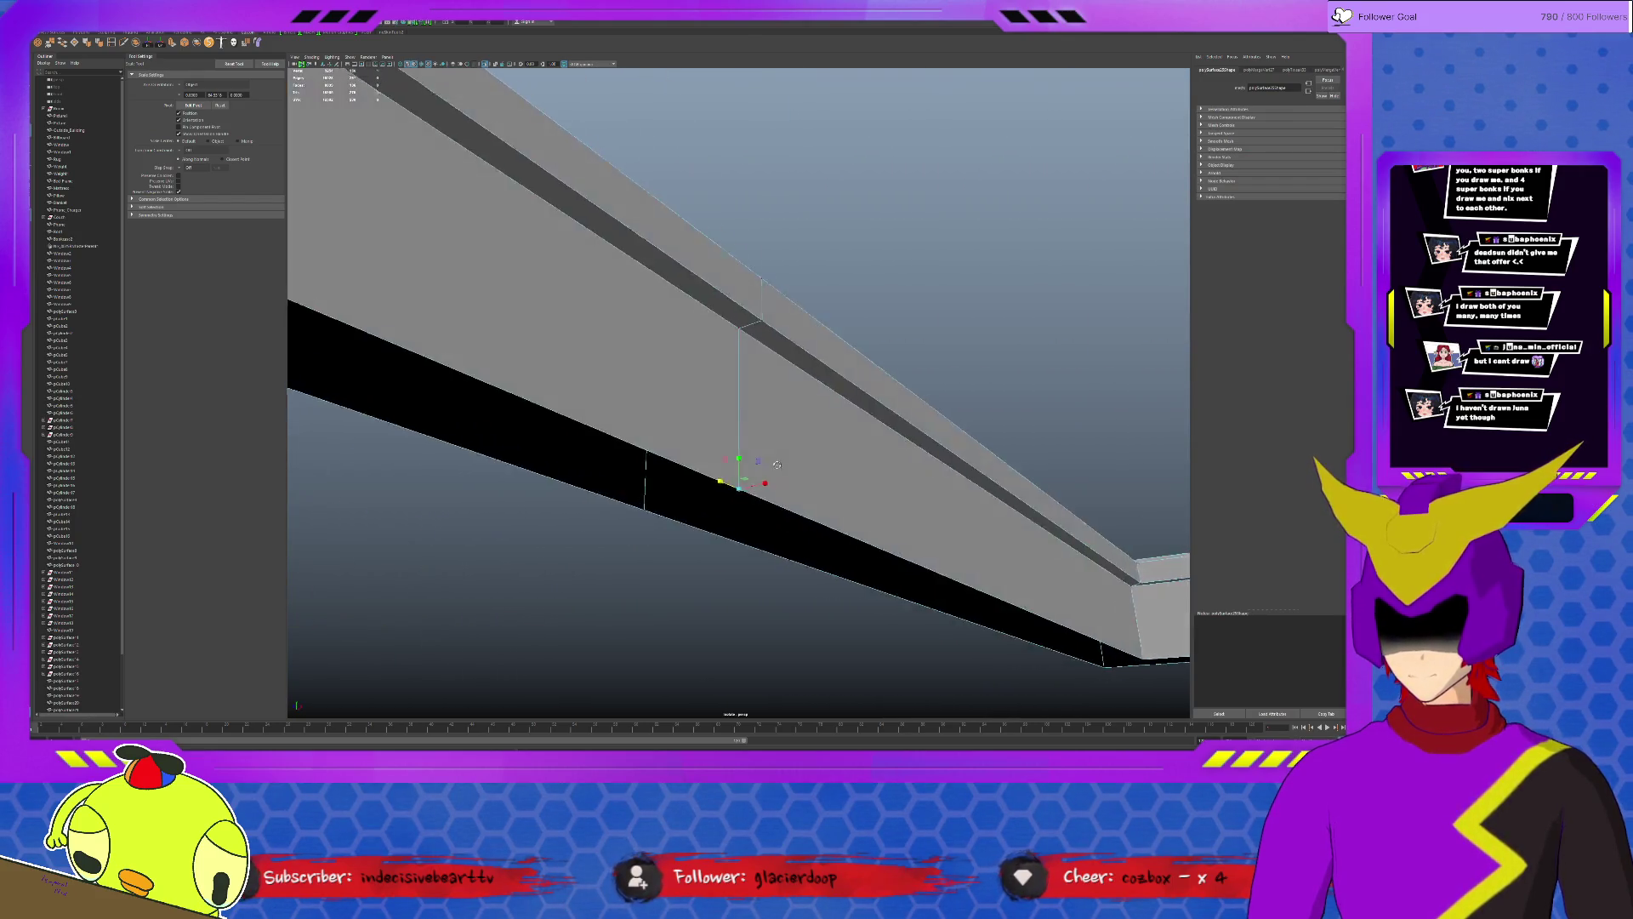
alt+drag(755, 349, 711, 351)
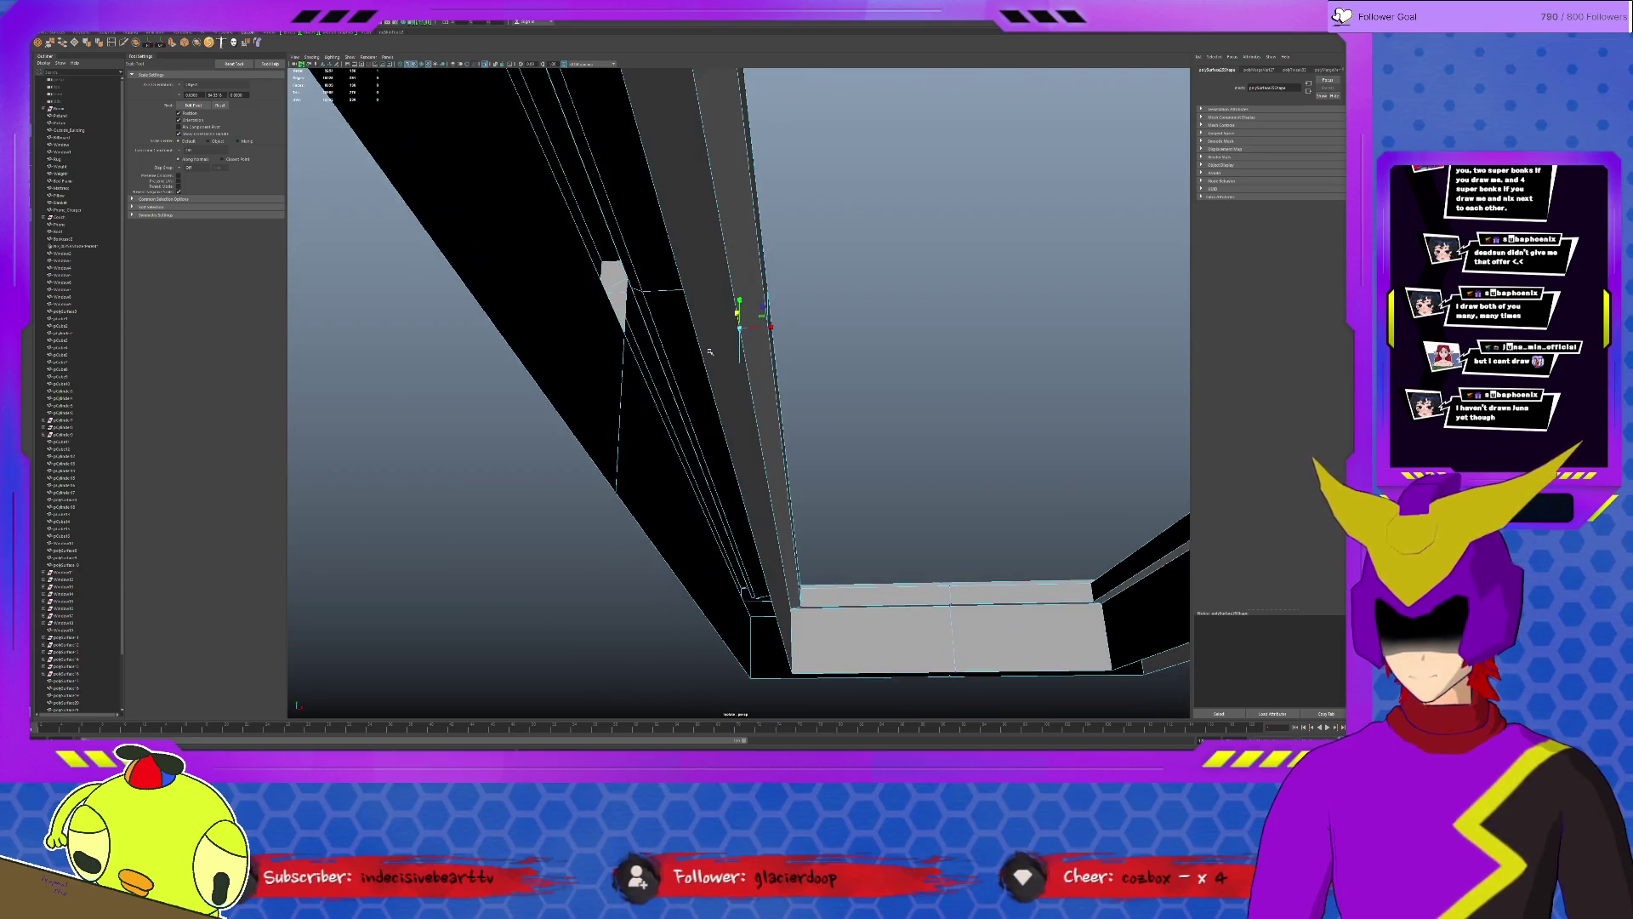
click(614, 275)
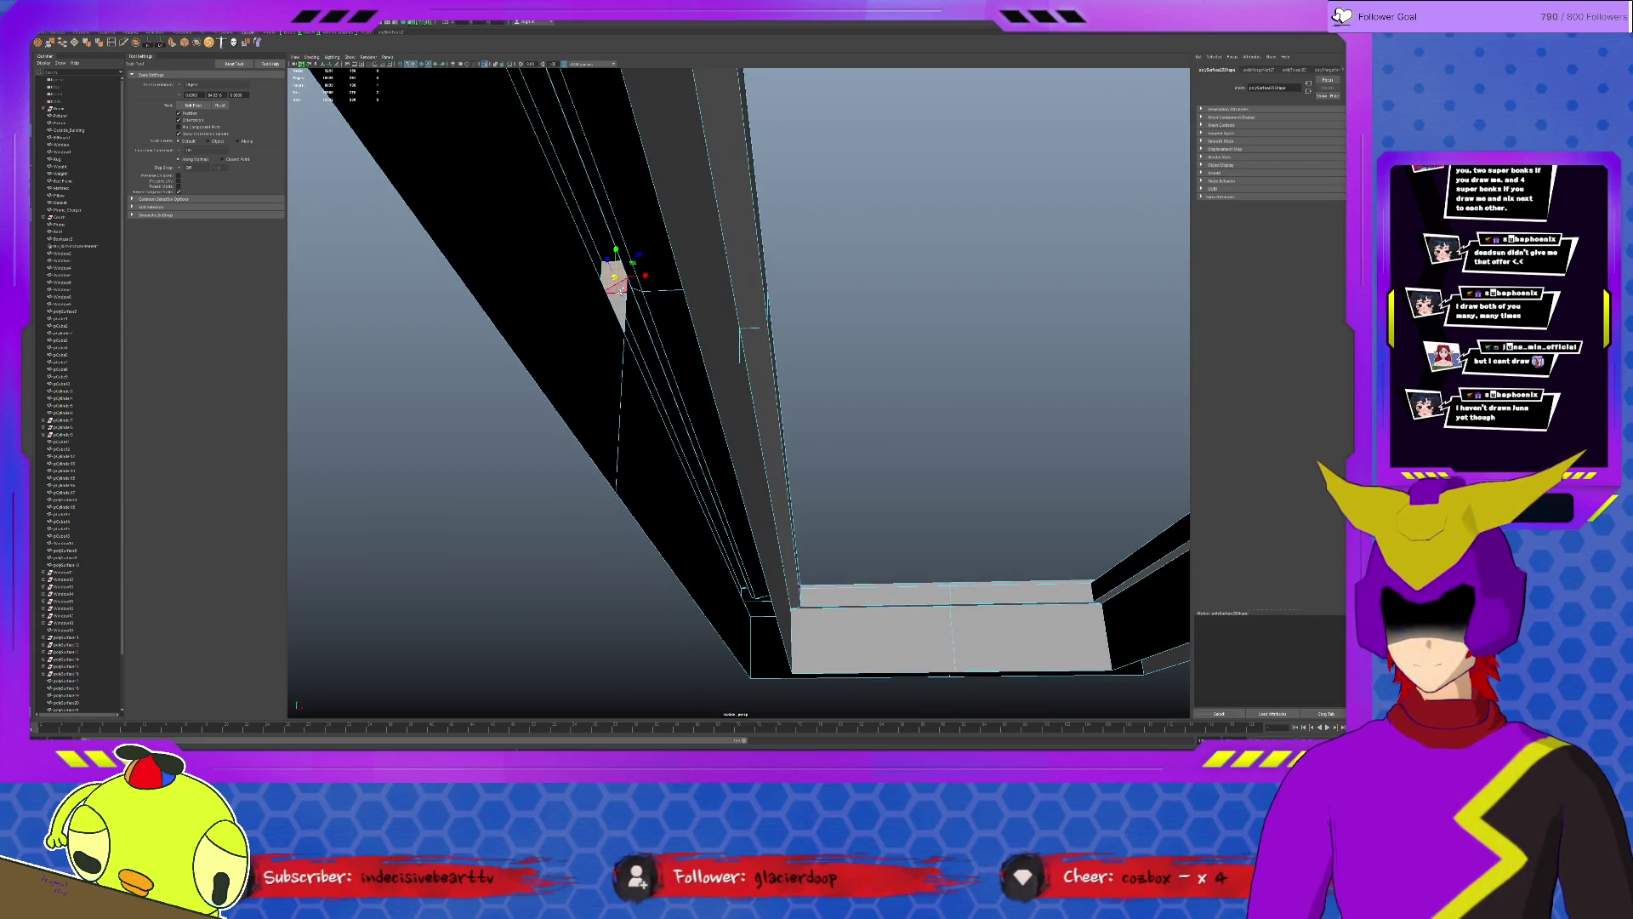
click(736, 335)
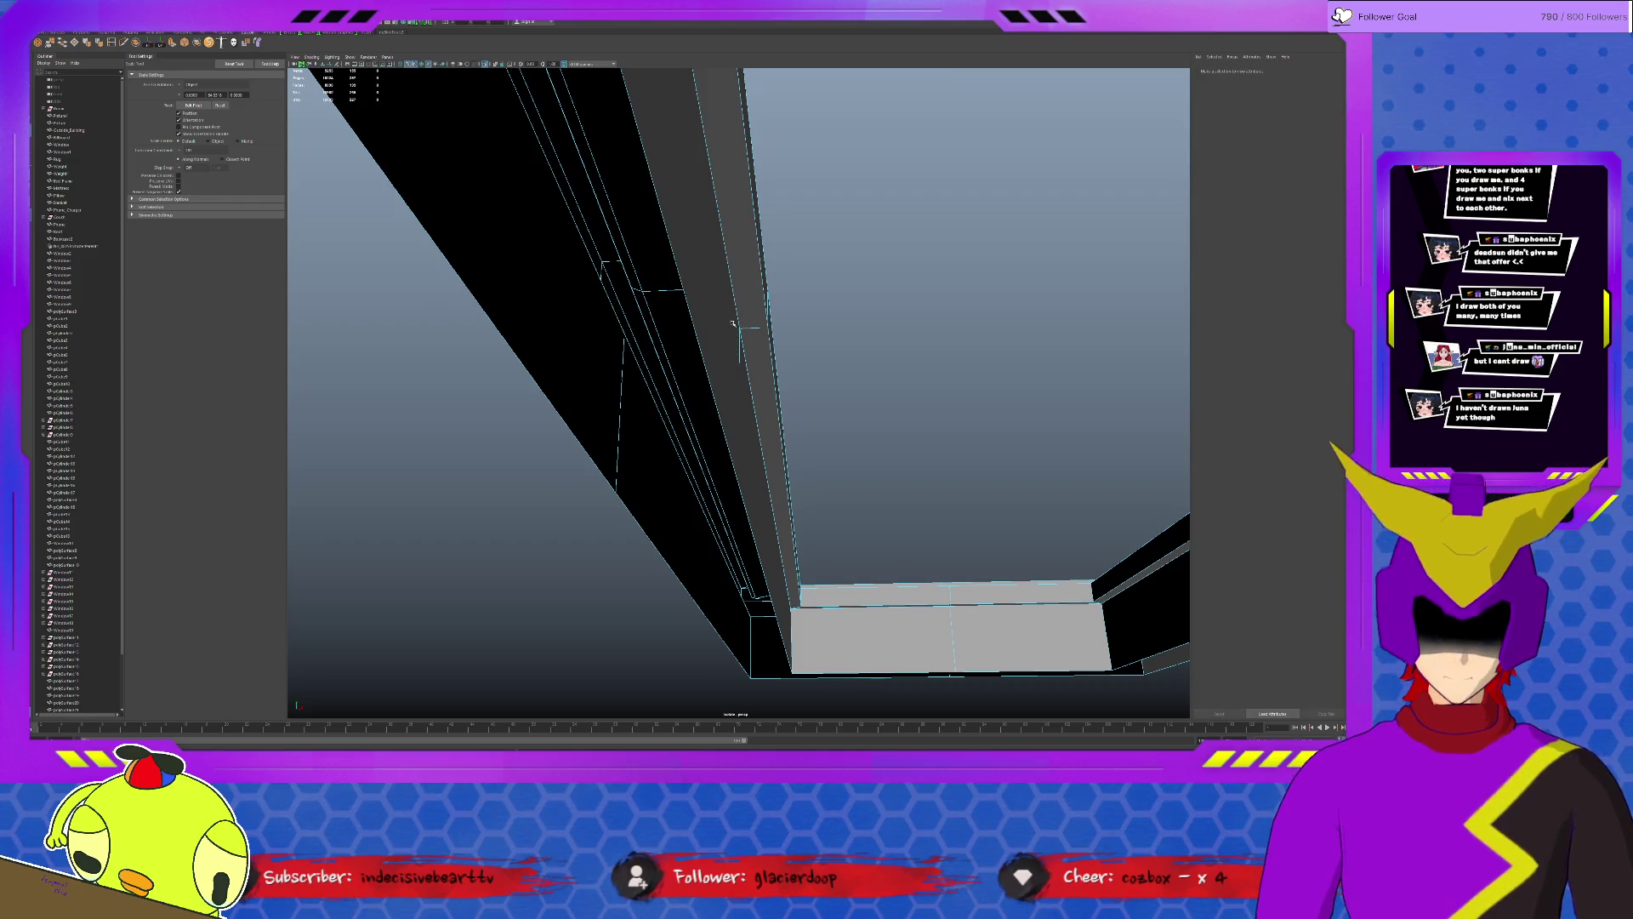
Cut a new vertical edge across the grey wall.
alt+drag(740, 355, 725, 347)
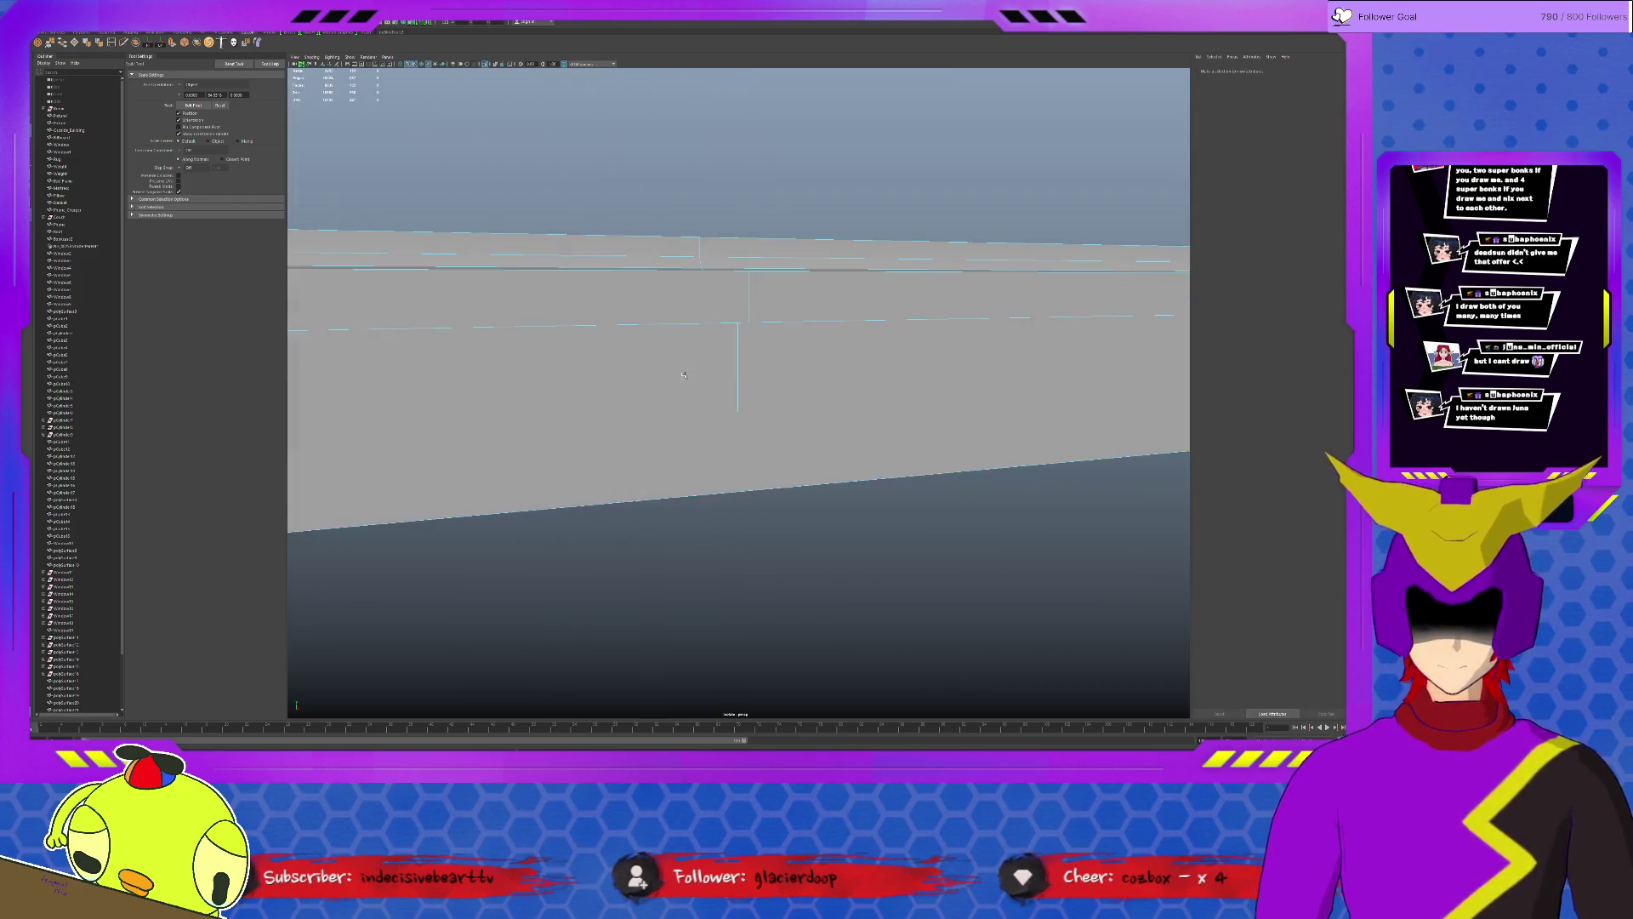
click(741, 359)
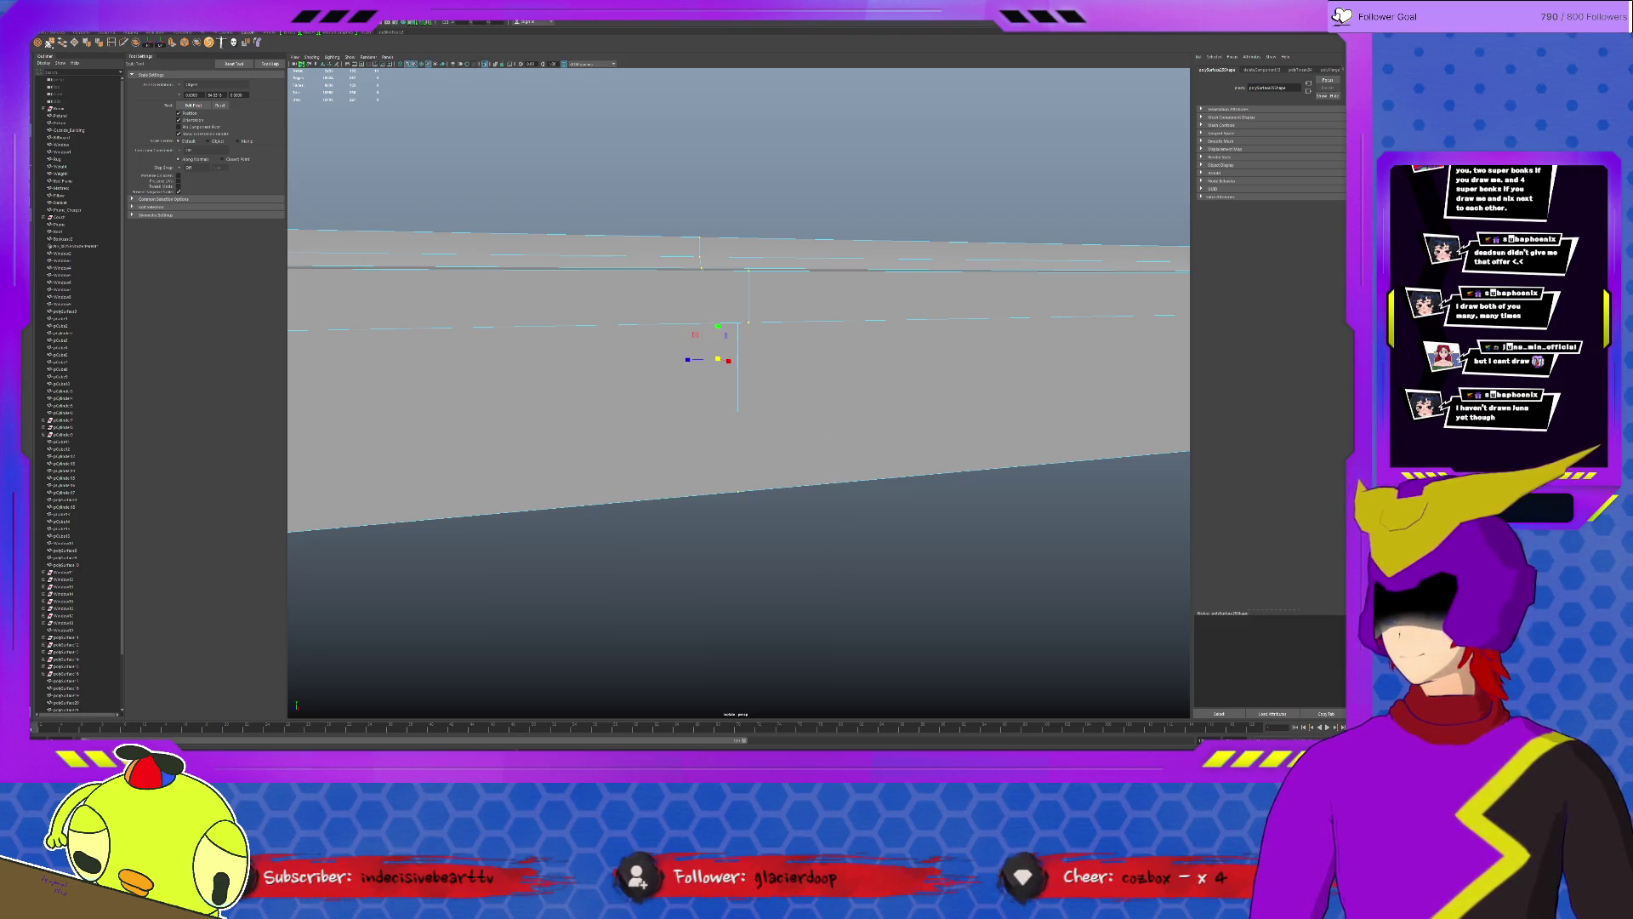
shift+right_drag(740, 358, 966, 401)
click(740, 372)
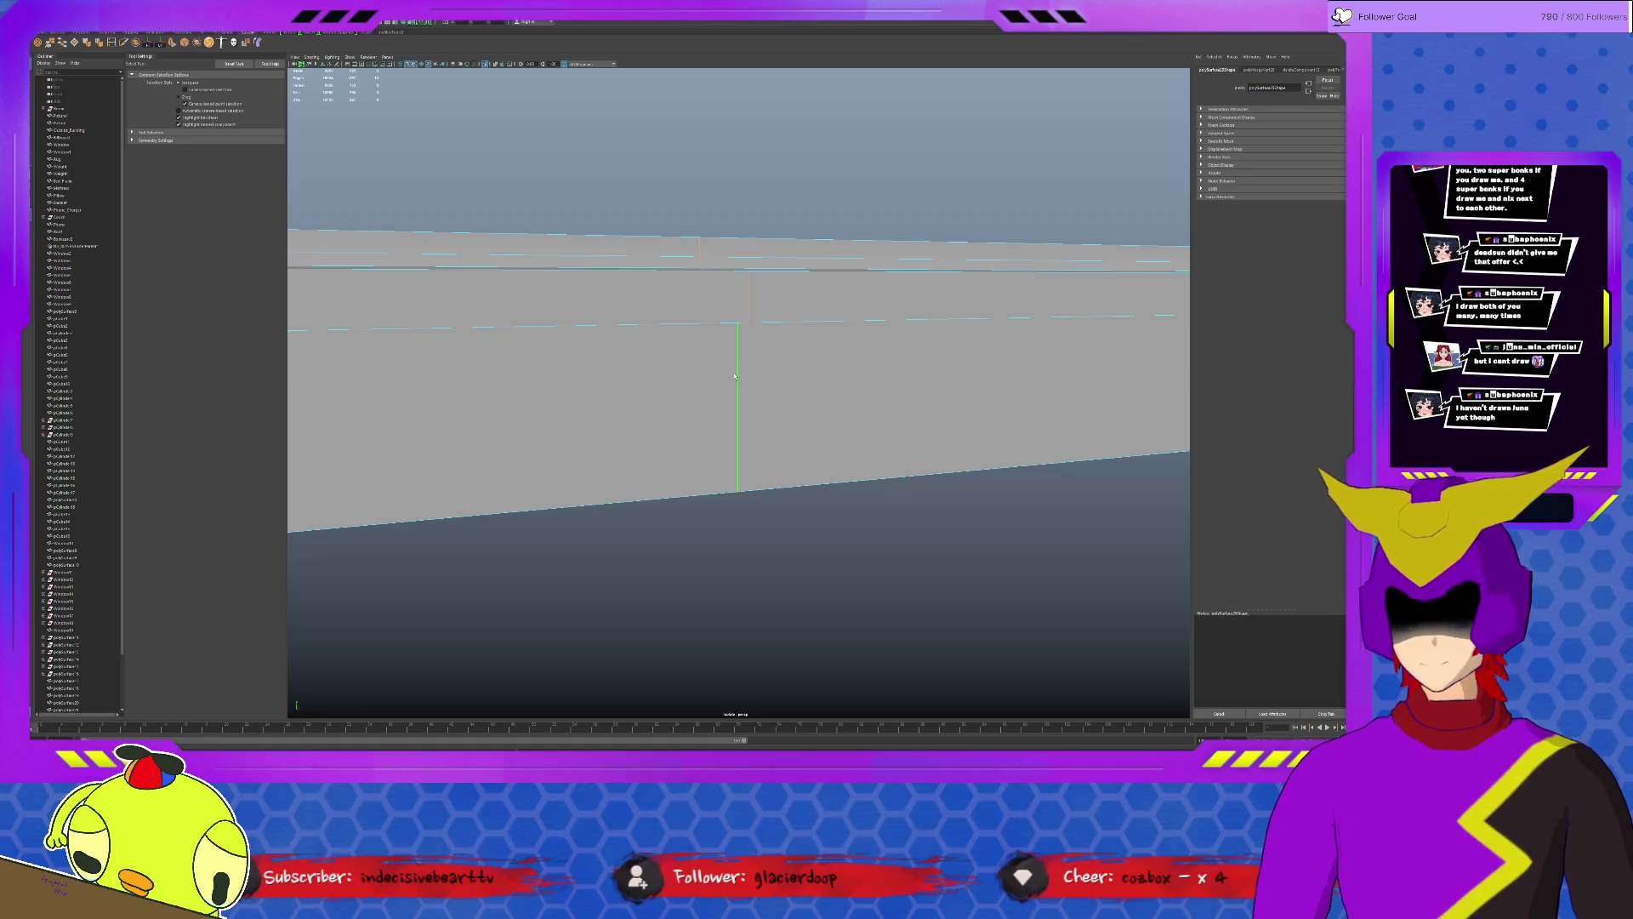
key(Escape)
Select the large corner ledge piece, isolate it, then restore the full building scene.
alt+drag(735, 373, 844, 386)
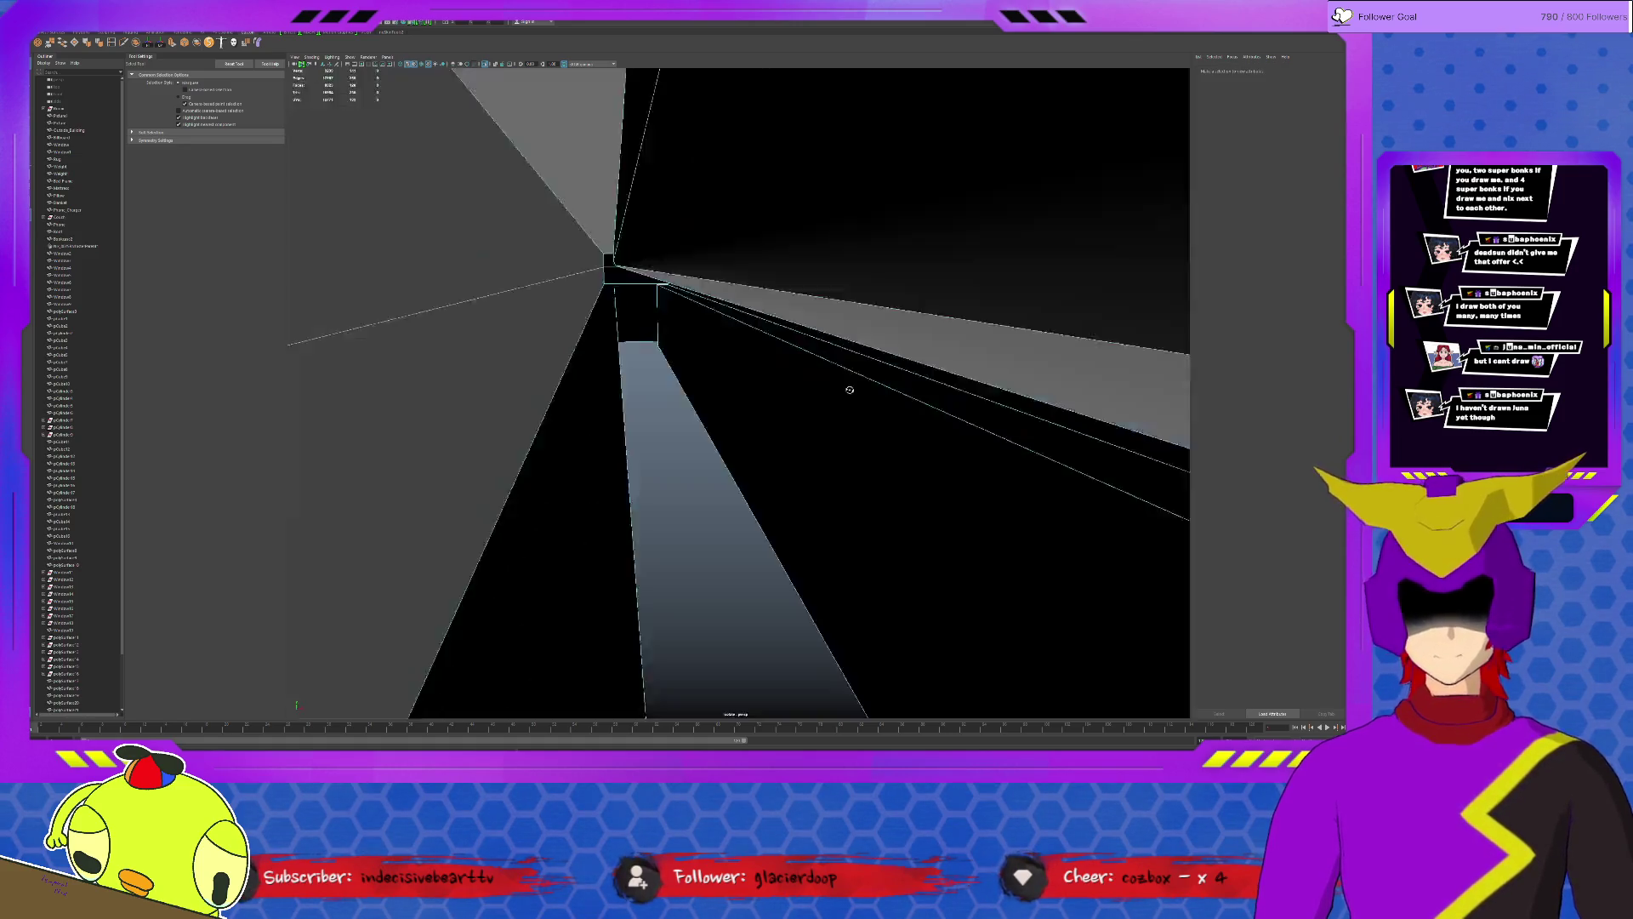
scroll(844, 385, down, 3)
scroll(840, 383, down, 3)
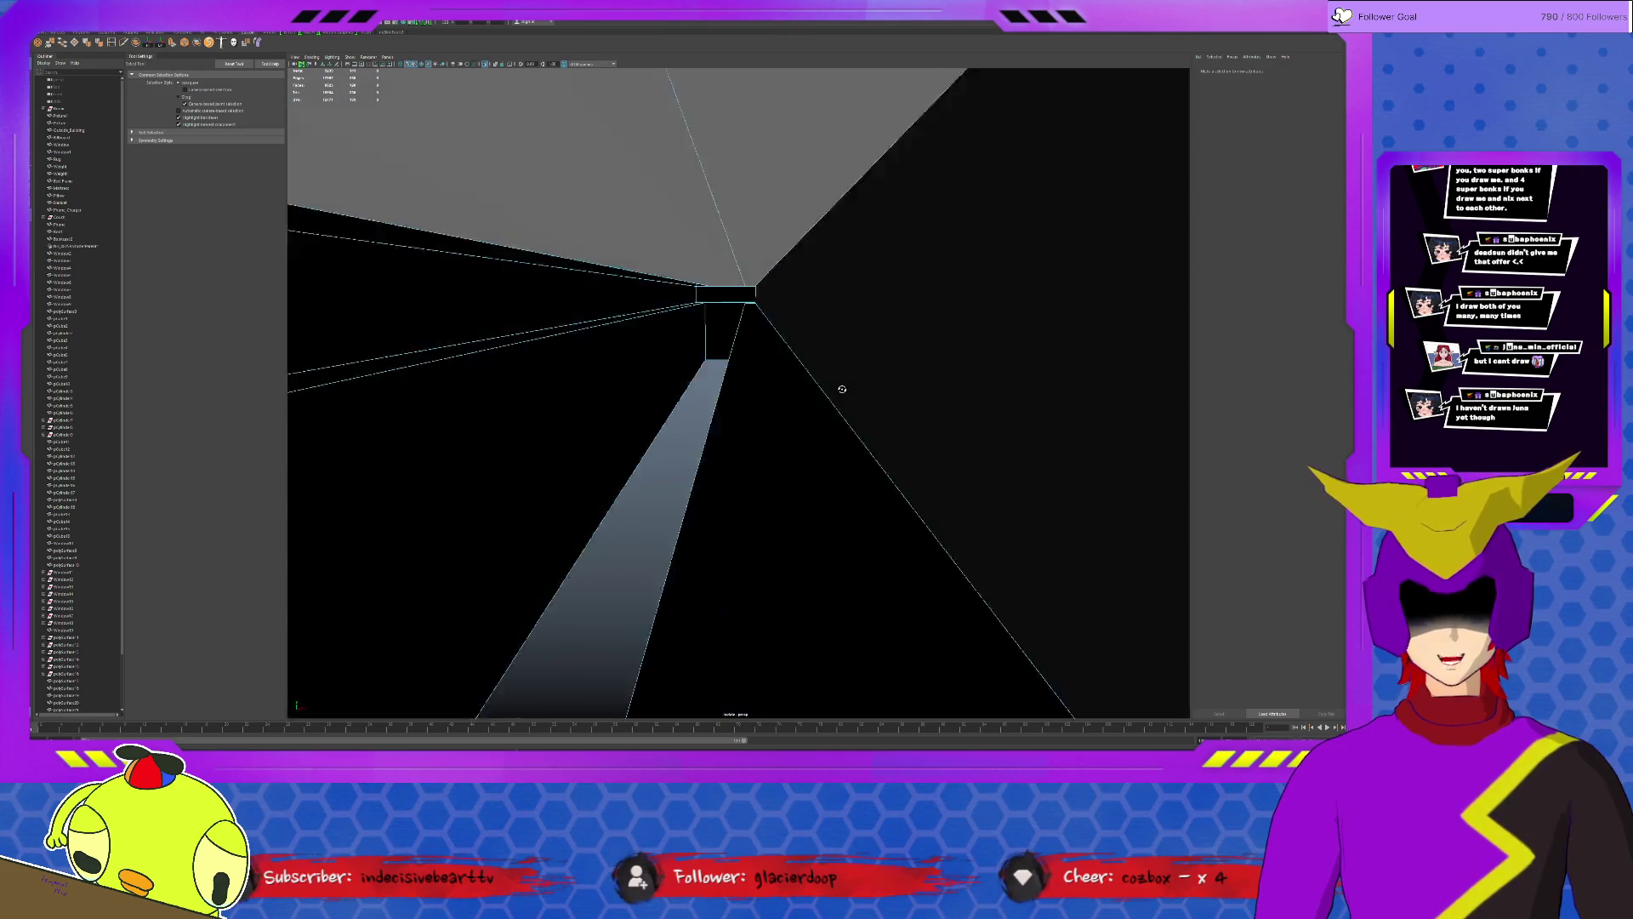
scroll(839, 384, down, 3)
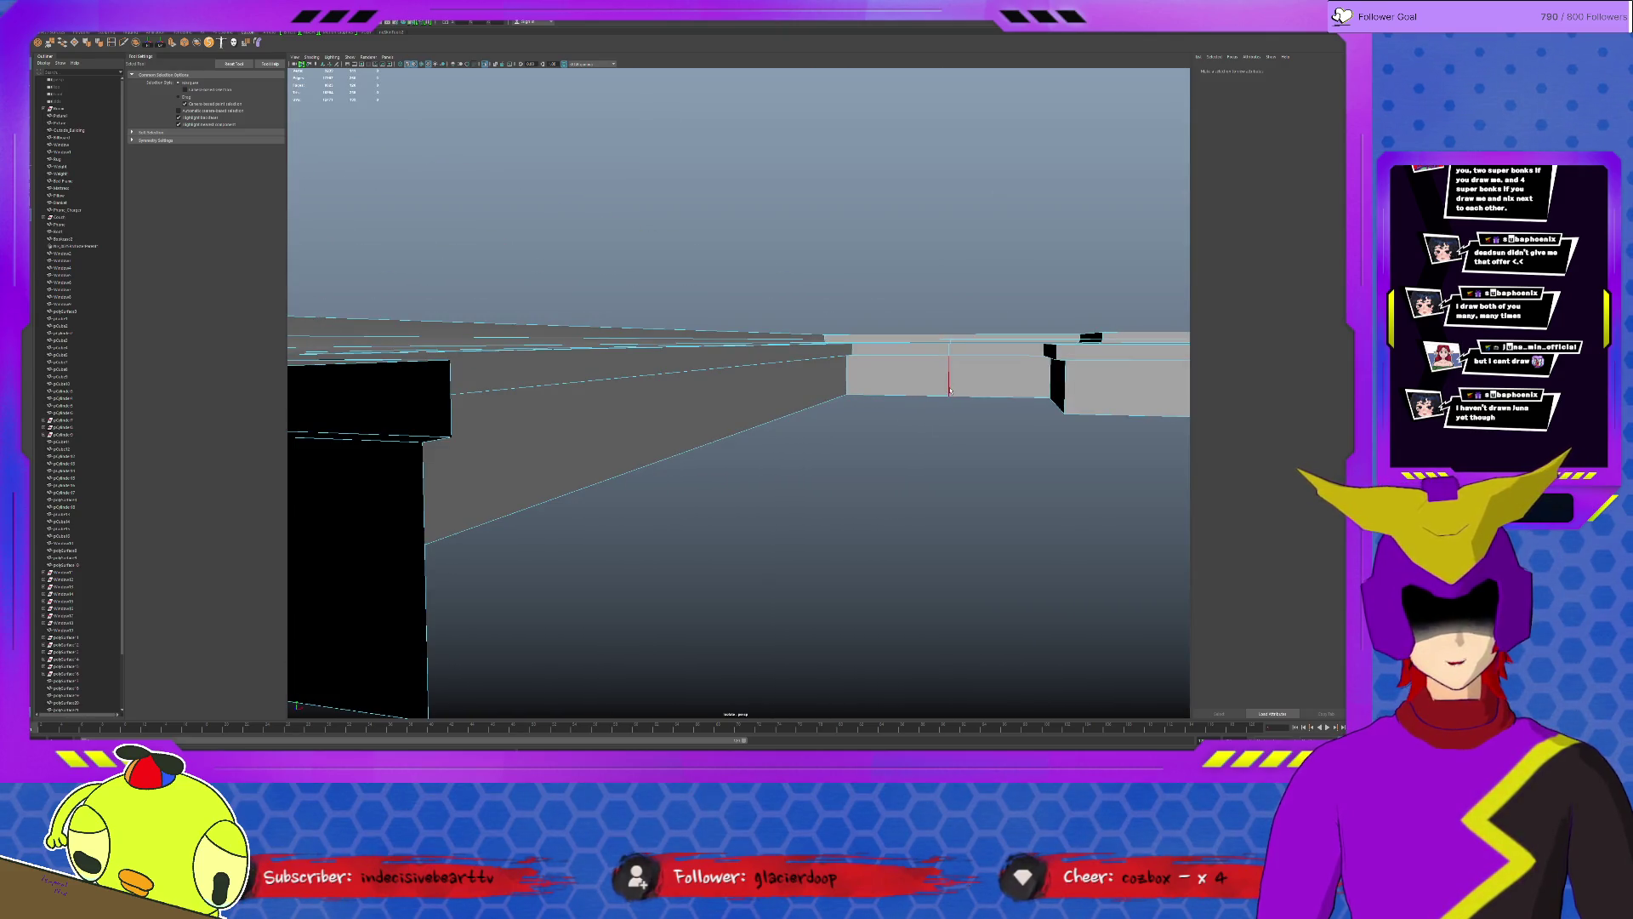
click(950, 400)
scroll(950, 399, up, 3)
scroll(892, 399, up, 3)
scroll(891, 400, down, 3)
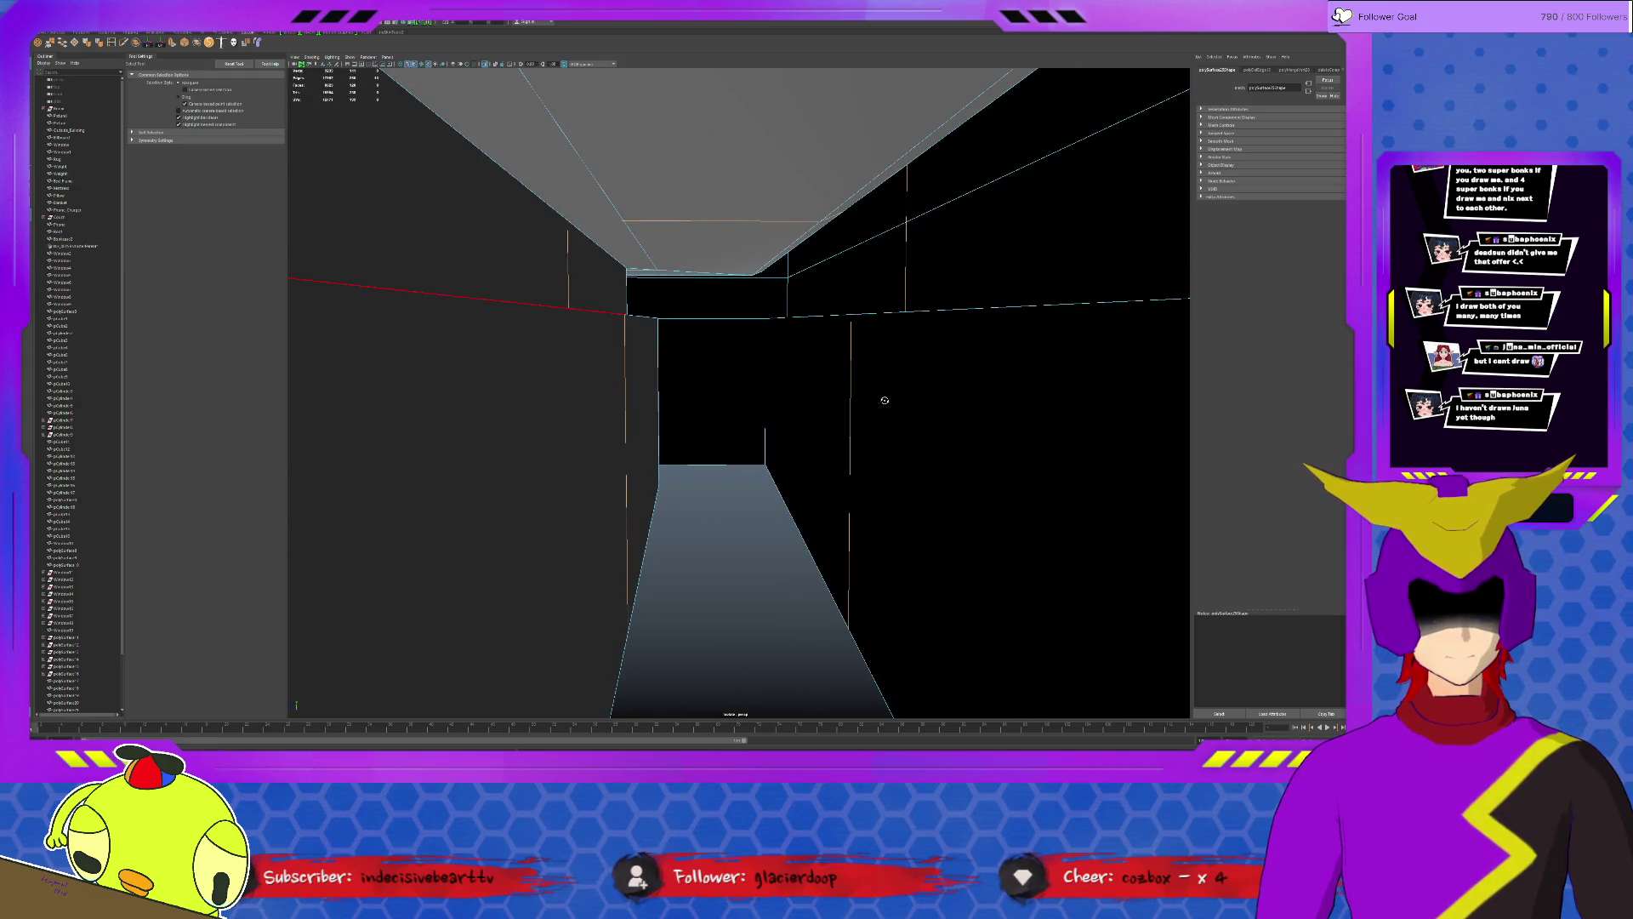
scroll(882, 395, down, 2)
mouse_move(882, 394)
alt+mouse_down()
mouse_move(650, 391)
mouse_move(746, 399)
mouse_move(592, 327)
alt+mouse_up()
scroll(746, 400, down, 3)
scroll(615, 626, up, 3)
mouse_move(615, 626)
alt+mouse_down()
mouse_move(711, 426)
mouse_move(784, 366)
mouse_move(919, 553)
mouse_move(1069, 227)
mouse_move(784, 486)
mouse_move(805, 631)
mouse_move(835, 498)
mouse_move(610, 511)
mouse_move(930, 372)
mouse_move(935, 390)
mouse_move(869, 394)
alt+mouse_up()
click(930, 371)
key(f)
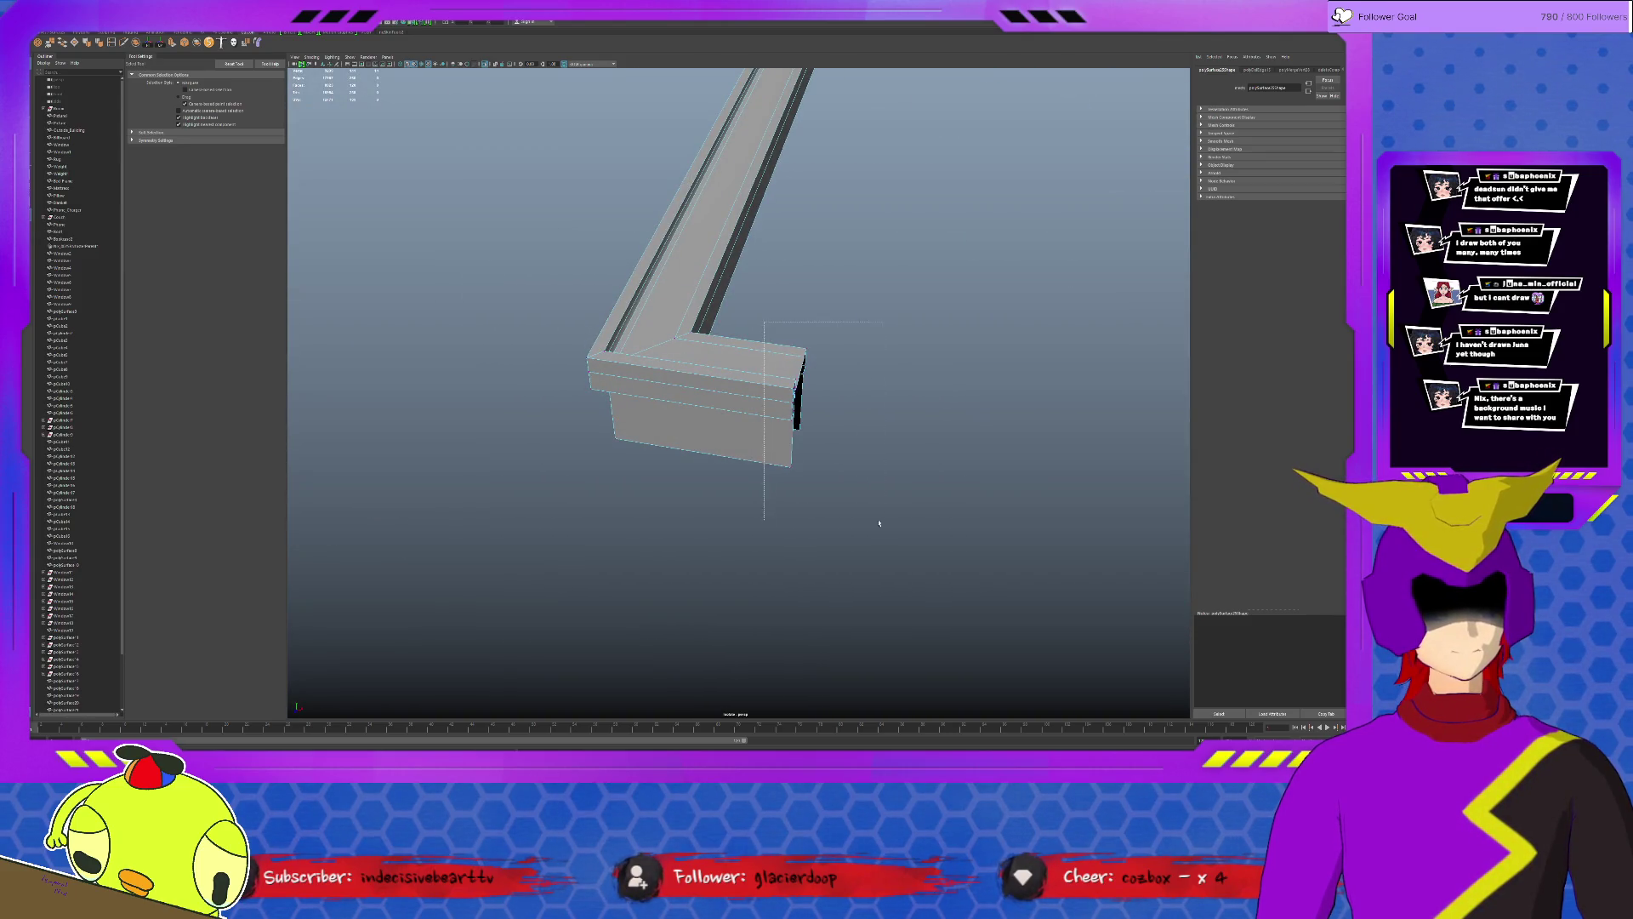
key(ctrl+1)
scroll(786, 388, down, 3)
With the Move tool, pick the rooftop ledge's back corner and switch to object selection mode.
key(w)
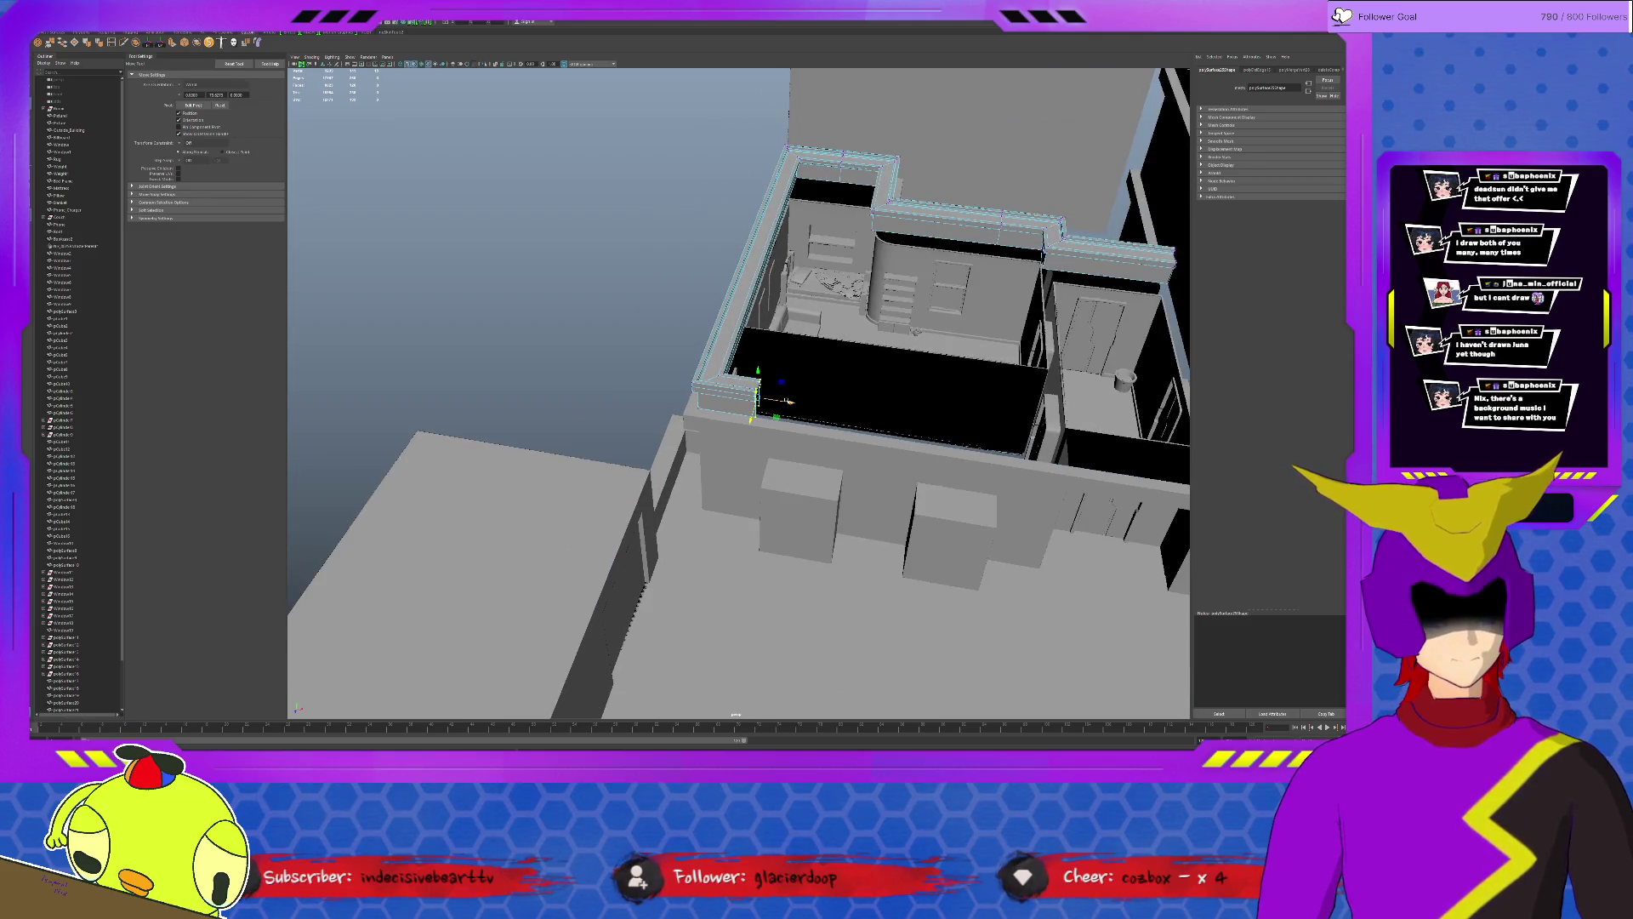
mouse_move(1078, 446)
alt+mouse_down()
mouse_move(833, 417)
mouse_move(996, 429)
mouse_move(955, 427)
mouse_move(959, 443)
alt+mouse_up()
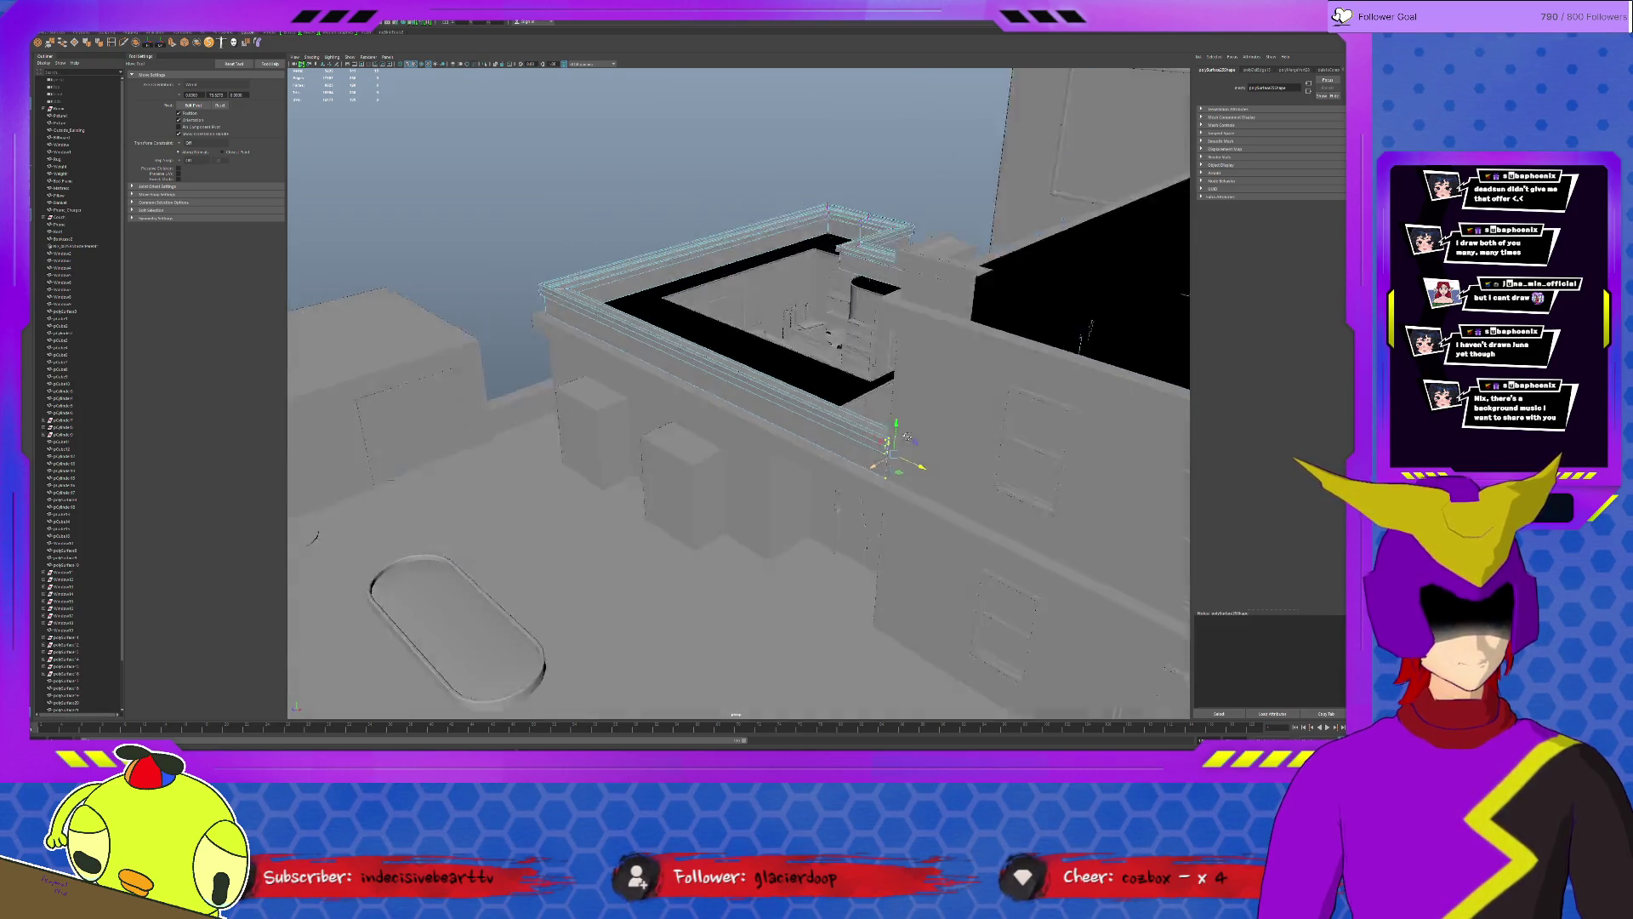
click(849, 186)
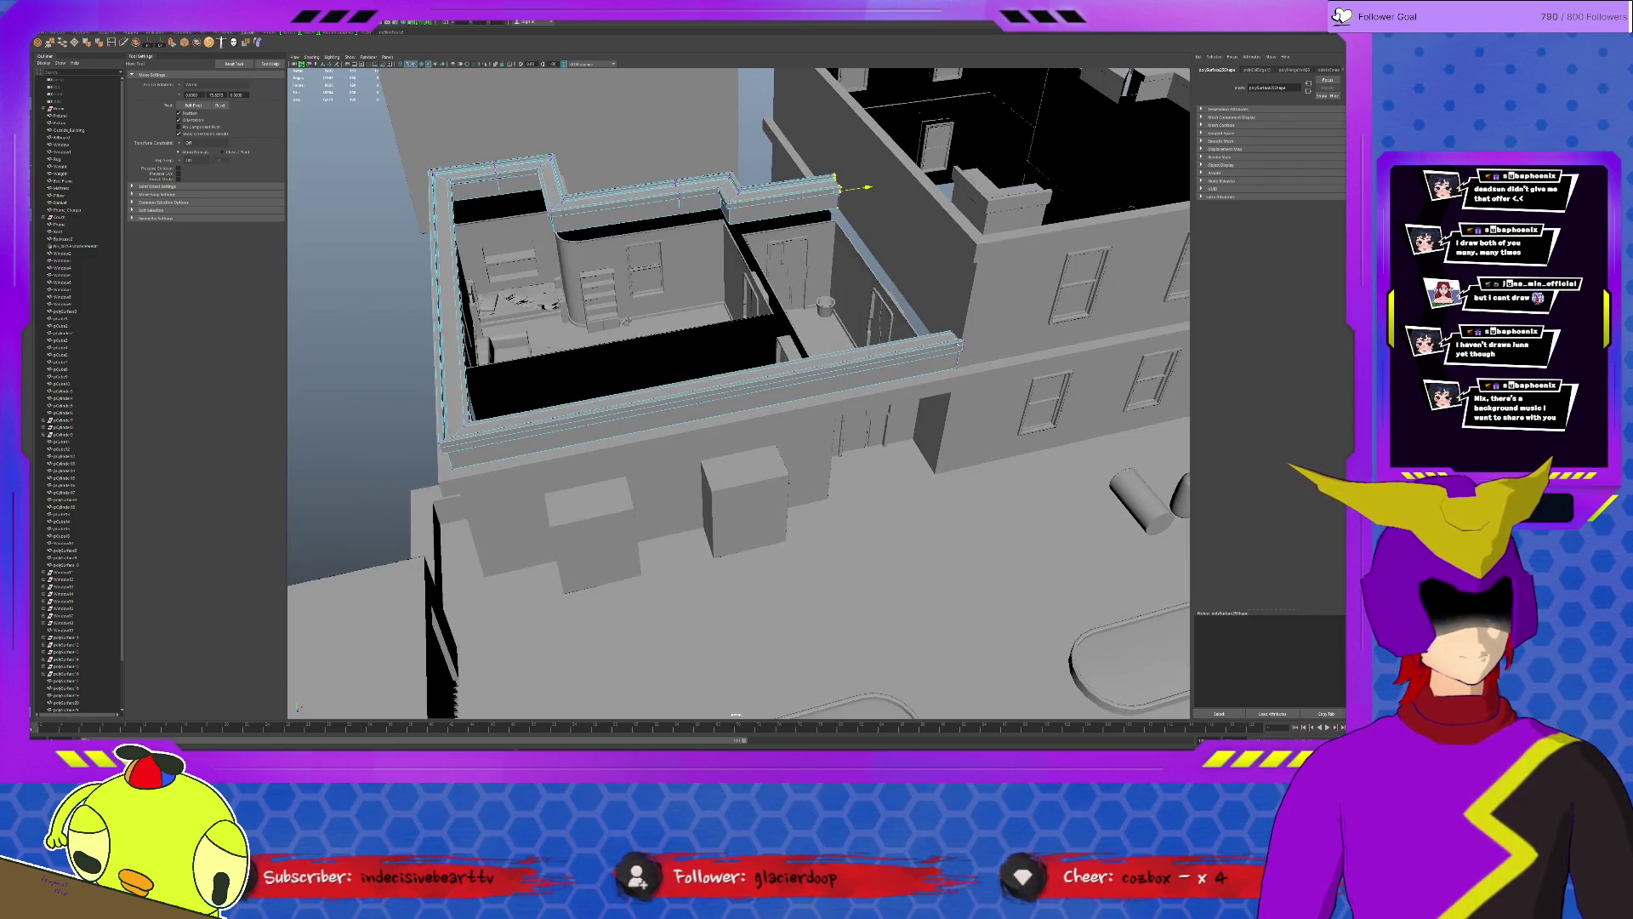
key(F8)
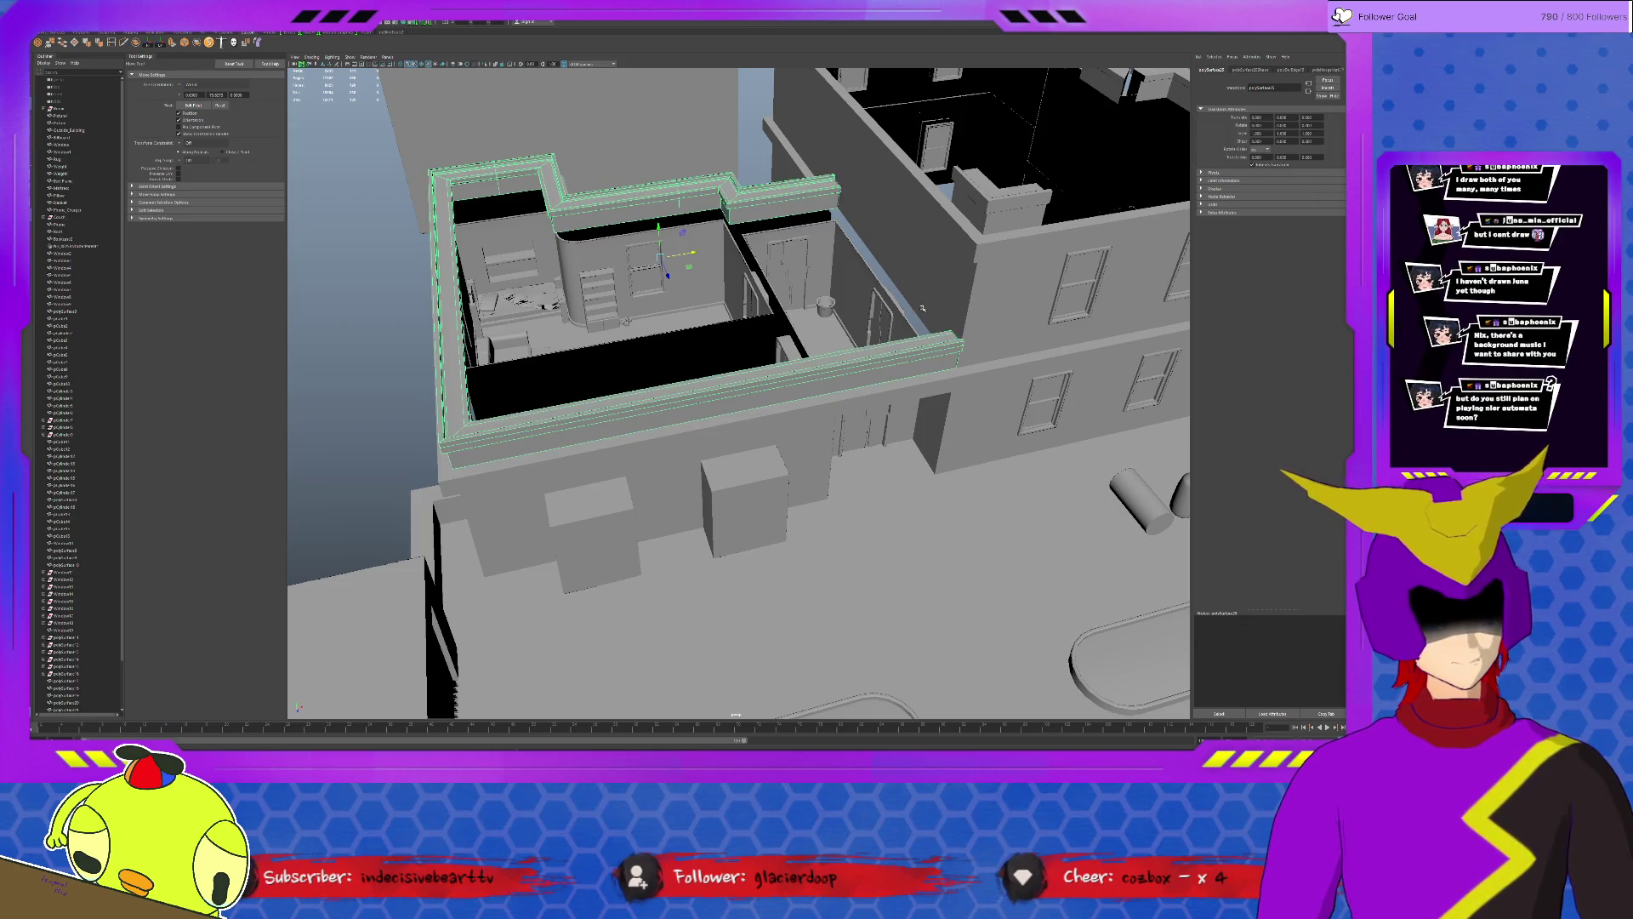
click(909, 315)
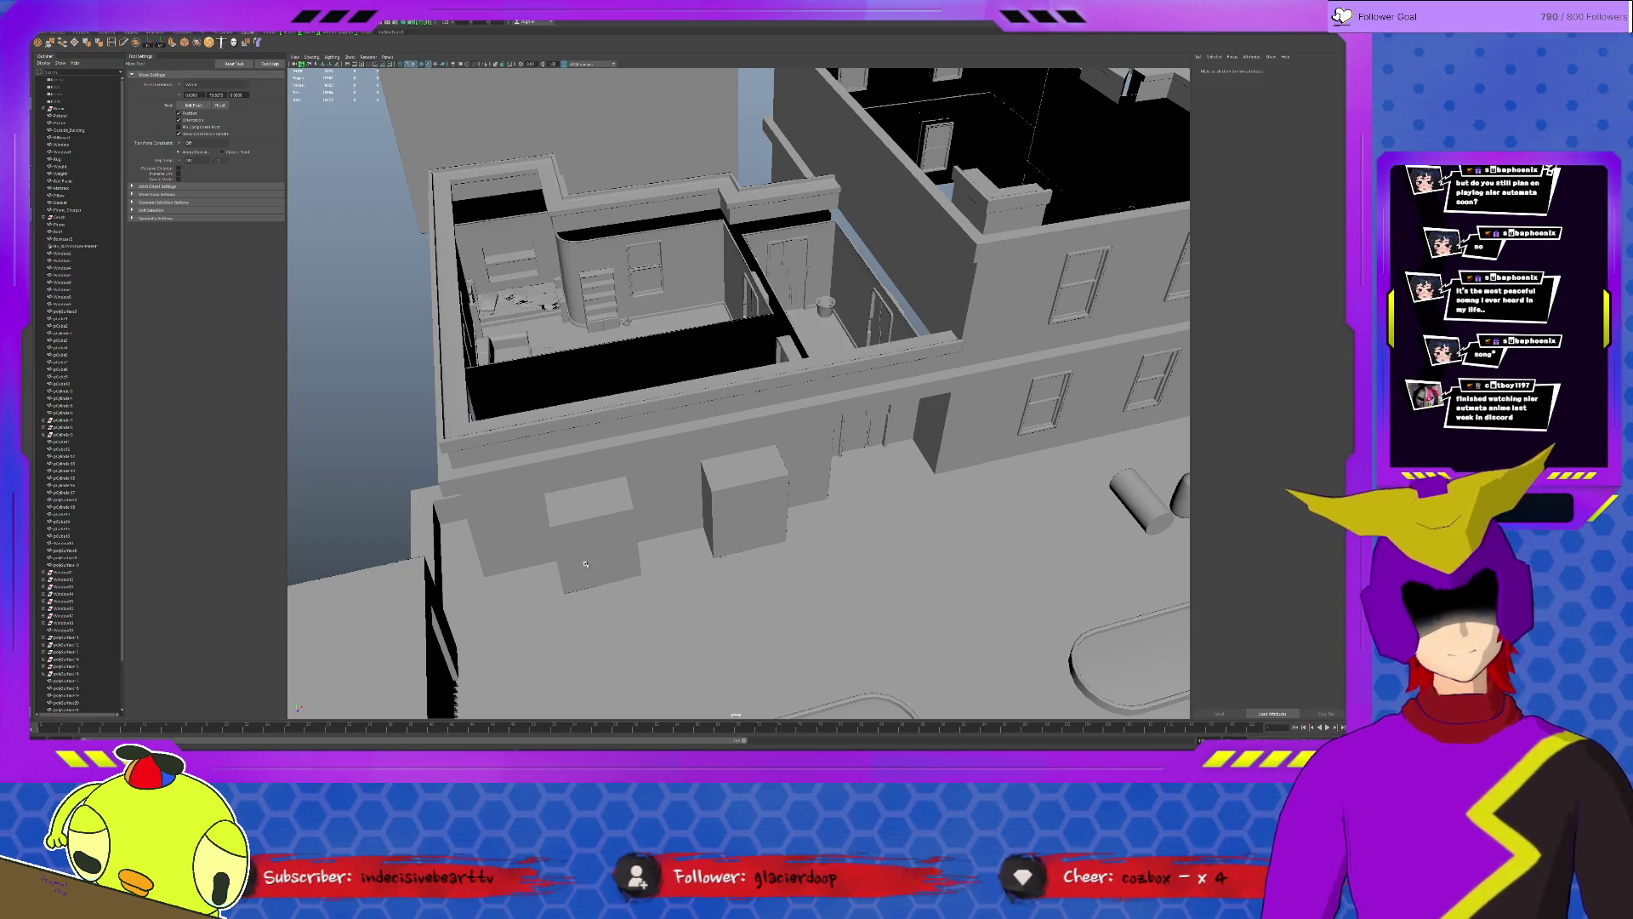
Shift-select the seven corner ledge pieces around the towers, group them and isolate them.
alt+drag(860, 383, 724, 417)
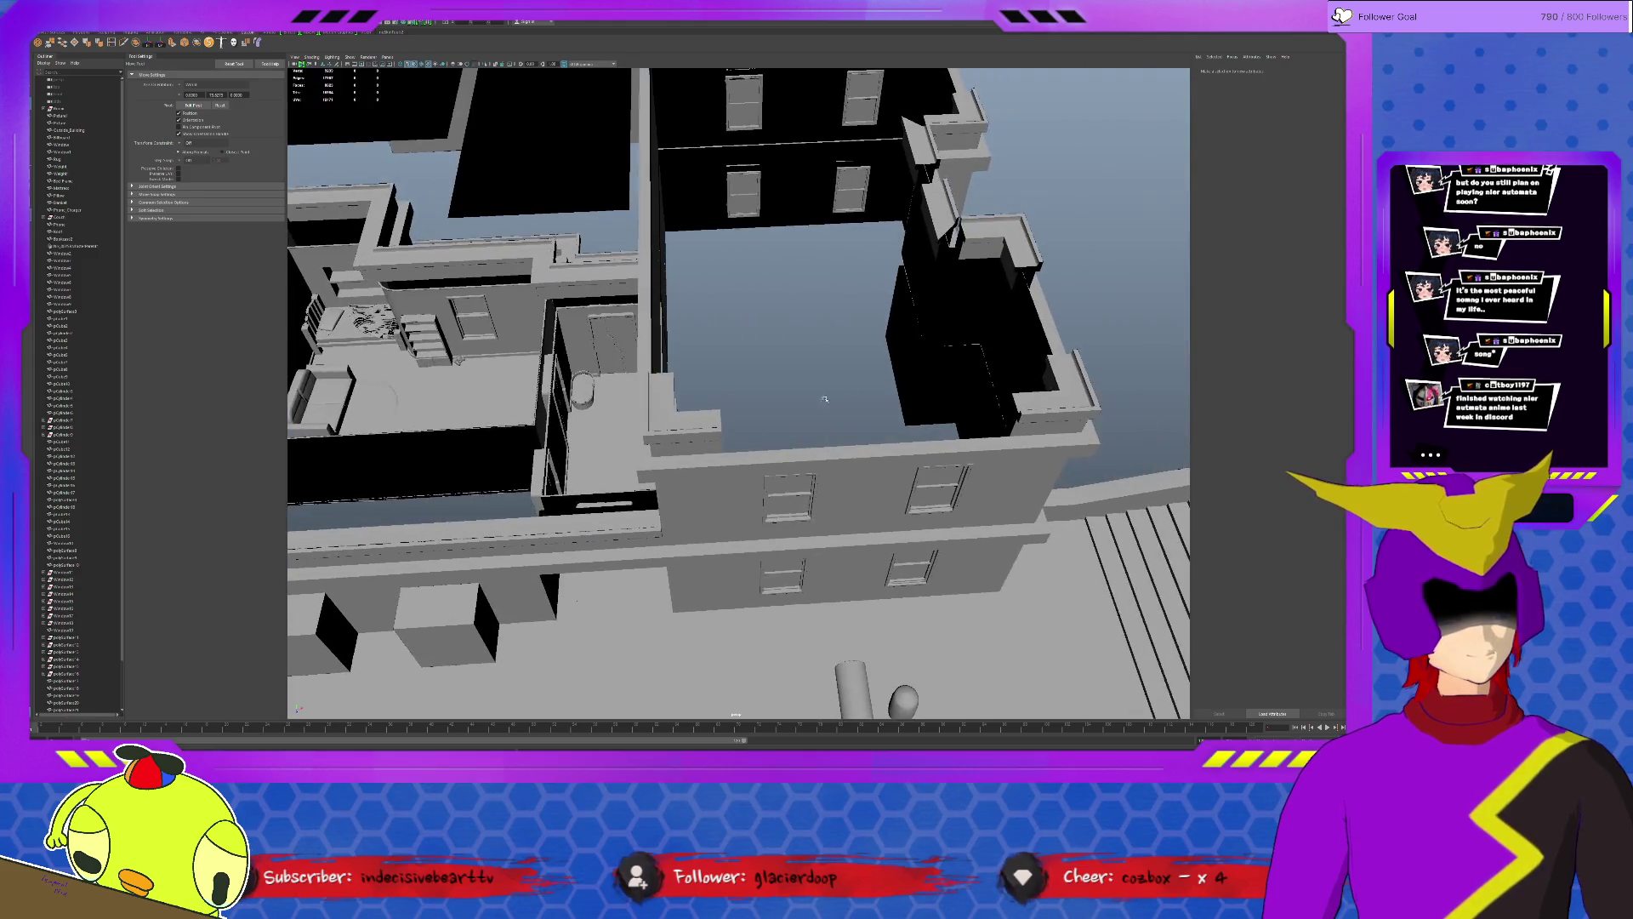
click(720, 422)
click(1078, 415)
shift+click(1001, 243)
shift+click(942, 218)
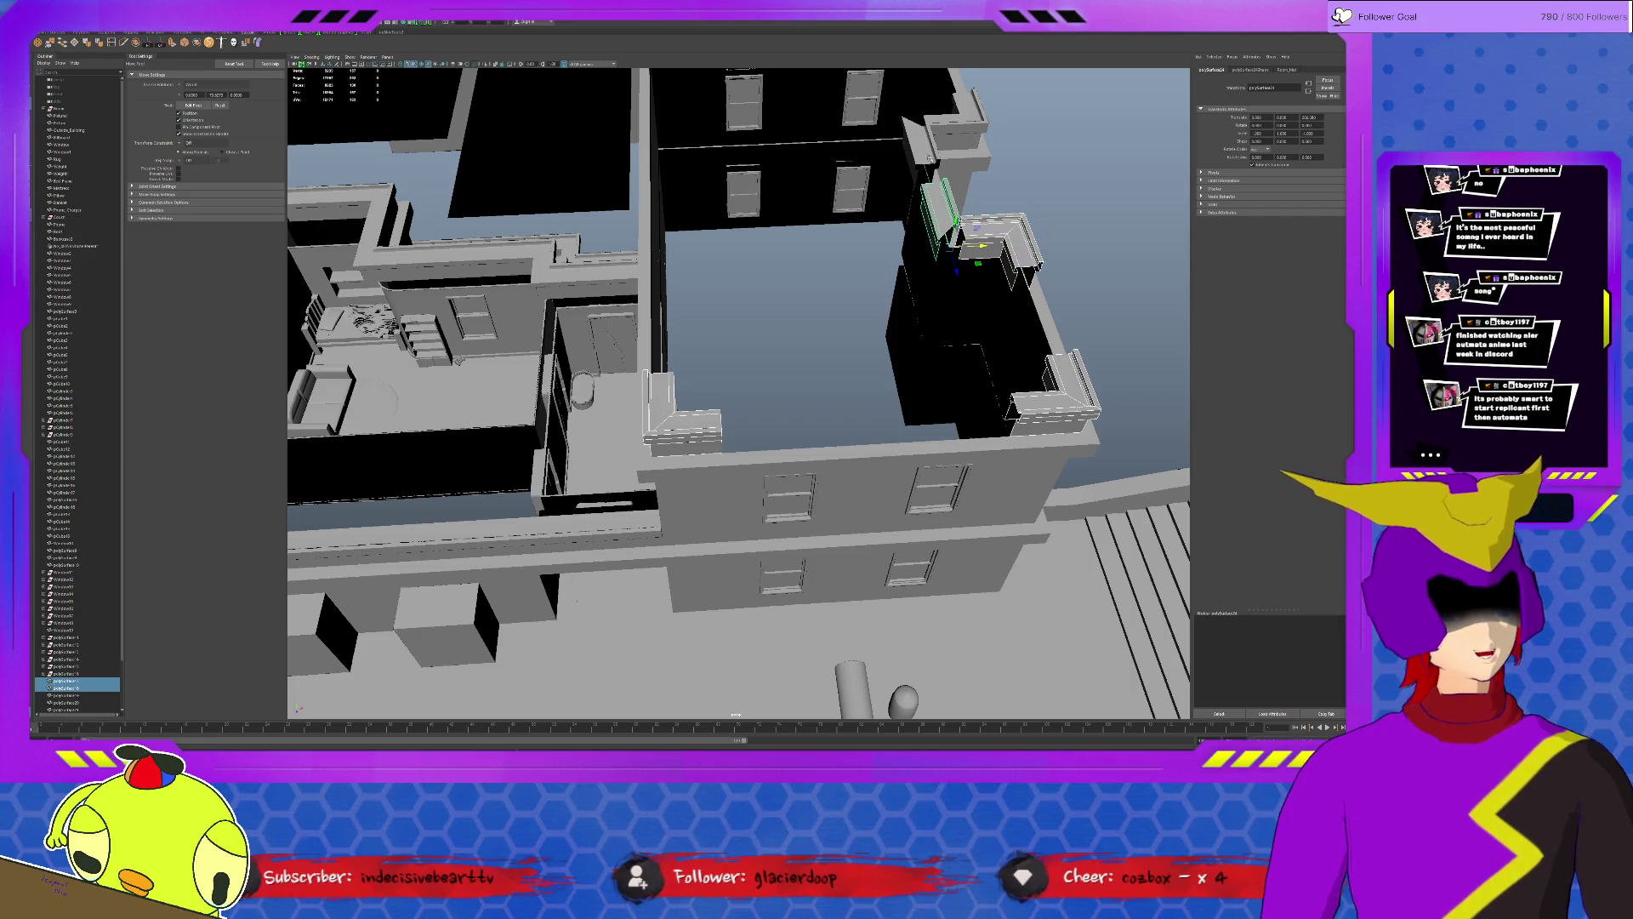
shift+click(970, 320)
click(970, 115)
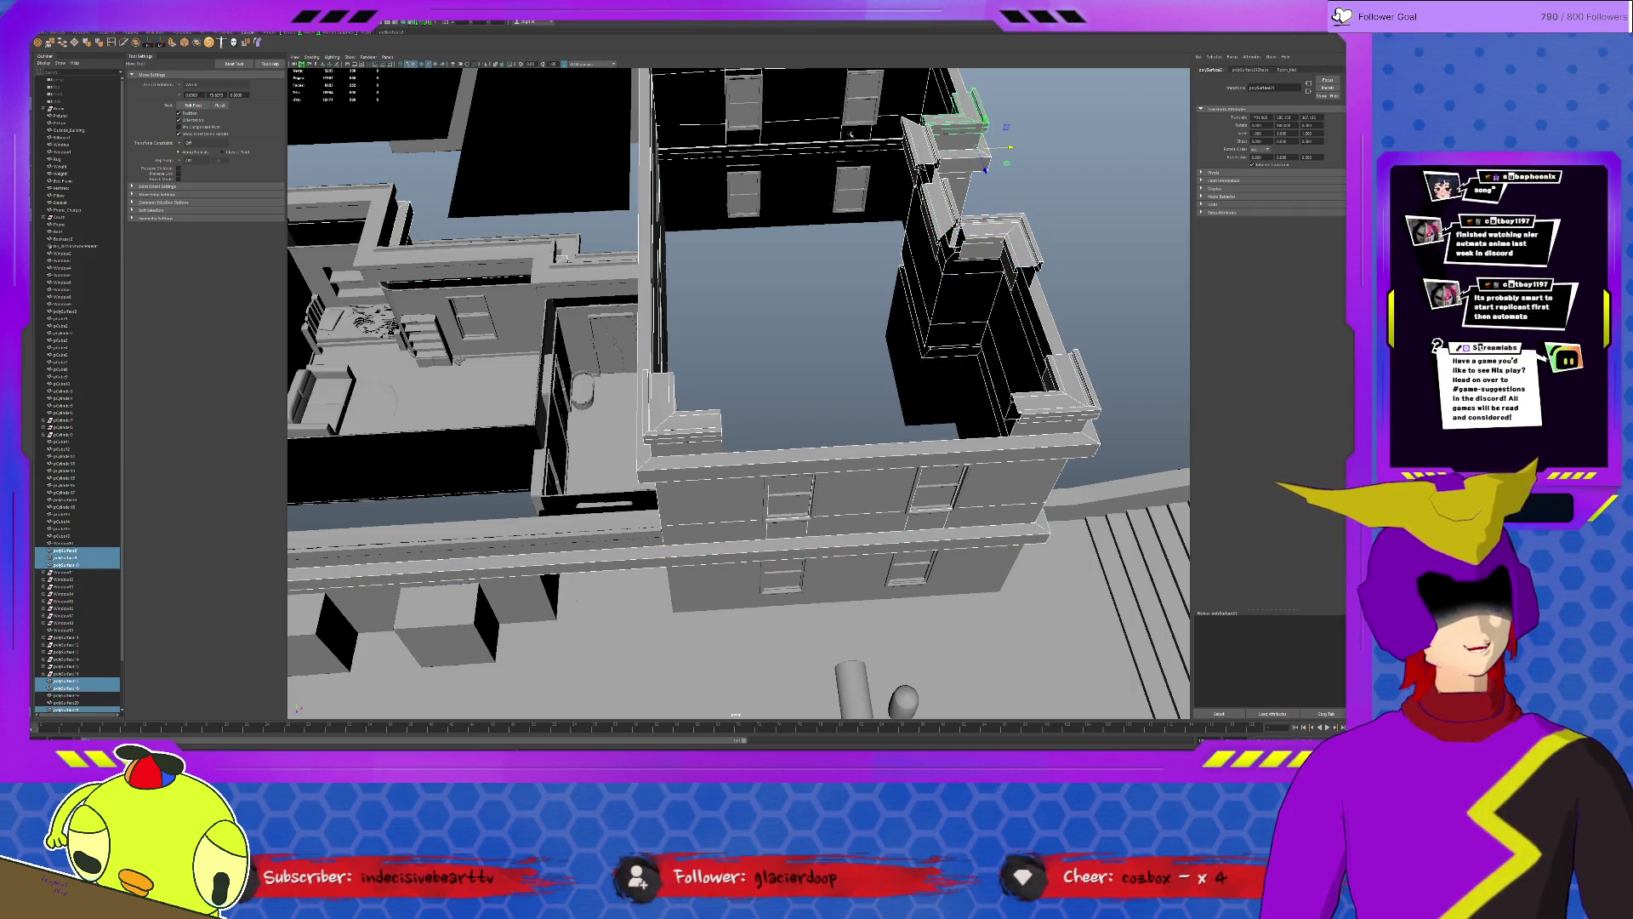
scroll(740, 395, down, 3)
shift+click(875, 124)
shift+click(689, 128)
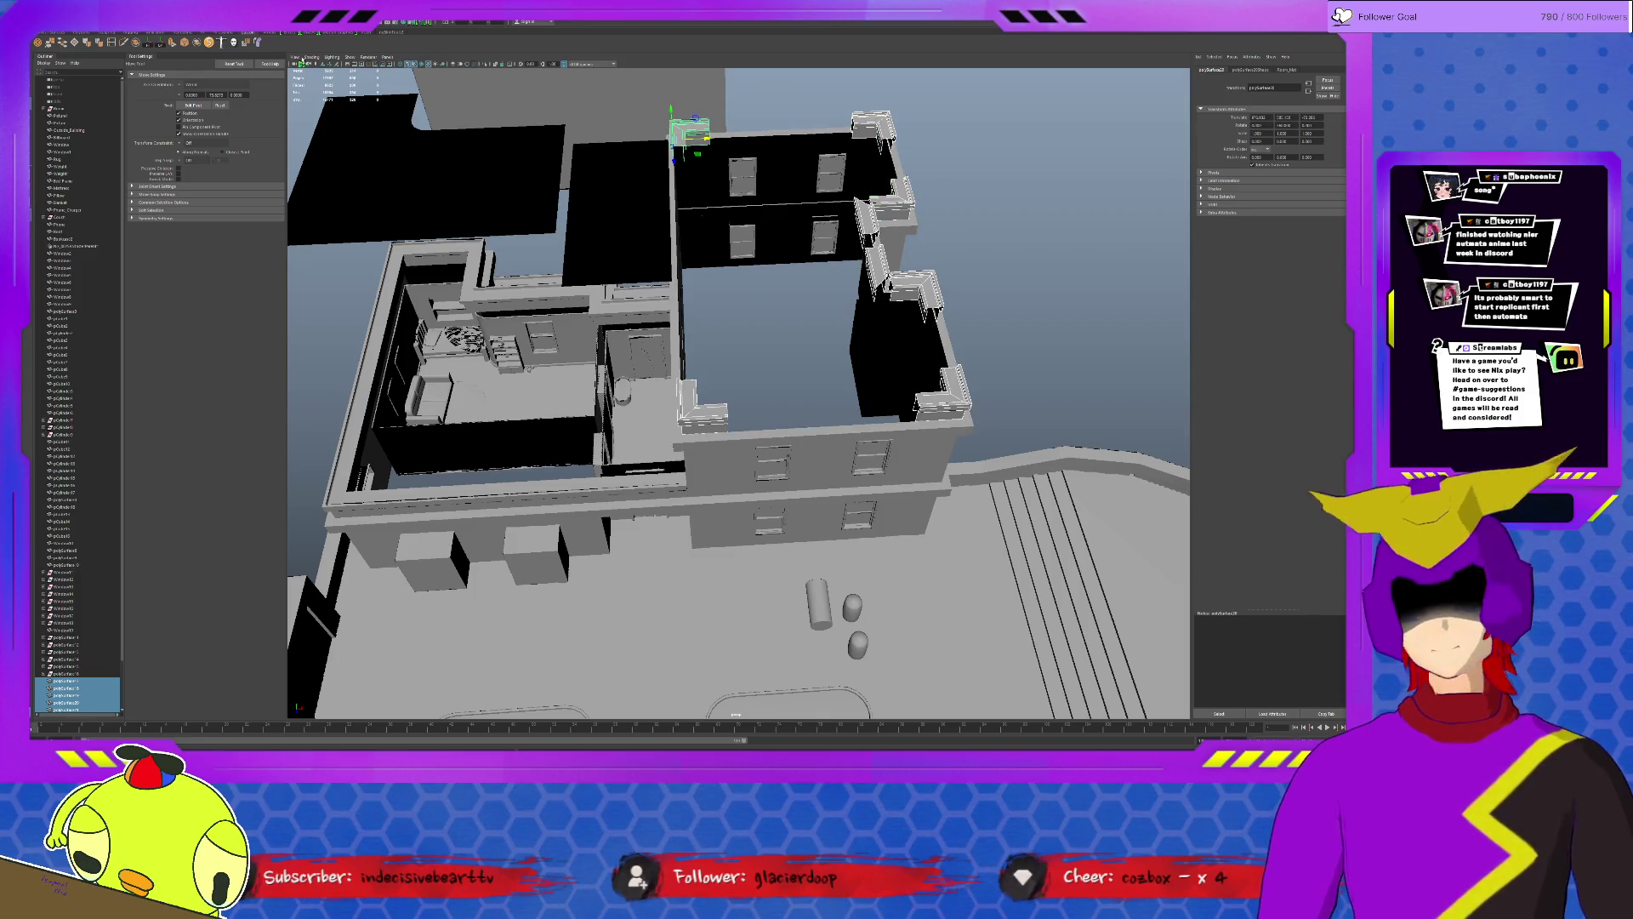
key(ctrl+g)
key(ctrl+1)
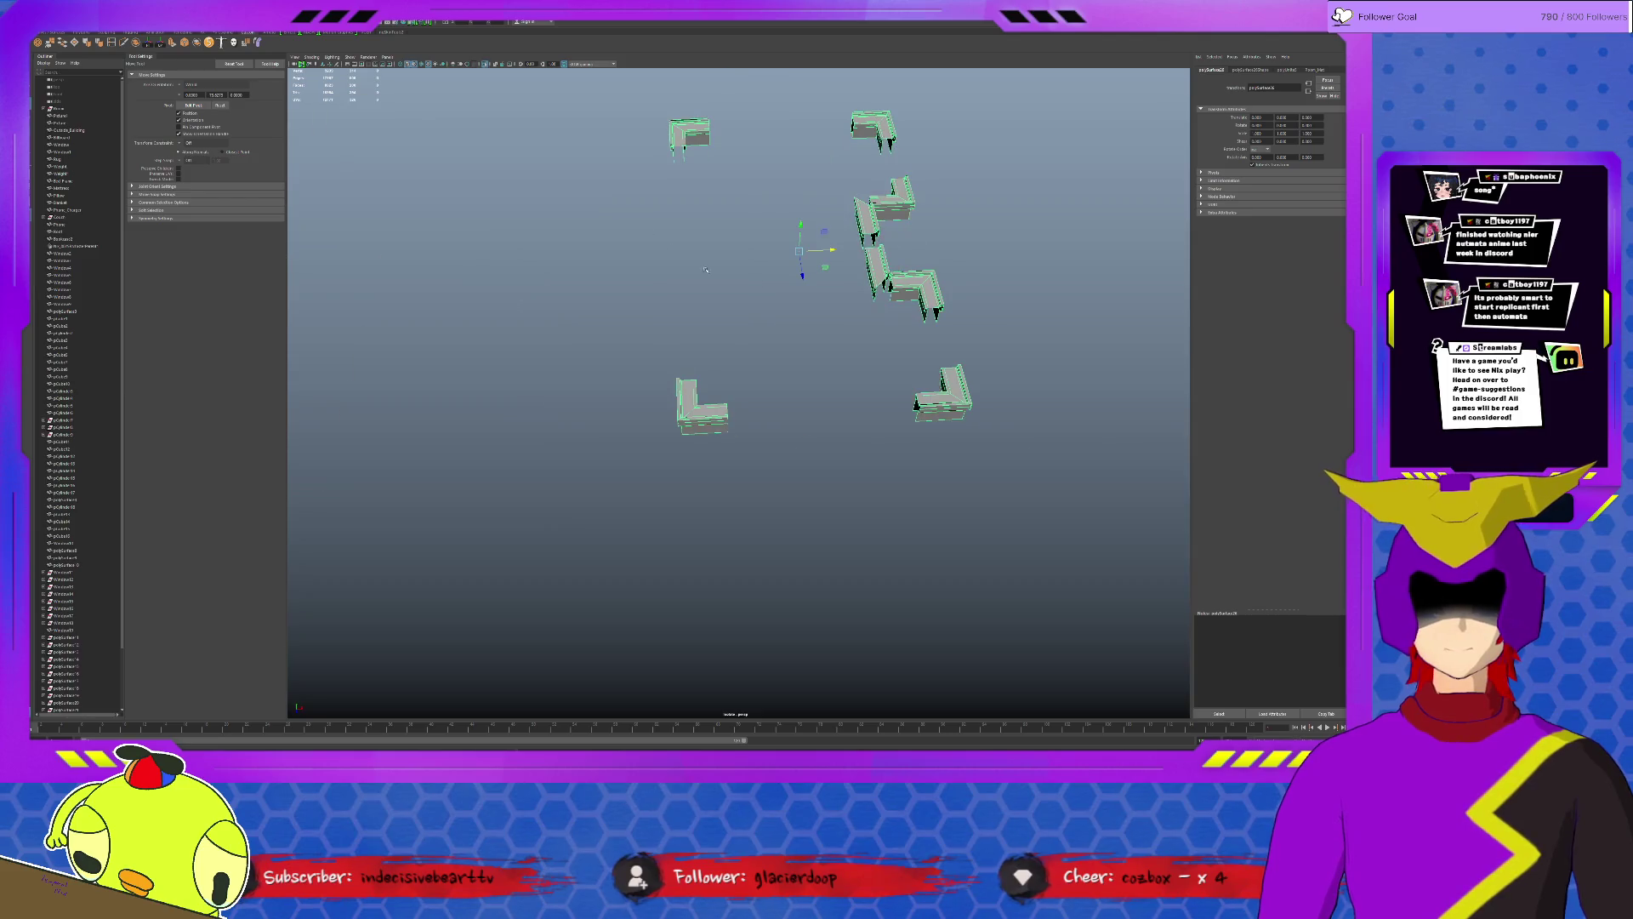
Combine the ledge pieces, bridge the two L pieces' facing ends and merge the overlapping vertices.
key(F8)
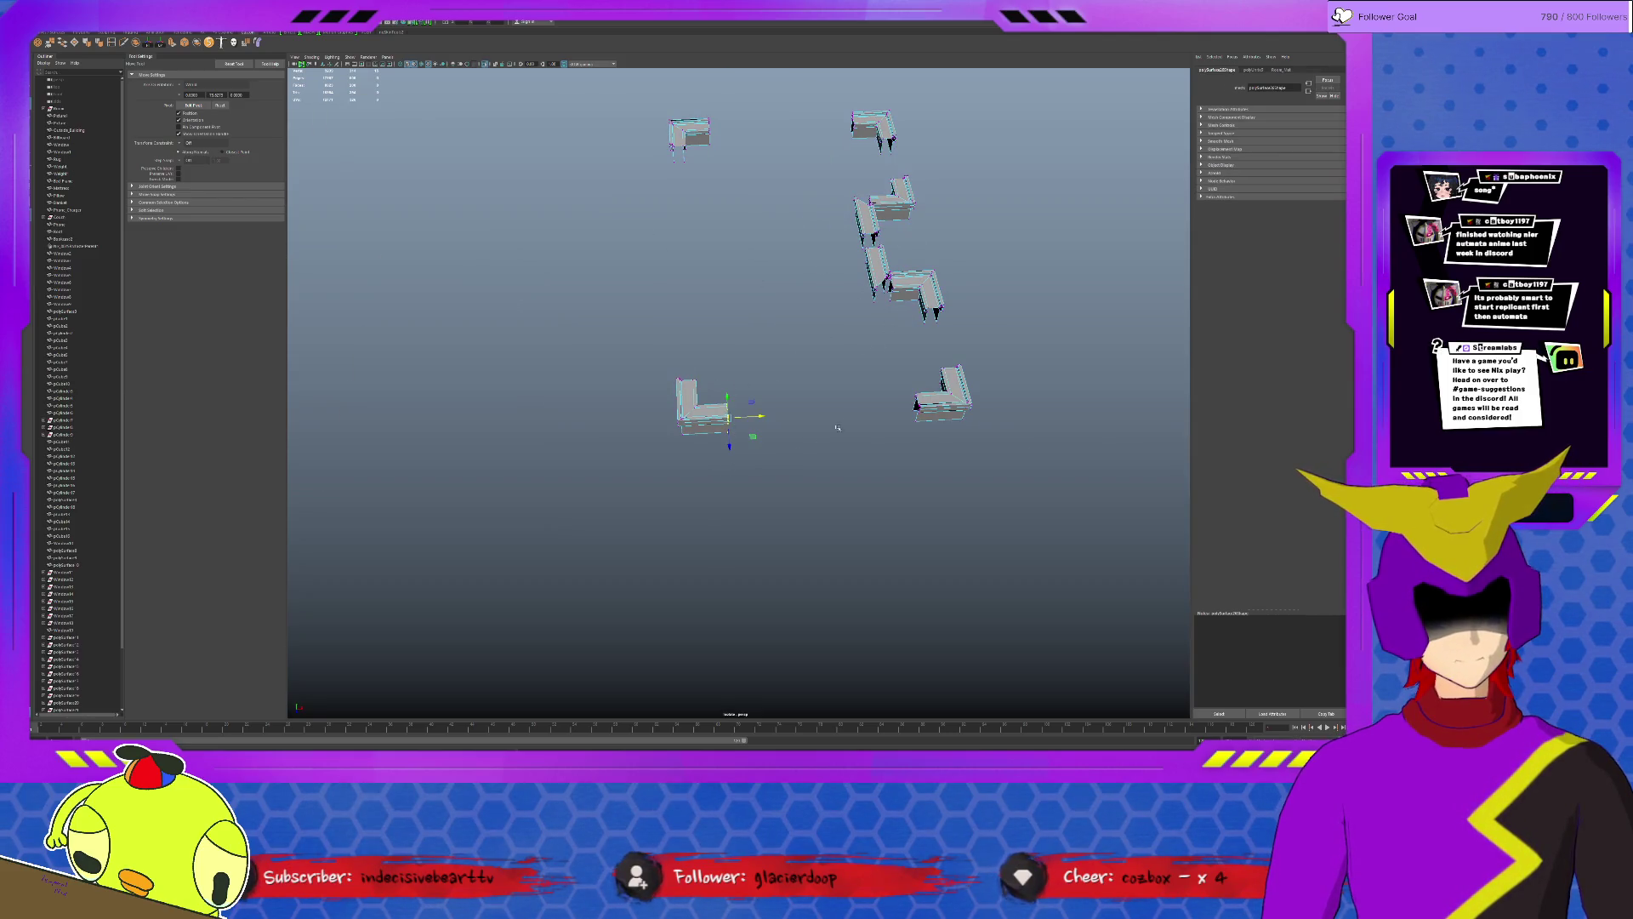
shift+click(916, 406)
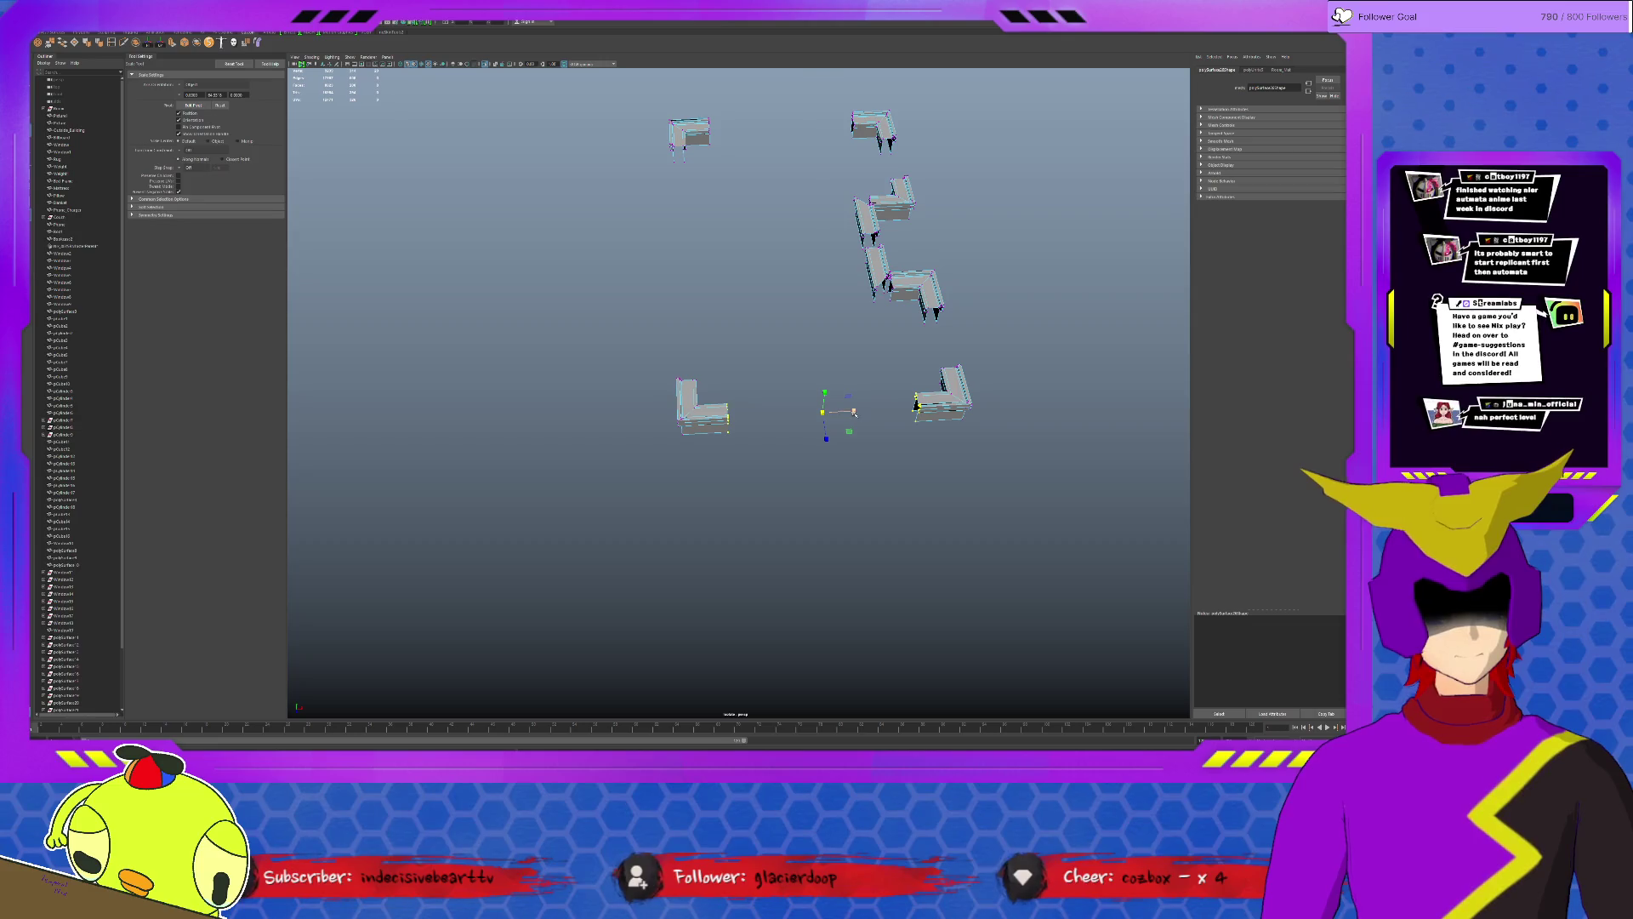
shift+right_drag(917, 406, 417, 426)
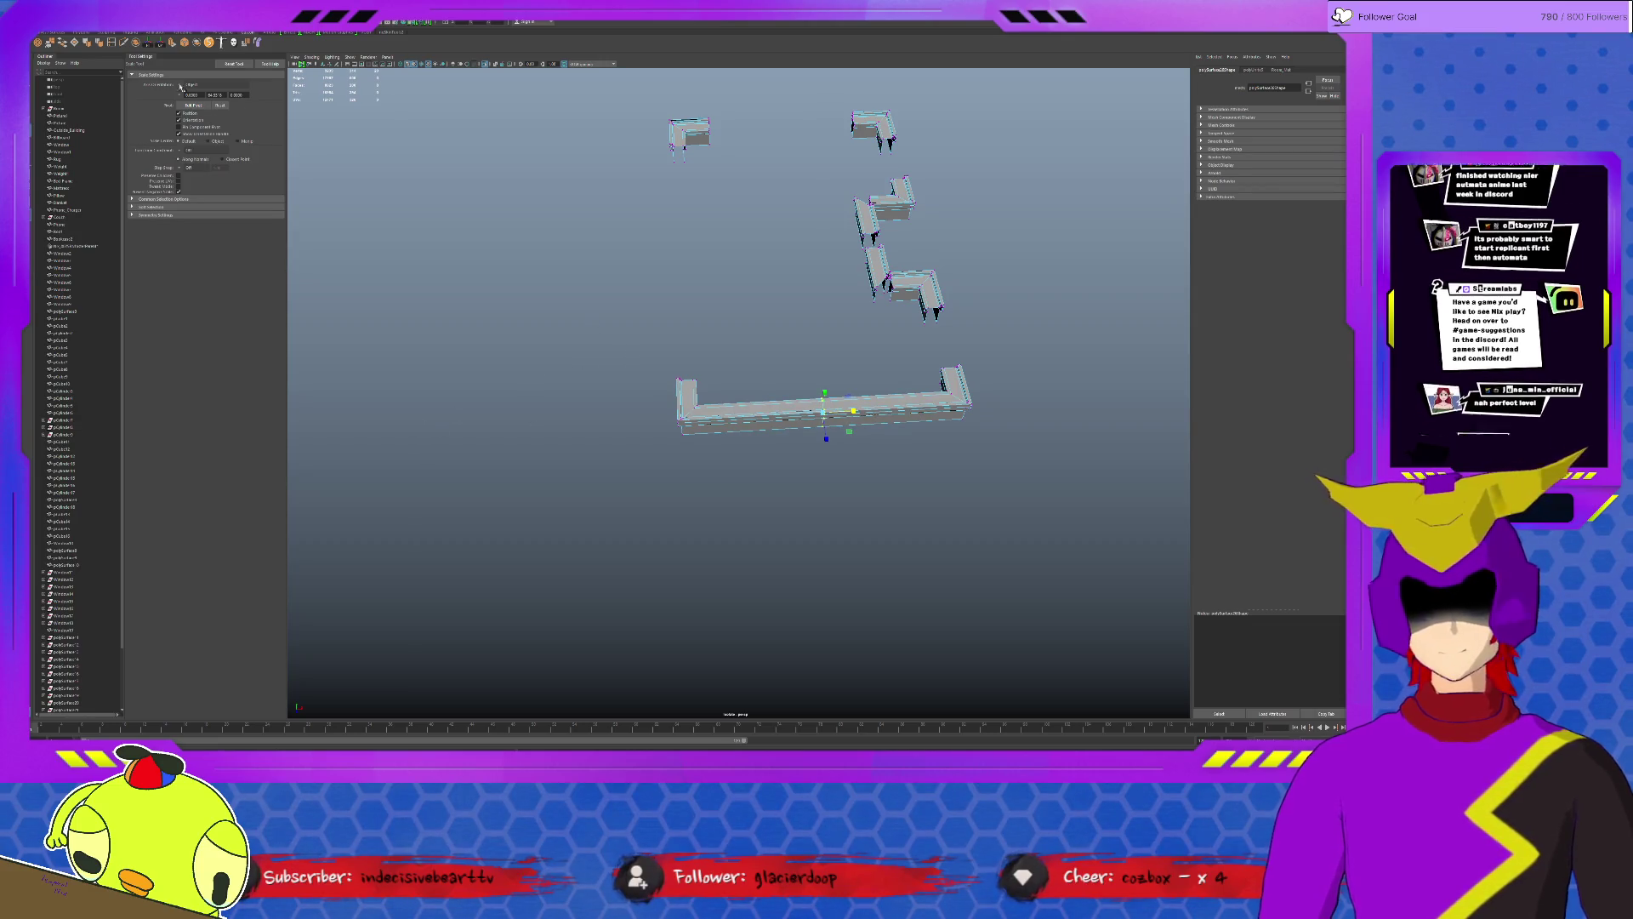
shift+right_drag(632, 352, 951, 403)
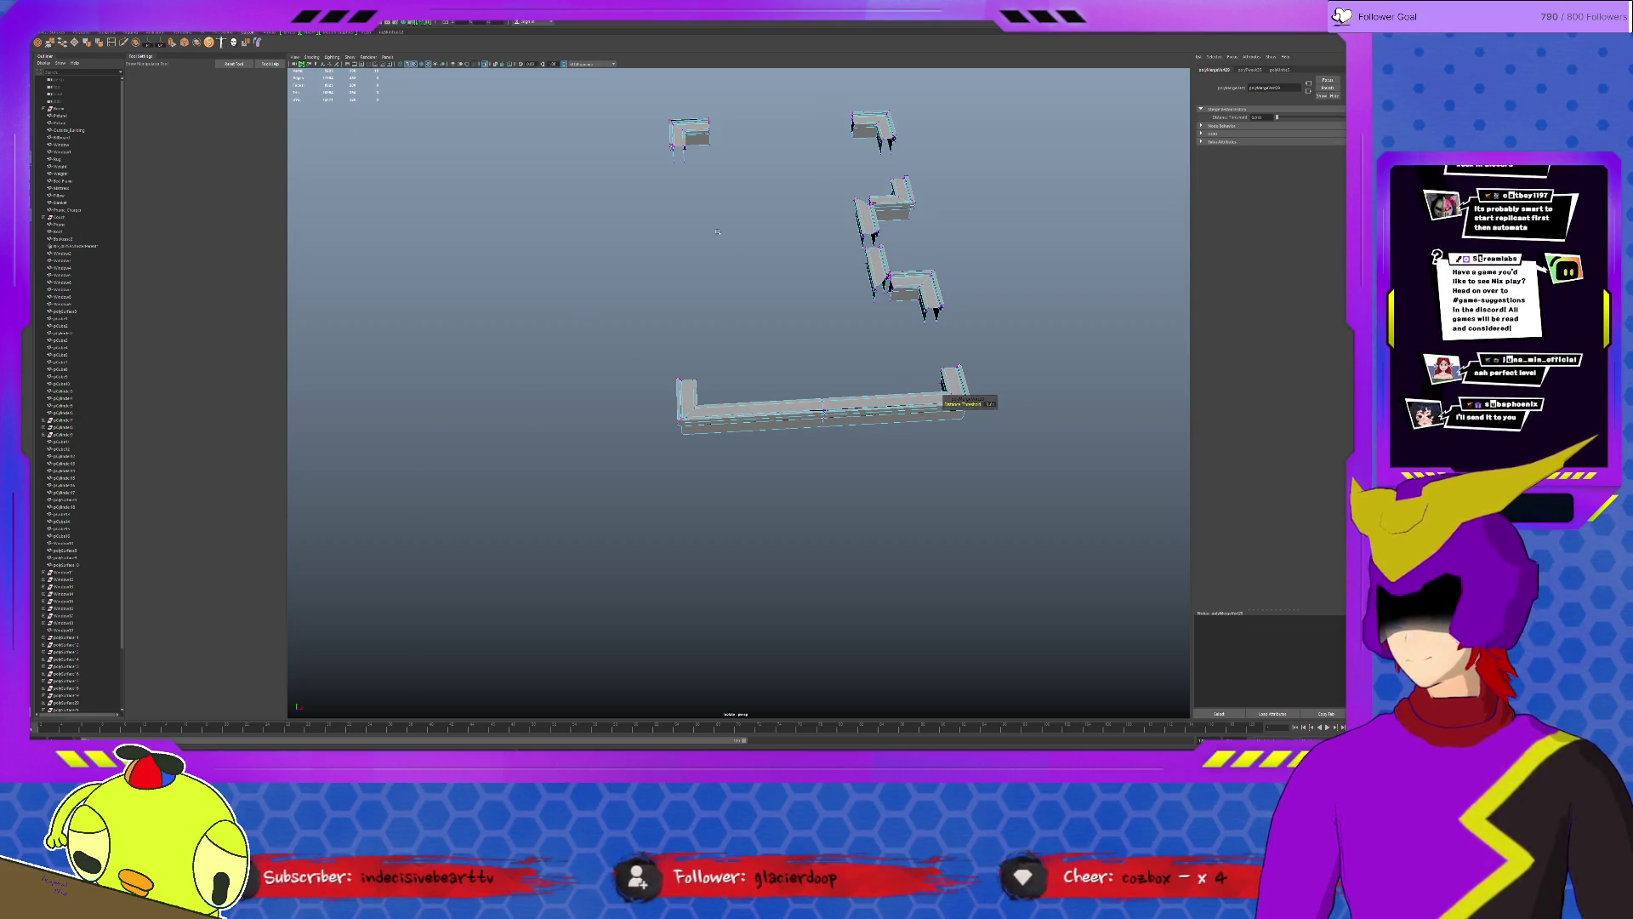
scroll(834, 313, up, 2)
Fill the open wall gap with new faces using Append to Polygon.
alt+middle_drag(834, 314, 698, 272)
scroll(664, 256, up, 3)
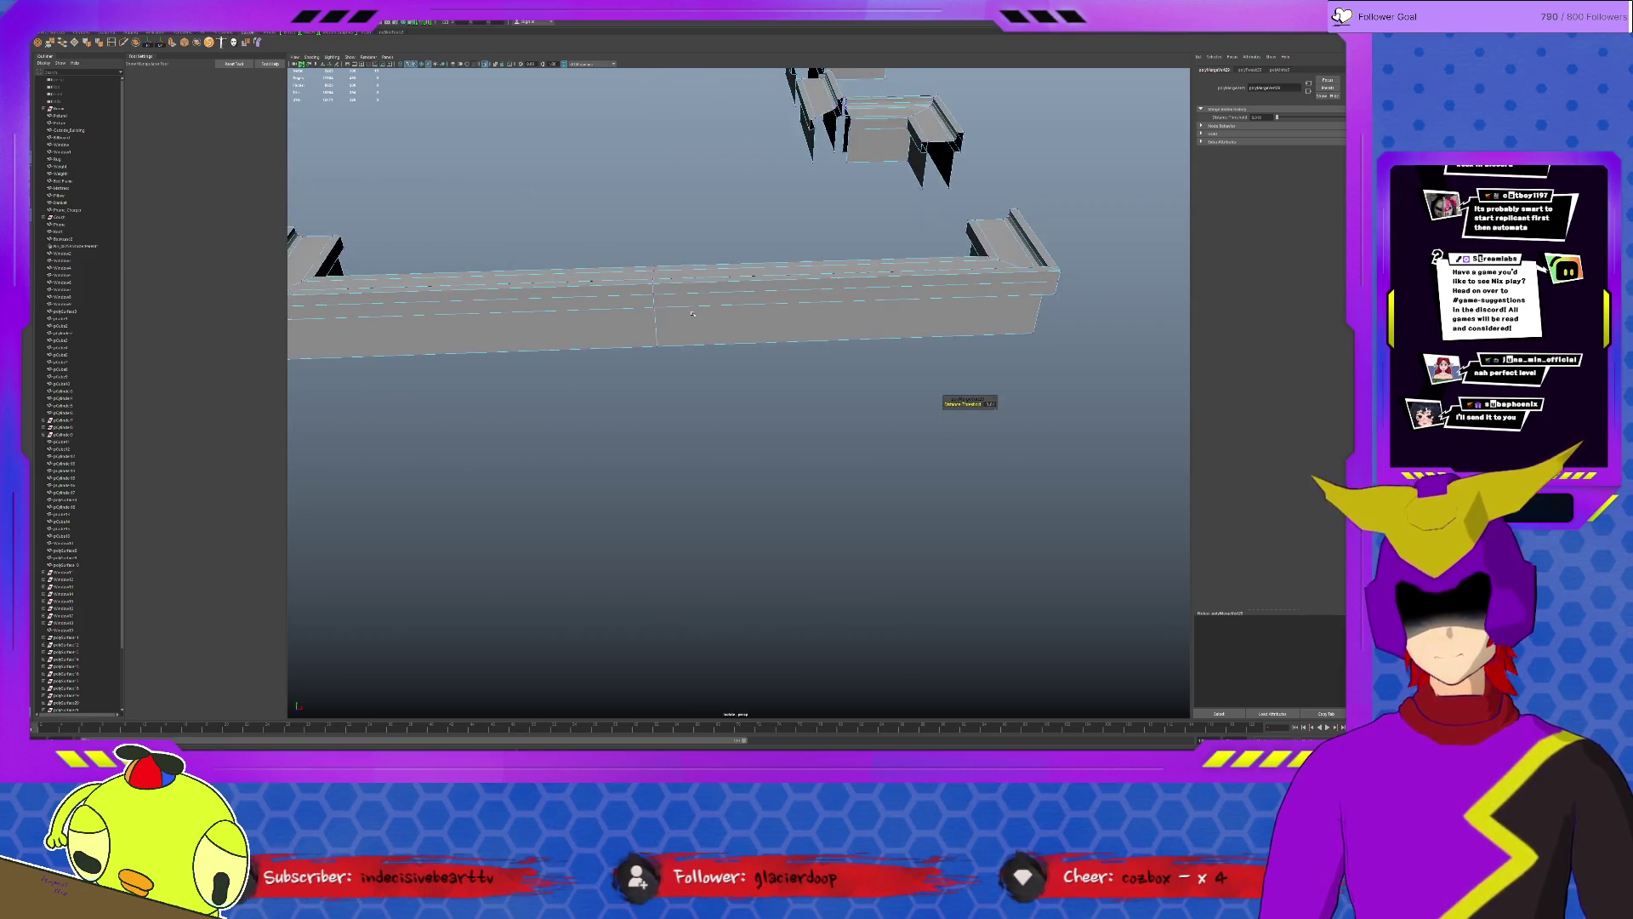
key(F10)
scroll(672, 263, up, 5)
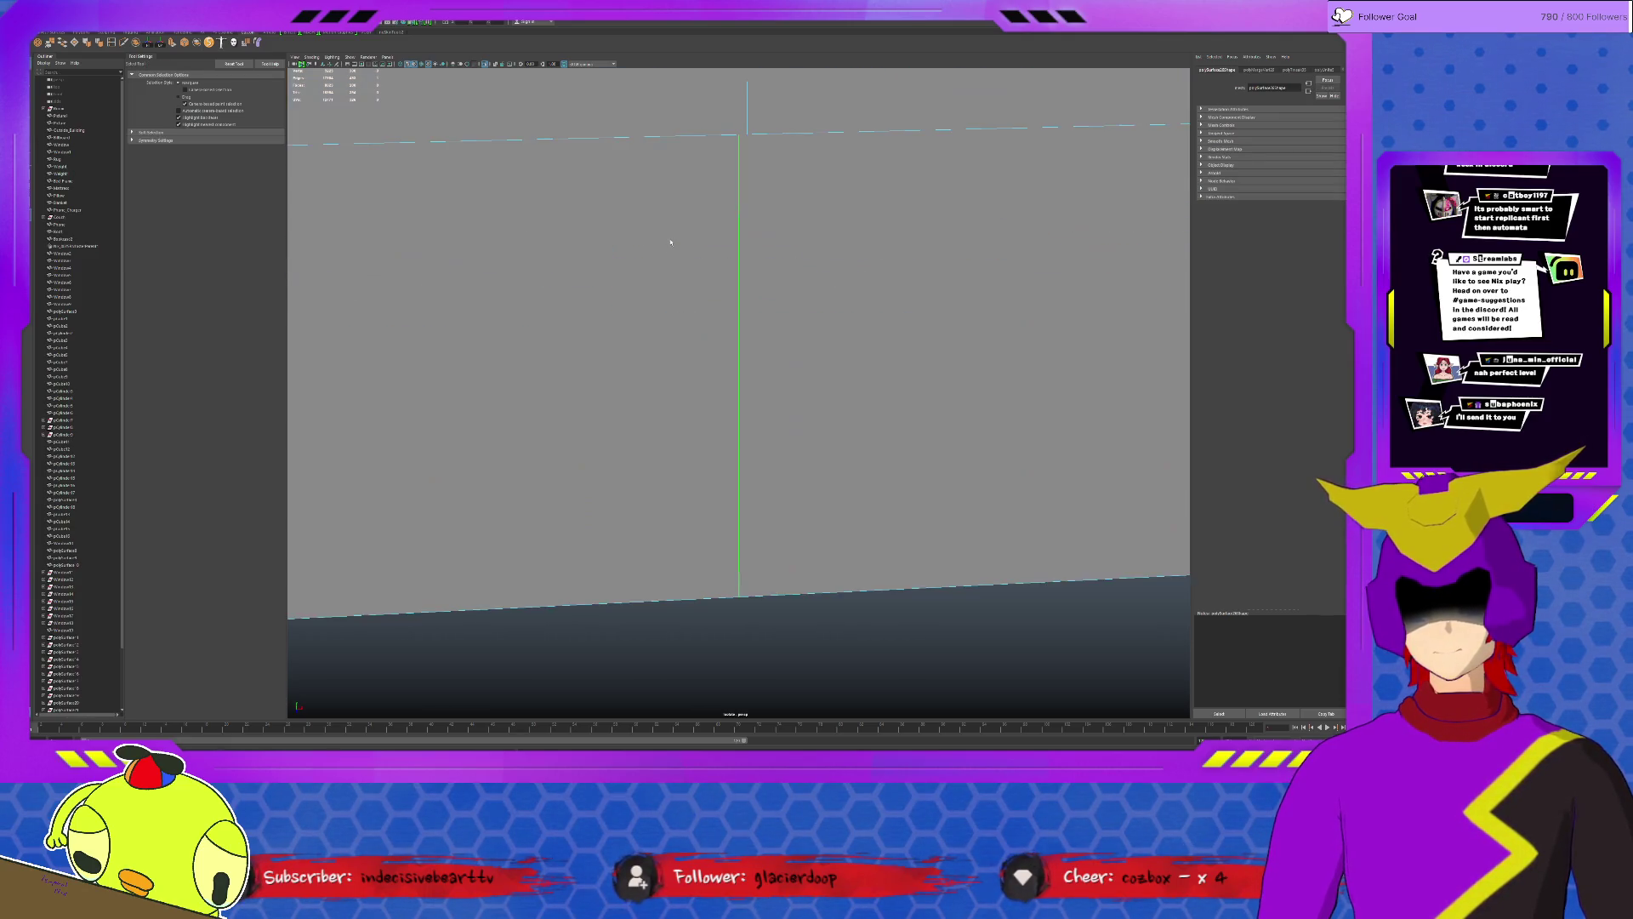
scroll(743, 205, down, 2)
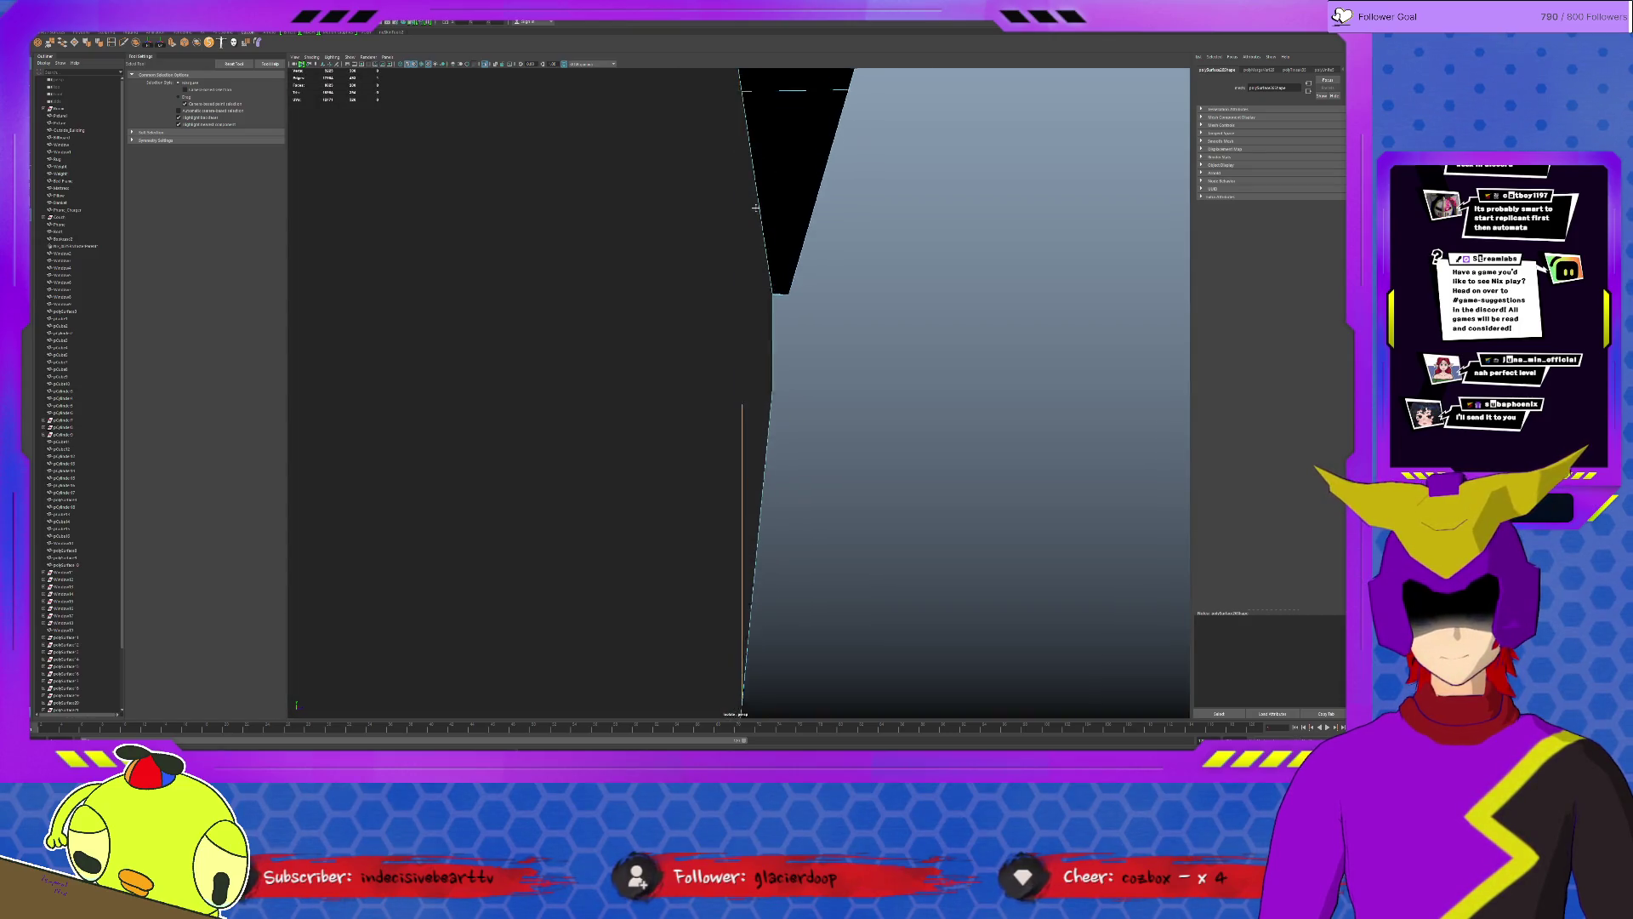
scroll(817, 198, down, 3)
scroll(889, 190, down, 2)
click(888, 191)
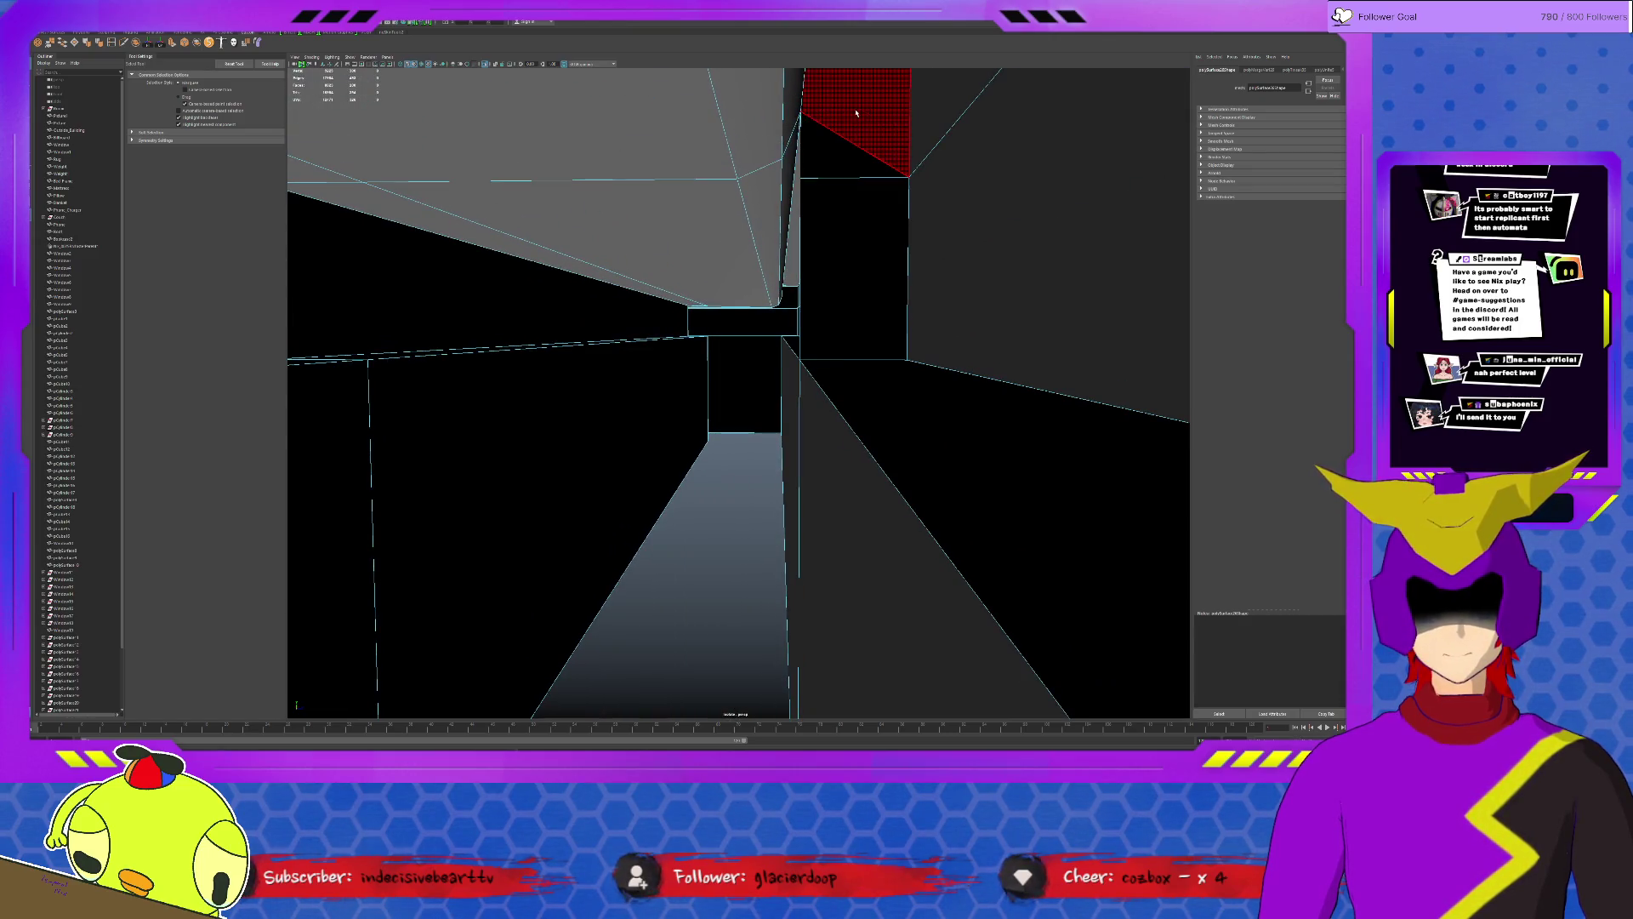
key(Return)
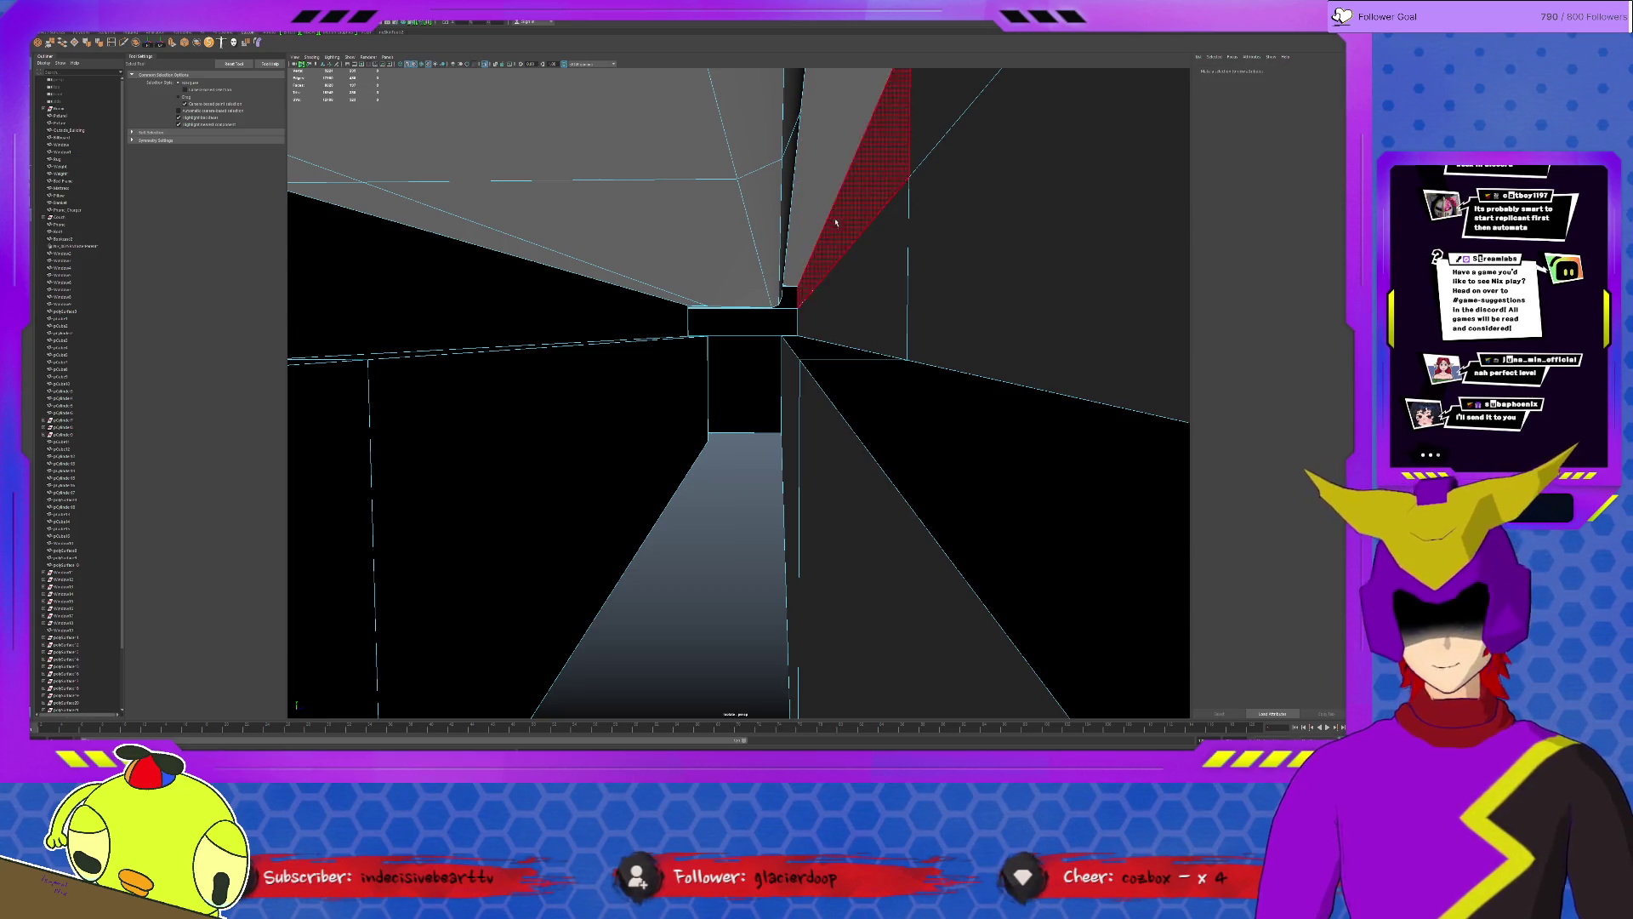
scroll(831, 243, down, 4)
scroll(803, 255, down, 4)
scroll(748, 270, down, 3)
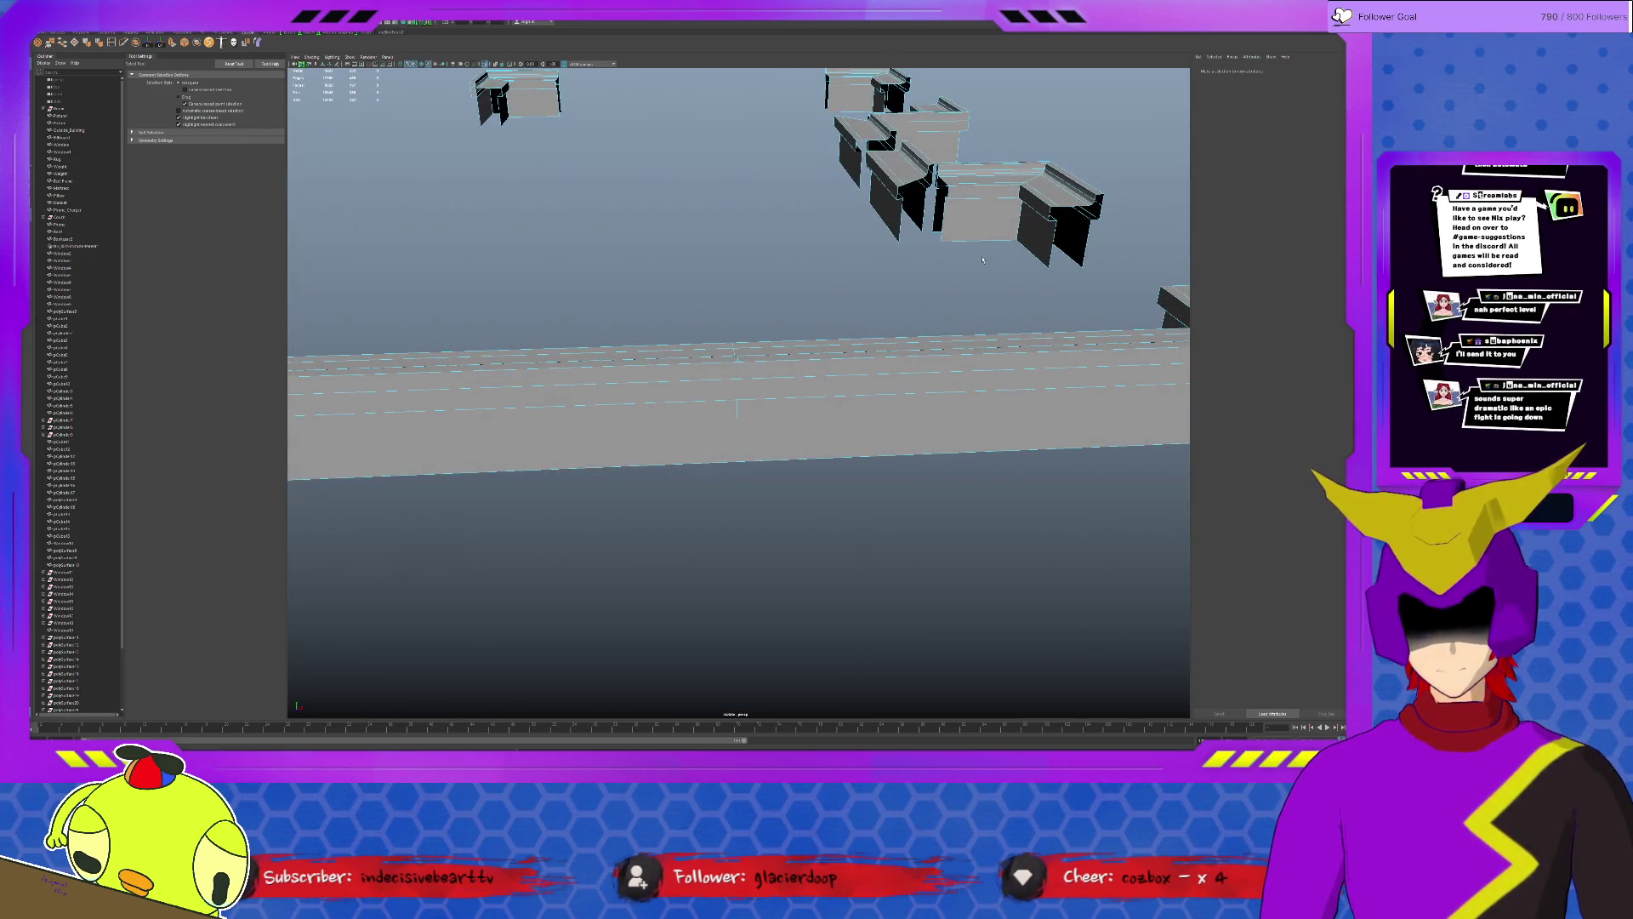
Inspect the slab ends, wall pieces and corner piece of the joined ledge from several angles.
alt+drag(982, 259, 821, 293)
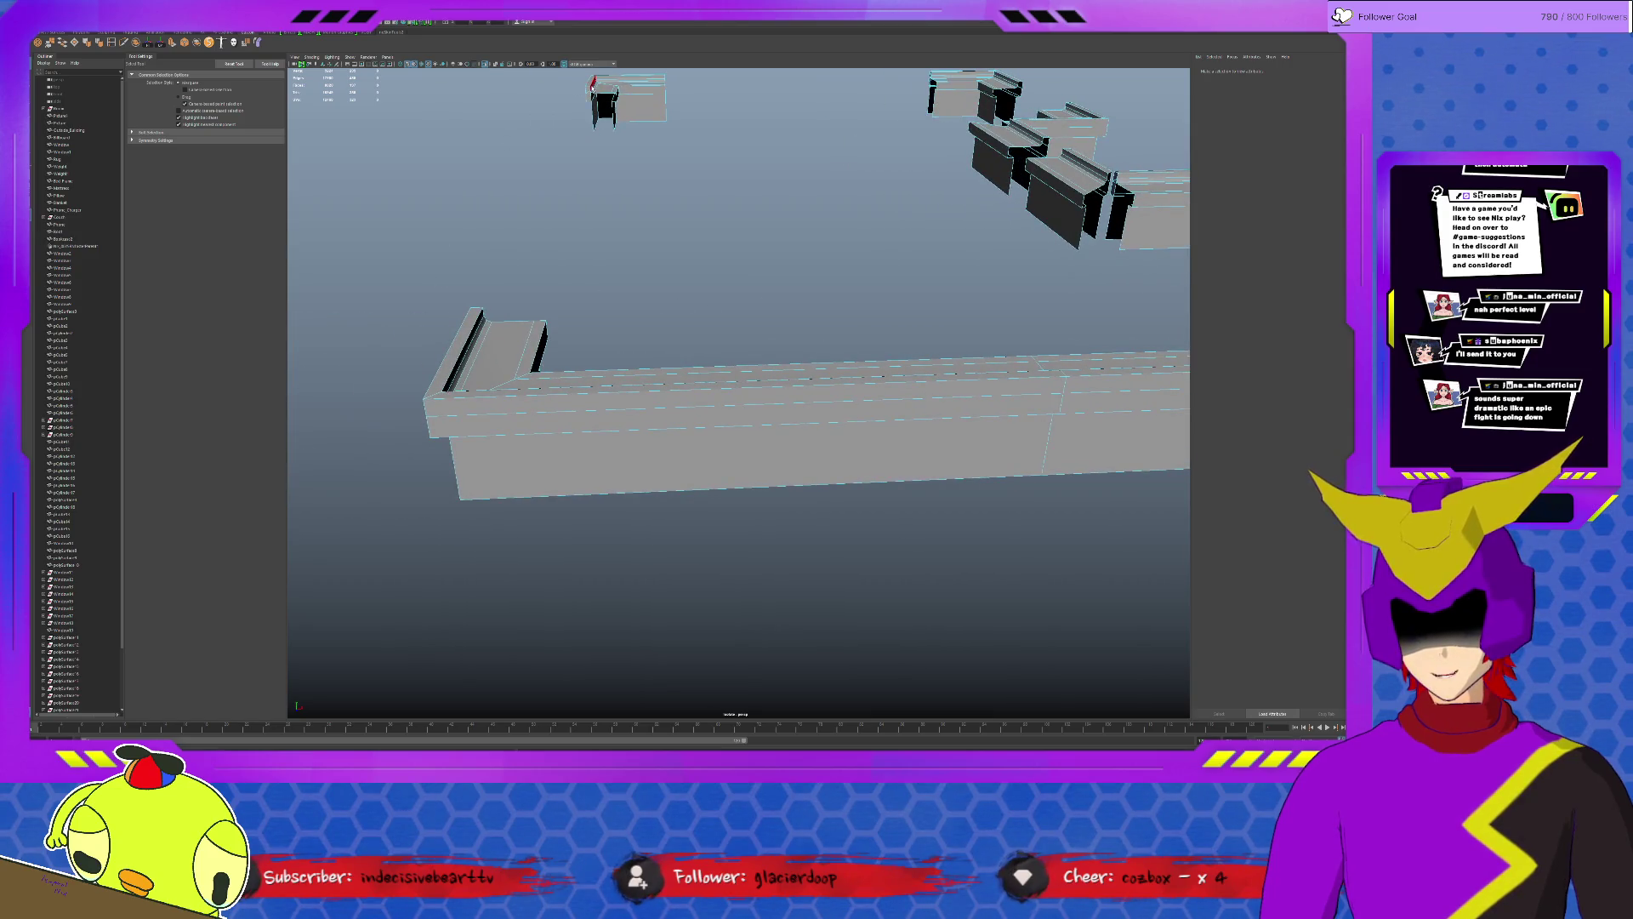
click(591, 89)
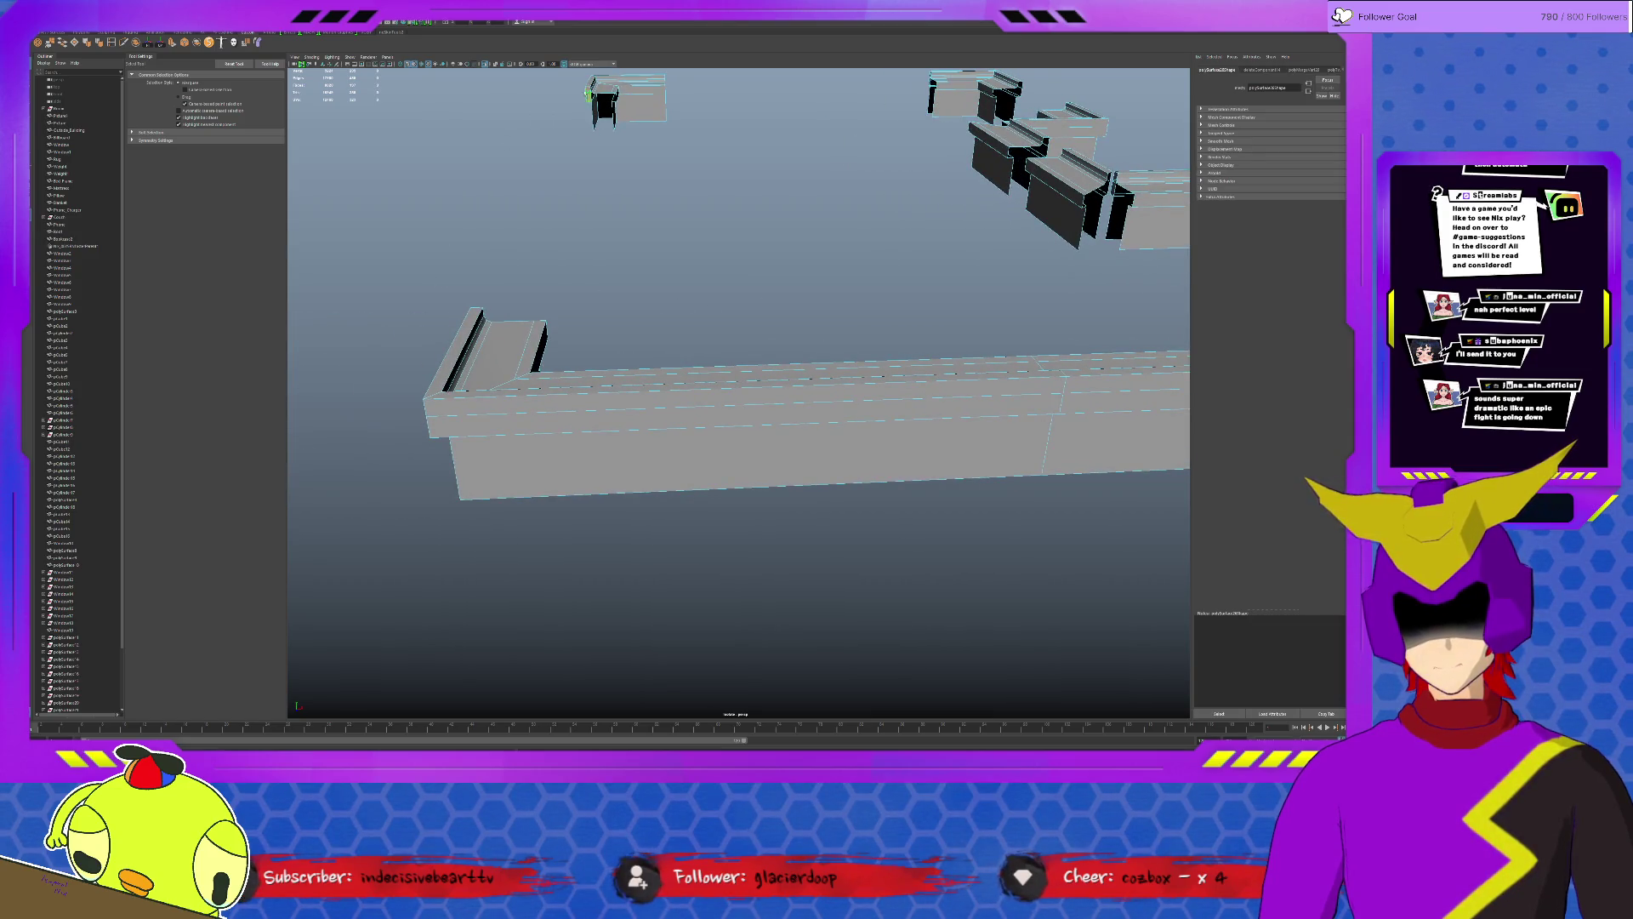
click(689, 231)
alt+drag(689, 230, 748, 369)
scroll(748, 368, down, 5)
scroll(748, 368, down, 4)
scroll(747, 368, down, 3)
scroll(748, 367, down, 2)
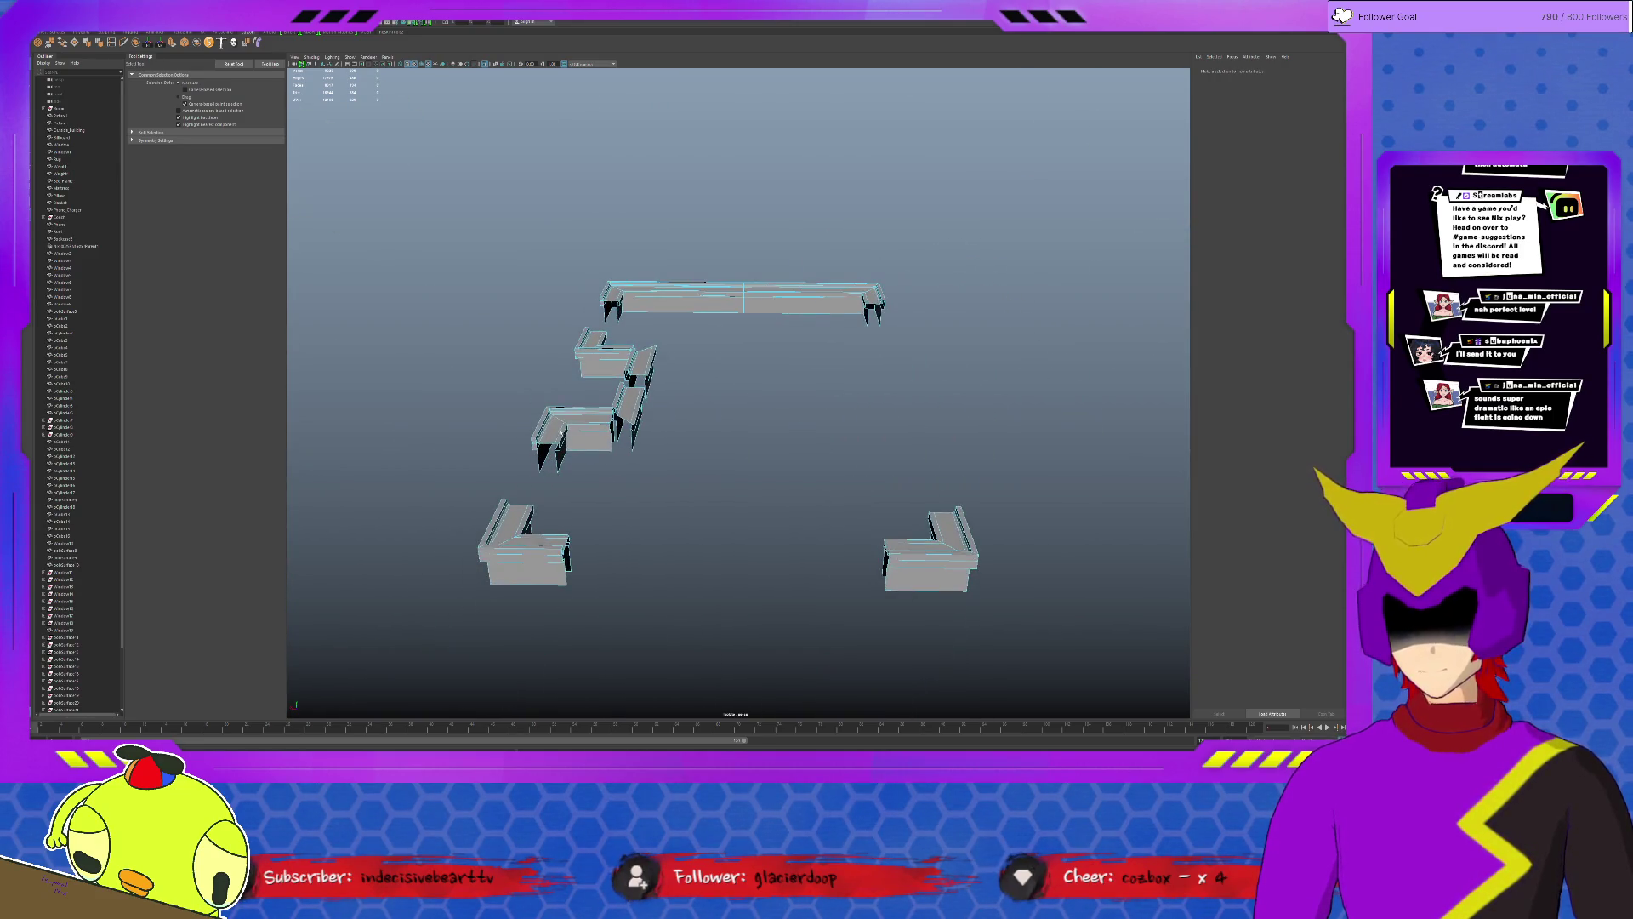
scroll(520, 406, up, 3)
scroll(520, 405, up, 3)
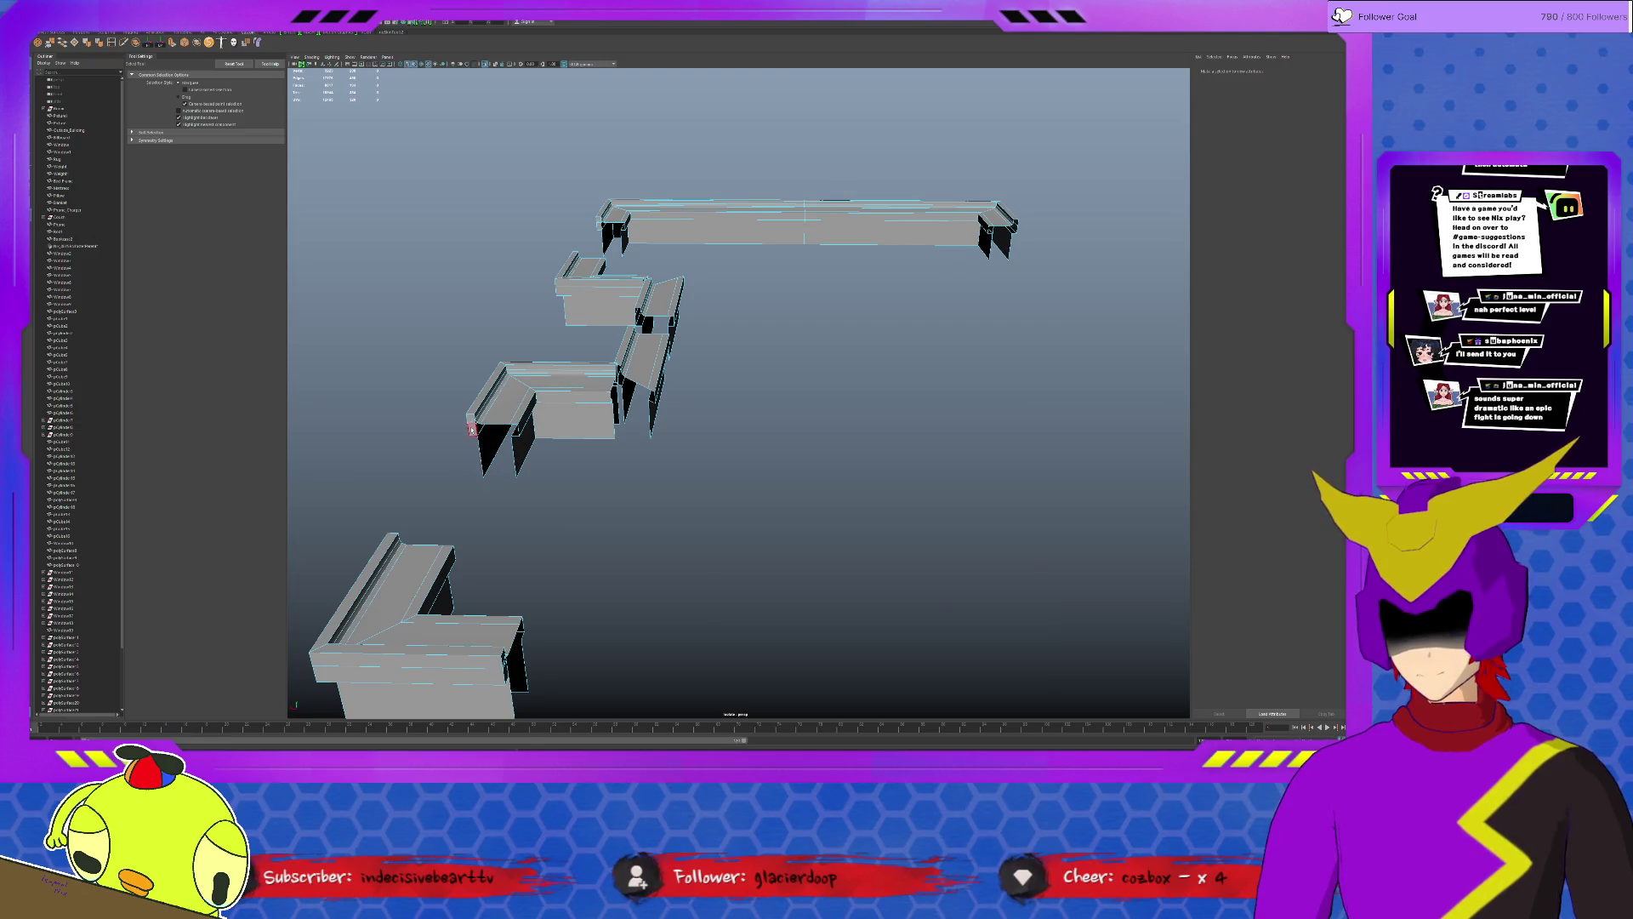
click(472, 428)
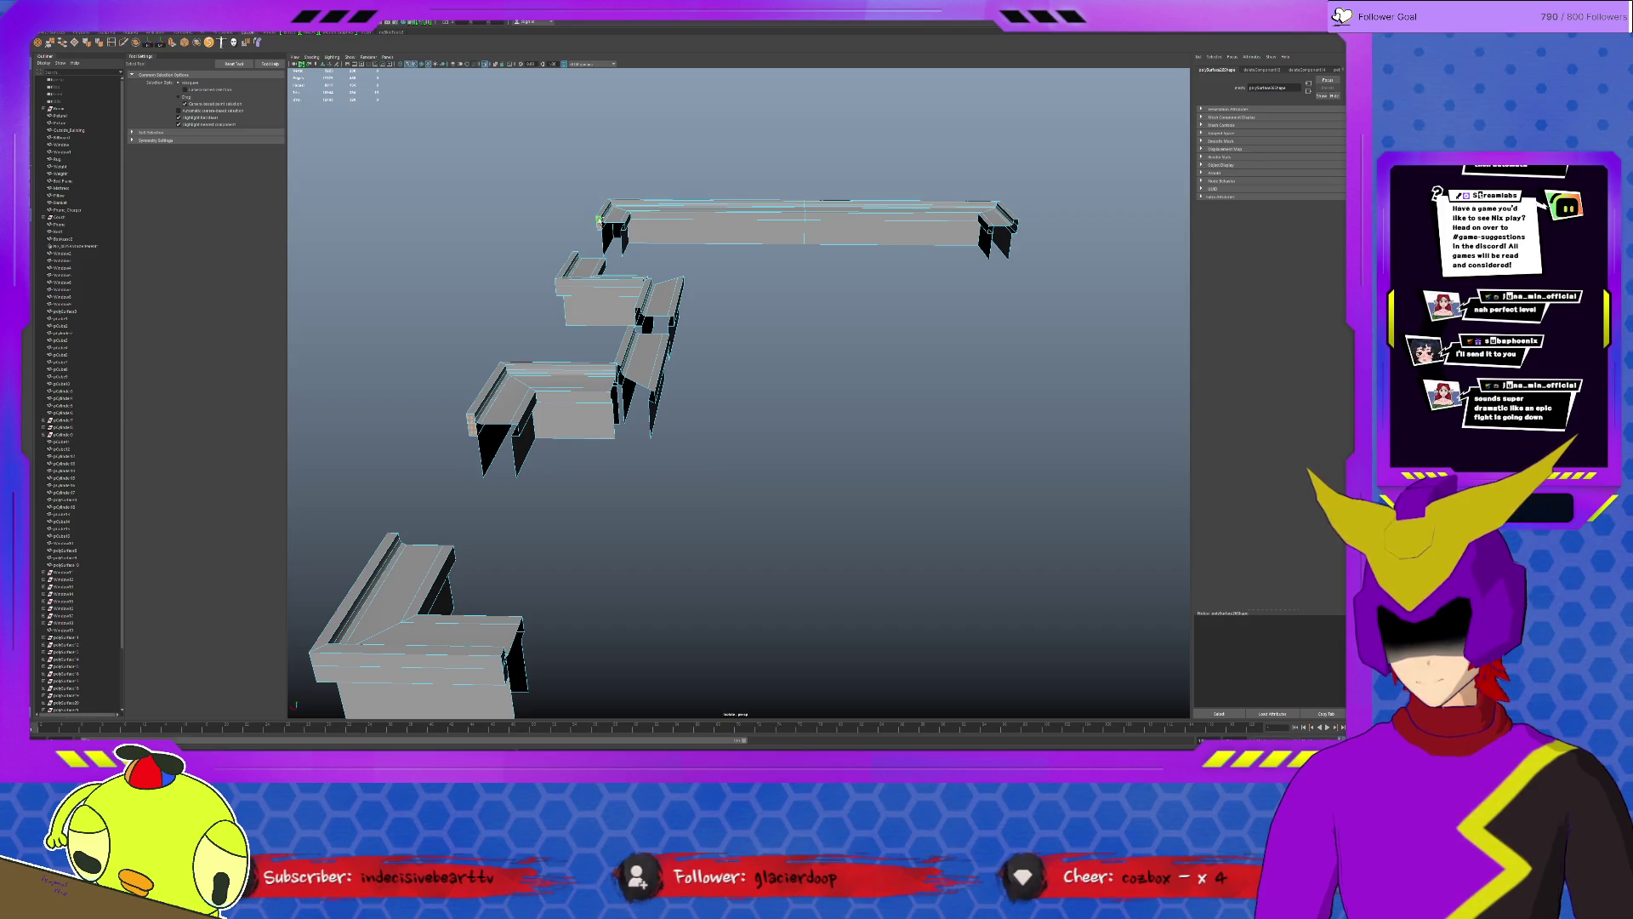
click(663, 319)
mouse_move(658, 297)
alt+mouse_down()
mouse_move(616, 403)
mouse_move(332, 310)
alt+mouse_up()
click(309, 294)
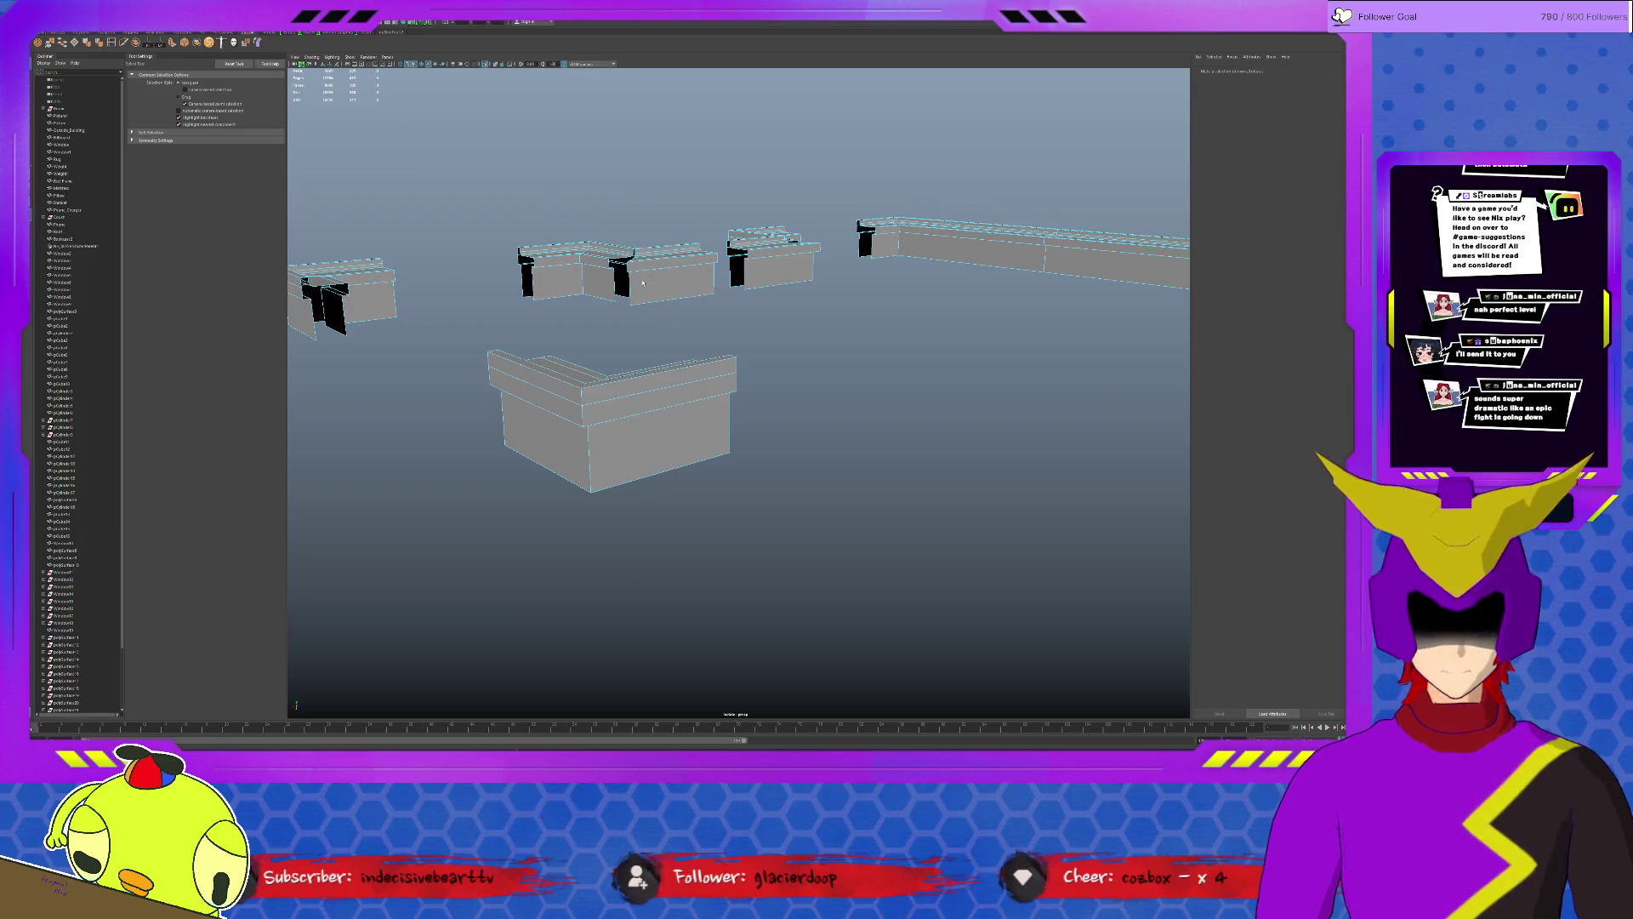
scroll(644, 398, up, 3)
mouse_move(644, 399)
alt+mouse_down()
mouse_move(867, 396)
mouse_move(817, 383)
mouse_move(675, 533)
mouse_move(765, 474)
mouse_move(807, 423)
alt+mouse_up()
scroll(867, 397, down, 5)
scroll(675, 533, up, 3)
scroll(766, 476, down, 4)
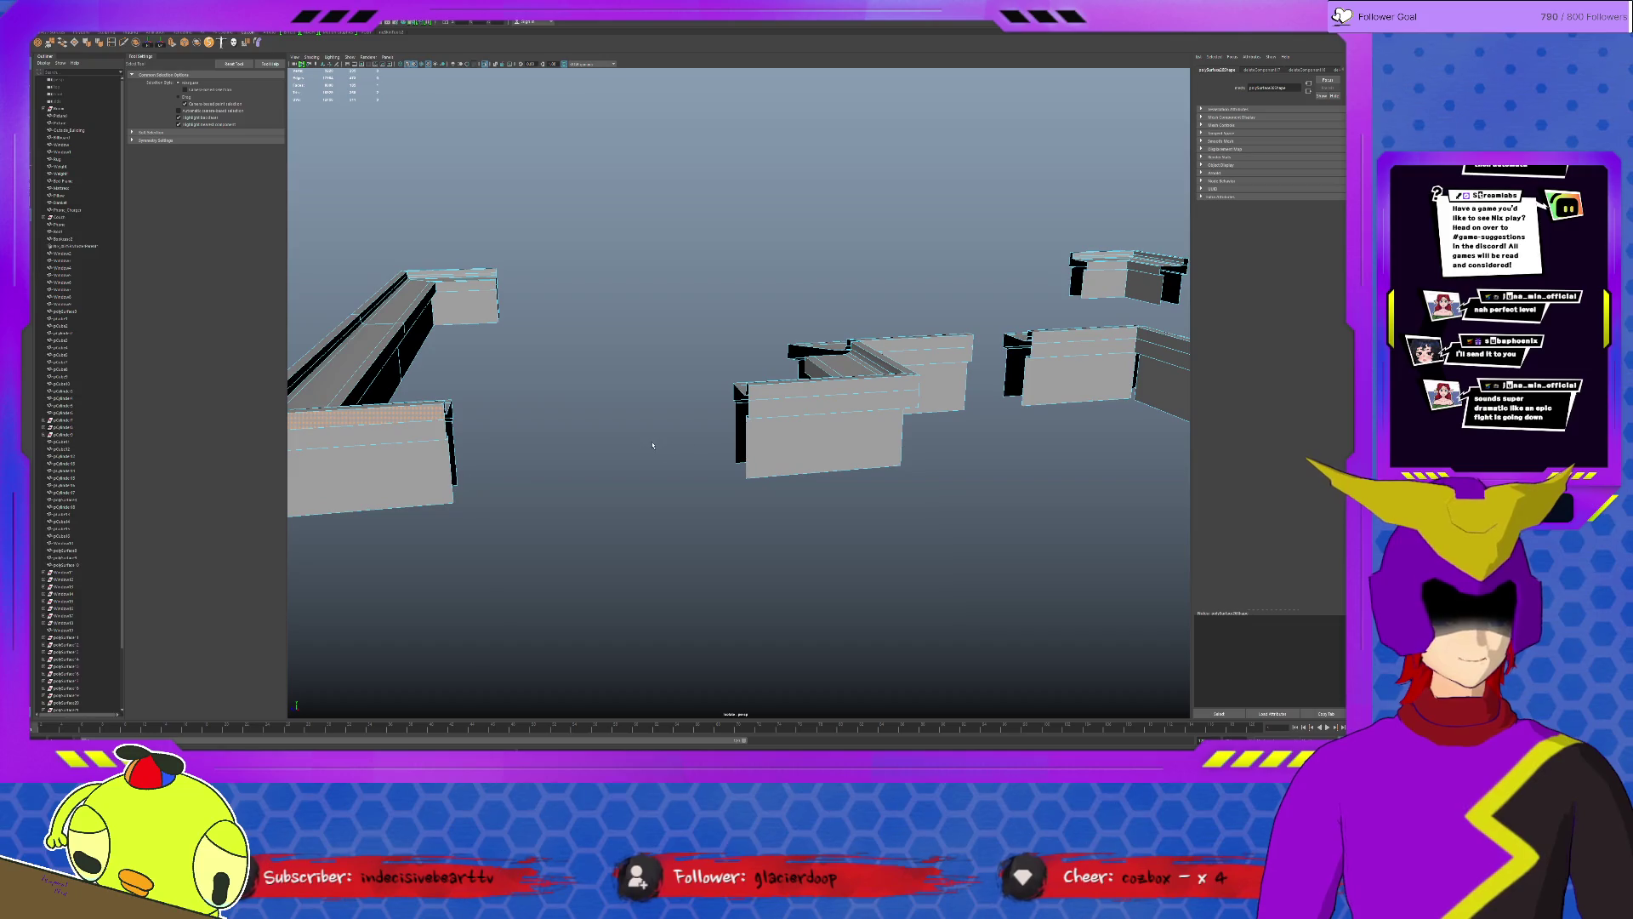
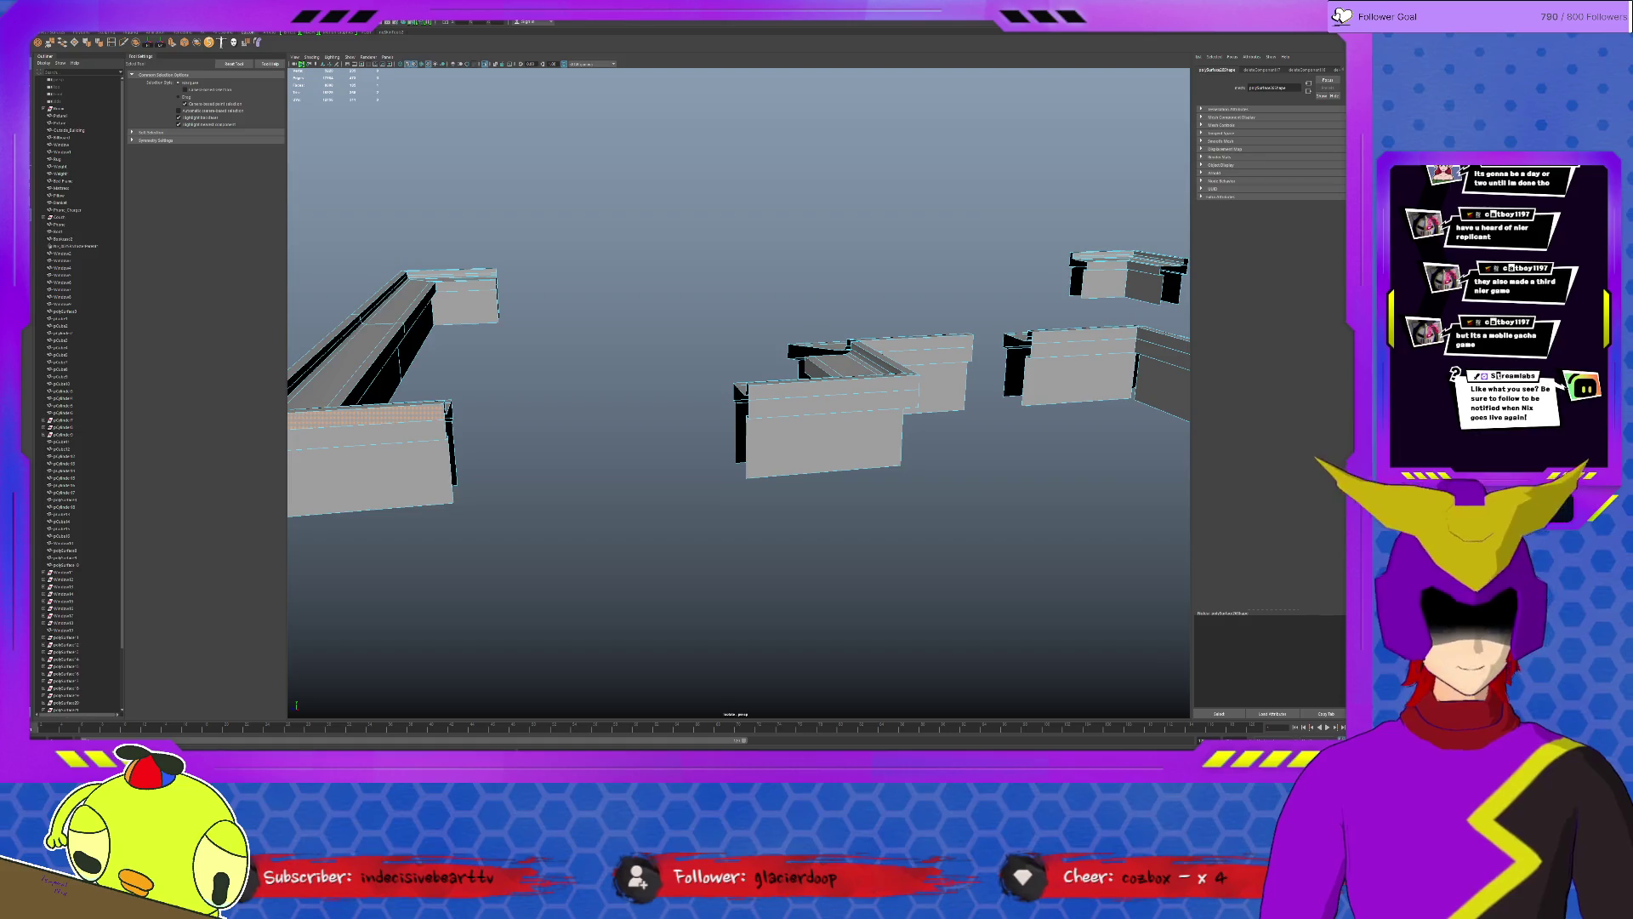
Scale the selected middle wall blocks along X until their ends meet.
alt+drag(655, 568, 738, 457)
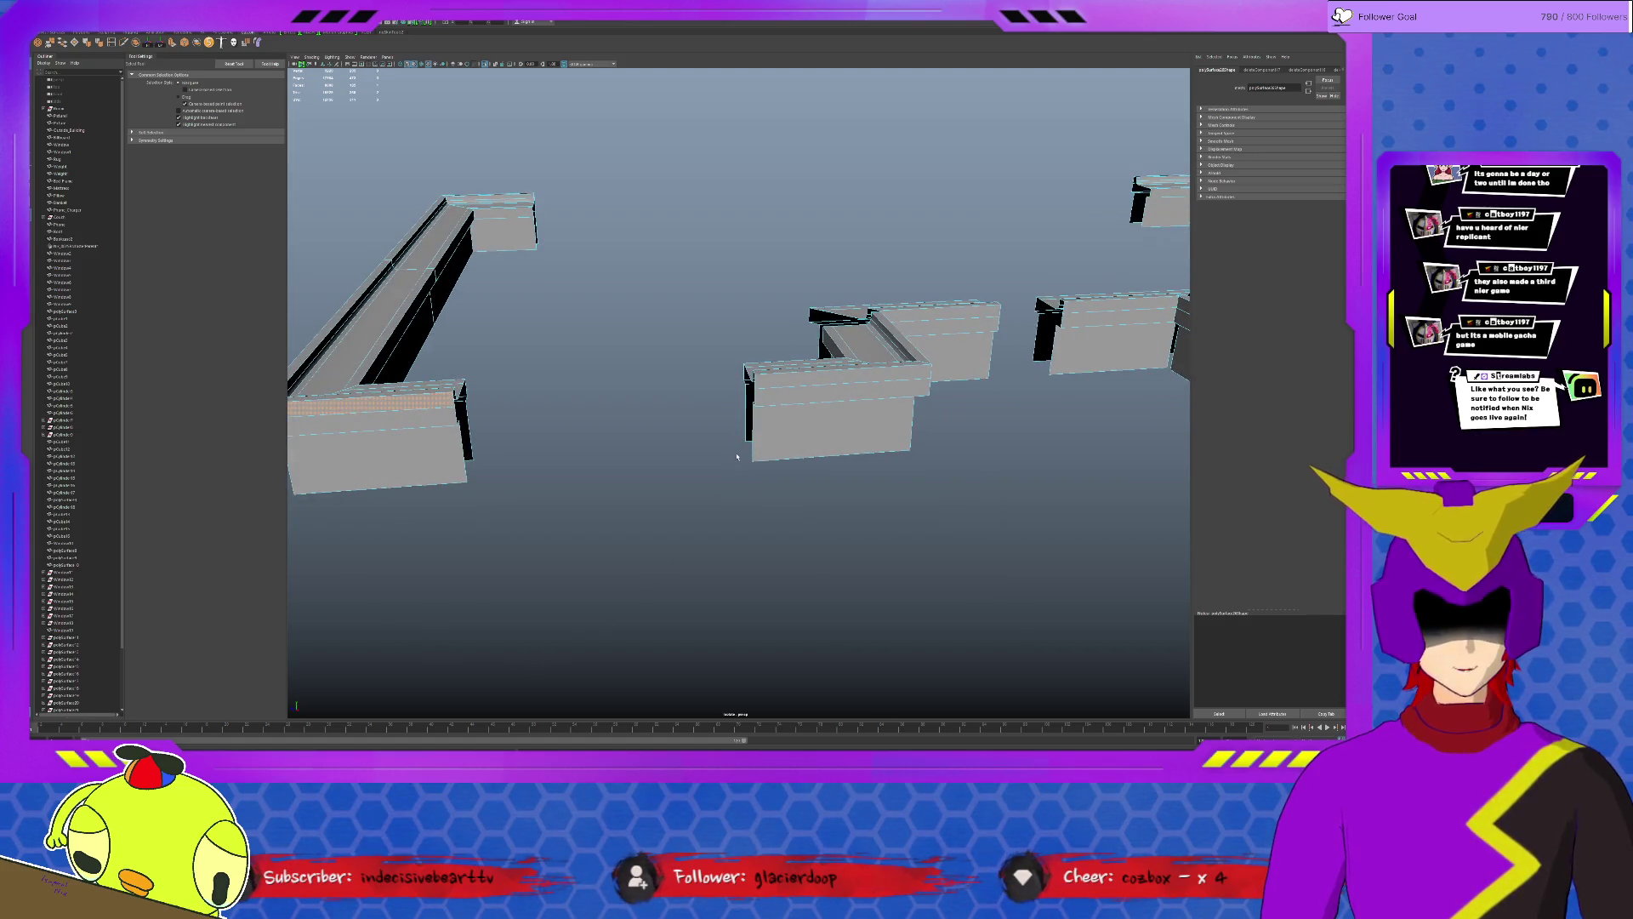
drag(722, 329, 769, 490)
key(r)
drag(599, 416, 578, 419)
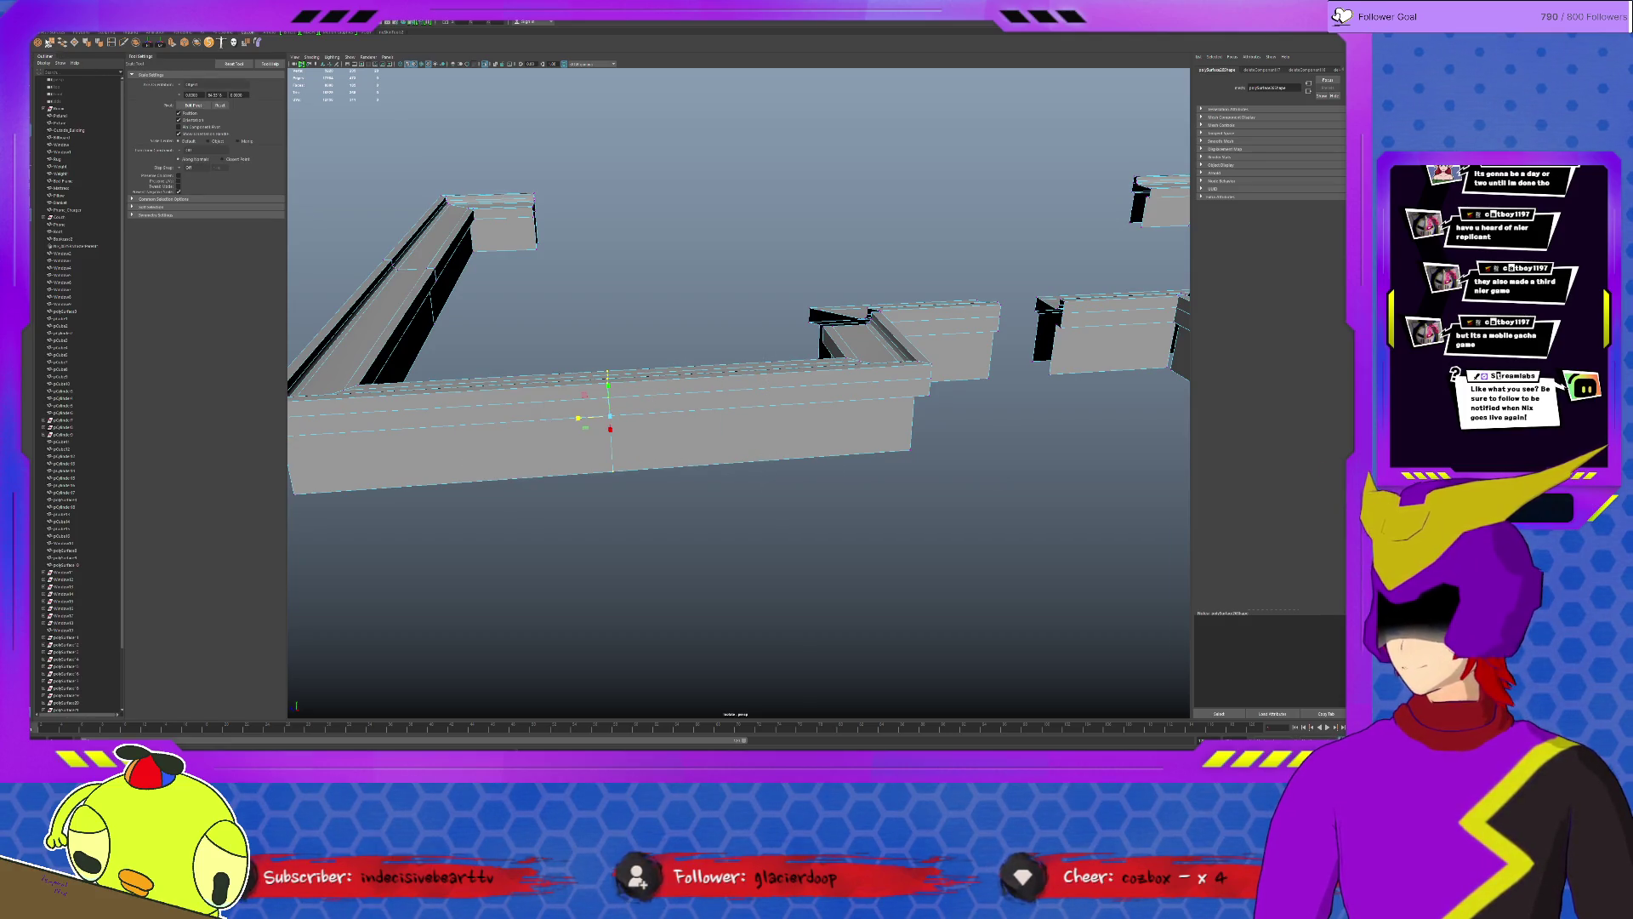
click(966, 399)
Combine the middle blocks into one mesh and merge their overlapping vertices.
alt+drag(967, 399, 945, 383)
click(897, 349)
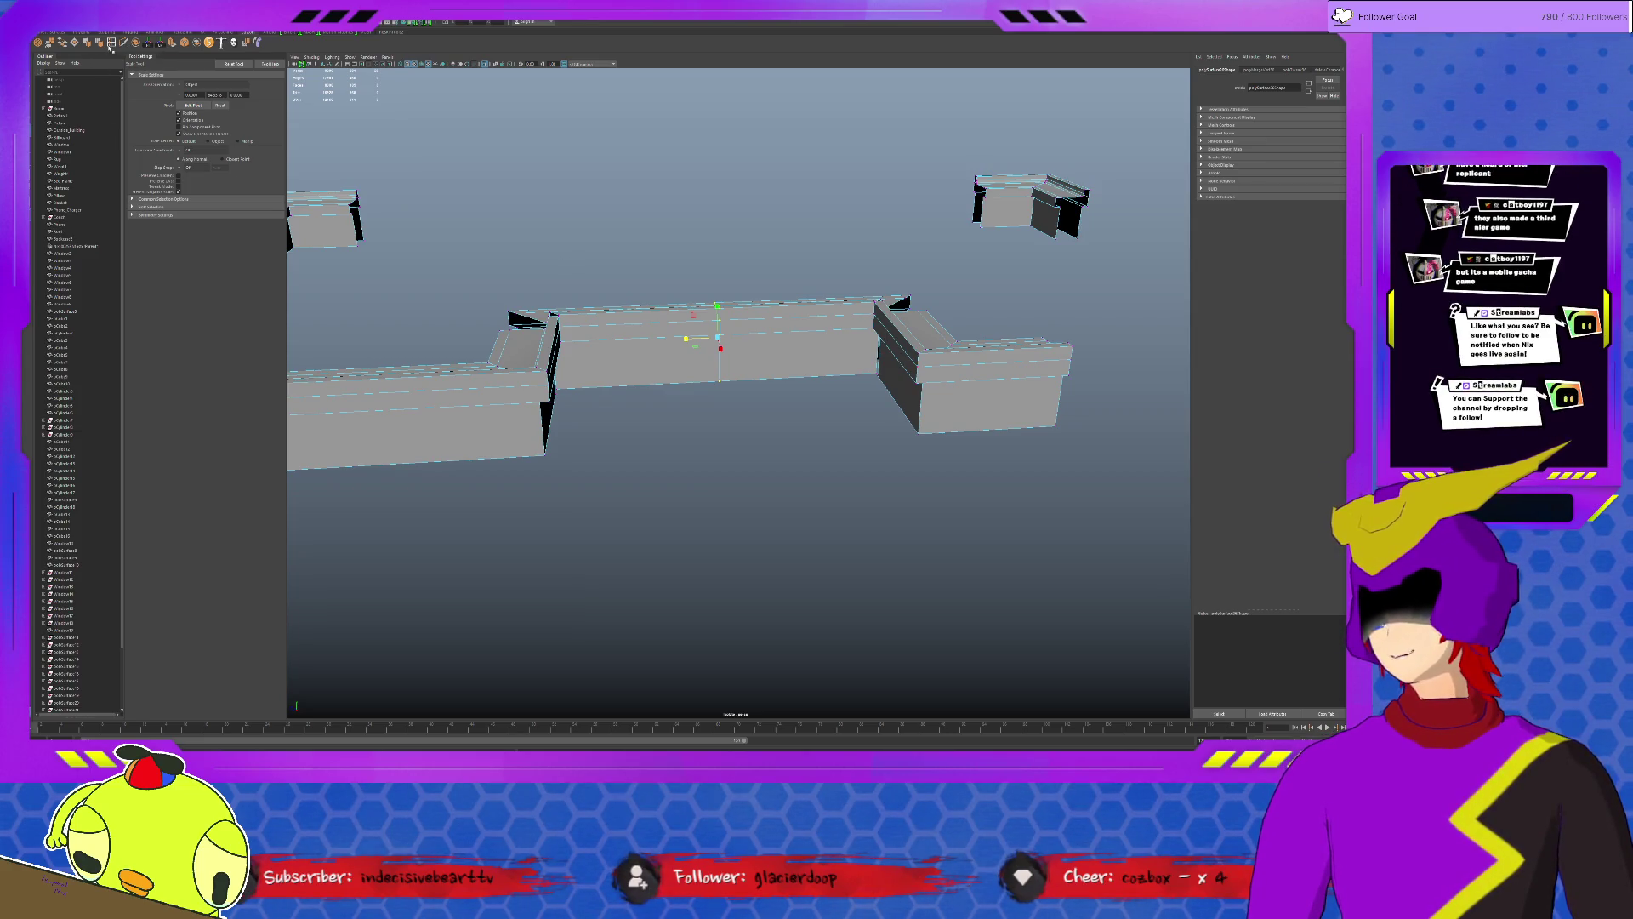
click(48, 42)
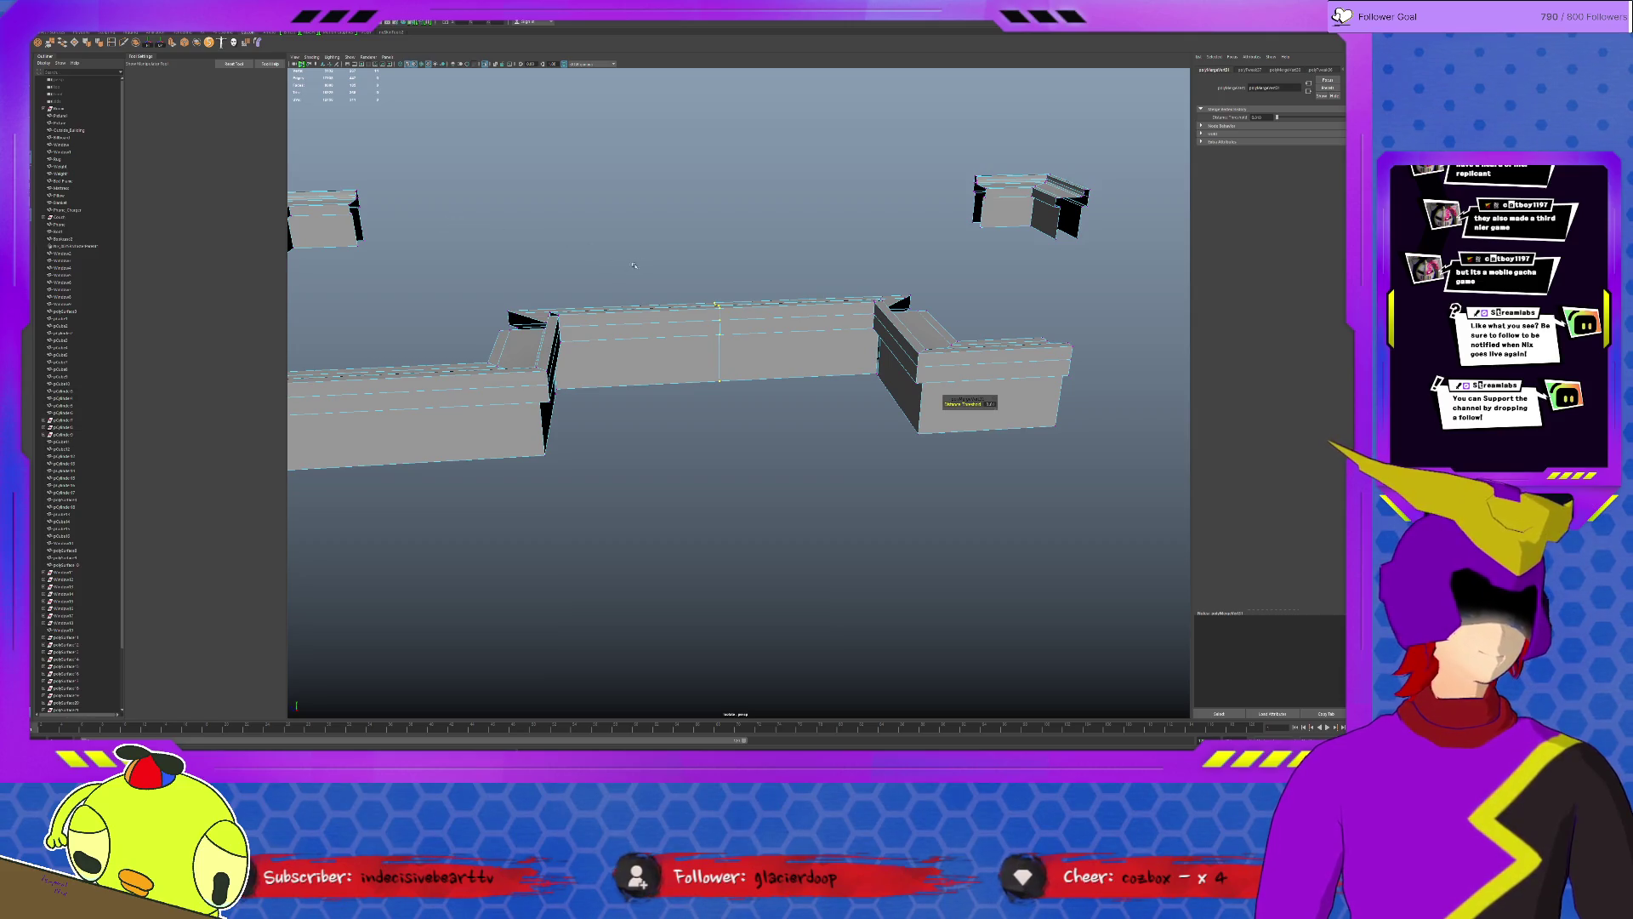
Move the lower and upper gap vertices left to reshape the corner opening.
mouse_move(716, 332)
alt+mouse_down()
mouse_move(769, 352)
mouse_move(809, 231)
alt+mouse_up()
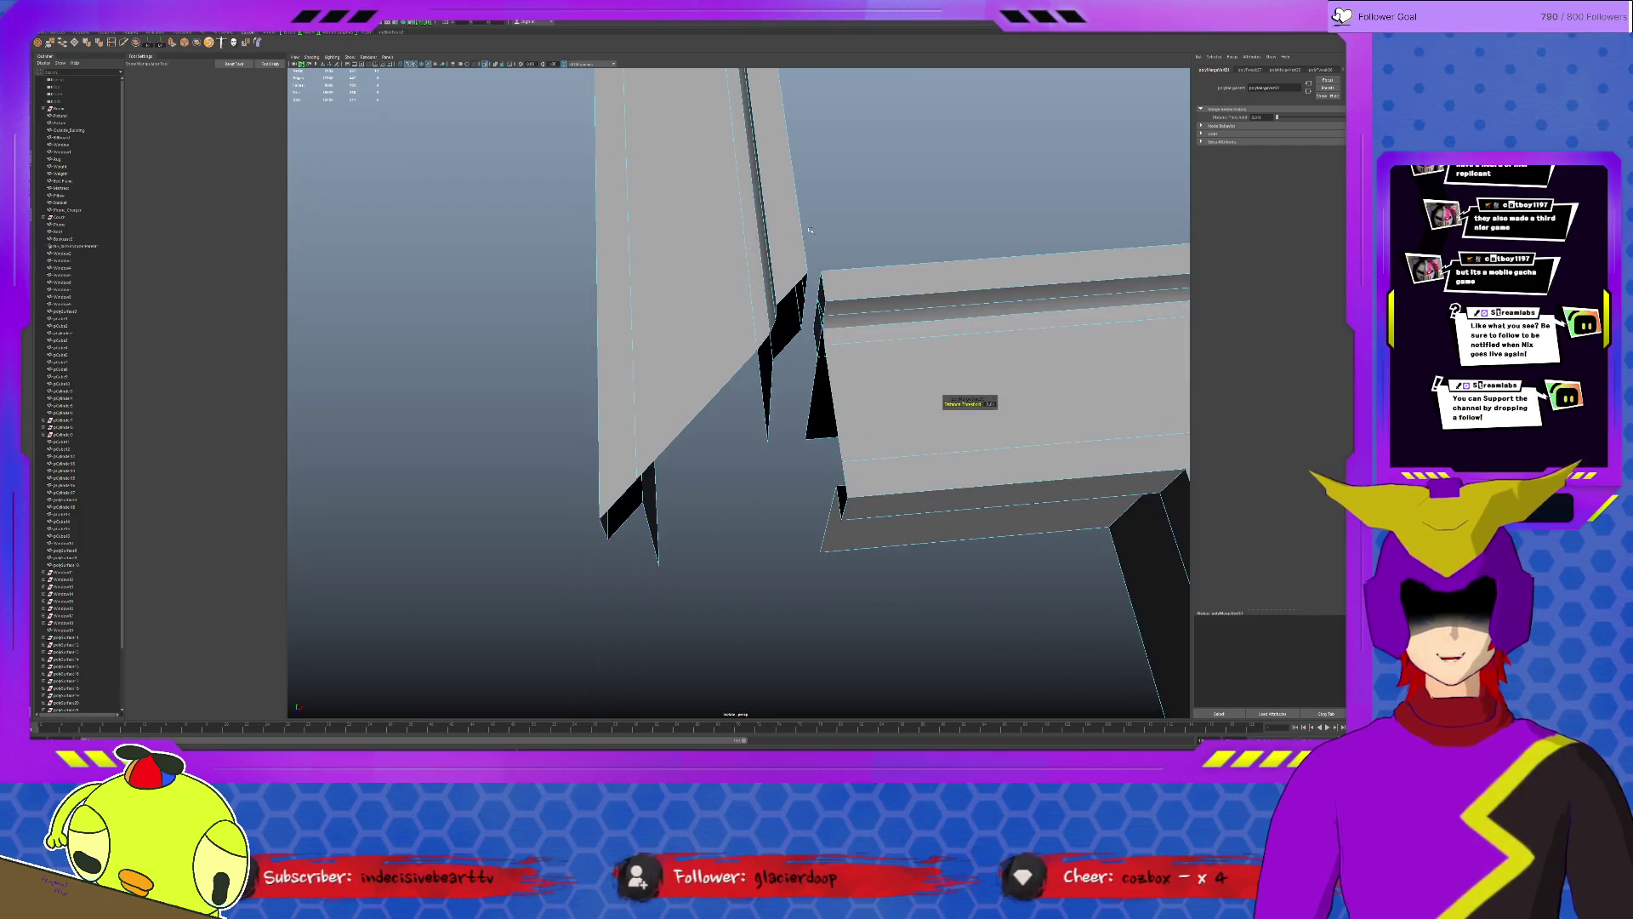
key(w)
drag(821, 429, 763, 444)
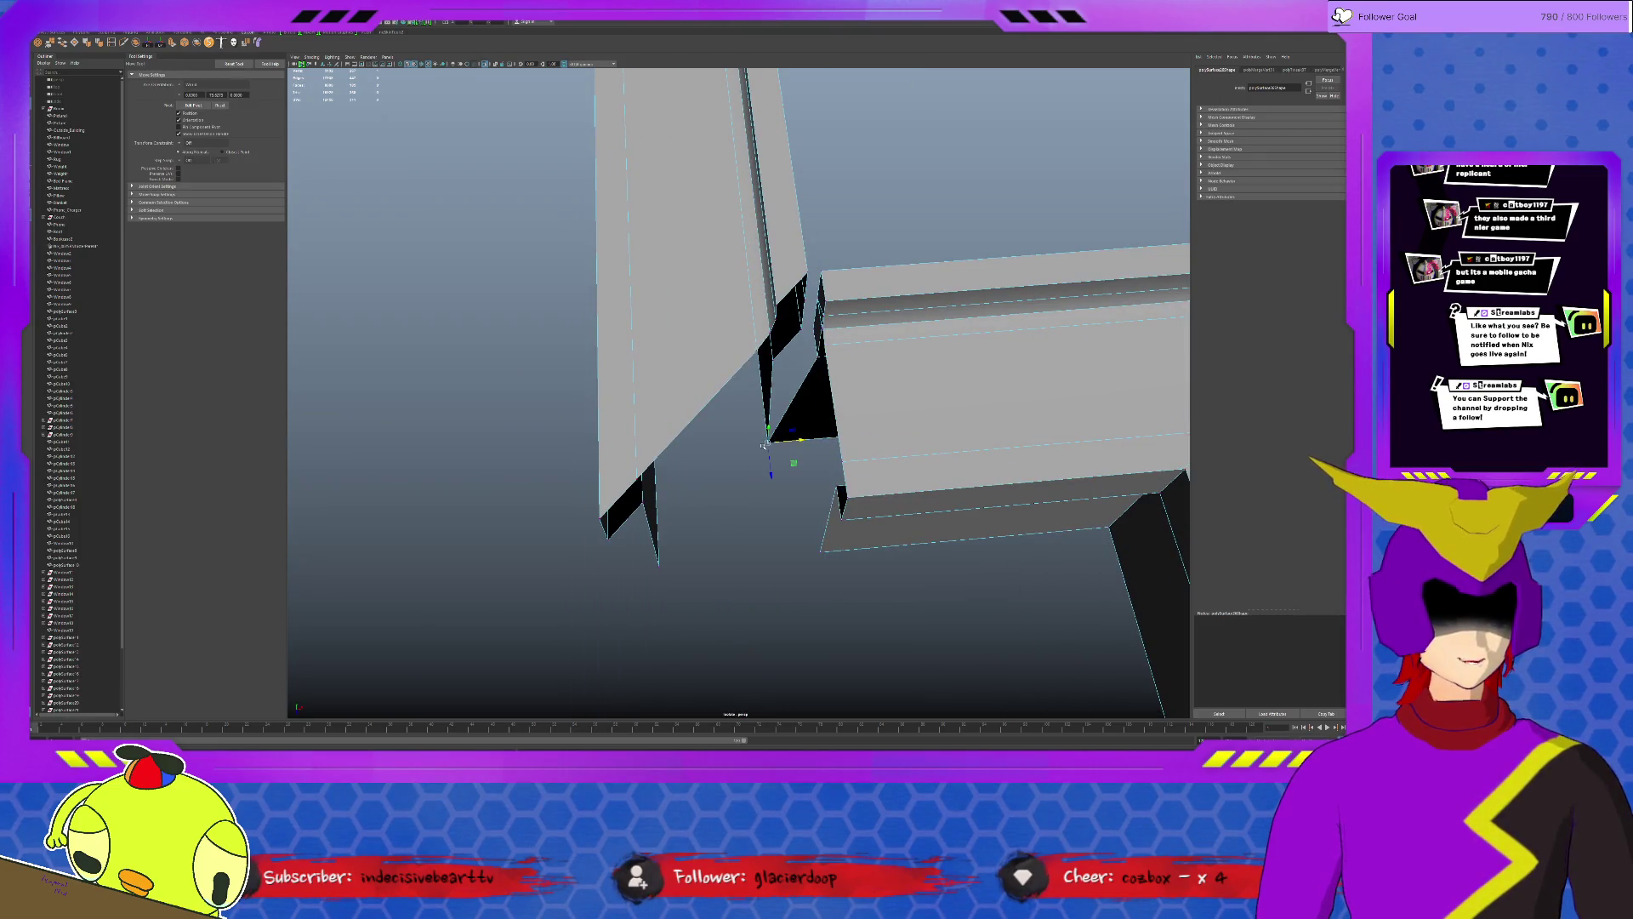
click(821, 348)
mouse_move(817, 351)
mouse_down()
mouse_move(775, 347)
mouse_move(874, 337)
mouse_move(824, 327)
mouse_up()
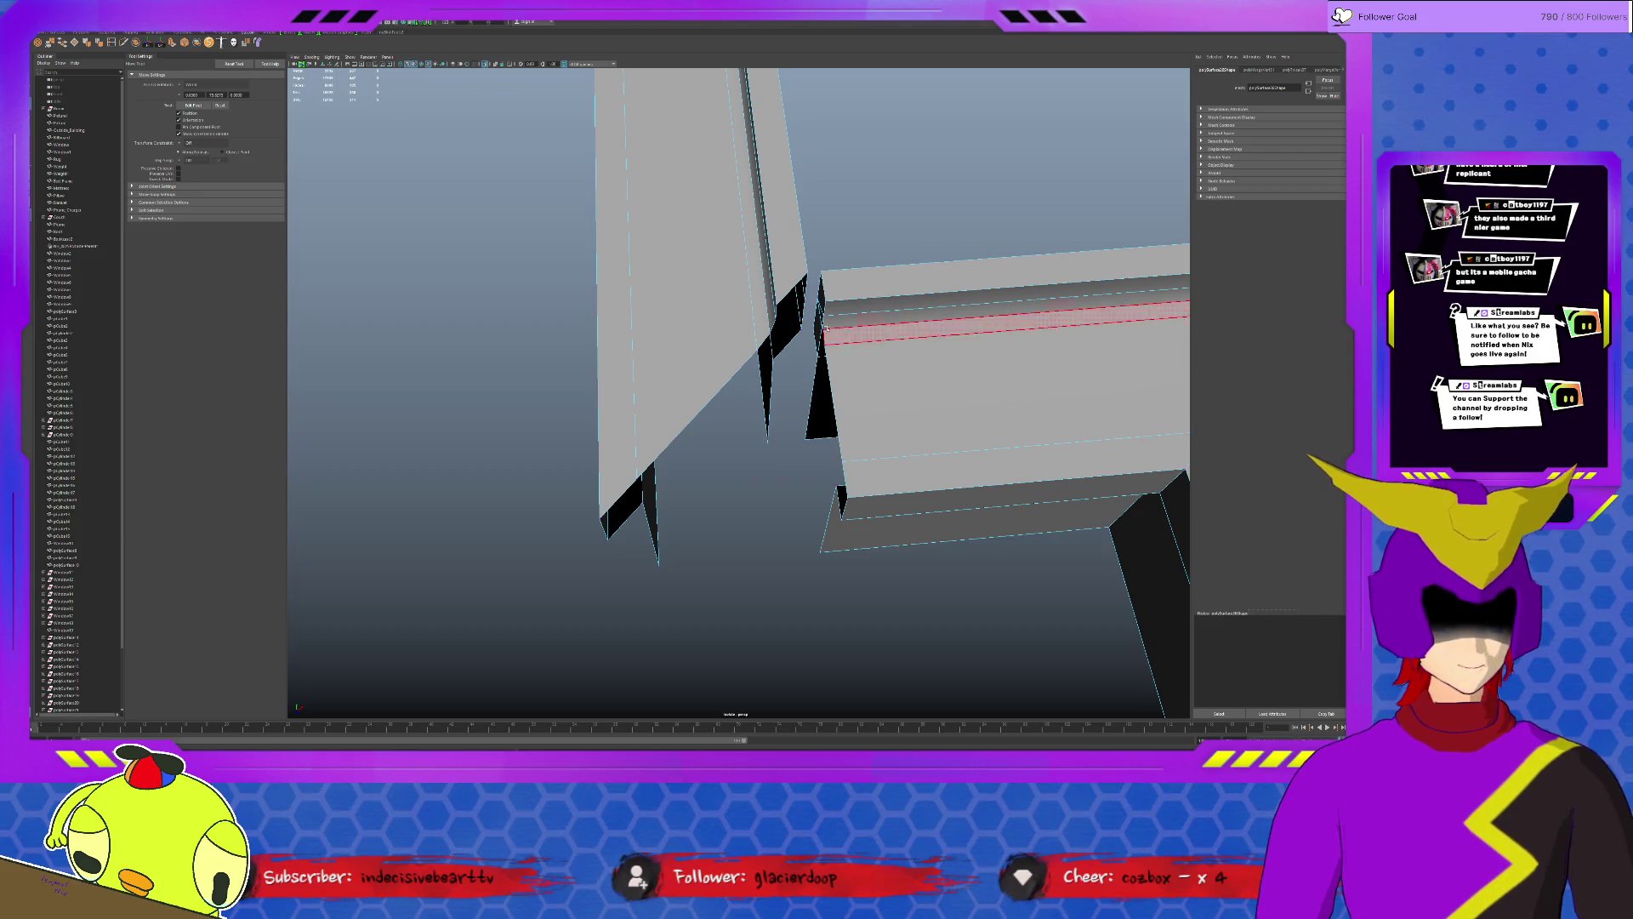
Delete the short stray vertical edge at the wall corner.
key(q)
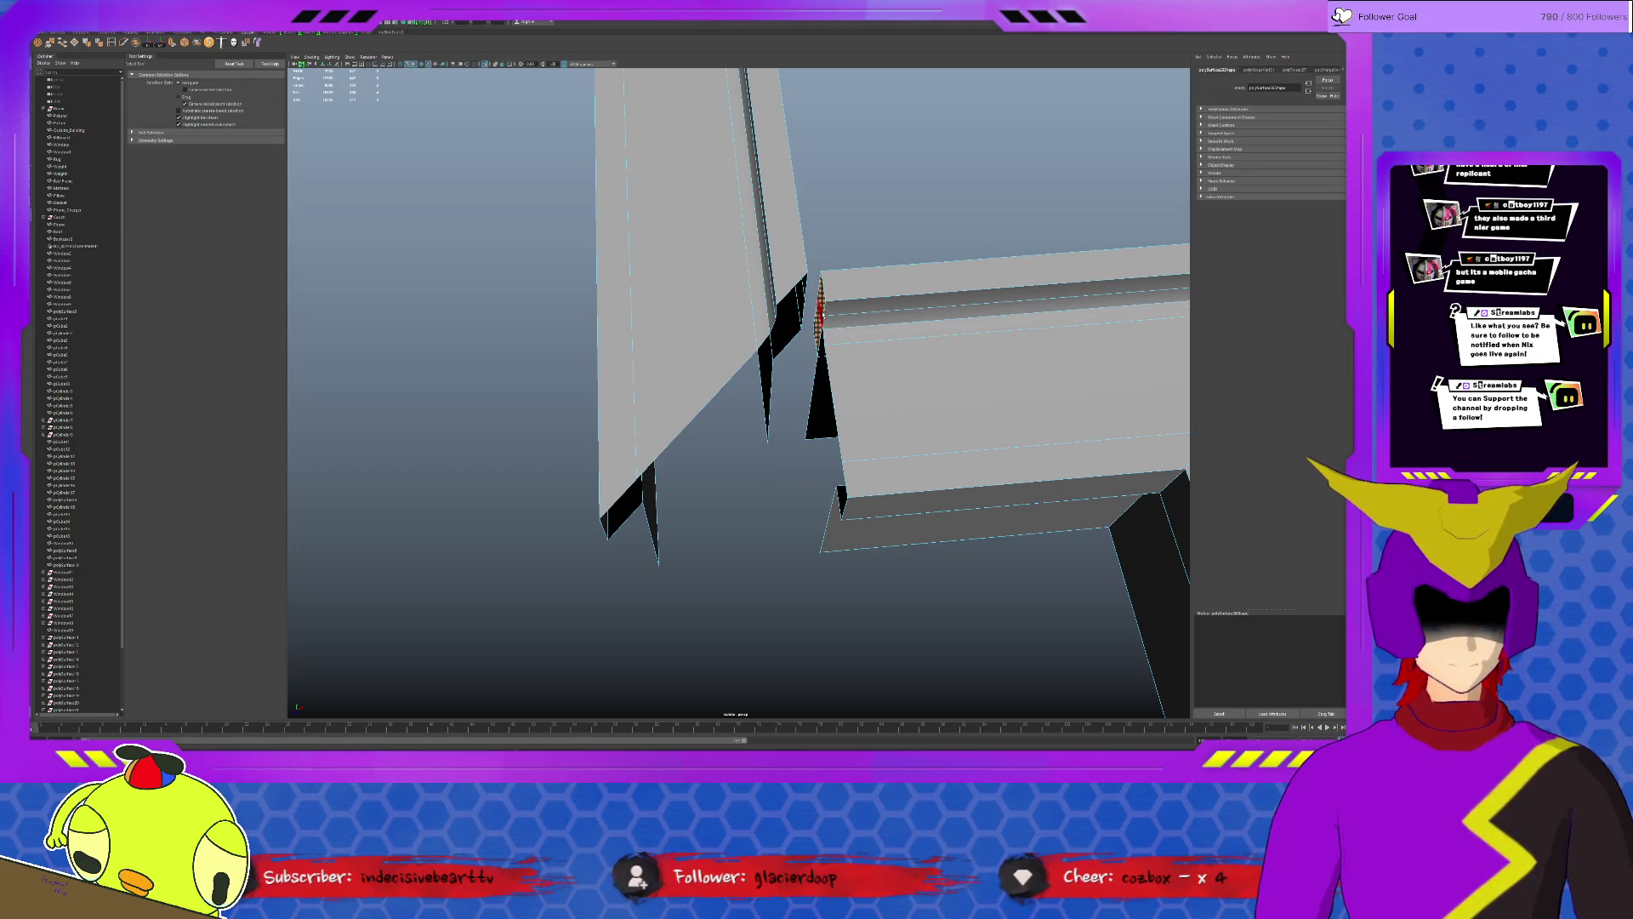
click(819, 313)
key(Delete)
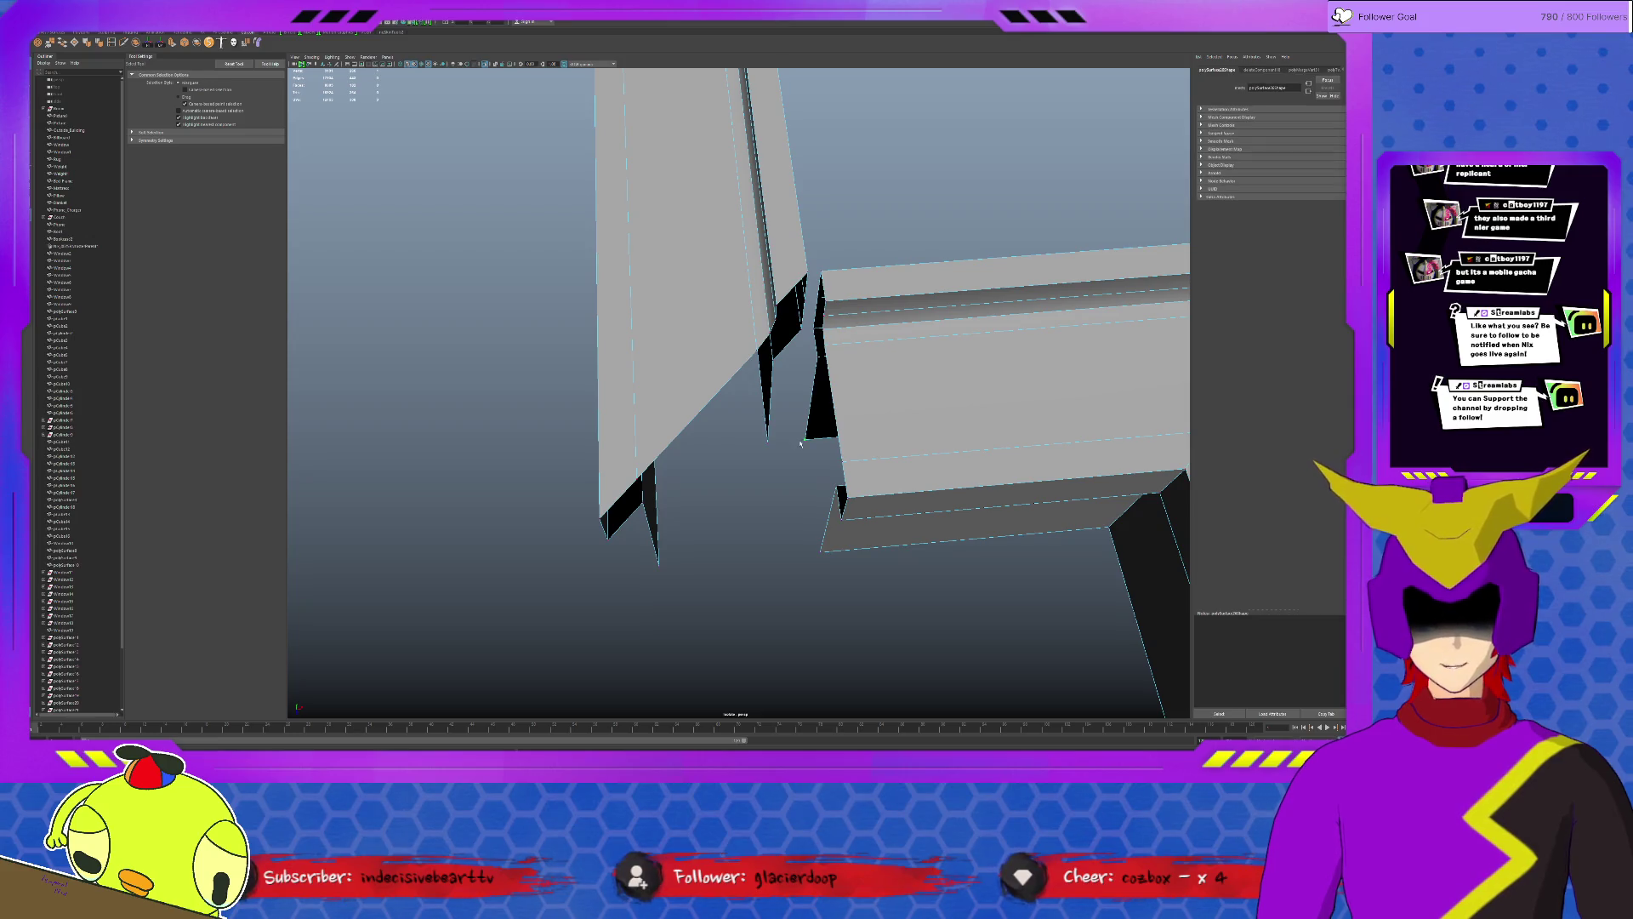
Pull the remaining corner vertices across to shrink the black gap.
click(811, 435)
key(w)
drag(793, 442, 795, 462)
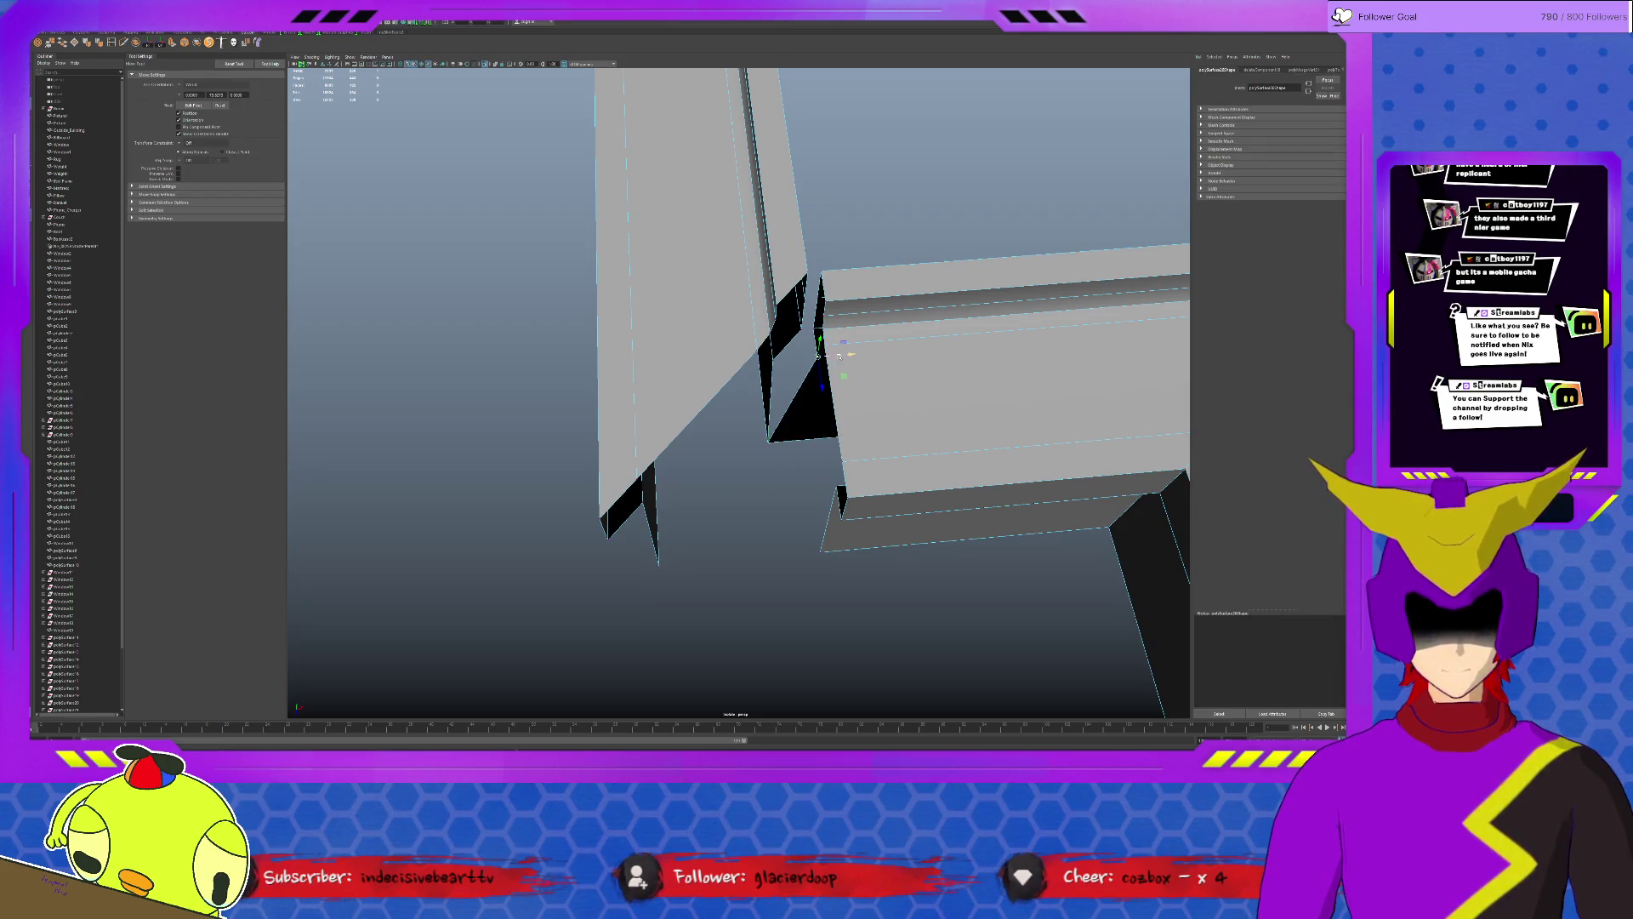
drag(838, 354, 821, 327)
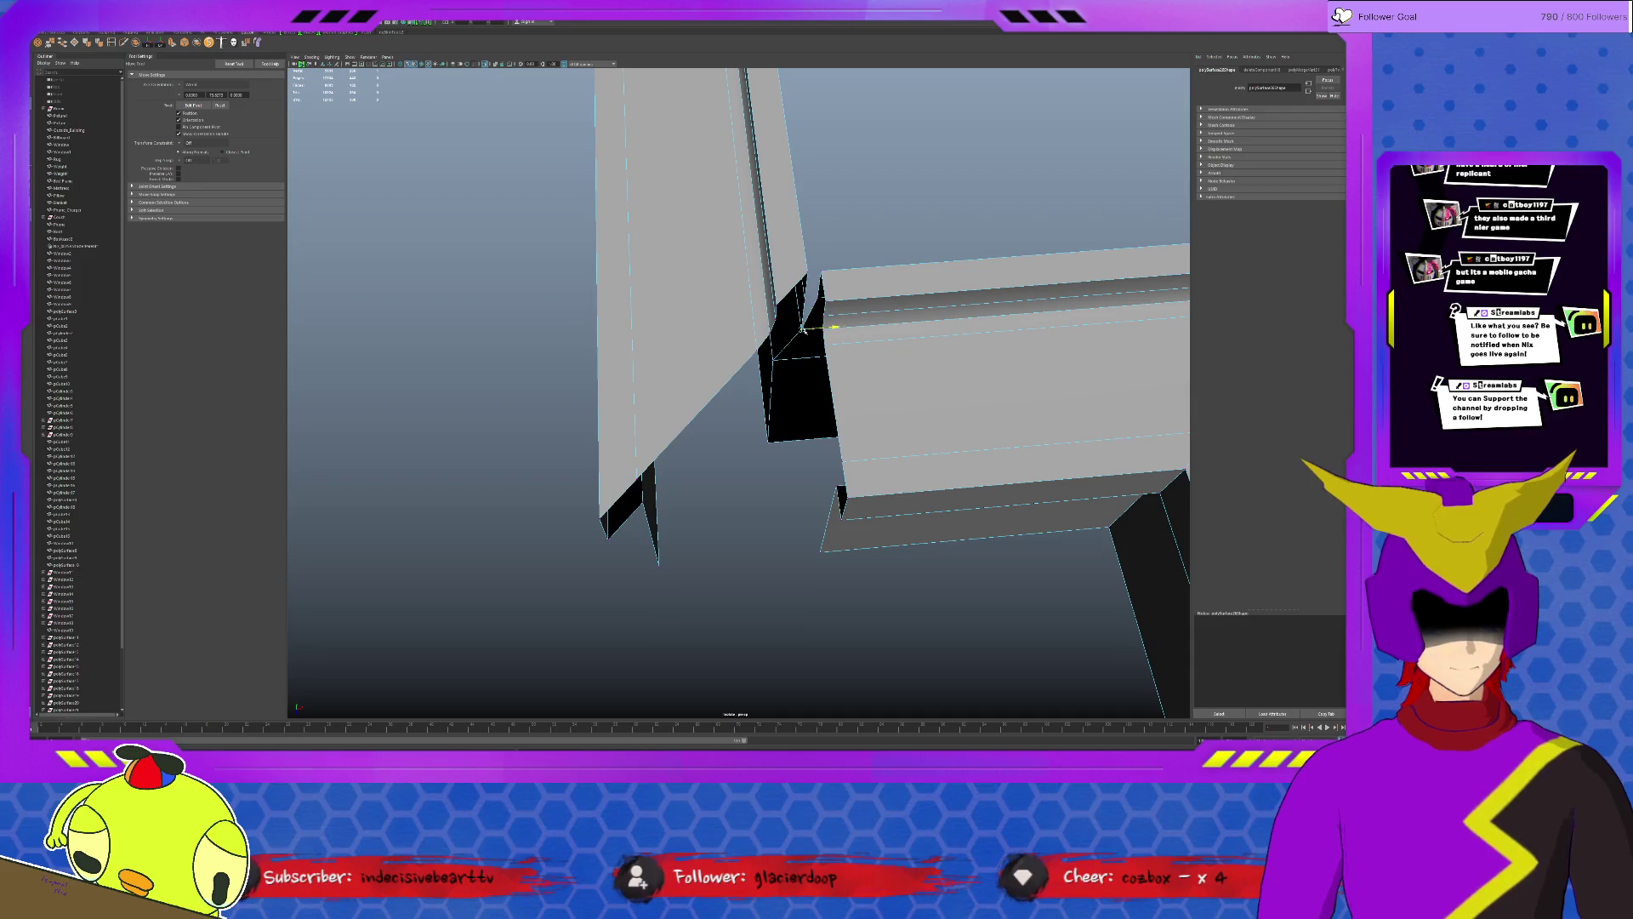
mouse_move(849, 296)
mouse_down()
mouse_move(839, 270)
mouse_move(778, 330)
mouse_move(851, 342)
mouse_move(790, 348)
mouse_up()
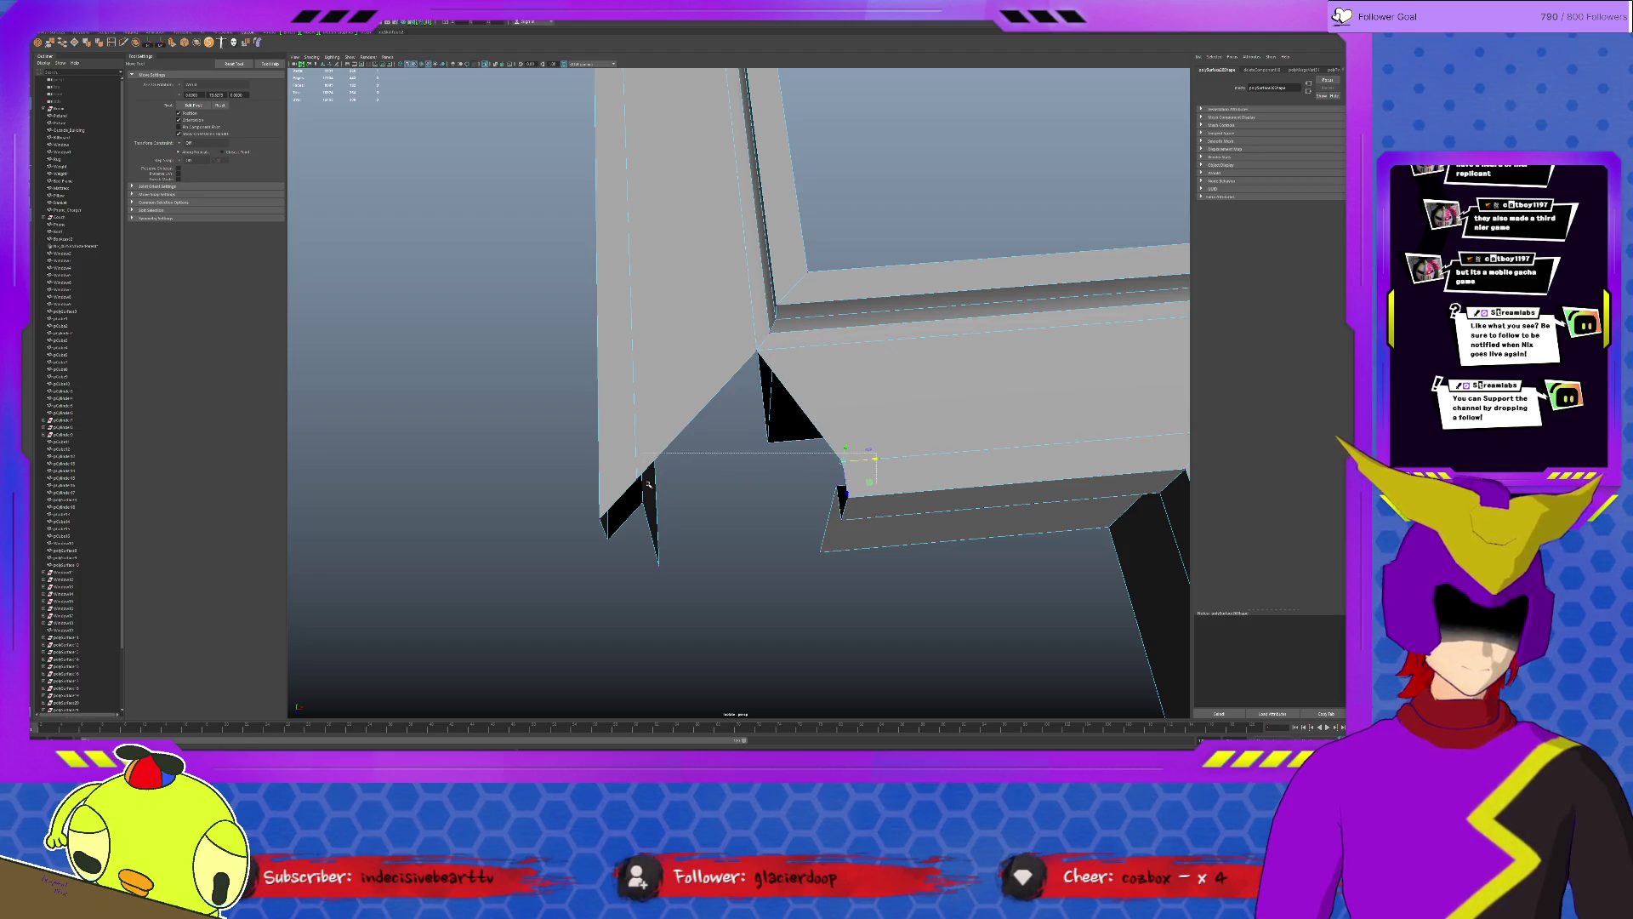
Drag the vertices onto the lower-left corner so grey faces cover the notch.
drag(865, 458, 656, 465)
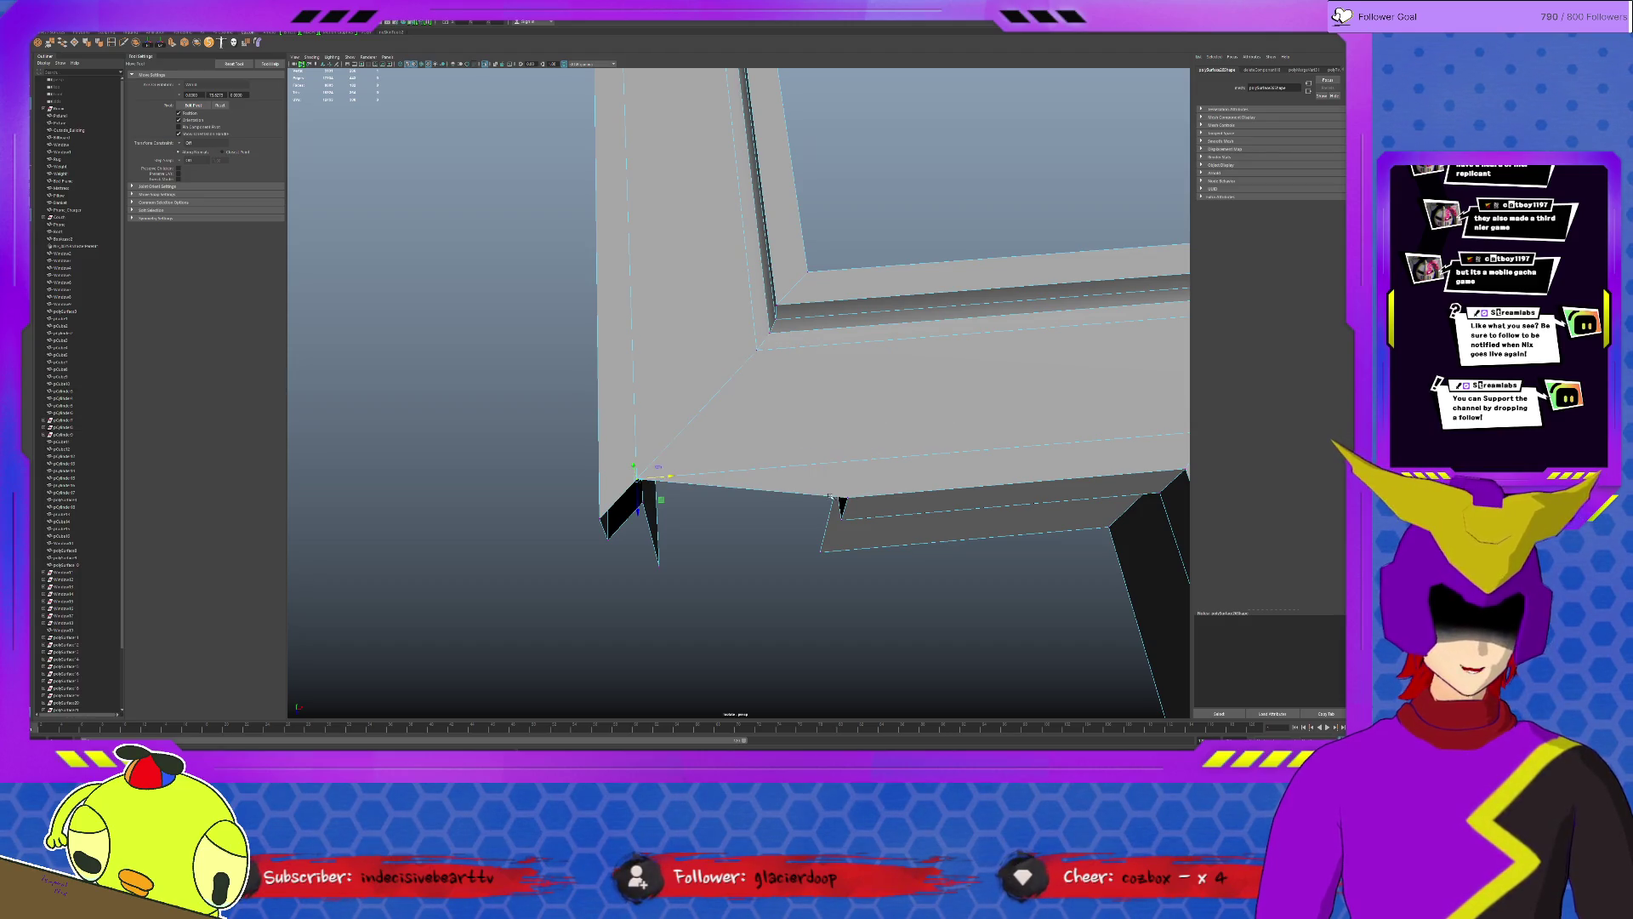
mouse_move(842, 502)
mouse_down()
mouse_move(602, 515)
mouse_move(791, 371)
mouse_up()
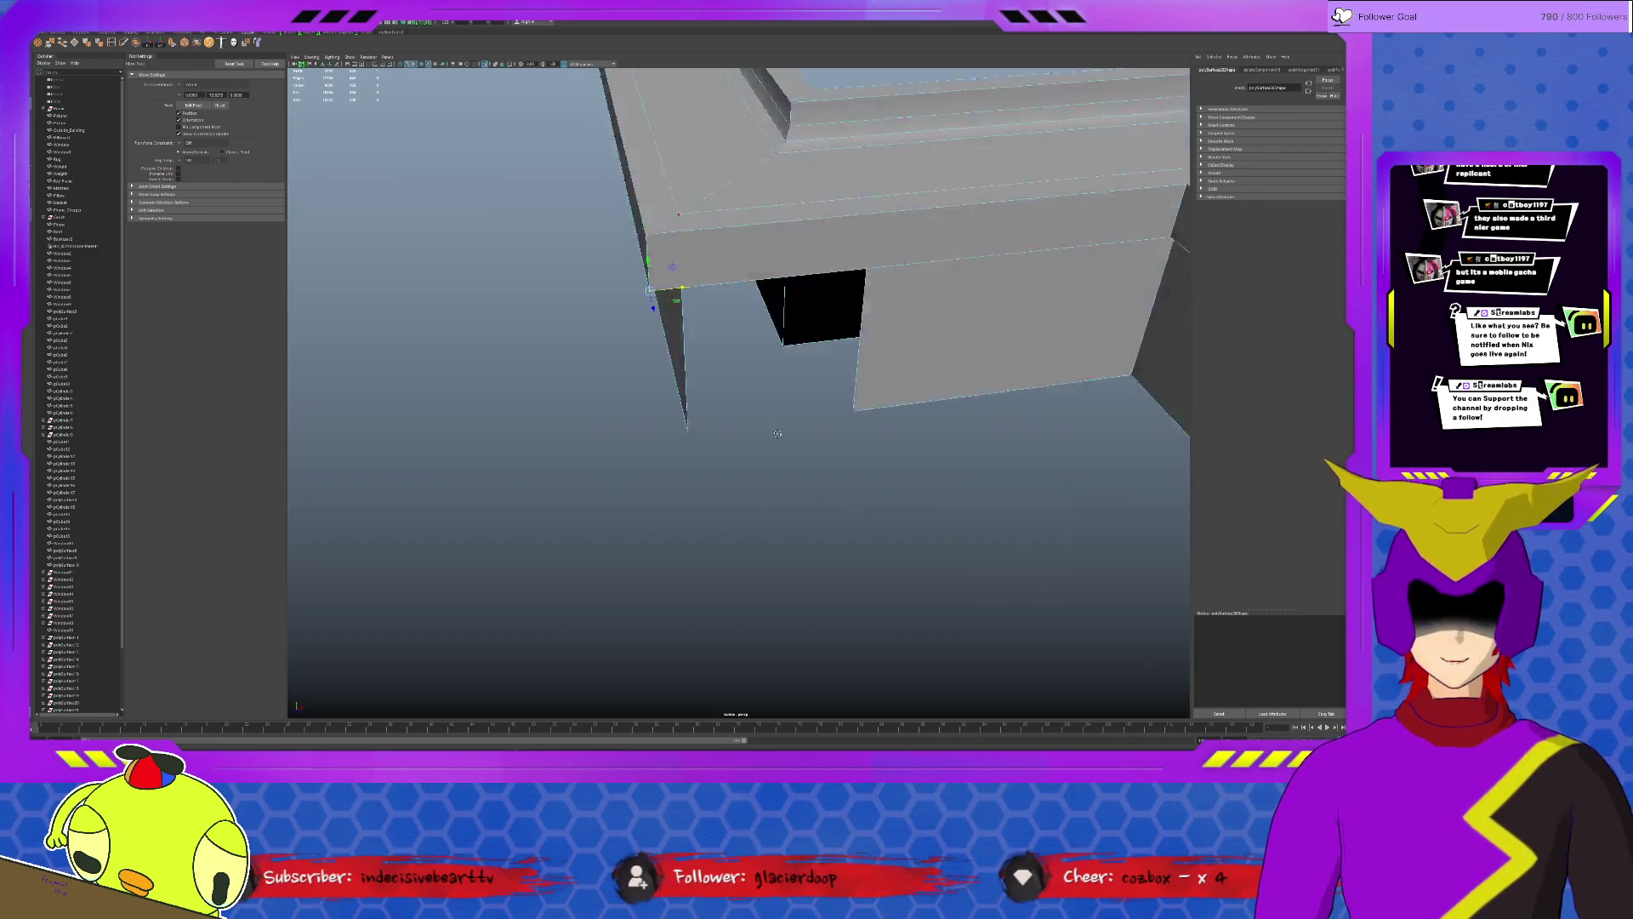
alt+right_drag(791, 371, 897, 376)
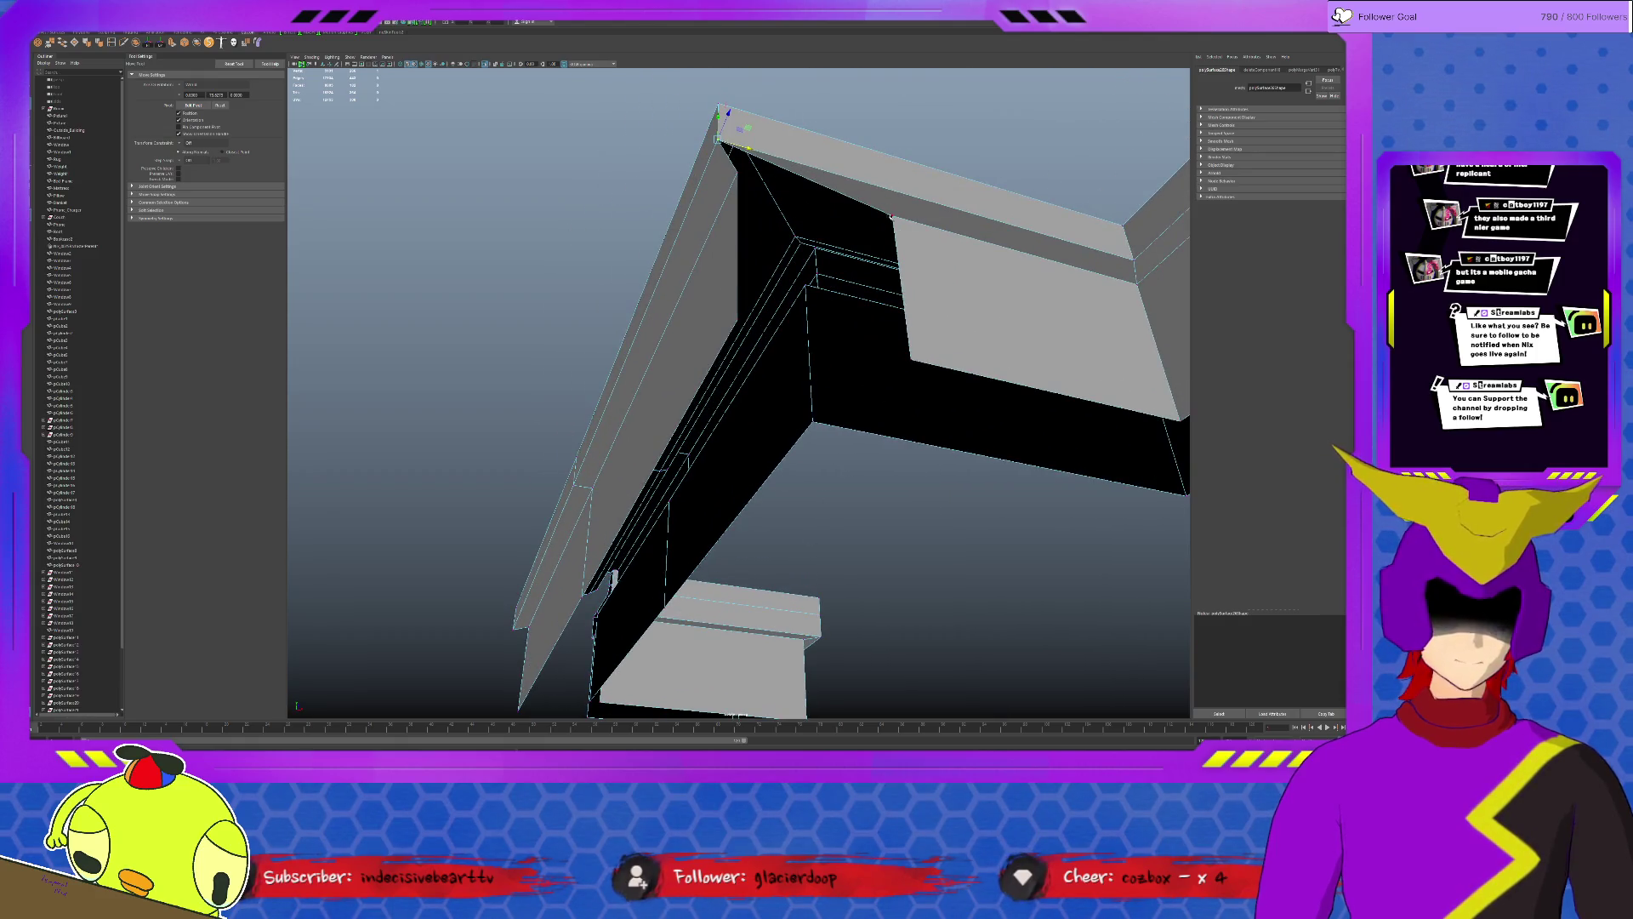
drag(909, 225, 904, 361)
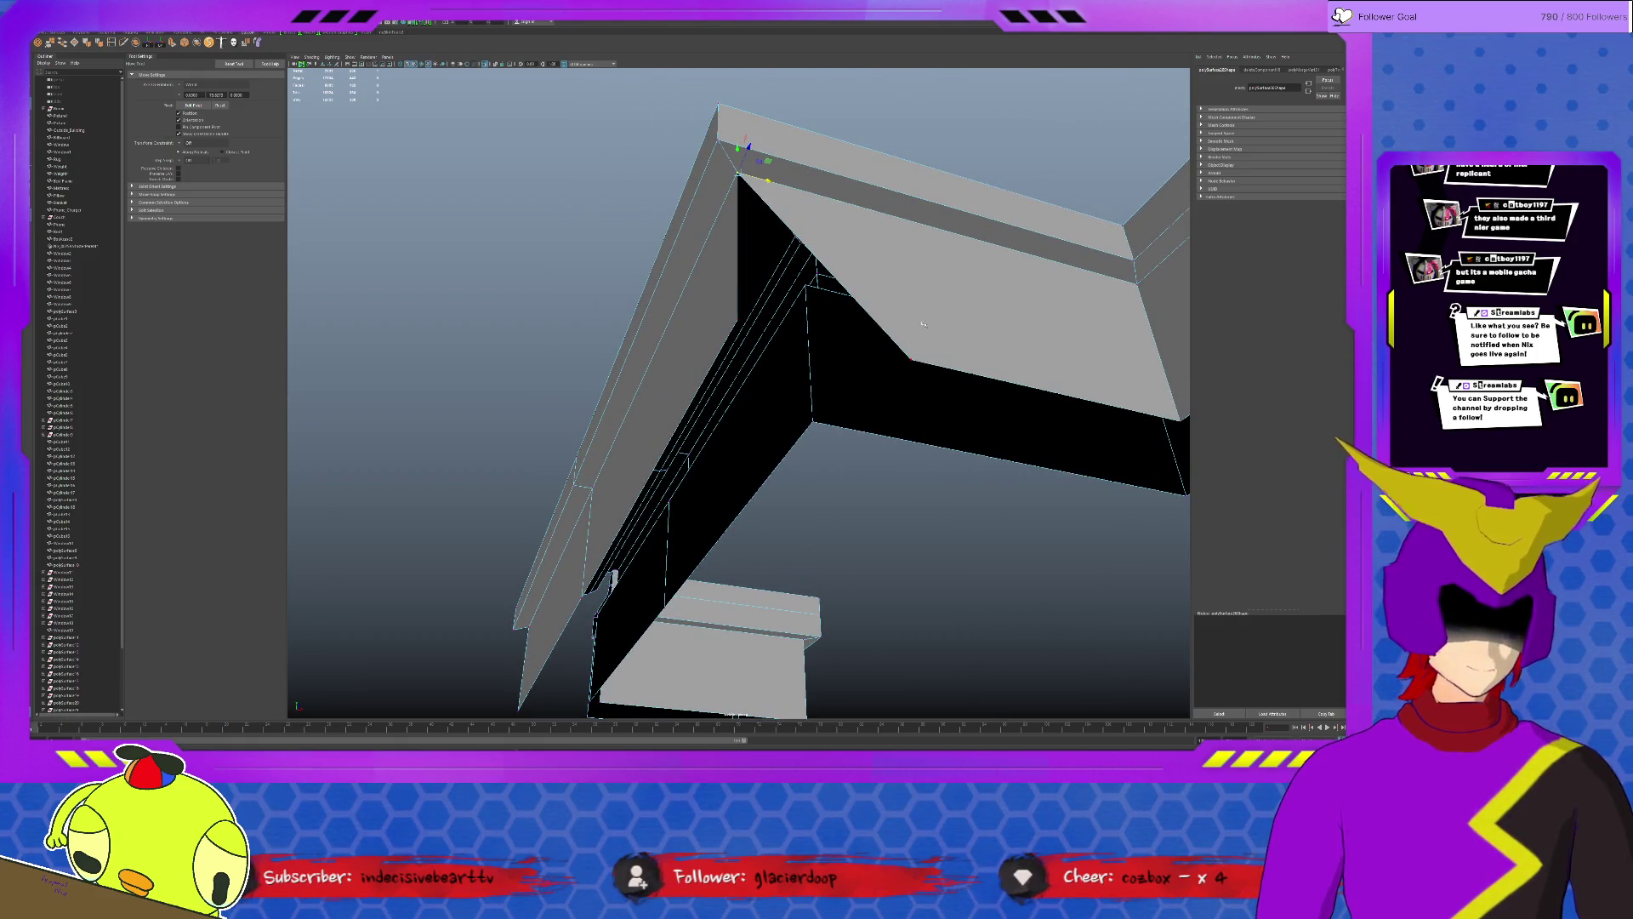
Weld the coincident corner vertices and check the underside.
alt+drag(786, 336, 866, 516)
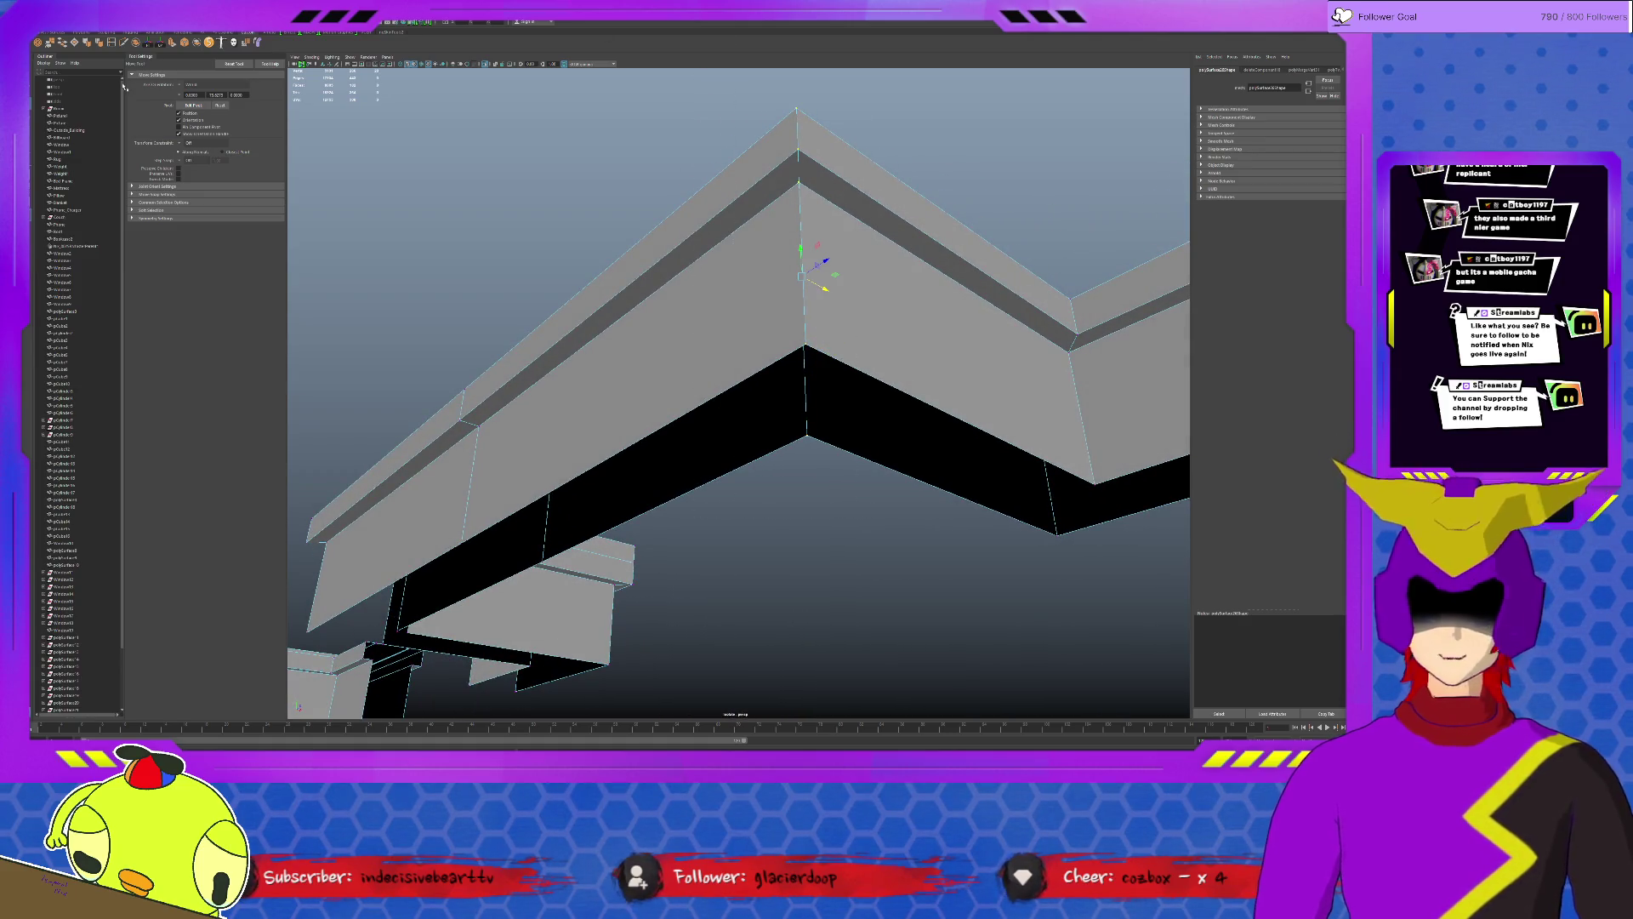
shift+right_drag(817, 261, 947, 404)
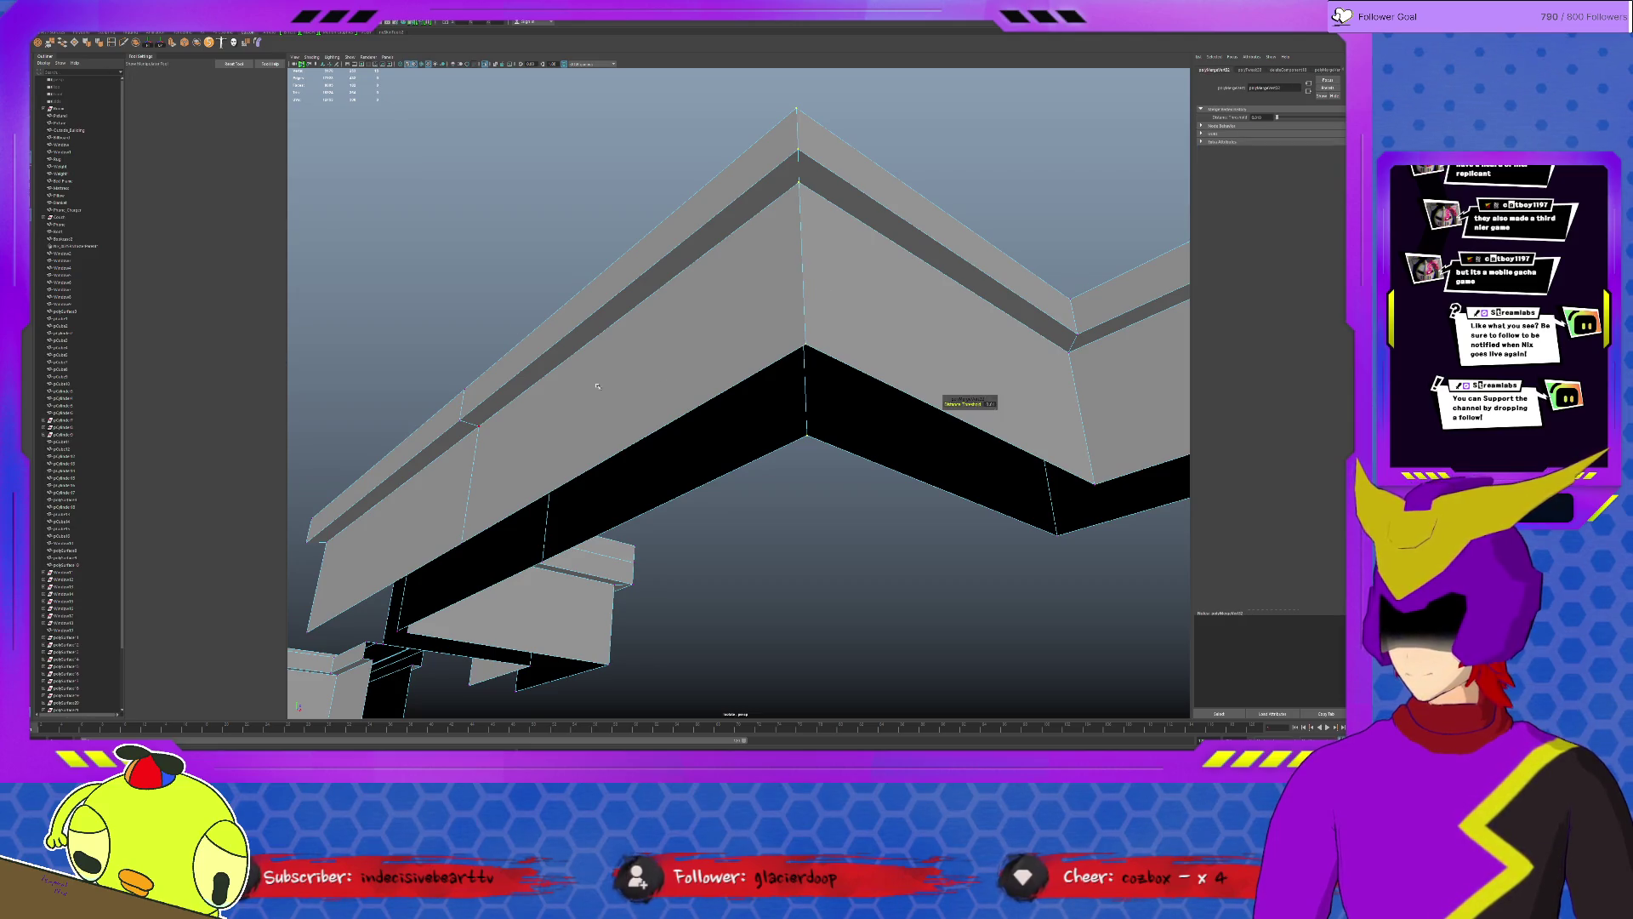
mouse_move(918, 277)
alt+mouse_down()
mouse_move(905, 257)
mouse_move(911, 299)
mouse_move(664, 188)
mouse_move(755, 391)
mouse_move(736, 292)
alt+mouse_up()
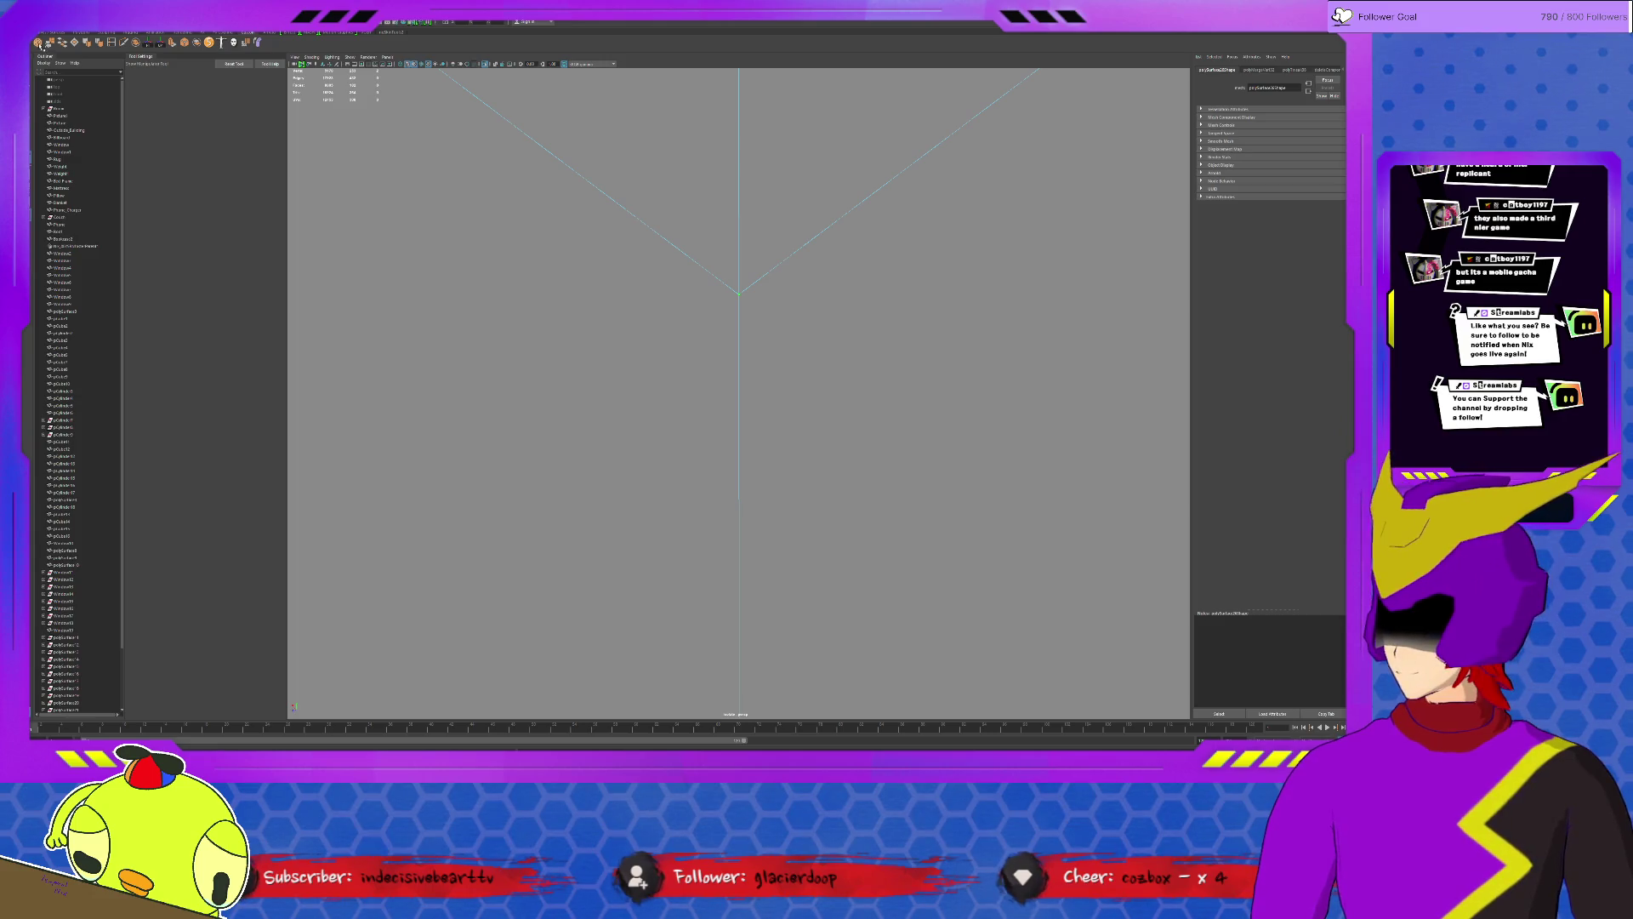
Select the next inside-corner vertex with the Move tool ready.
alt+drag(737, 291, 835, 361)
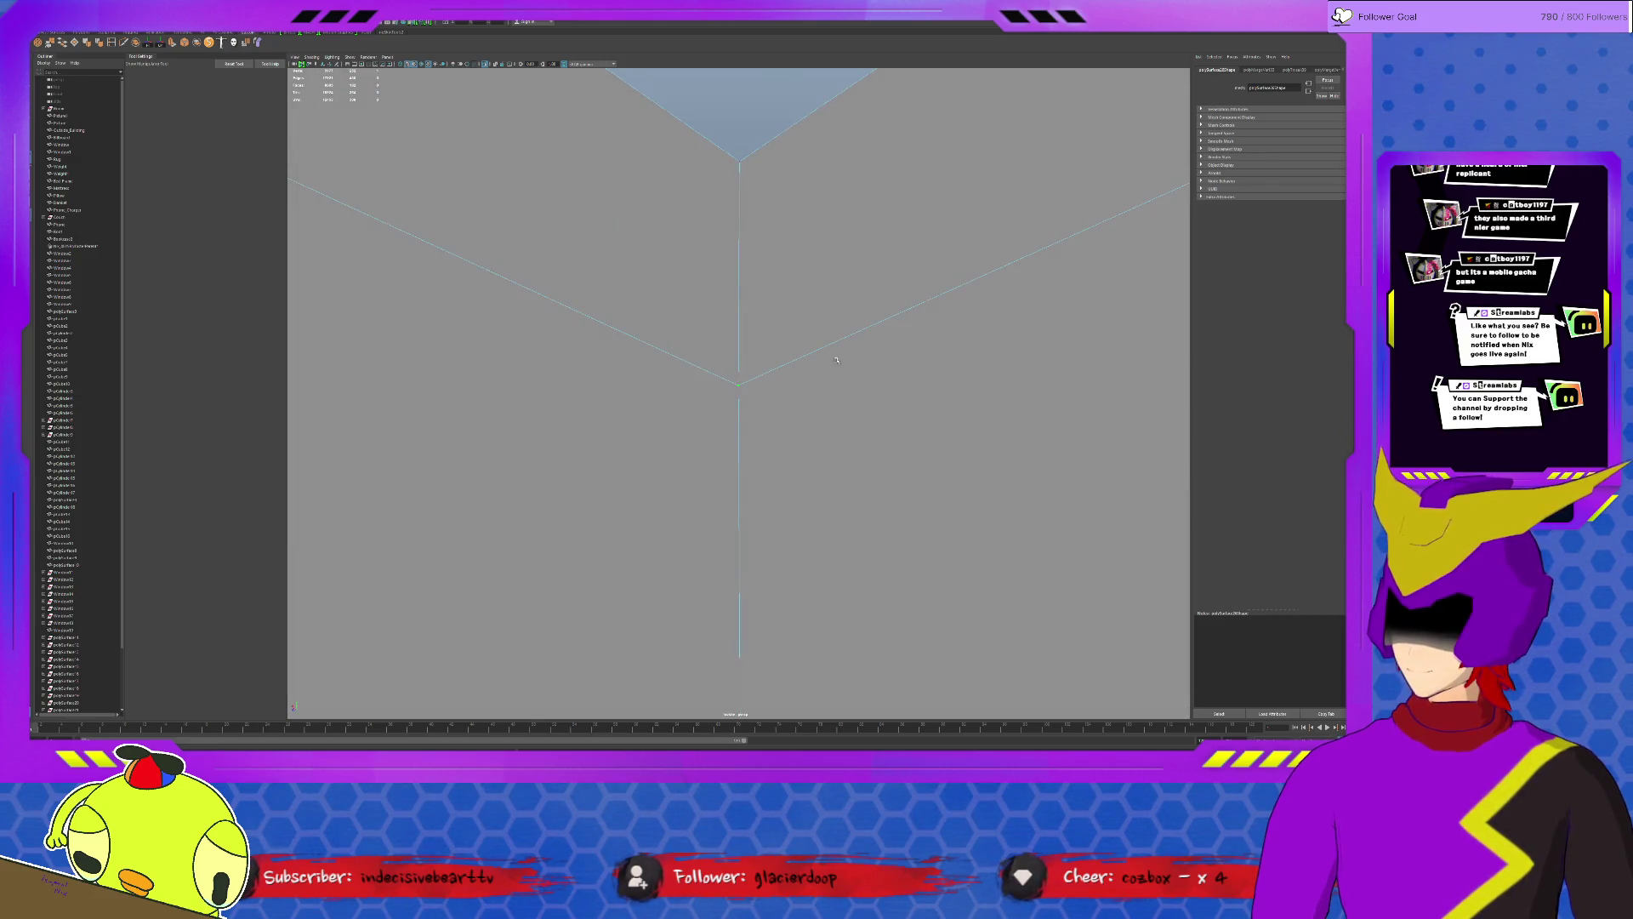
key(w)
click(731, 387)
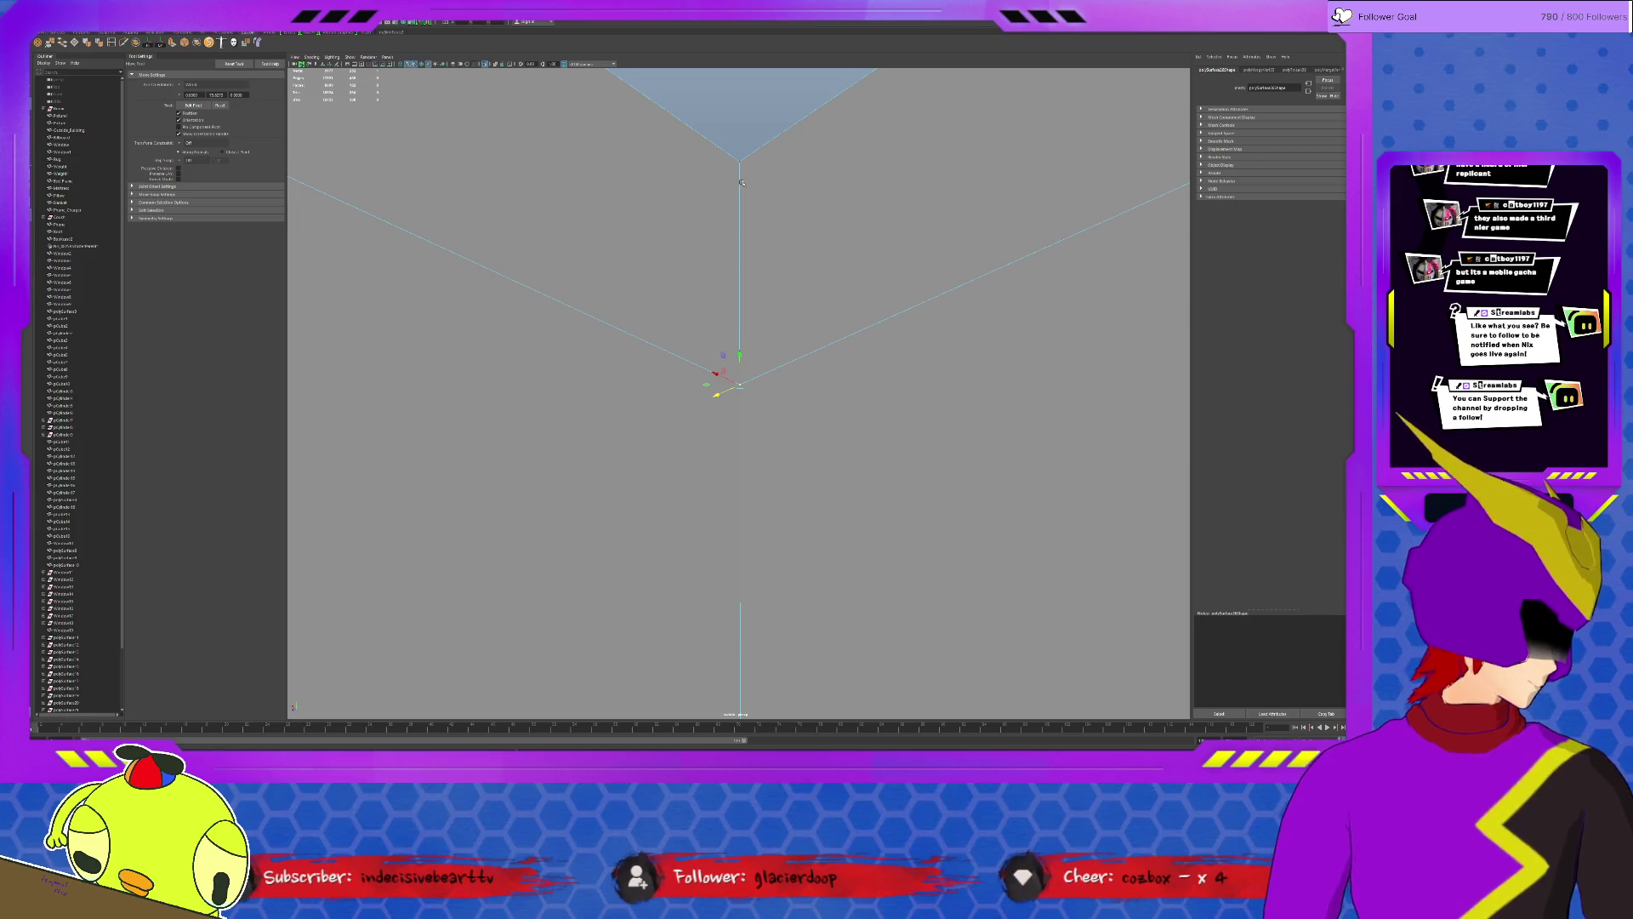
scroll(837, 416, down, 2)
scroll(837, 418, down, 2)
mouse_move(837, 418)
alt+mouse_down()
mouse_move(385, 354)
mouse_move(622, 375)
mouse_move(674, 434)
alt+mouse_up()
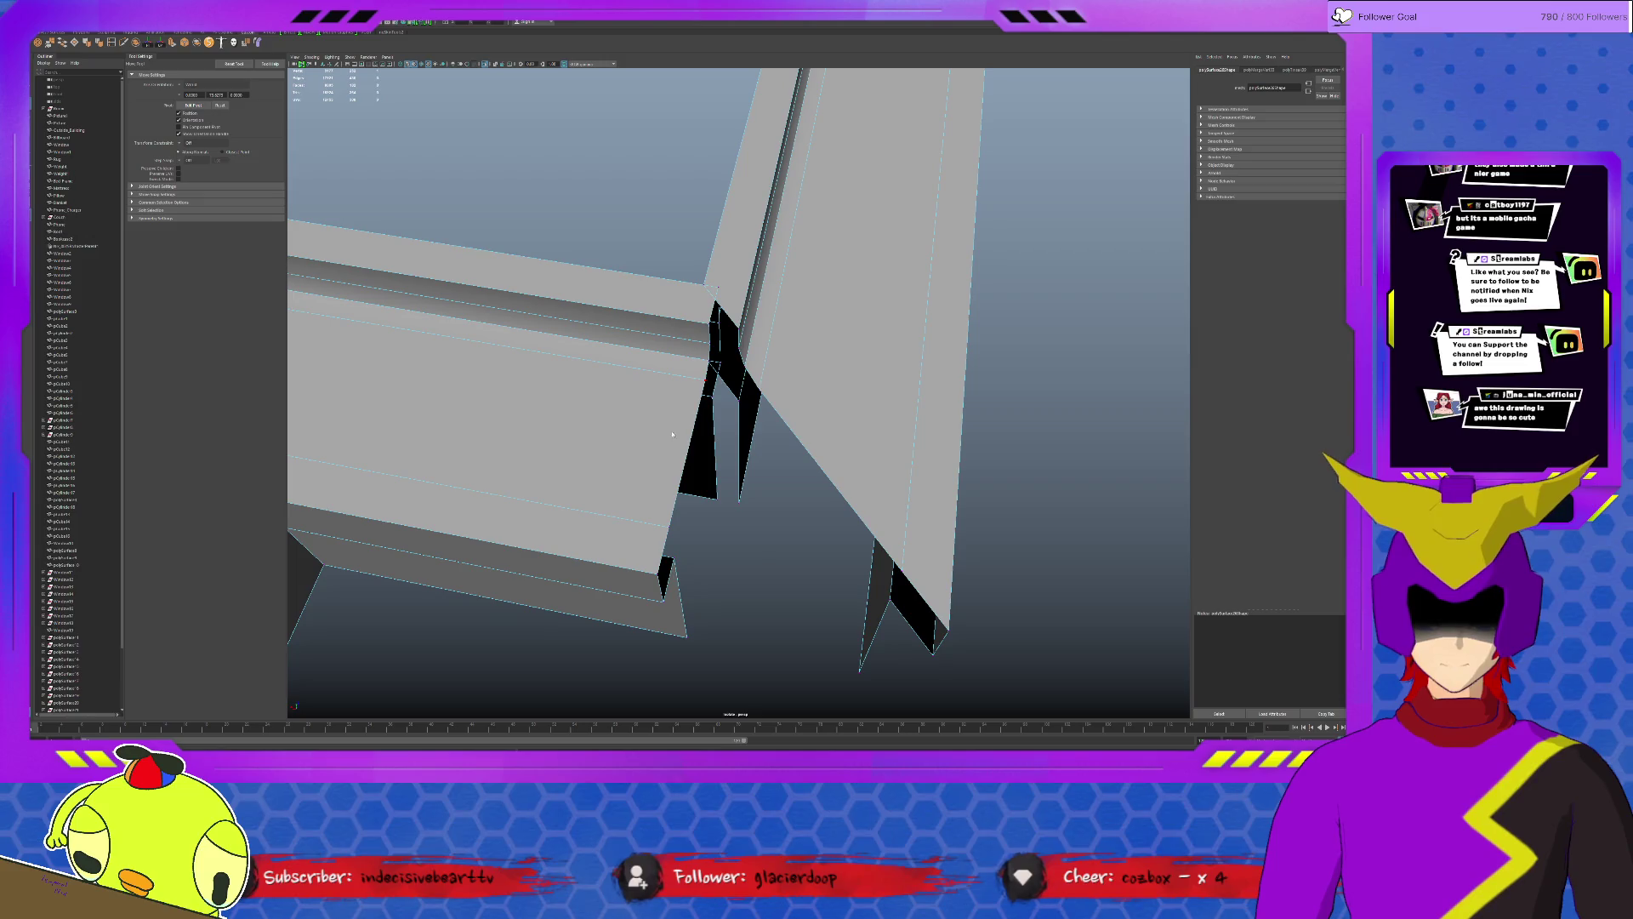
Nudge the trim corner vertices along X and down toward the matching corner.
click(692, 486)
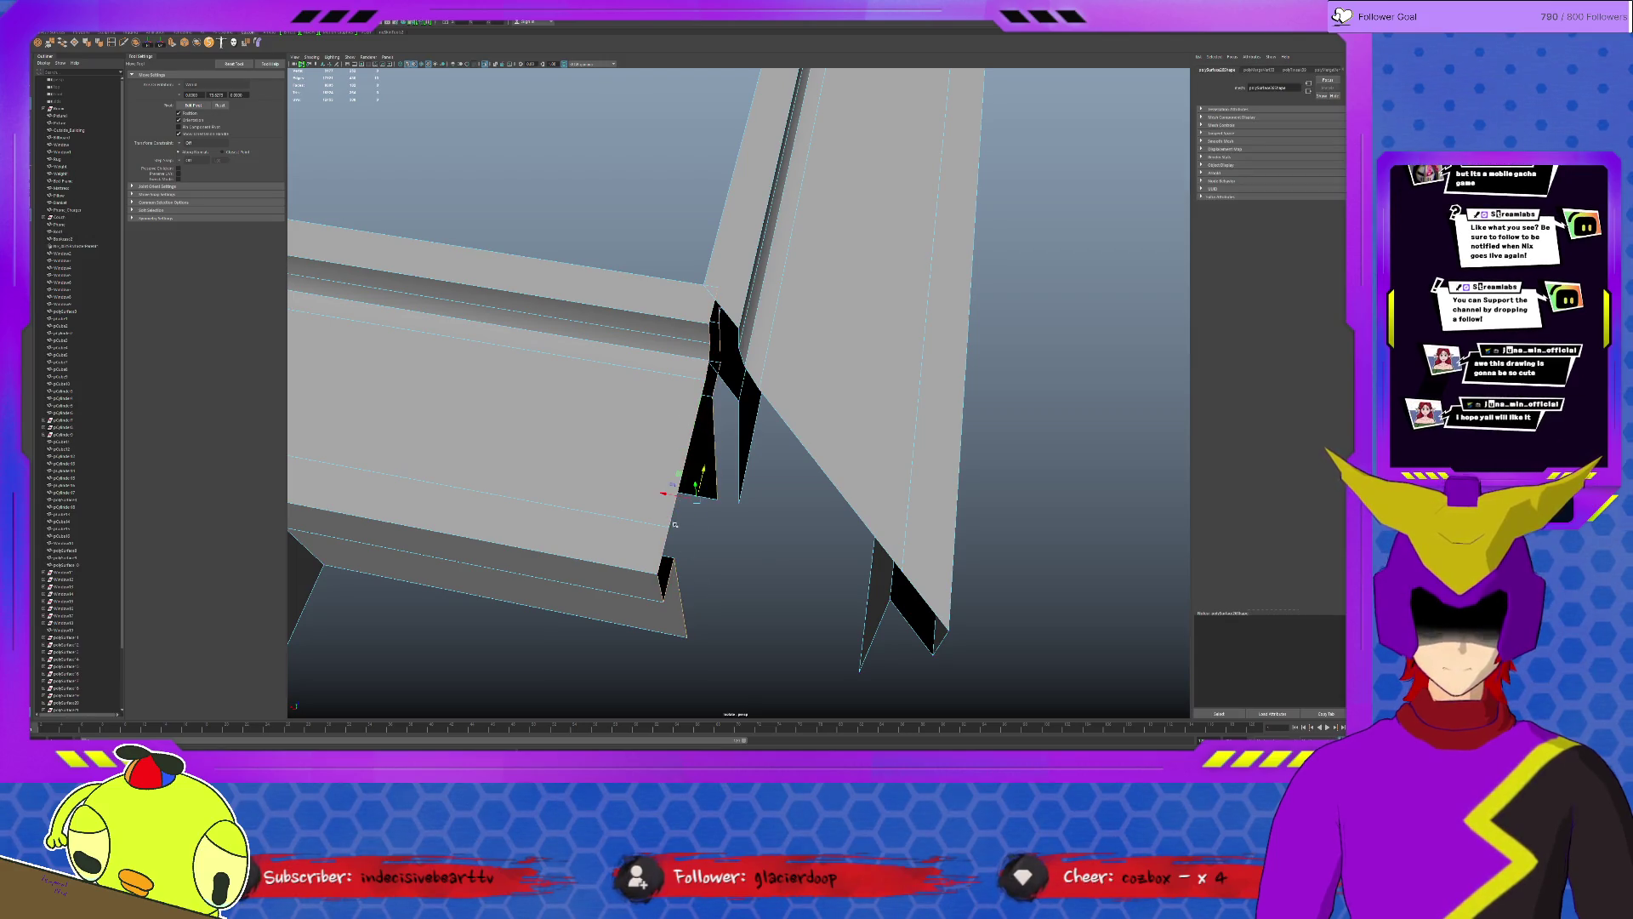
drag(662, 493, 638, 490)
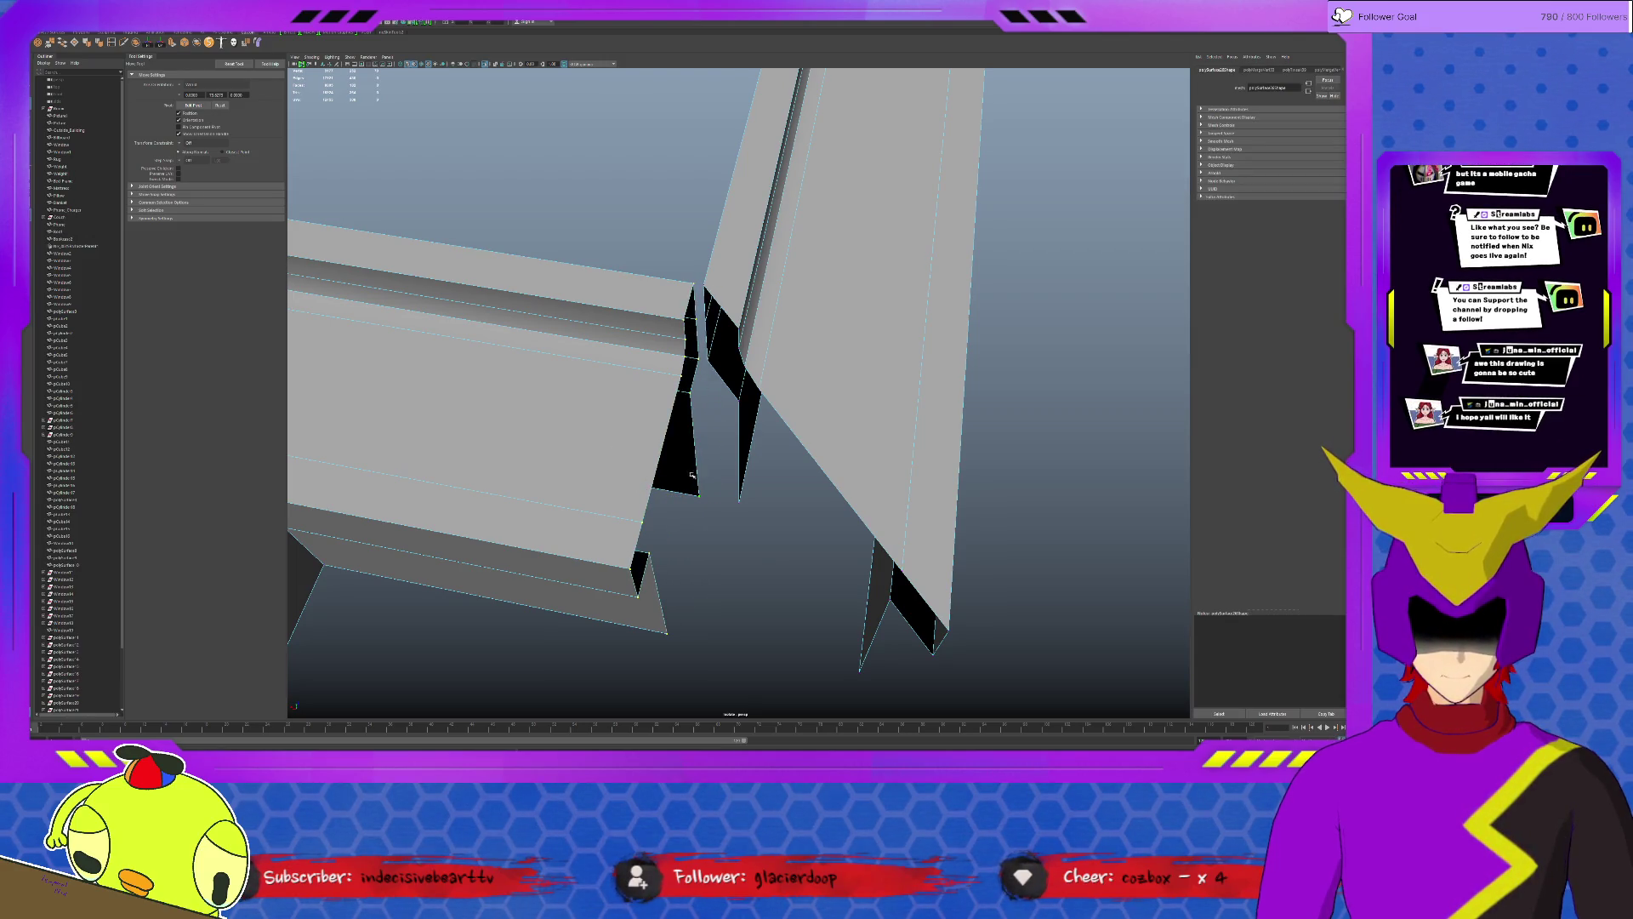
alt+drag(751, 501, 737, 462)
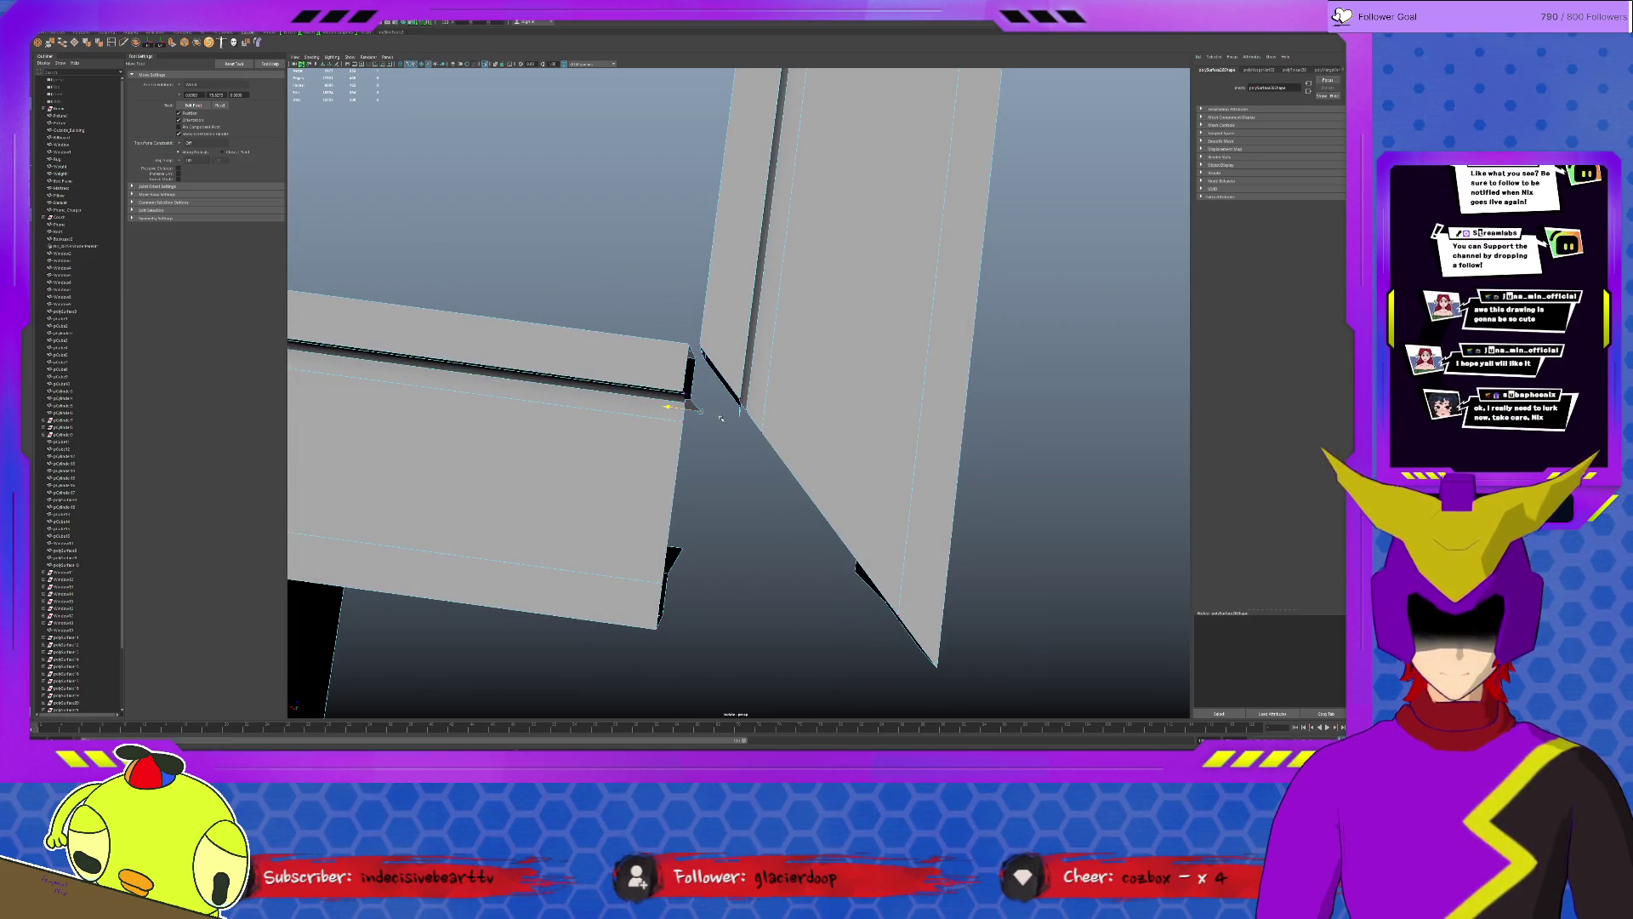
mouse_move(735, 410)
alt+mouse_down()
mouse_move(689, 381)
mouse_move(737, 401)
alt+mouse_up()
click(713, 353)
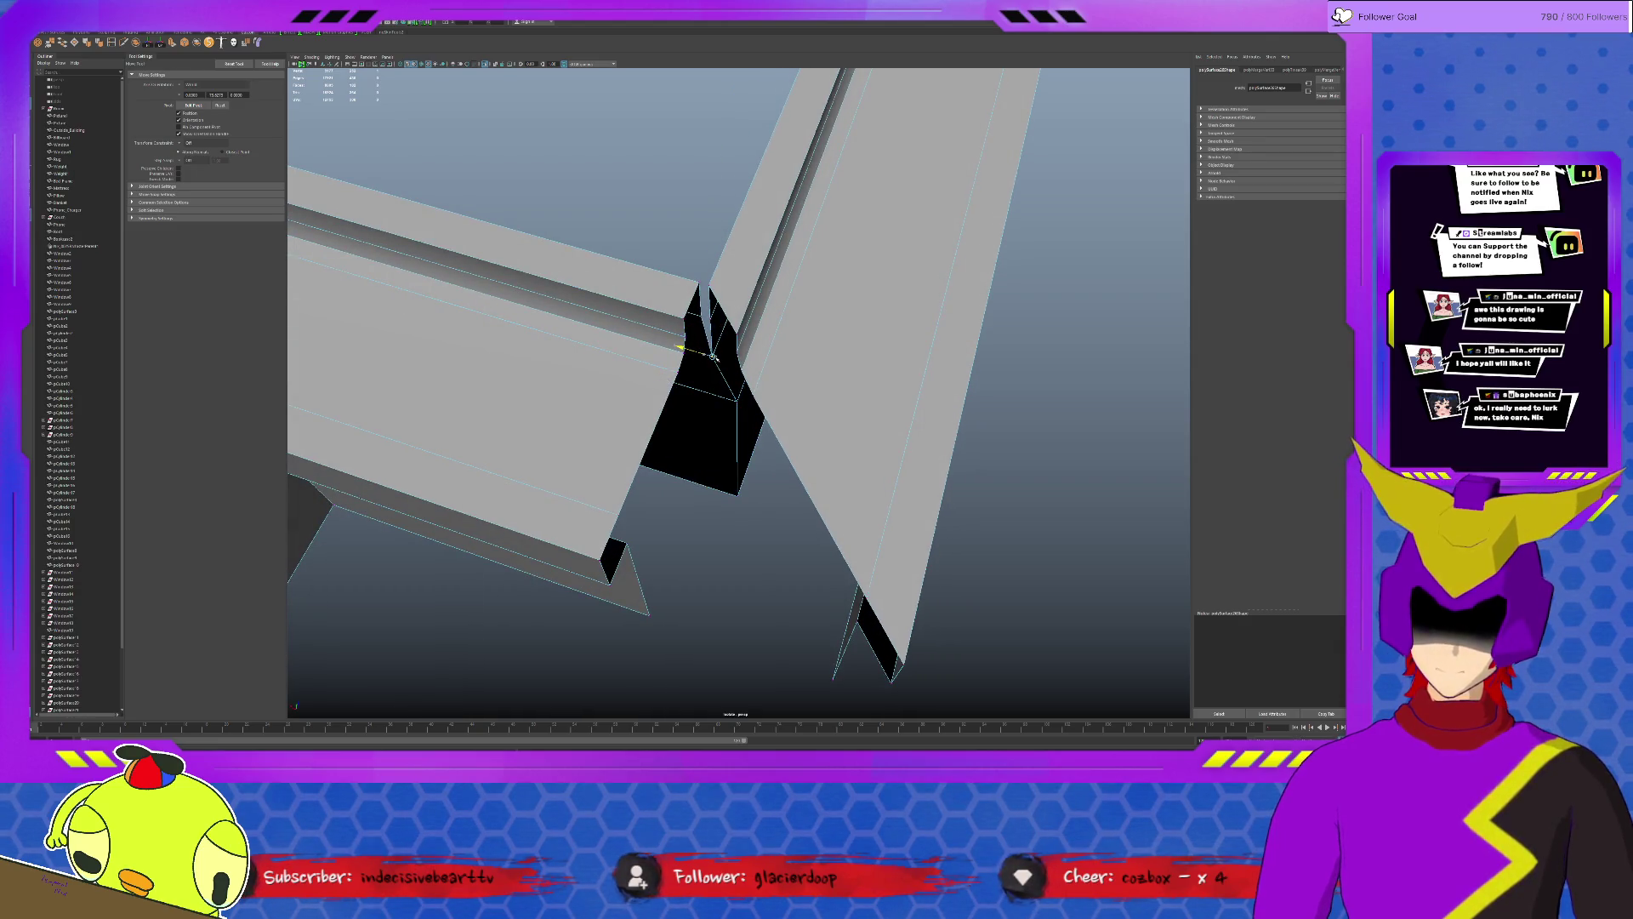
drag(700, 300, 710, 320)
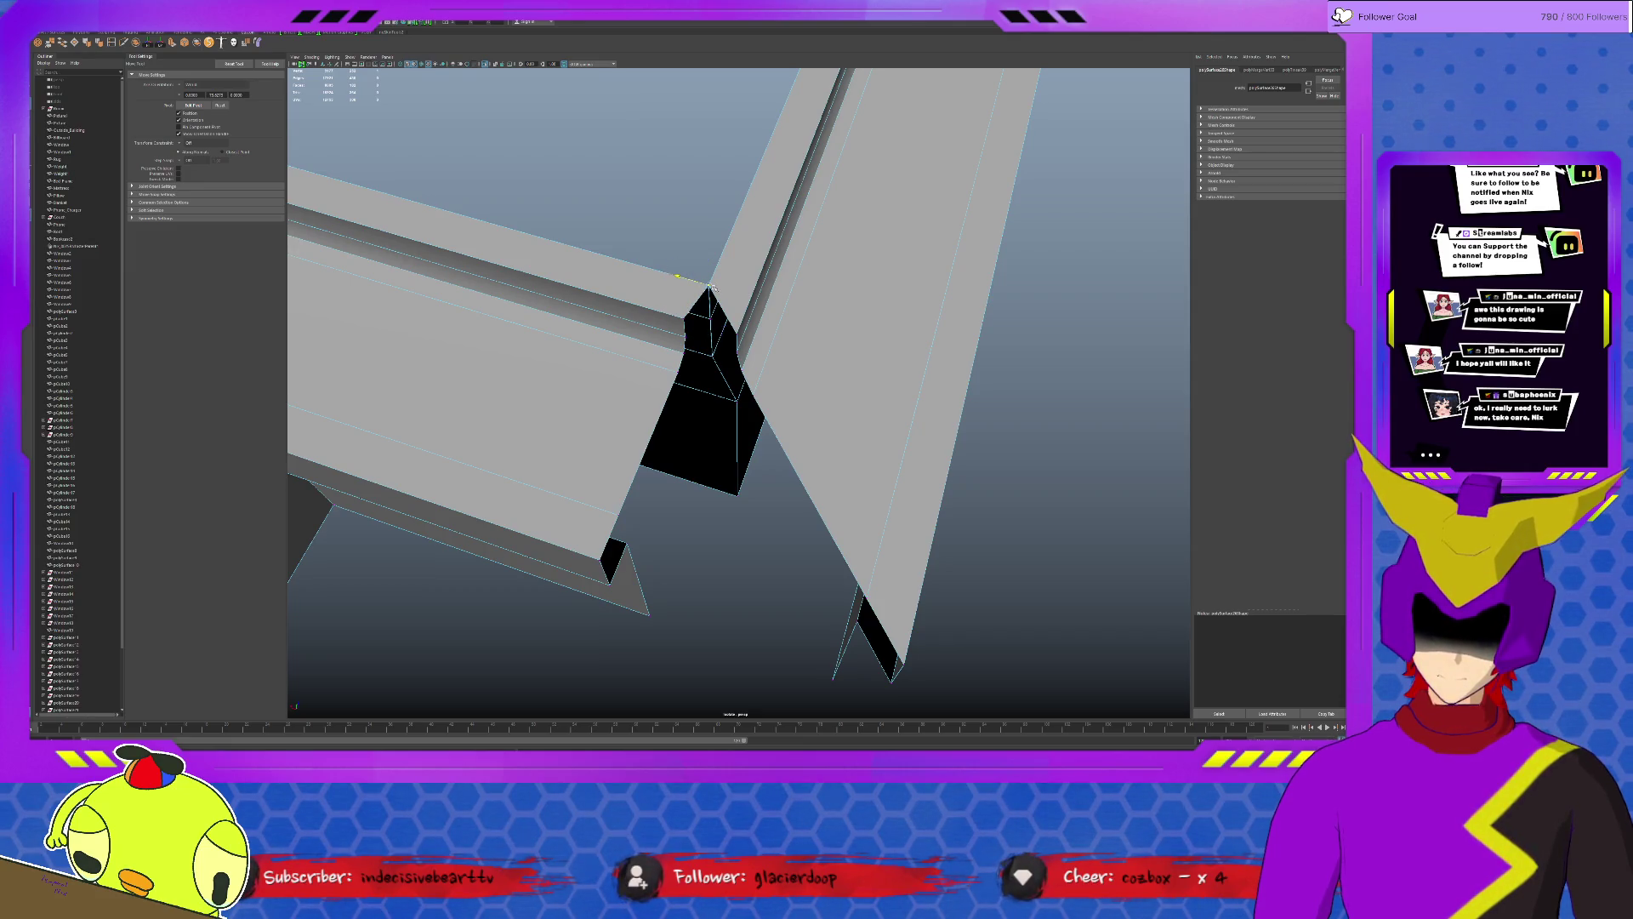
mouse_move(683, 275)
mouse_down()
mouse_move(724, 325)
mouse_move(682, 339)
mouse_move(759, 351)
mouse_up()
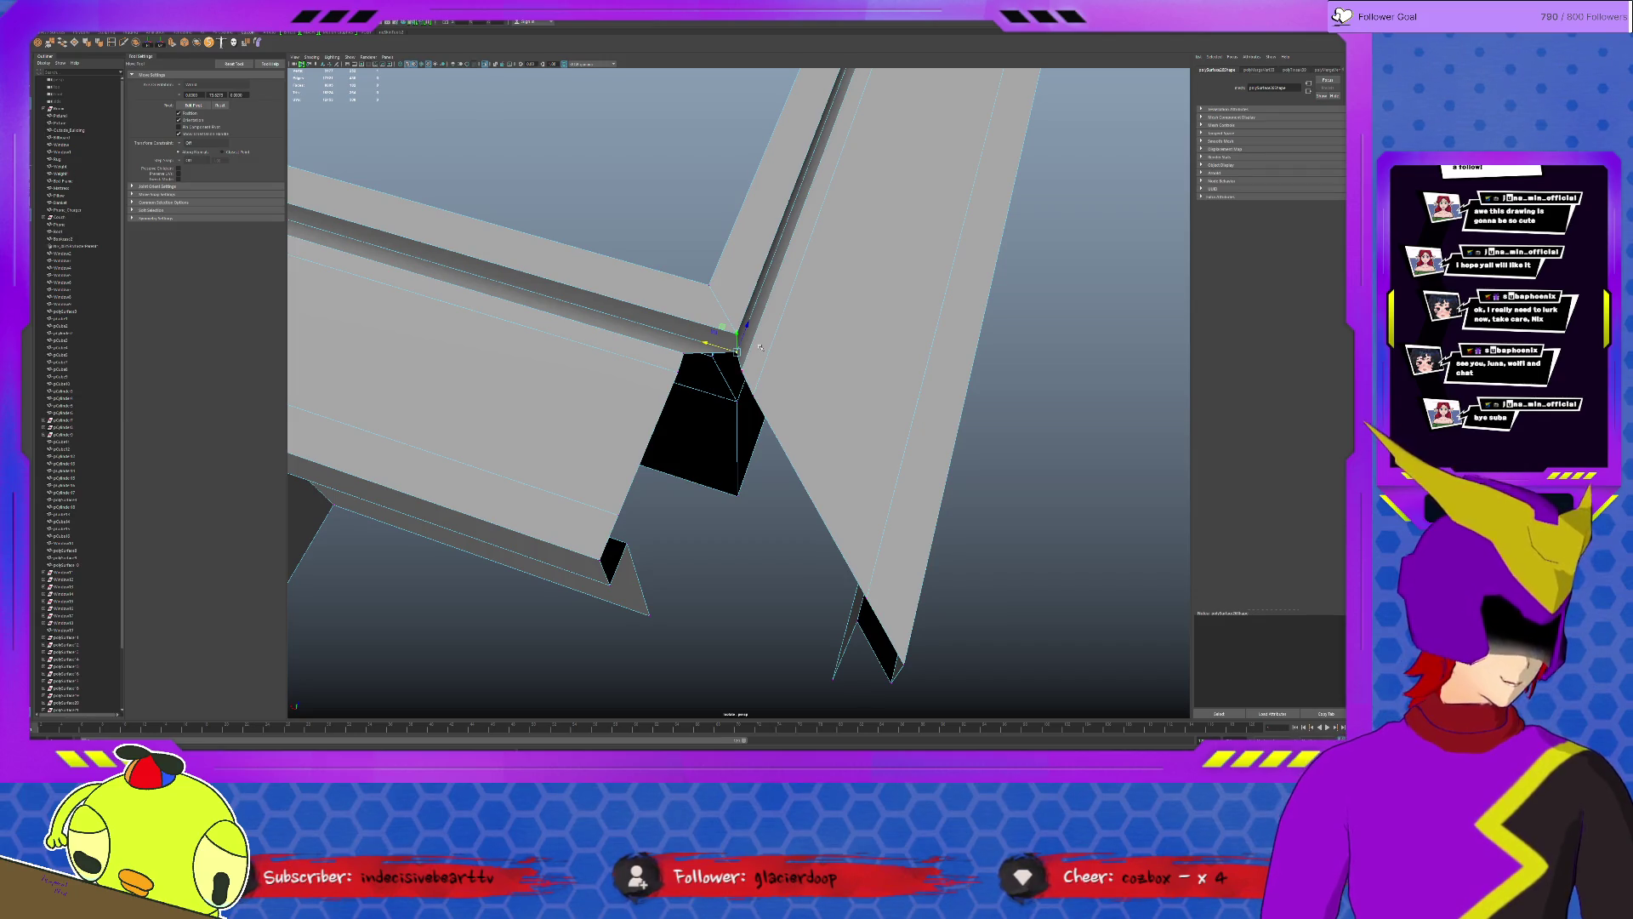
Snap the stray vertices onto the lower and top corners, closing the triangular gap.
mouse_move(759, 345)
alt+mouse_down()
mouse_move(670, 352)
mouse_move(725, 386)
alt+mouse_up()
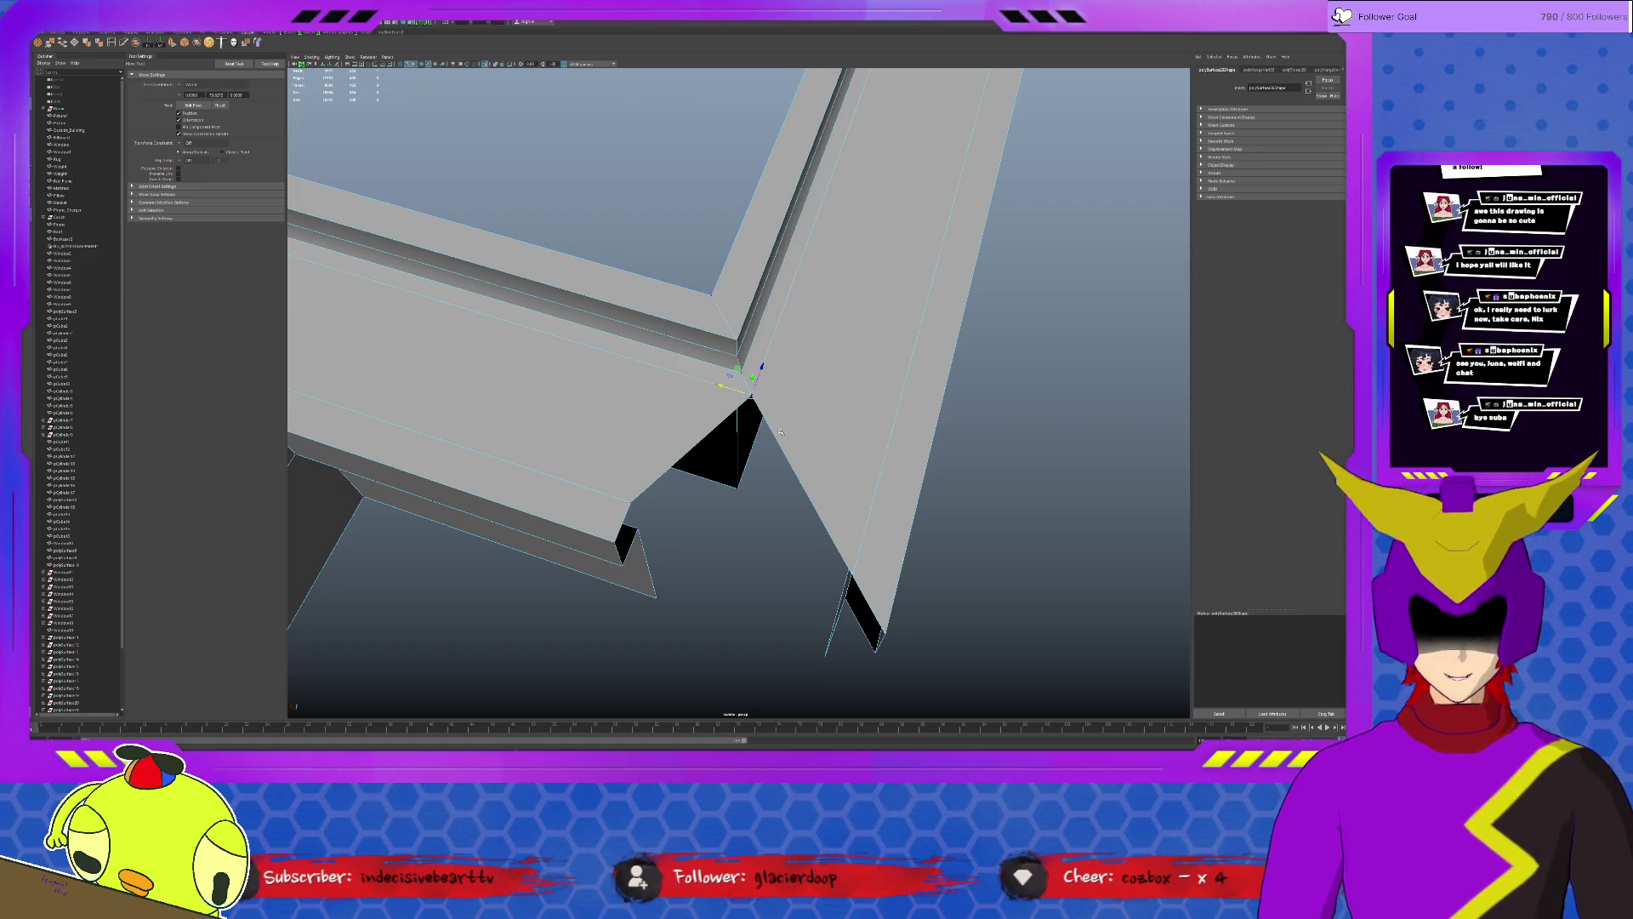
middle_drag(630, 499, 840, 561)
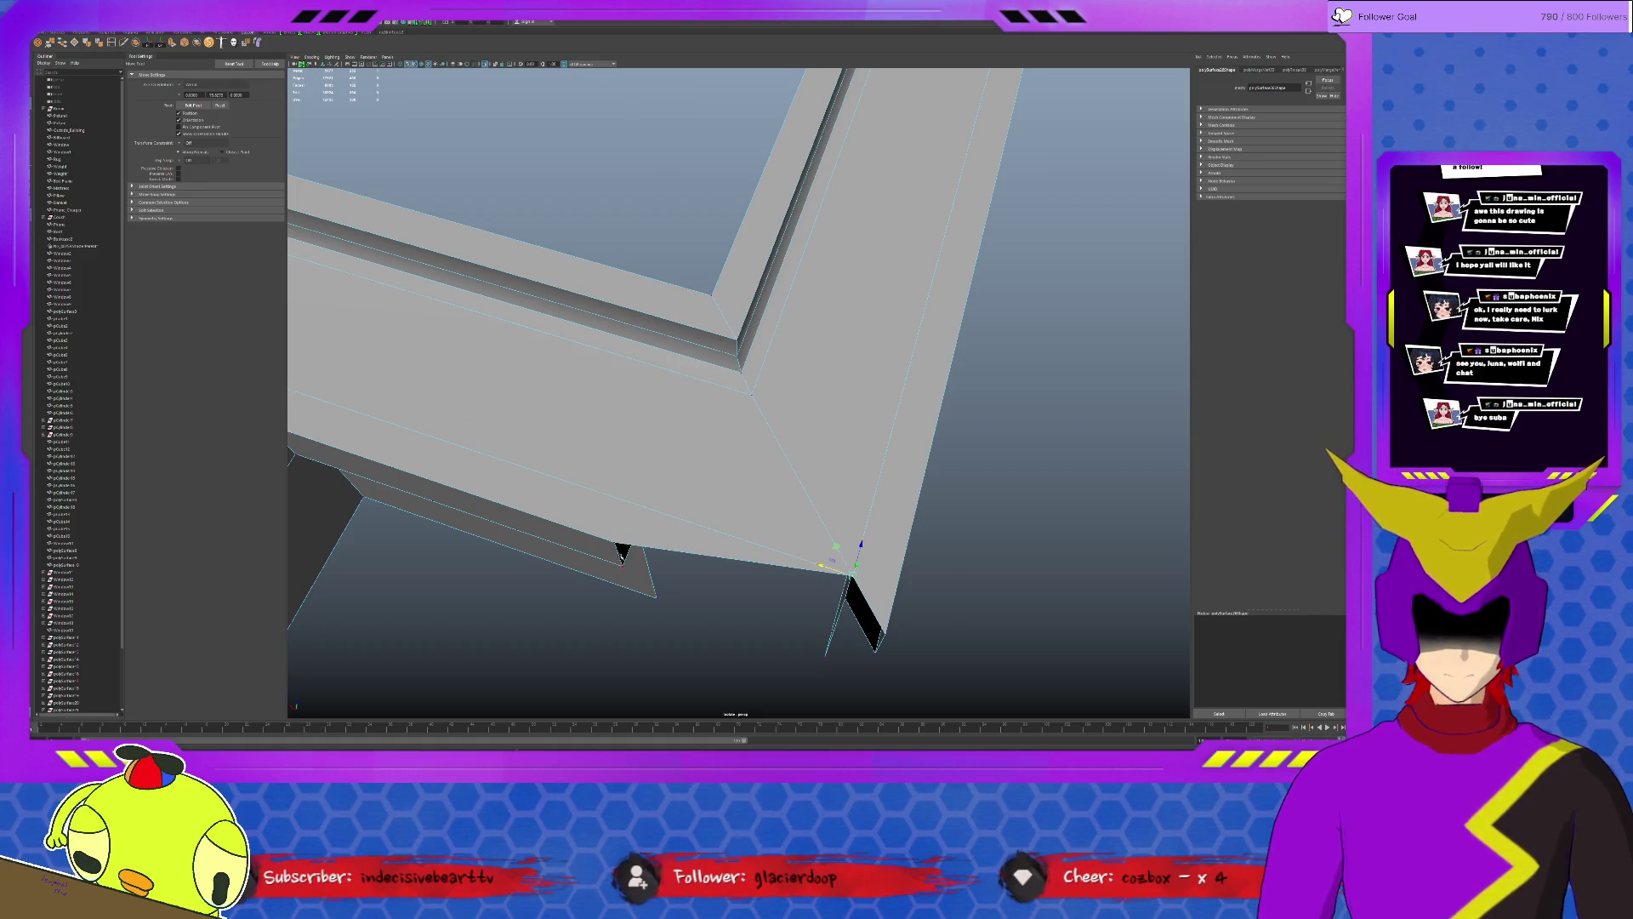
drag(836, 561, 852, 590)
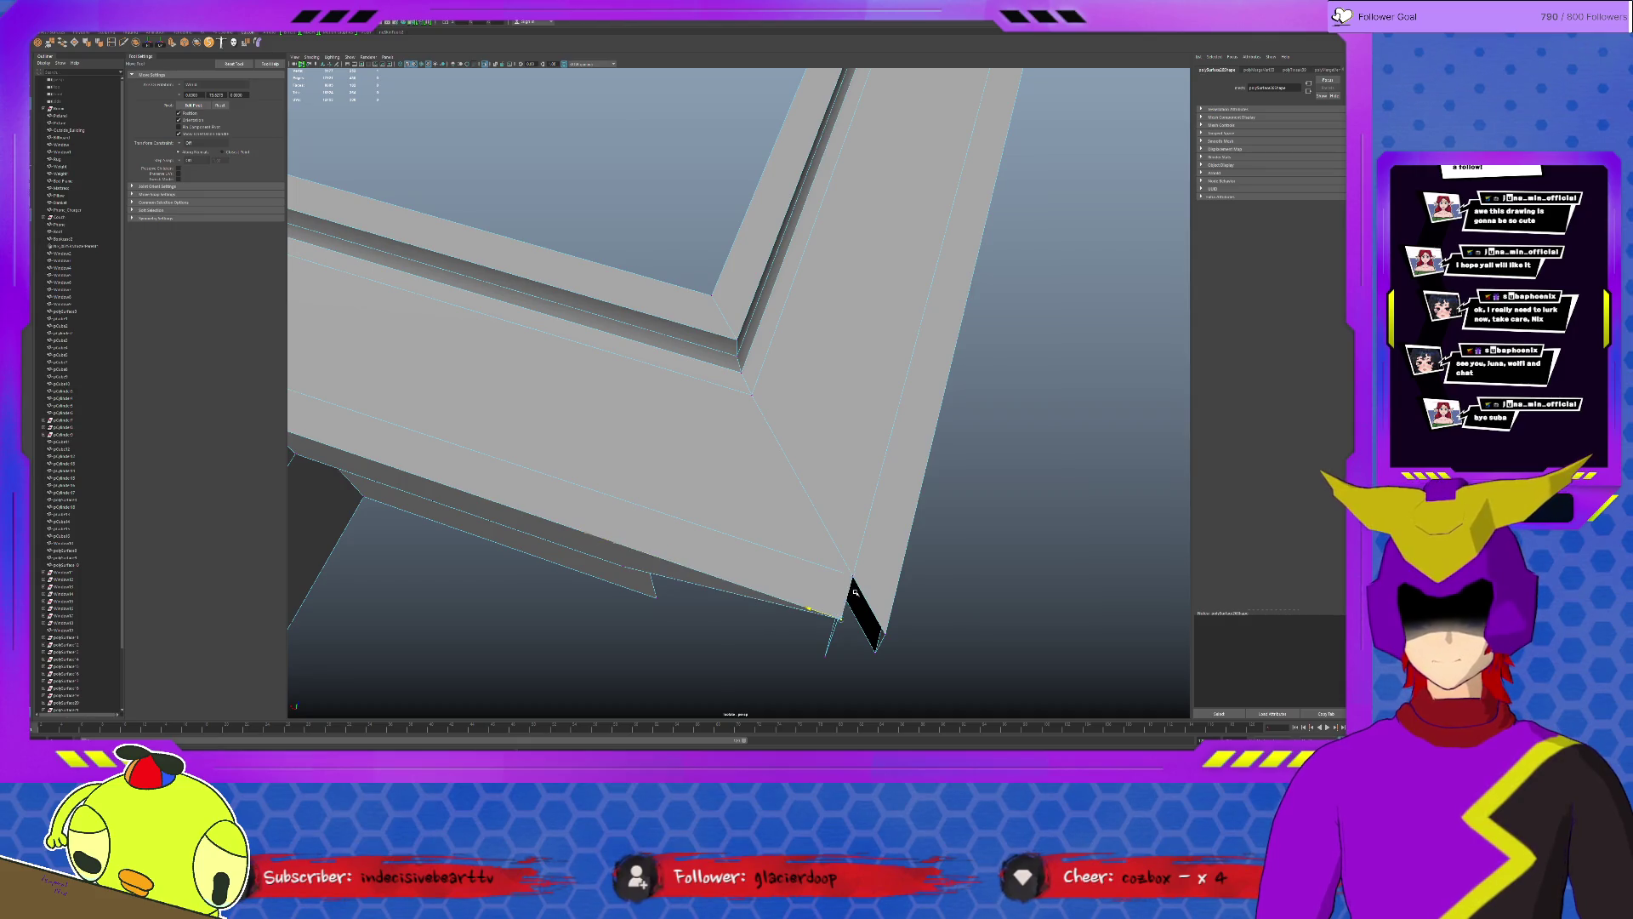
alt+middle_drag(875, 639, 698, 460)
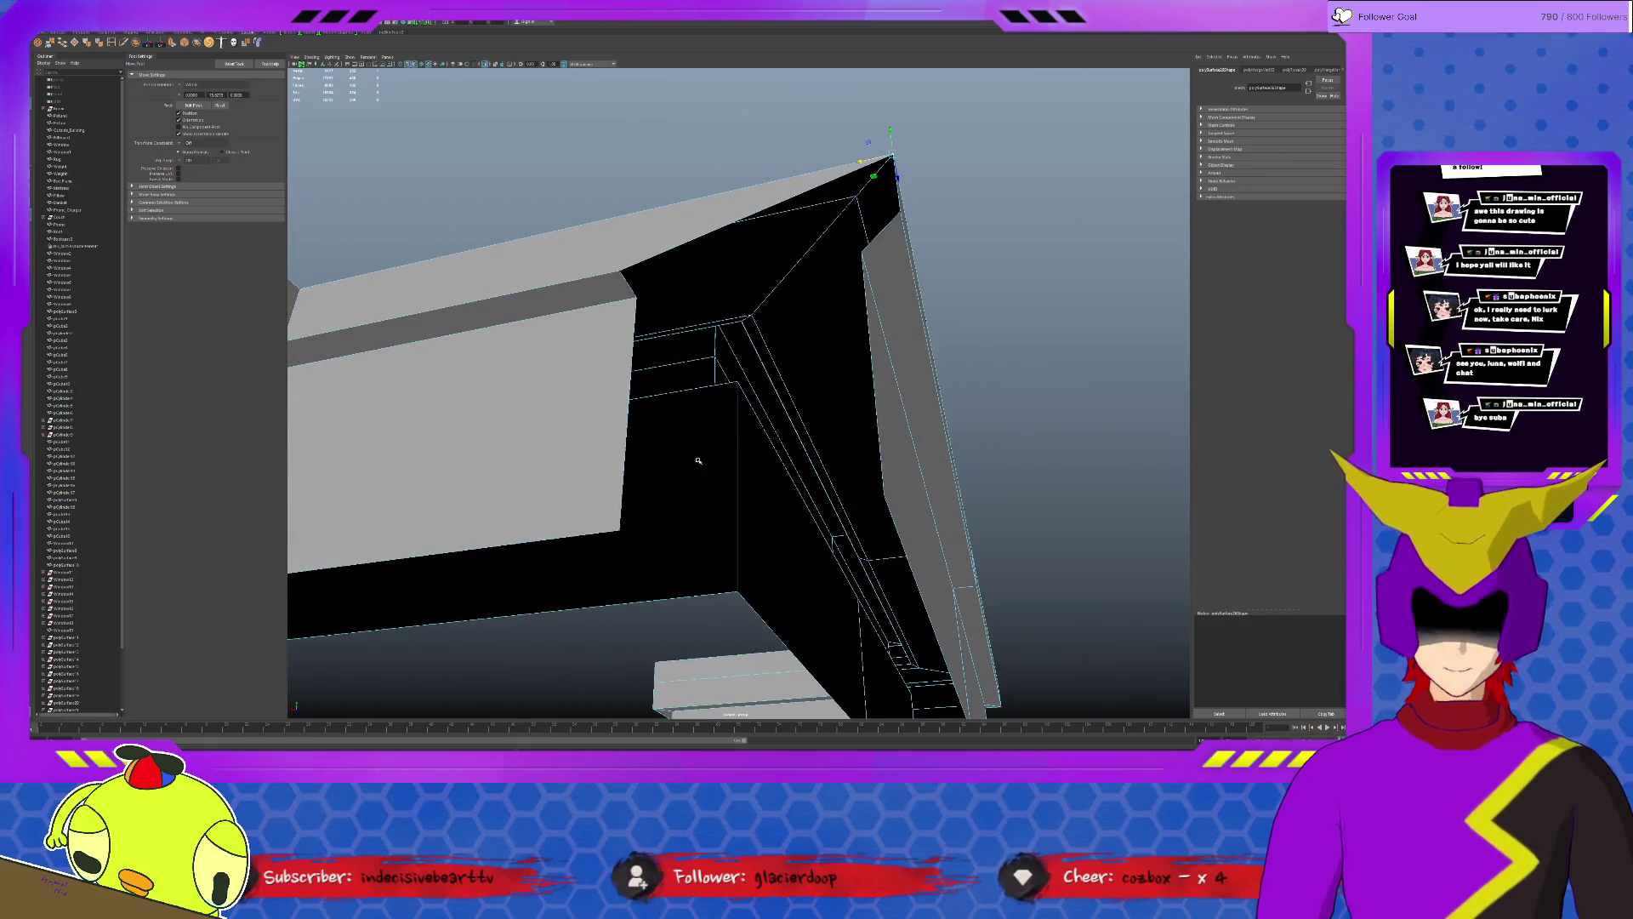
drag(593, 279, 870, 220)
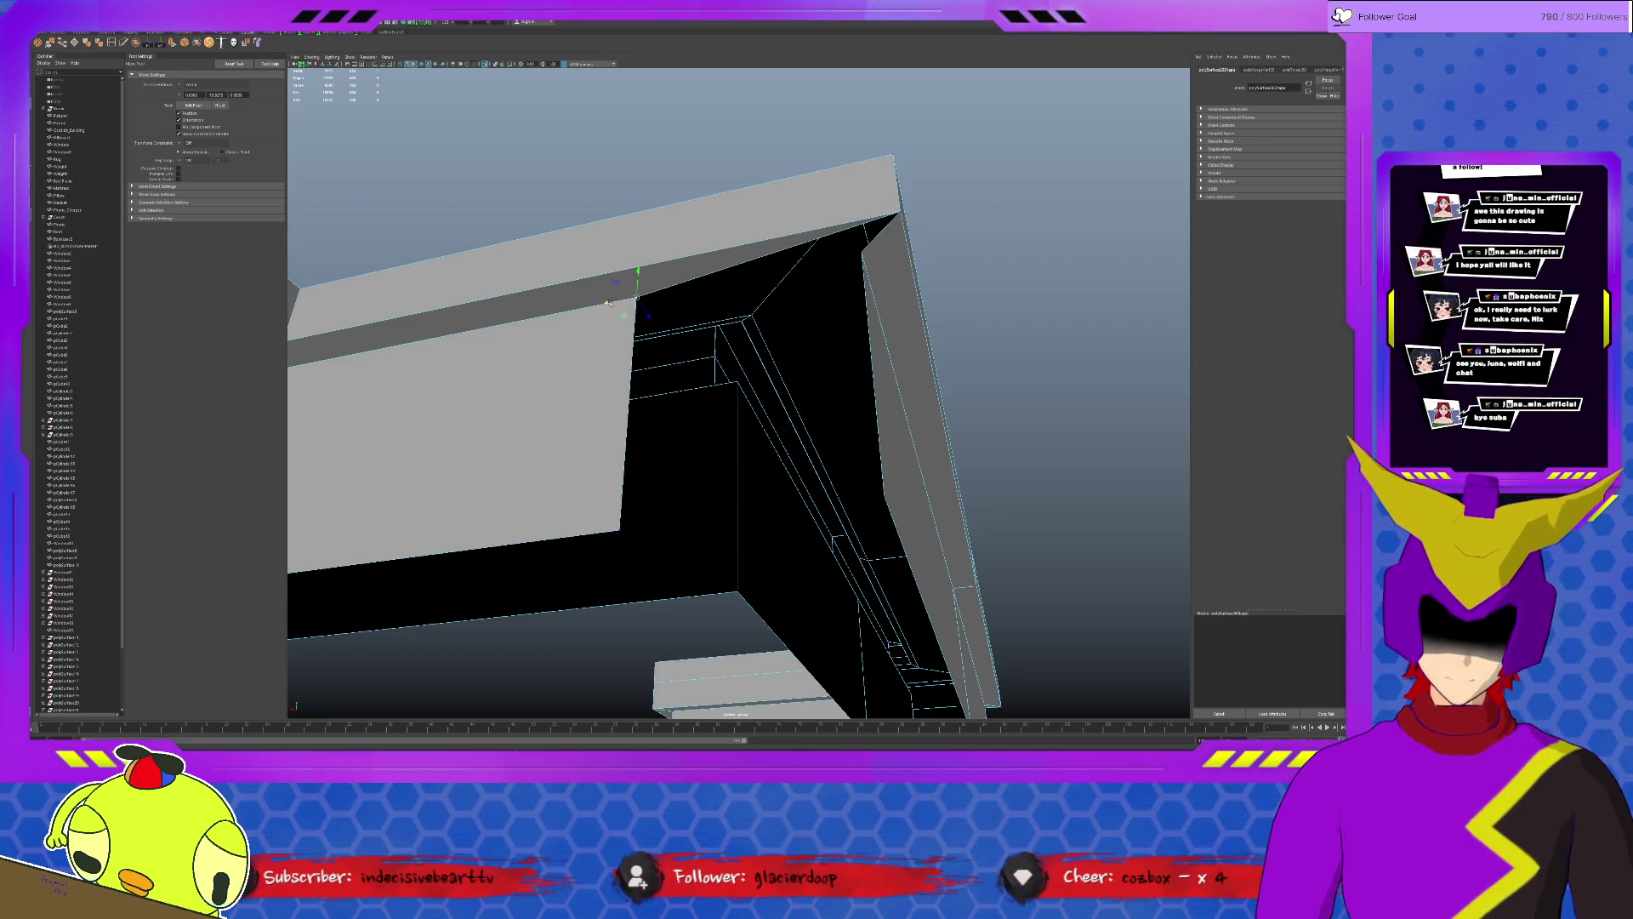
drag(637, 283, 859, 248)
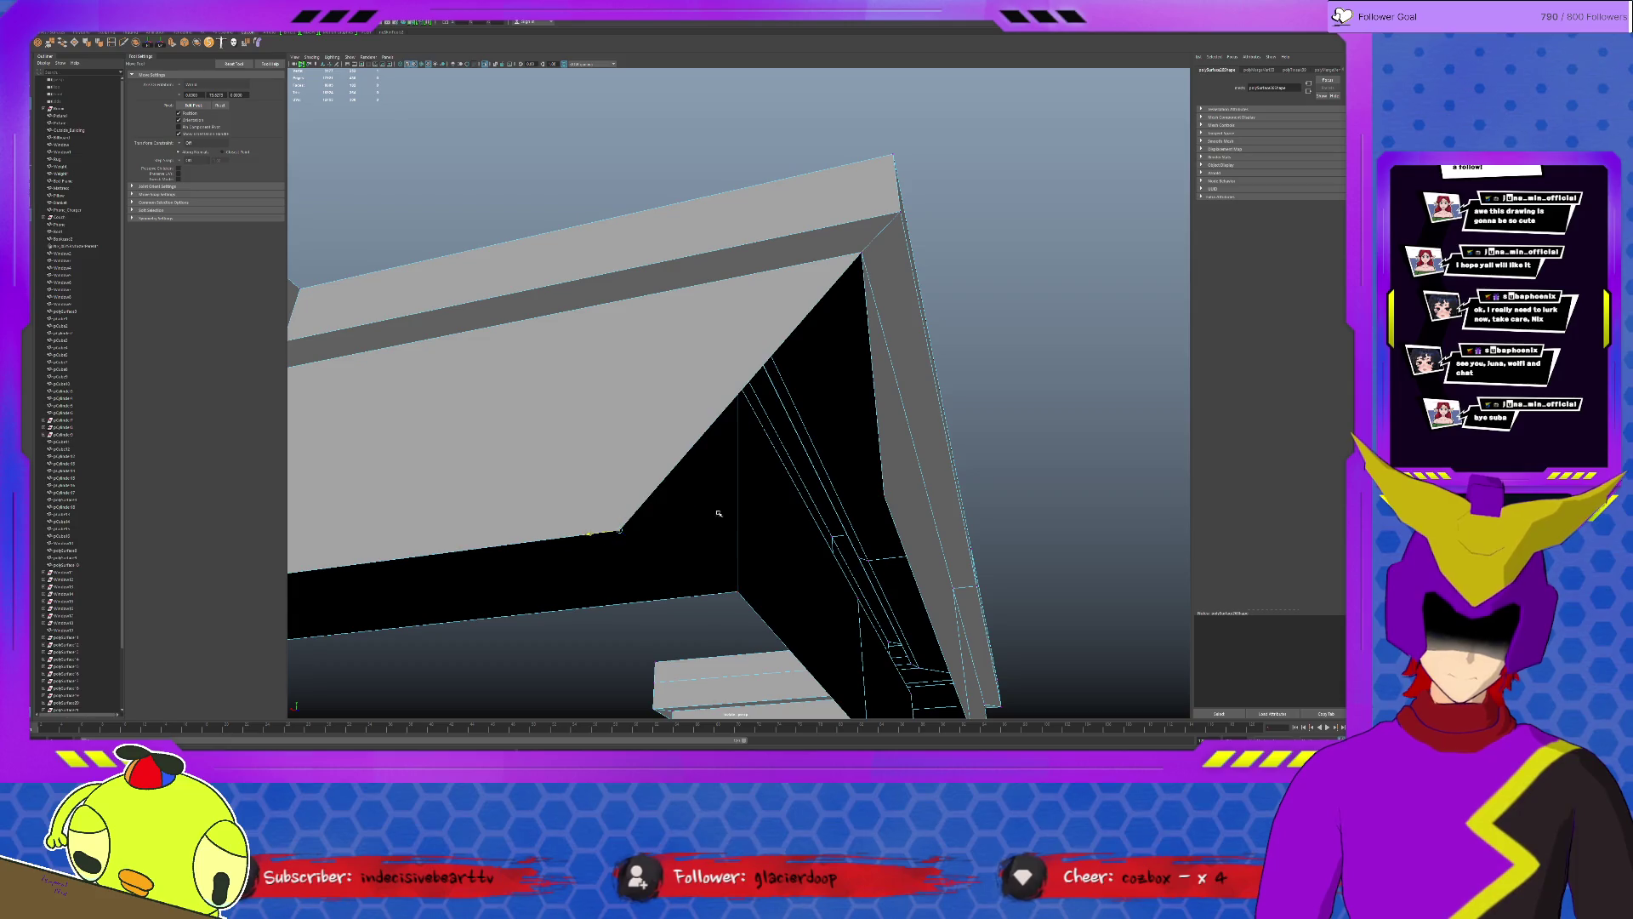
drag(719, 513, 738, 591)
Merge the mid-edge vertex into the corner and inspect the closed seam.
alt+middle_drag(737, 590, 833, 521)
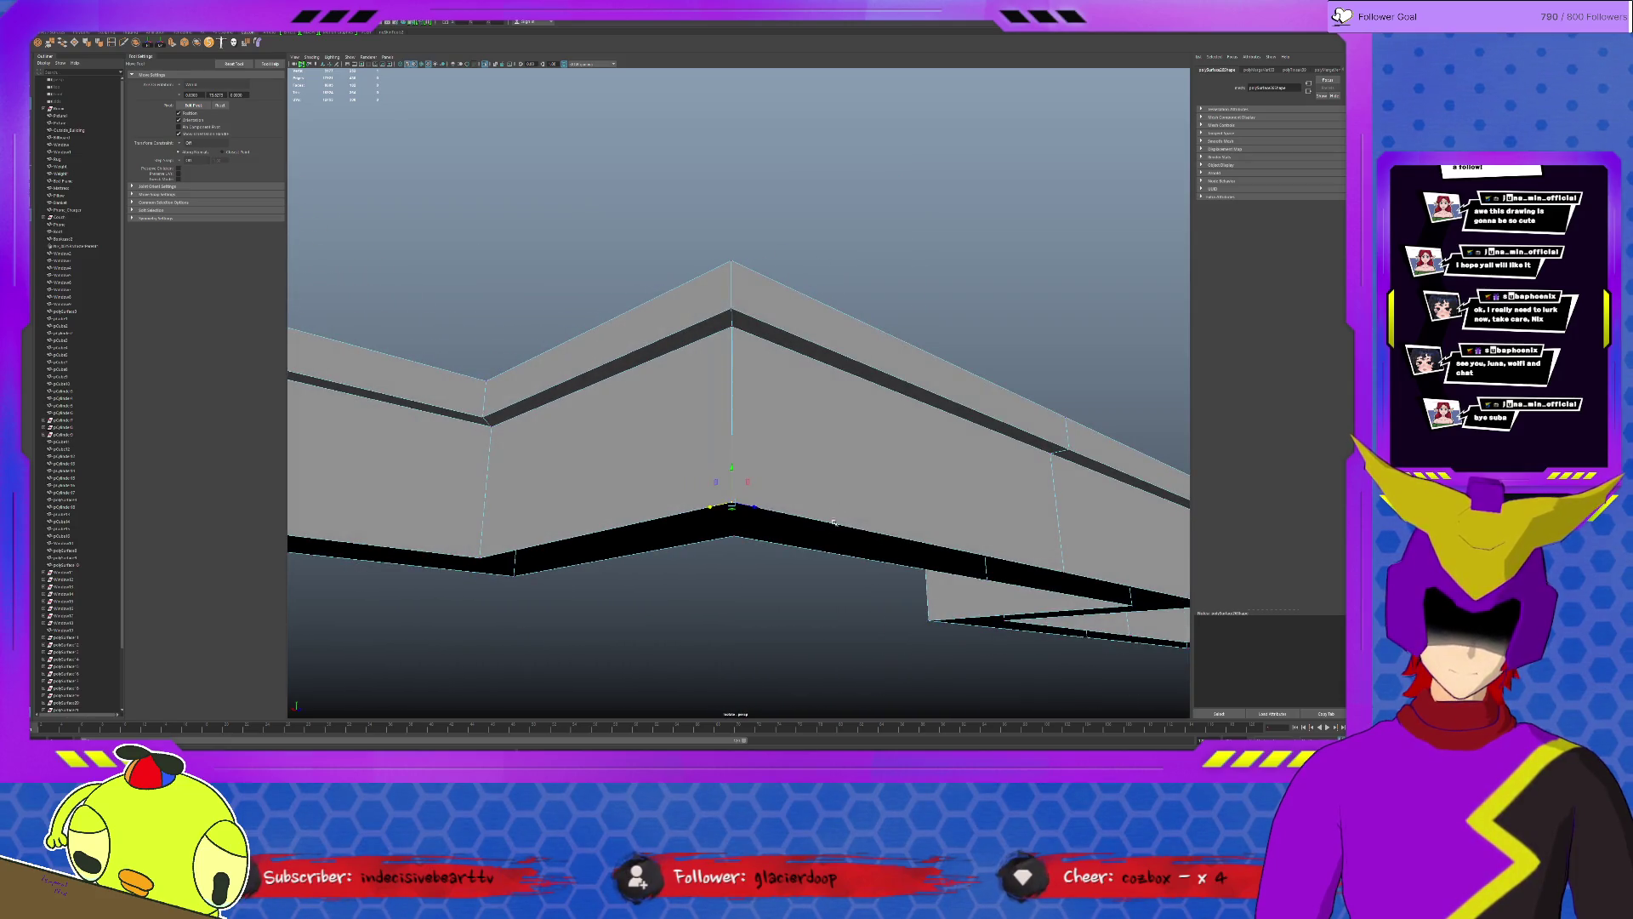
click(732, 403)
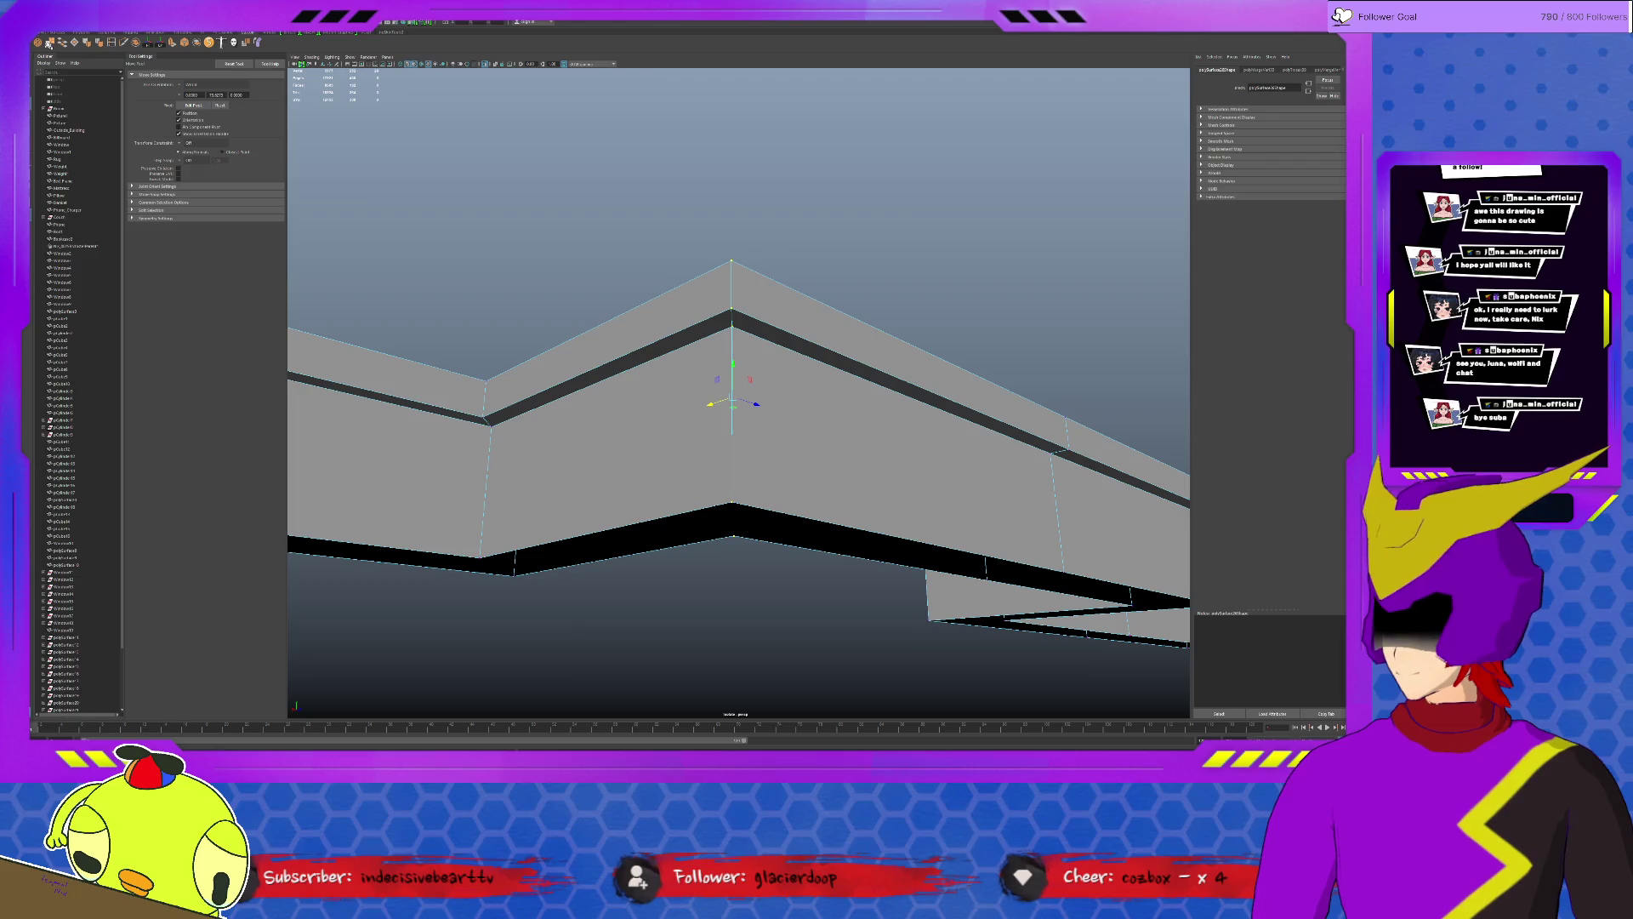
mouse_move(730, 401)
alt+middle_down()
mouse_move(812, 354)
mouse_move(755, 290)
alt+middle_up()
click(753, 289)
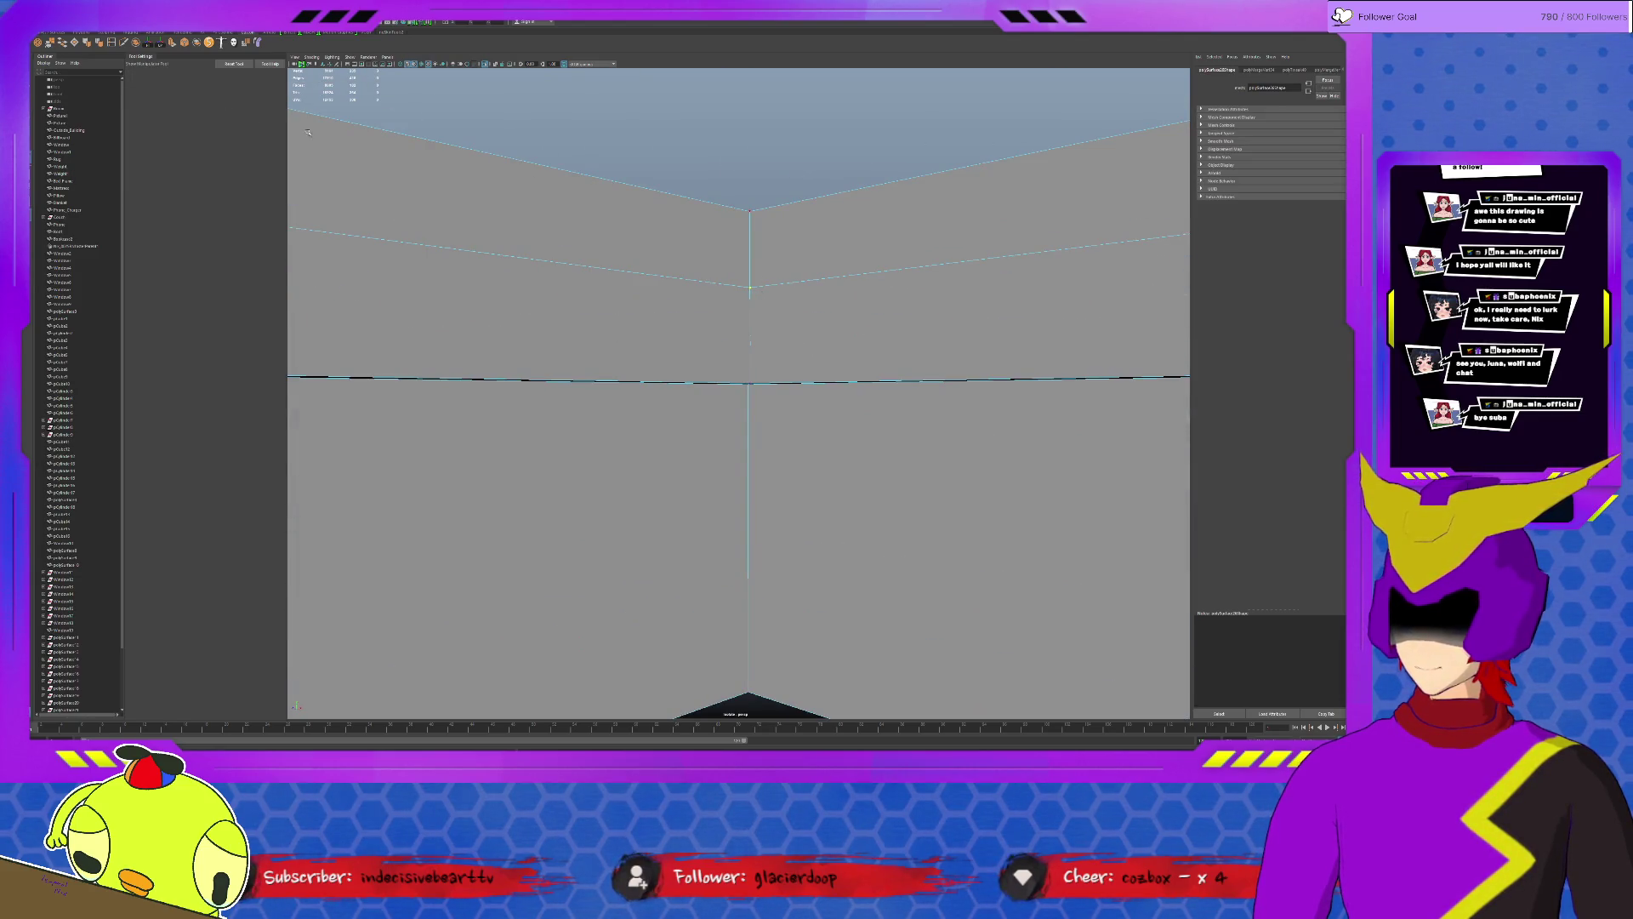
alt+middle_drag(308, 131, 855, 272)
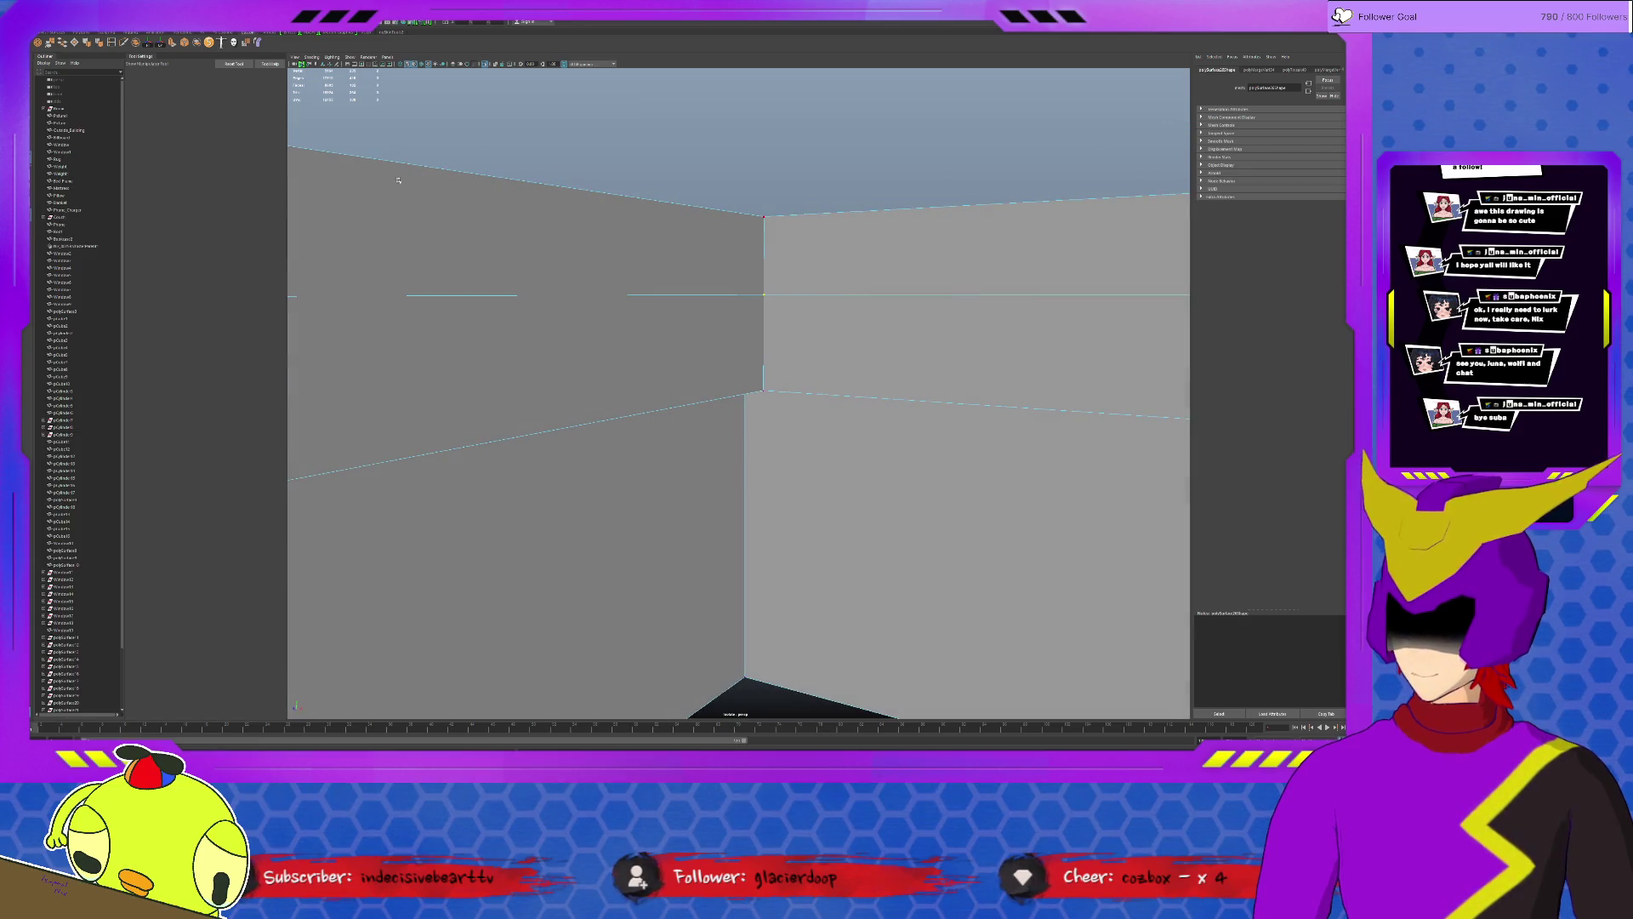
key(w)
alt+middle_drag(791, 384, 820, 332)
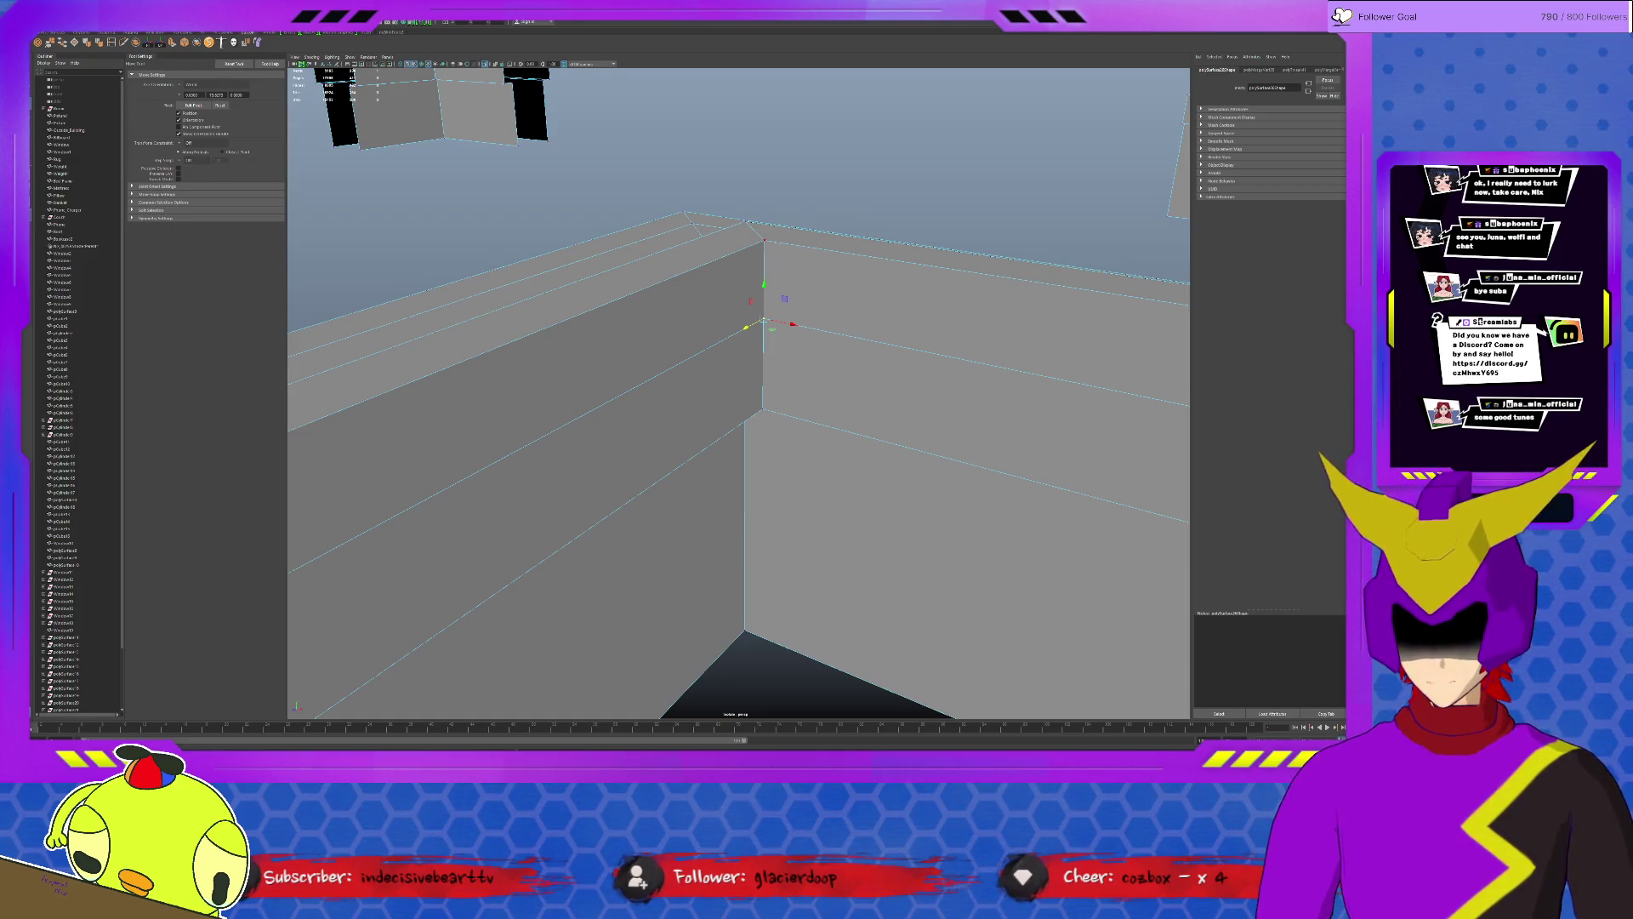
Bridge the first gap between two wall trim pieces.
middle_drag(690, 434, 817, 479)
mouse_move(792, 475)
alt+mouse_down()
mouse_move(809, 368)
mouse_move(940, 594)
mouse_move(795, 420)
alt+mouse_up()
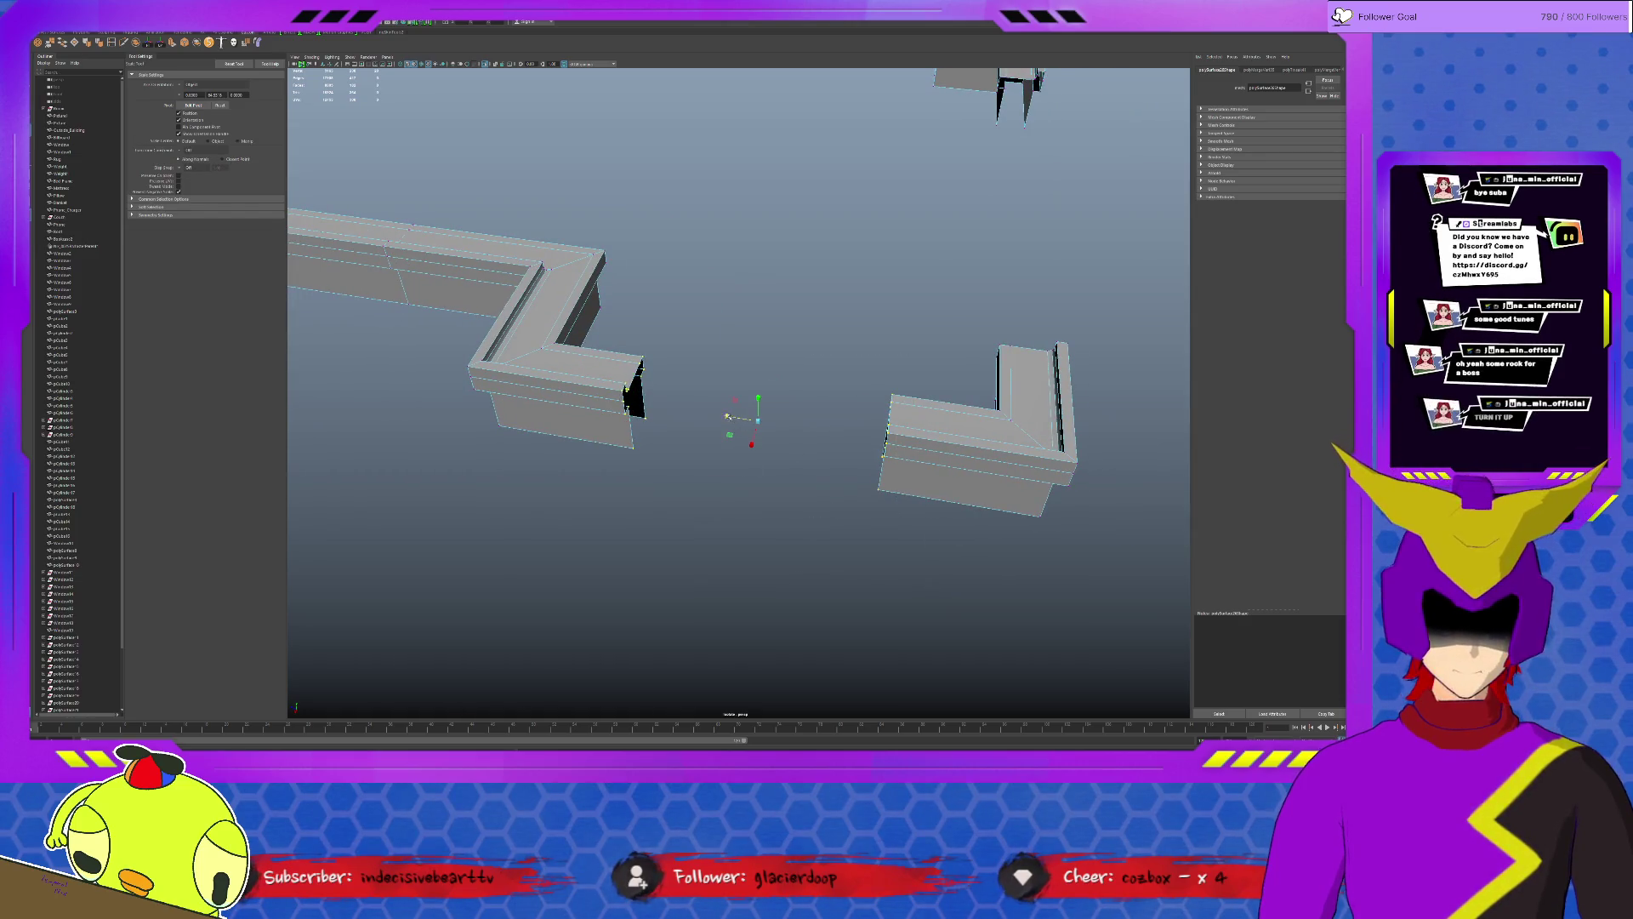
shift+right_drag(747, 445, 752, 444)
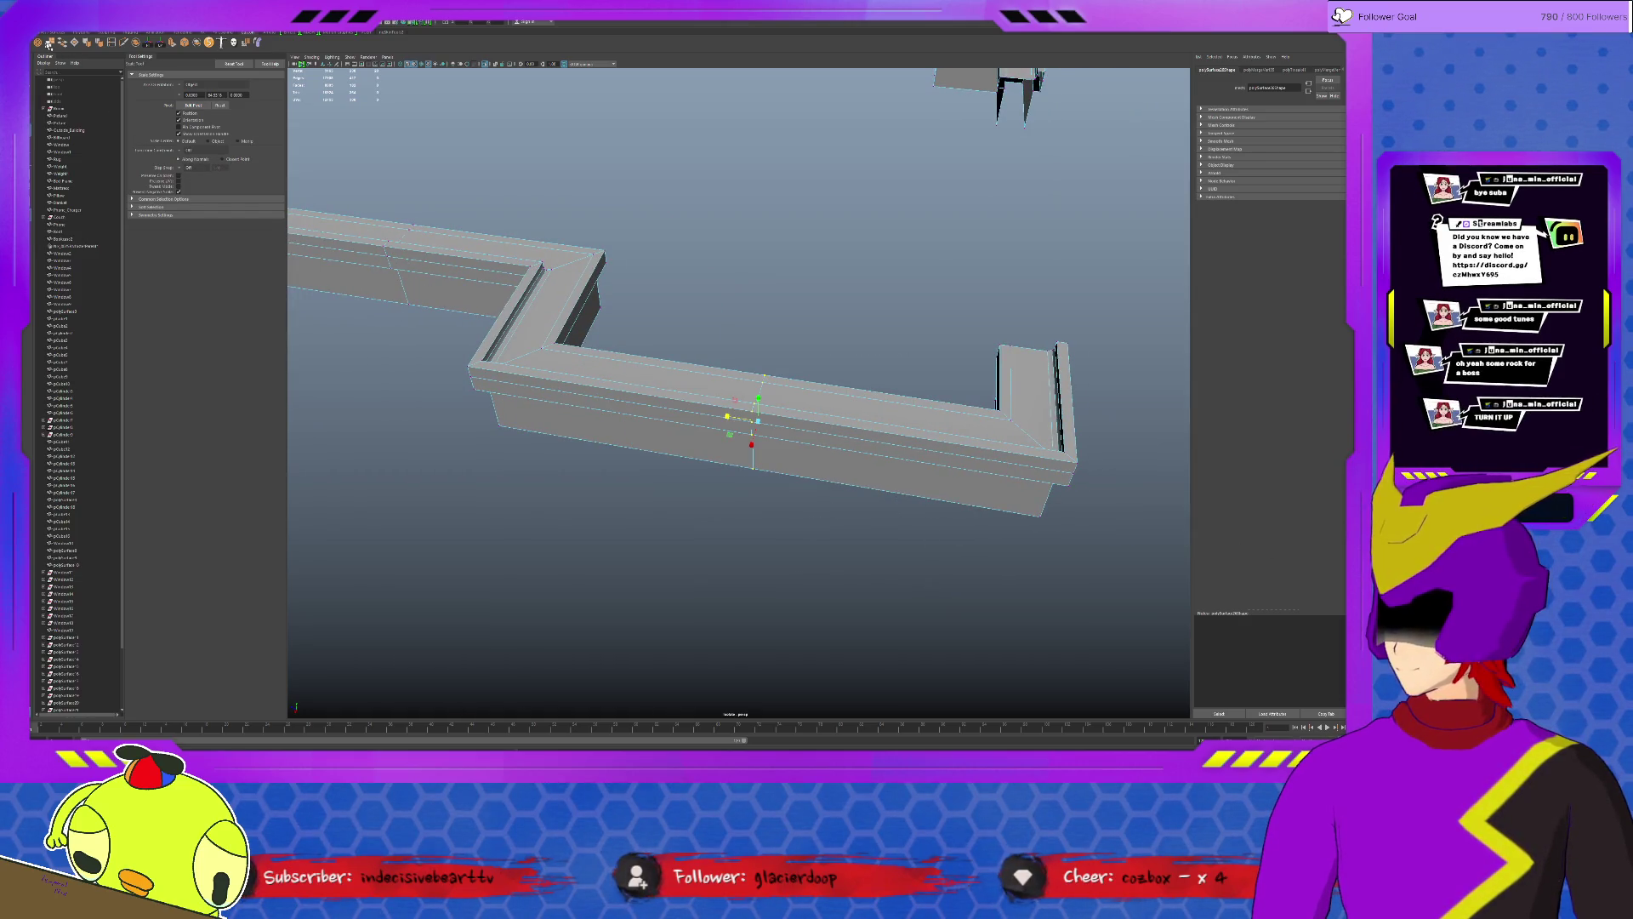
key(q)
alt+drag(875, 358, 966, 401)
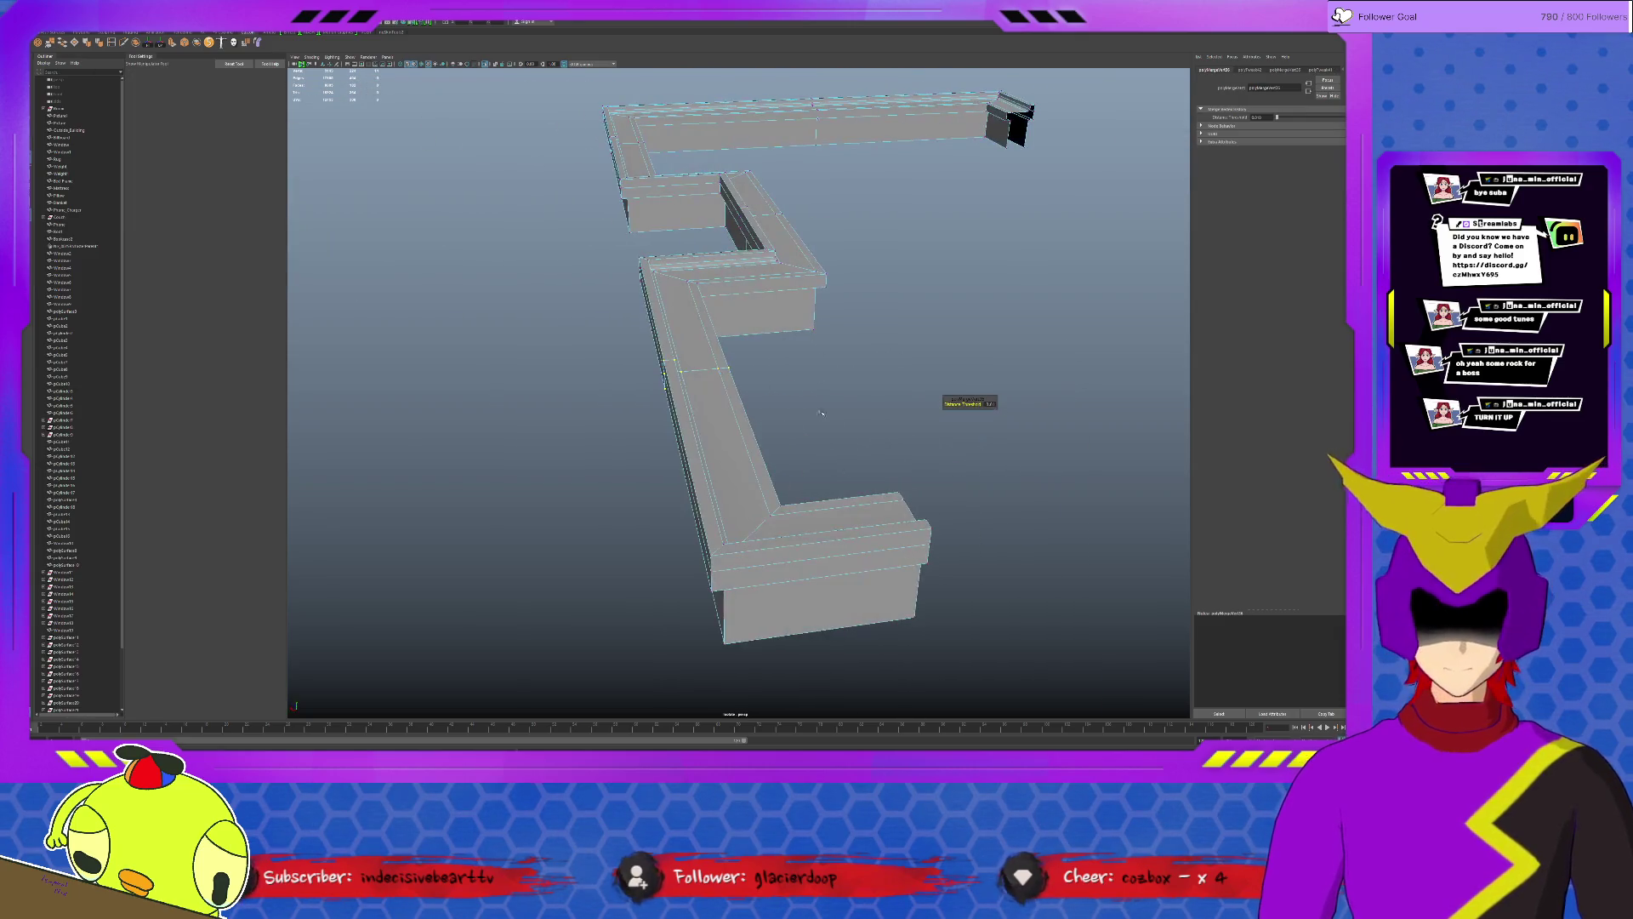
alt+drag(981, 633, 1034, 647)
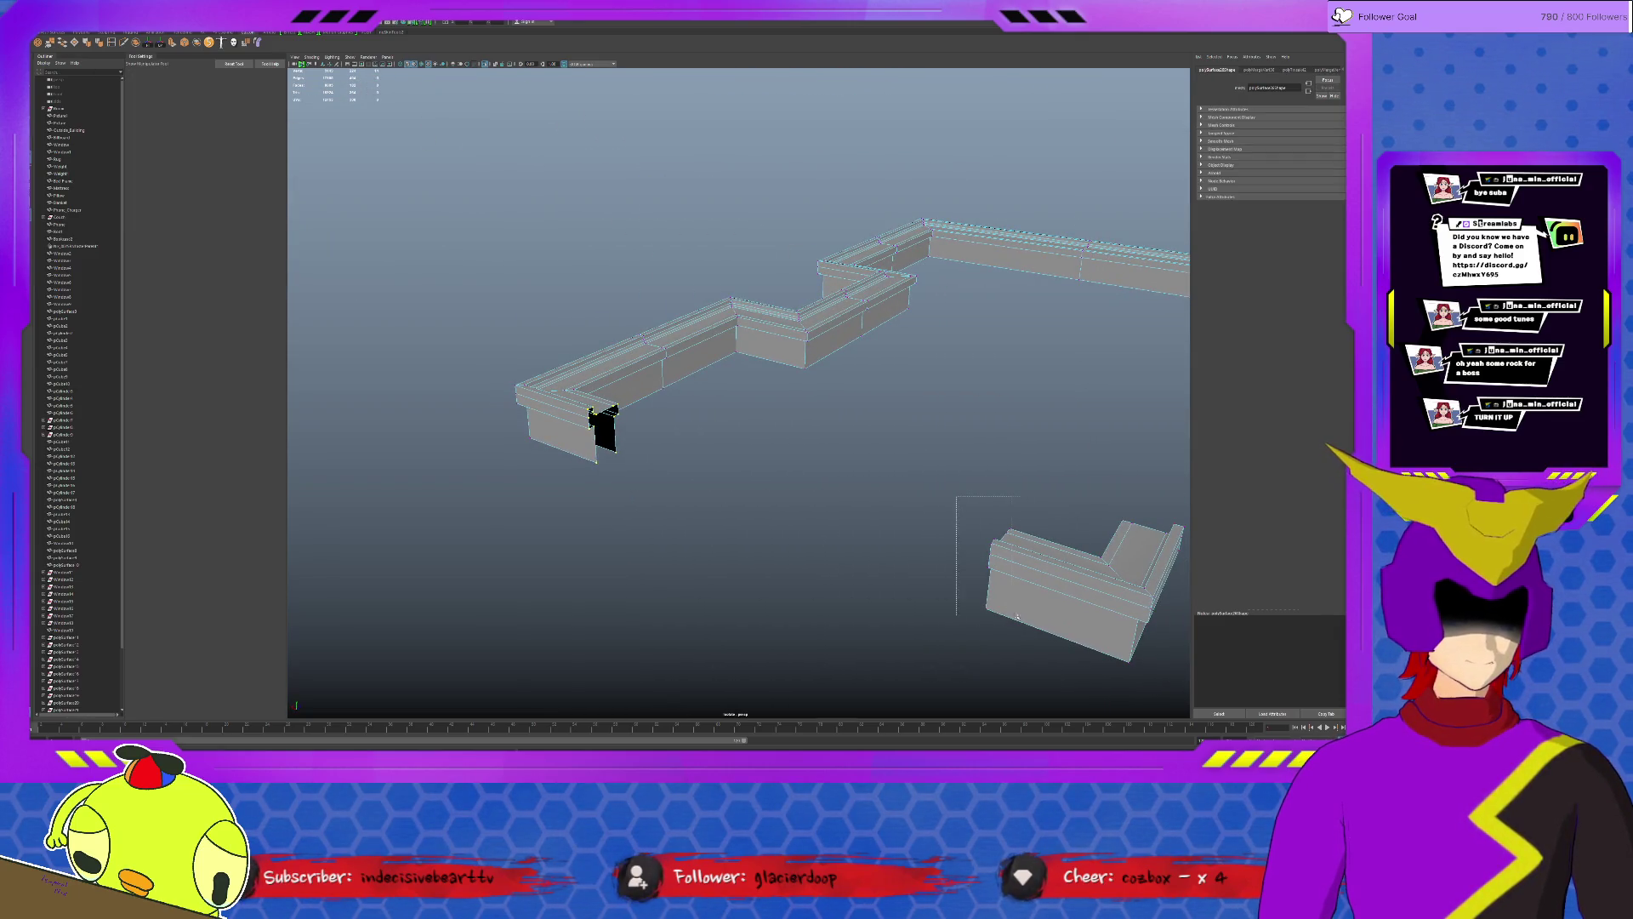
Close the next gap between wall pieces the same way.
key(w)
shift+right_drag(766, 470, 771, 487)
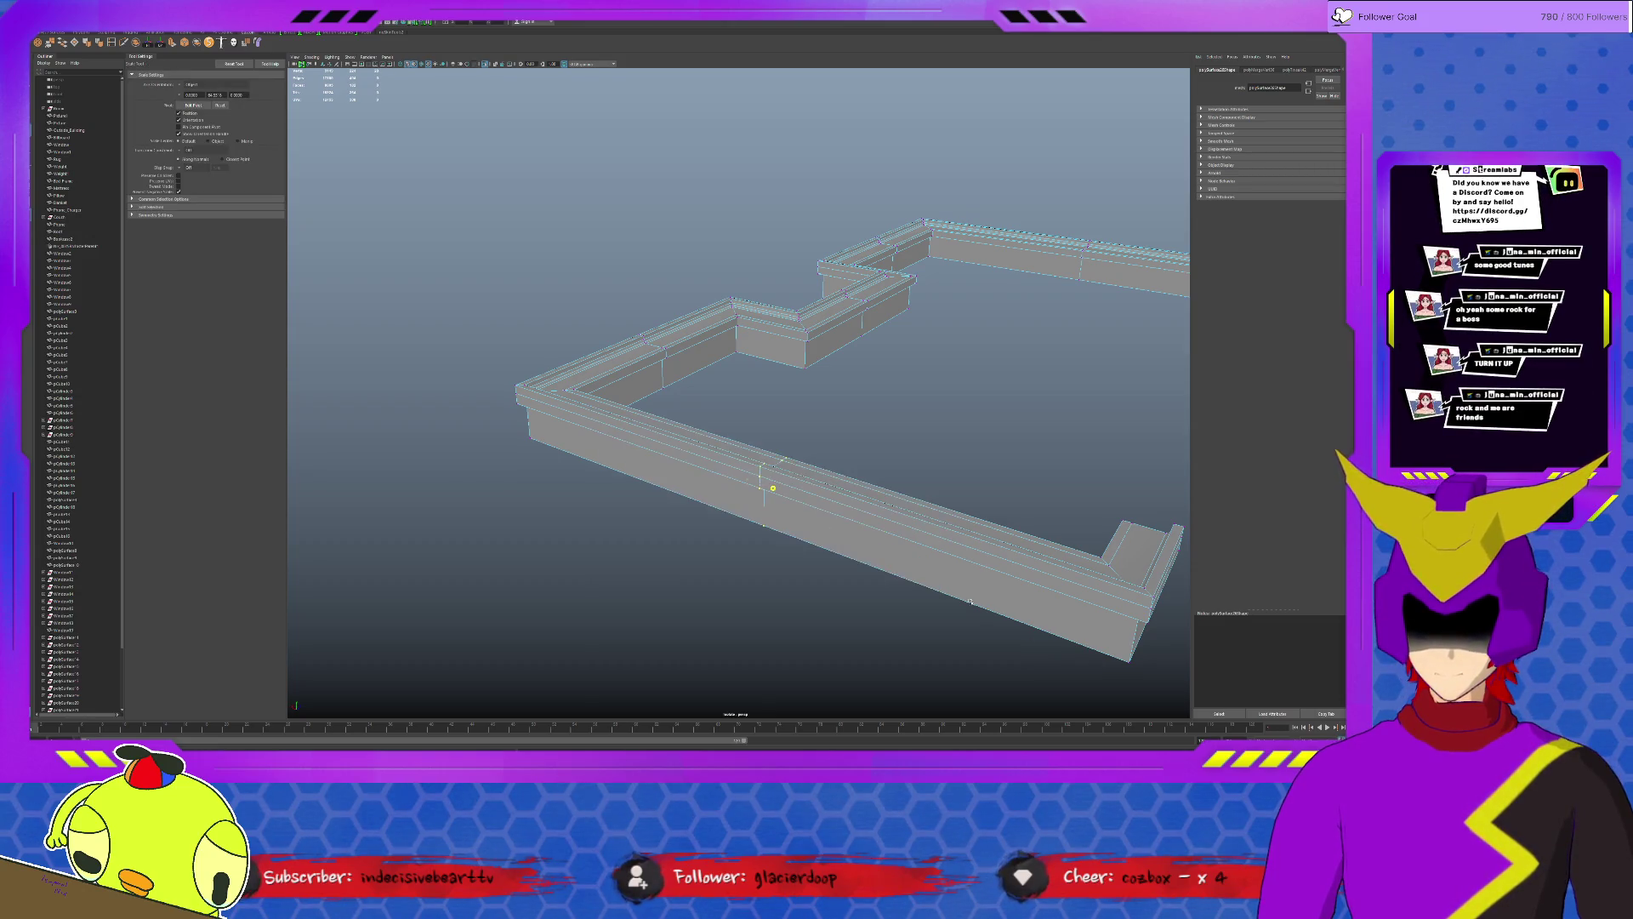
key(q)
alt+drag(922, 474, 881, 473)
mouse_move(939, 393)
alt+mouse_down()
mouse_move(857, 536)
mouse_move(806, 358)
mouse_move(752, 403)
alt+mouse_up()
Merge the front wall gap vertices to complete the closed ring, then deselect.
key(w)
key(ctrl+z)
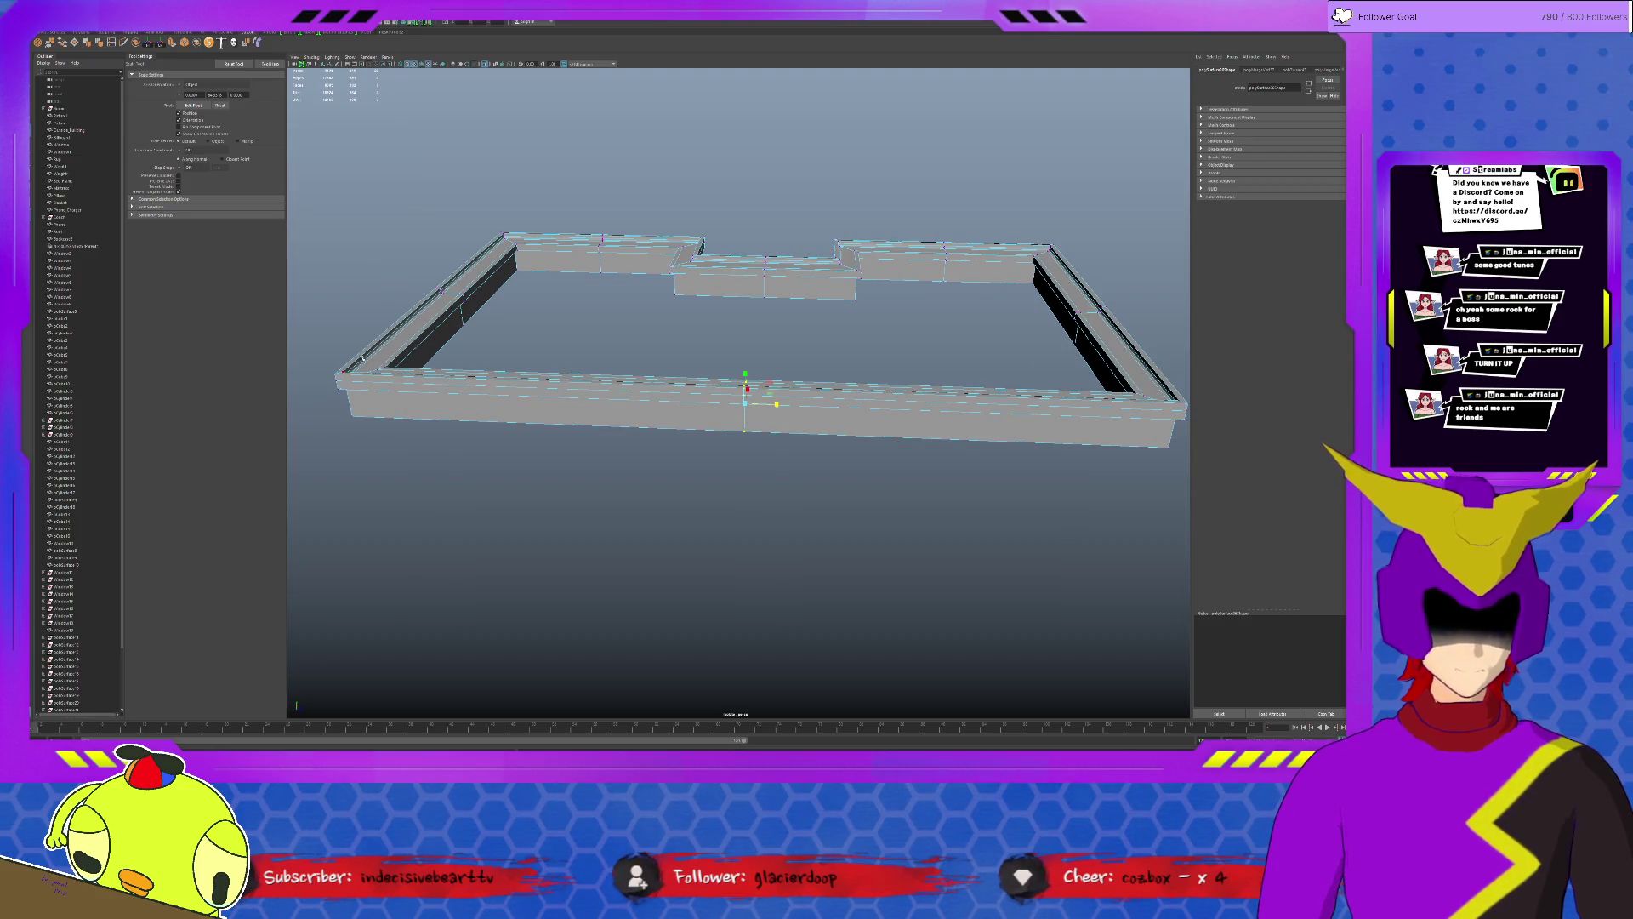
shift+right_drag(747, 398, 746, 410)
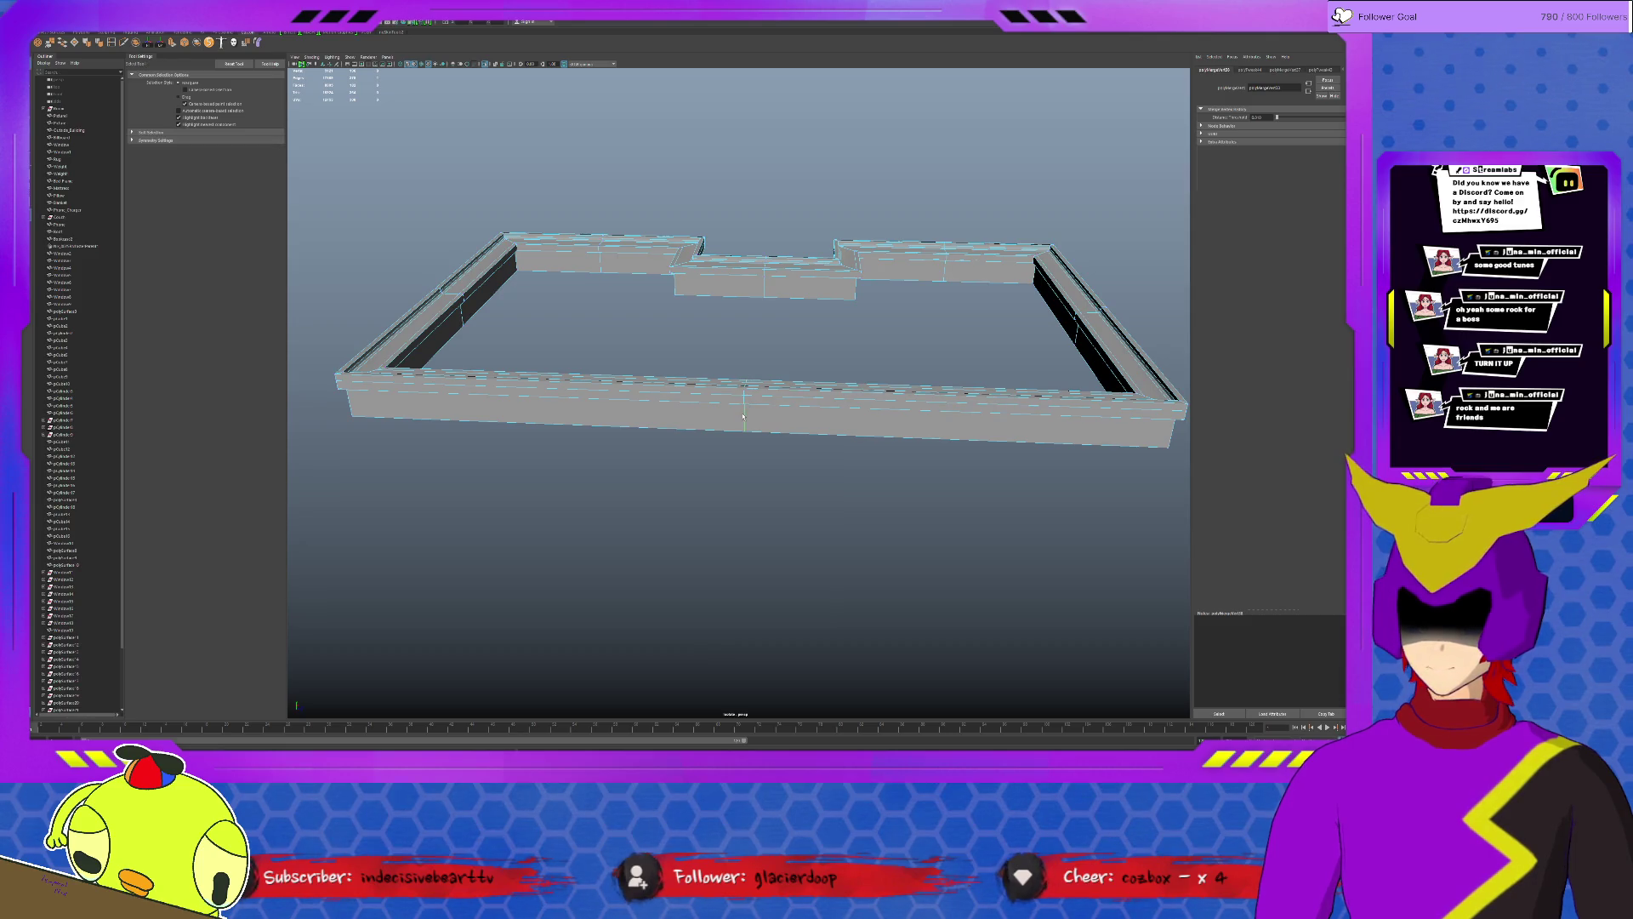
click(762, 291)
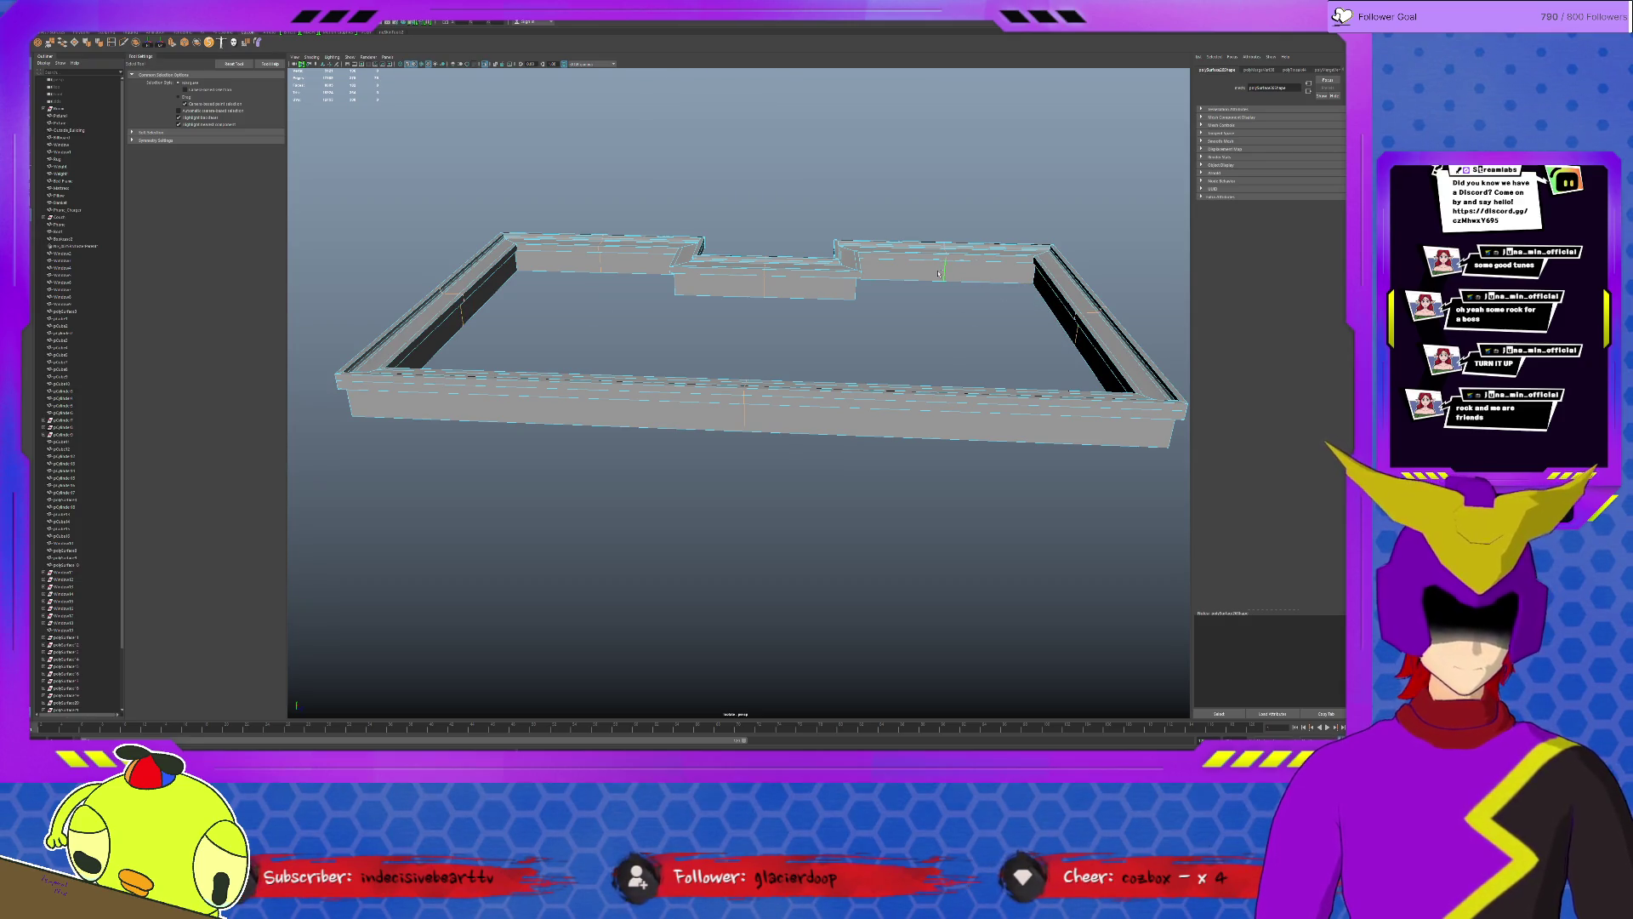
key(ctrl+a)
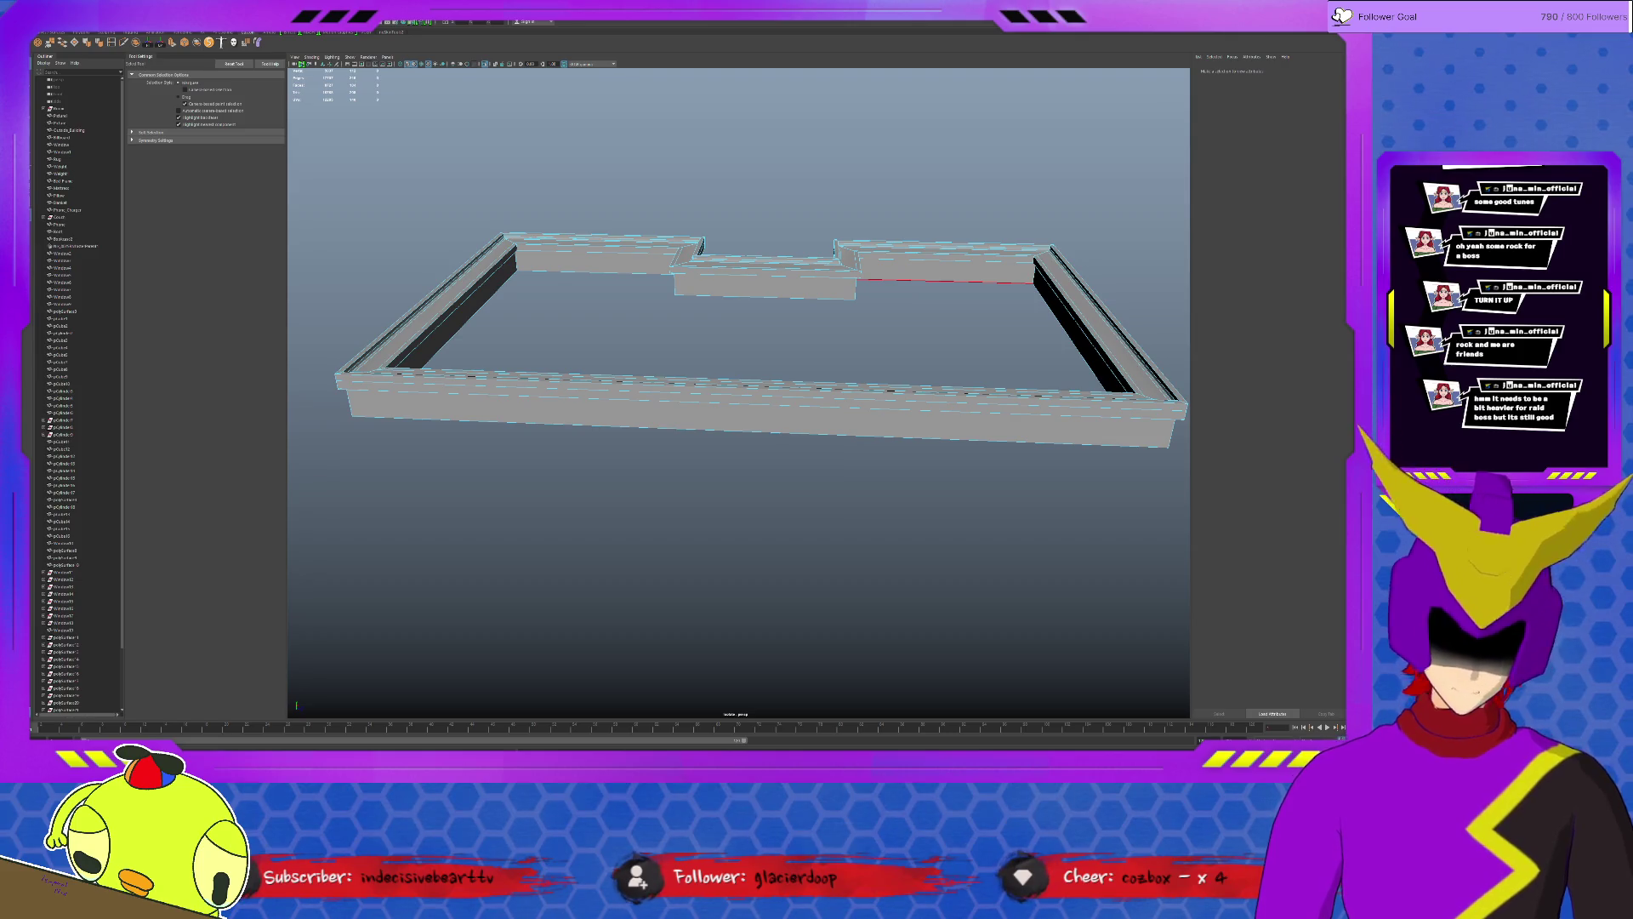
Check the wall against the full building, then isolate the wall ring again.
mouse_move(521, 449)
alt+mouse_down()
mouse_move(684, 405)
mouse_move(725, 427)
mouse_move(709, 445)
alt+mouse_up()
key(ctrl+1)
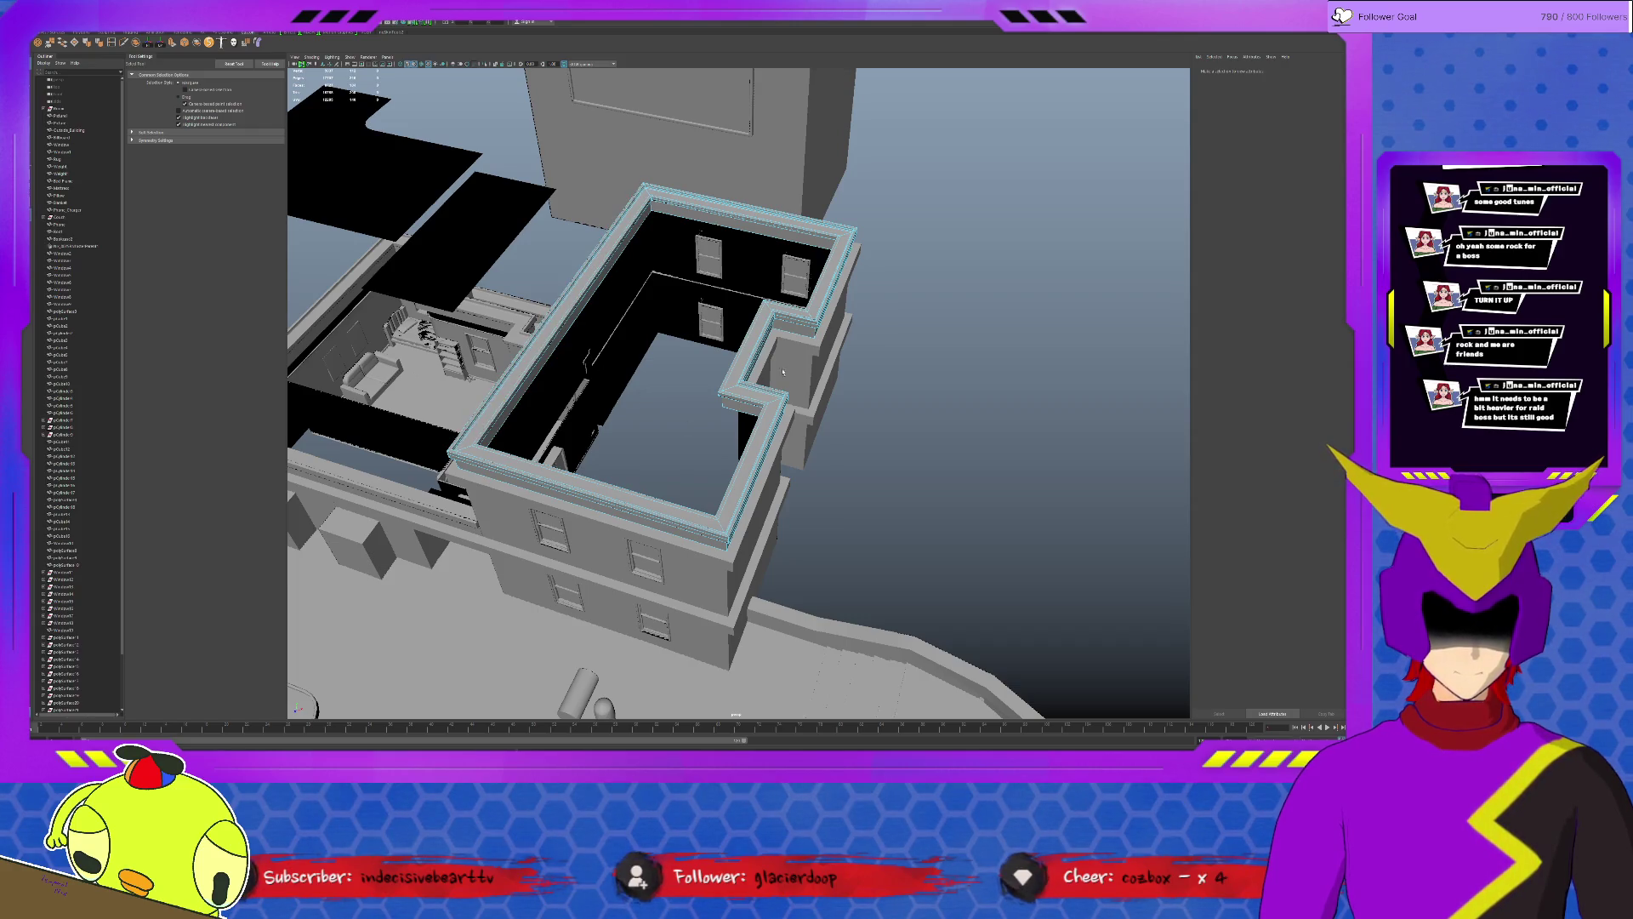
click(730, 387)
key(ctrl+1)
alt+drag(731, 388, 766, 383)
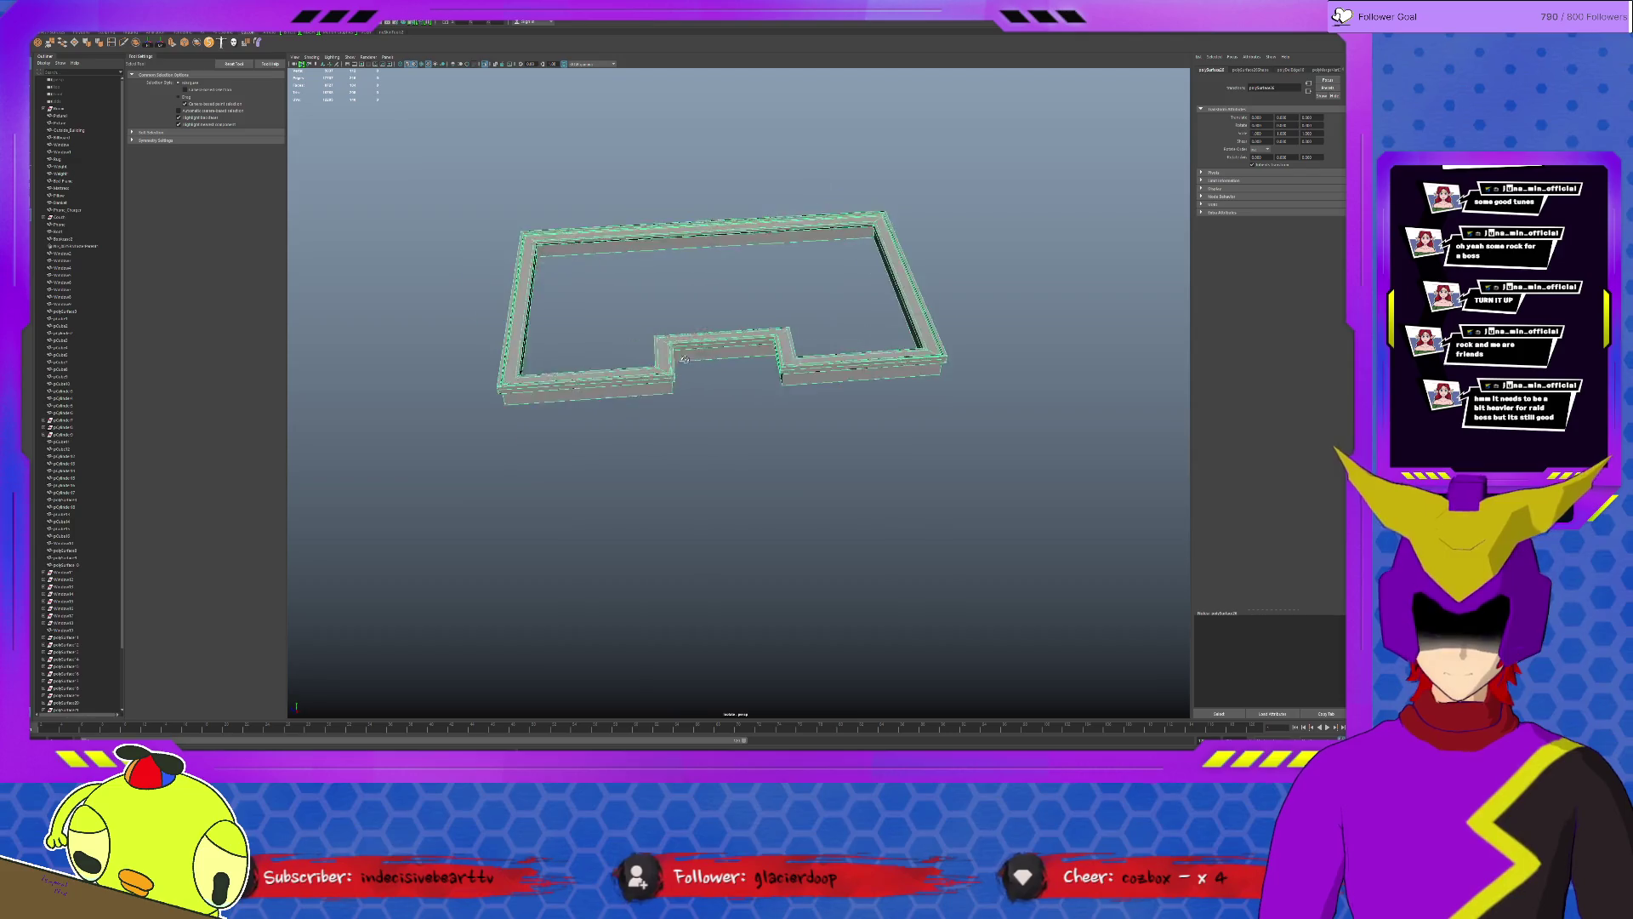
Insert an edge loop around the isolated wall ring.
click(115, 44)
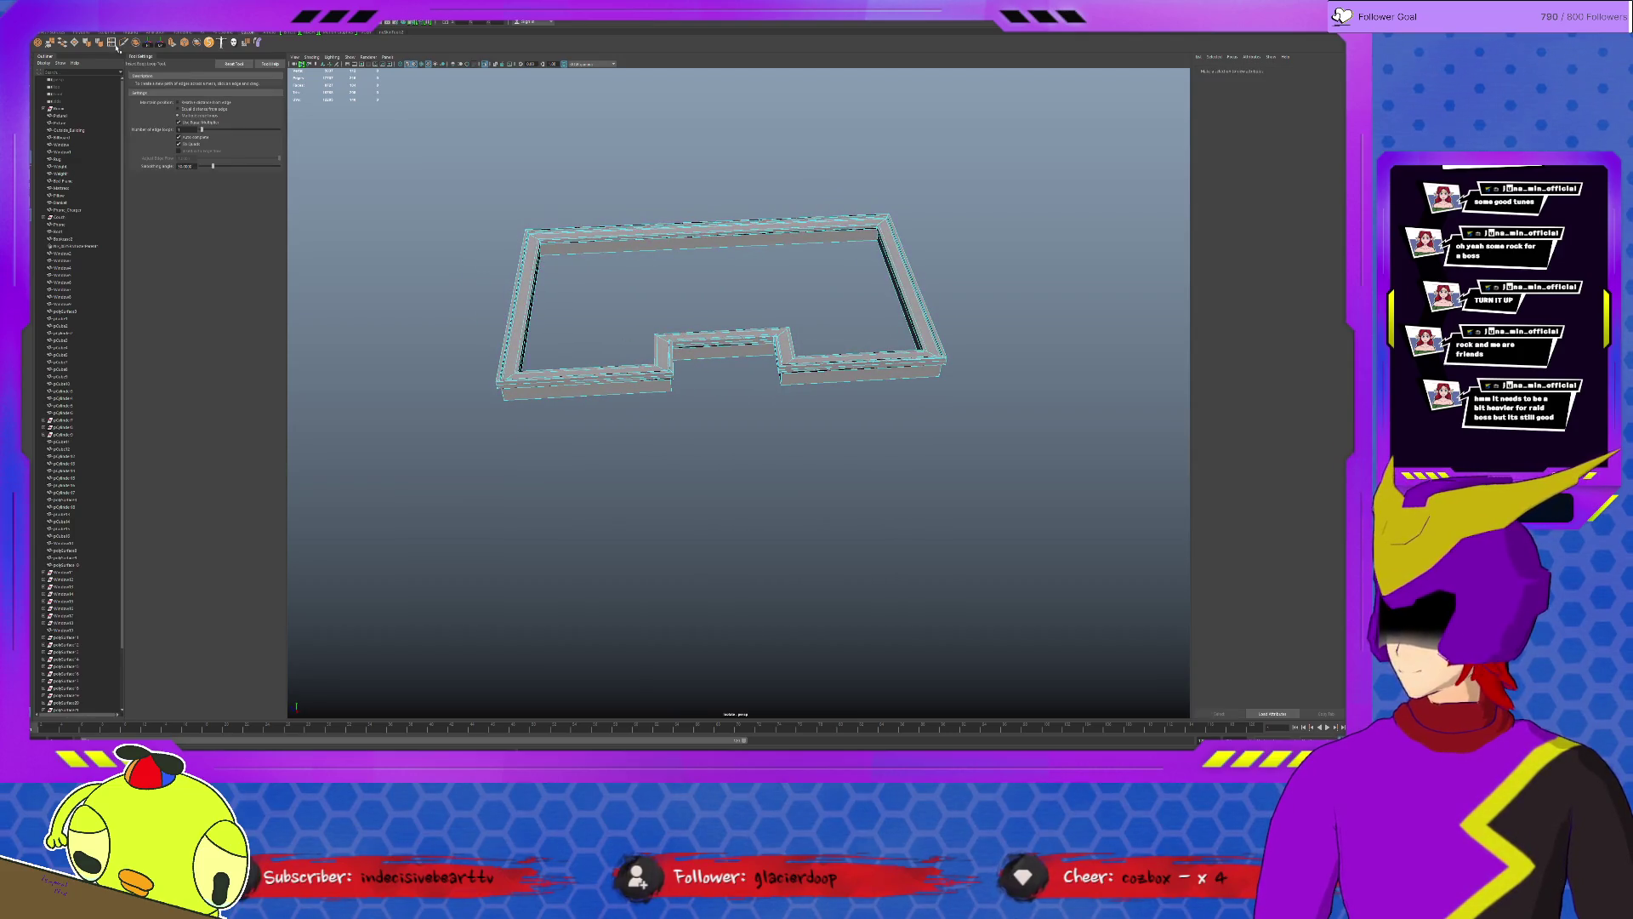
click(685, 252)
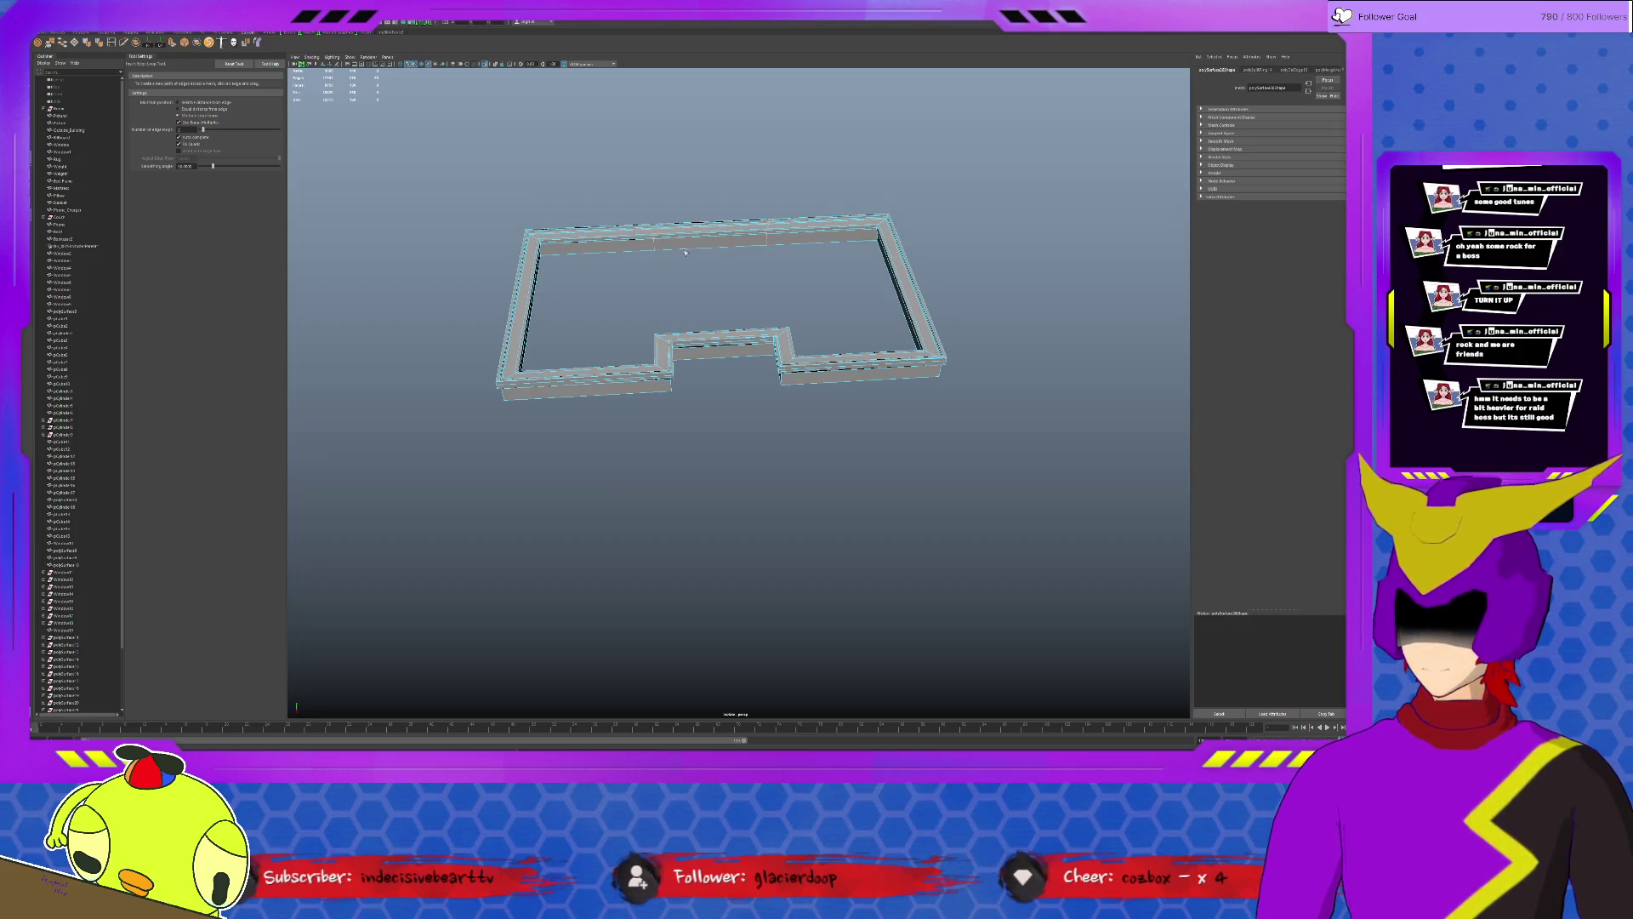
alt+drag(685, 252, 604, 256)
key(w)
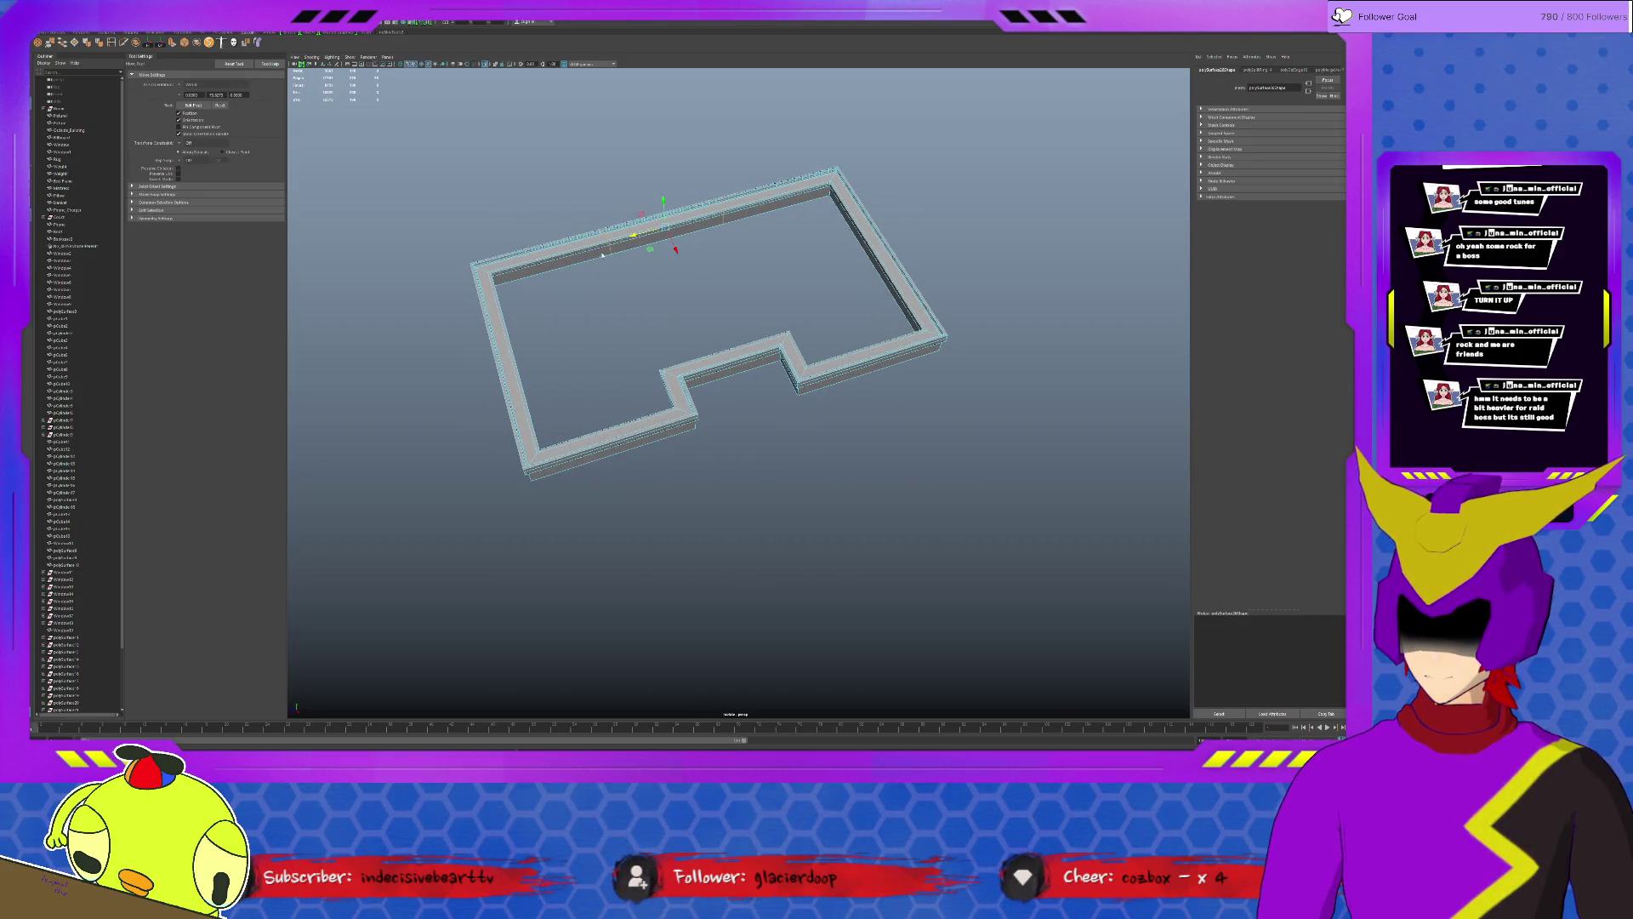
mouse_move(674, 327)
alt+mouse_down()
mouse_move(851, 352)
mouse_move(700, 364)
alt+mouse_up()
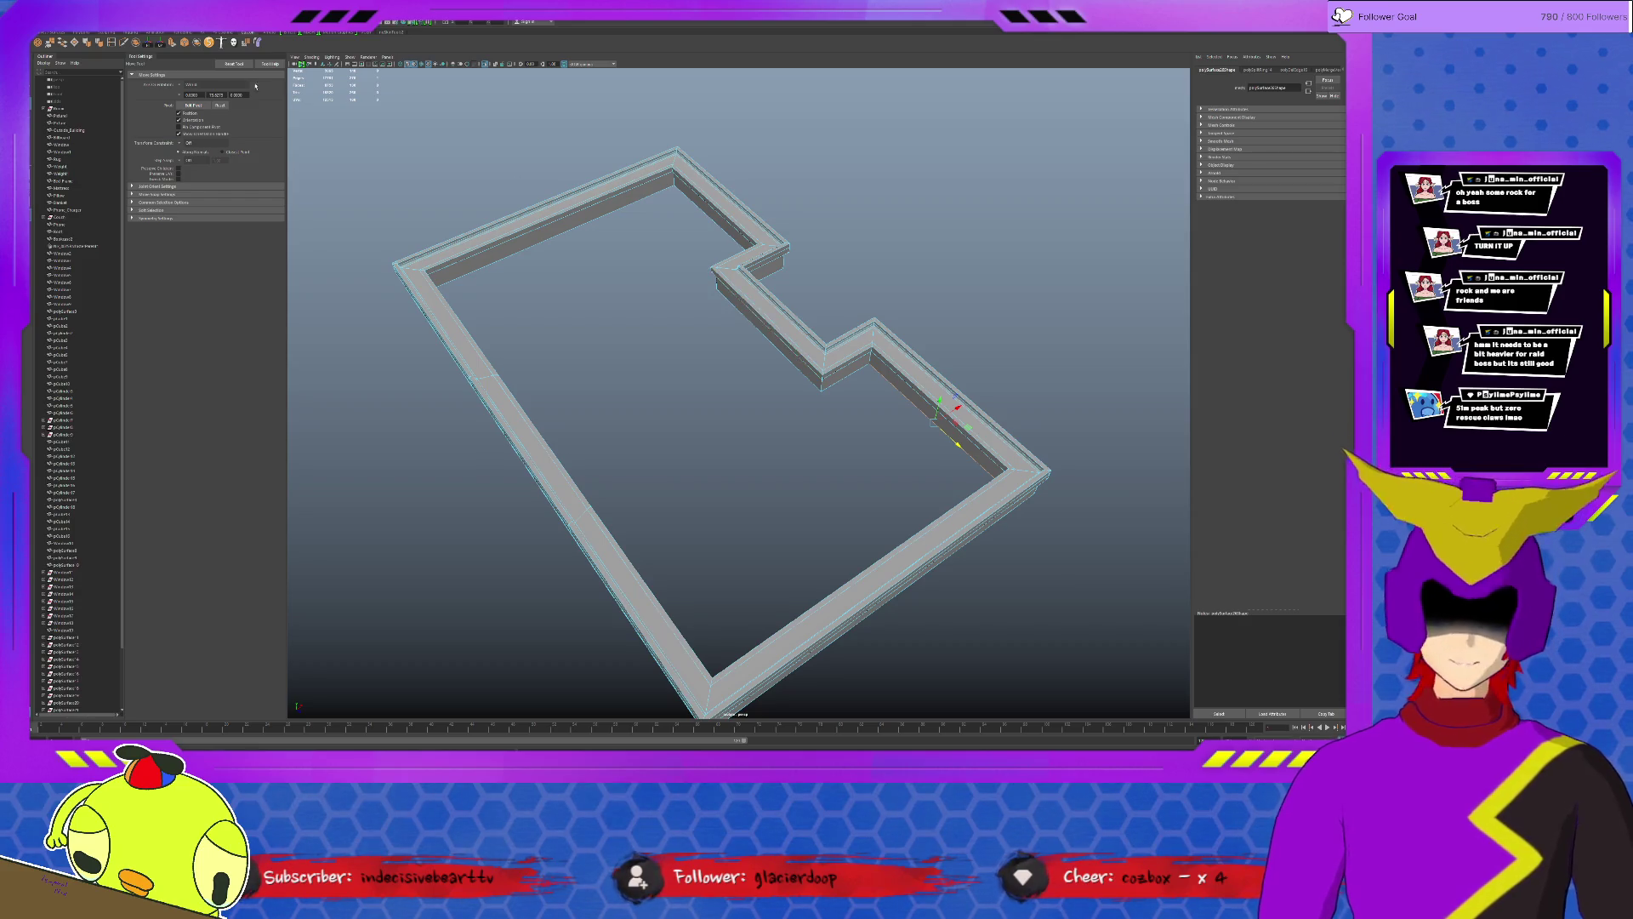
key(ctrl+shift+x)
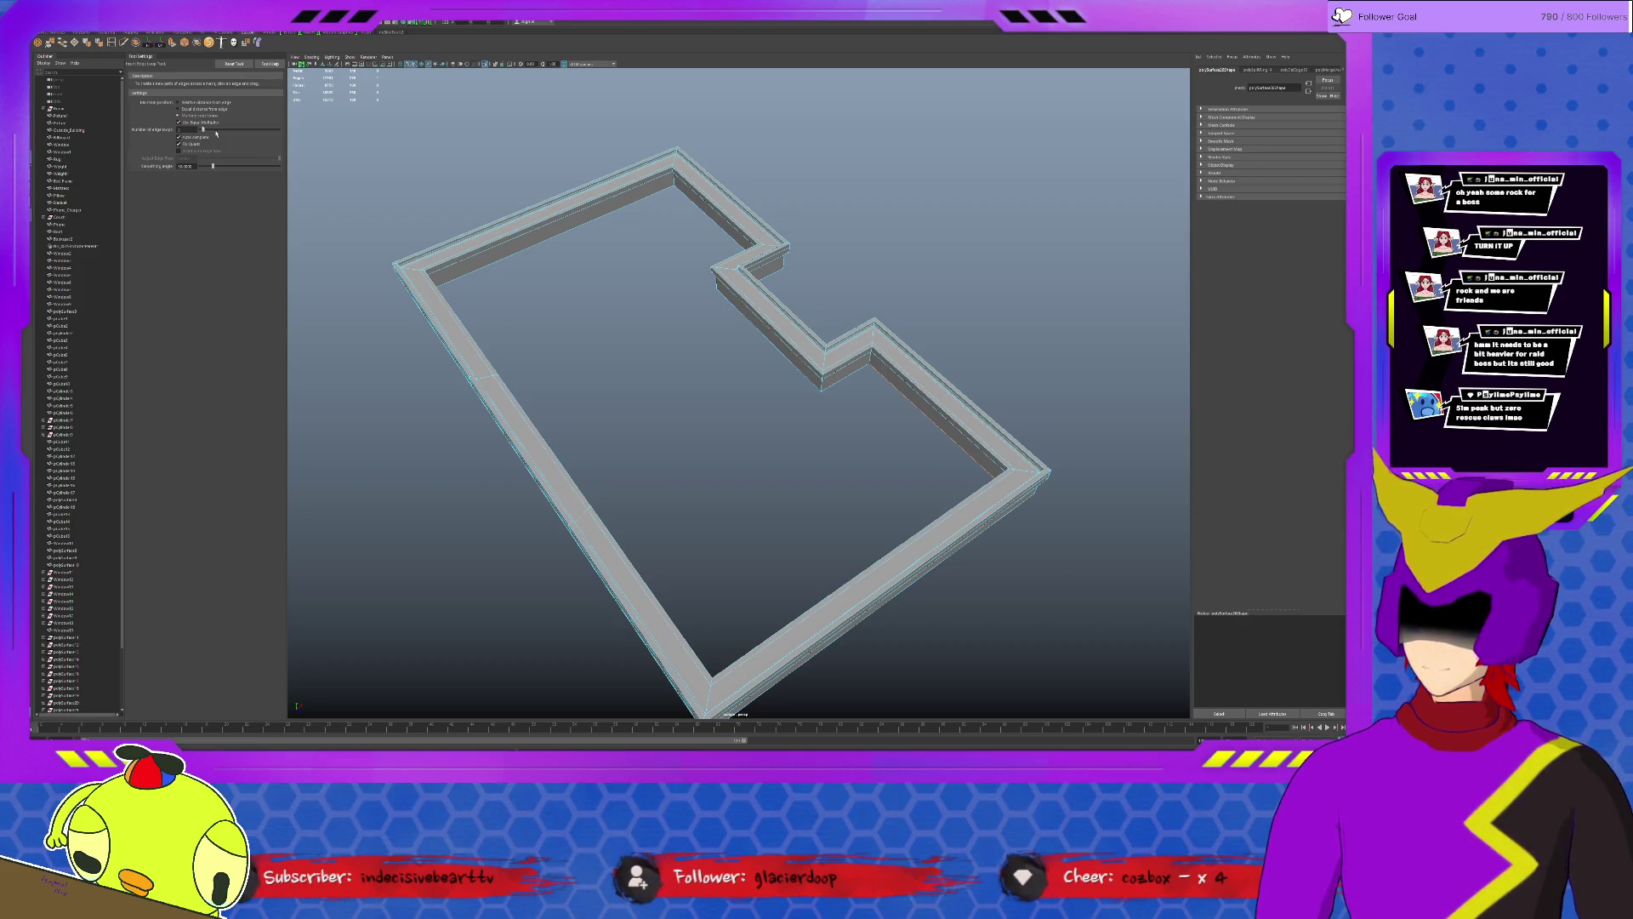
click(197, 110)
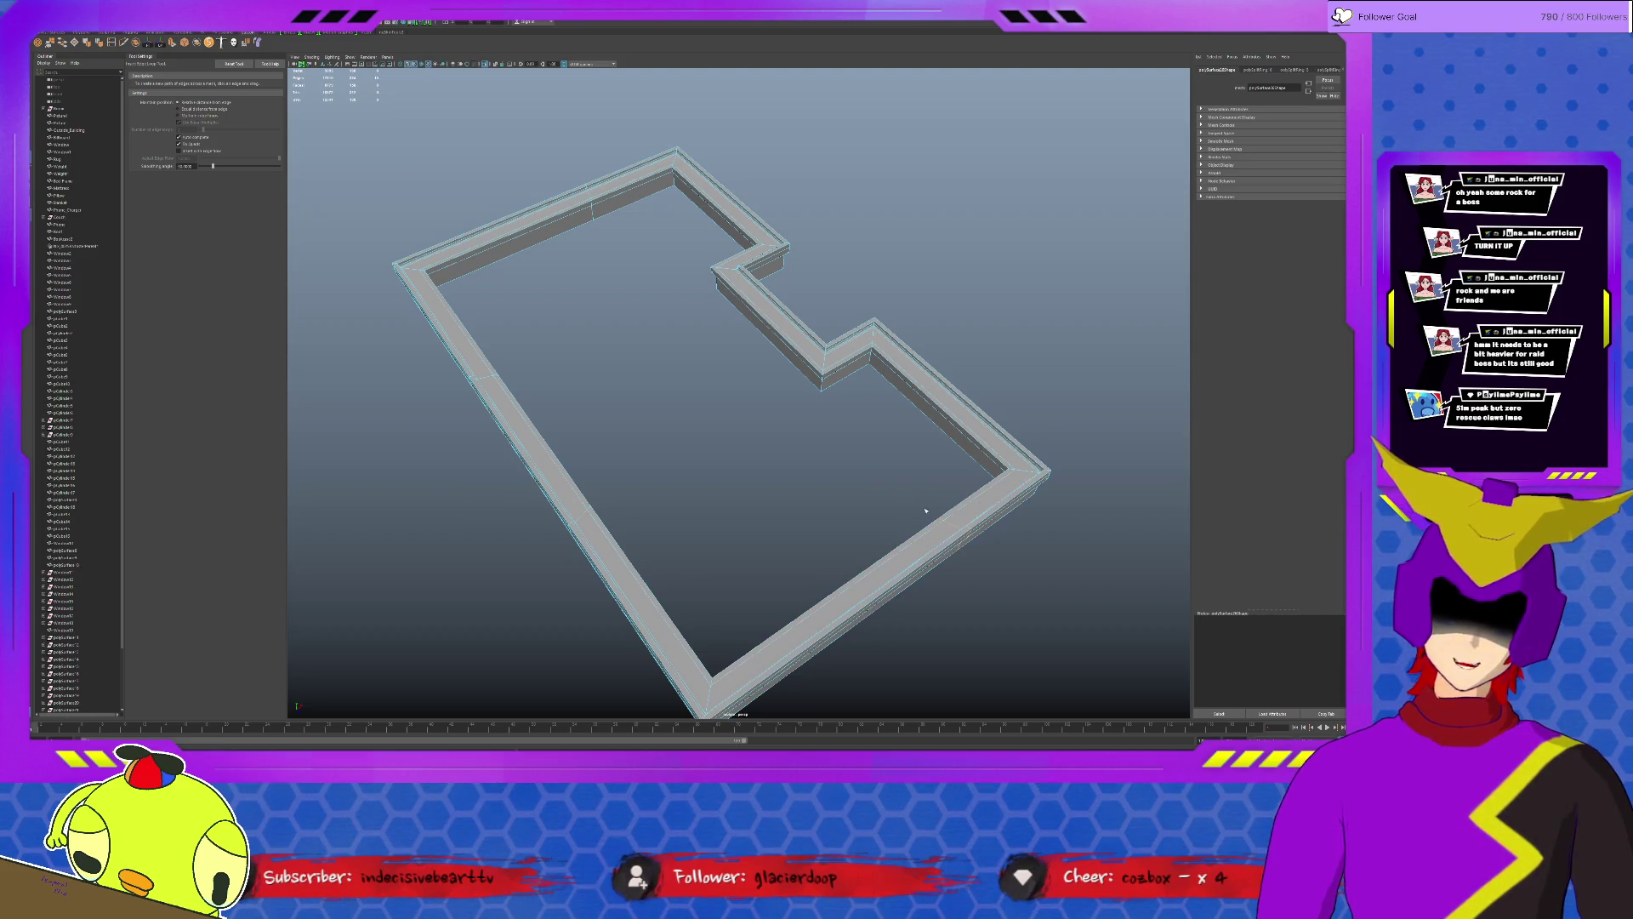
key(q)
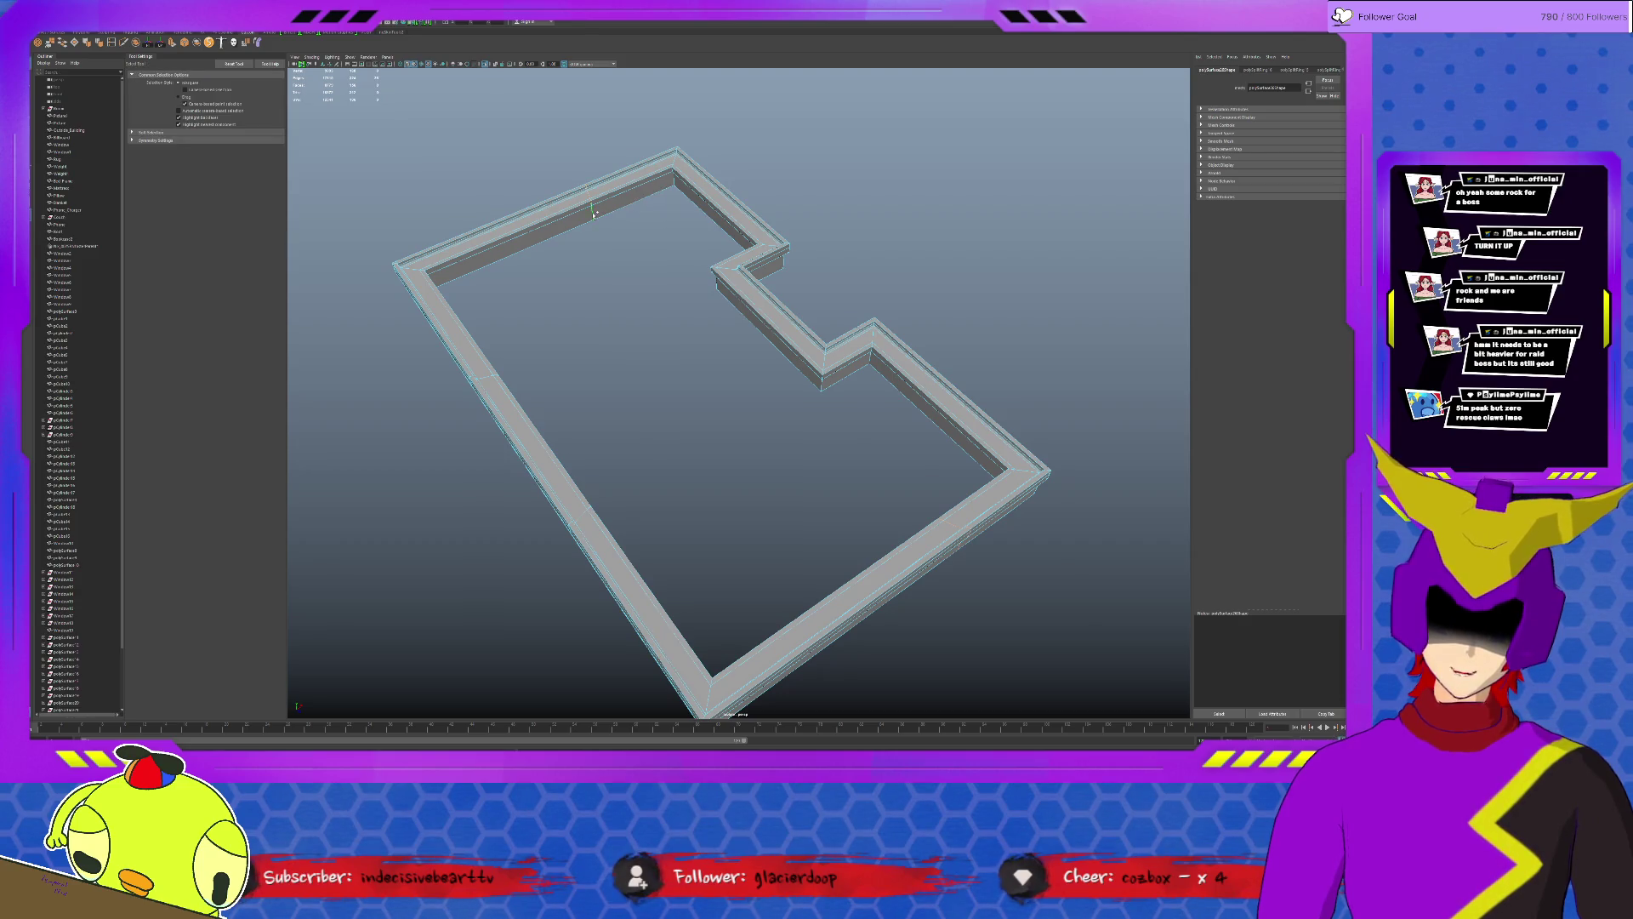
key(r)
key(w)
click(773, 335)
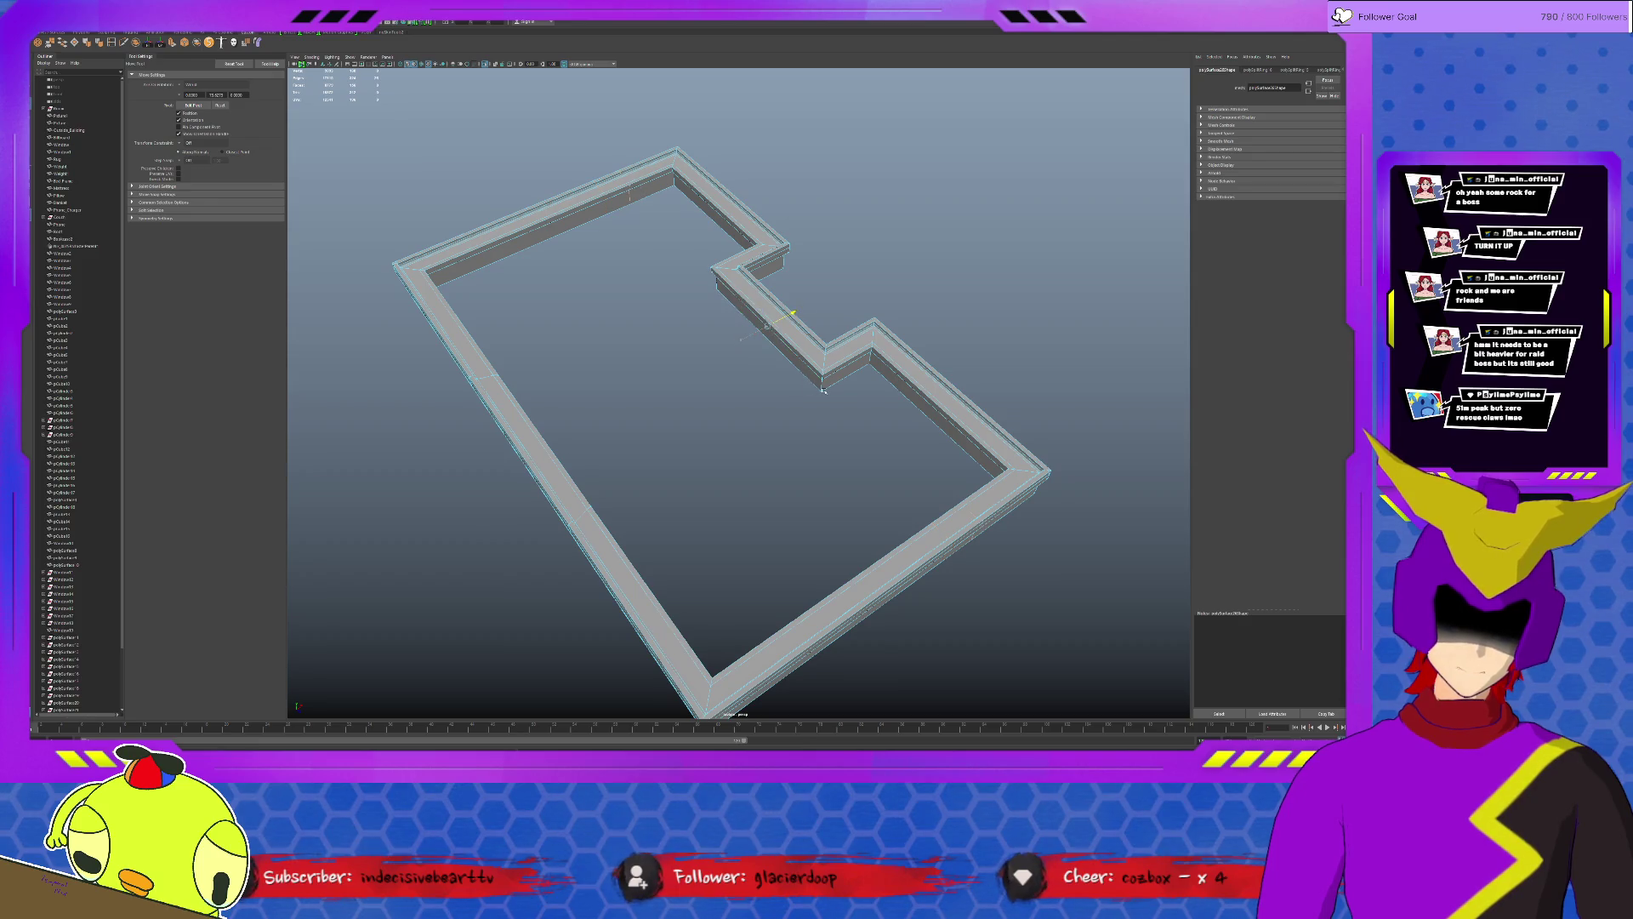
alt+drag(802, 360, 1005, 265)
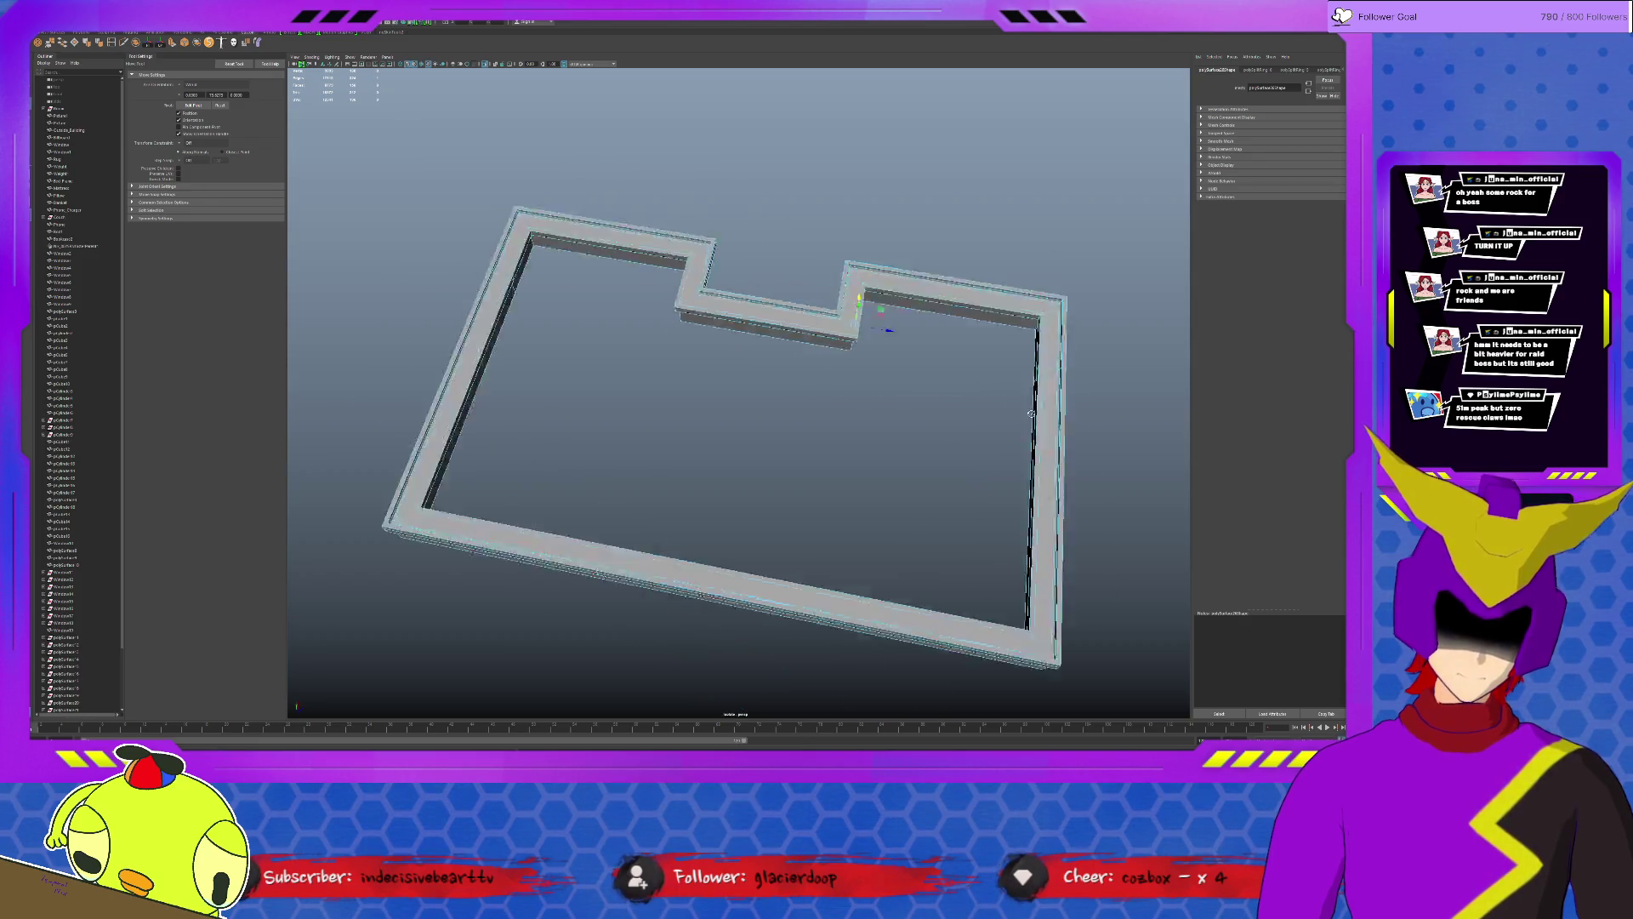
click(938, 257)
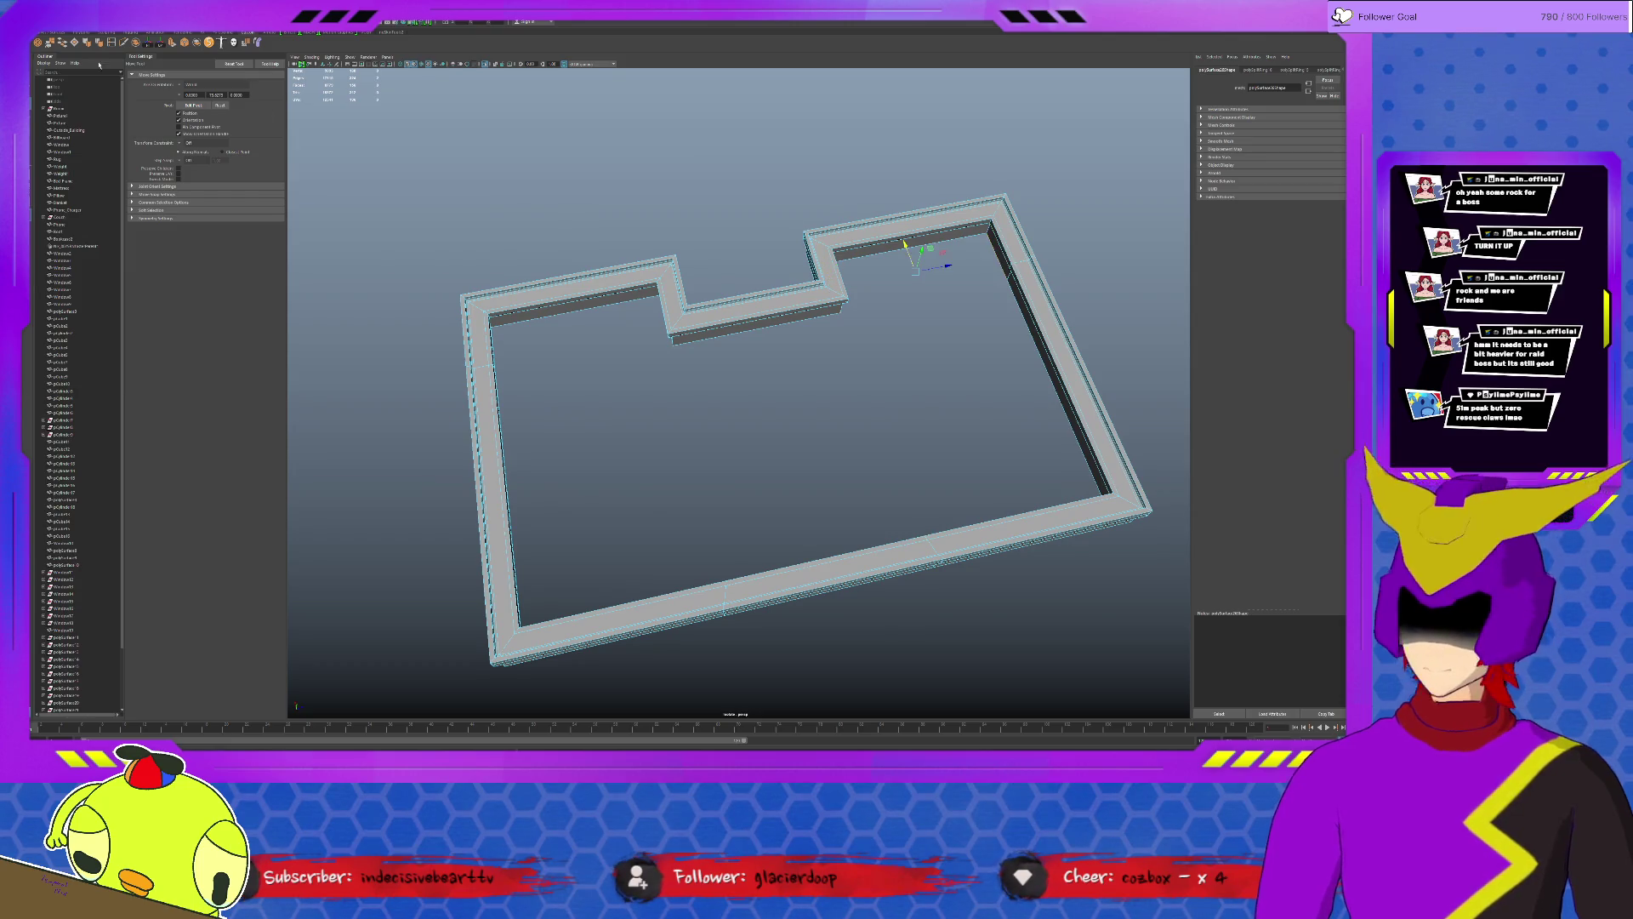
mouse_move(619, 348)
alt+mouse_down()
mouse_move(969, 420)
mouse_move(659, 332)
alt+mouse_up()
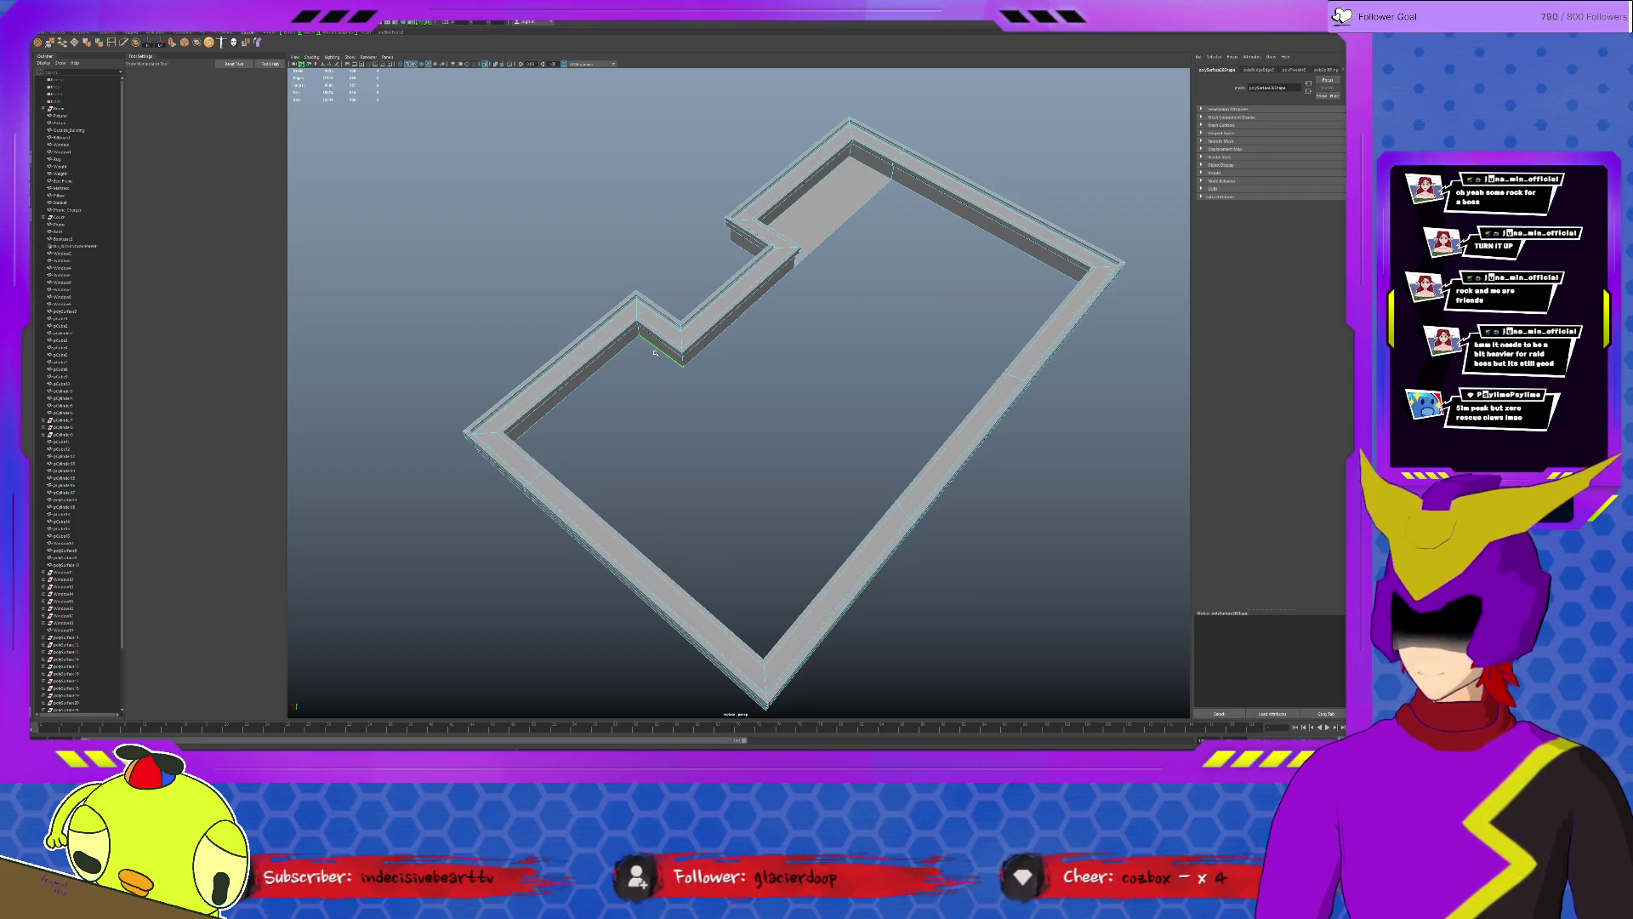
Extrude the wall edges outward to thicken the ring and select the back section for scaling.
key(ctrl+e)
mouse_move(876, 383)
alt+mouse_down()
mouse_move(970, 386)
mouse_move(703, 170)
alt+mouse_up()
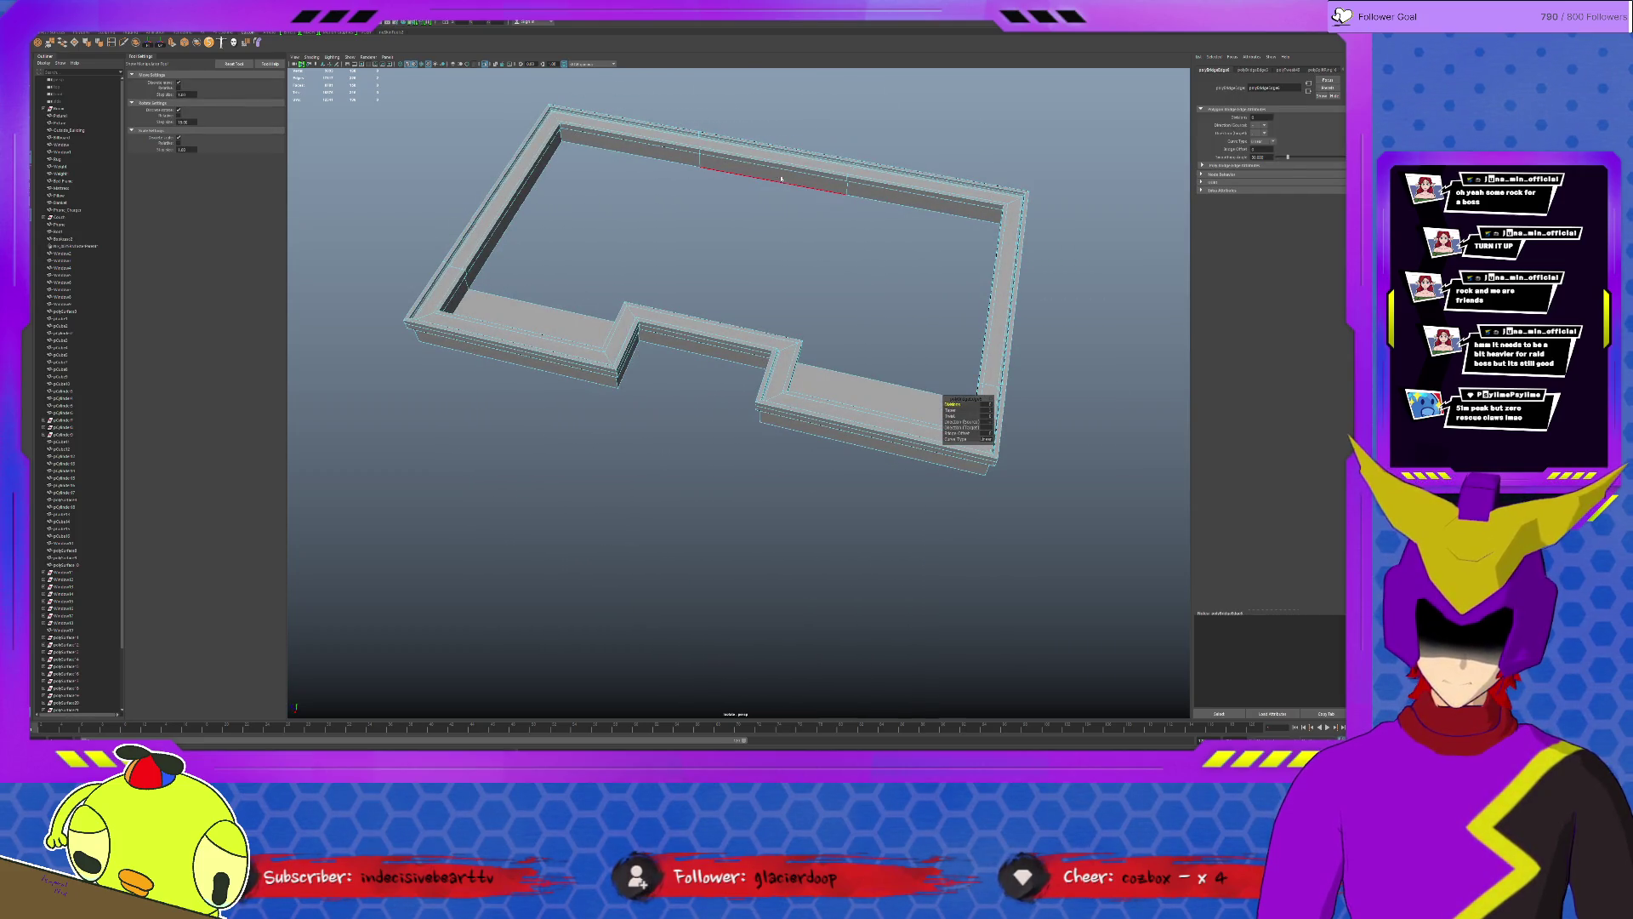
key(q)
key(r)
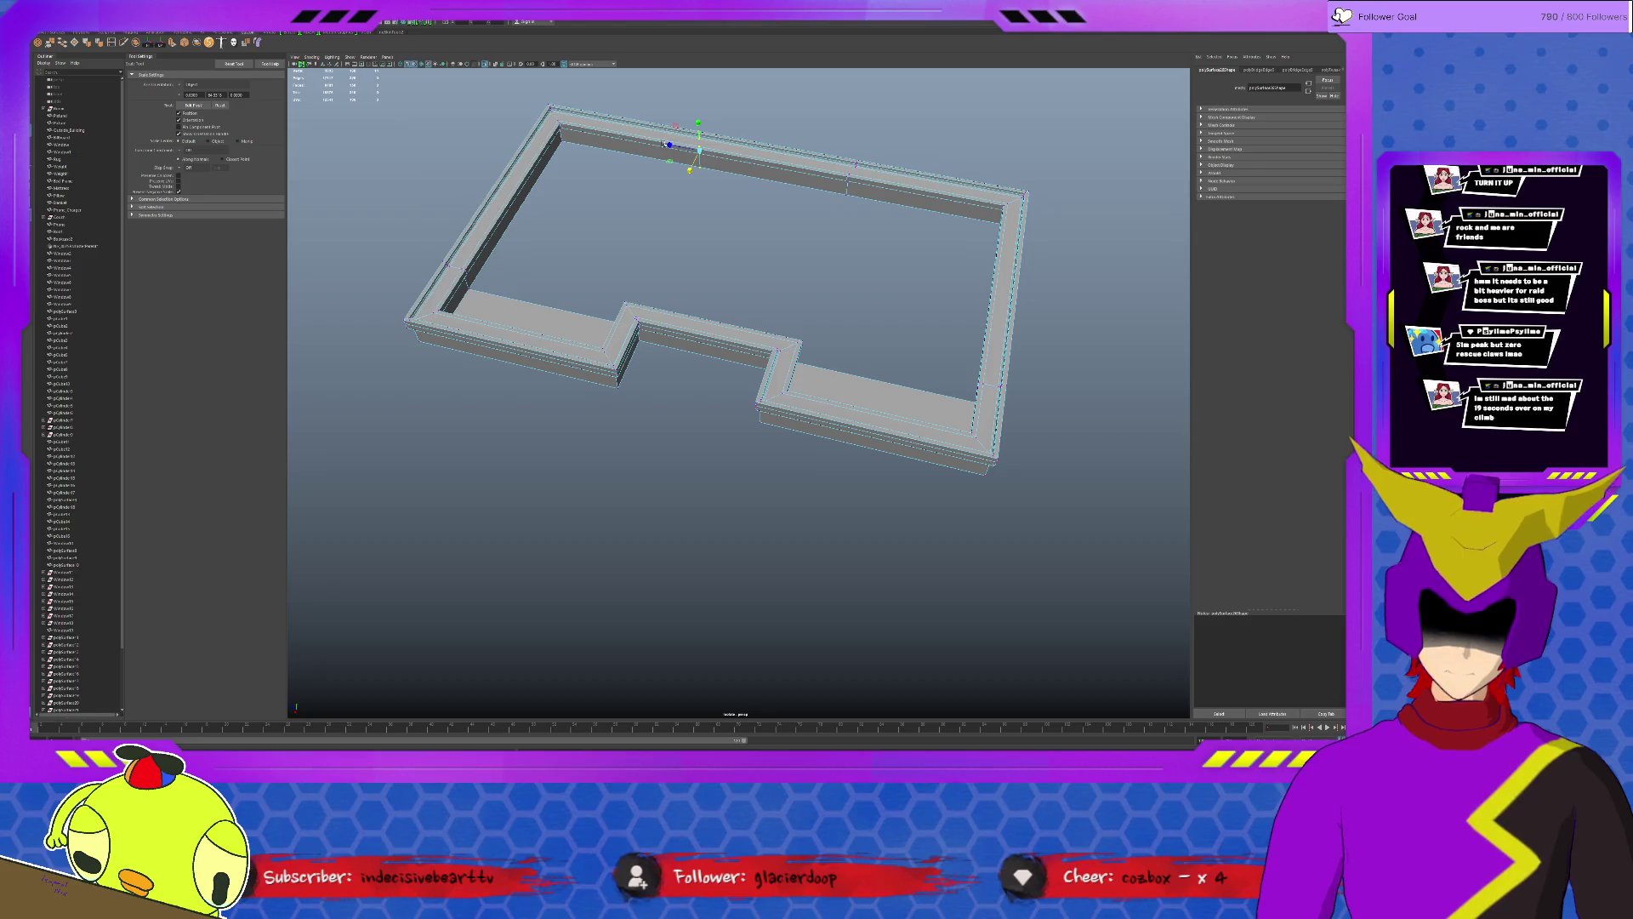
drag(830, 175, 853, 183)
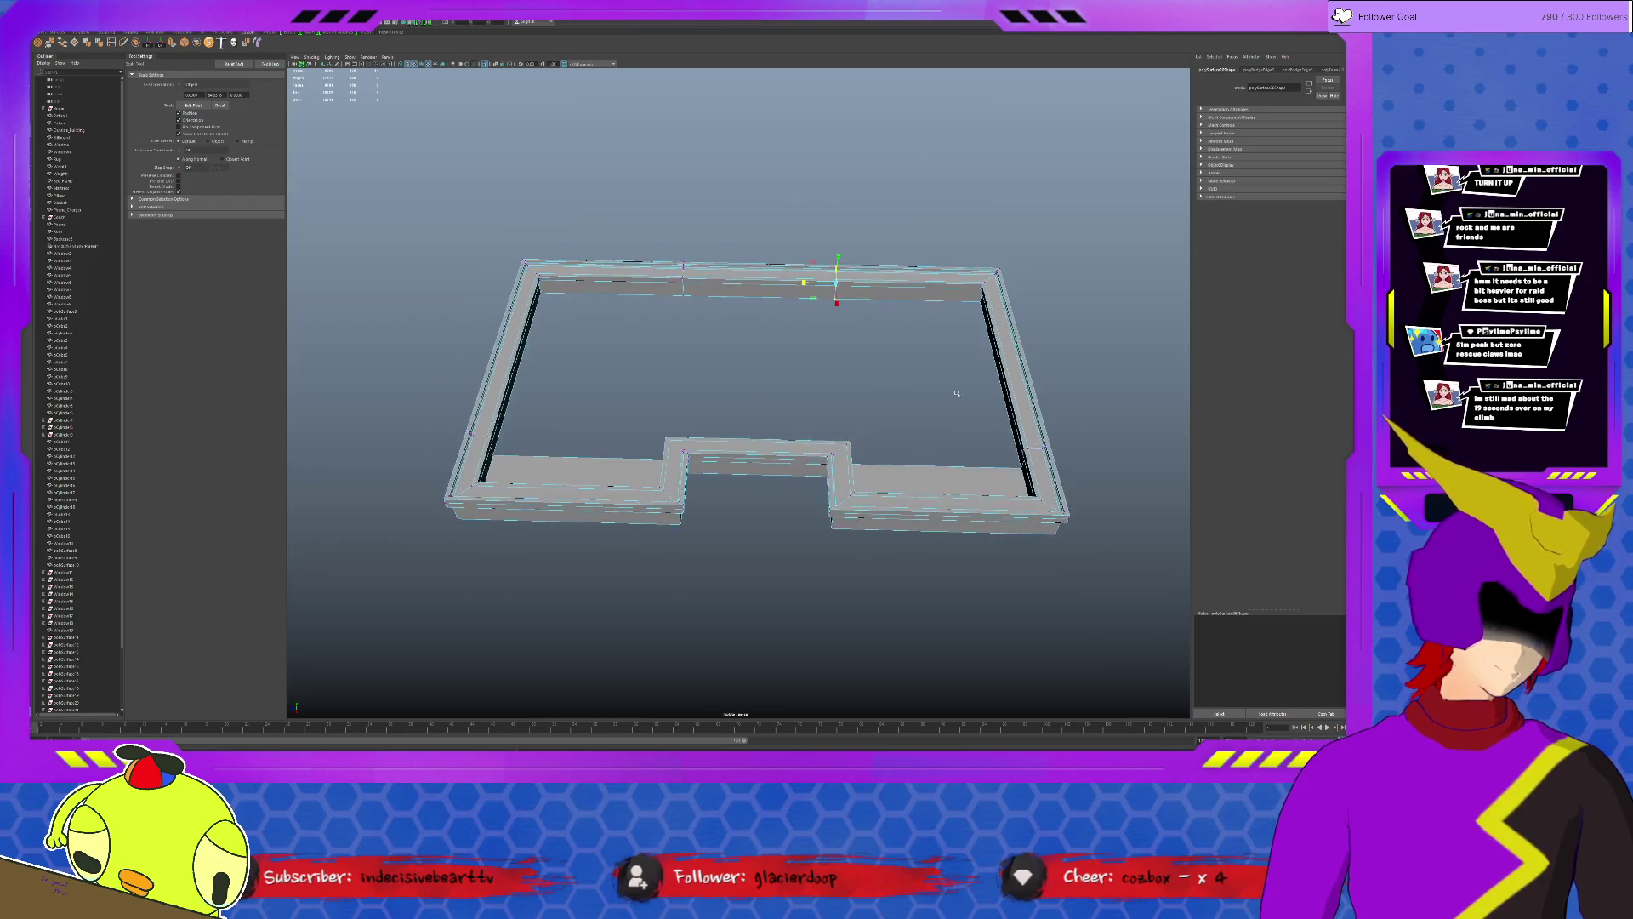
alt+drag(905, 270, 851, 285)
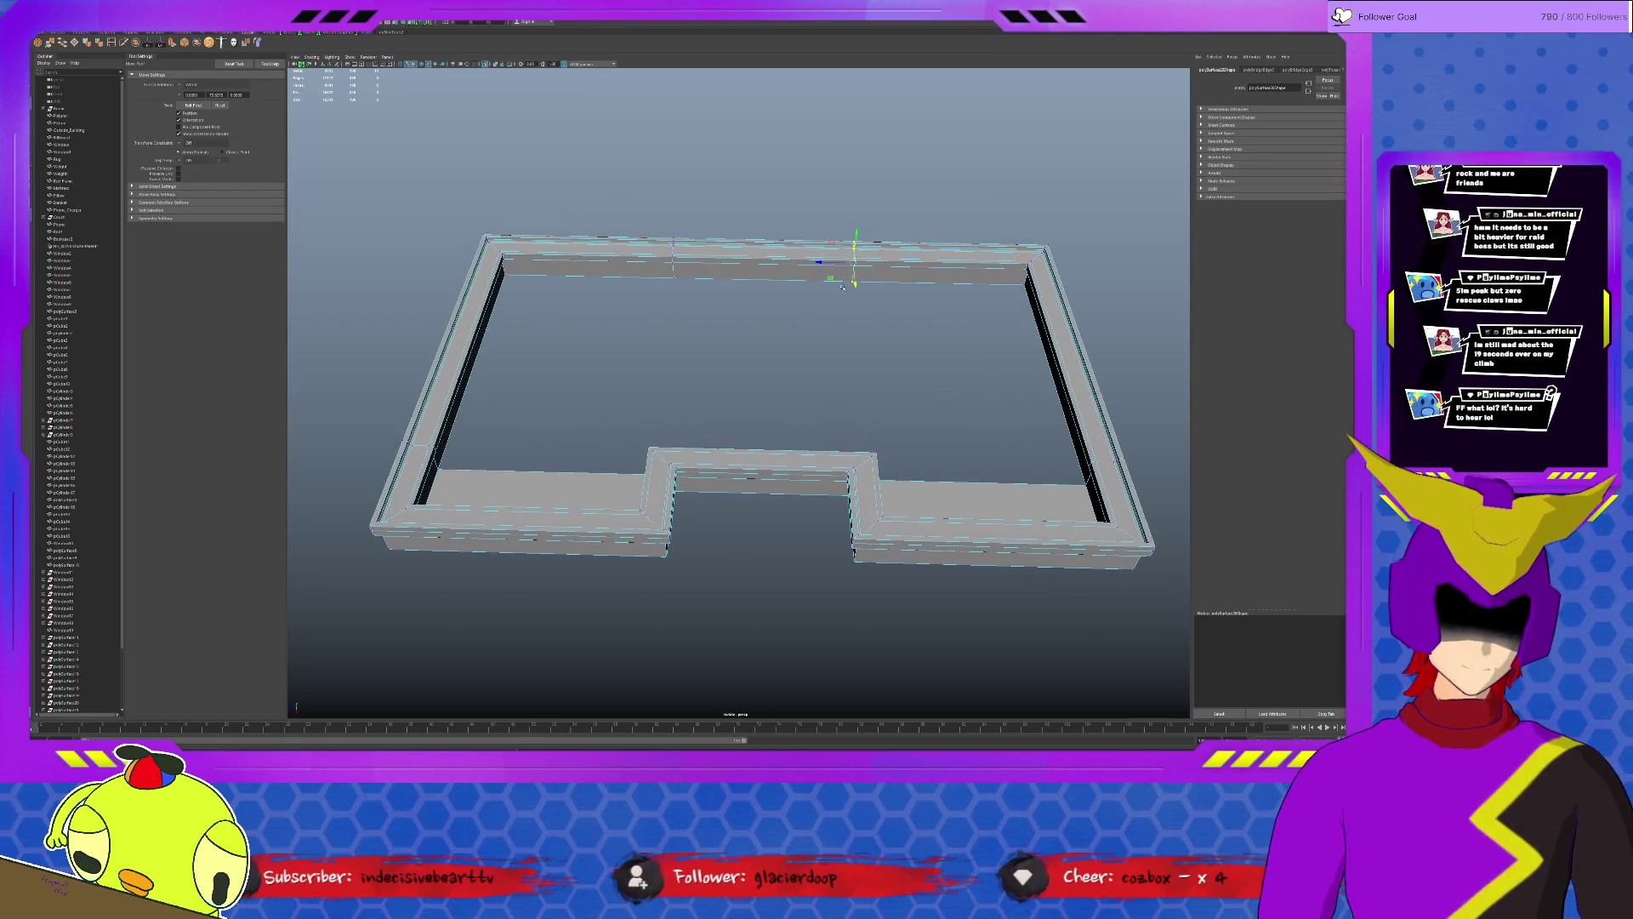
alt+drag(896, 350, 874, 331)
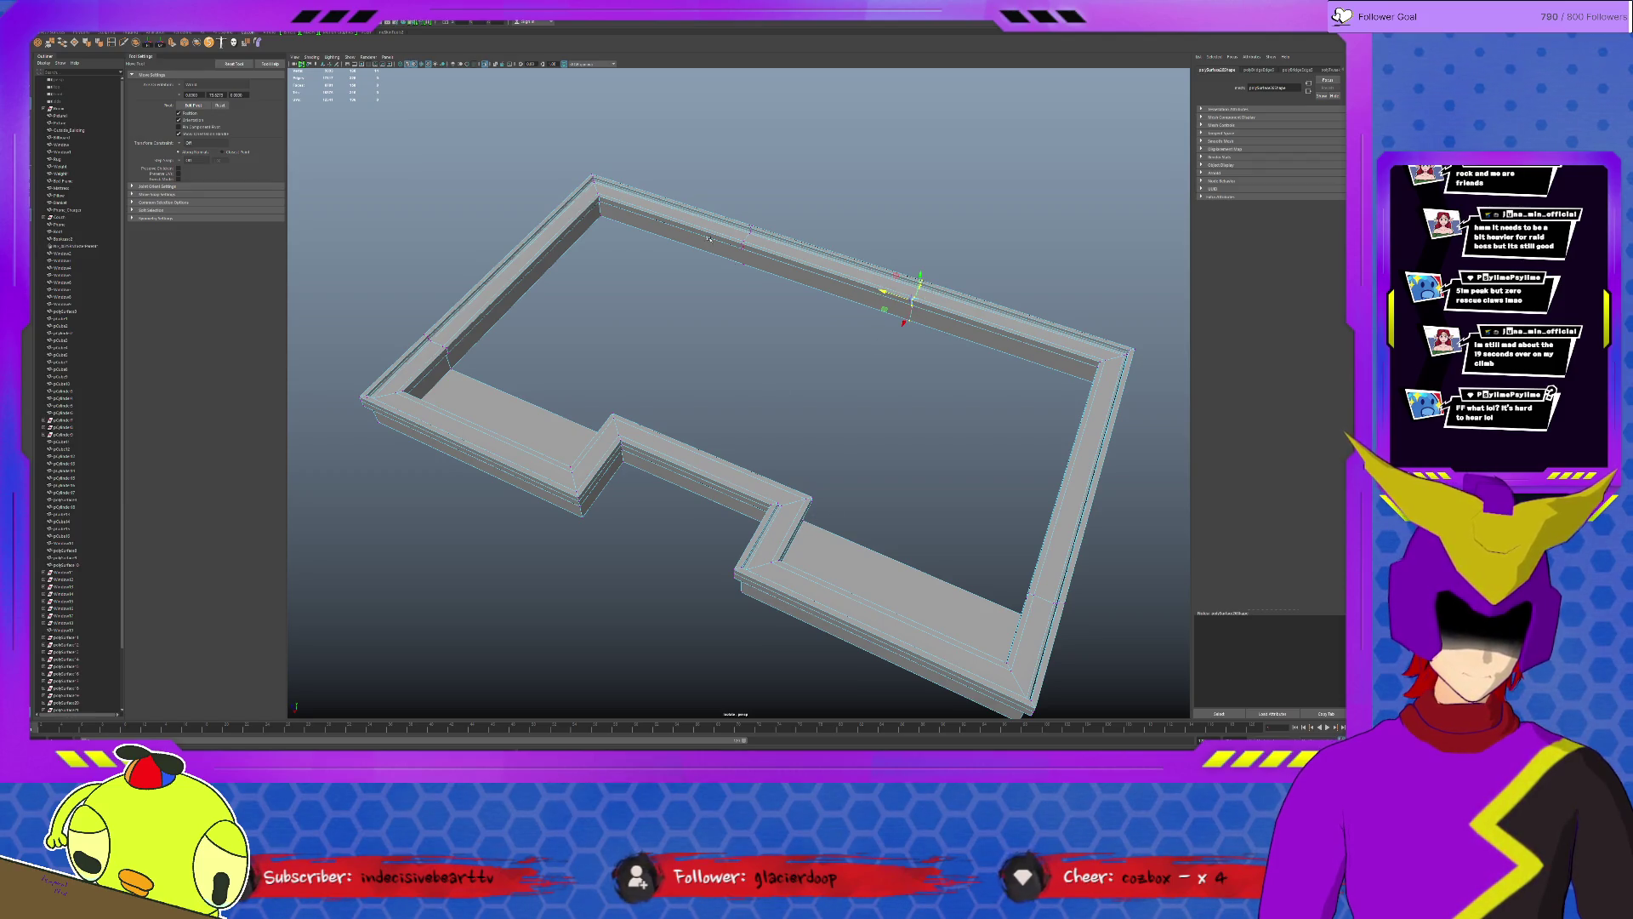
Fill the inner border with a floor and show the ring back on the full building.
alt+drag(770, 321, 568, 309)
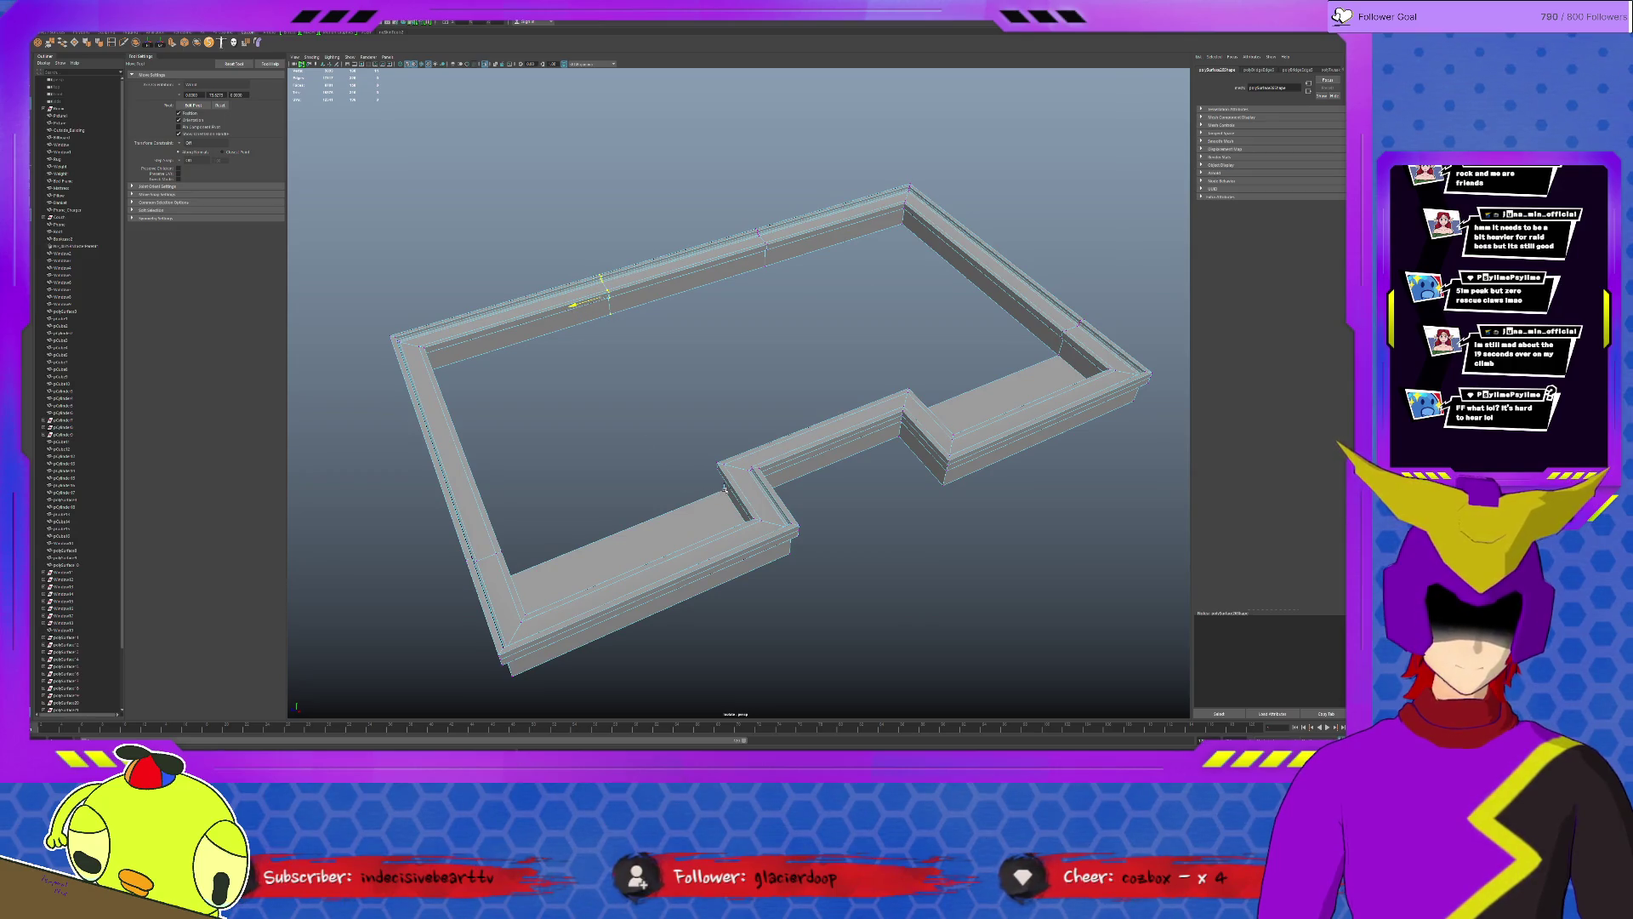
click(593, 319)
alt+drag(774, 259, 629, 266)
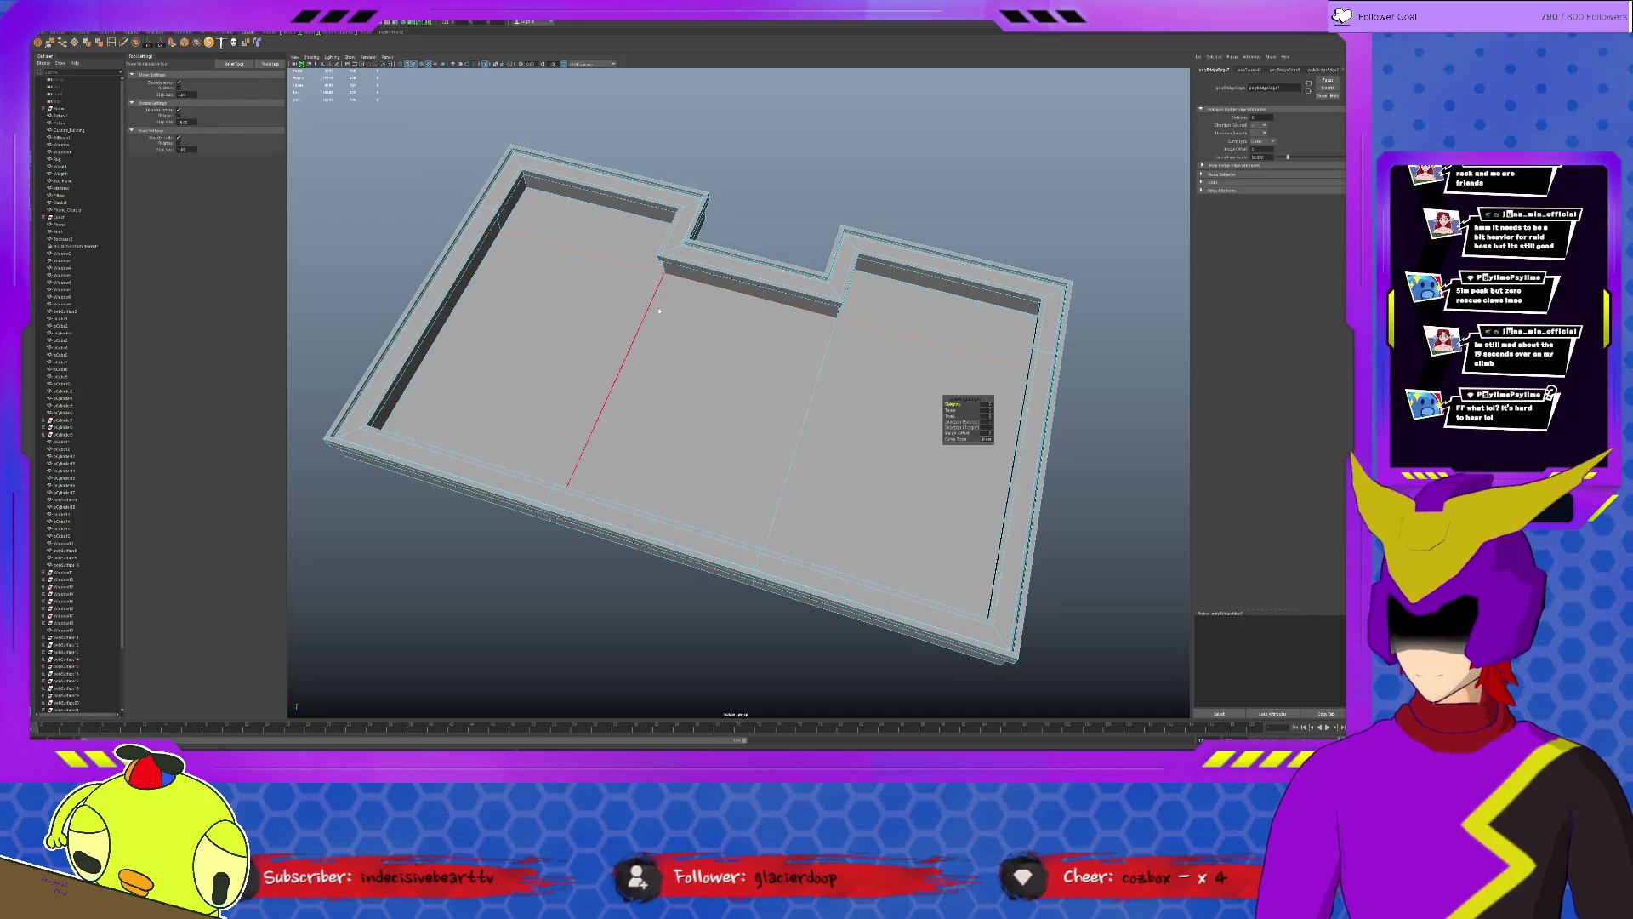
click(719, 339)
alt+drag(719, 341, 812, 370)
key(ctrl+1)
click(782, 501)
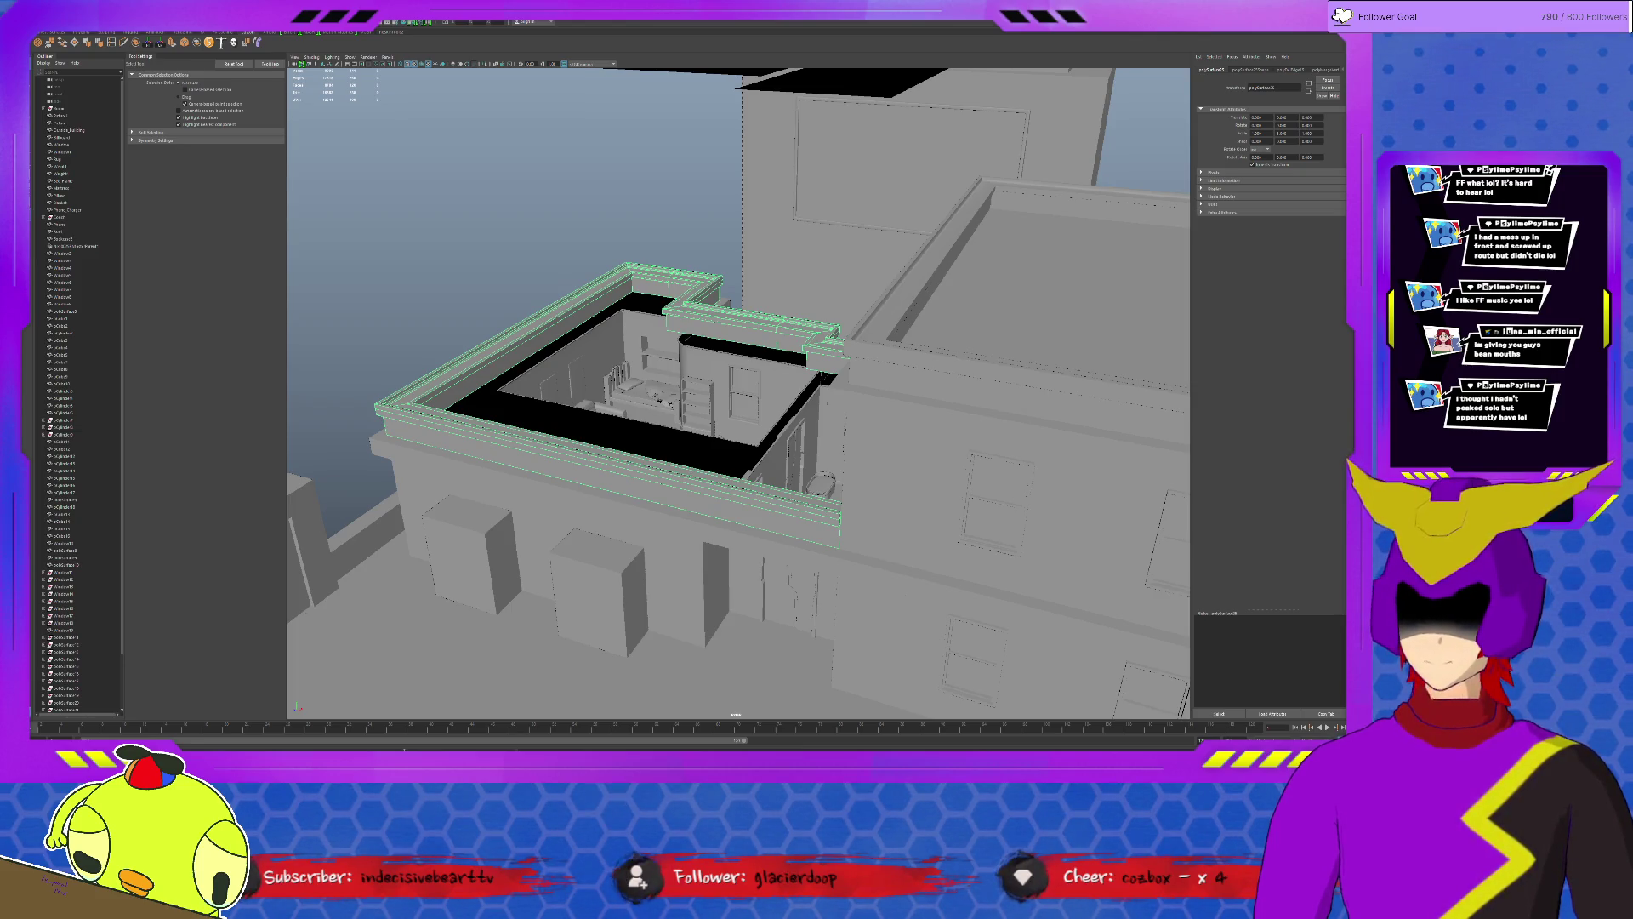
click(775, 340)
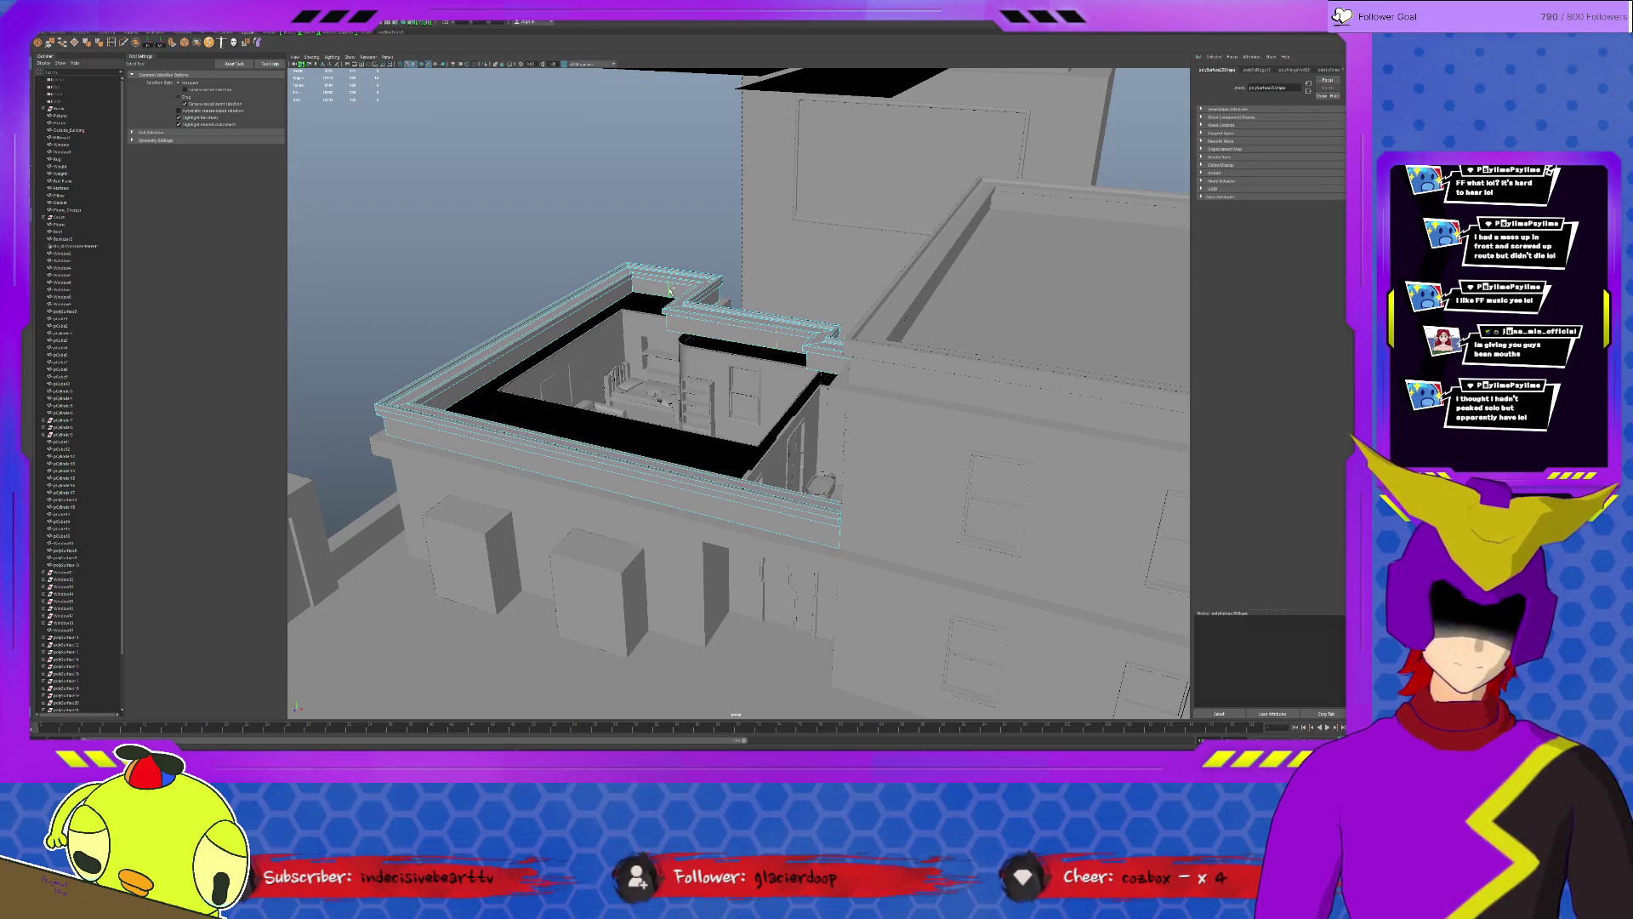
Tumble in on the rooftop room and pick a trim rim edge with Insert Edge Loop.
click(766, 296)
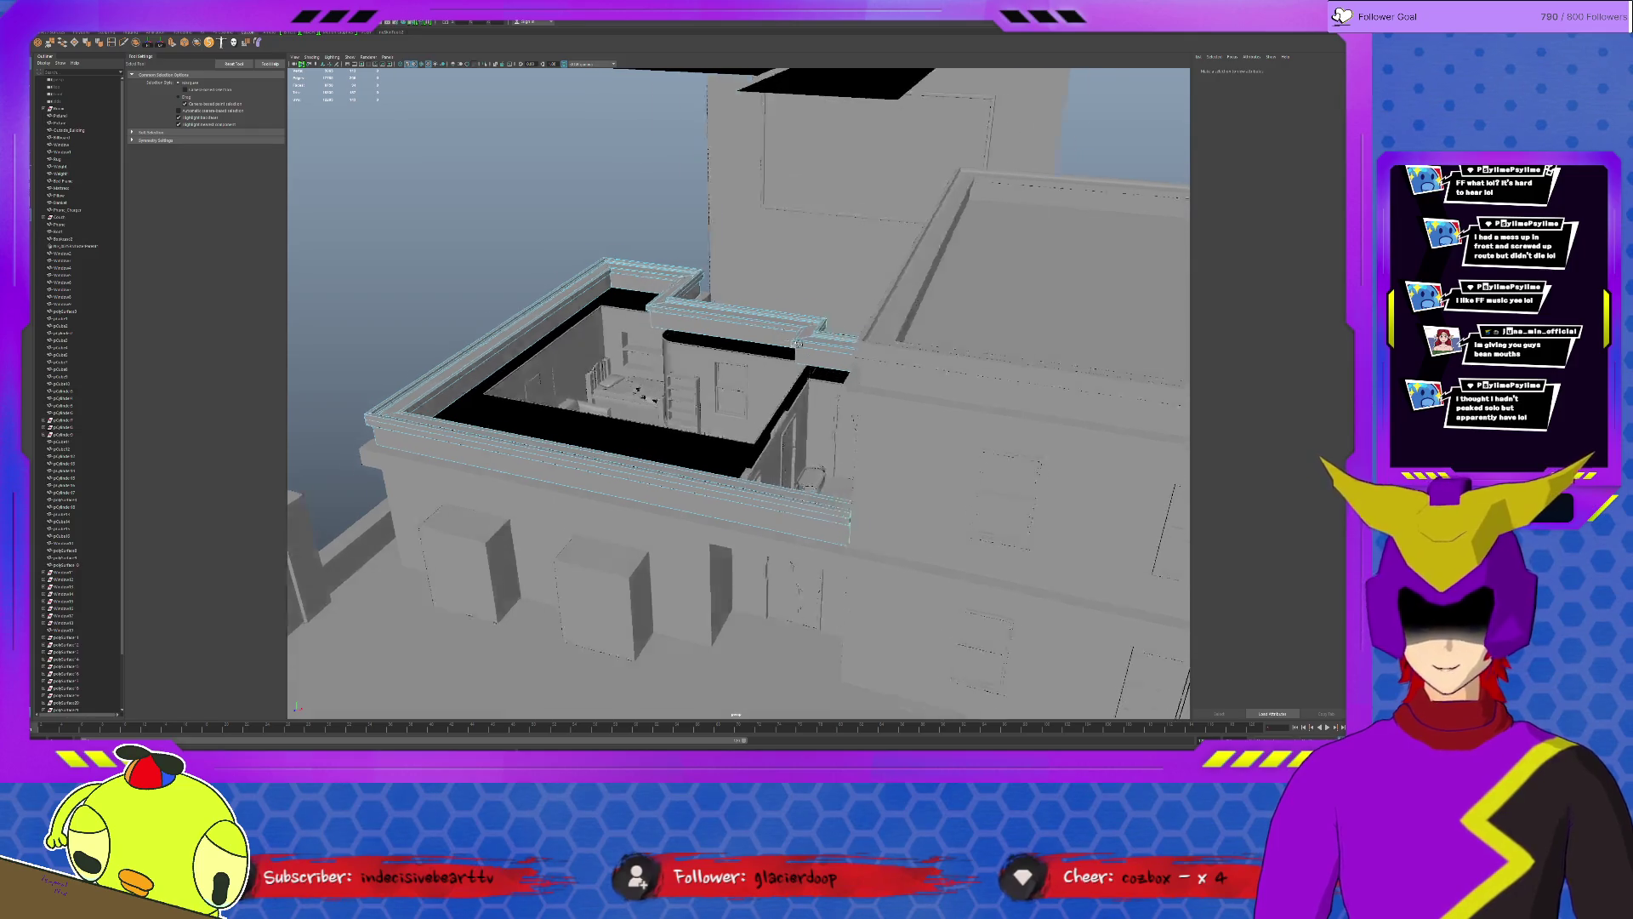
alt+drag(765, 296, 810, 356)
alt+drag(659, 283, 775, 285)
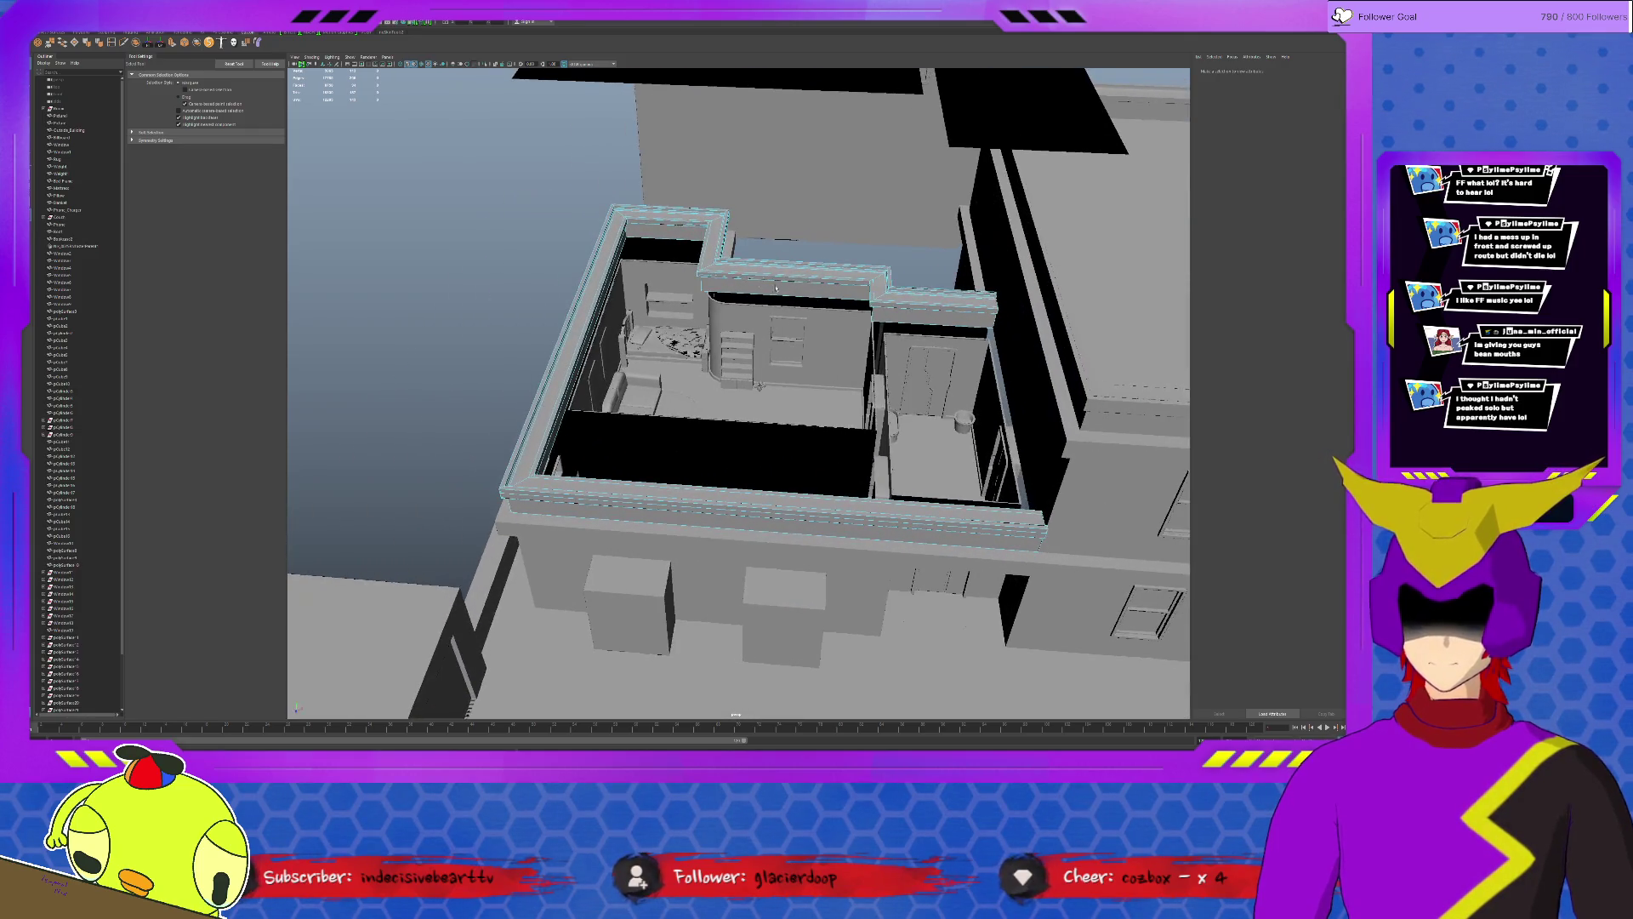
alt+drag(740, 383, 842, 357)
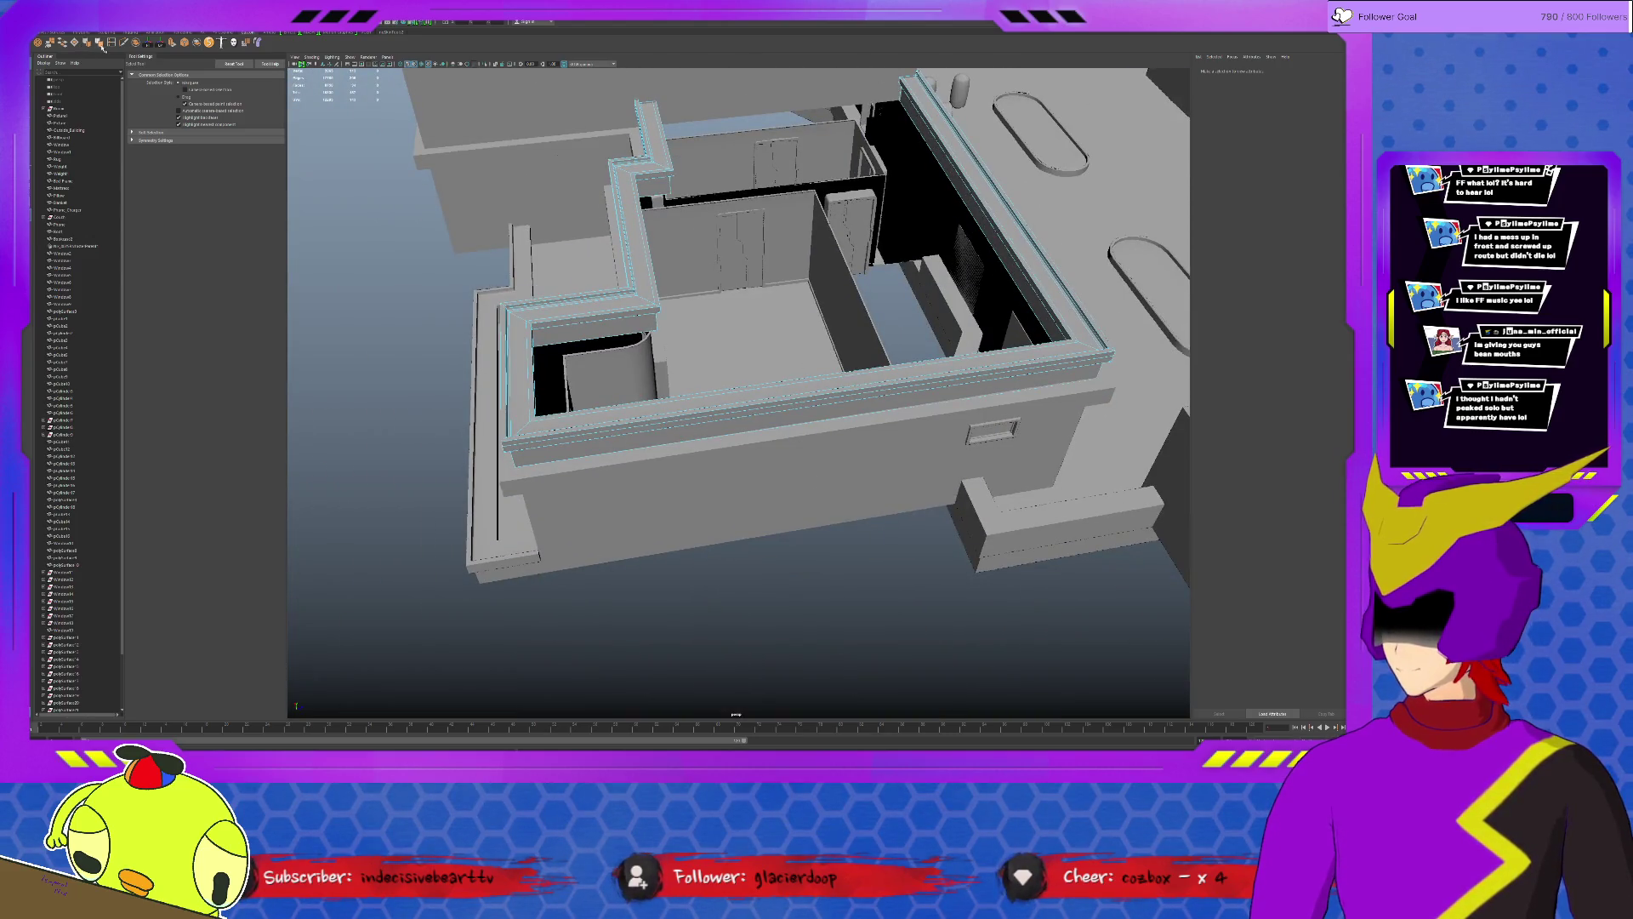
click(111, 43)
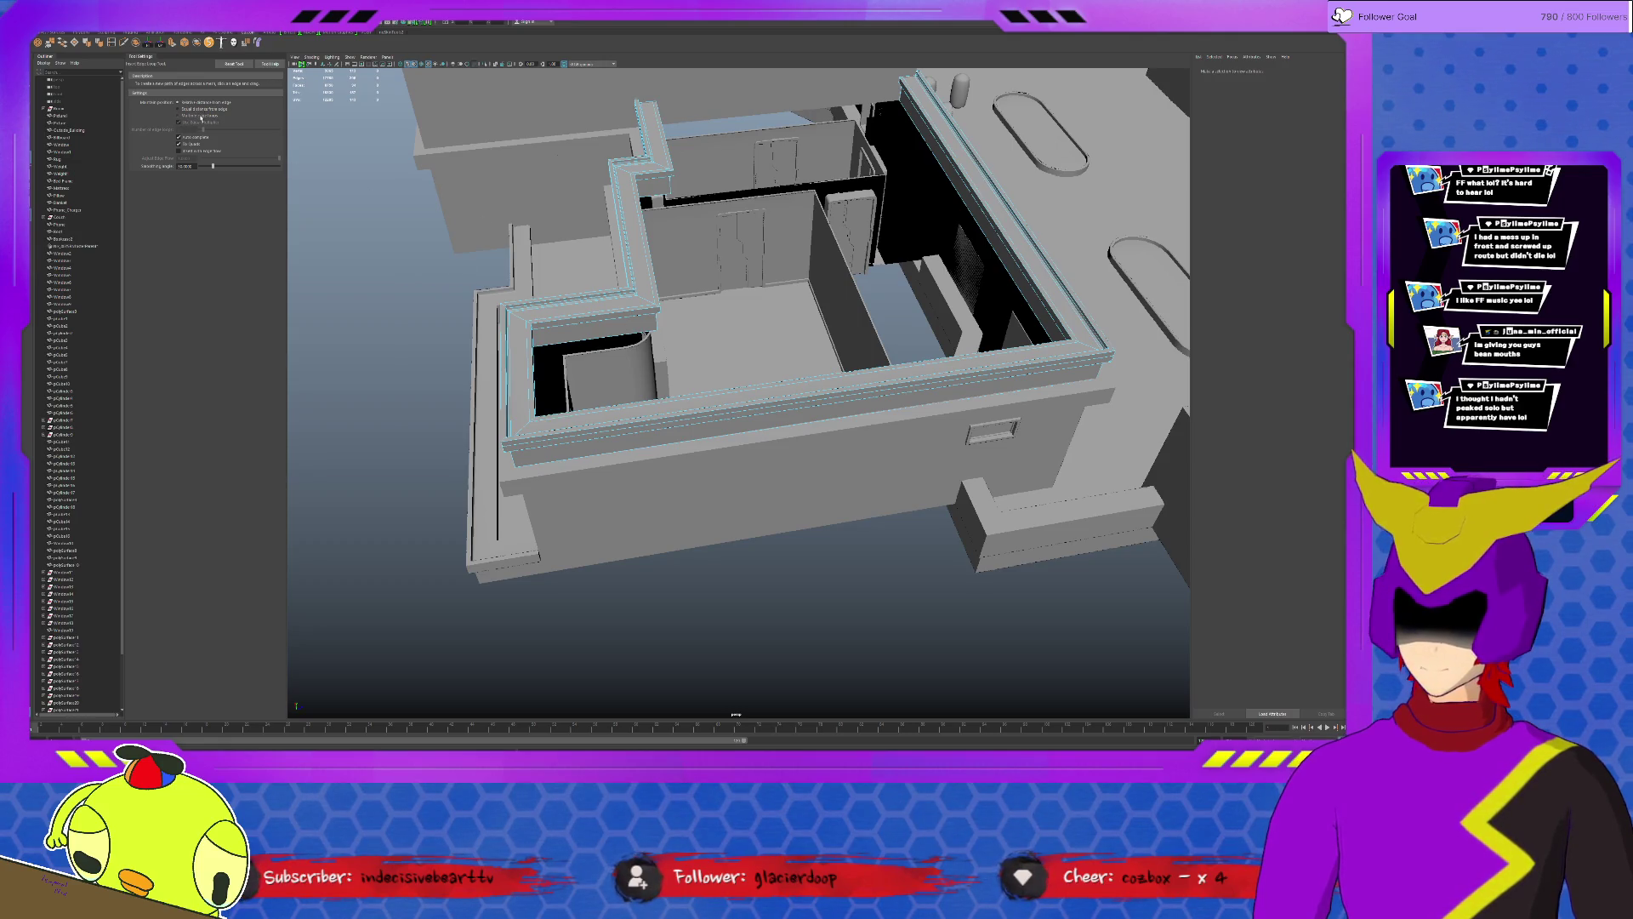
click(697, 410)
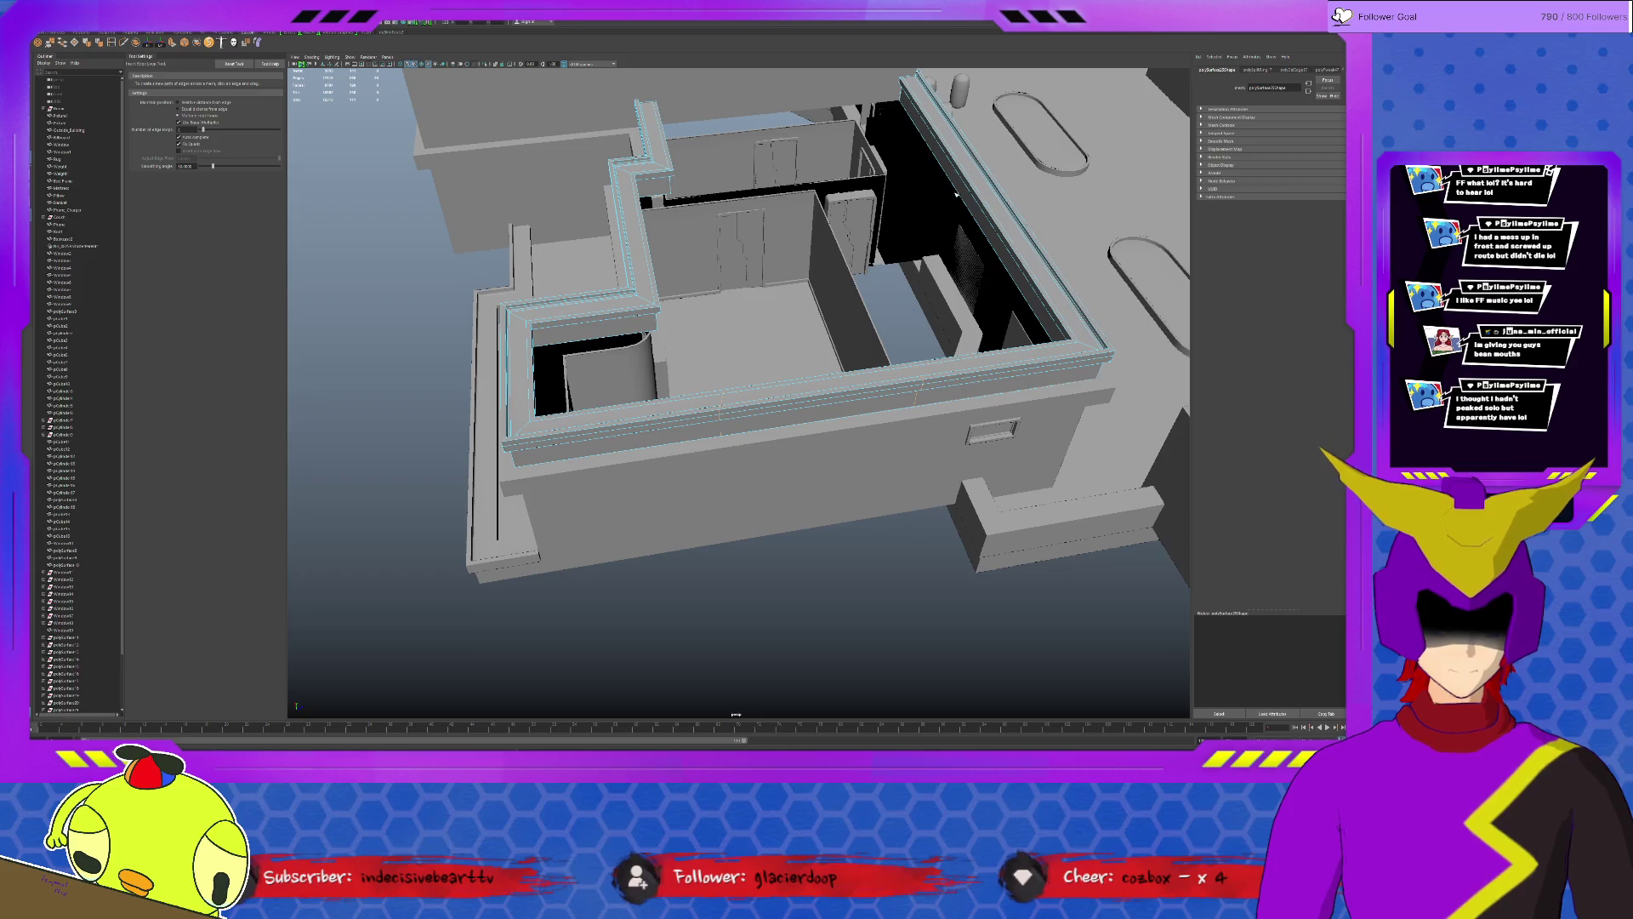
Return to object mode and isolate the rooftop trim from the building.
key(q)
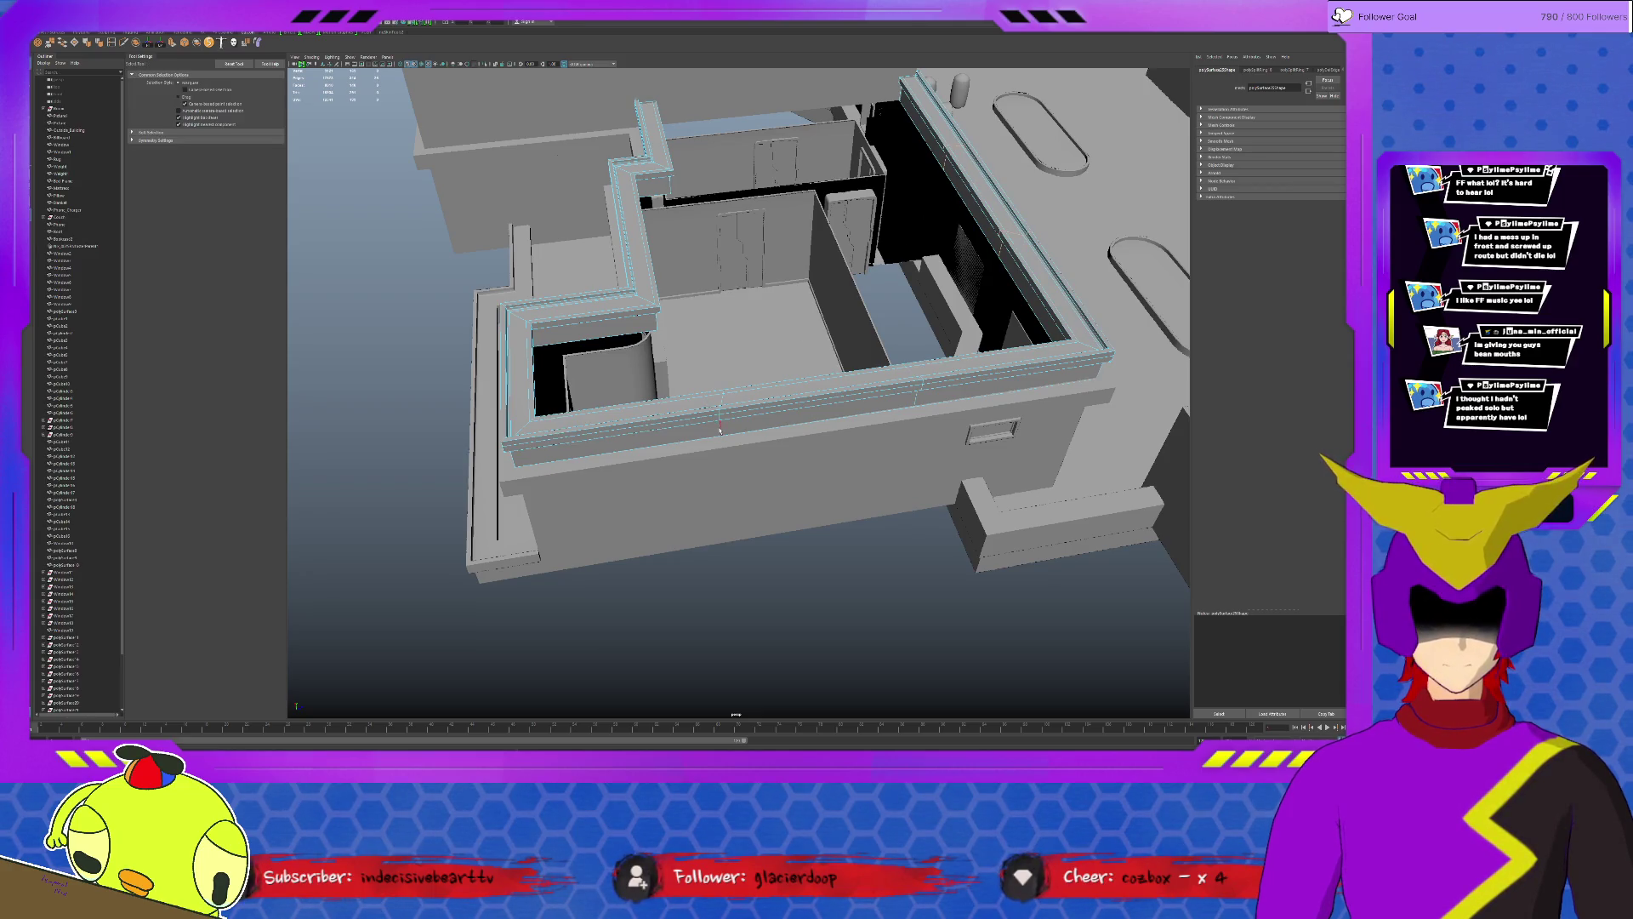
key(r)
key(w)
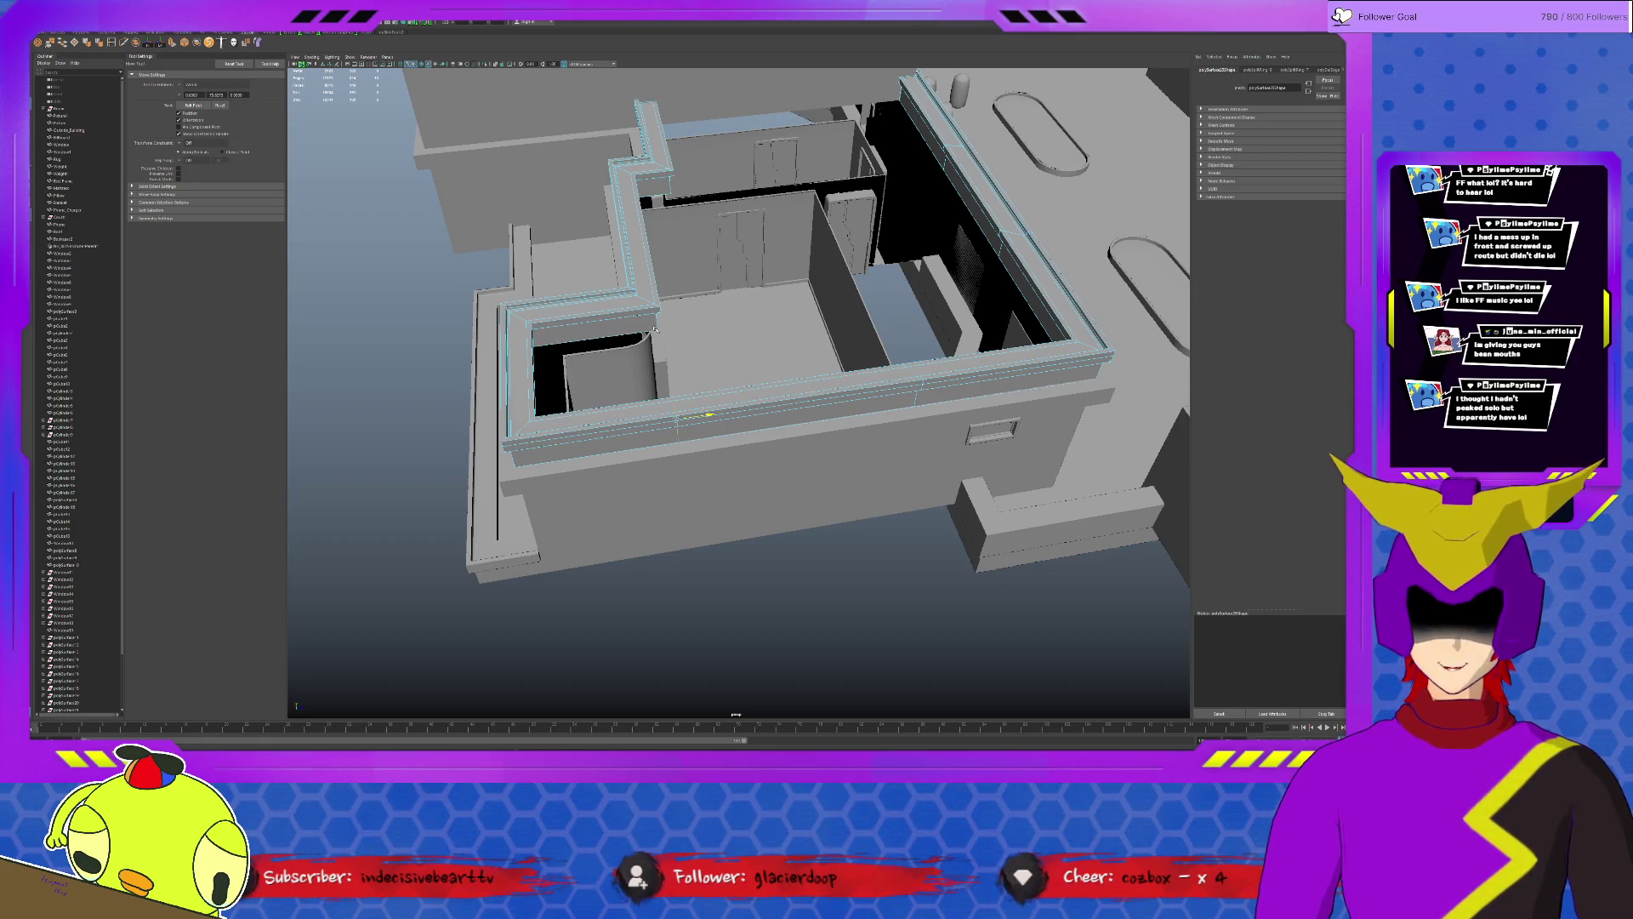
key(F8)
key(ctrl+1)
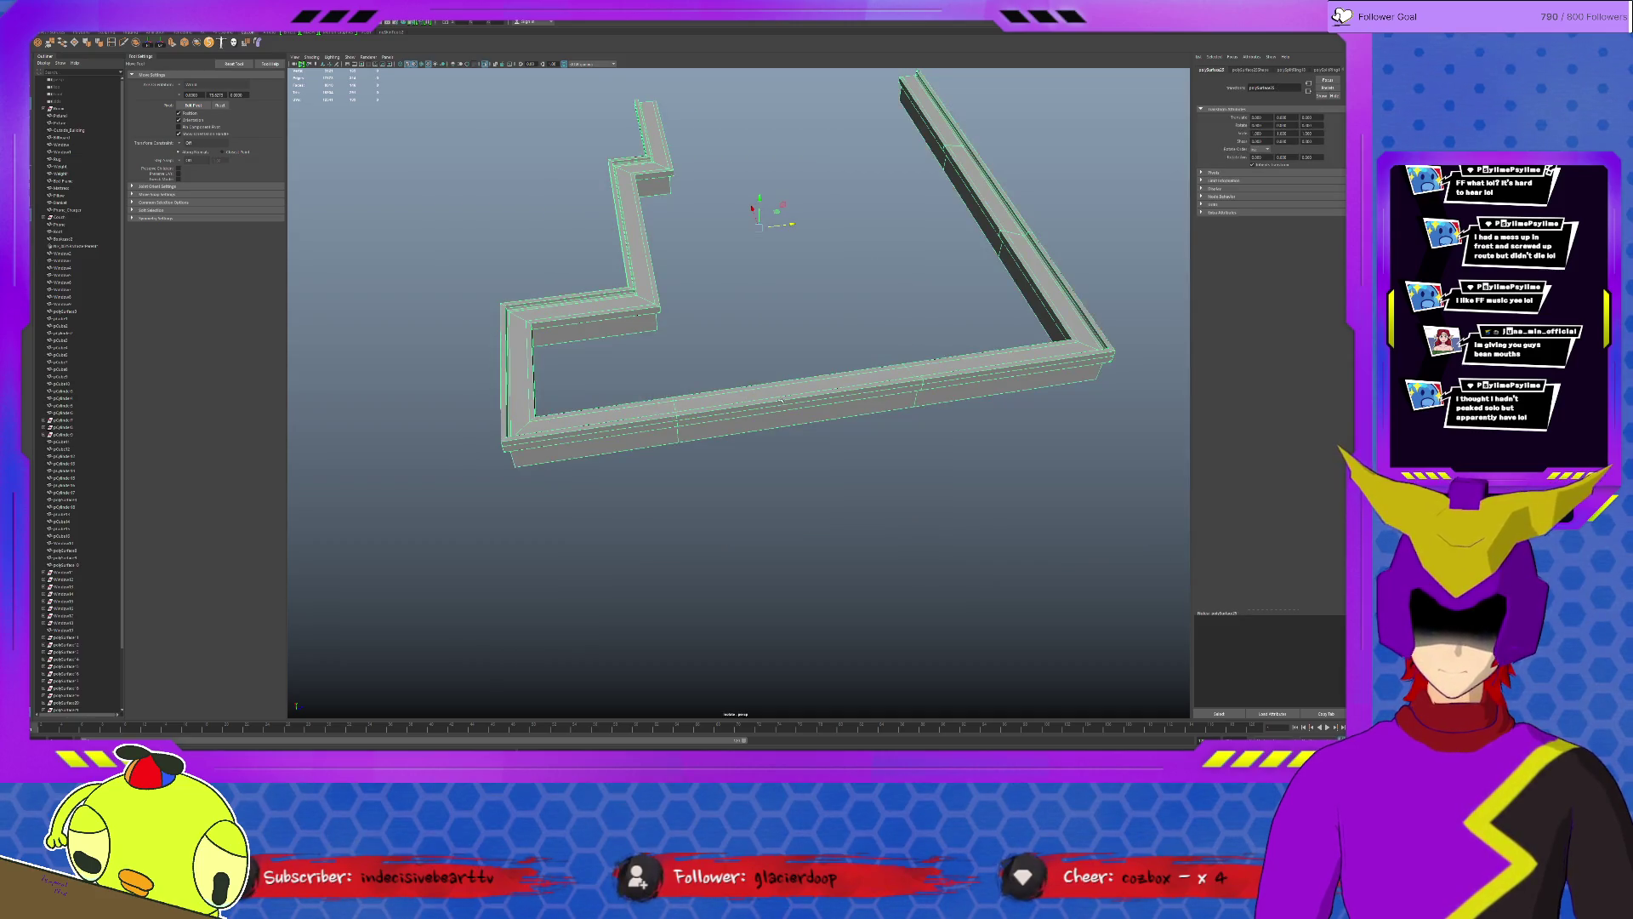
key(F8)
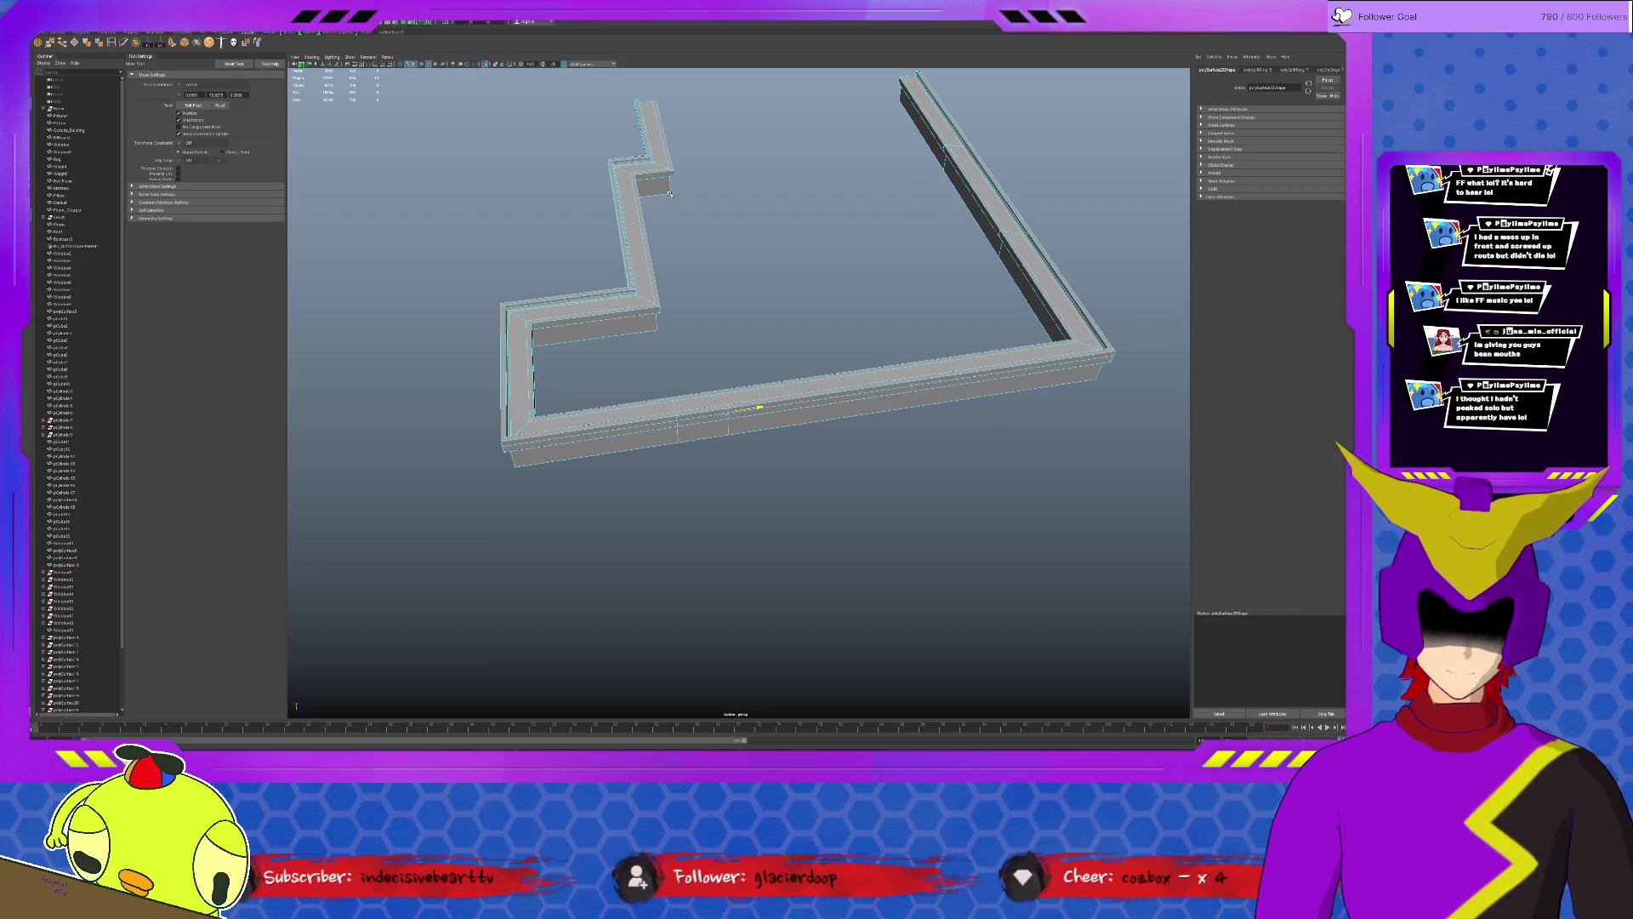
alt+drag(855, 265, 743, 338)
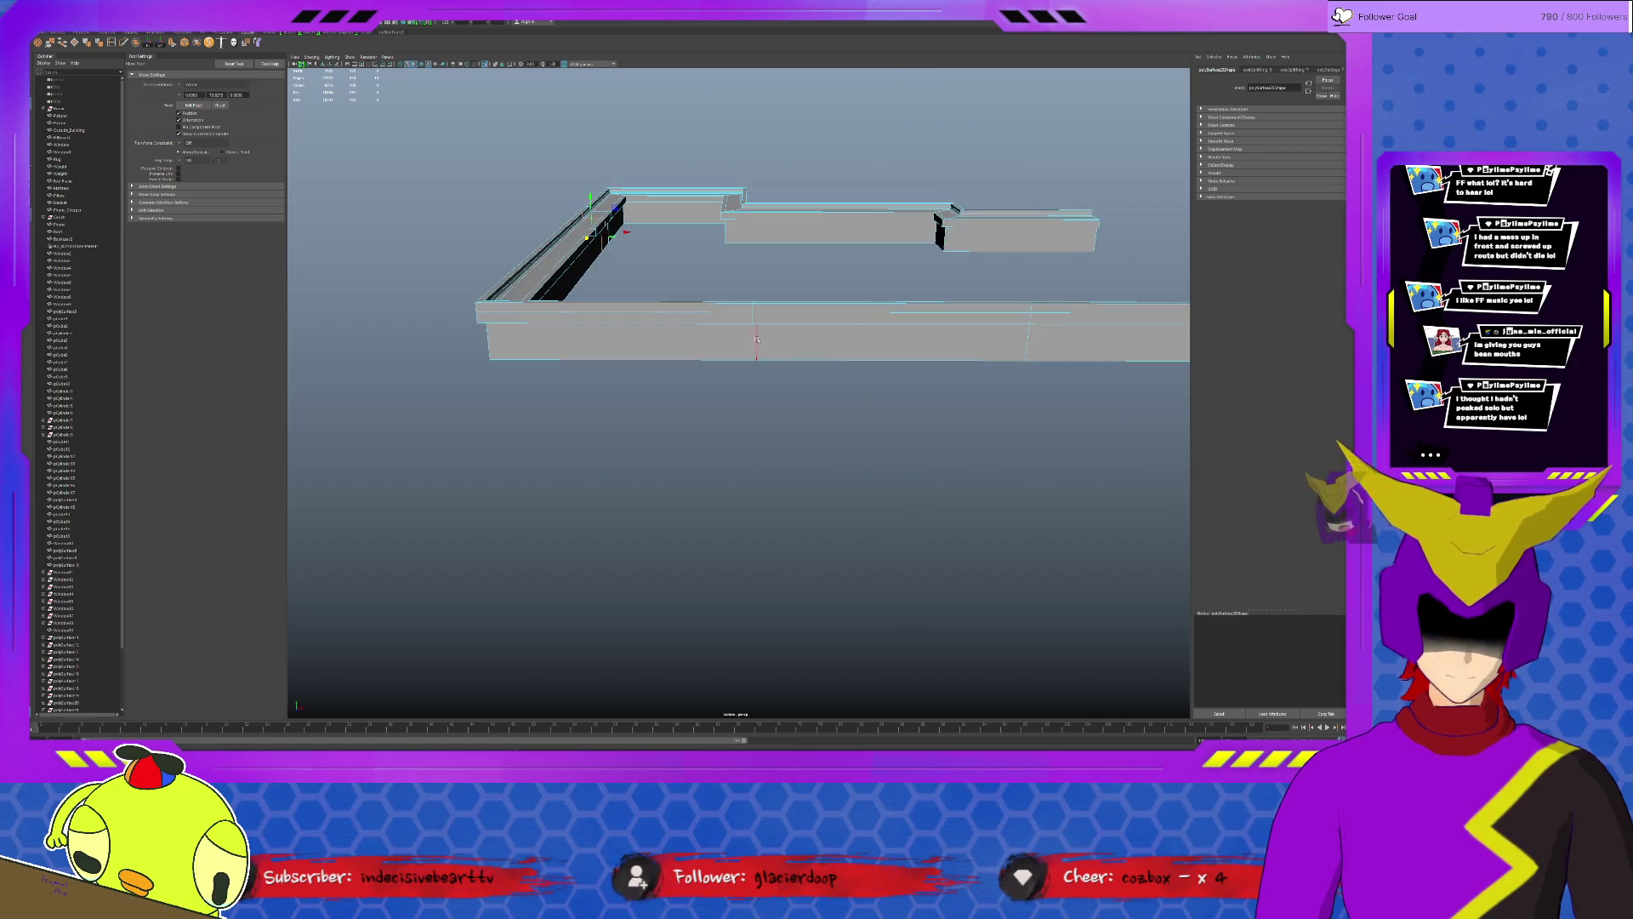
click(791, 327)
click(1031, 329)
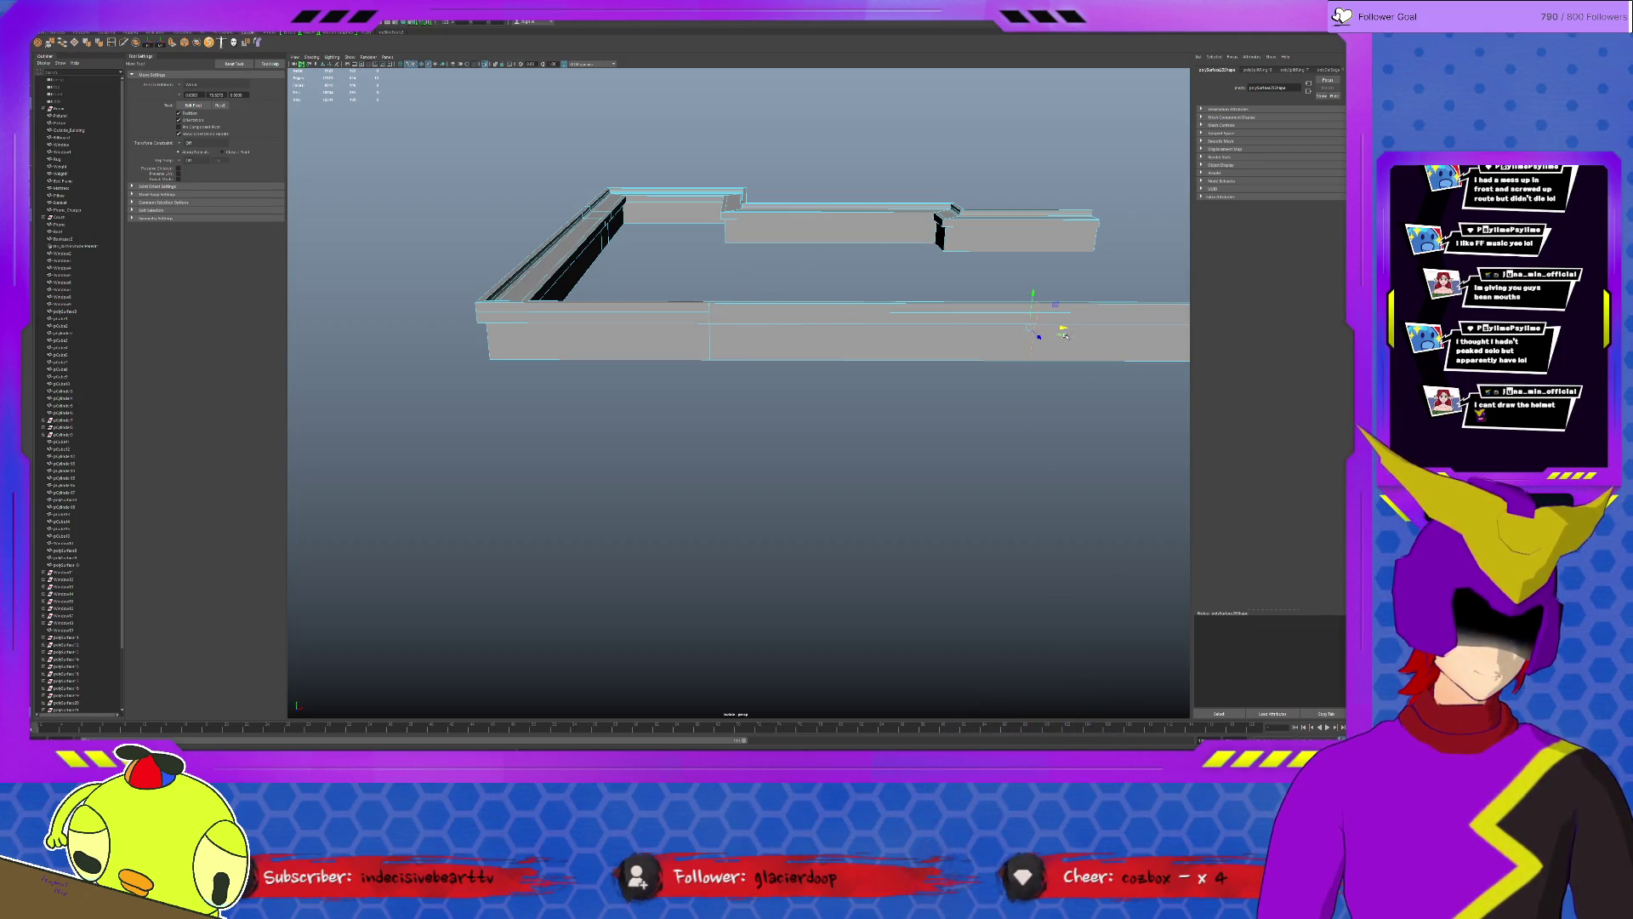
drag(1061, 328, 1086, 328)
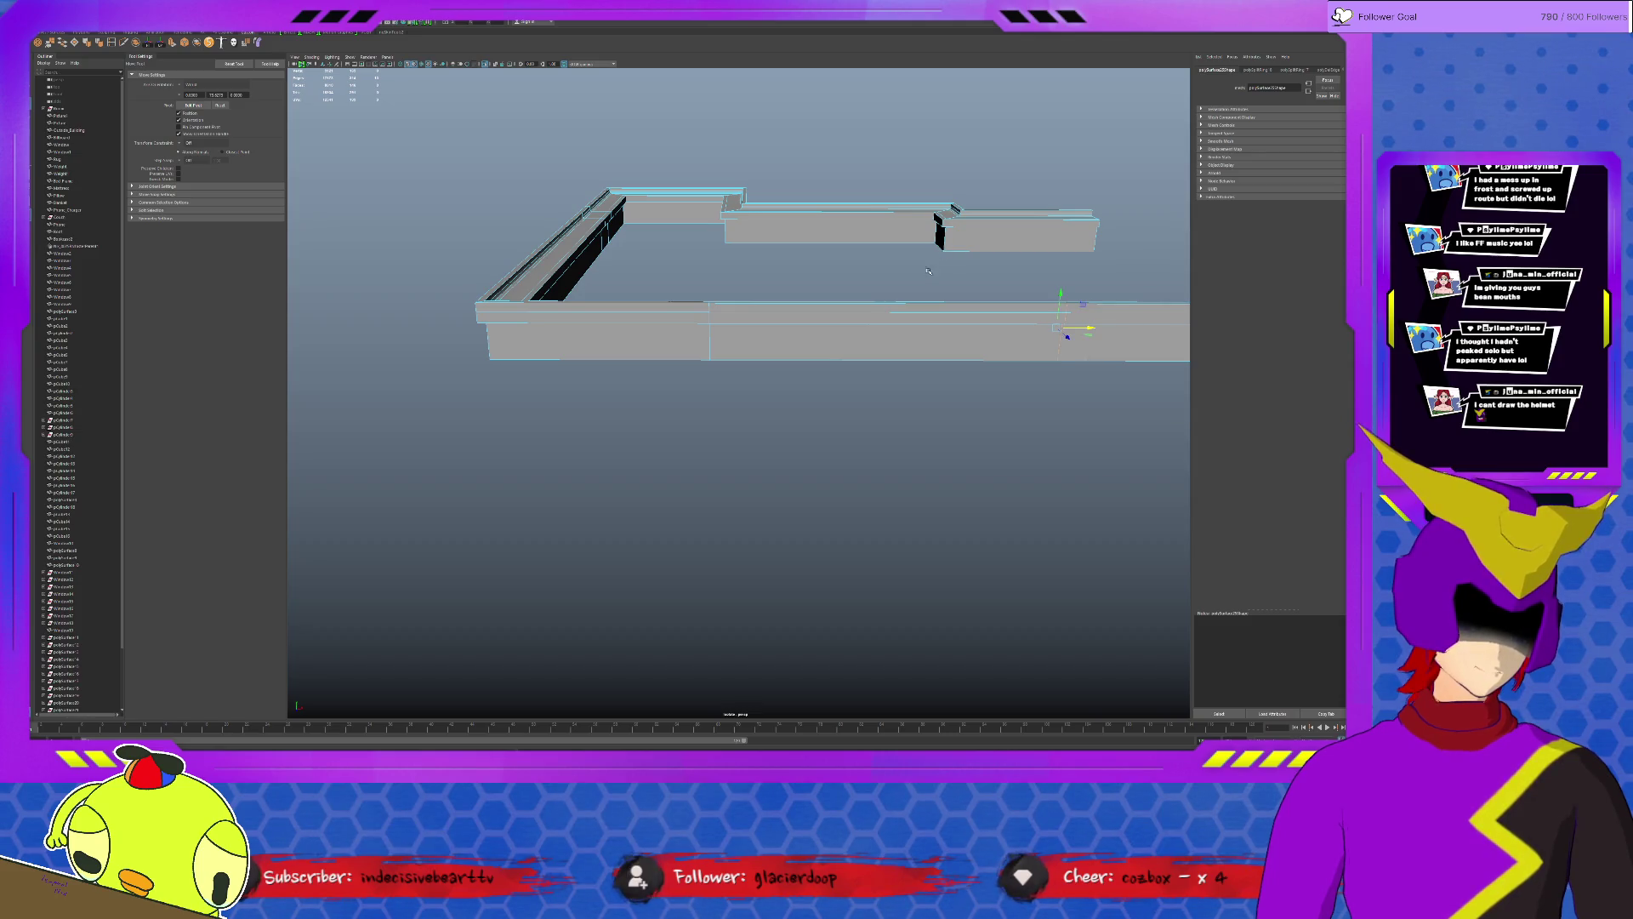
mouse_move(811, 287)
alt+mouse_down()
mouse_move(956, 376)
mouse_move(649, 241)
mouse_move(615, 268)
mouse_move(483, 243)
mouse_move(485, 329)
alt+mouse_up()
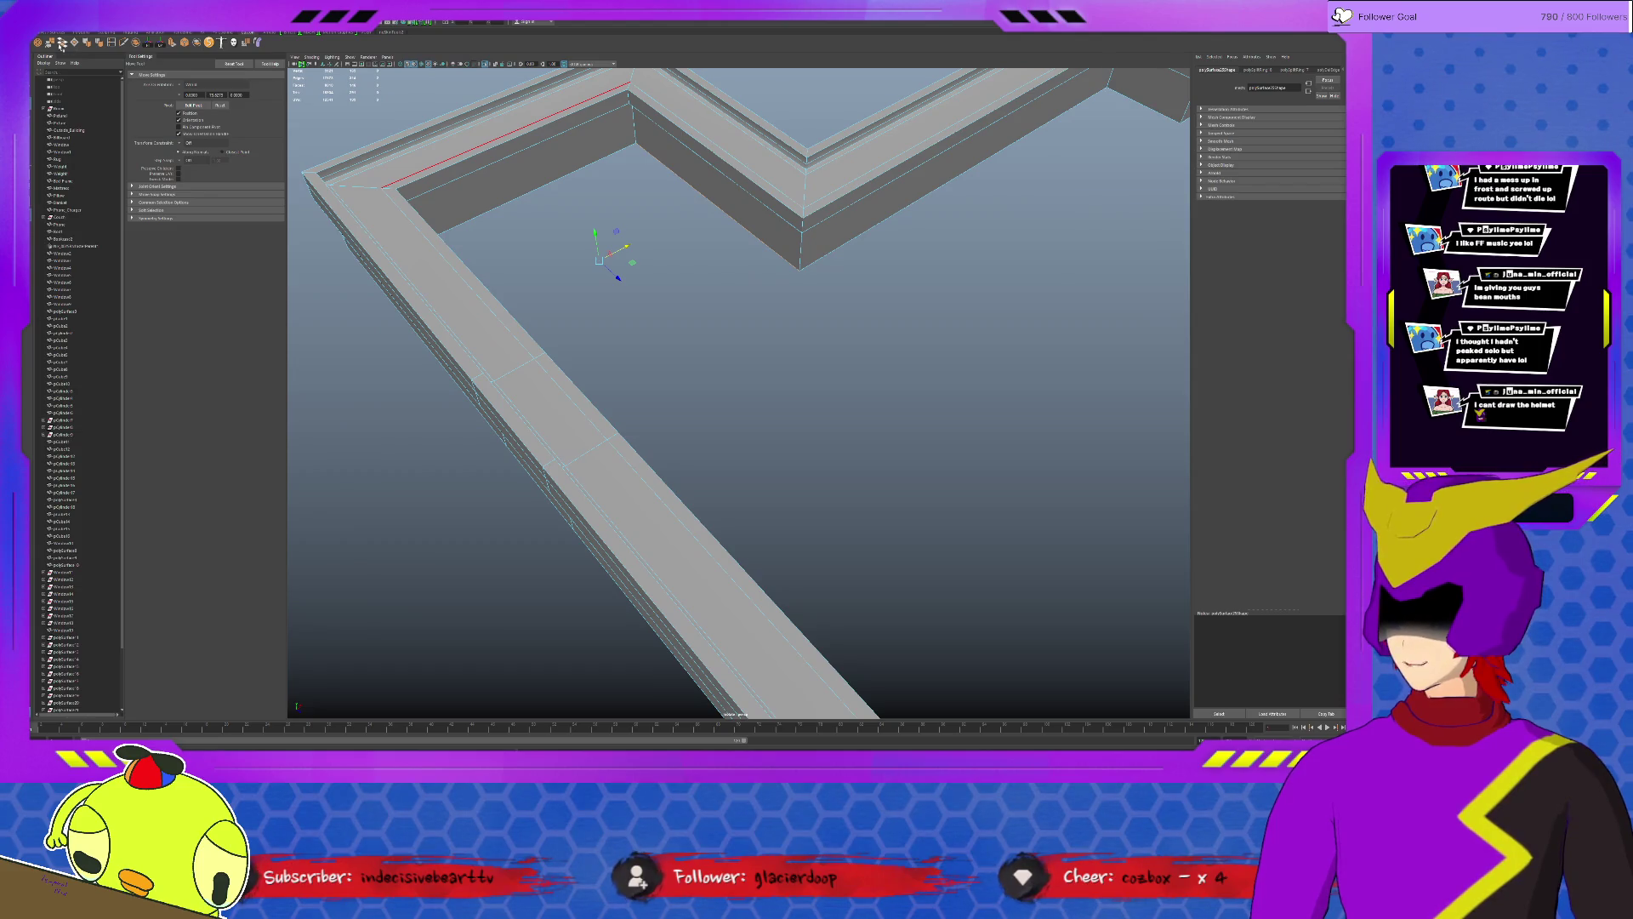
shift+right_drag(893, 332, 959, 408)
Confirm the Fill Hole face and tumble around to check the new floor.
click(756, 289)
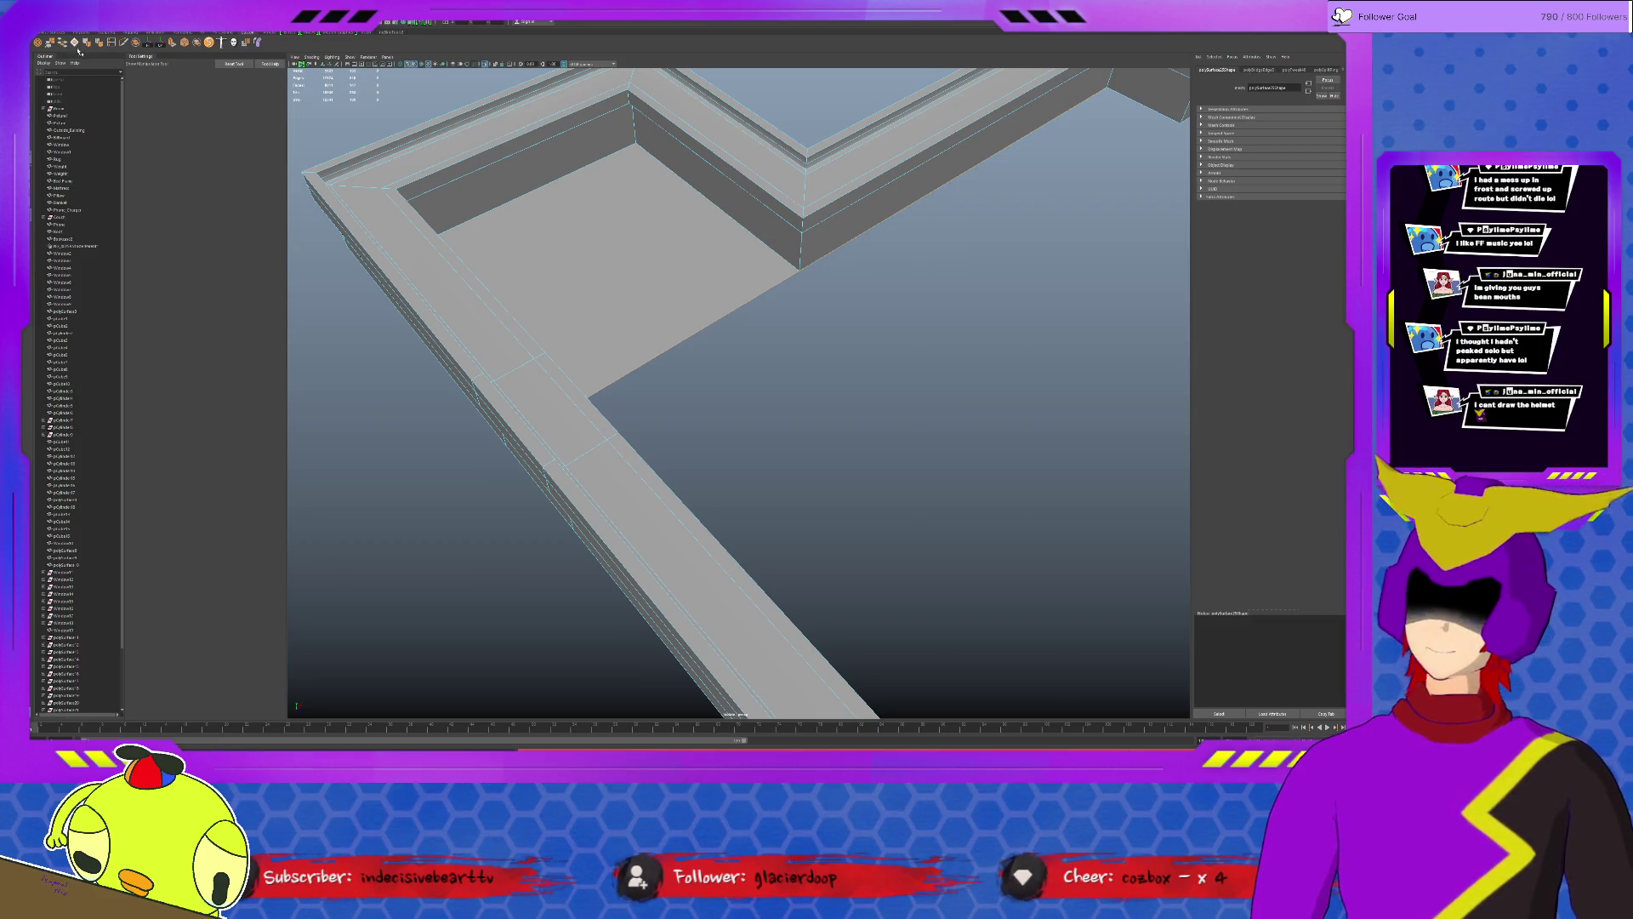
mouse_move(966, 419)
alt+mouse_down()
mouse_move(869, 263)
mouse_move(935, 317)
alt+mouse_up()
key(w)
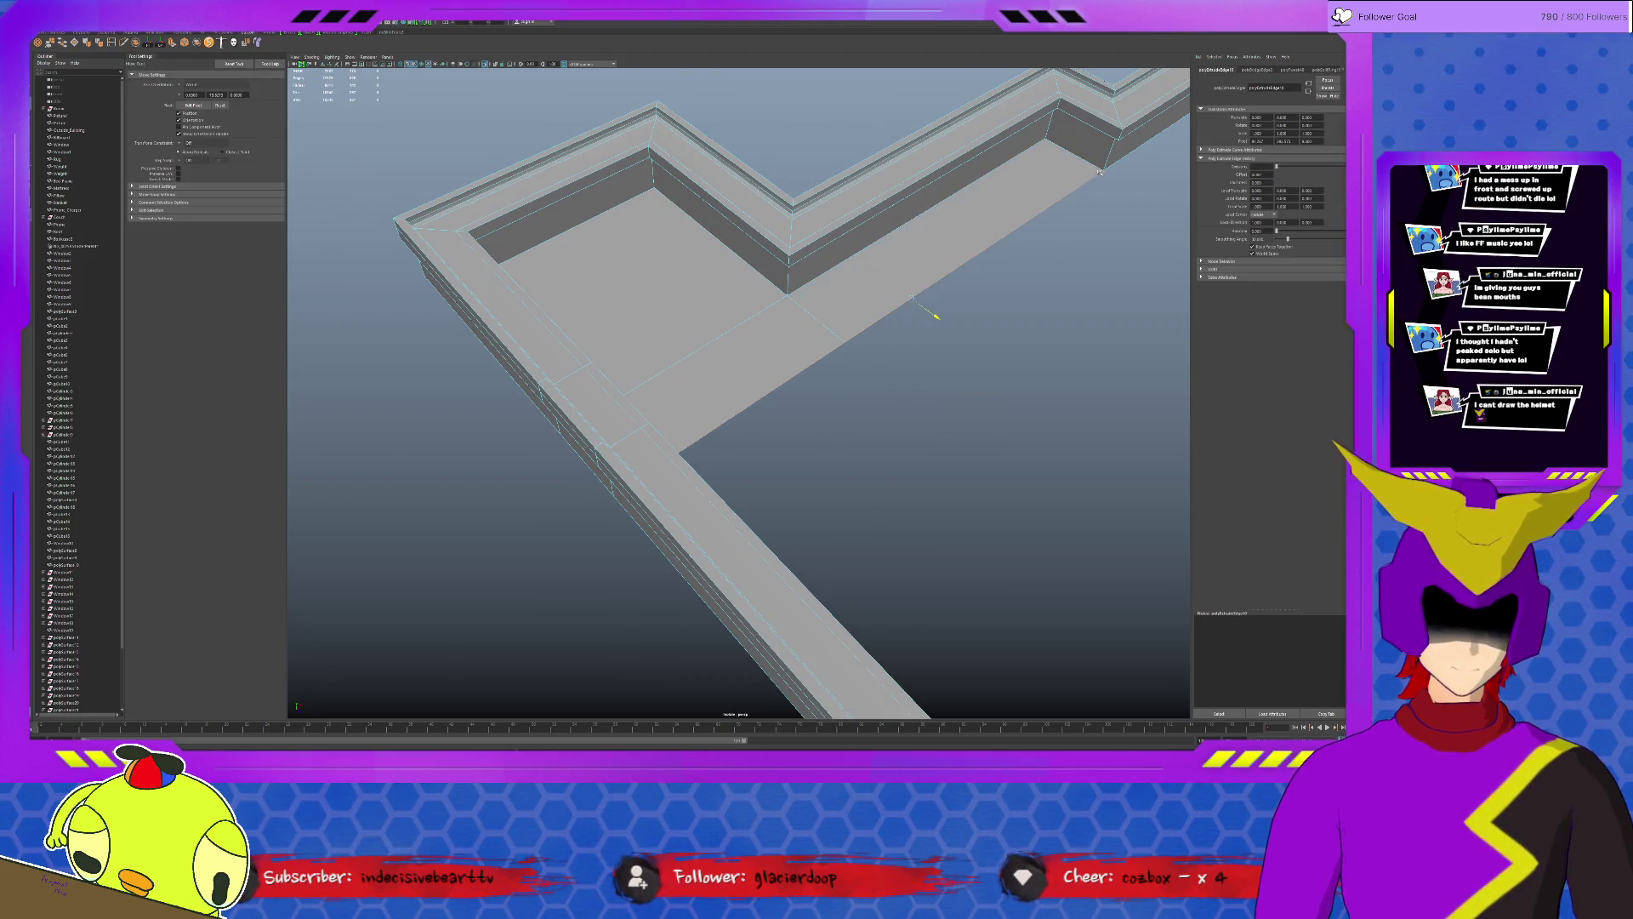
alt+drag(1059, 220, 1052, 215)
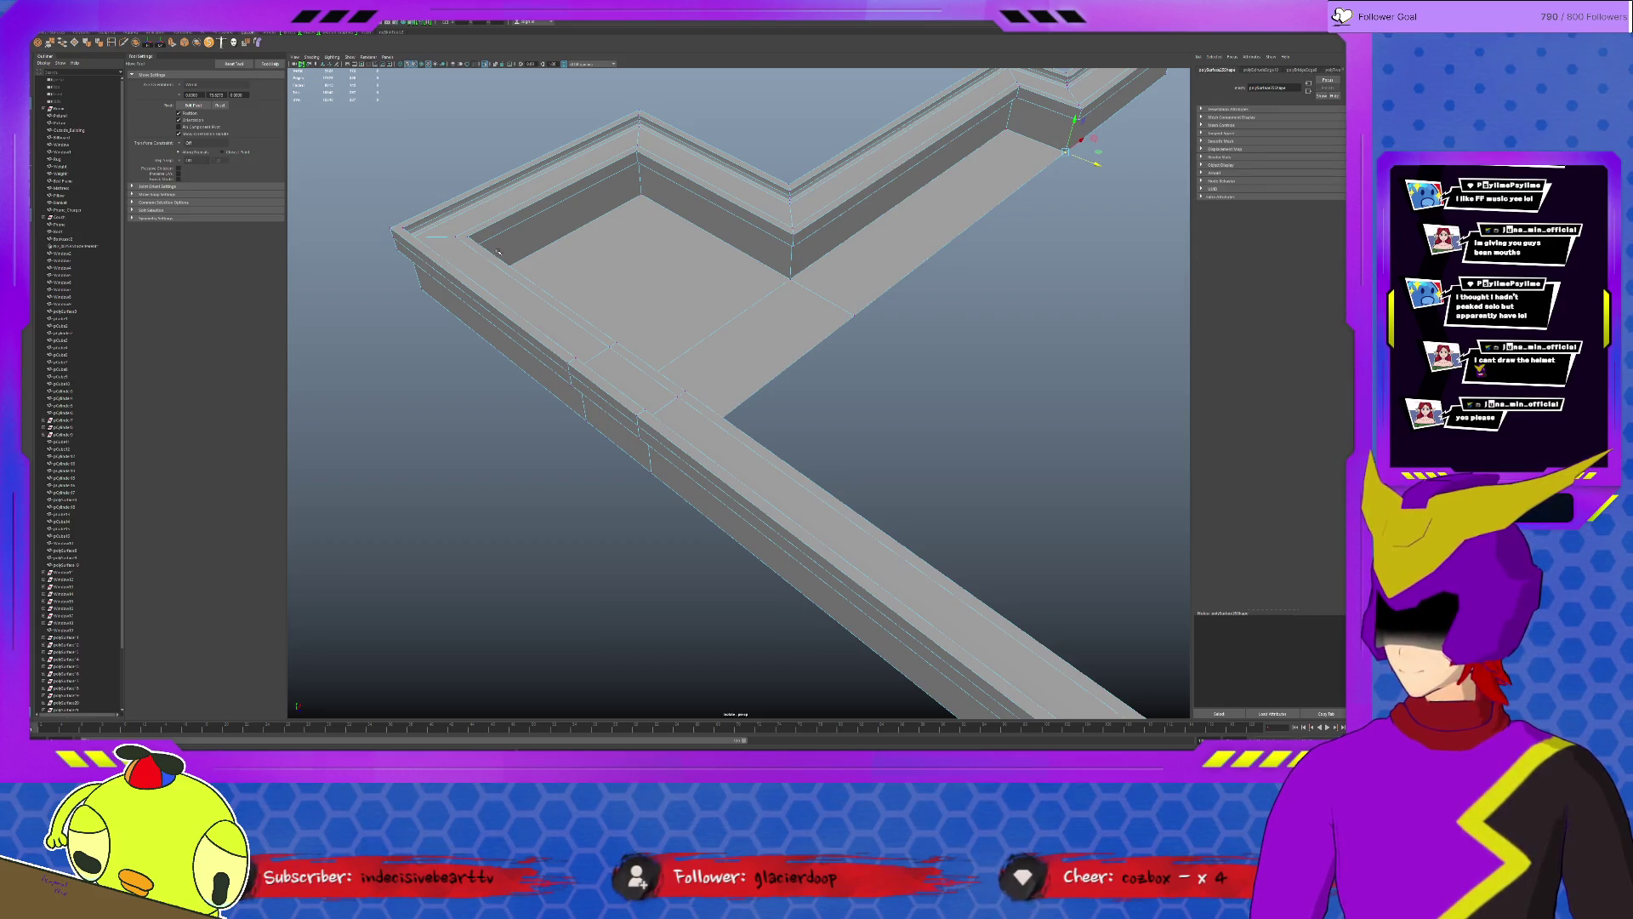
Merge the border vertices and fill the remaining interior with a floor face.
alt+drag(498, 252, 538, 225)
shift+right_drag(538, 225, 628, 343)
scroll(650, 356, down, 5)
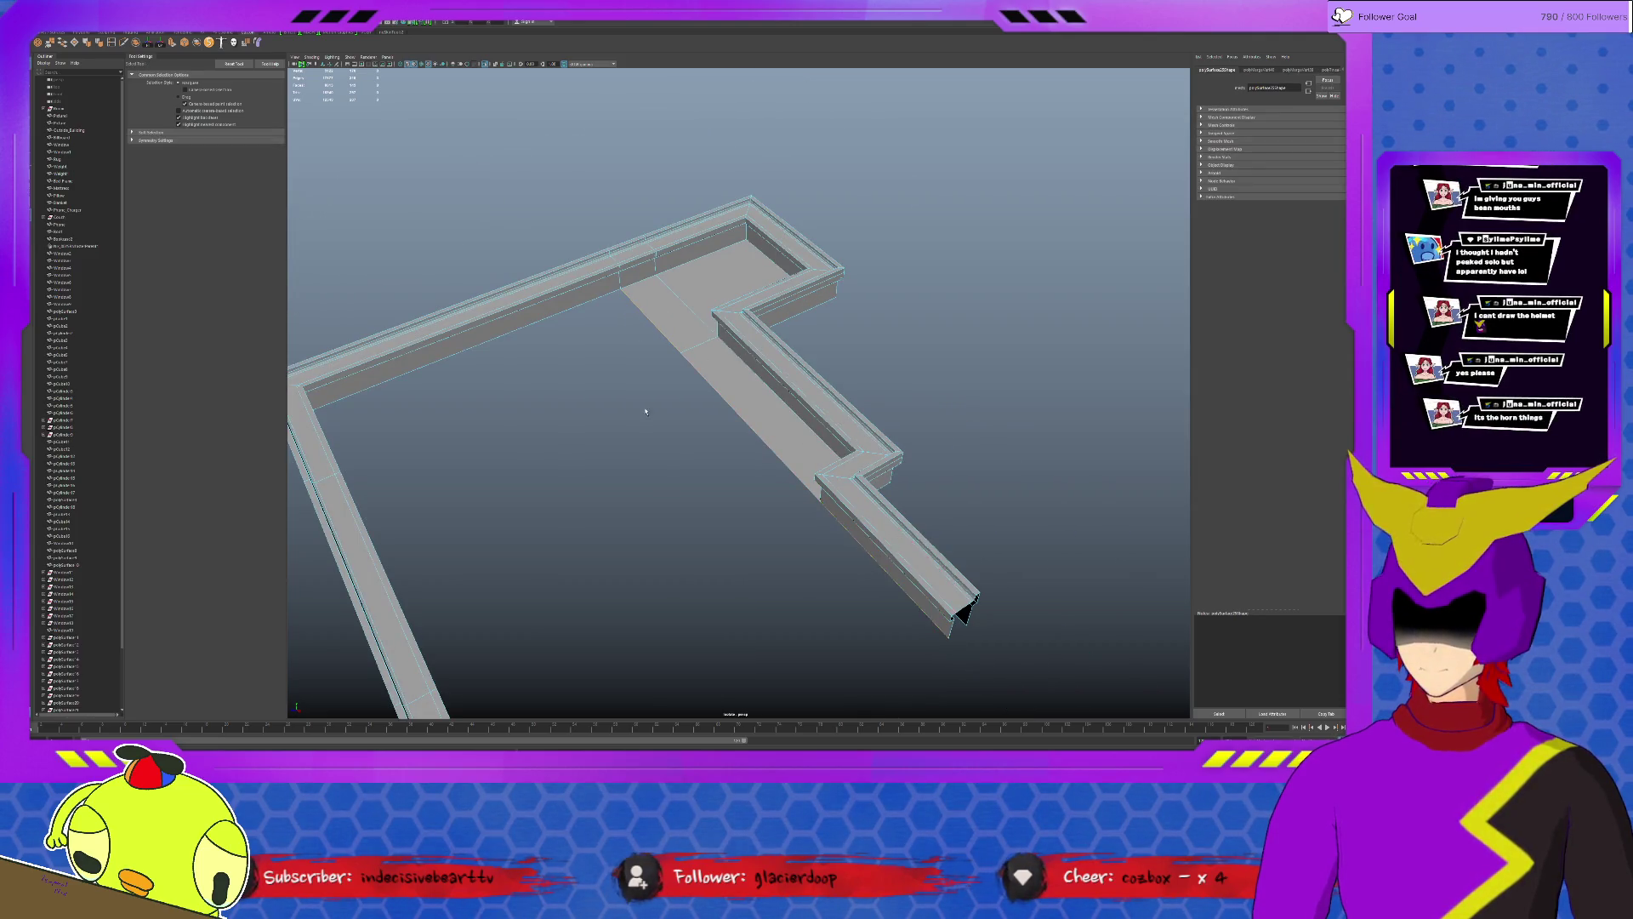
alt+drag(646, 411, 534, 270)
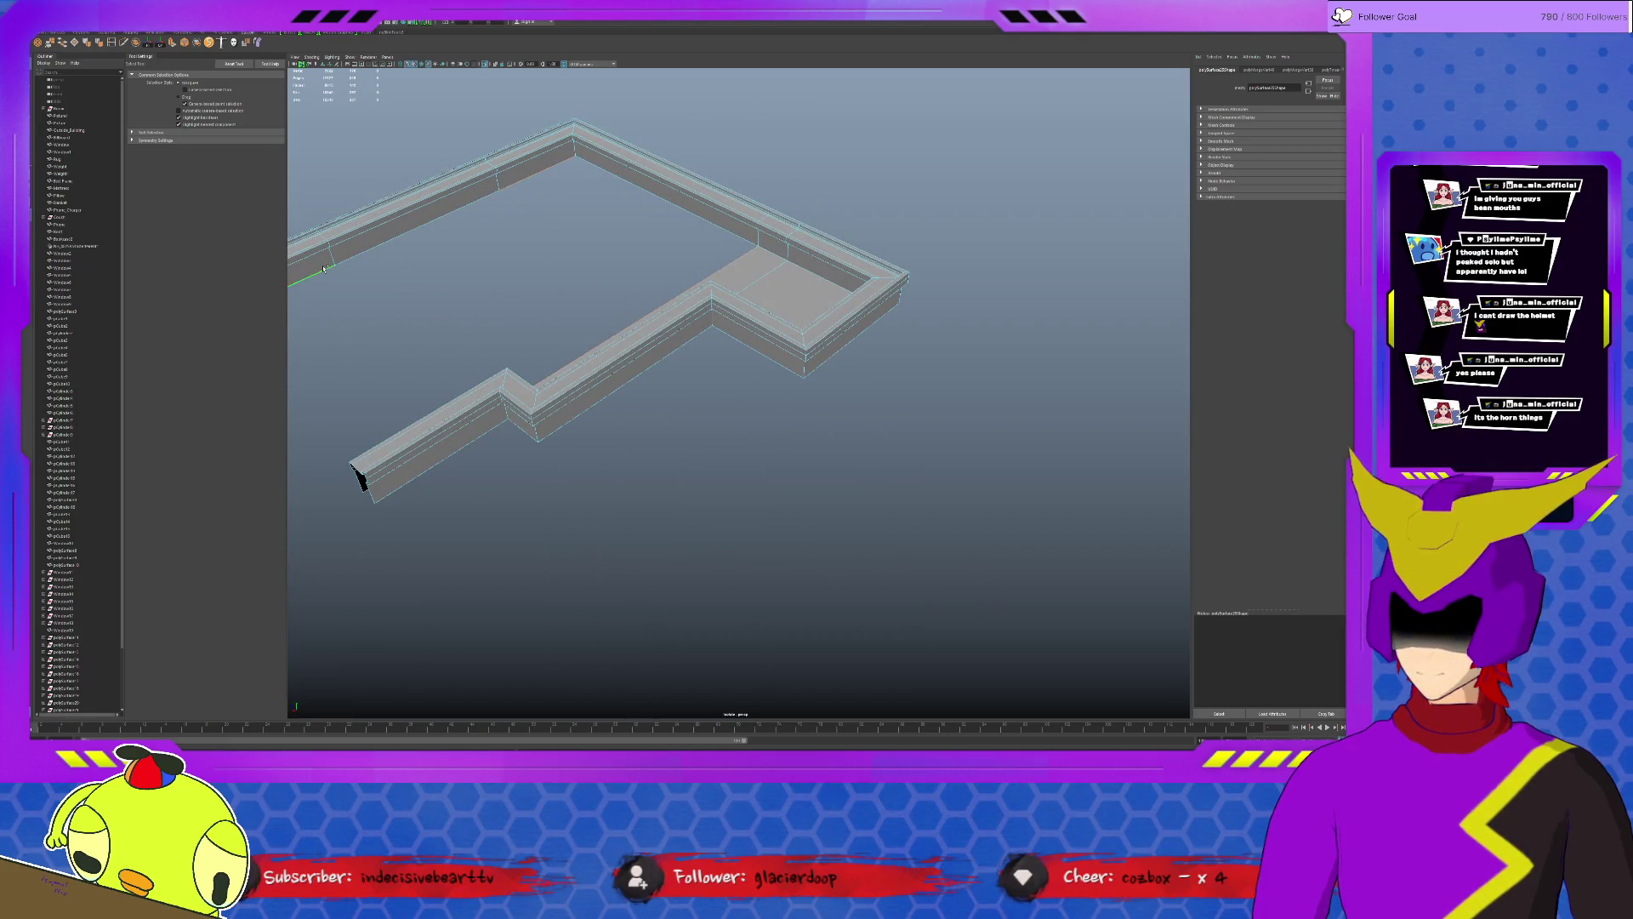
click(60, 42)
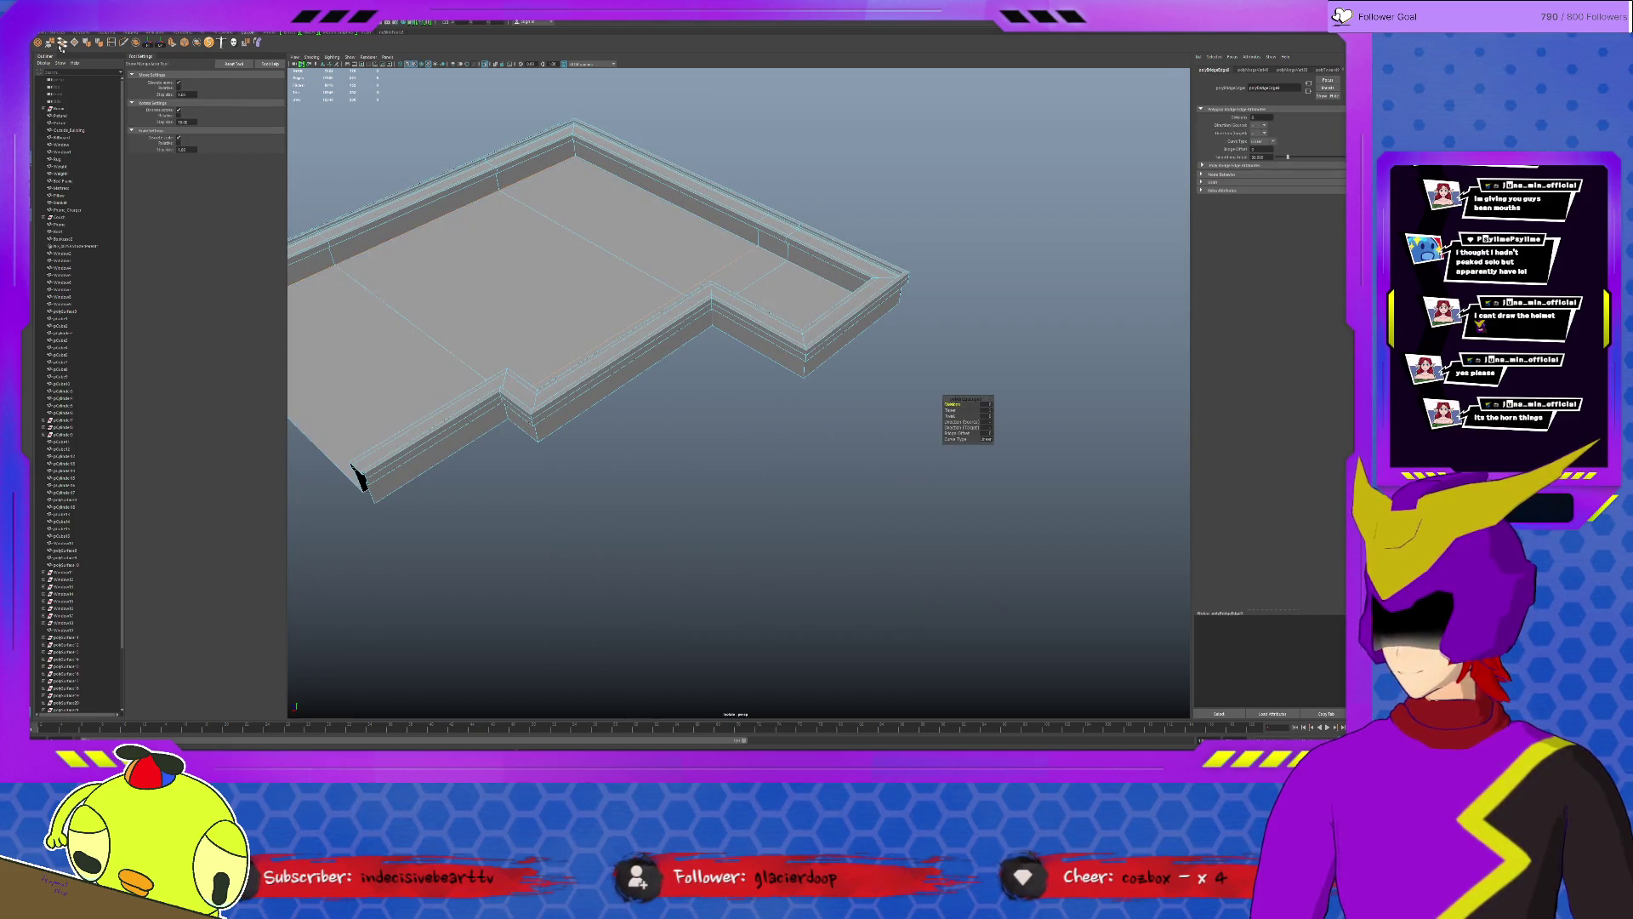
Exit Isolate Select to show the floored ring atop the full building.
mouse_move(501, 231)
alt+mouse_down()
mouse_move(696, 345)
mouse_move(897, 394)
mouse_move(719, 363)
alt+mouse_up()
key(F8)
key(ctrl+1)
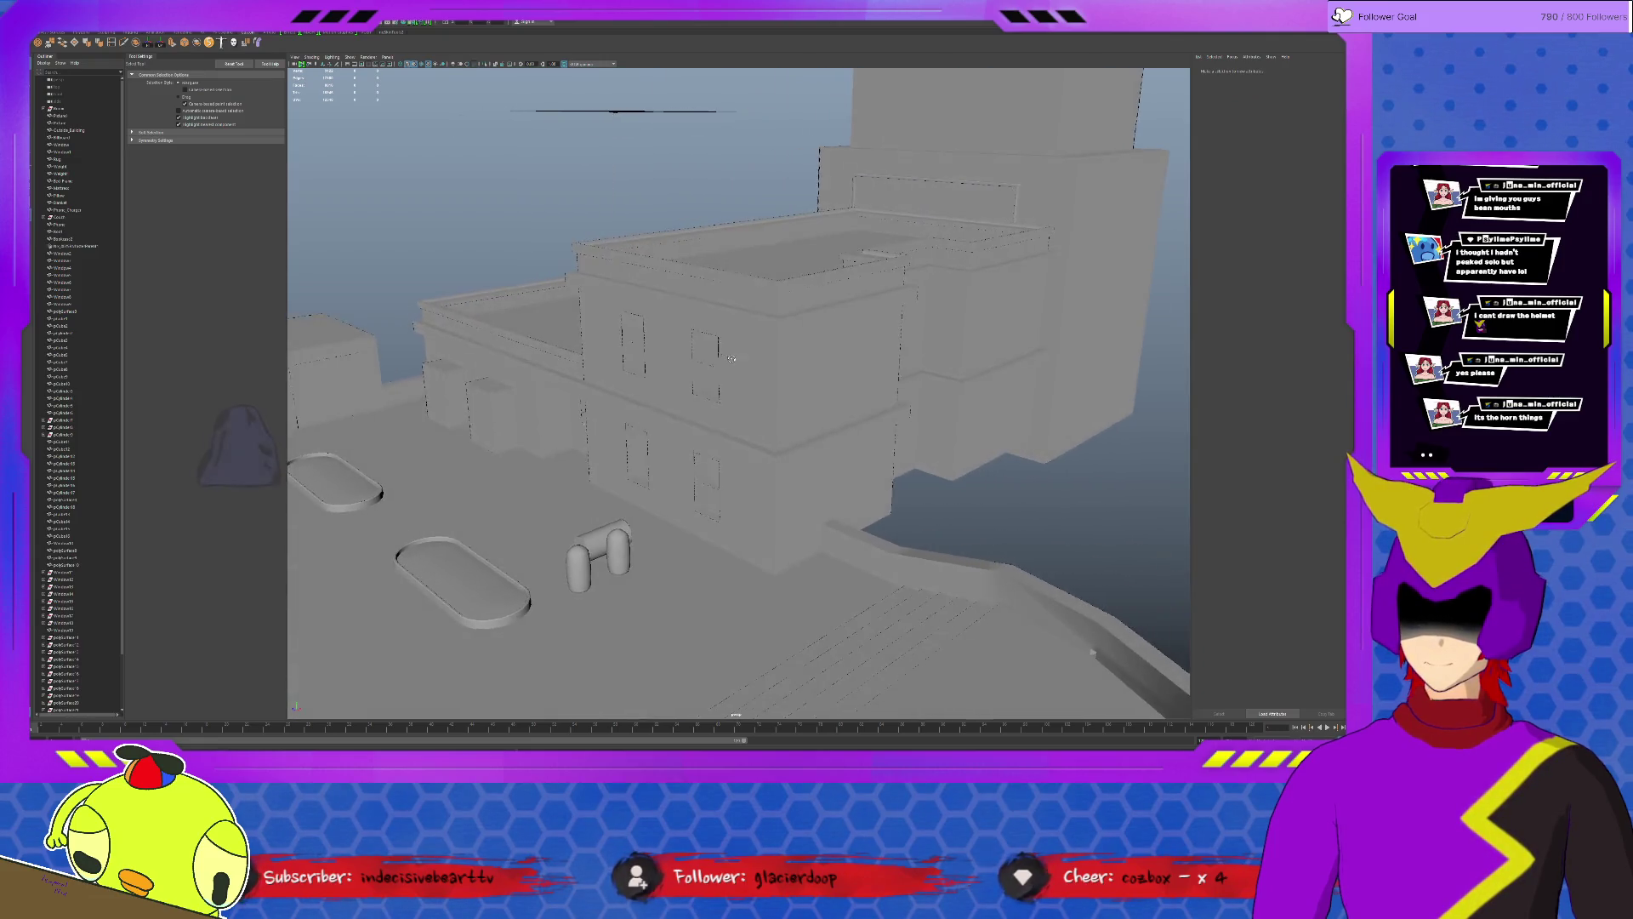
mouse_move(719, 362)
alt+mouse_down()
mouse_move(825, 363)
mouse_move(755, 366)
alt+mouse_up()
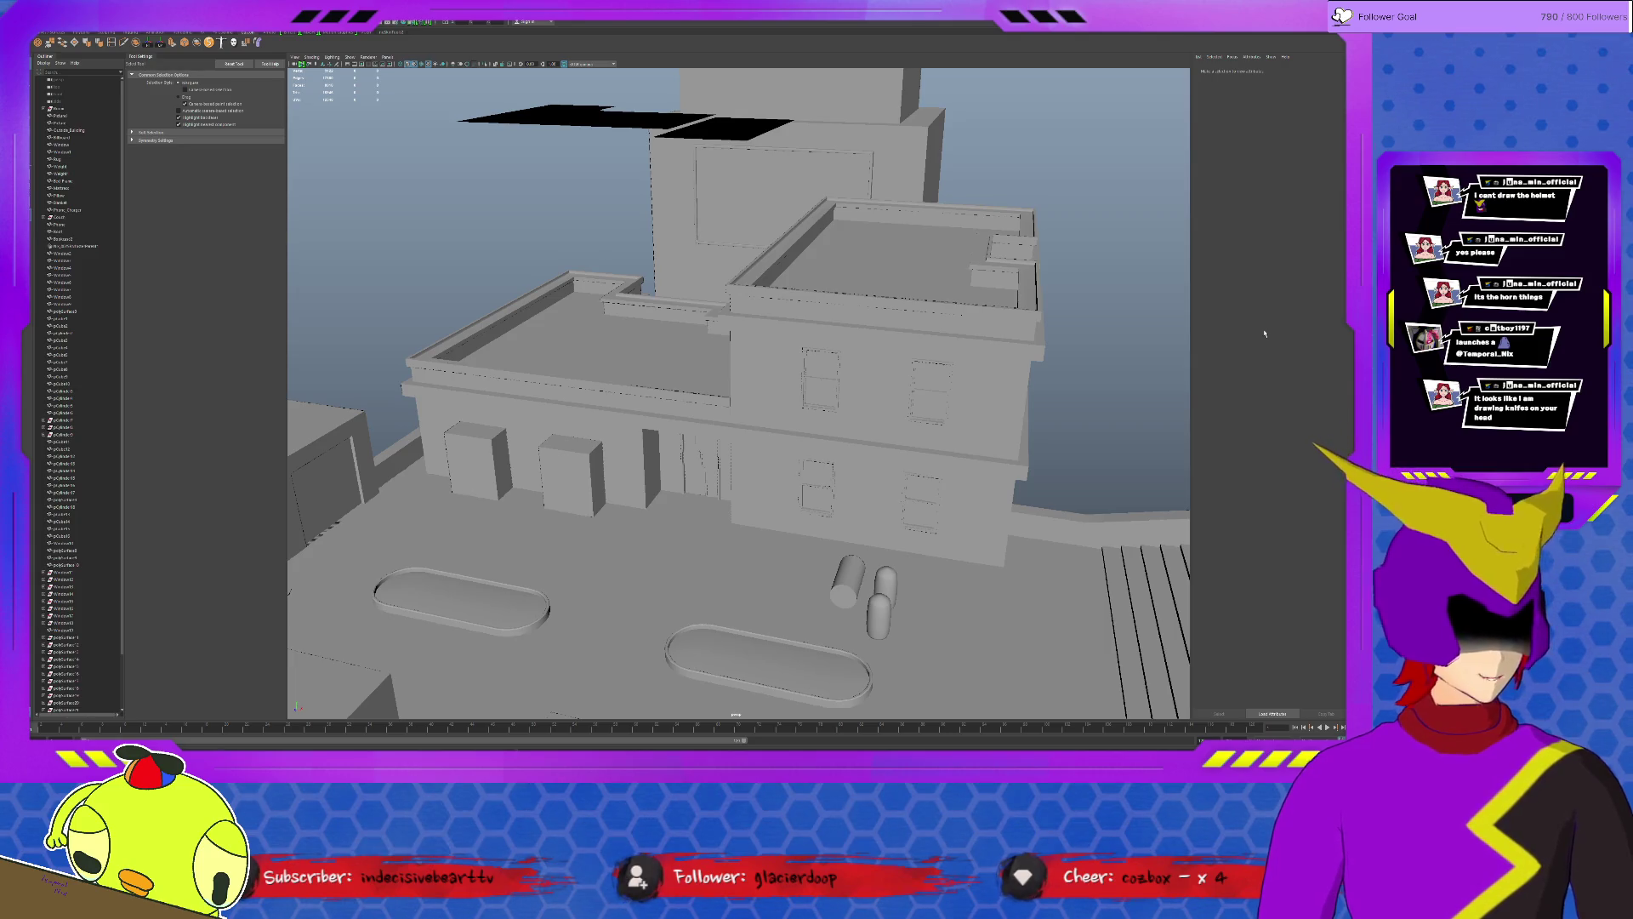
mouse_move(1264, 335)
alt+mouse_down()
mouse_move(898, 461)
mouse_move(745, 424)
alt+mouse_up()
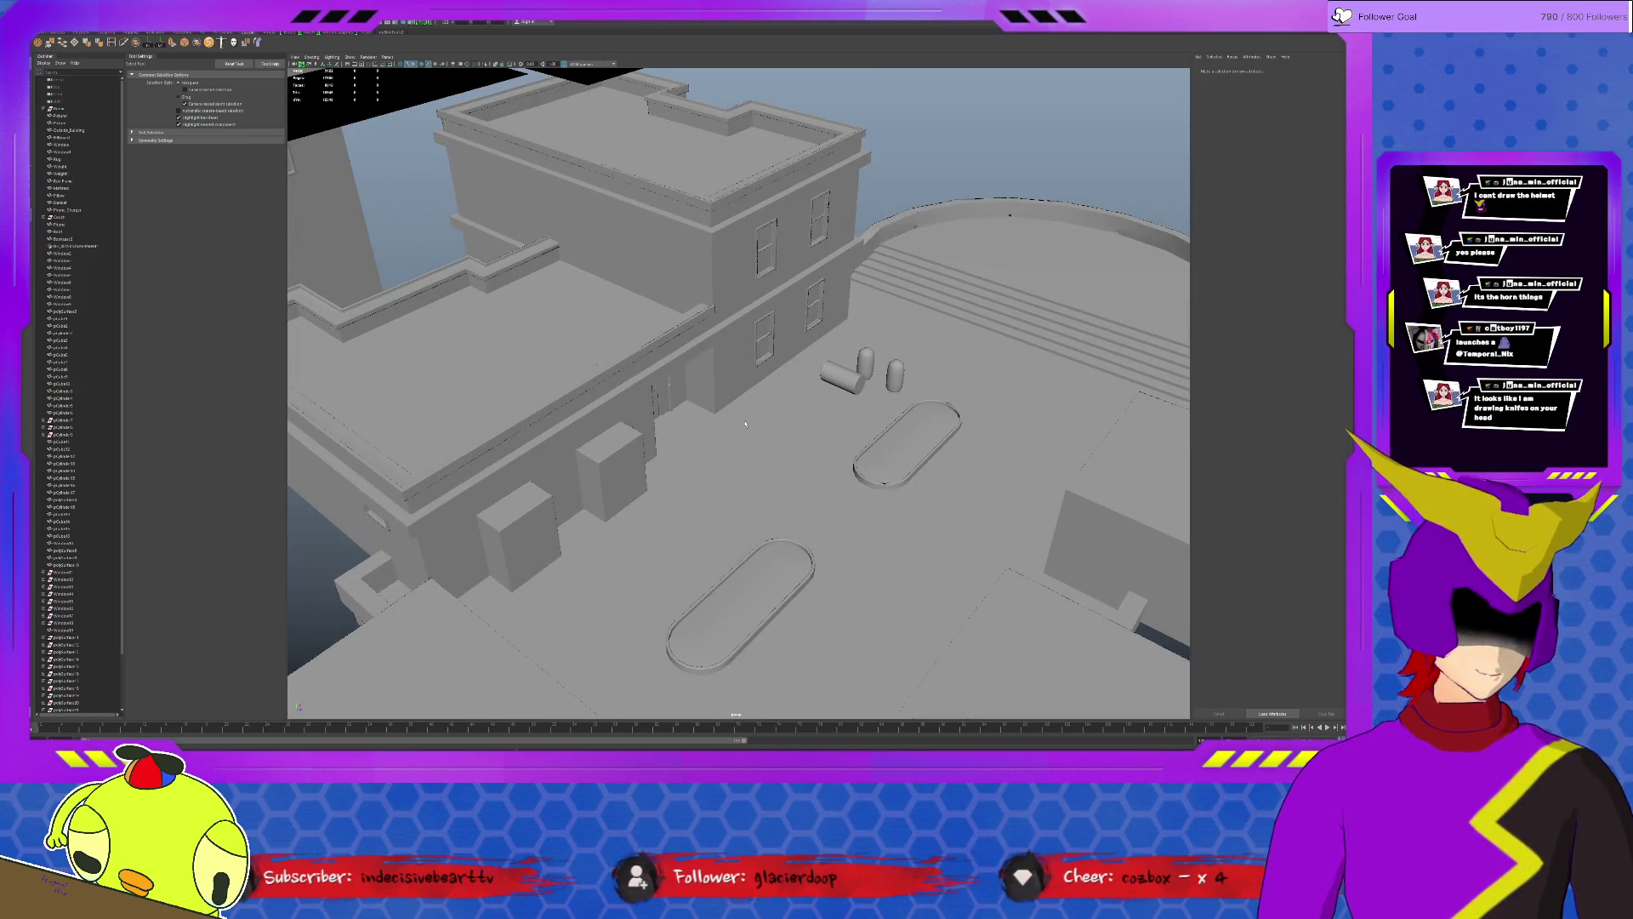
mouse_move(593, 438)
alt+mouse_down()
mouse_move(900, 455)
mouse_move(724, 401)
mouse_move(723, 383)
alt+mouse_up()
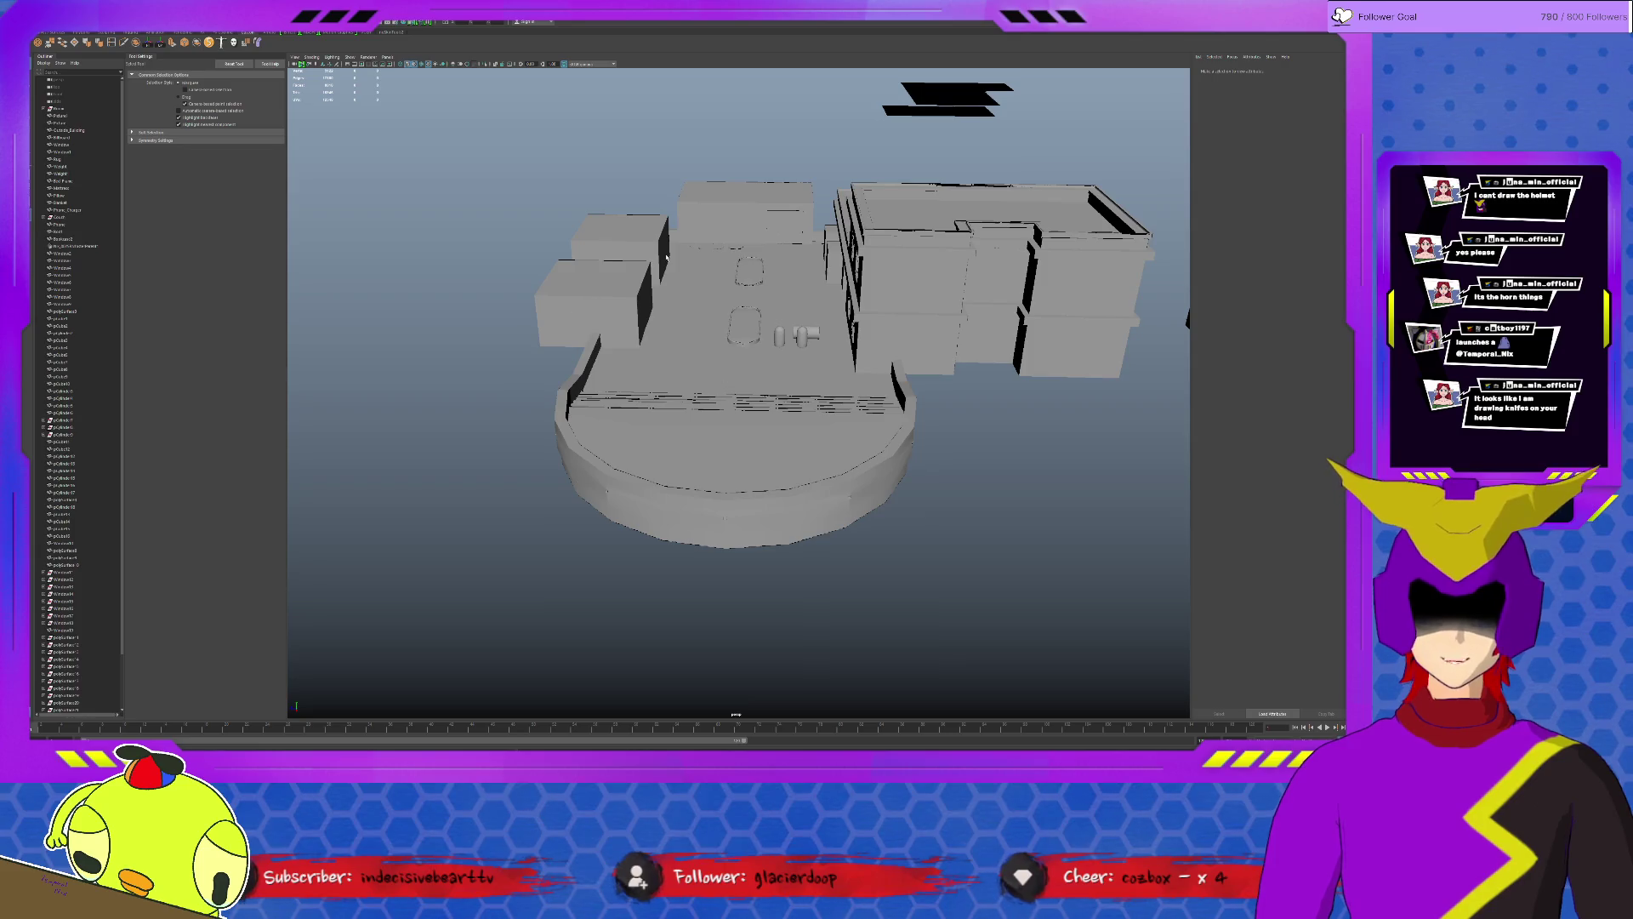
scroll(685, 310, up, 5)
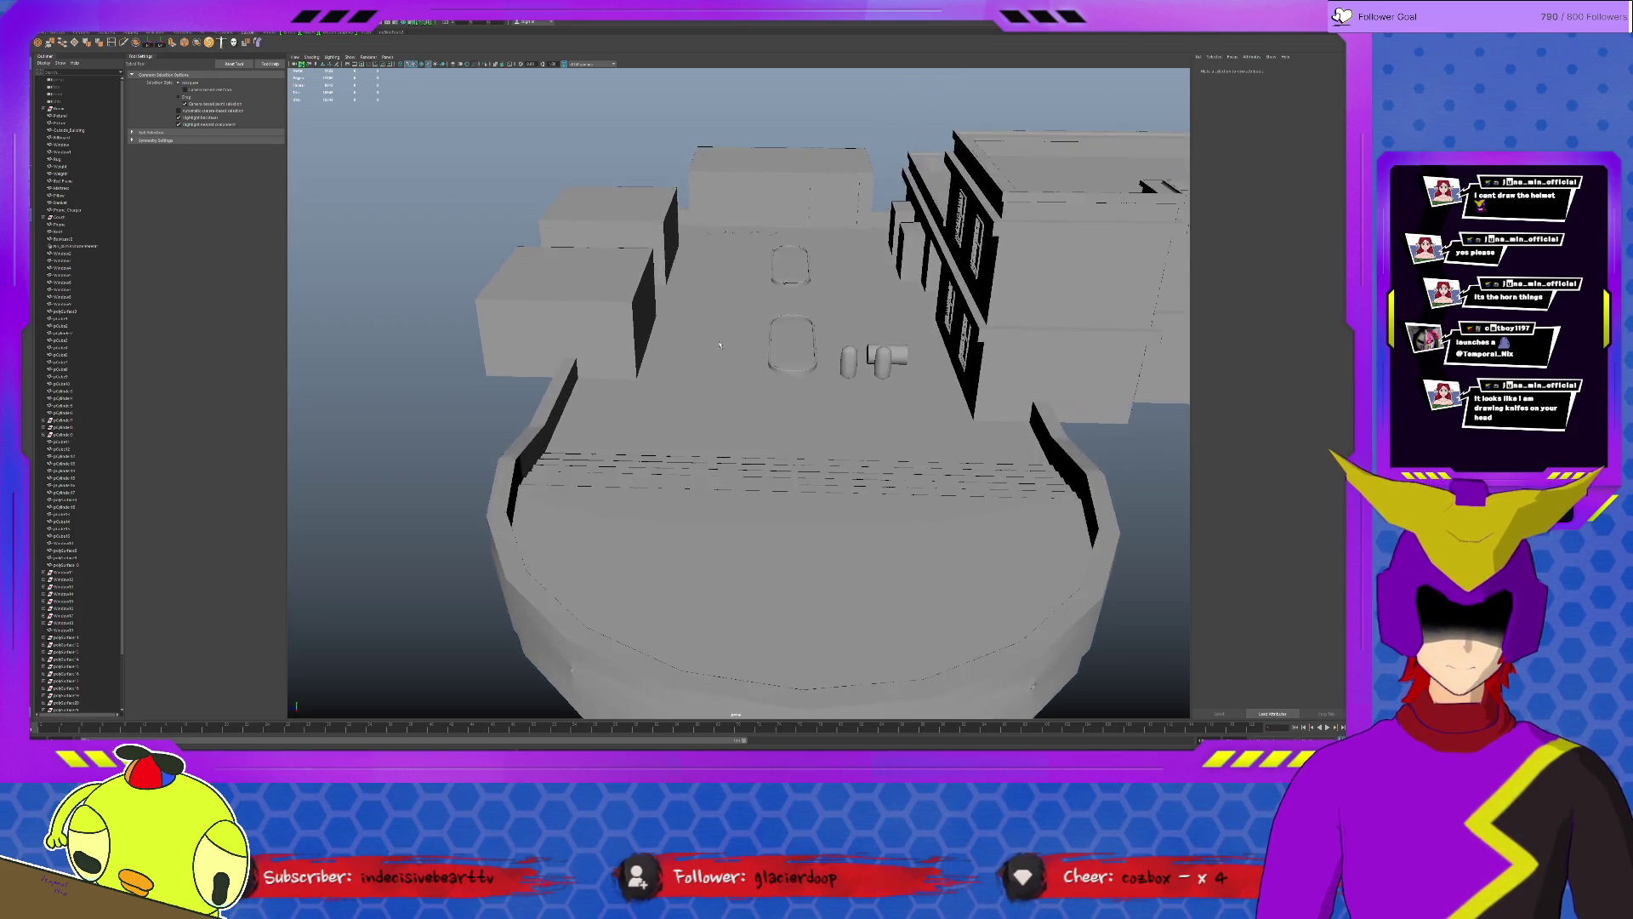
mouse_move(686, 309)
alt+mouse_down()
mouse_move(743, 361)
mouse_move(762, 305)
alt+mouse_up()
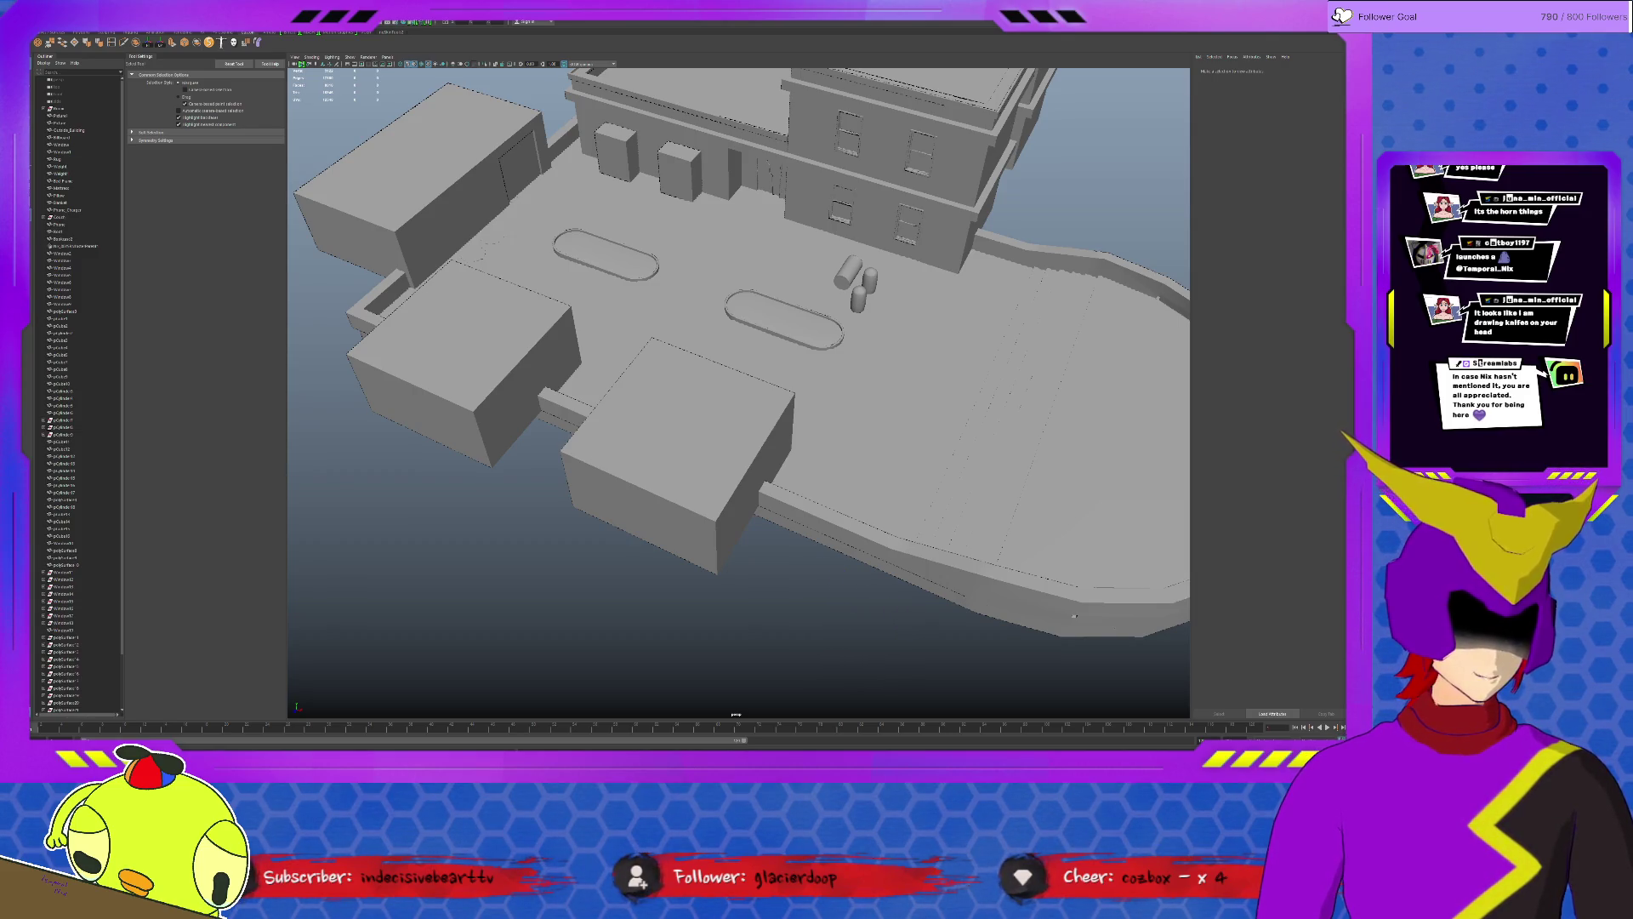
scroll(1073, 616, down, 3)
alt+drag(1073, 617, 989, 270)
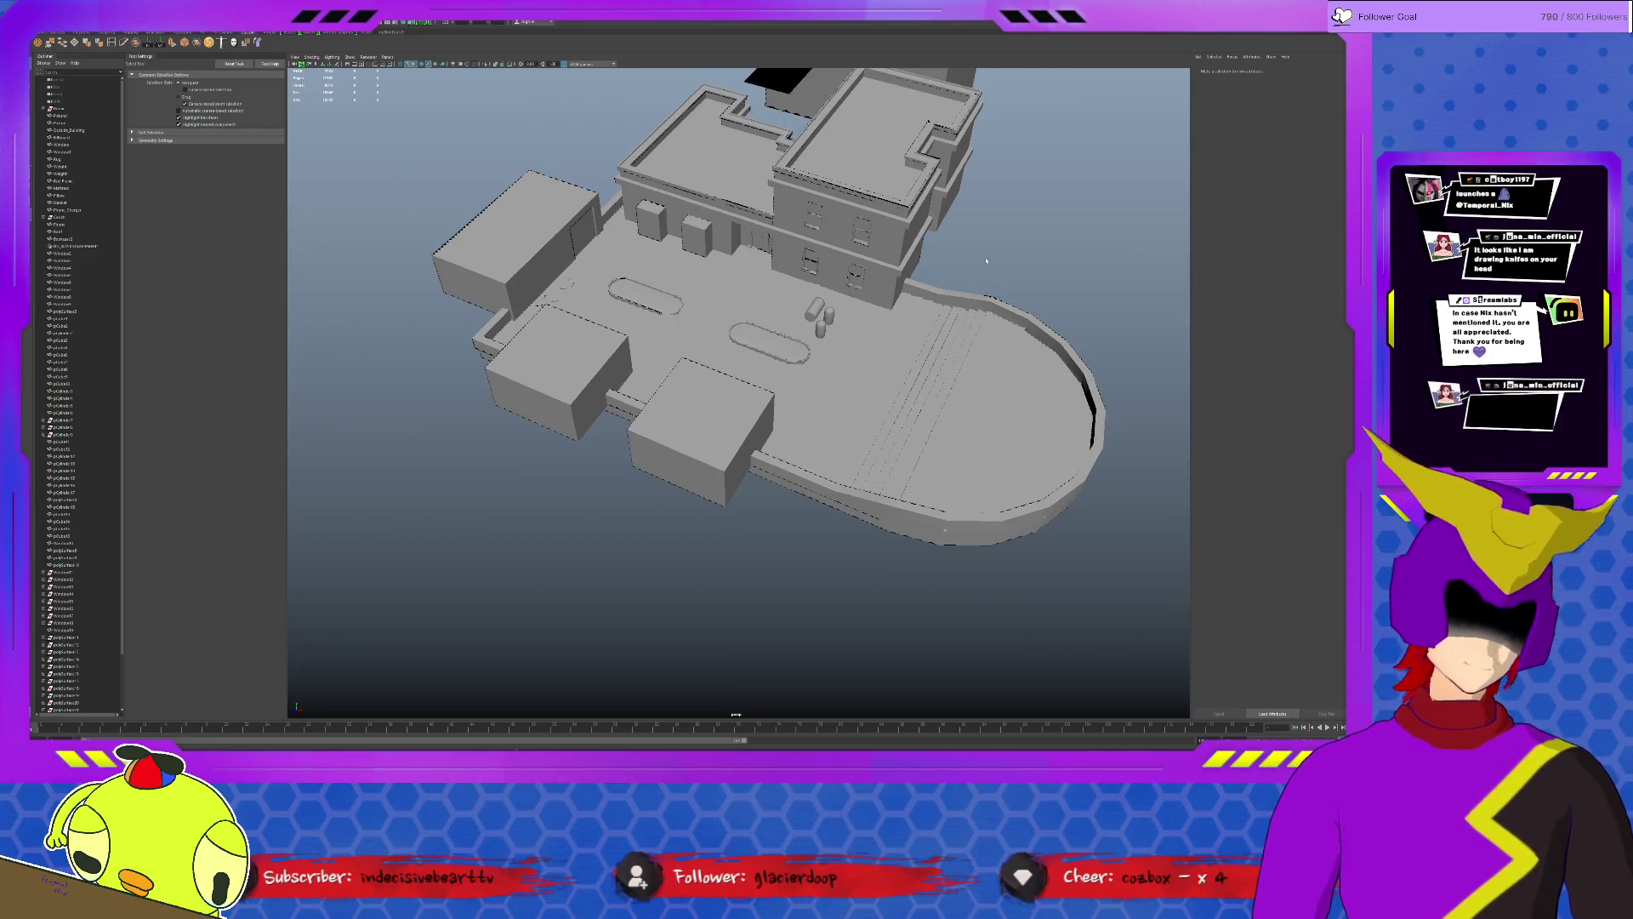
scroll(988, 270, up, 2)
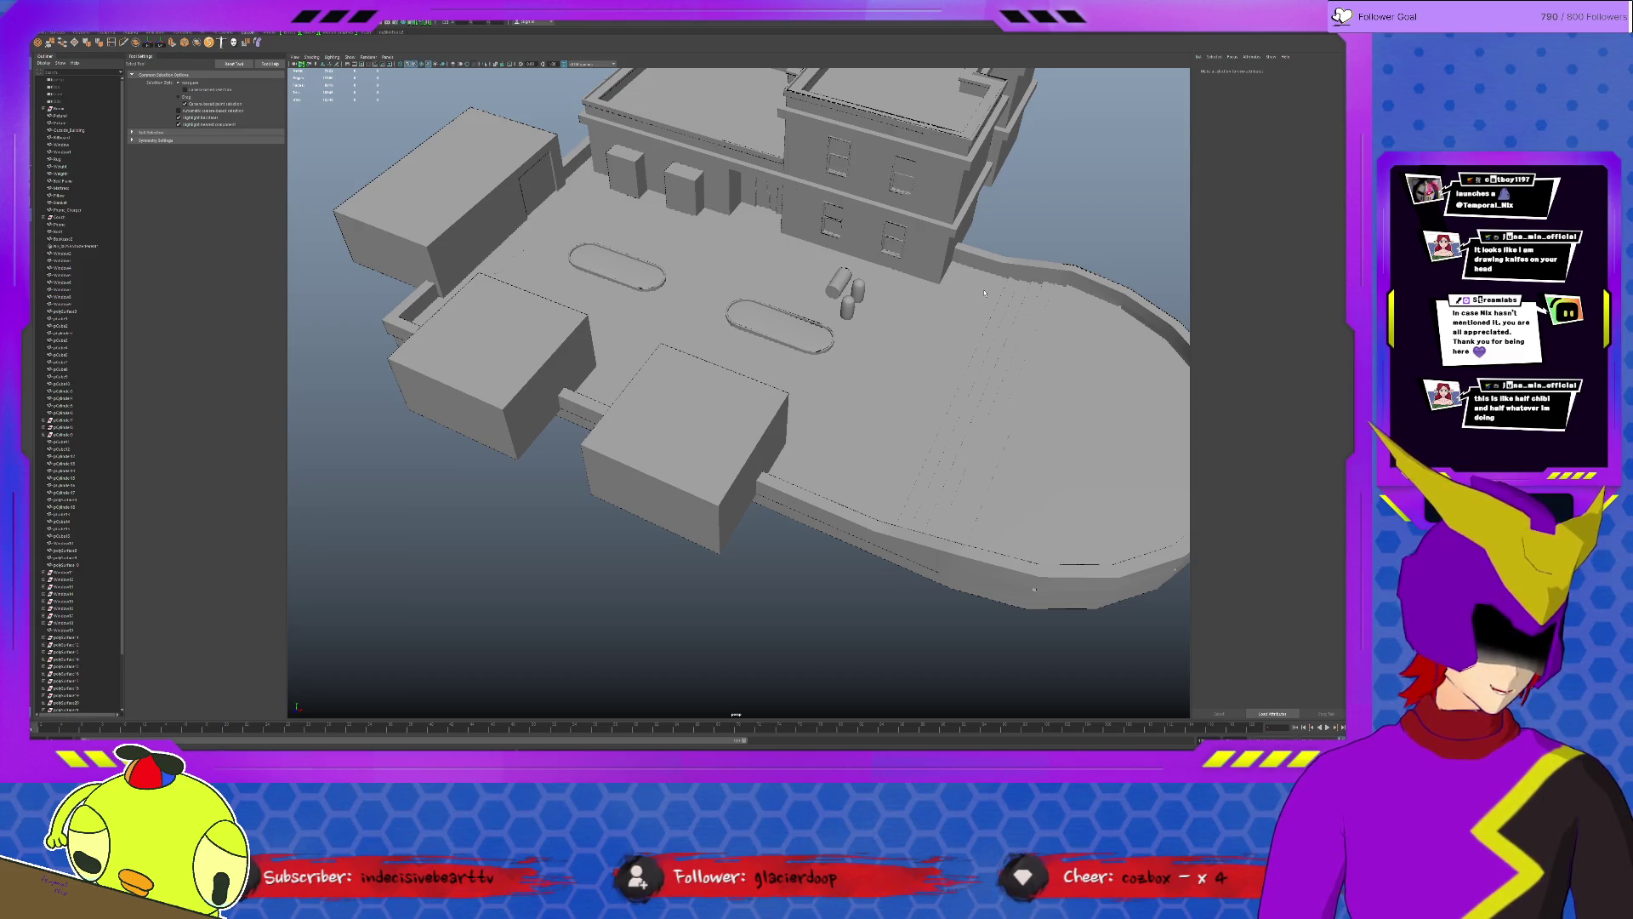
mouse_move(1018, 362)
alt+mouse_down()
mouse_move(848, 286)
mouse_move(611, 219)
alt+mouse_up()
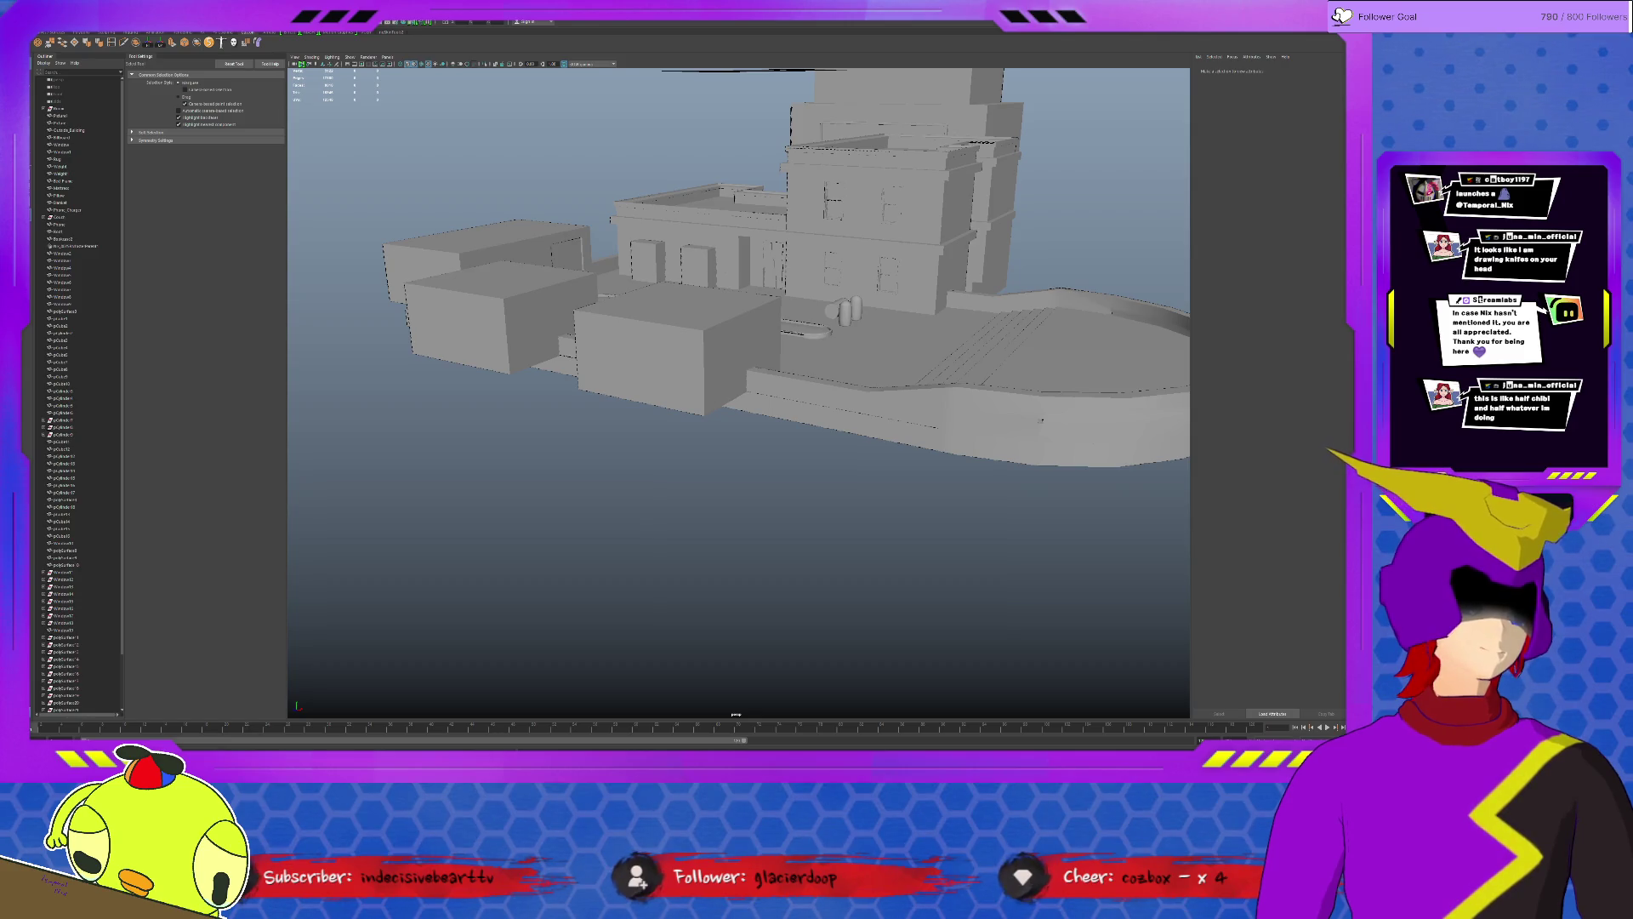
alt+drag(1041, 419, 830, 381)
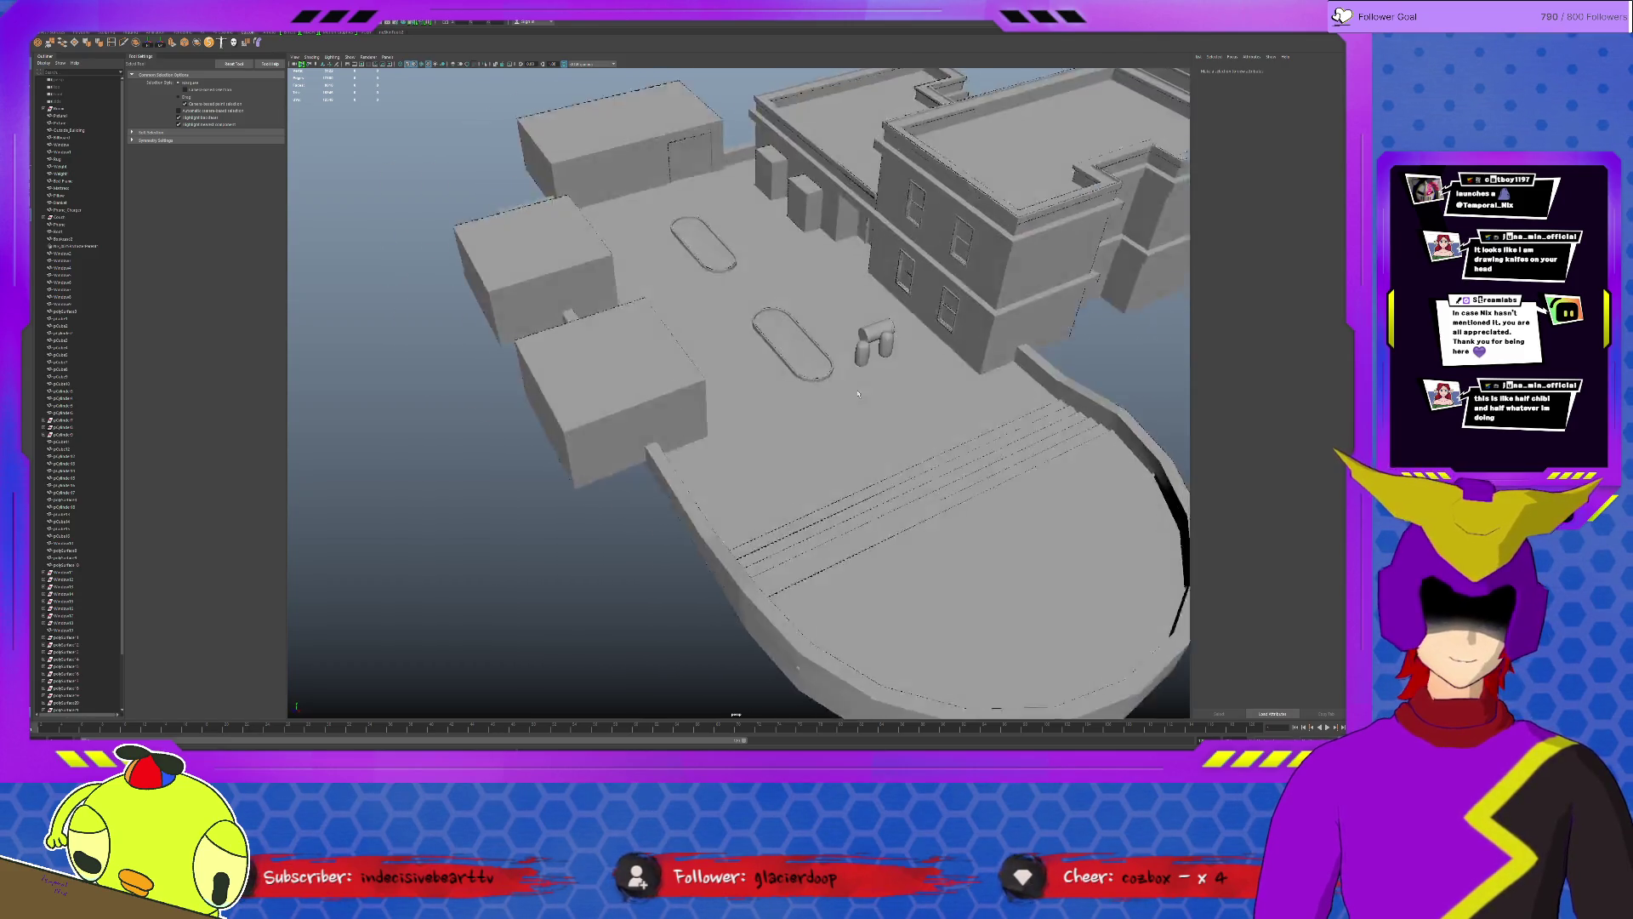
mouse_move(832, 398)
alt+mouse_down()
mouse_move(855, 370)
mouse_move(826, 336)
alt+mouse_up()
scroll(874, 343, up, 5)
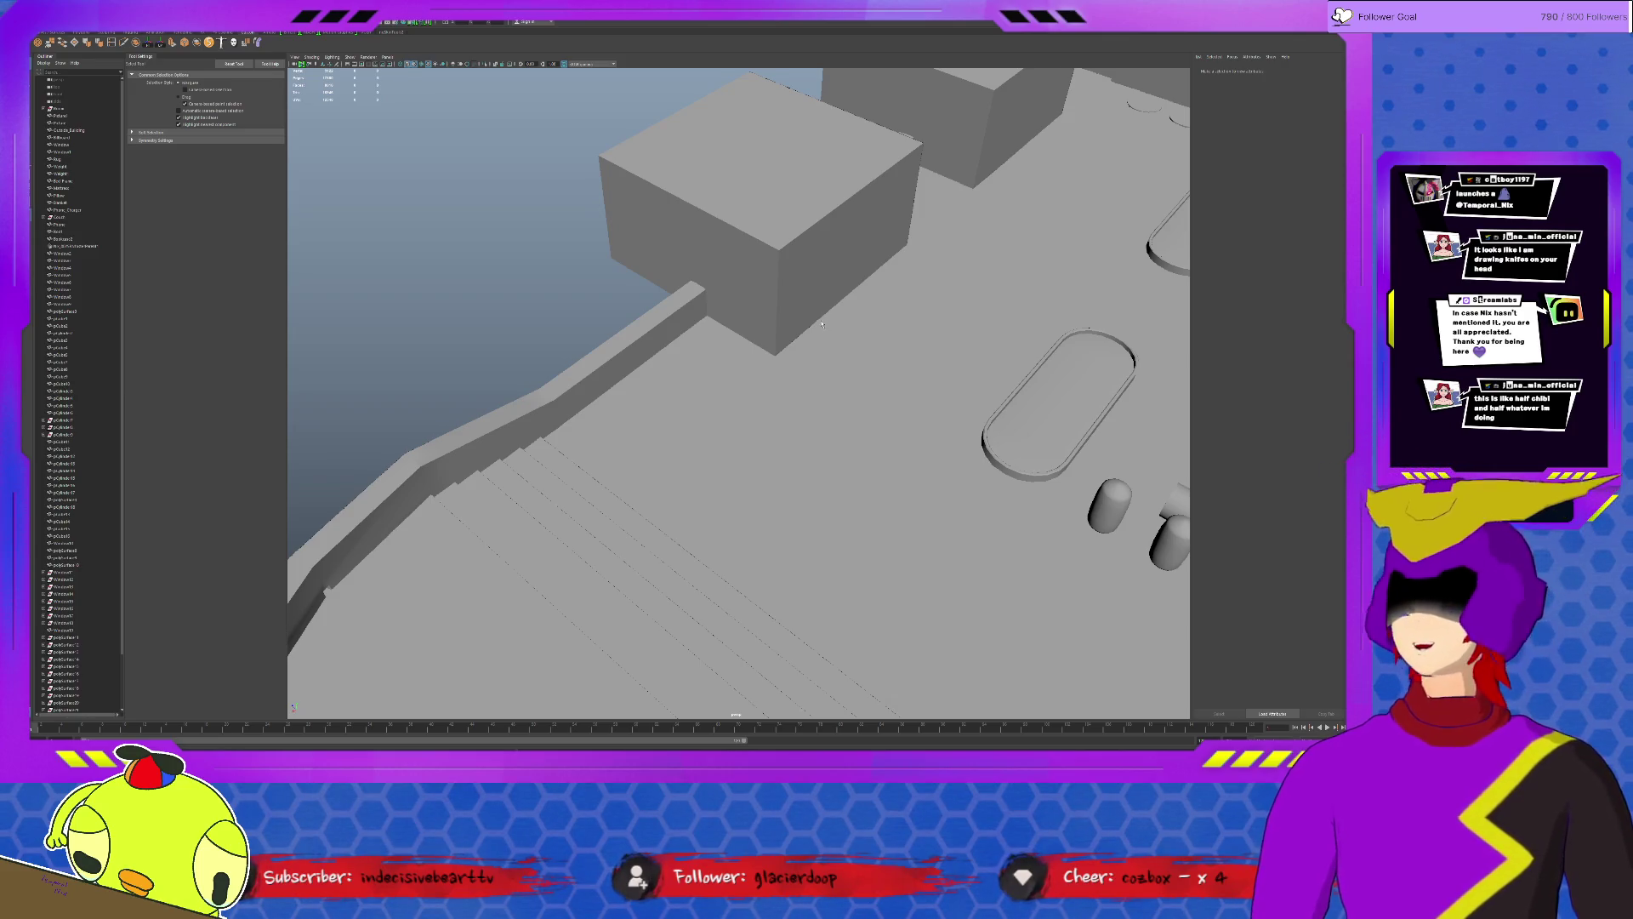
mouse_move(836, 347)
alt+mouse_down()
mouse_move(737, 170)
mouse_move(714, 189)
mouse_move(722, 320)
alt+mouse_up()
Duplicate the pill-shaped oval marking and move the copy aside, isolated in view.
click(722, 349)
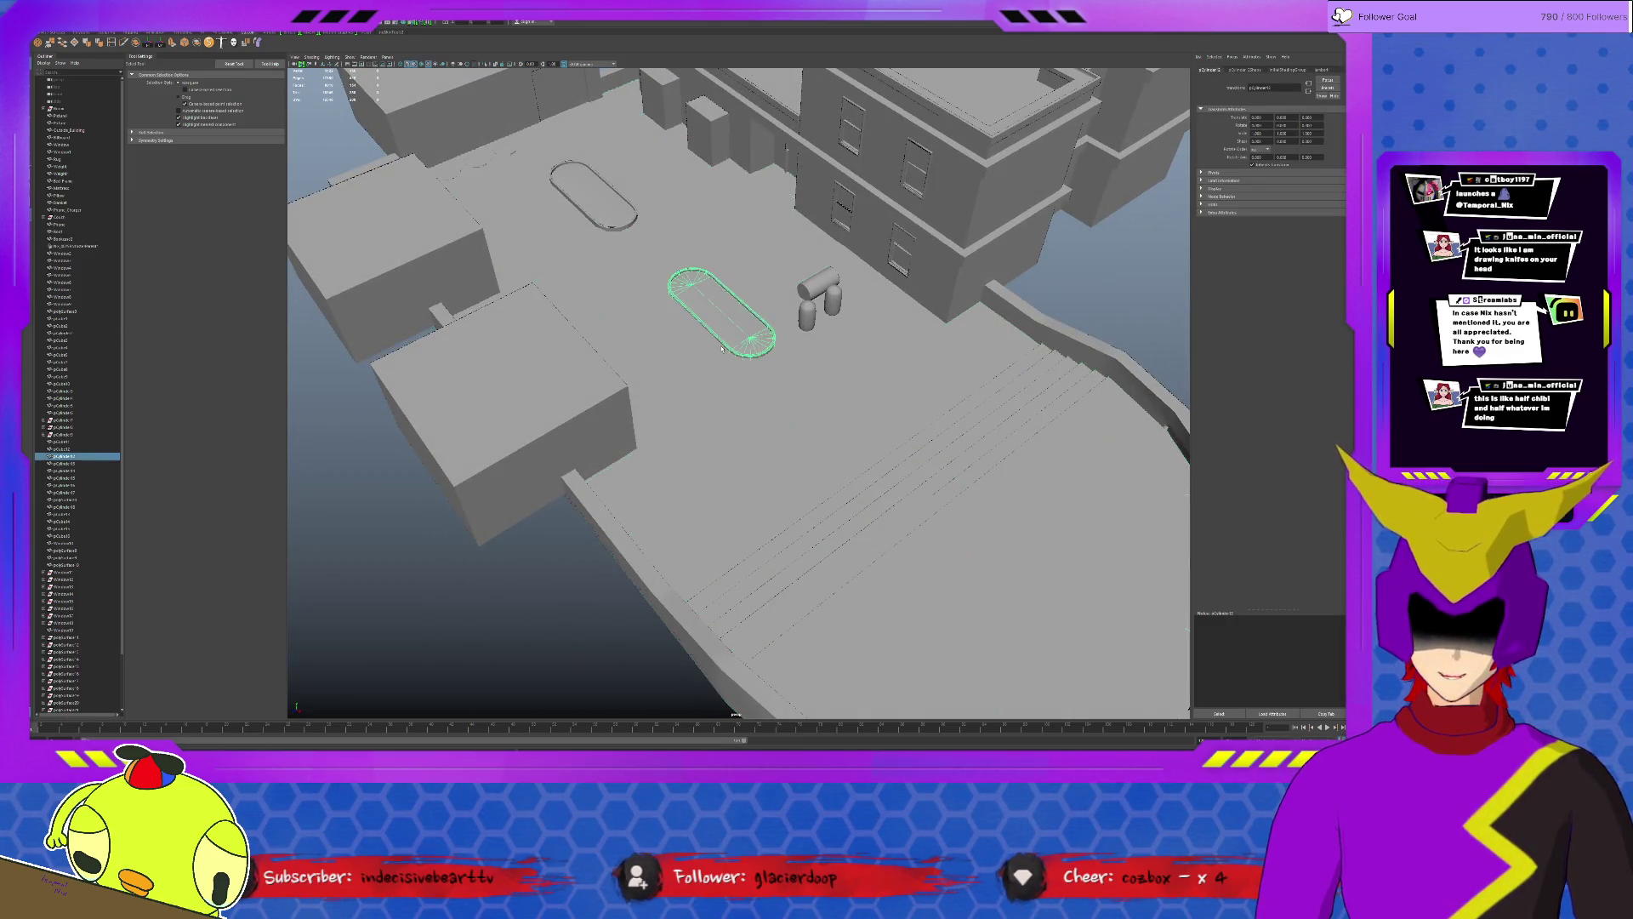
key(w)
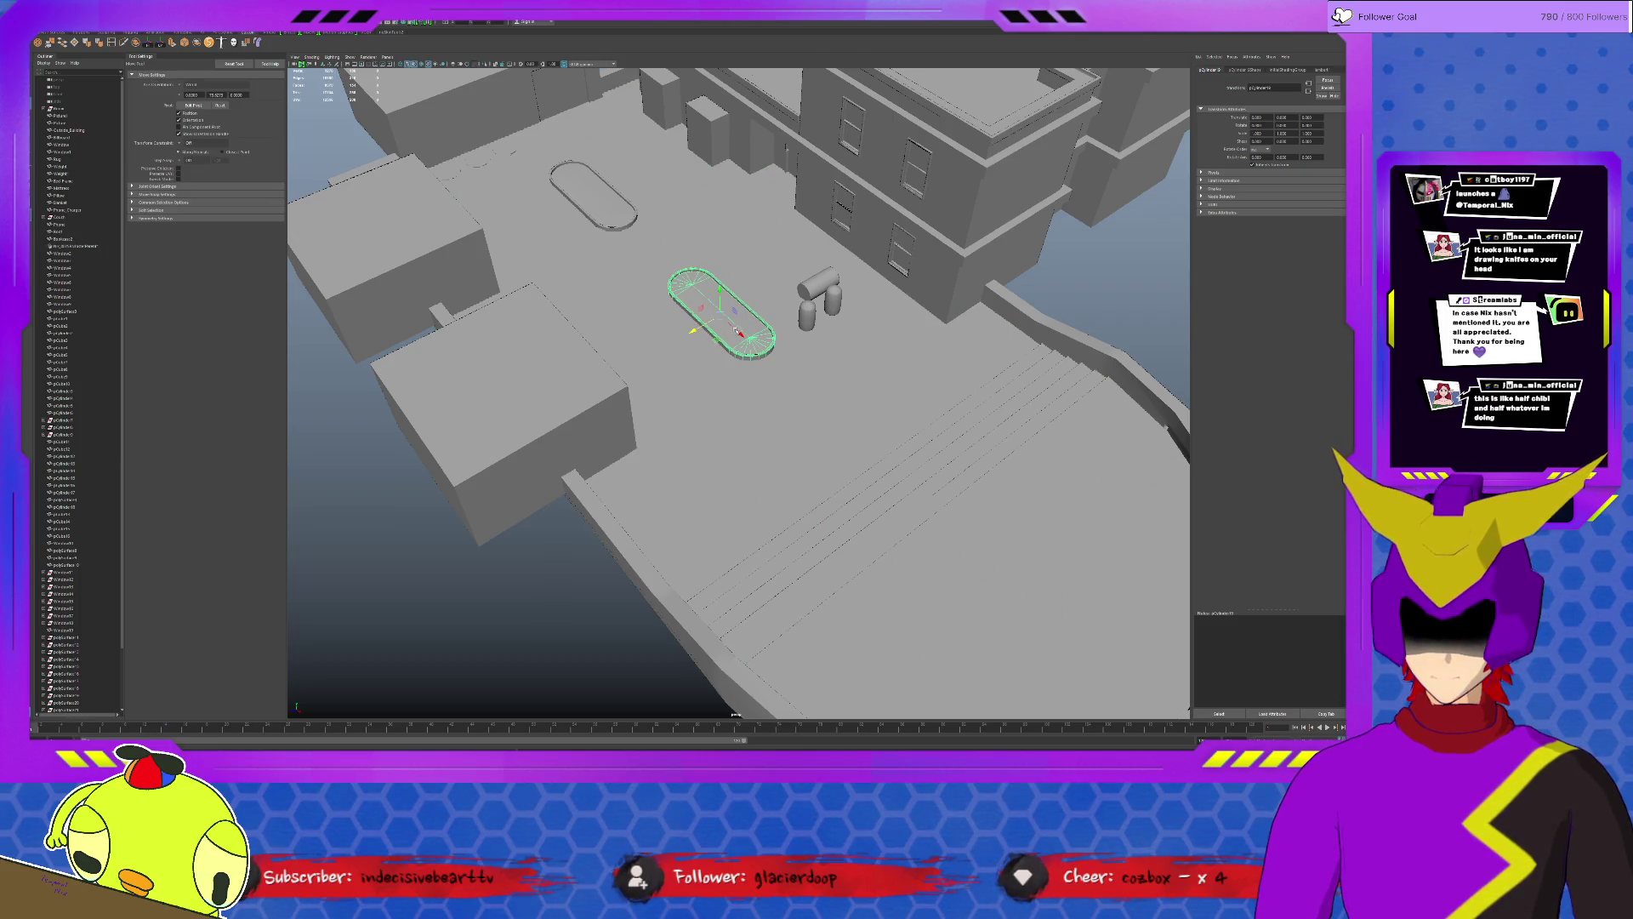
key(ctrl+d)
drag(718, 349, 460, 676)
key(f)
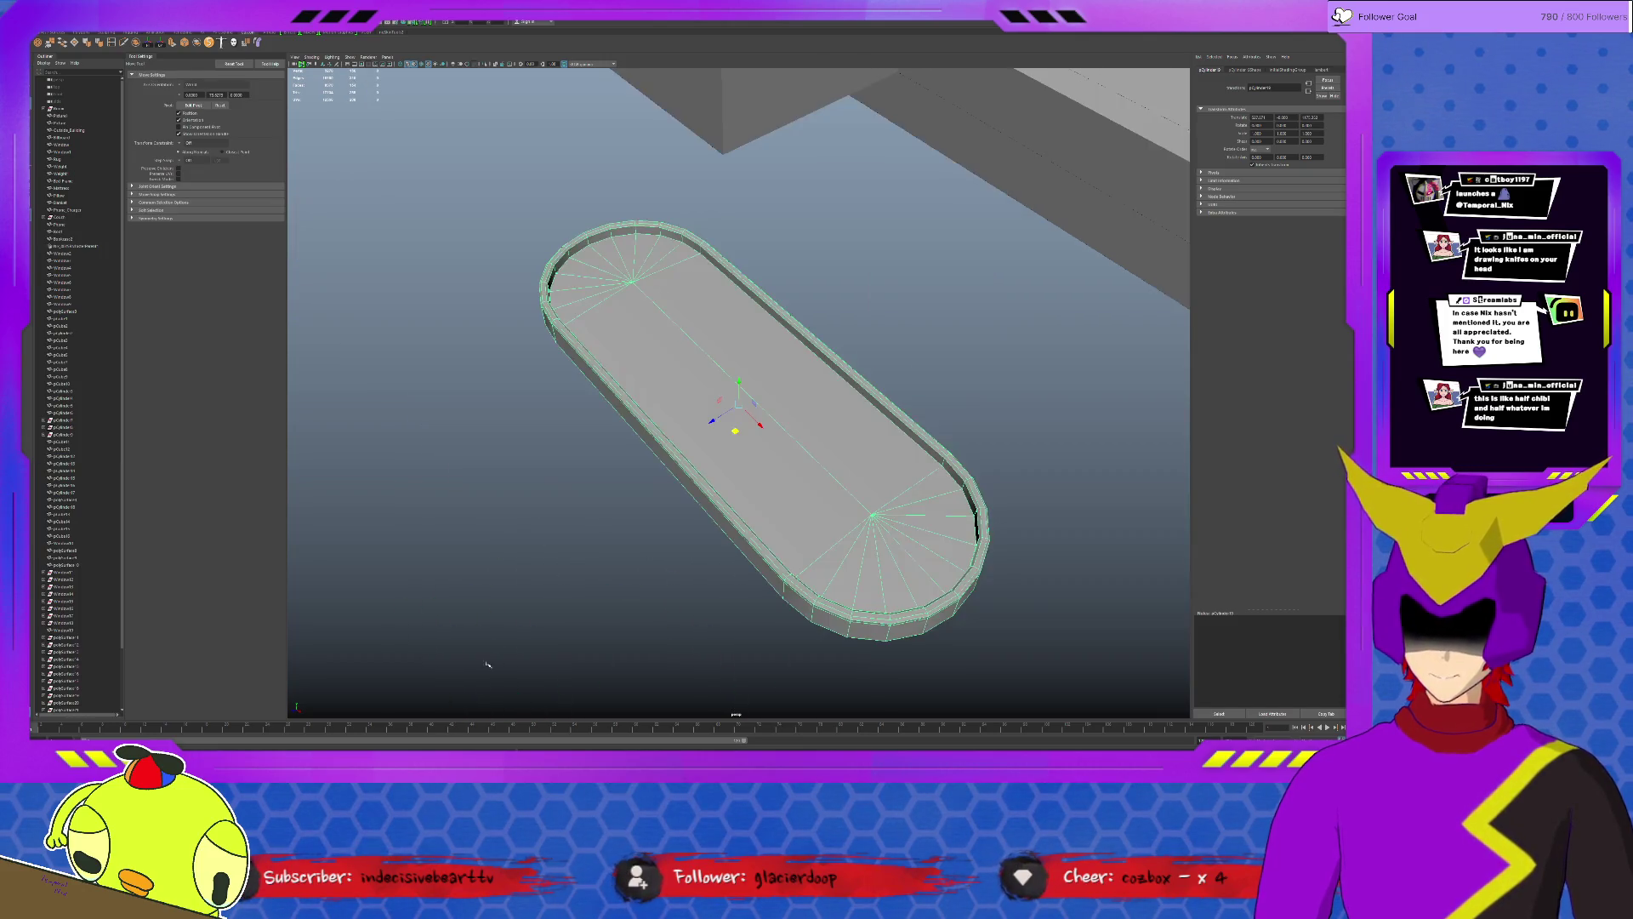
Delete the pill copy's straight middle faces, leaving its two rounded end caps.
alt+drag(649, 463, 738, 546)
key(F11)
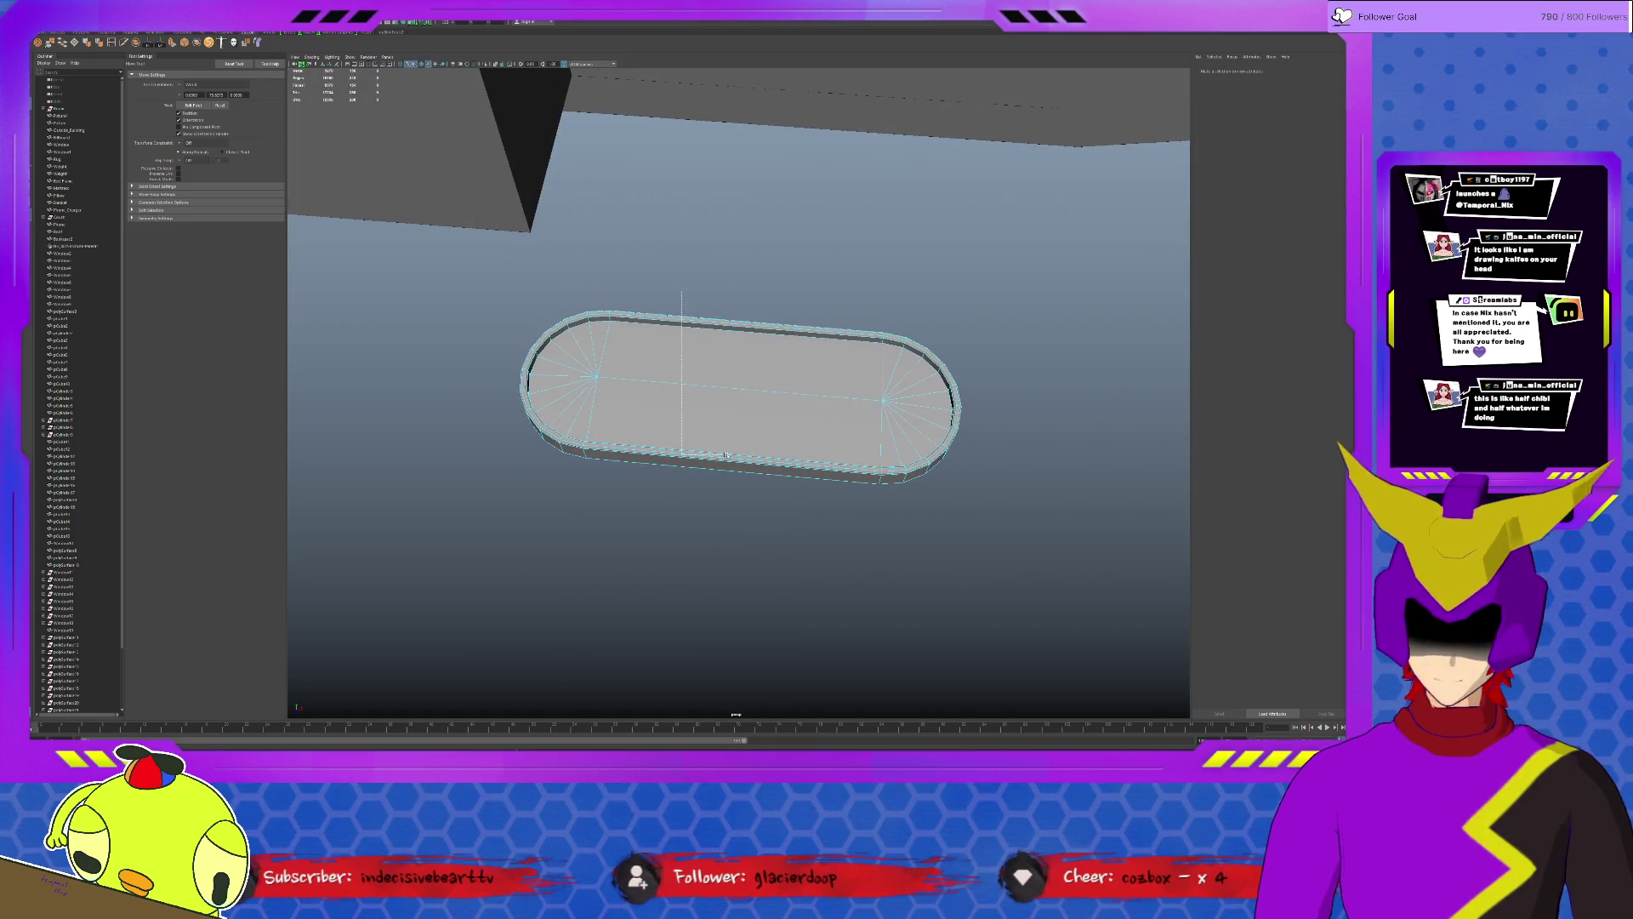
key(Delete)
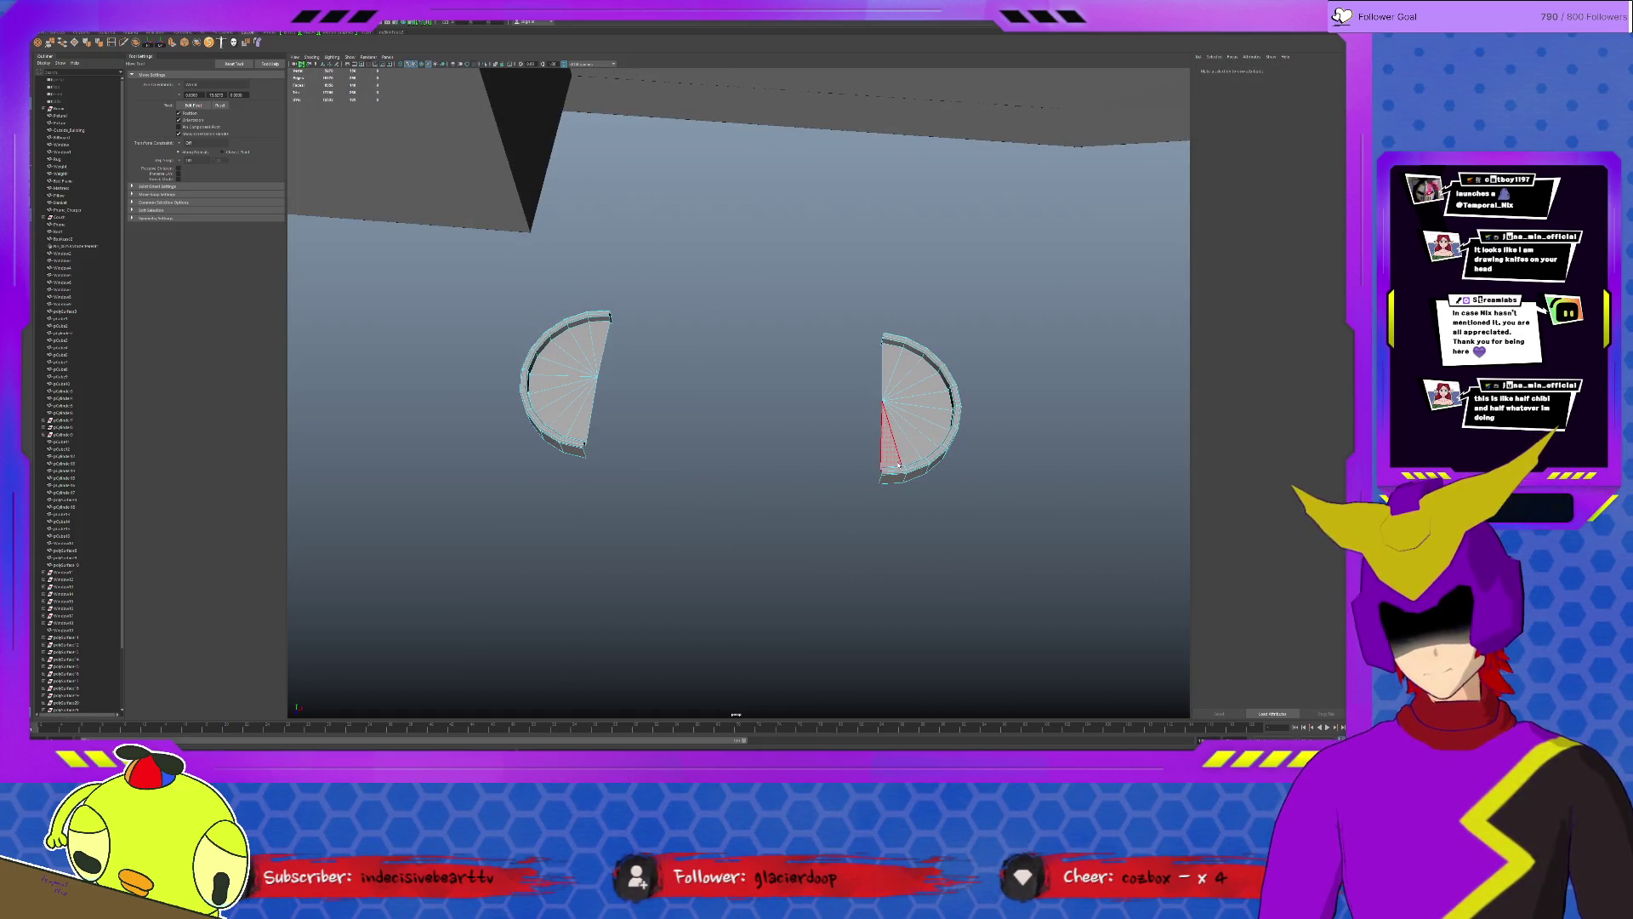
drag(1004, 292, 845, 560)
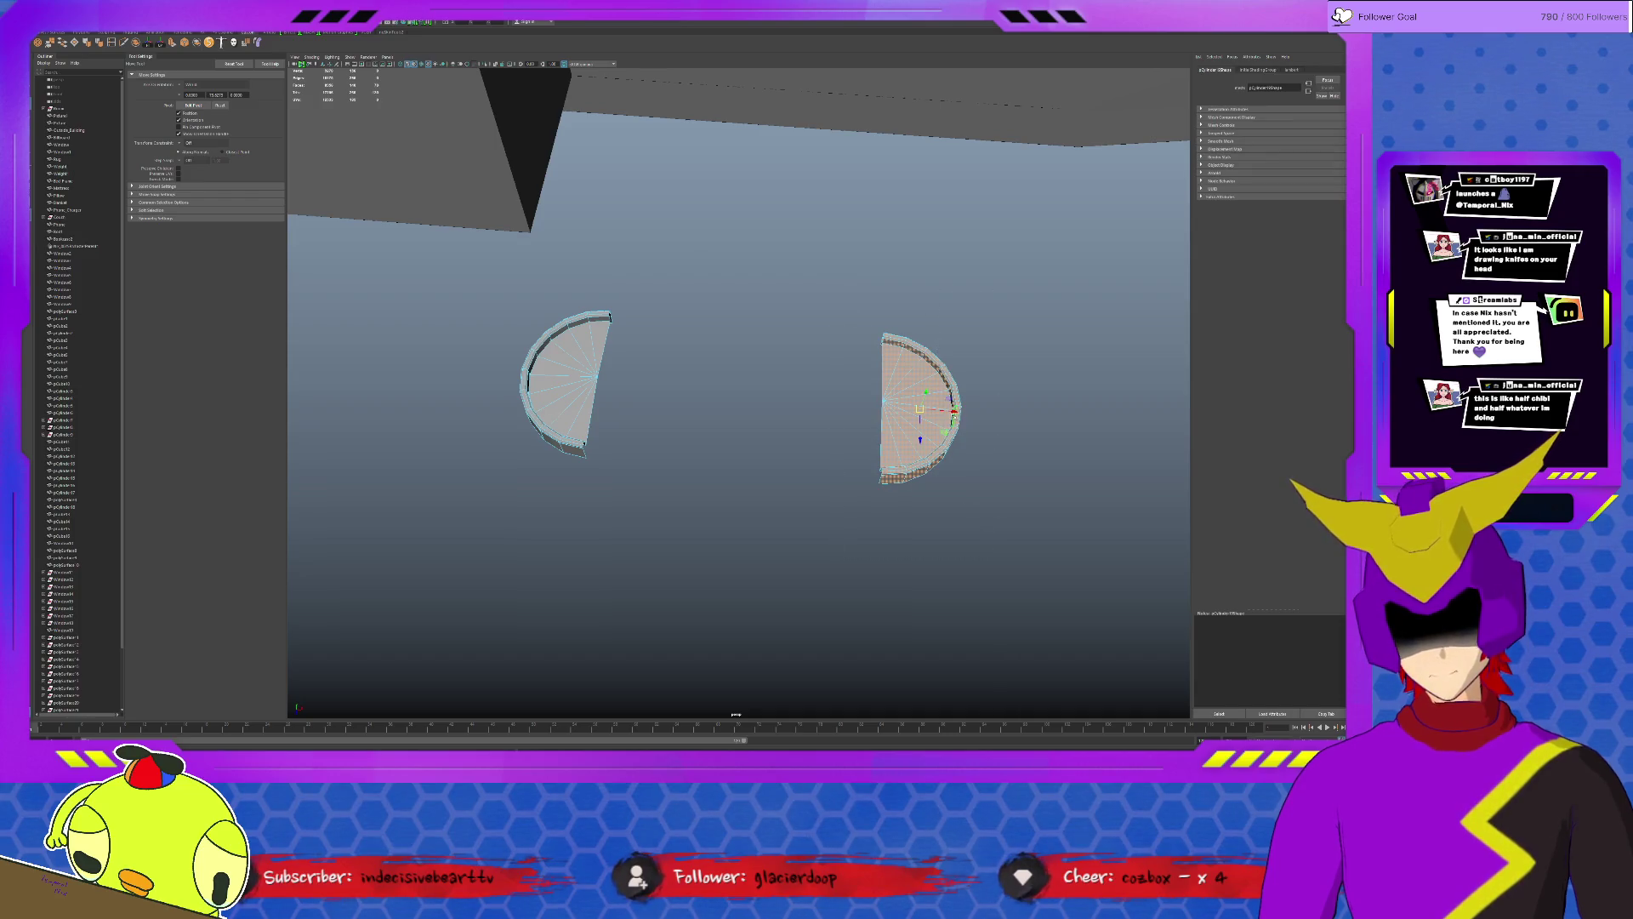
key(Delete)
click(581, 383)
key(ctrl+z)
key(ctrl+z)
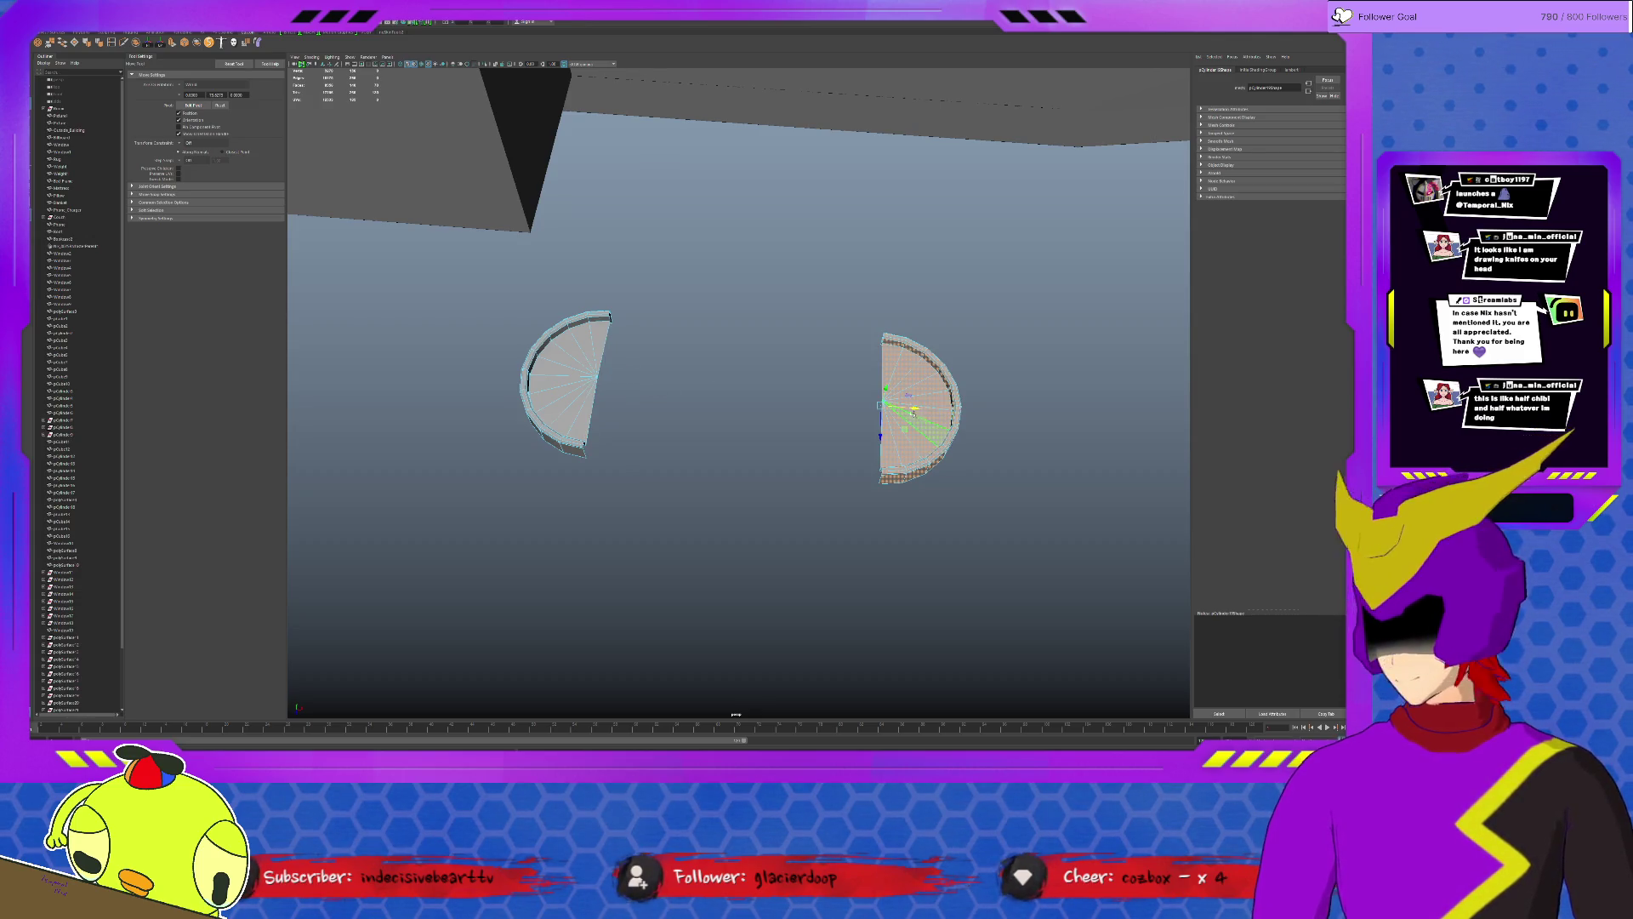
Push the right half-disc against the left and merge the vertices along the seam.
drag(914, 409, 625, 408)
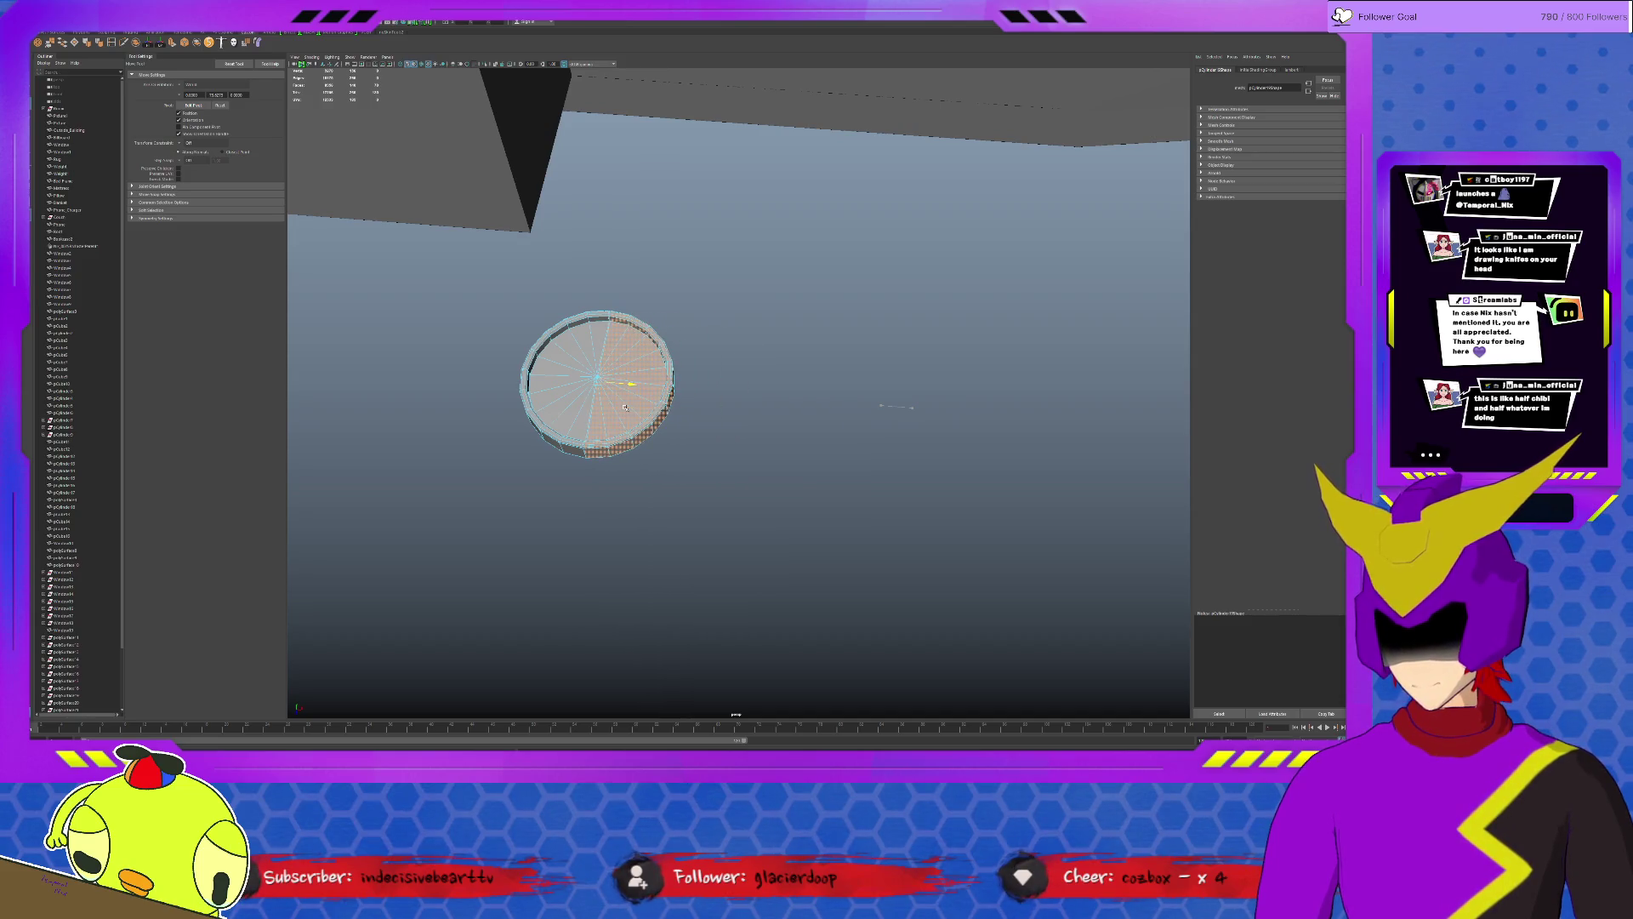
scroll(768, 400, up, 4)
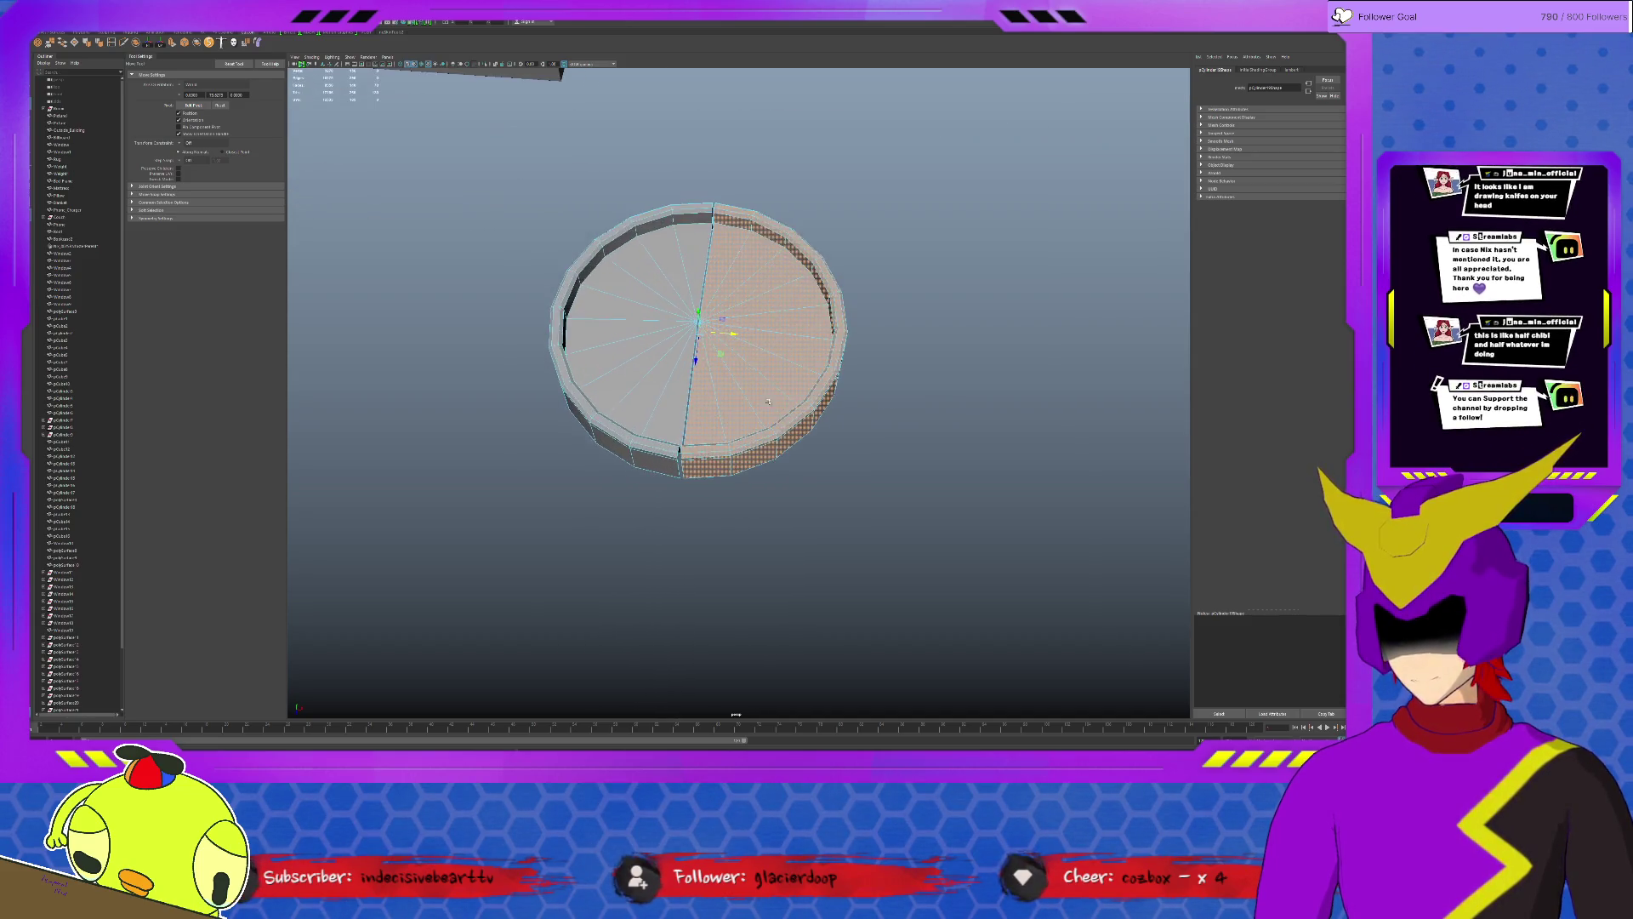
scroll(769, 402, up, 3)
scroll(768, 402, up, 3)
scroll(953, 524, up, 3)
alt+middle_drag(953, 526, 882, 492)
alt+drag(867, 498, 857, 499)
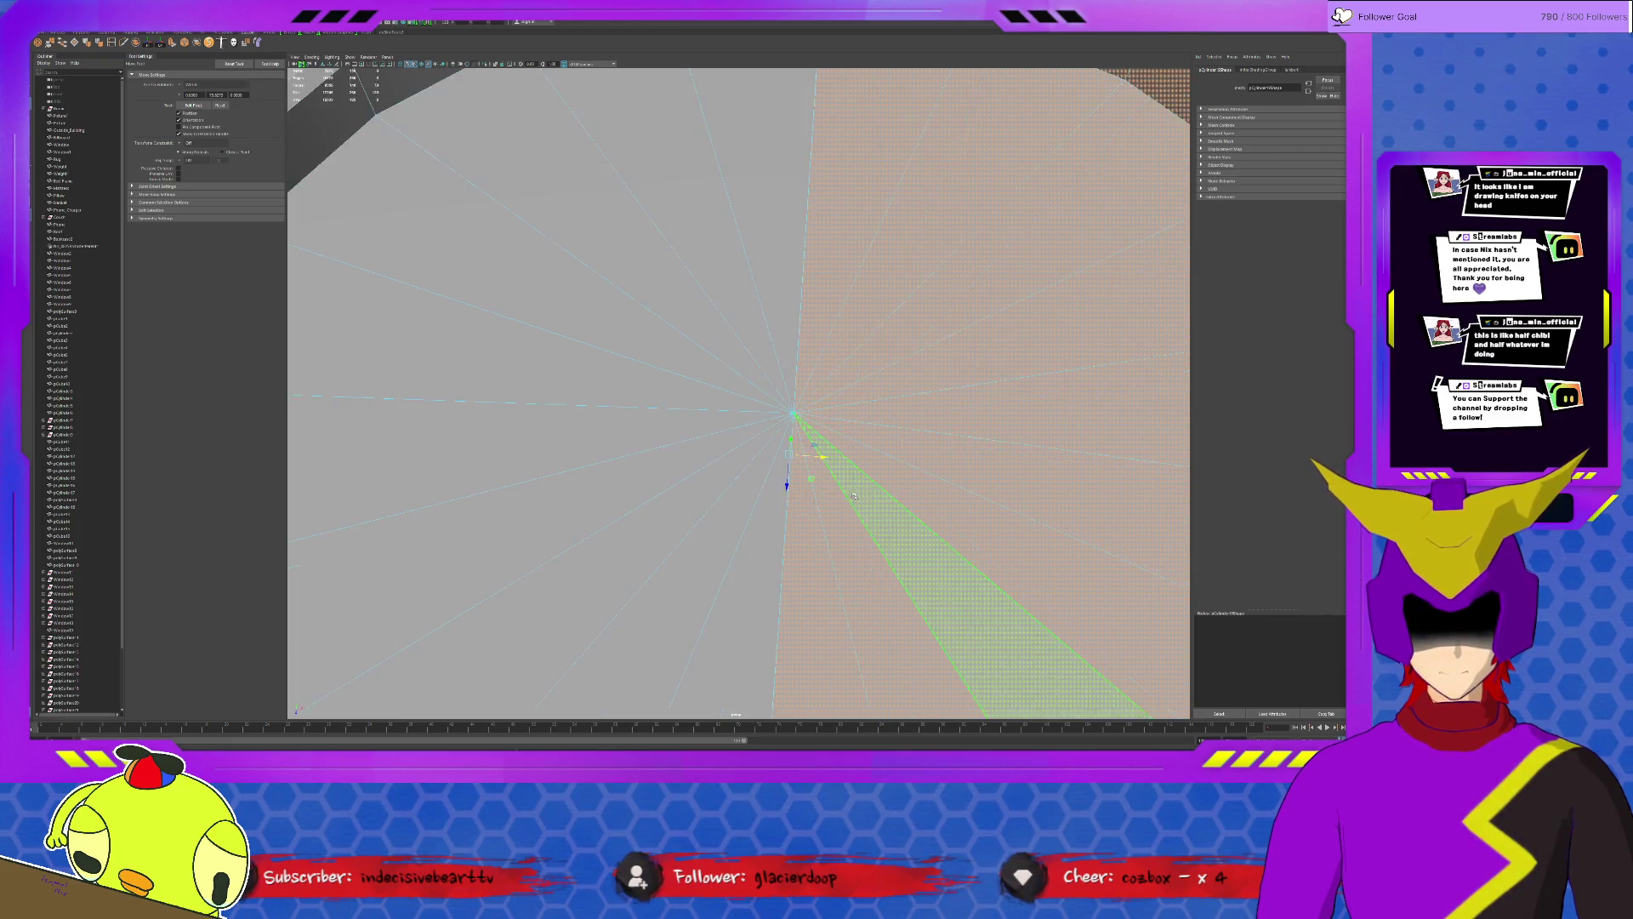
scroll(849, 491, down, 5)
scroll(829, 472, down, 2)
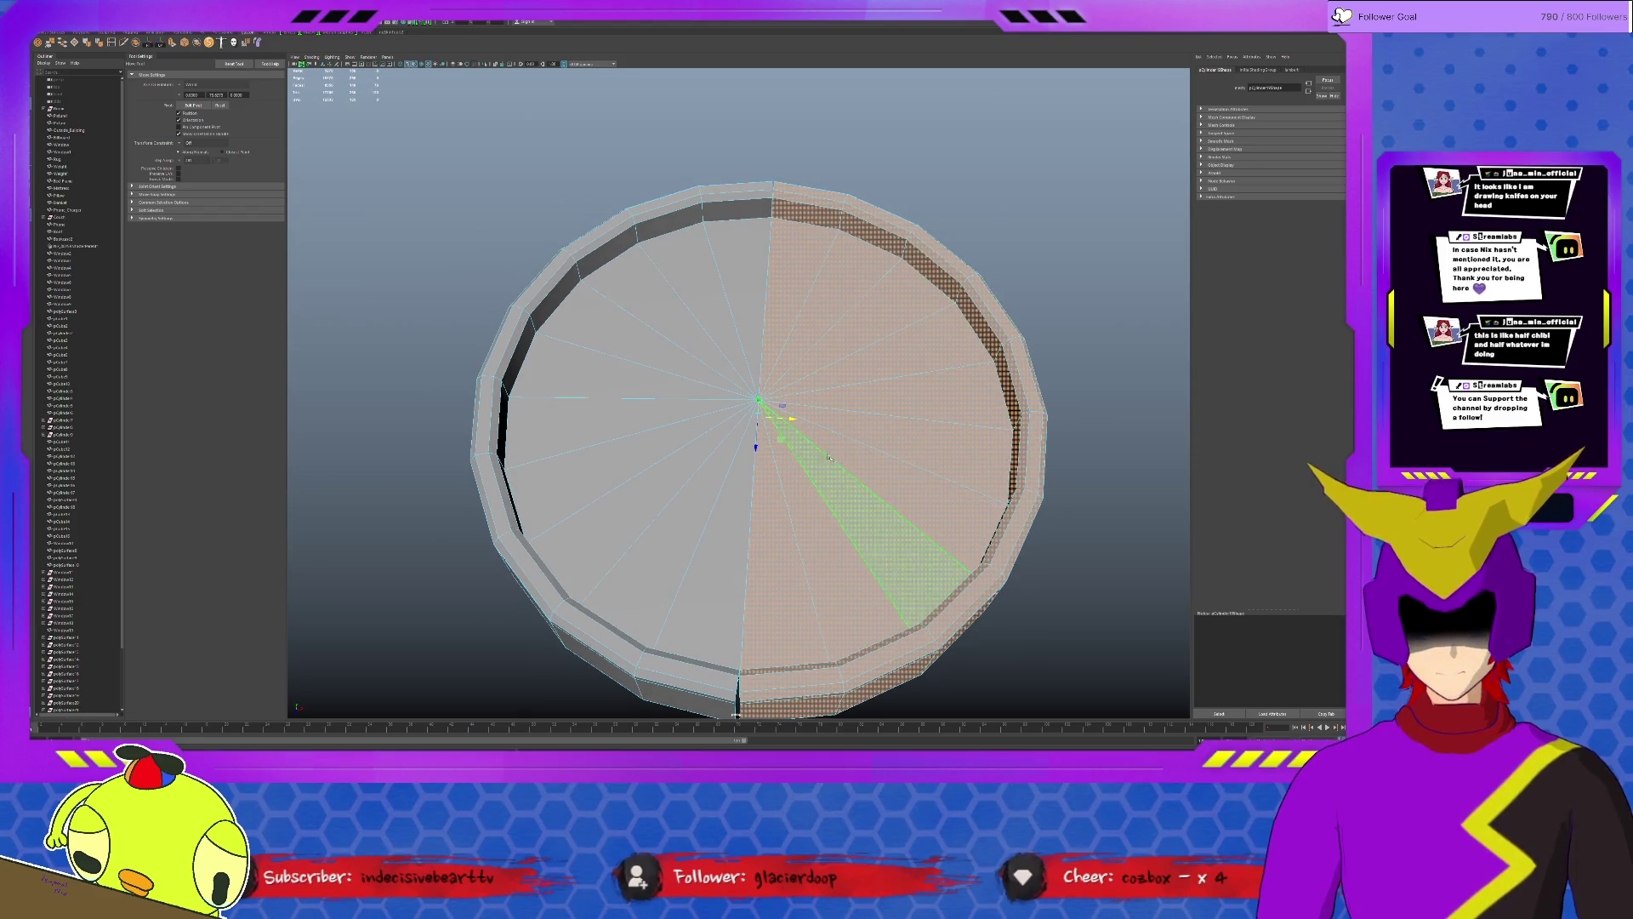
key(F8)
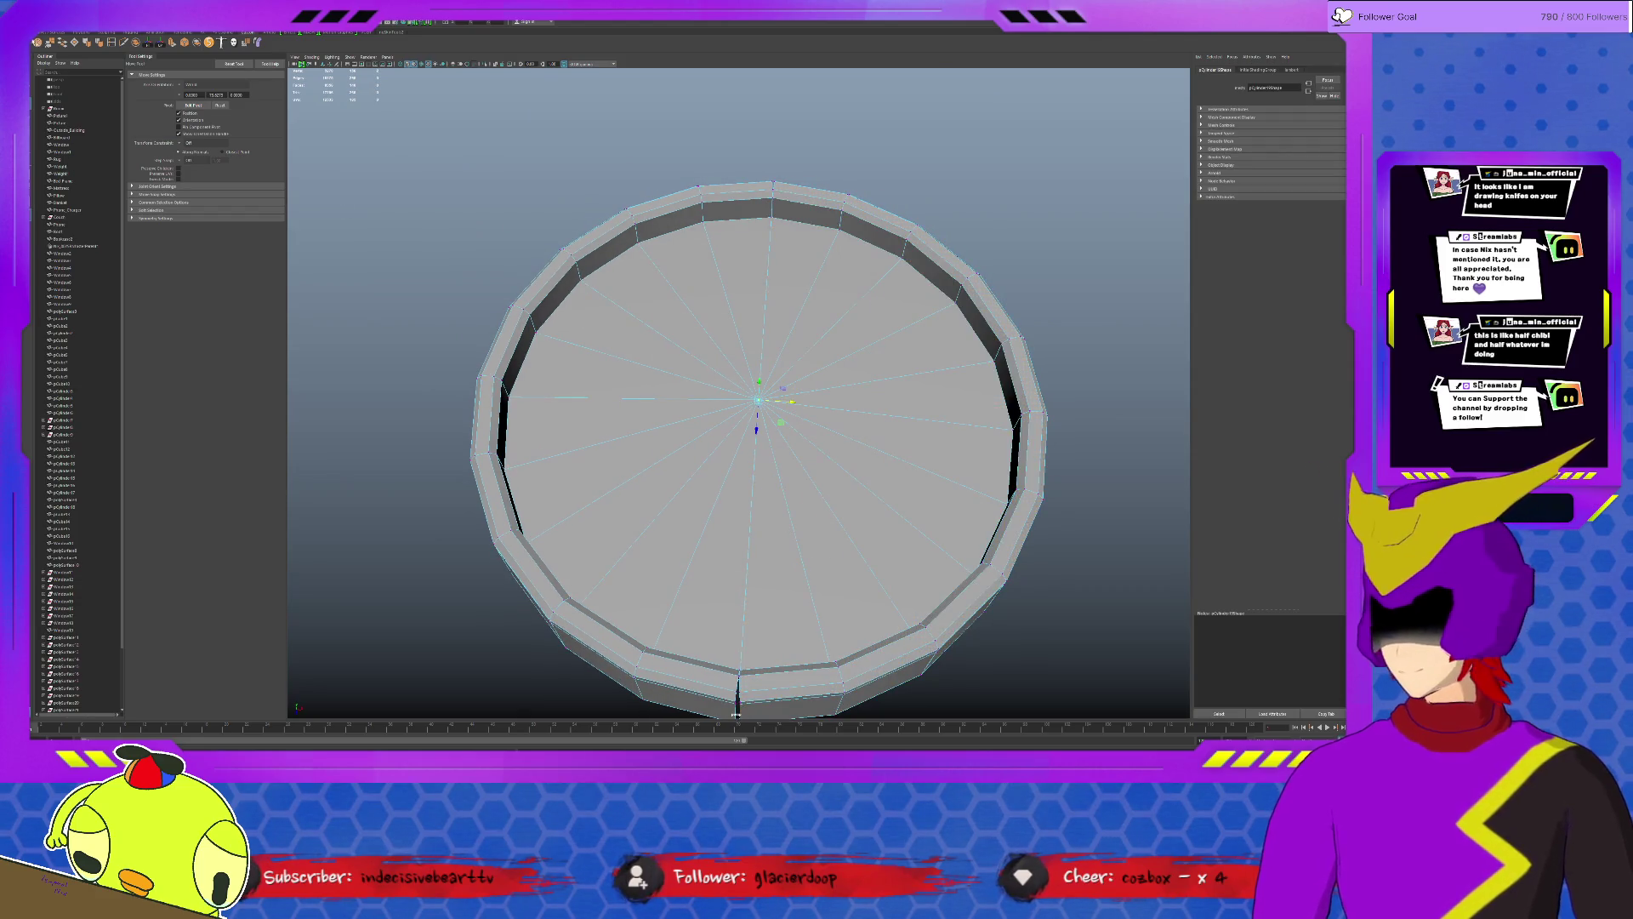
shift+right_drag(814, 559, 749, 155)
Merge the disc's centre vertices so it becomes one round rimmed platform.
mouse_move(753, 325)
alt+mouse_down()
mouse_move(753, 211)
mouse_move(702, 494)
alt+mouse_up()
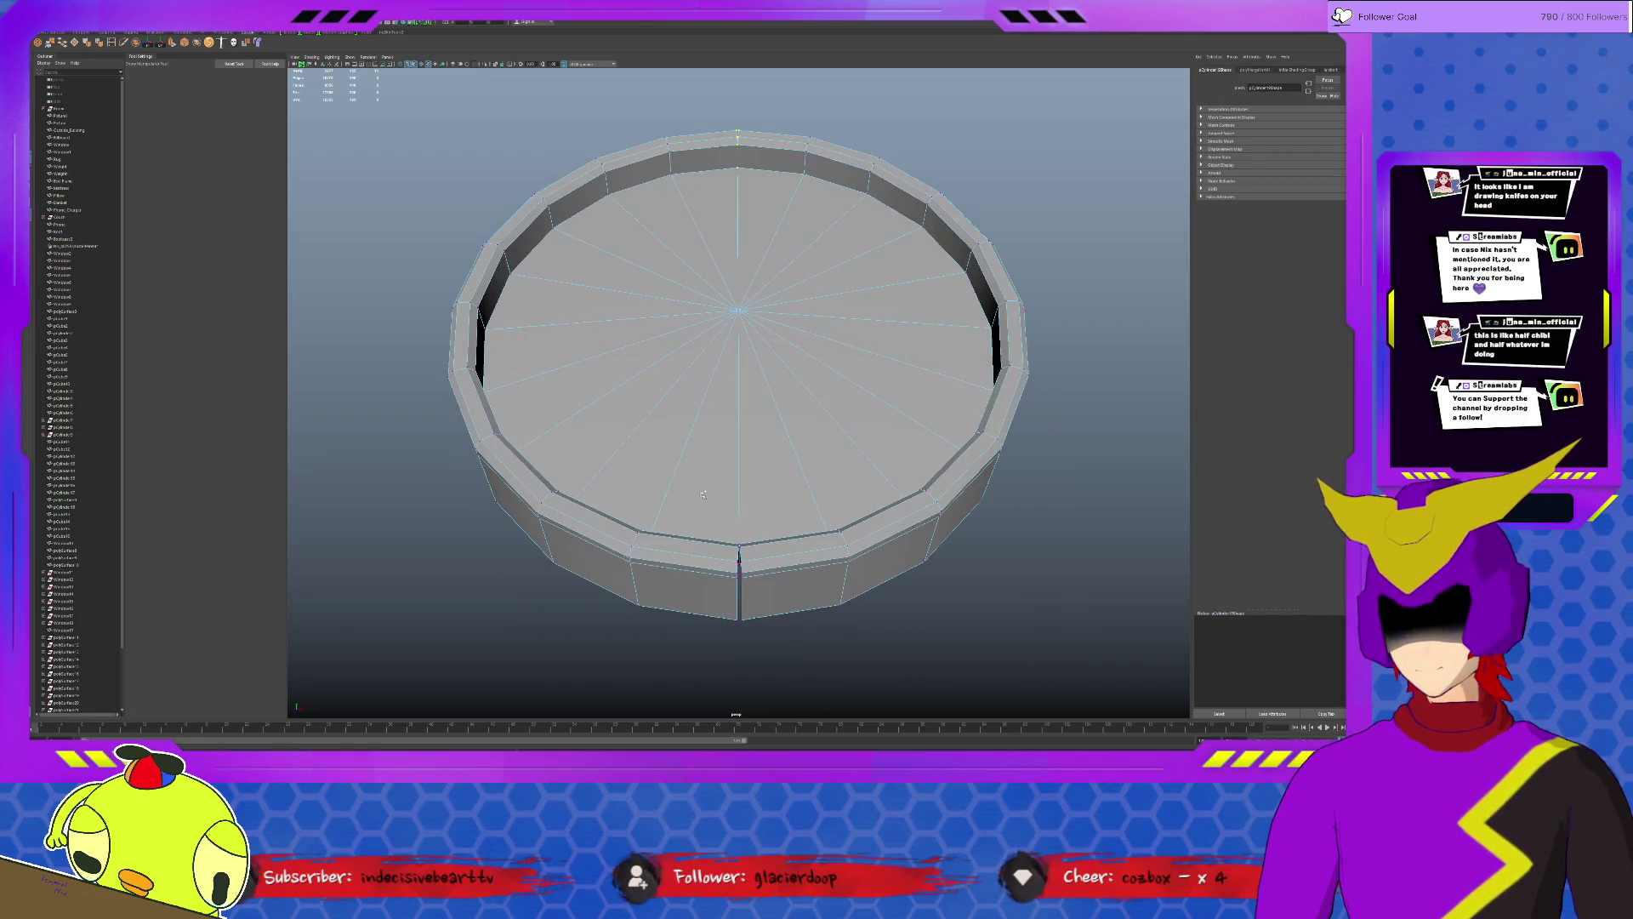
key(r)
click(690, 333)
key(ctrl+shift+m)
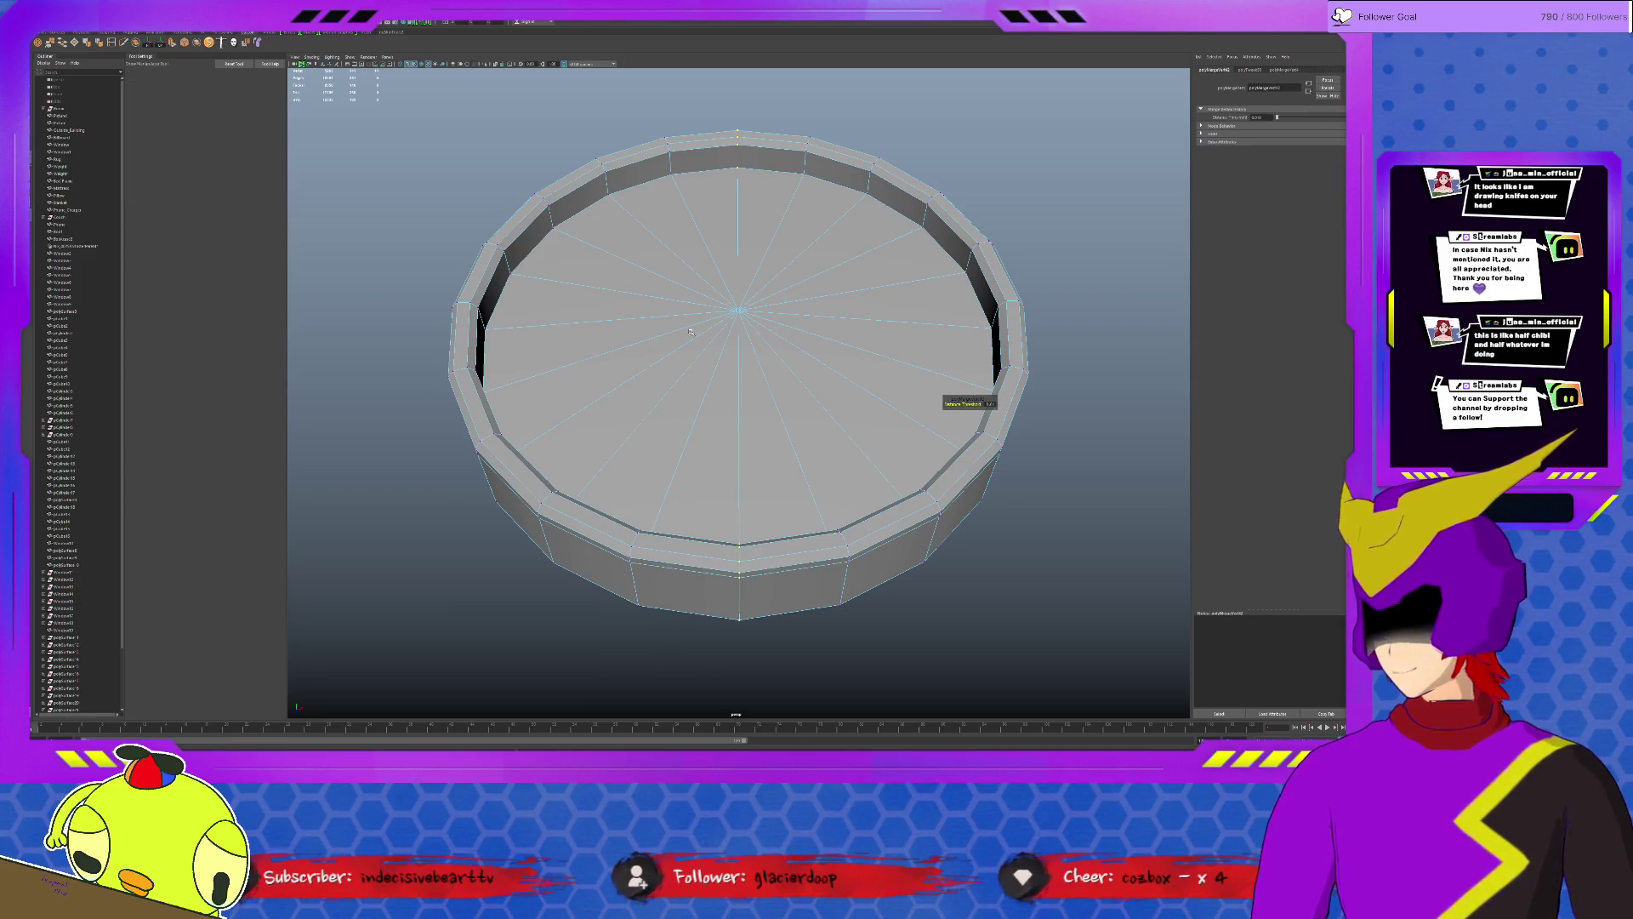
scroll(806, 309, down, 10)
scroll(805, 310, down, 5)
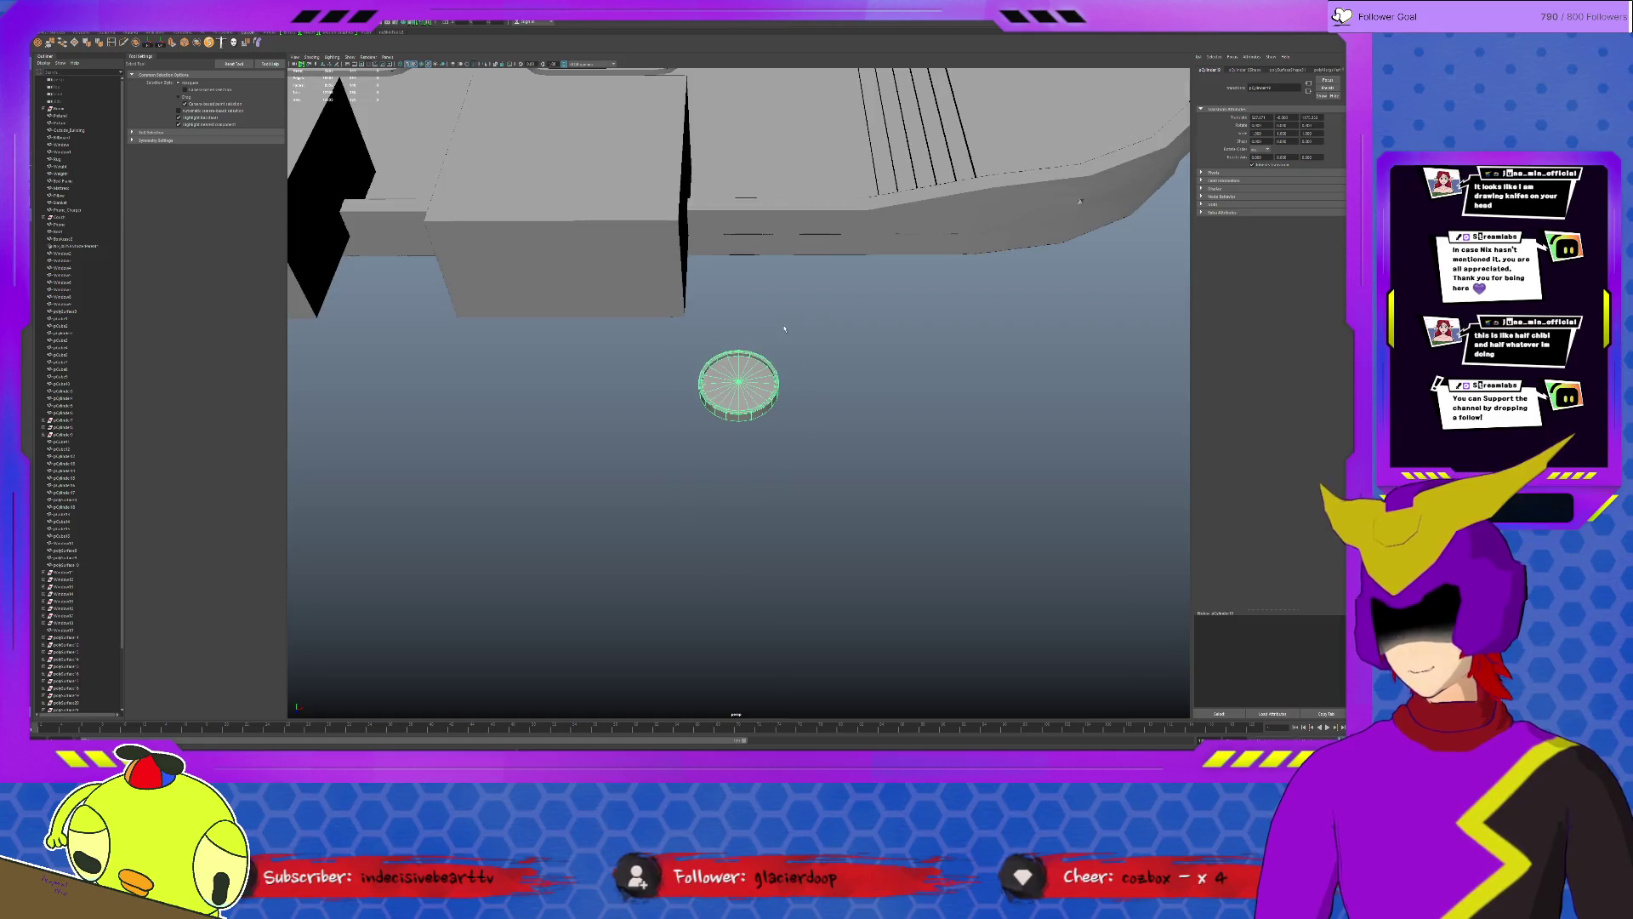
Back in the full scene, select the ring and centre its pivot on its middle.
key(q)
click(781, 371)
mouse_move(772, 376)
alt+mouse_down()
mouse_move(781, 486)
mouse_move(966, 350)
mouse_move(843, 422)
alt+mouse_up()
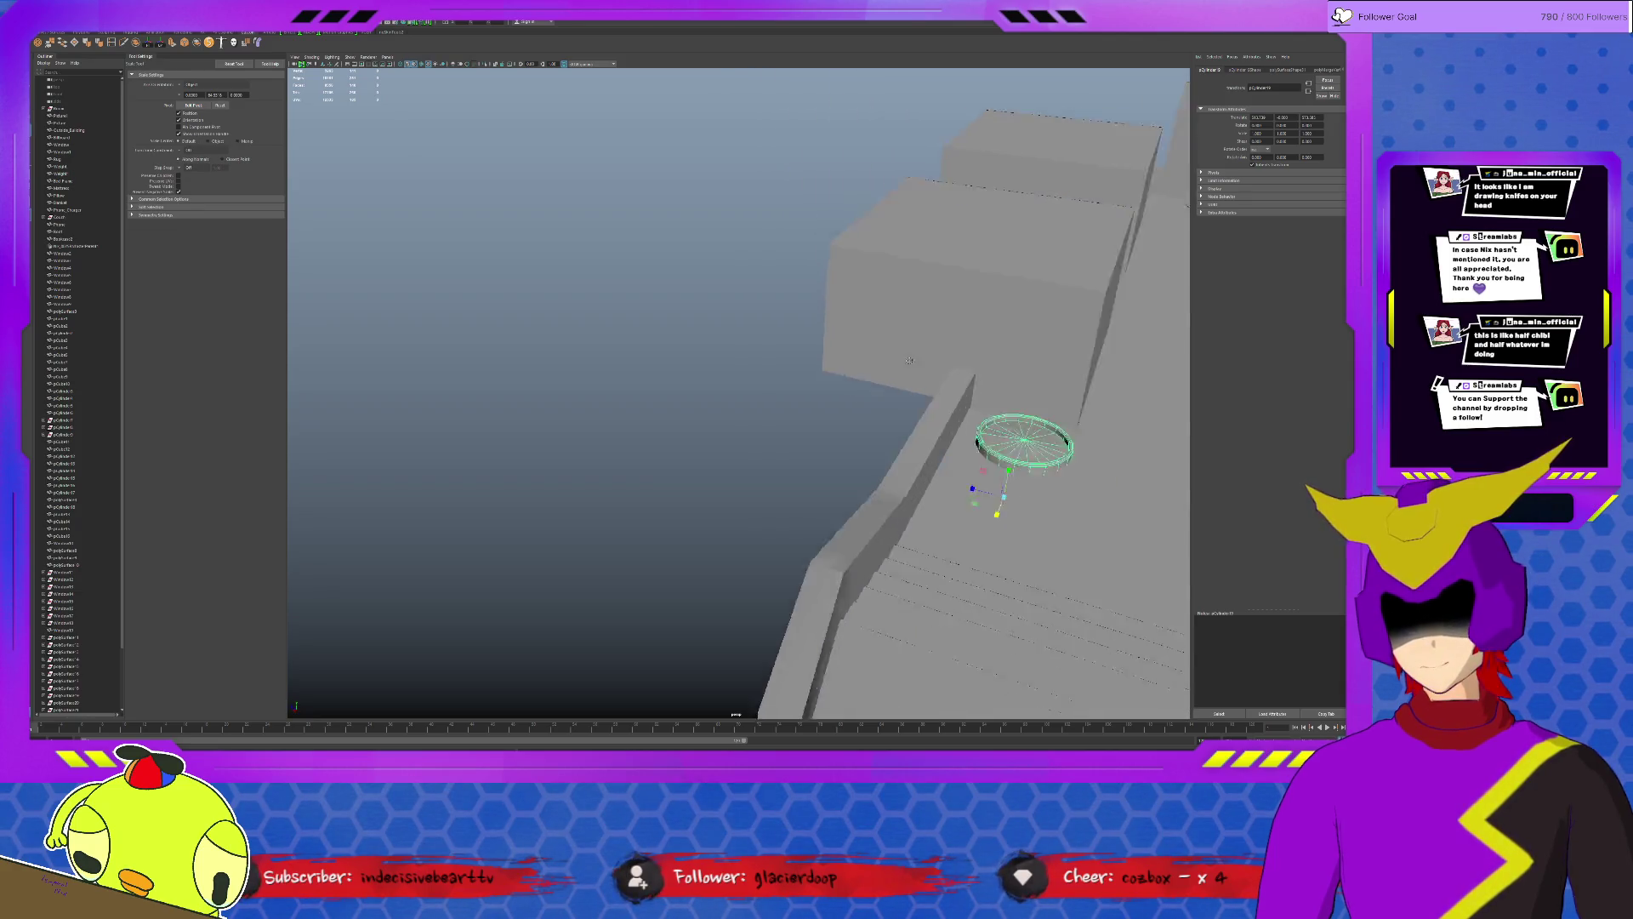
key(Delete)
key(ctrl+z)
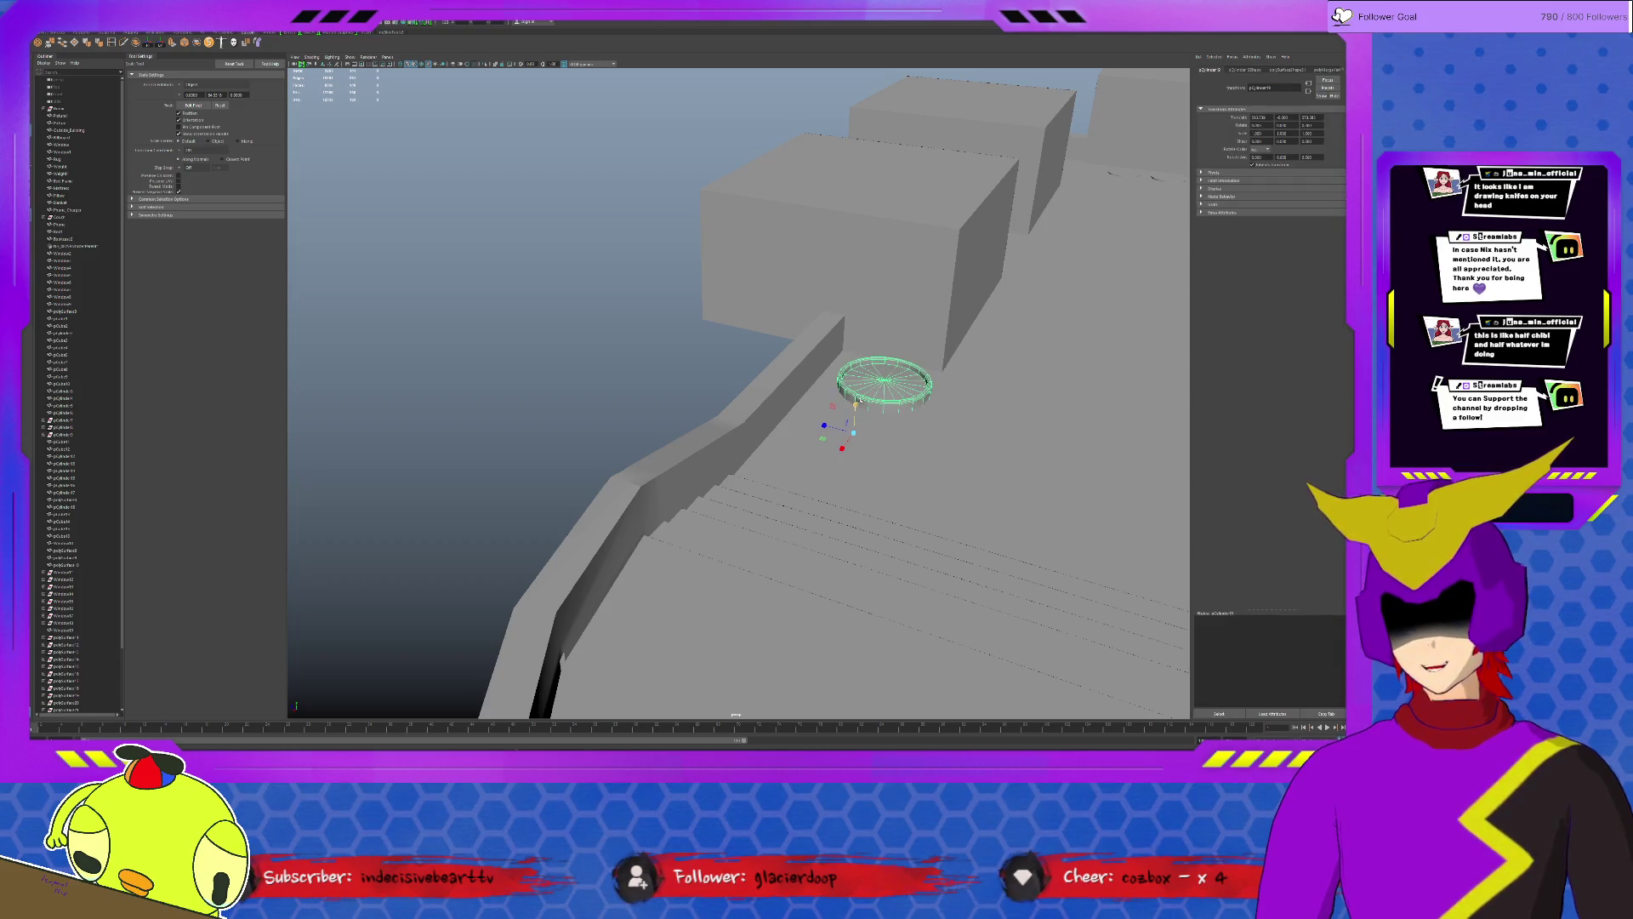
key(ctrl+z)
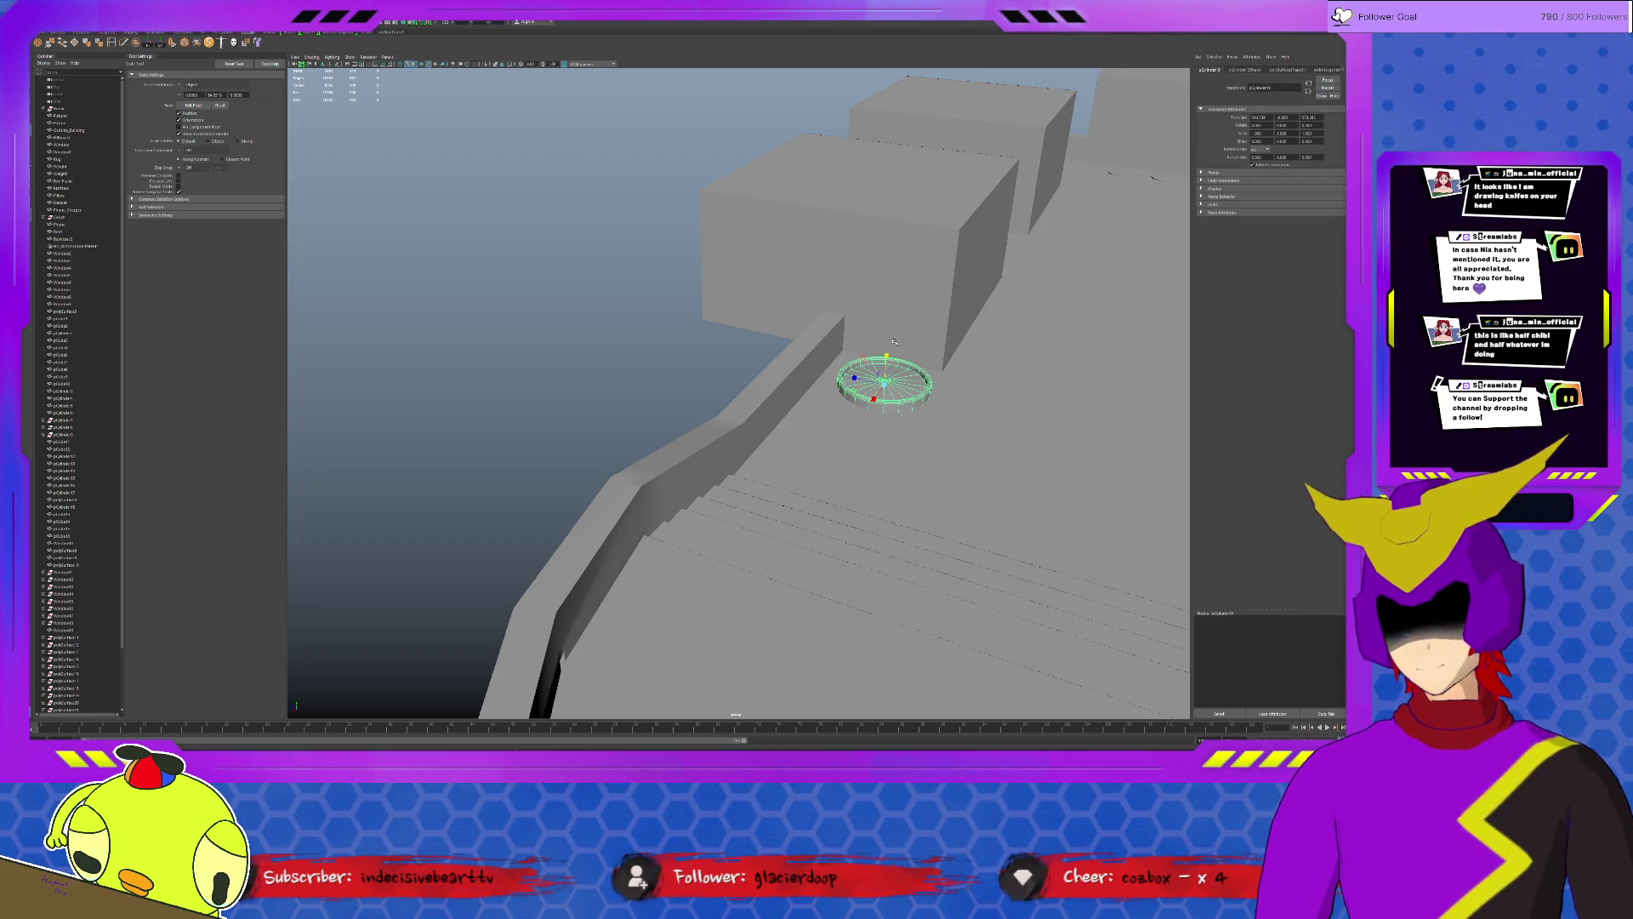
Scale the ring up evenly around its centre, then reselect it for moving.
drag(884, 353, 753, 401)
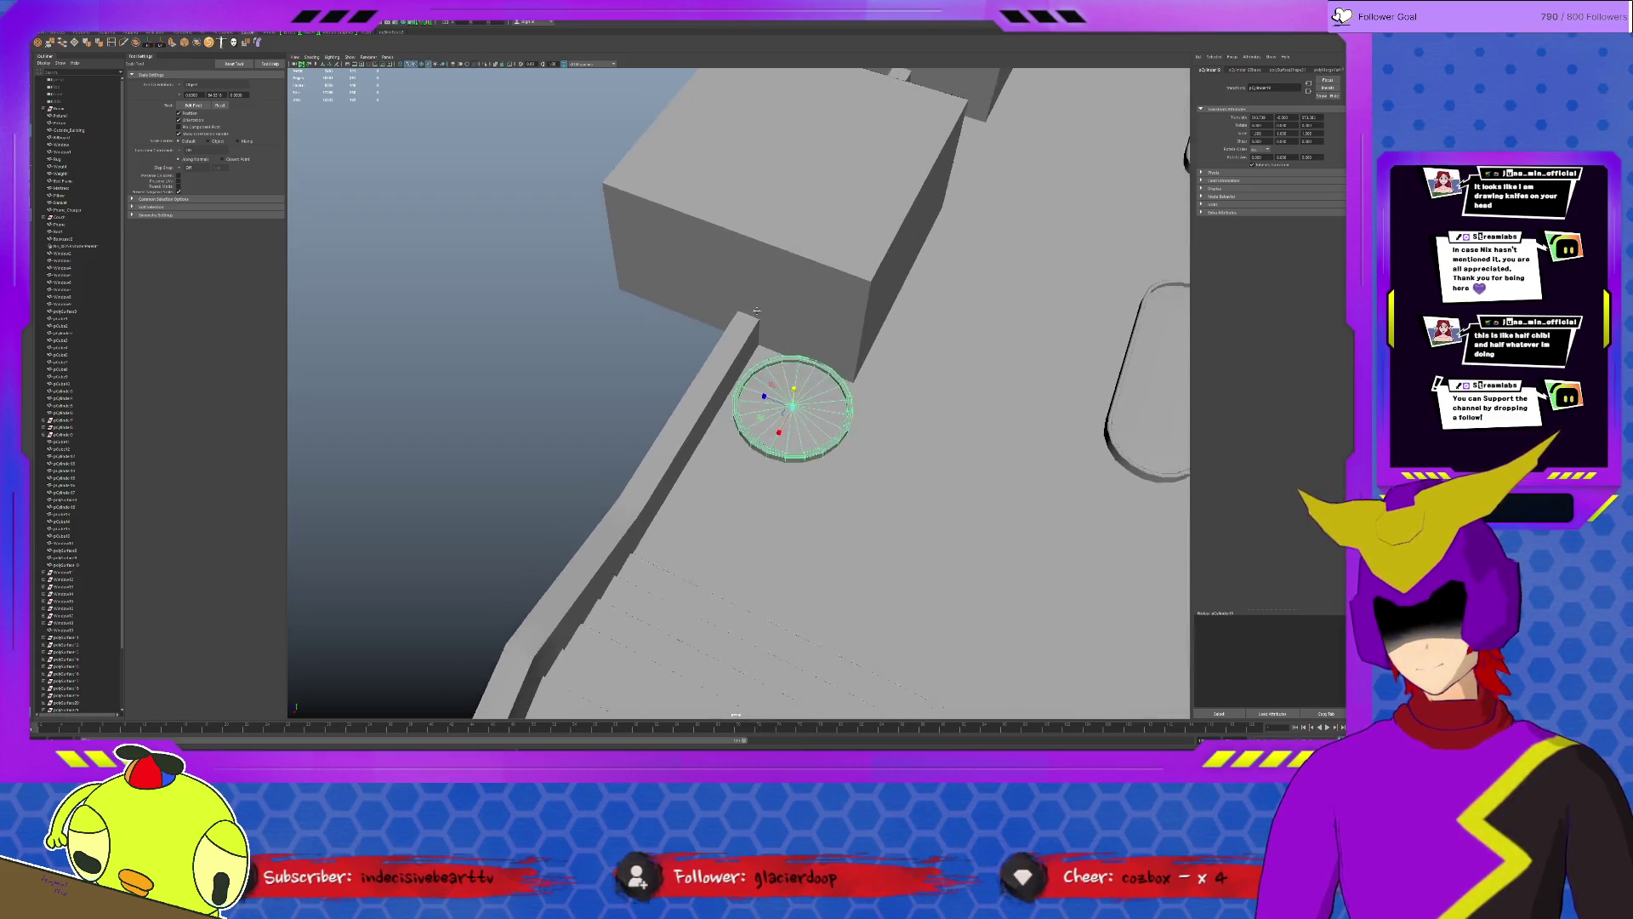
key(w)
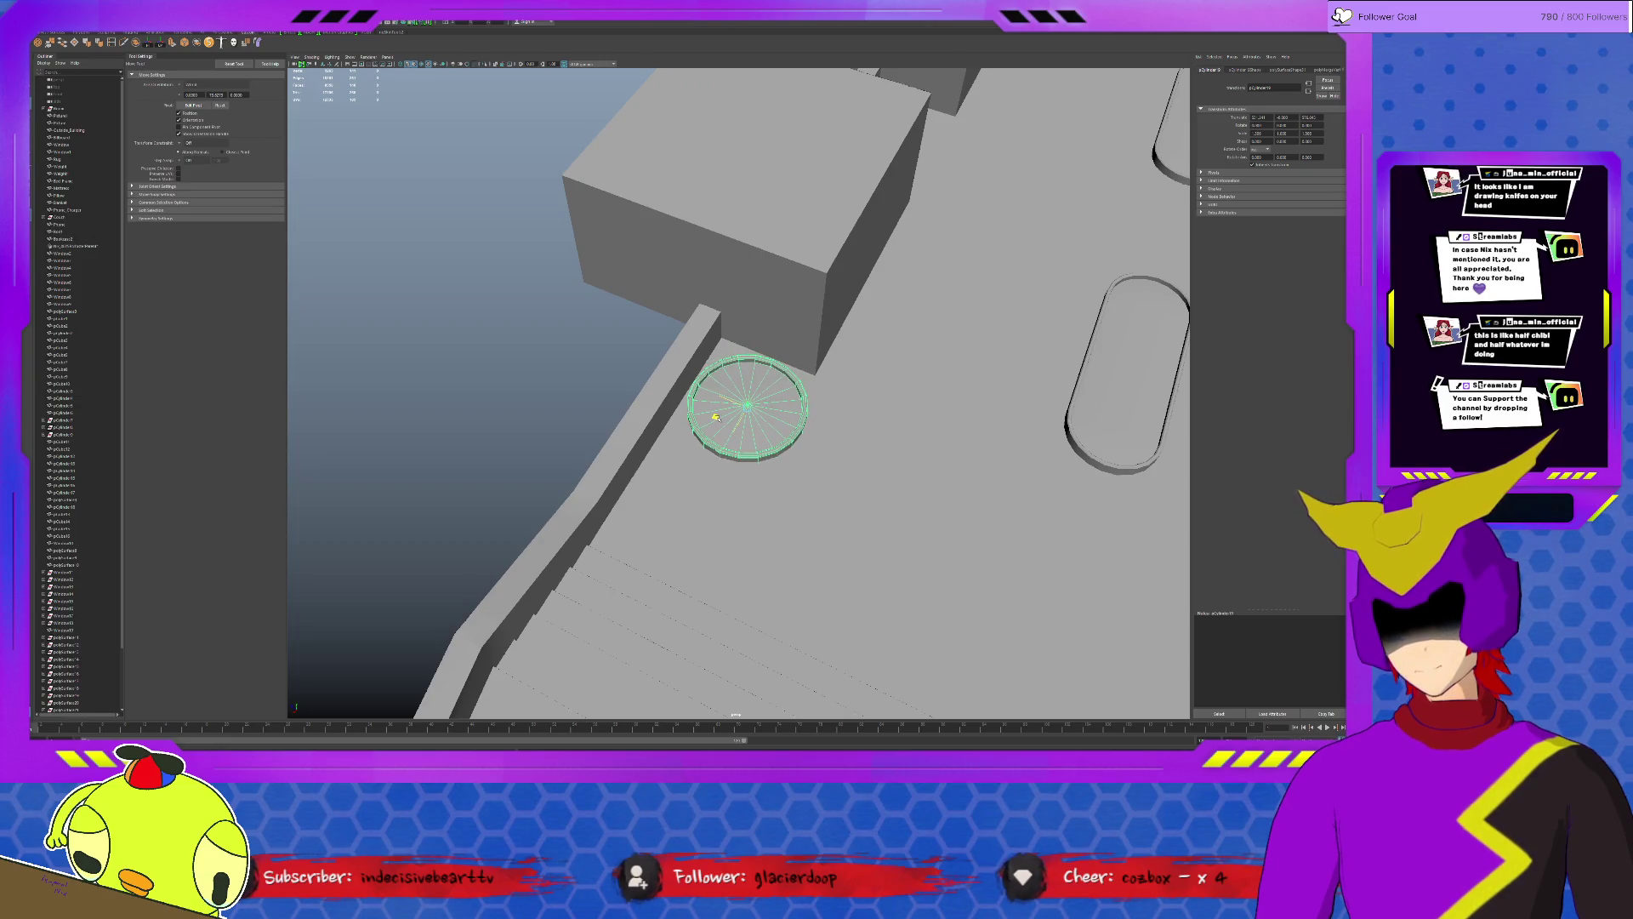
mouse_move(750, 399)
alt+mouse_down()
mouse_move(728, 405)
mouse_move(614, 323)
mouse_move(606, 411)
alt+mouse_up()
click(614, 323)
click(614, 367)
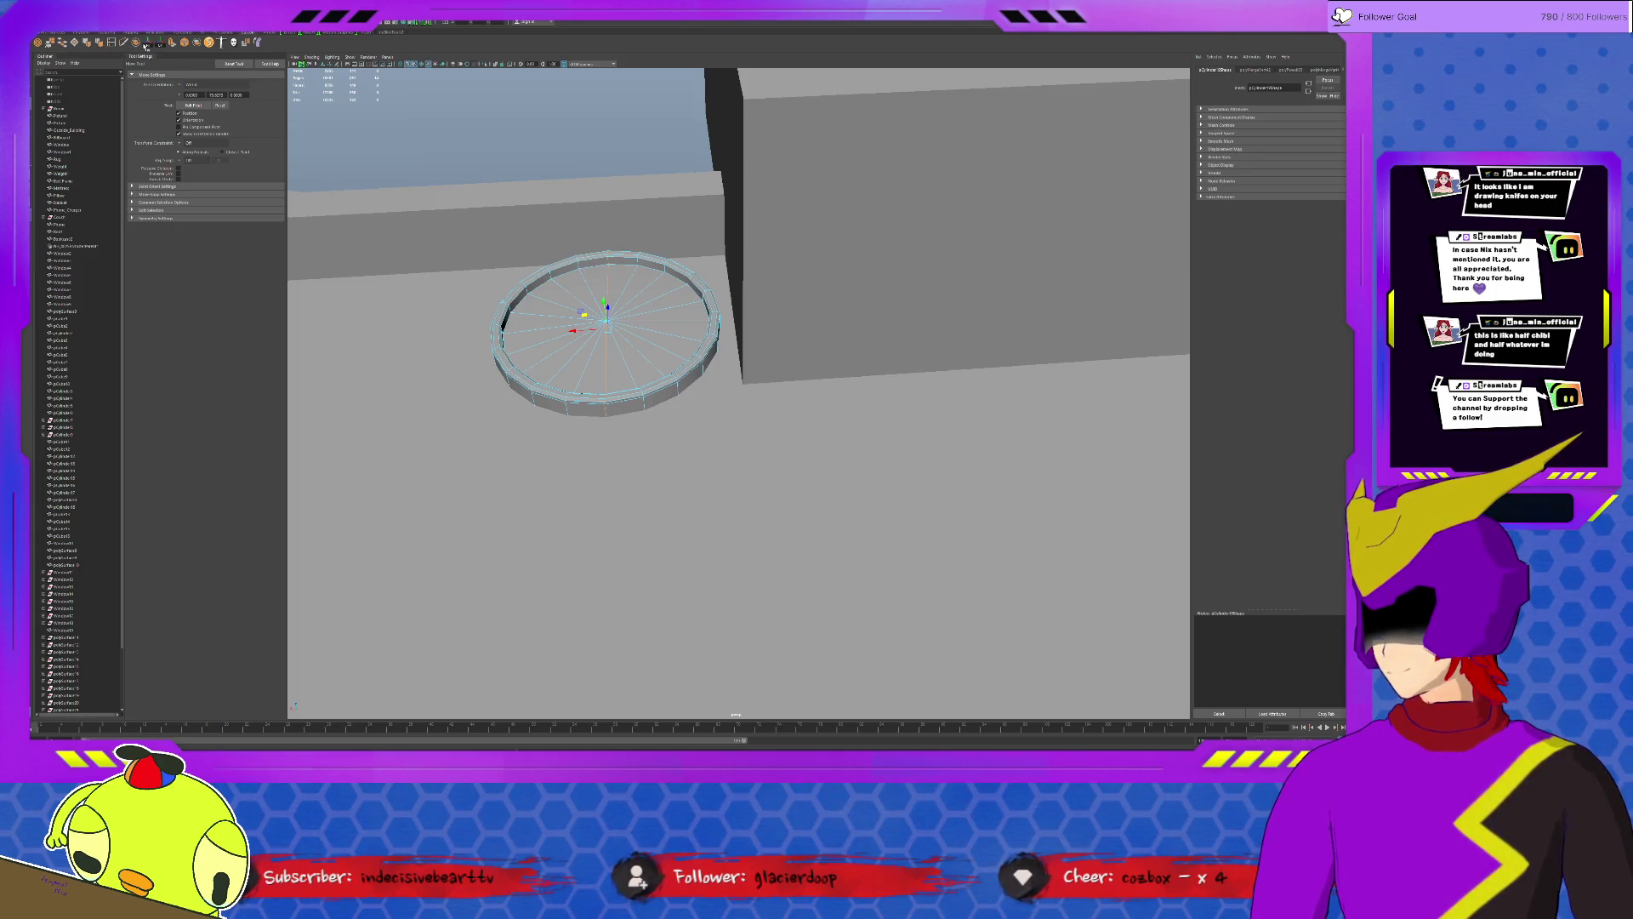
Orbit in close to the enlarged ring and frame it in view.
alt+drag(1010, 396, 545, 130)
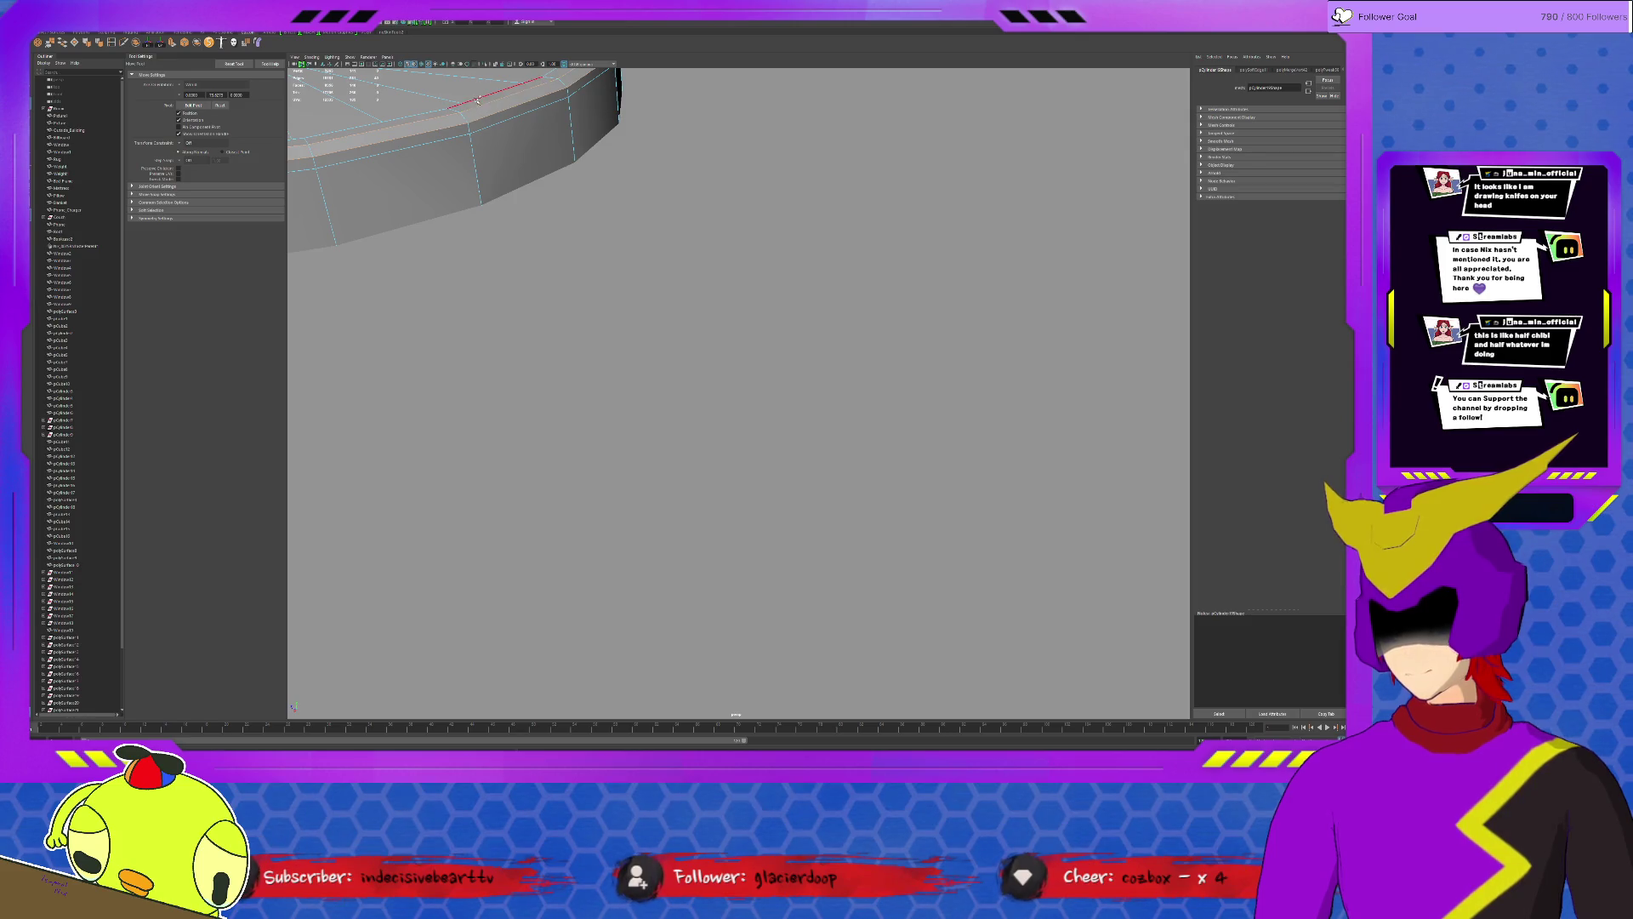
alt+drag(782, 194, 775, 342)
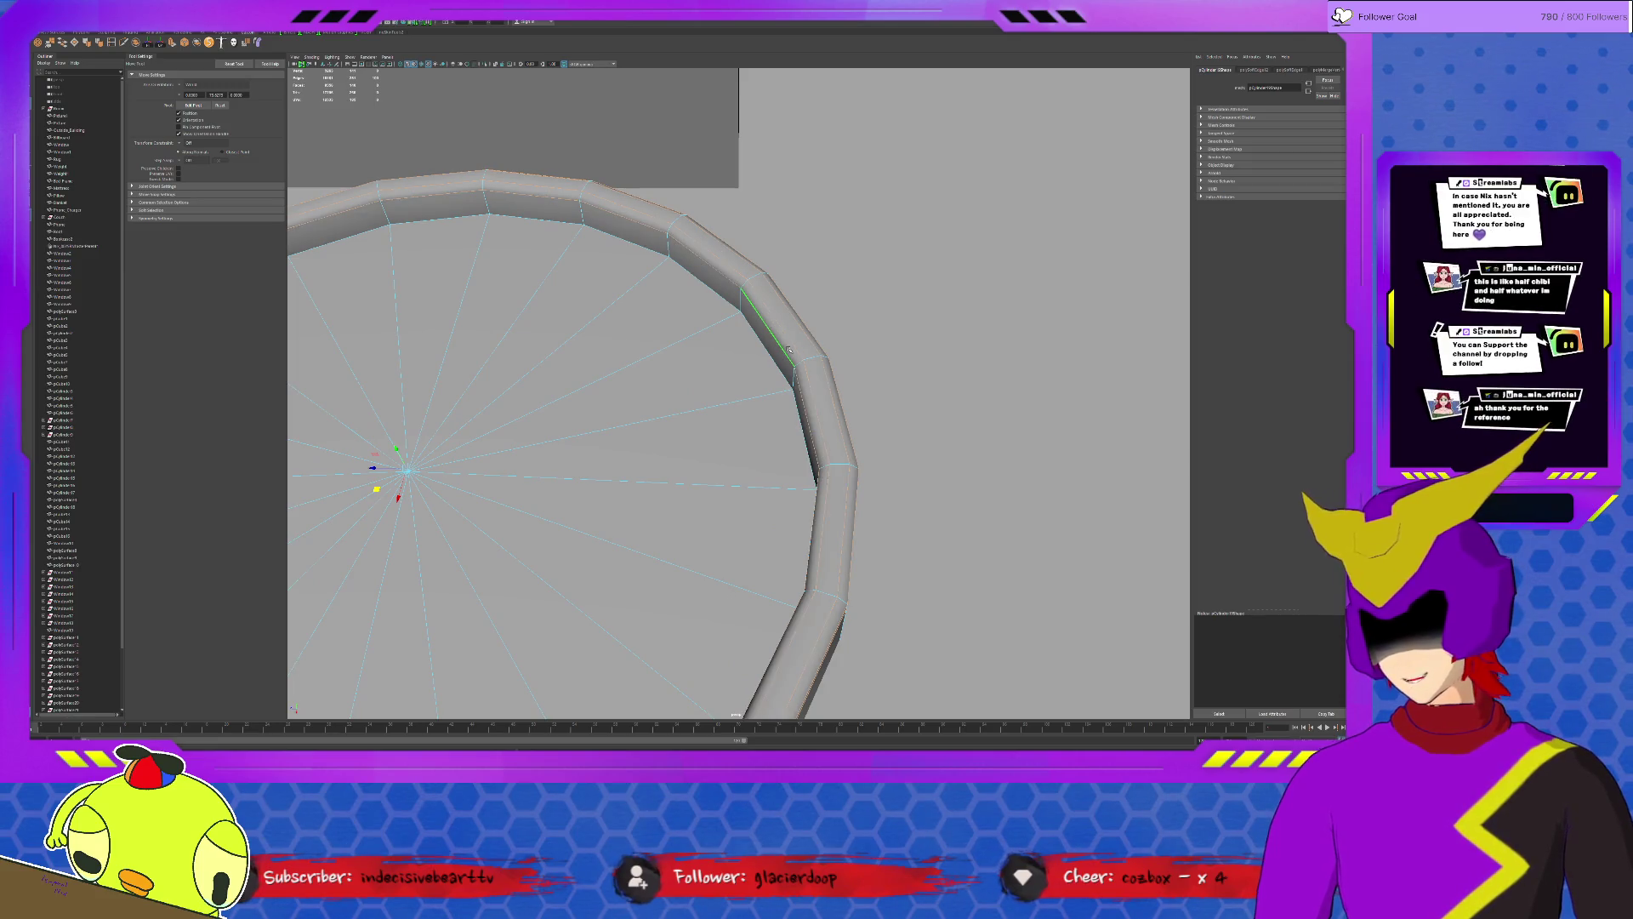
key(F8)
alt+drag(911, 335, 746, 346)
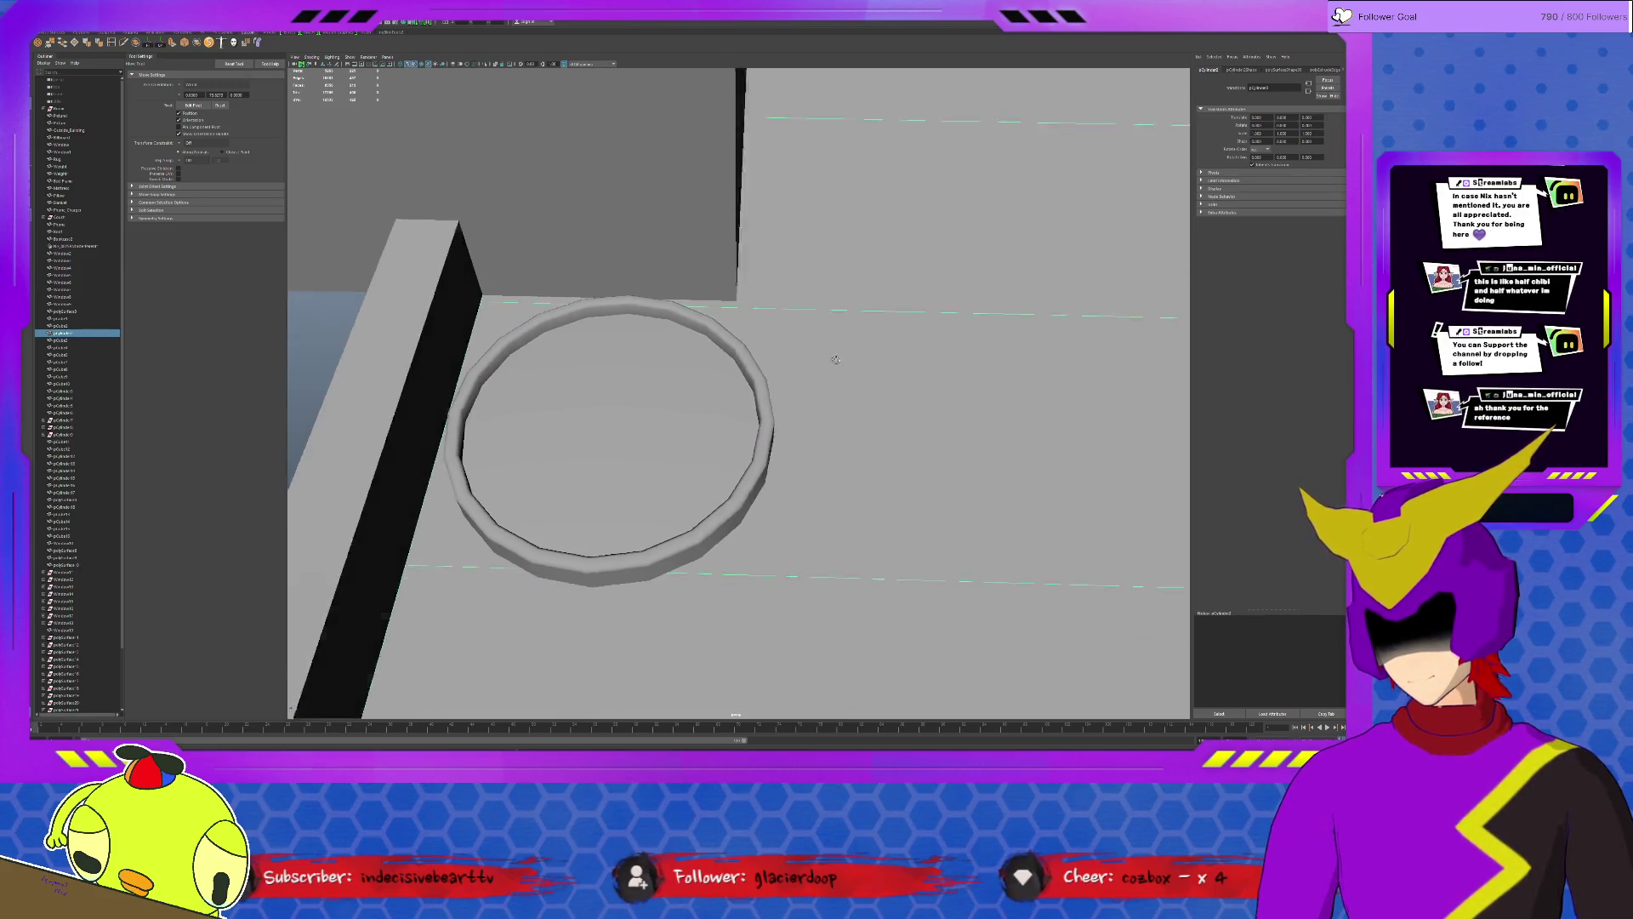
click(561, 151)
key(f)
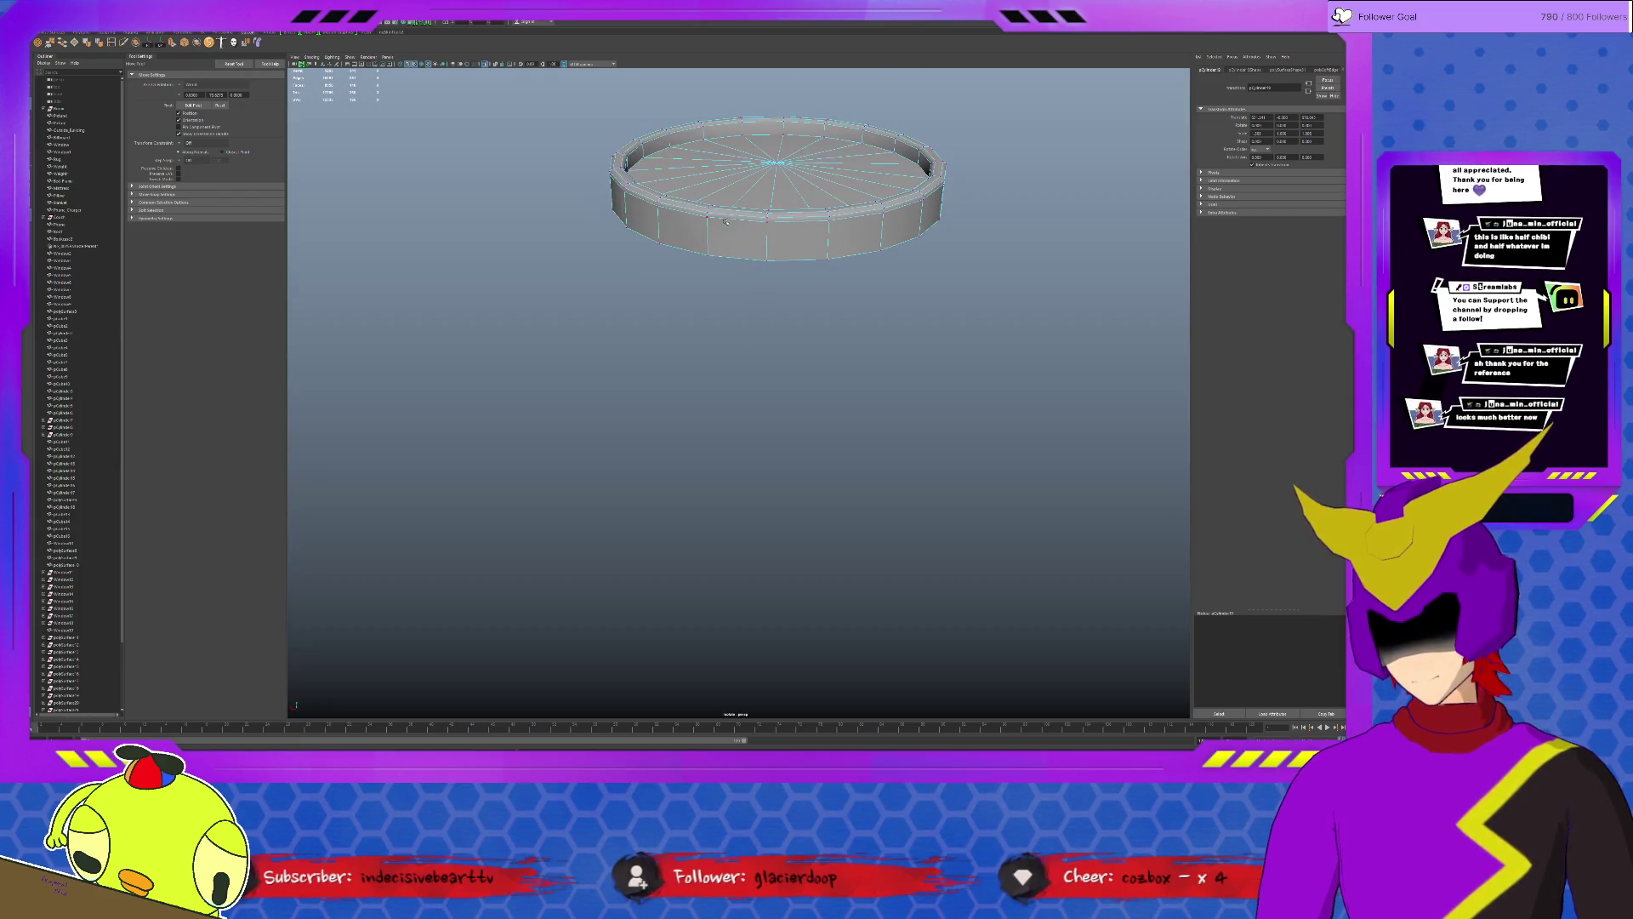
Inspect a vertex and the ring's vertical edge, orbiting to see it among the walls.
click(775, 227)
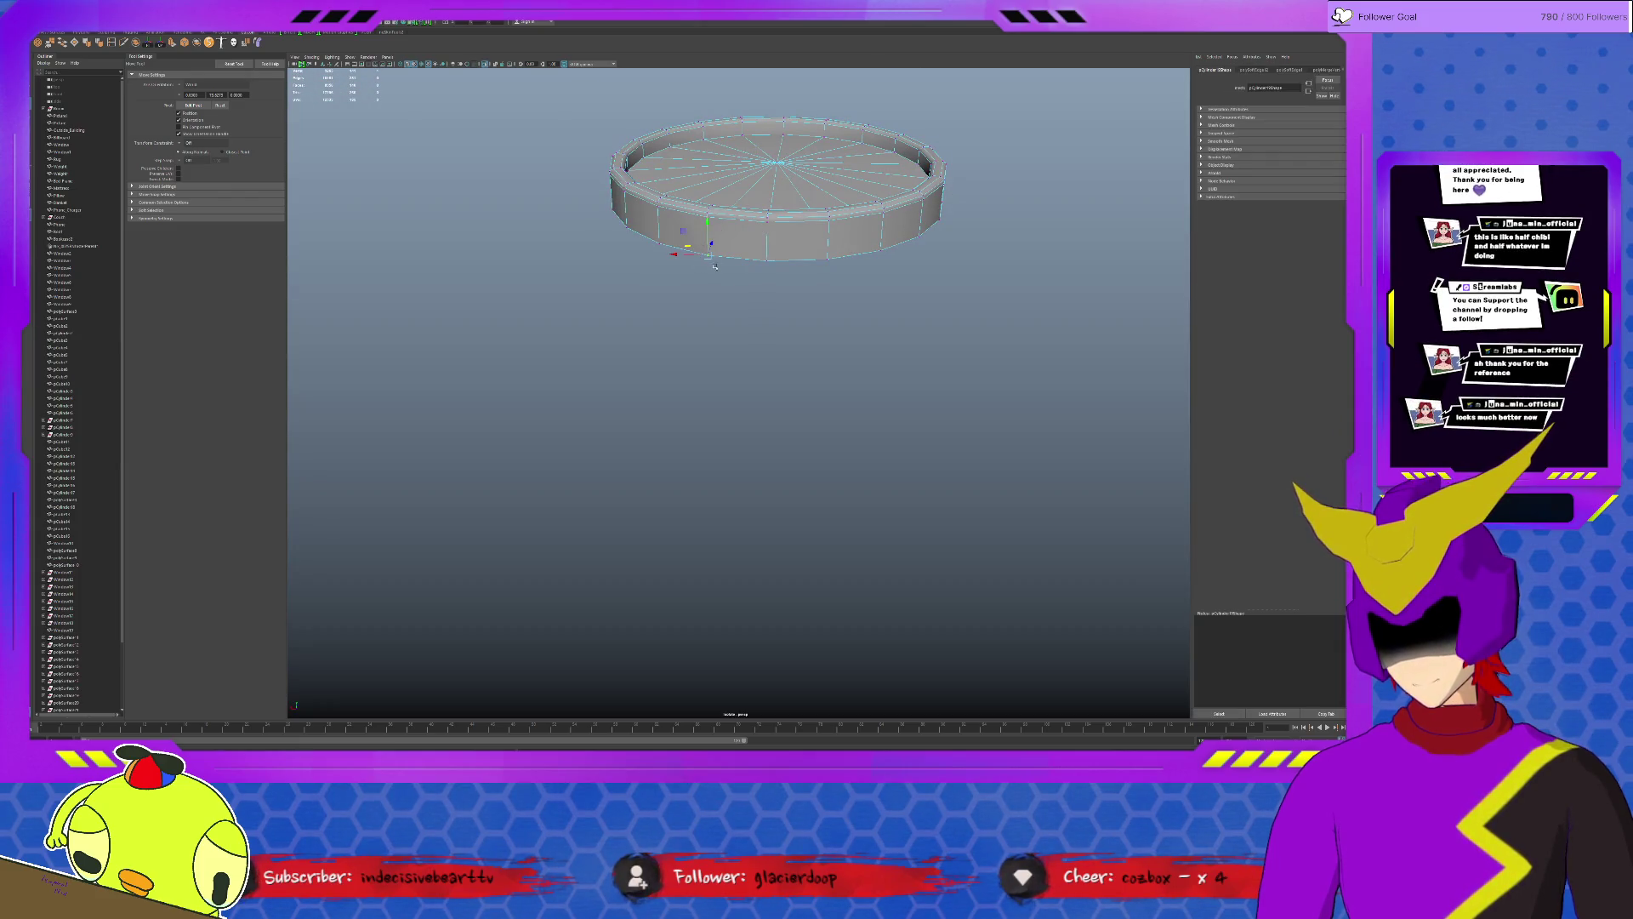
key(f)
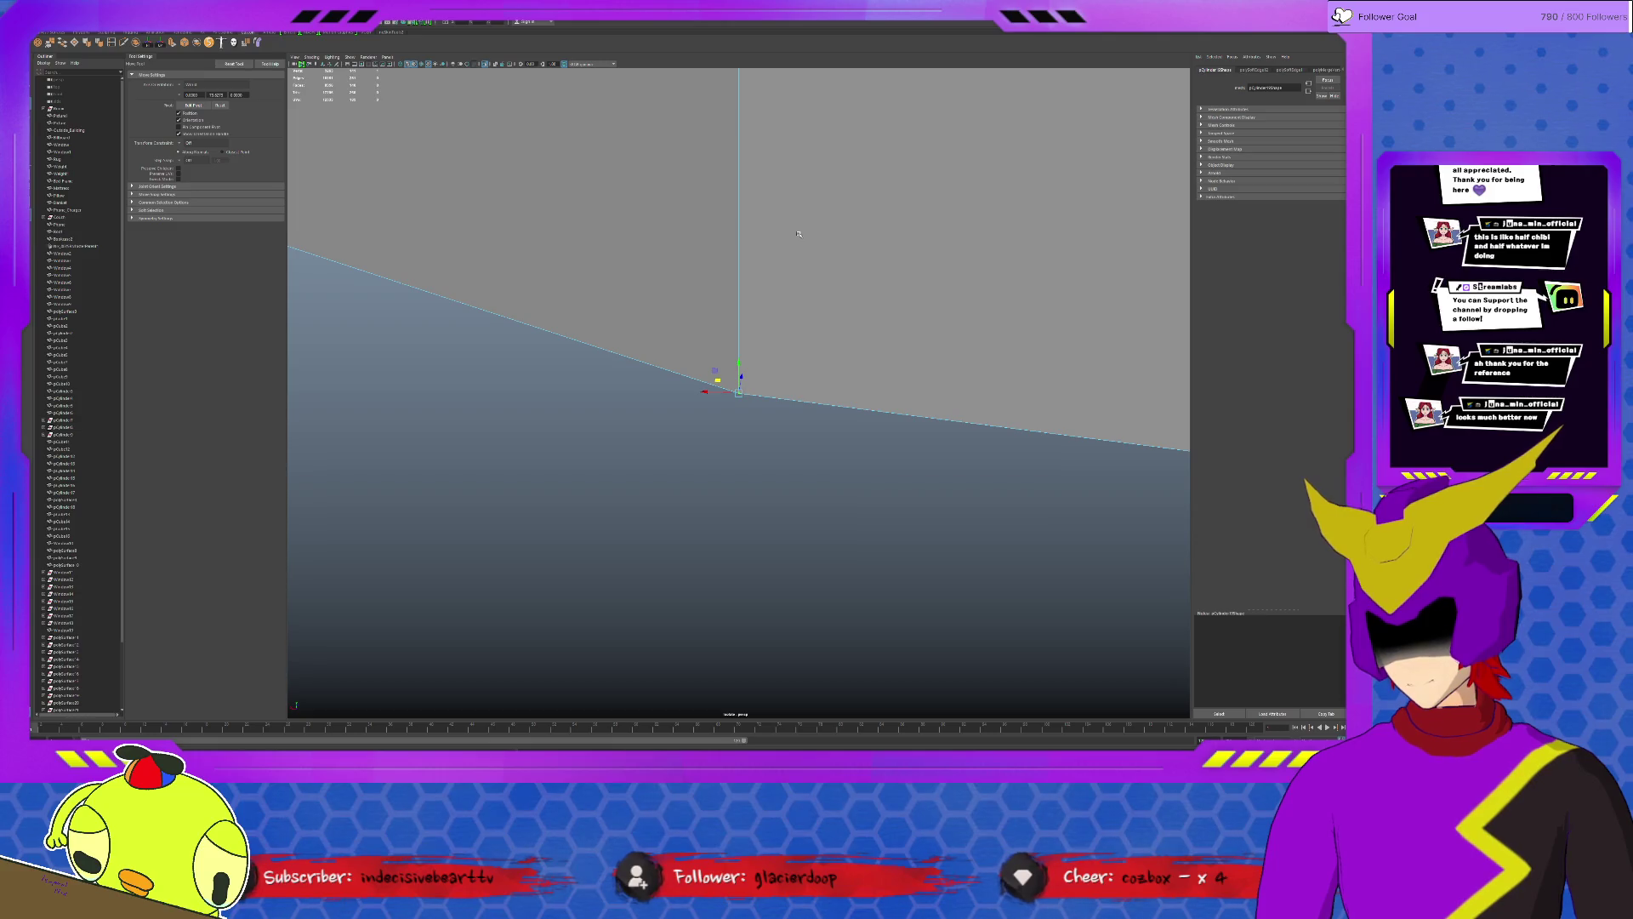
scroll(780, 249, down, 3)
scroll(756, 267, down, 3)
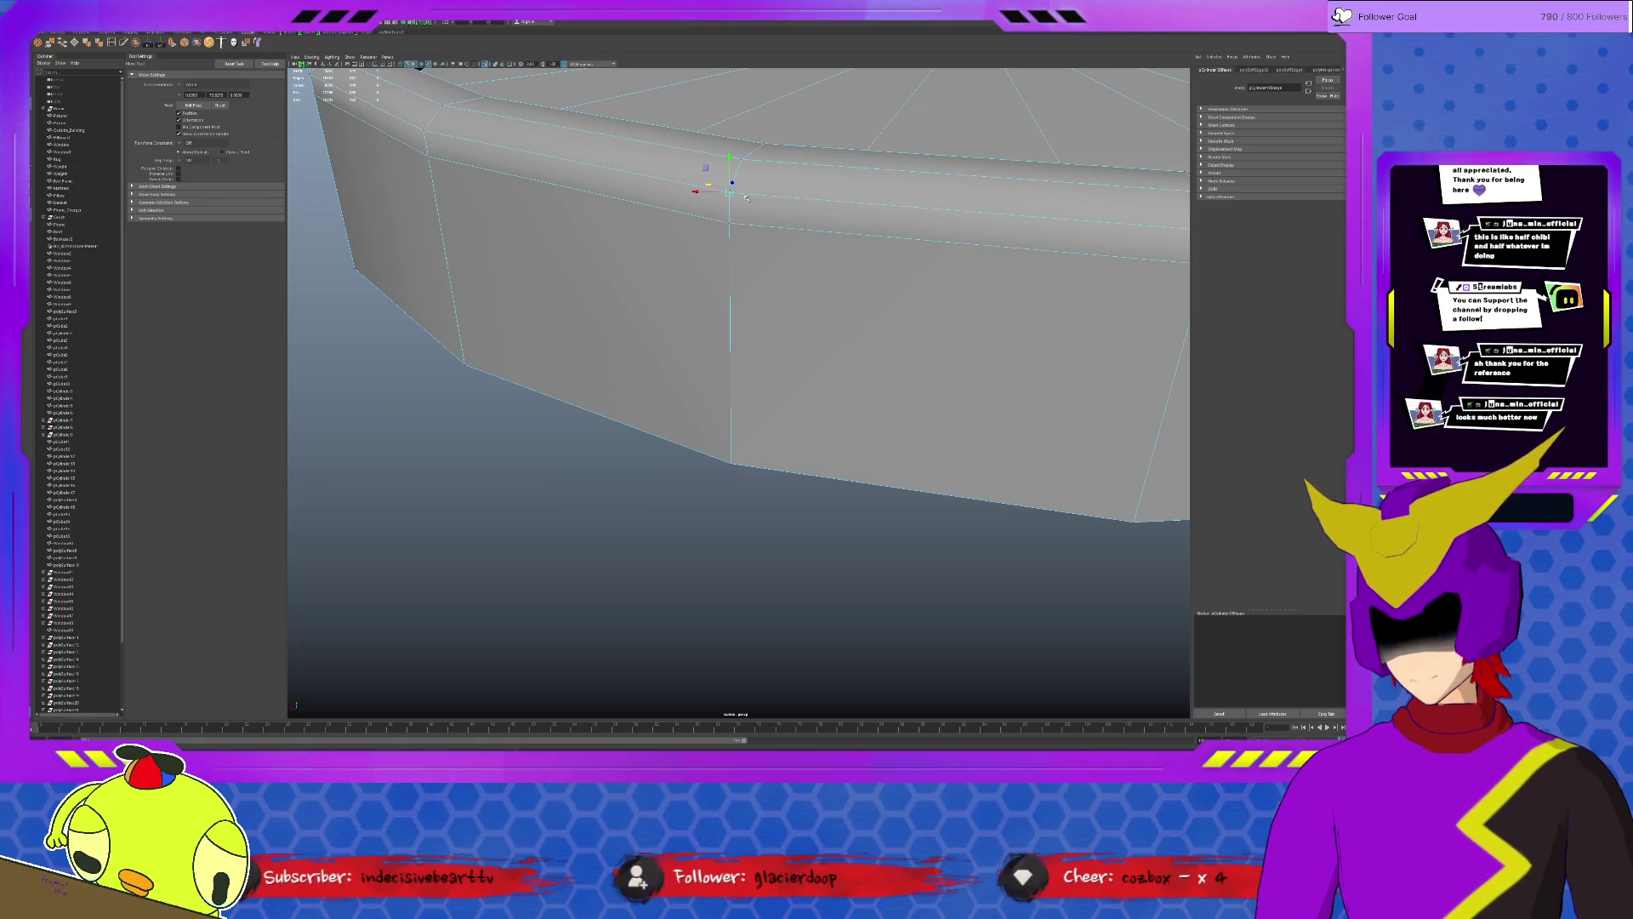
click(730, 319)
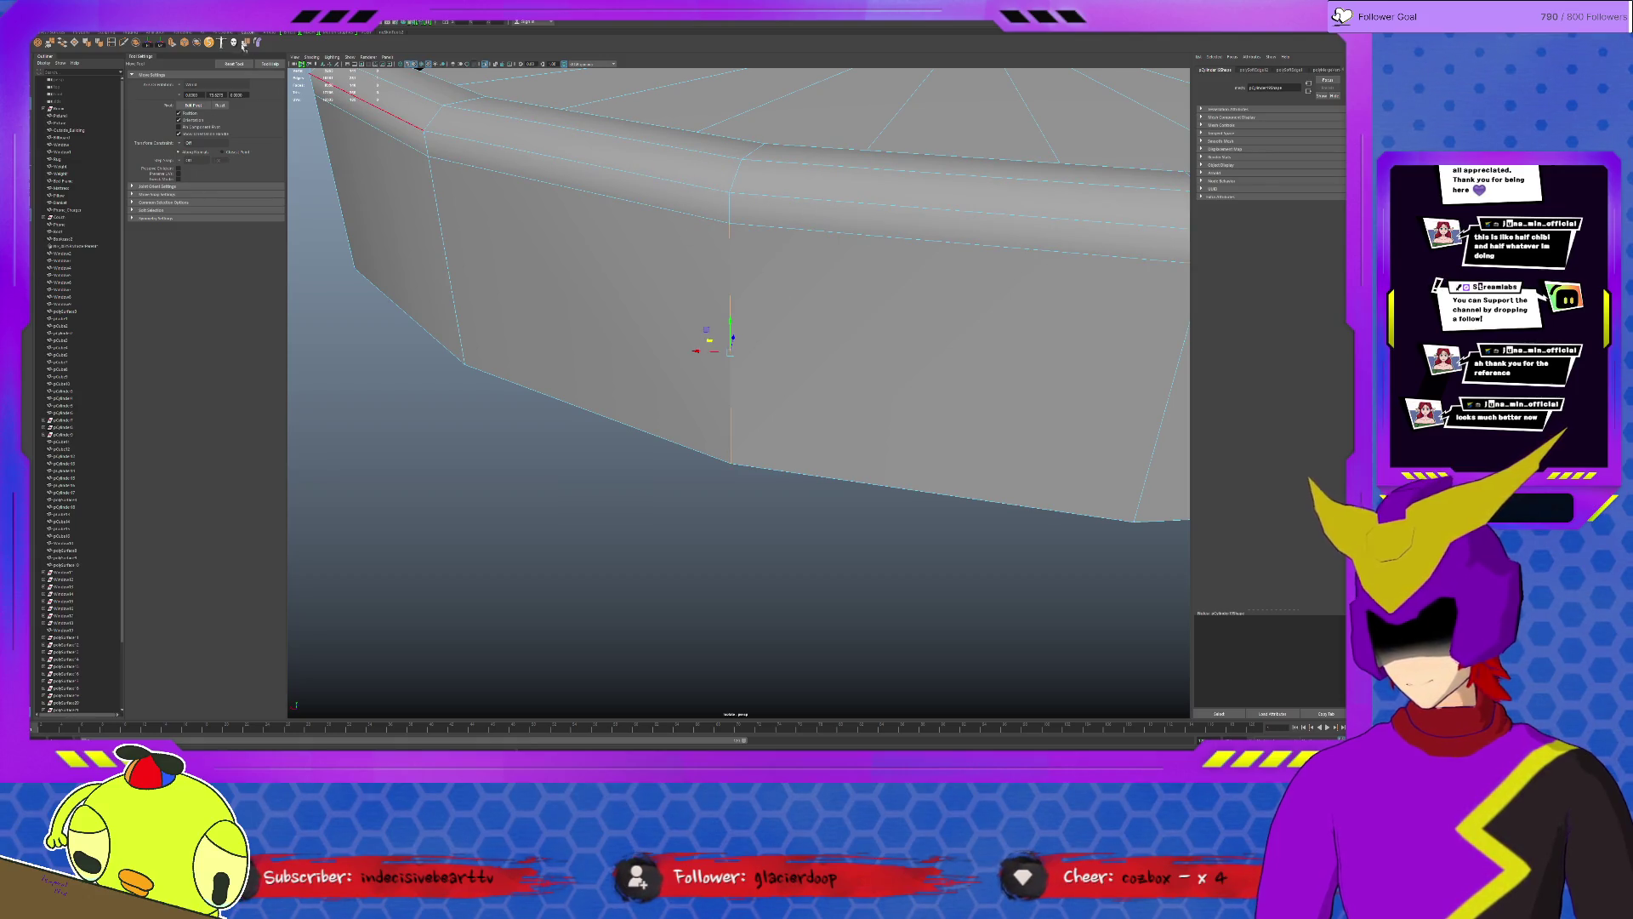
mouse_move(575, 319)
alt+mouse_down()
mouse_move(720, 412)
mouse_move(914, 423)
alt+mouse_up()
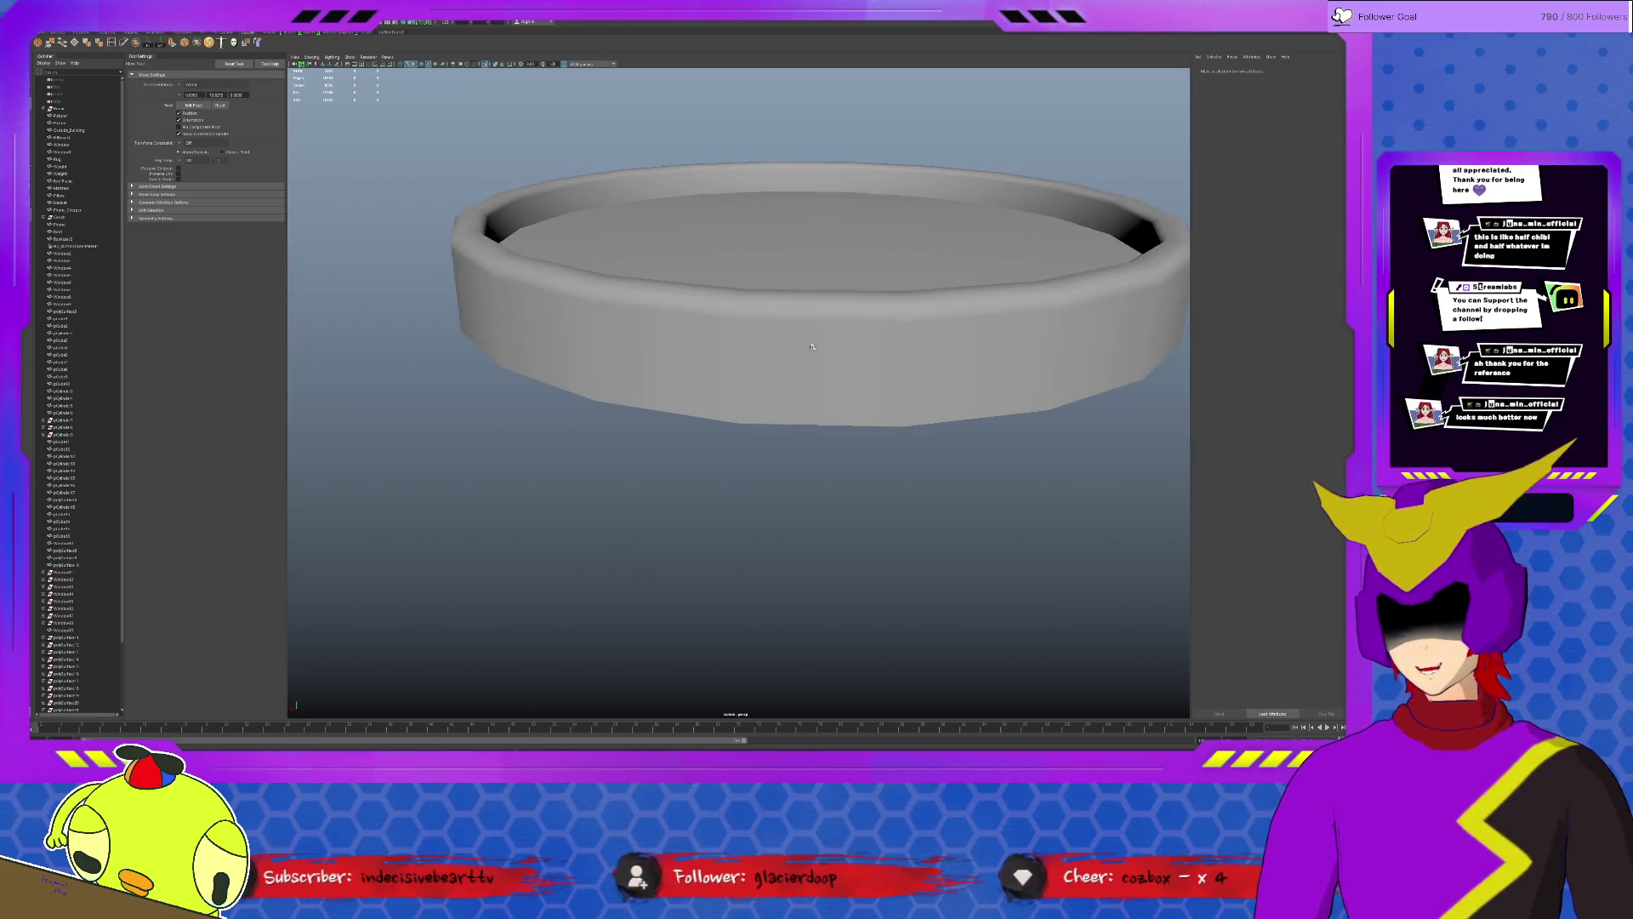
scroll(811, 347, down, 2)
scroll(804, 351, down, 3)
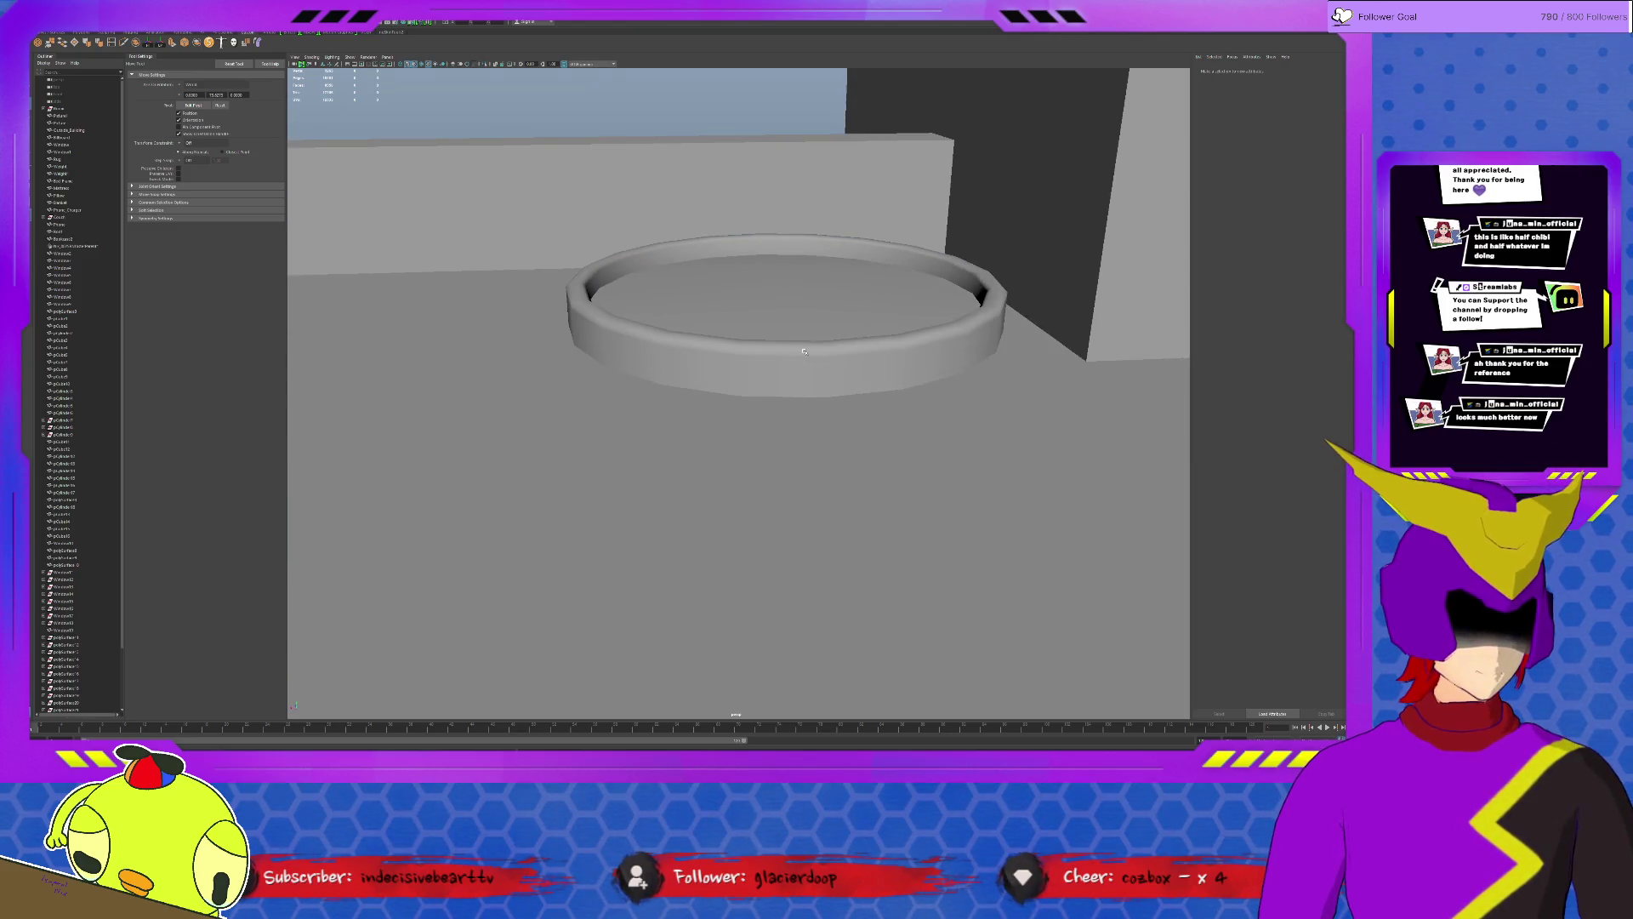
alt+drag(804, 350, 685, 297)
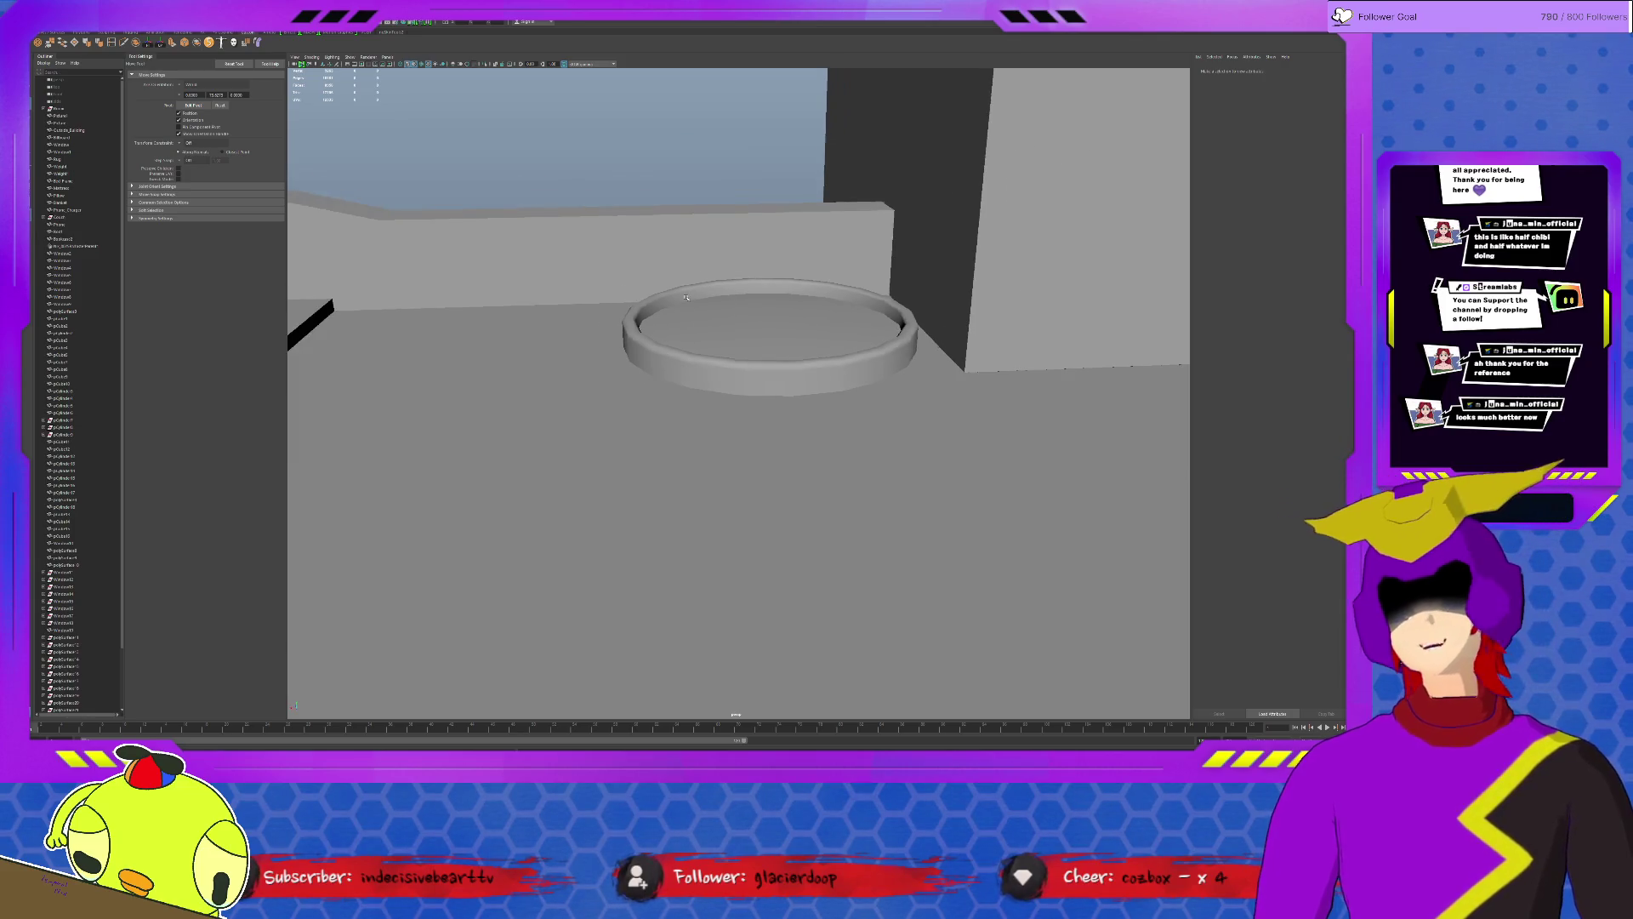
scroll(688, 296, down, 3)
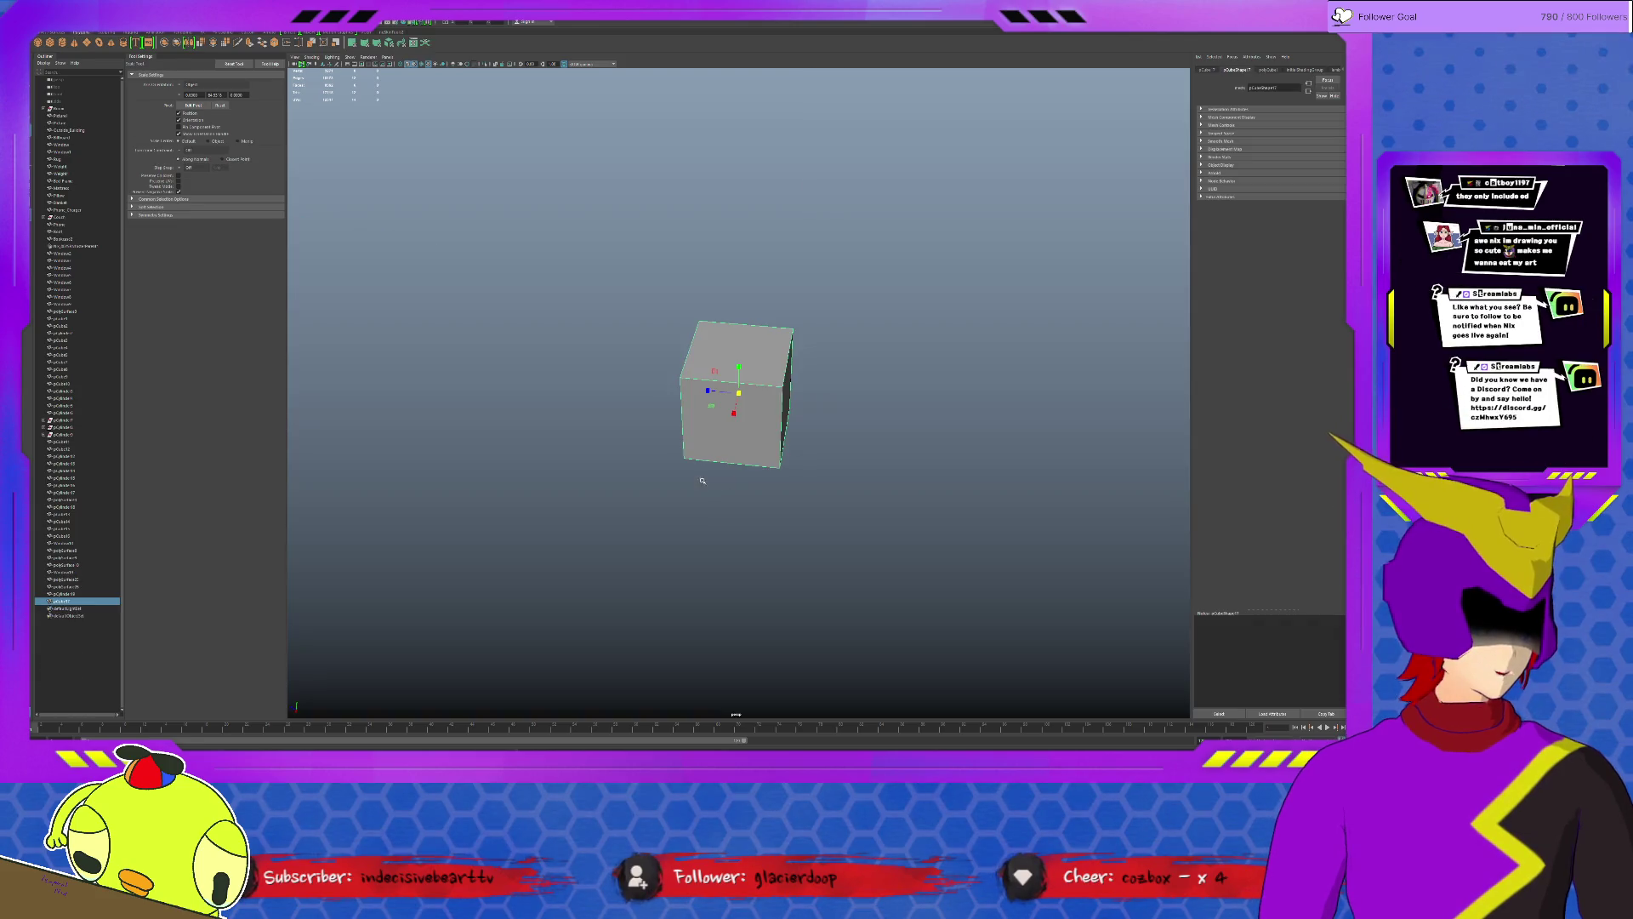
scroll(947, 403, up, 3)
scroll(946, 403, up, 4)
scroll(947, 403, up, 3)
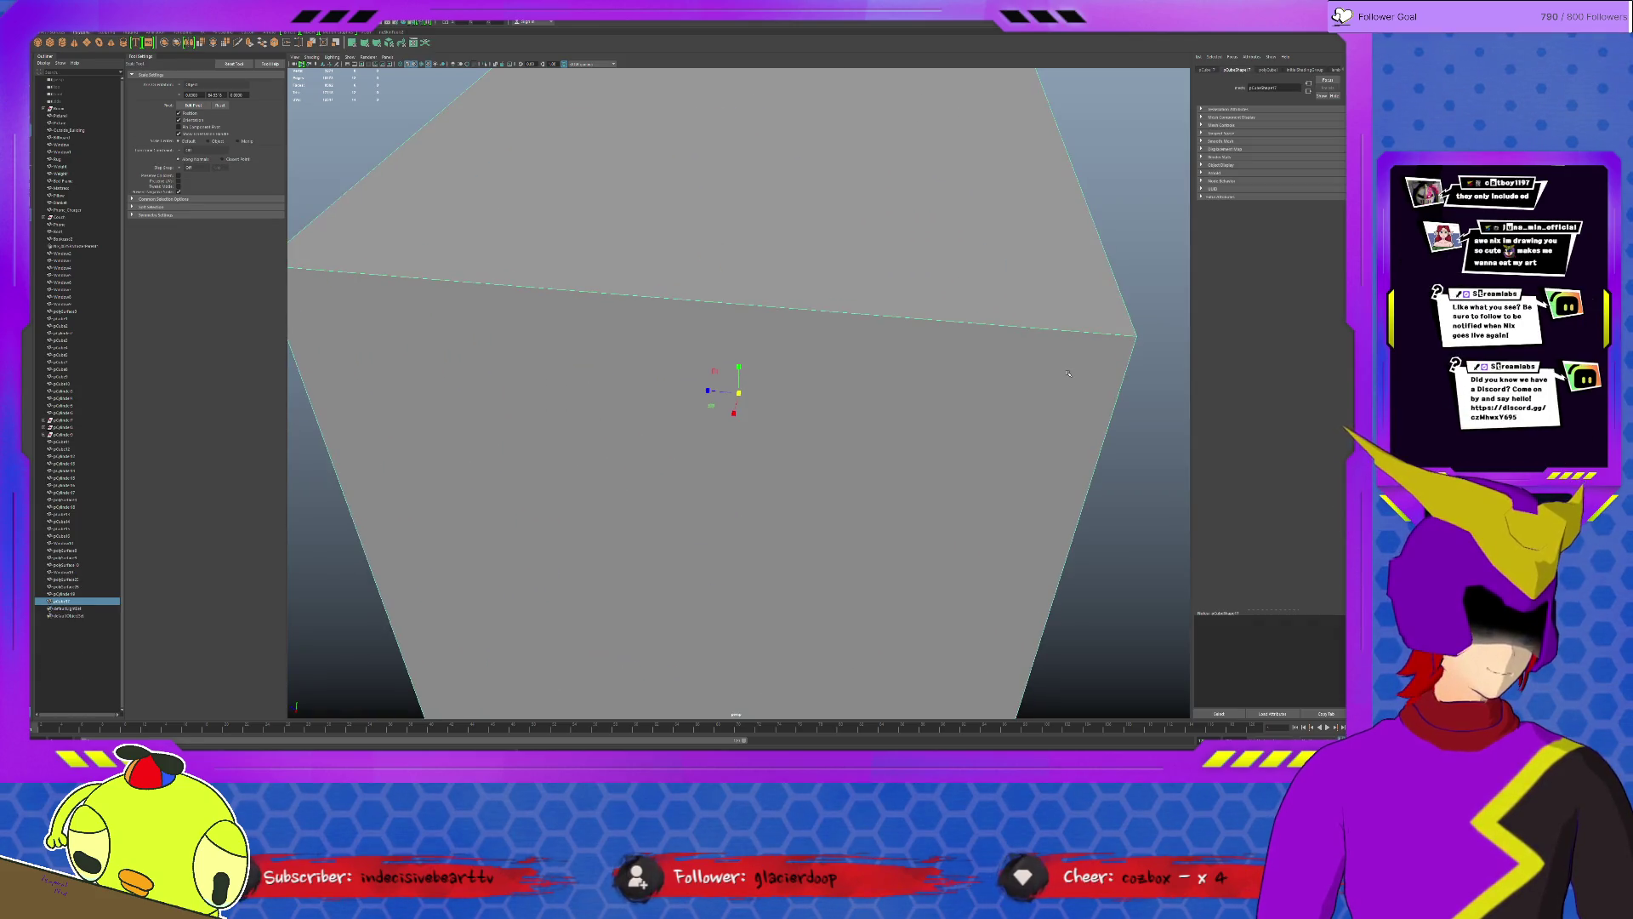
scroll(1044, 385, down, 5)
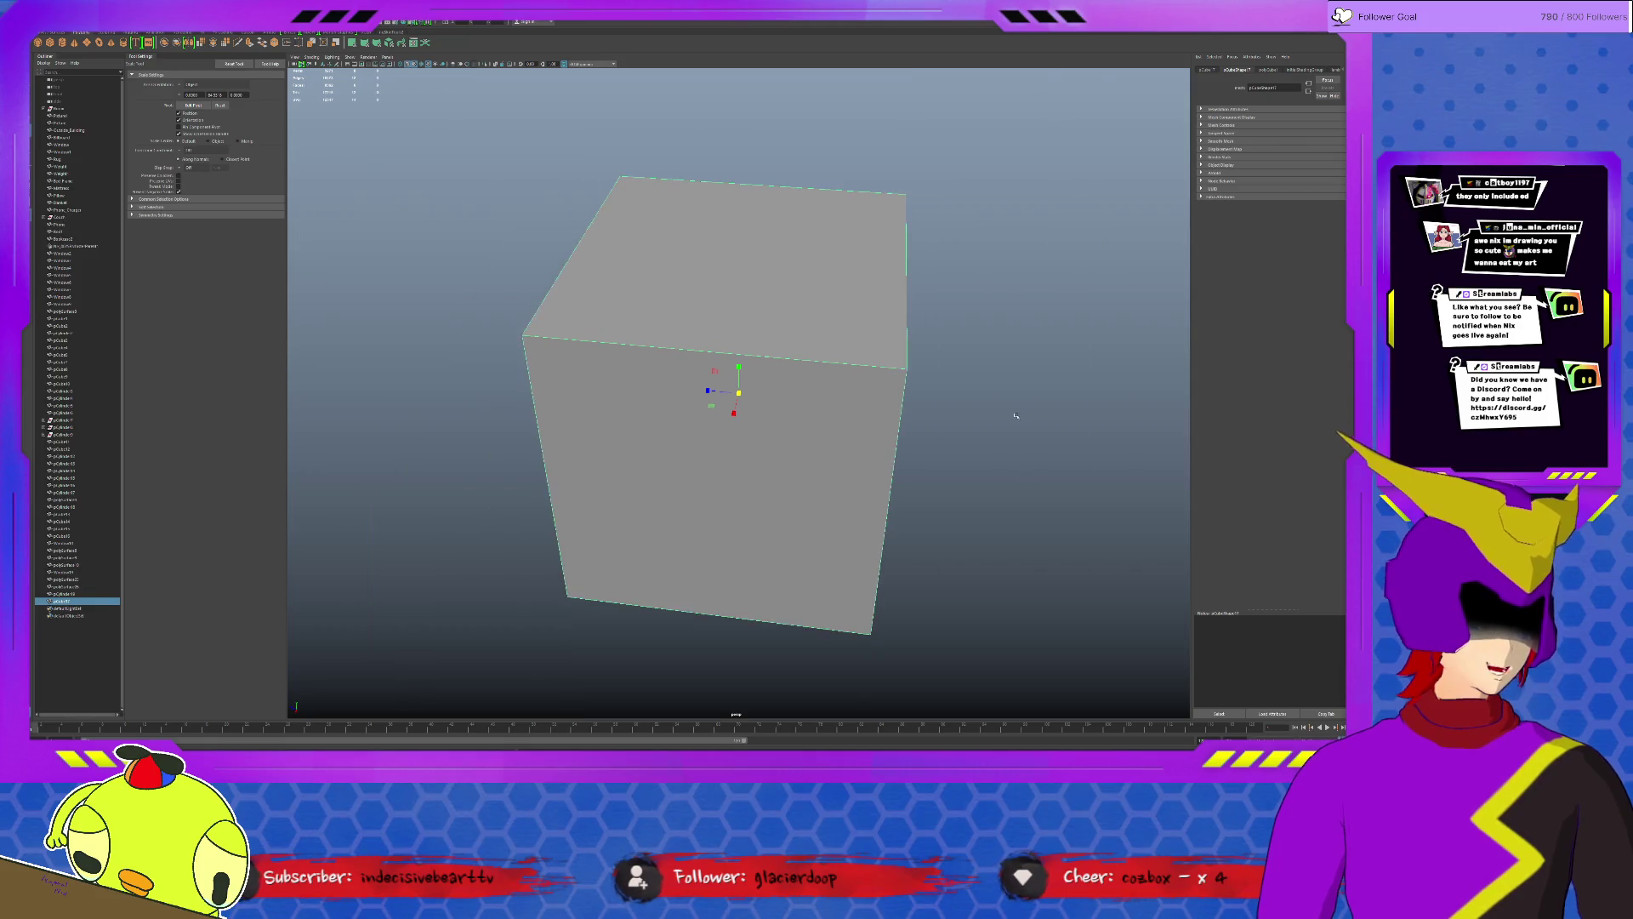
scroll(1016, 416, down, 3)
scroll(1016, 417, down, 5)
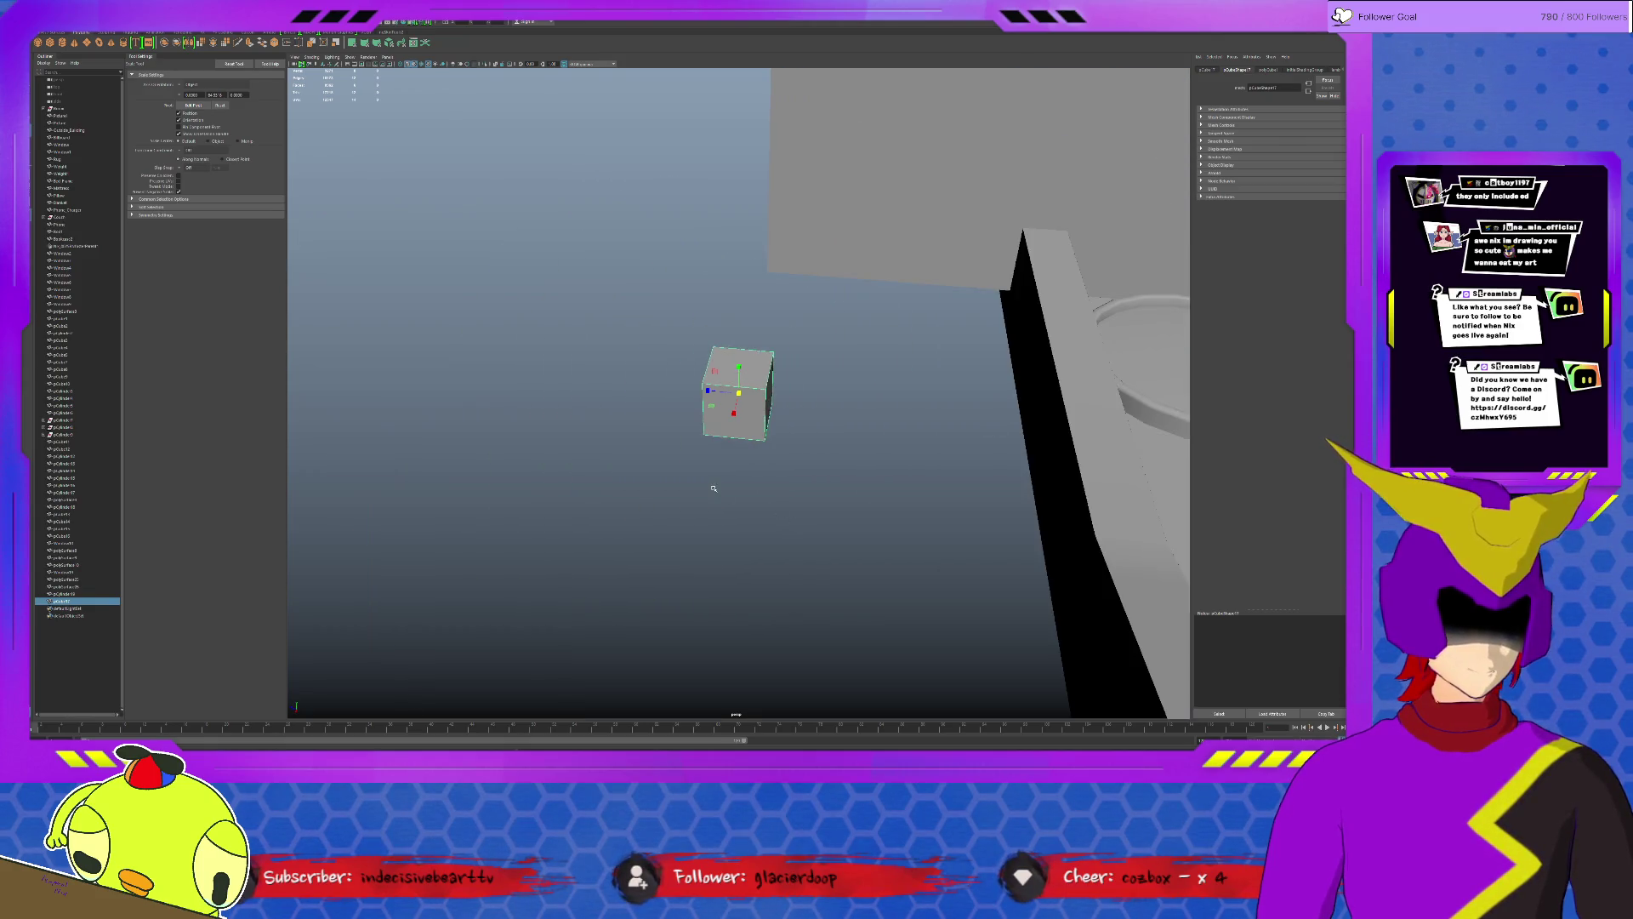
scroll(766, 446, up, 5)
Extrude the cube's right face outward to lengthen the box.
mouse_move(774, 450)
alt+mouse_down()
mouse_move(837, 434)
mouse_move(791, 398)
mouse_move(817, 398)
mouse_move(758, 393)
alt+mouse_up()
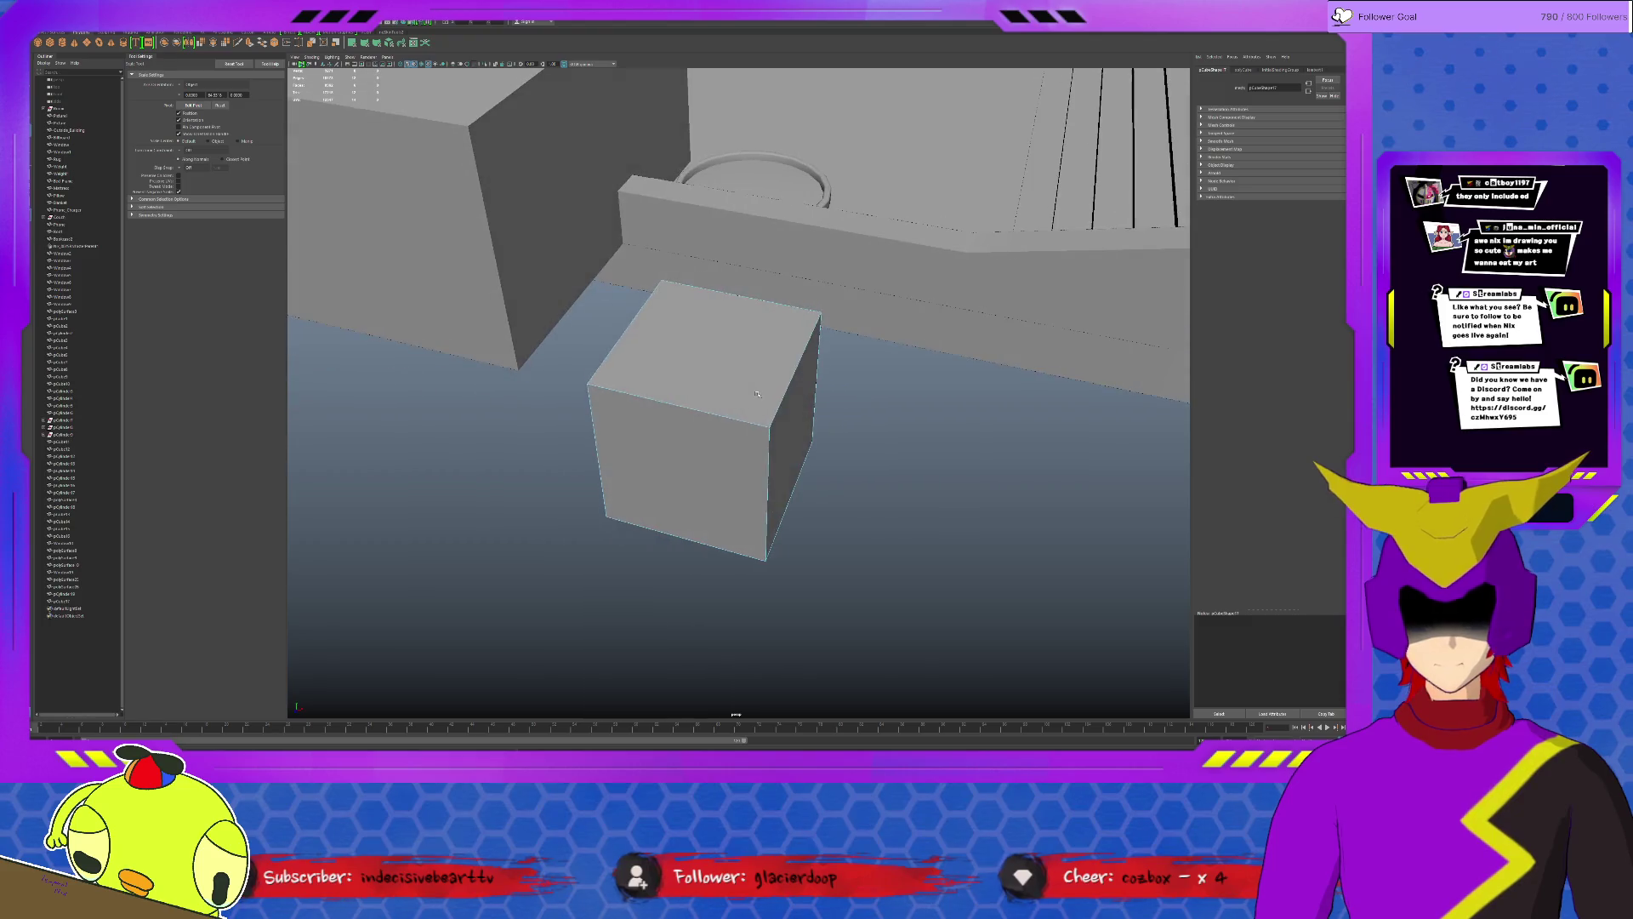
click(791, 431)
click(136, 35)
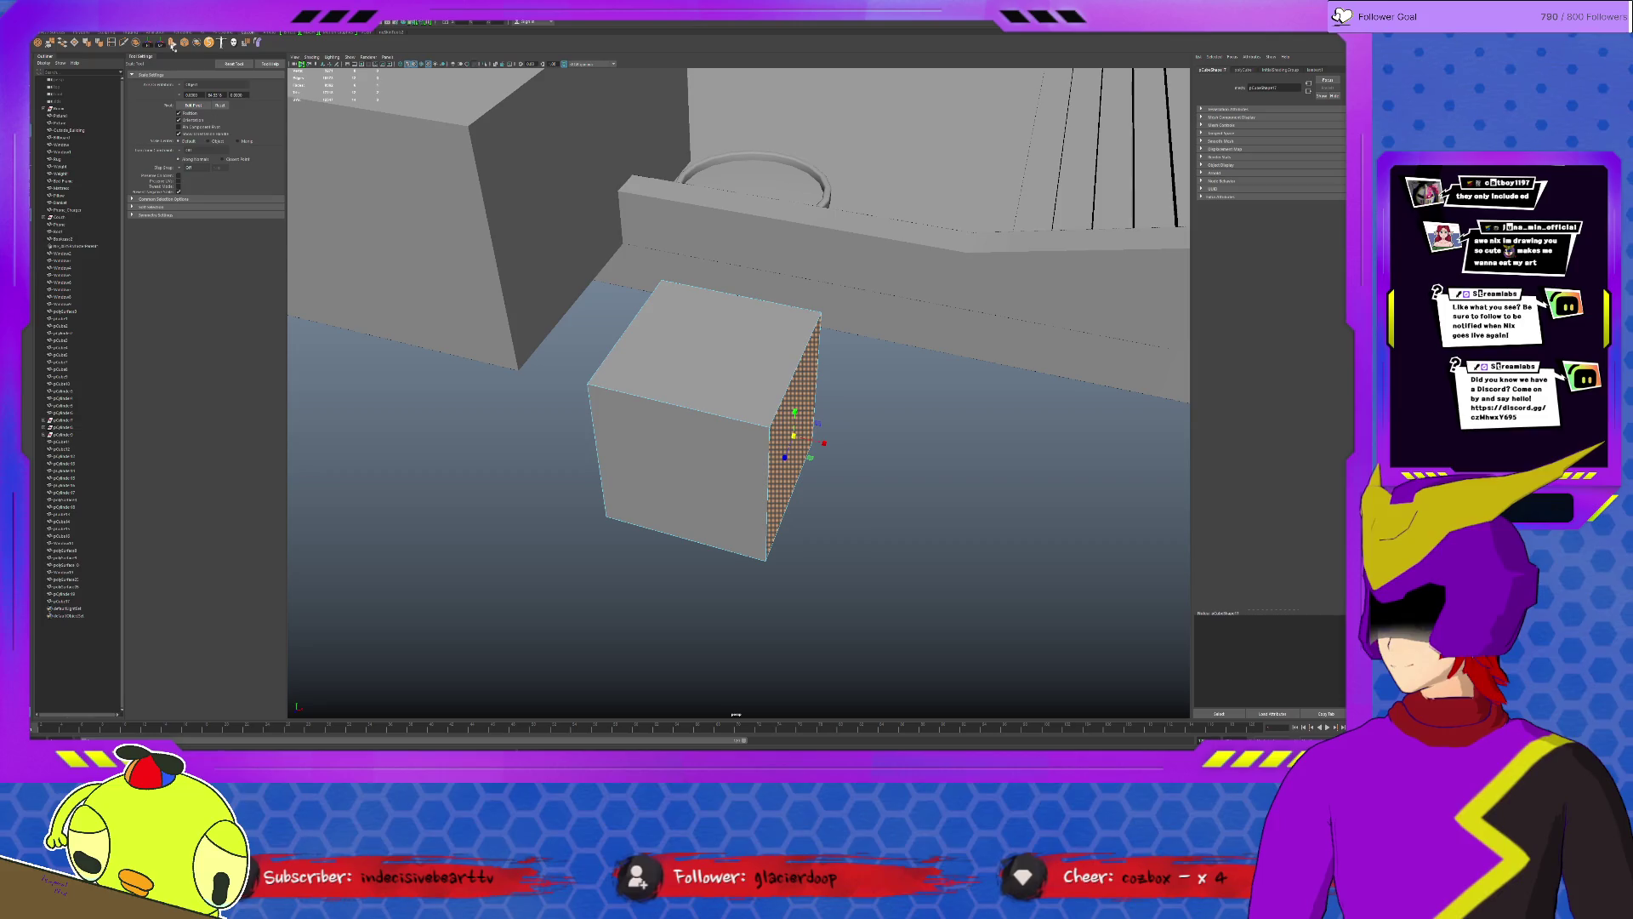
click(173, 42)
mouse_move(823, 444)
mouse_down()
mouse_move(858, 453)
mouse_move(744, 533)
mouse_up()
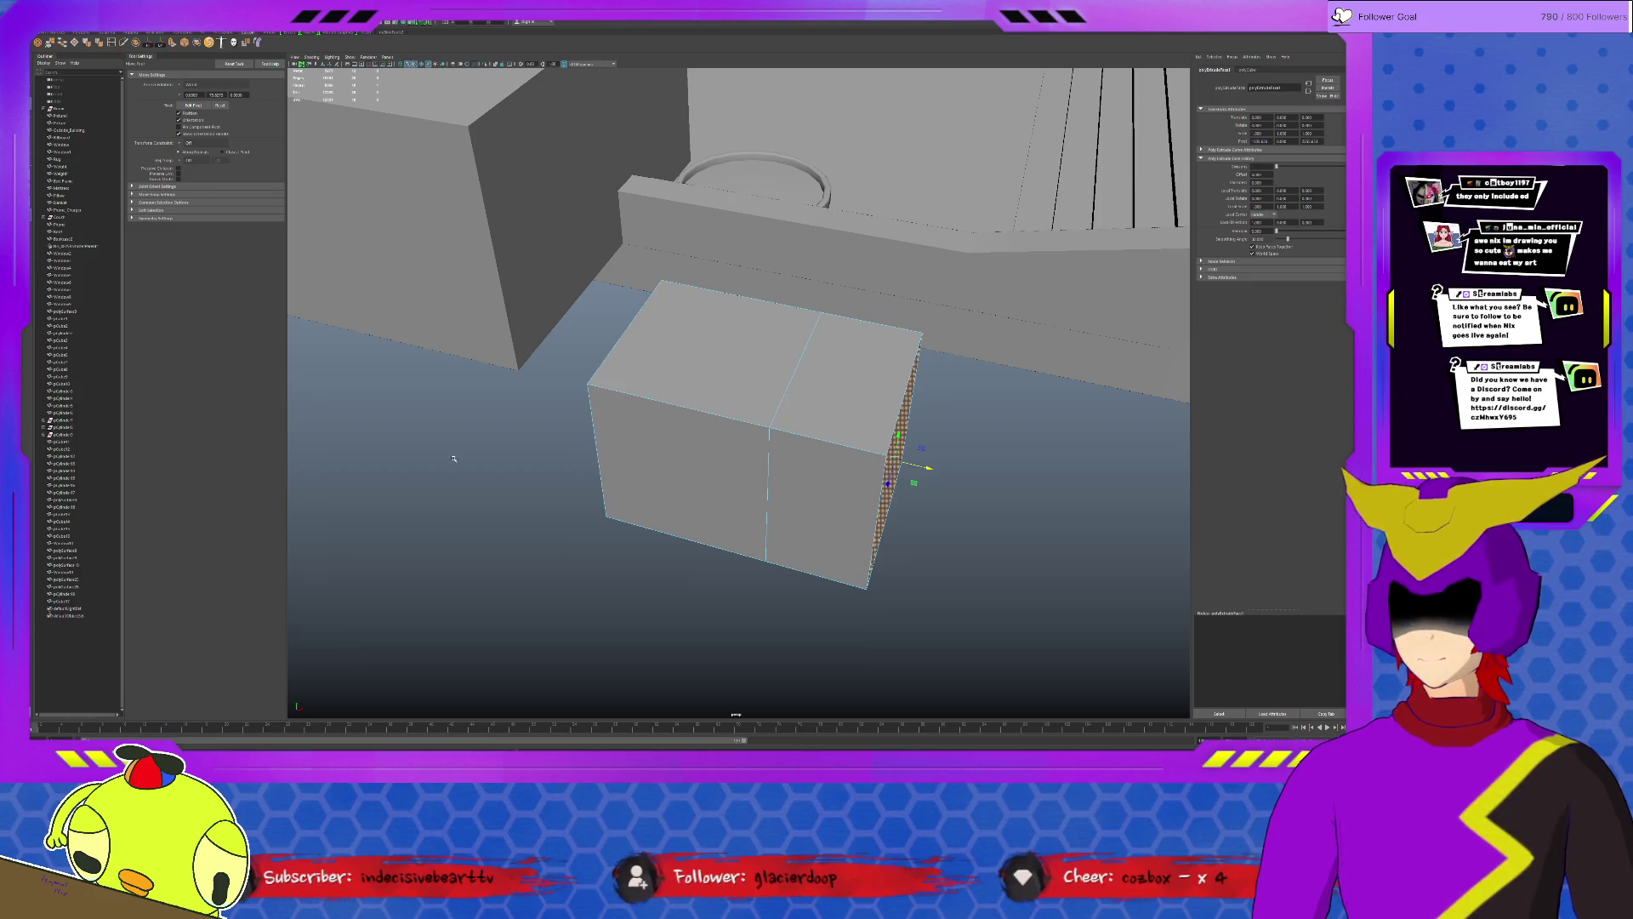
drag(914, 470, 943, 475)
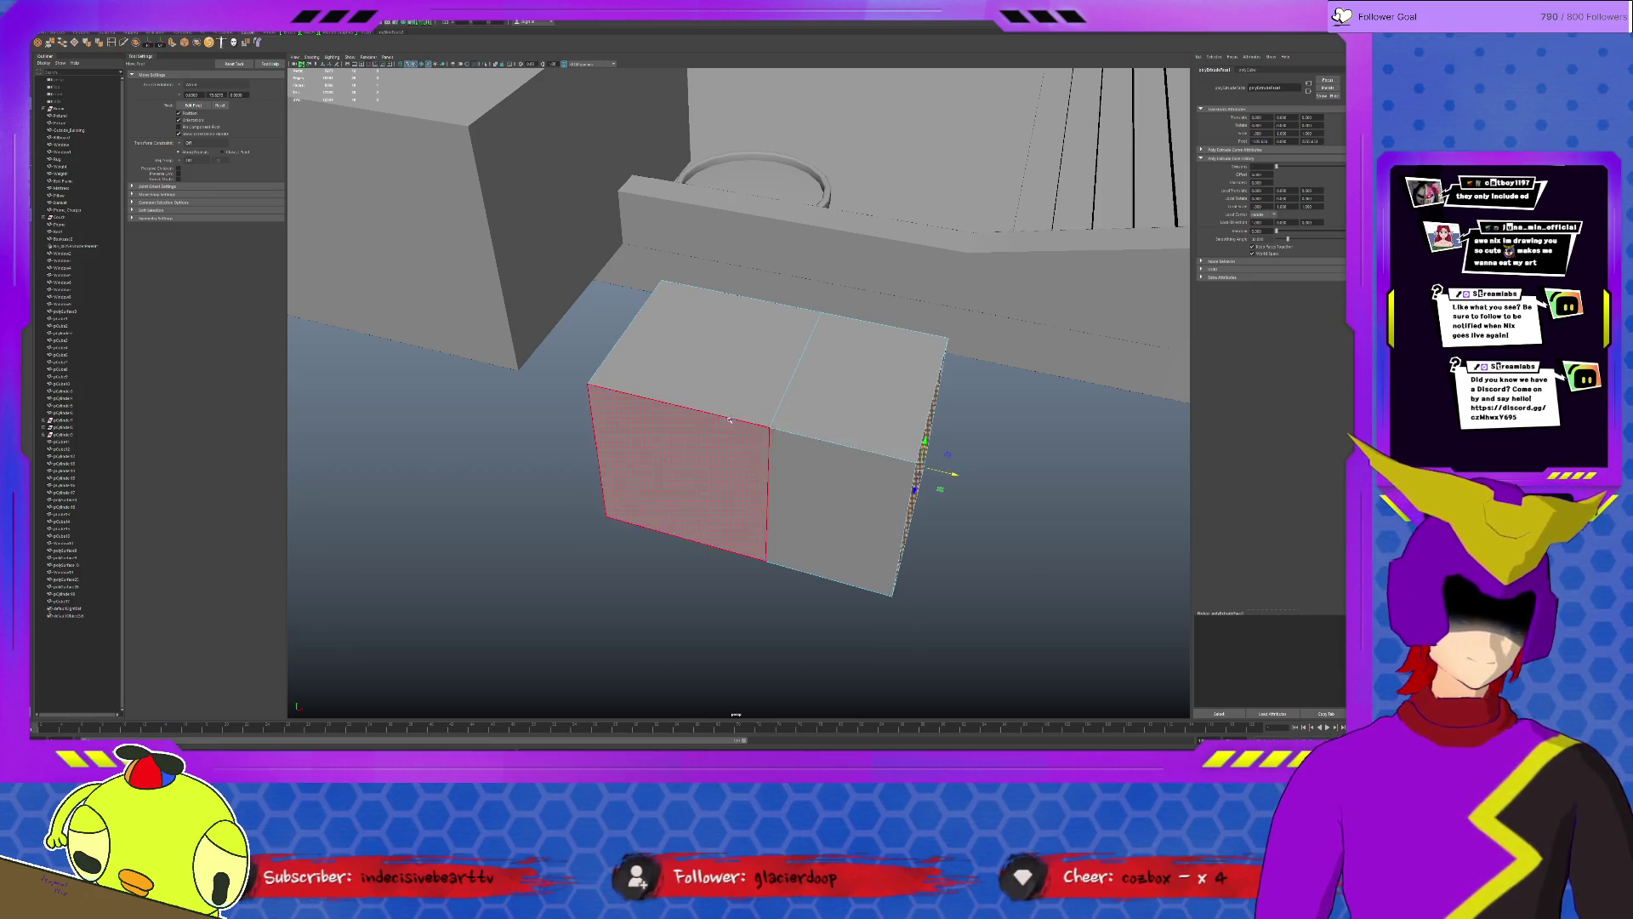
Extrude the box's end face downward into a bent two-part block.
alt+drag(729, 419, 864, 522)
click(864, 521)
key(f)
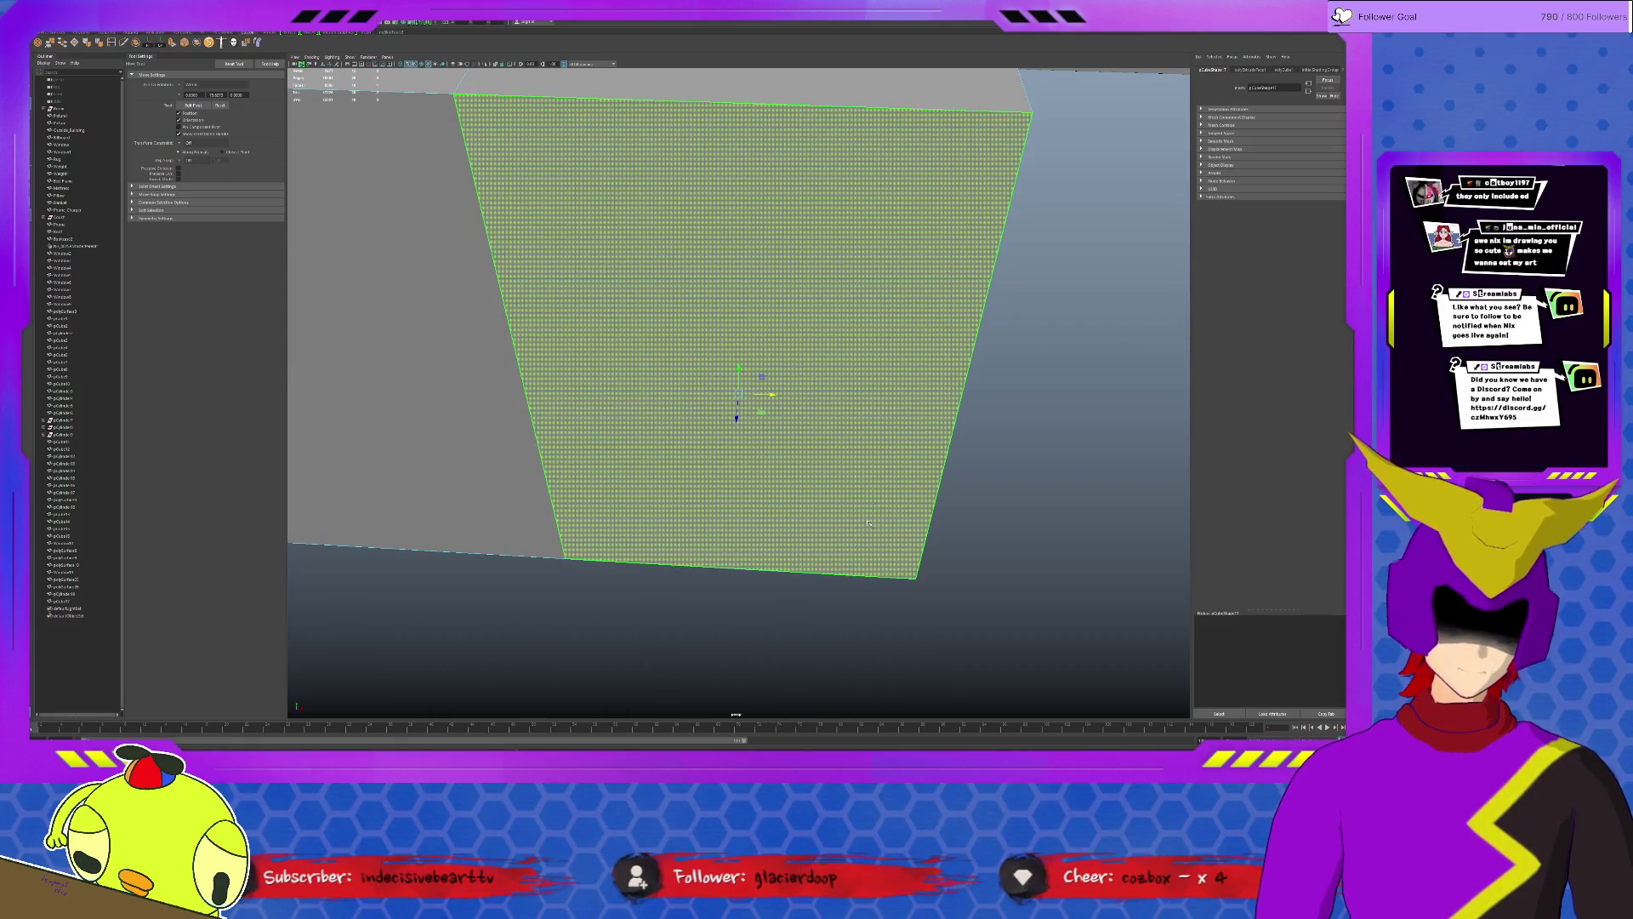
scroll(869, 522, down, 5)
key(ctrl+e)
drag(764, 393, 734, 502)
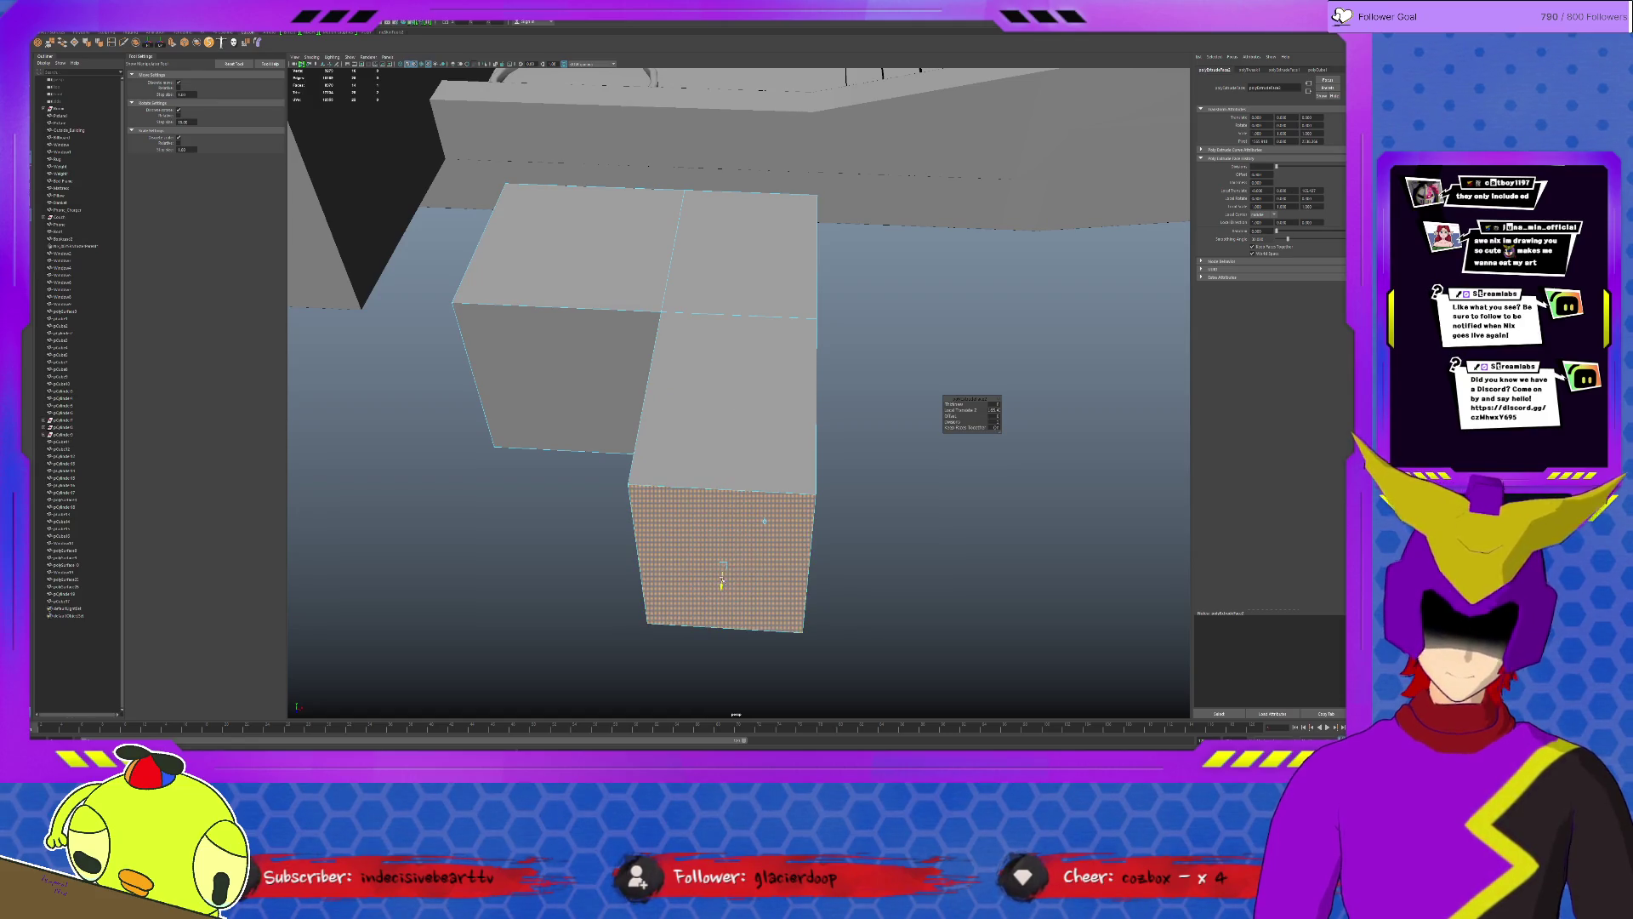
key(q)
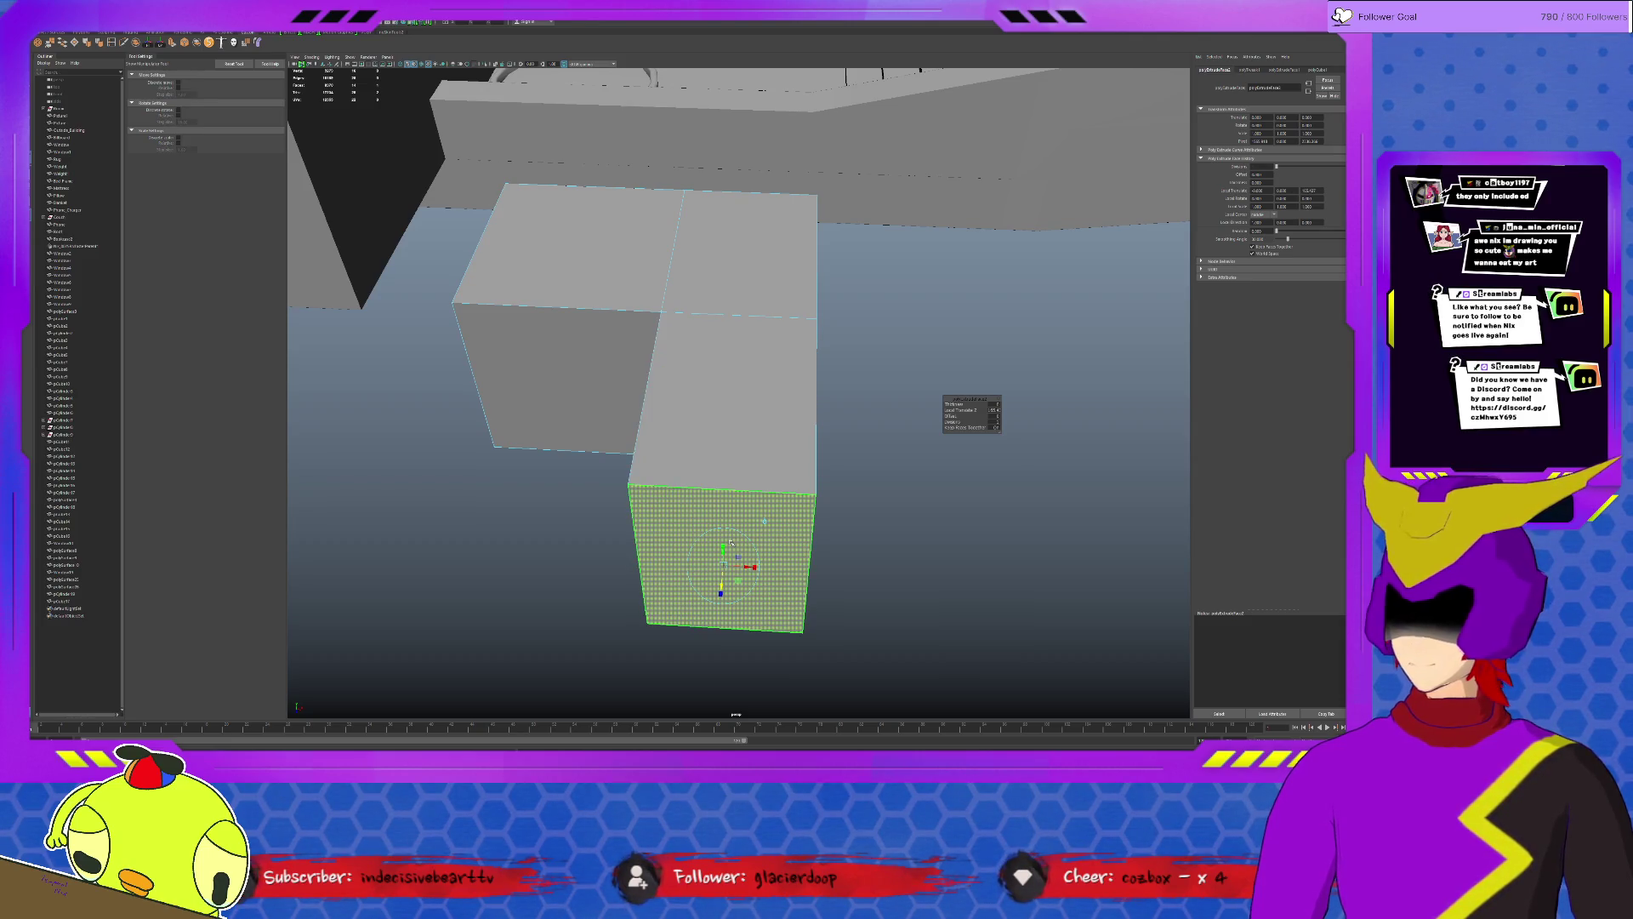
drag(723, 574, 739, 492)
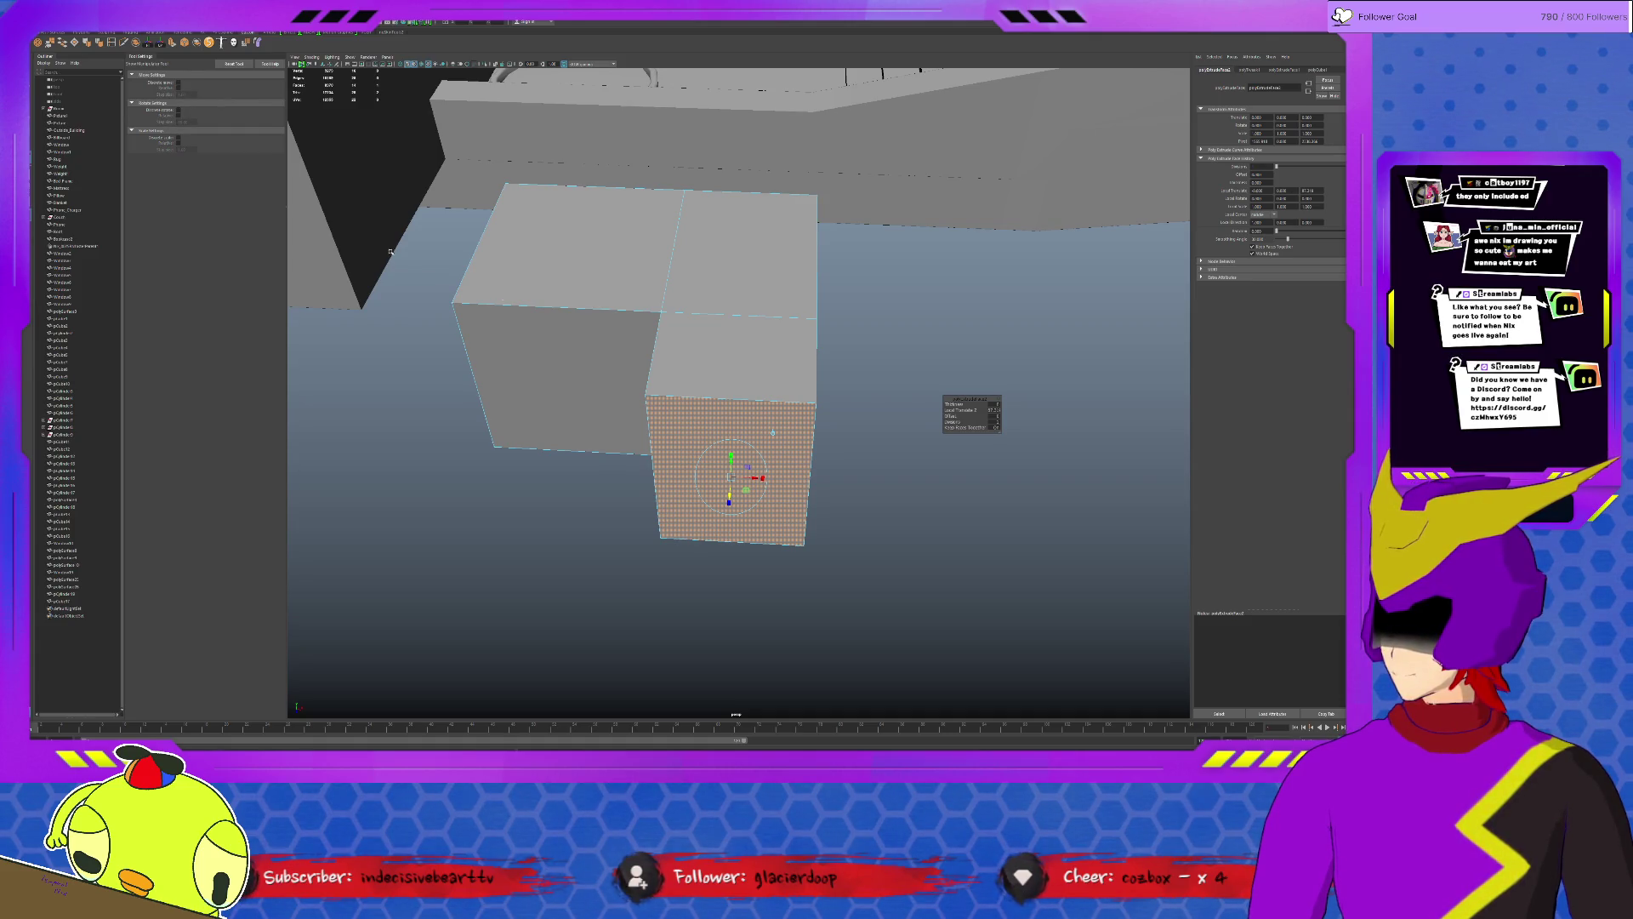
Drag the block's front corner point to flatten its faces, then delete the whole block.
mouse_move(390, 253)
alt+mouse_down()
mouse_move(766, 256)
mouse_move(809, 196)
alt+mouse_up()
click(781, 256)
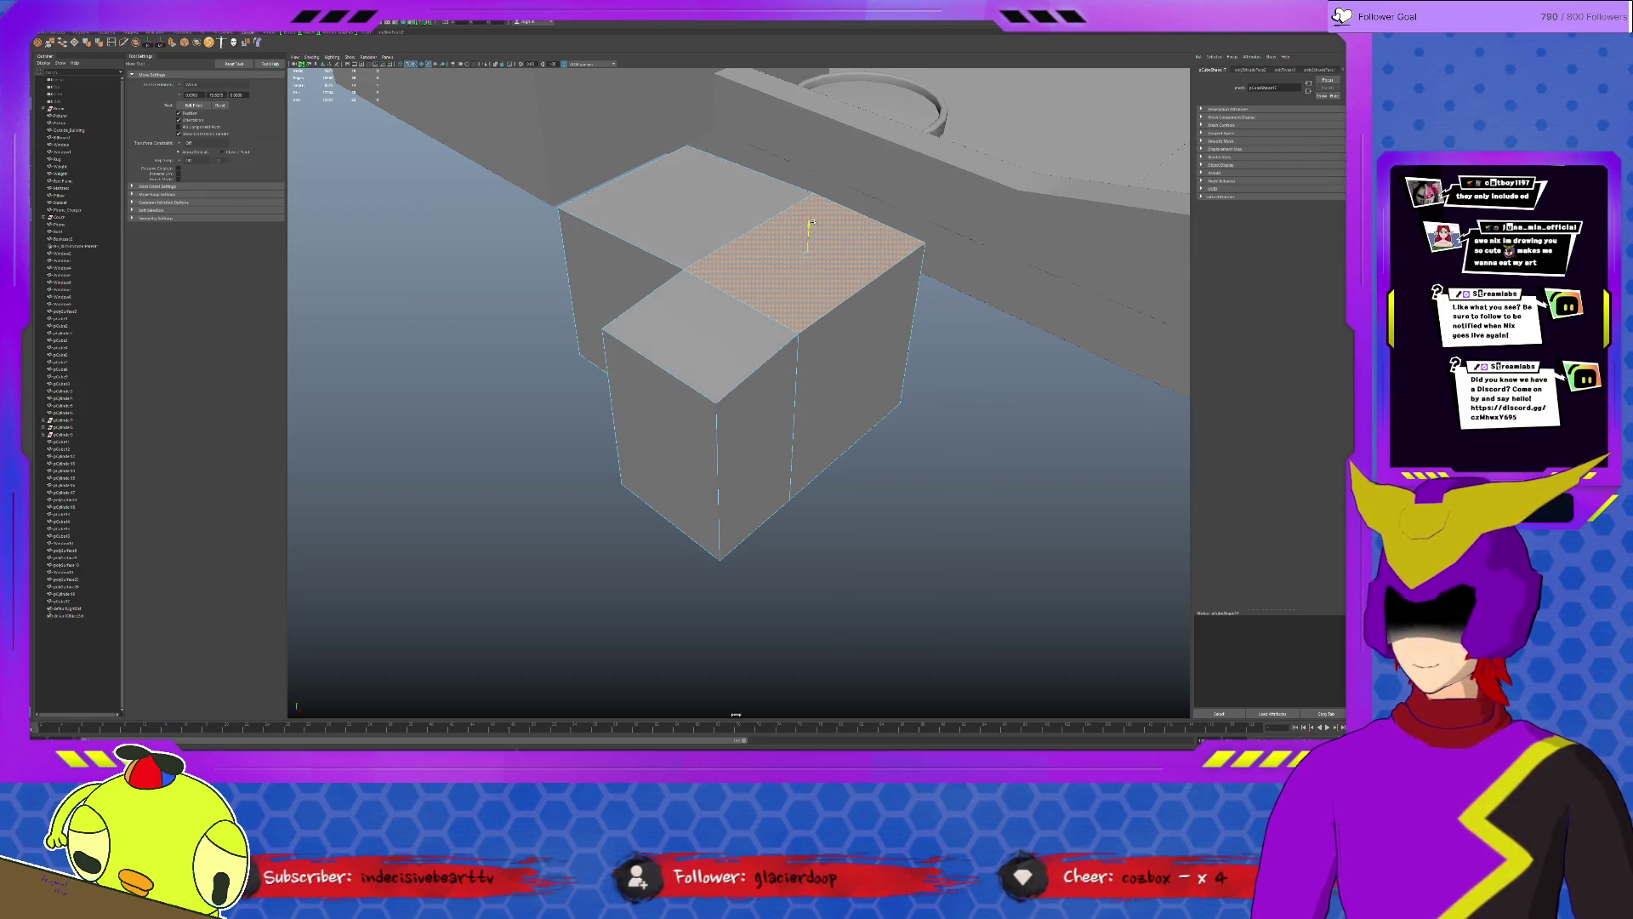
click(602, 335)
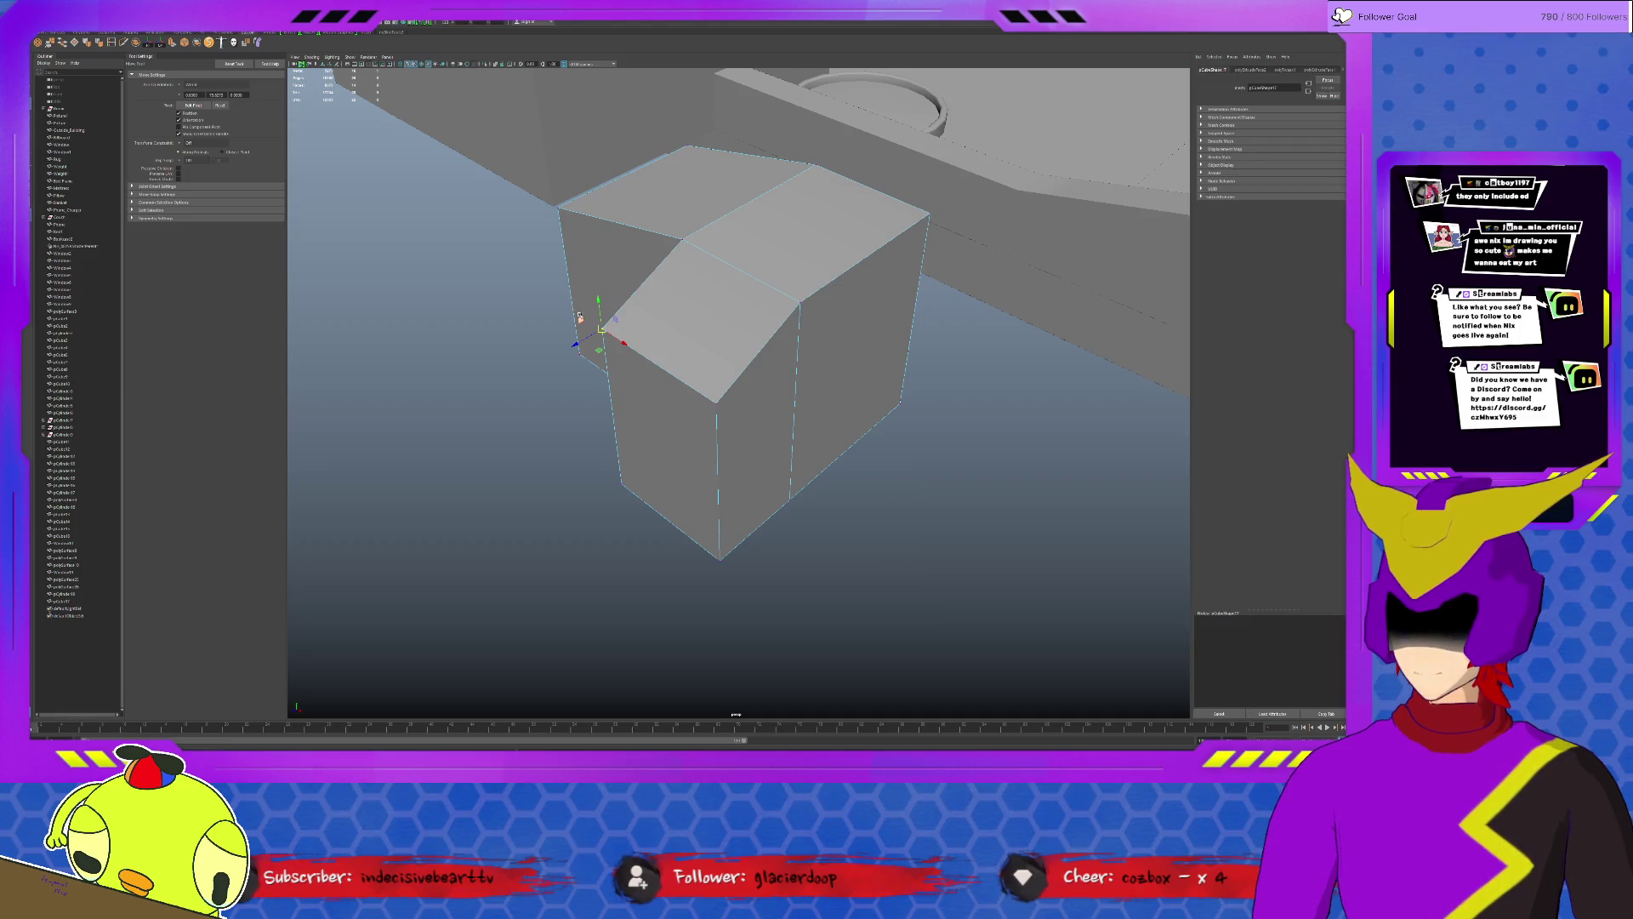
drag(580, 316, 648, 341)
mouse_move(683, 209)
mouse_down()
mouse_move(486, 334)
mouse_move(565, 238)
mouse_up()
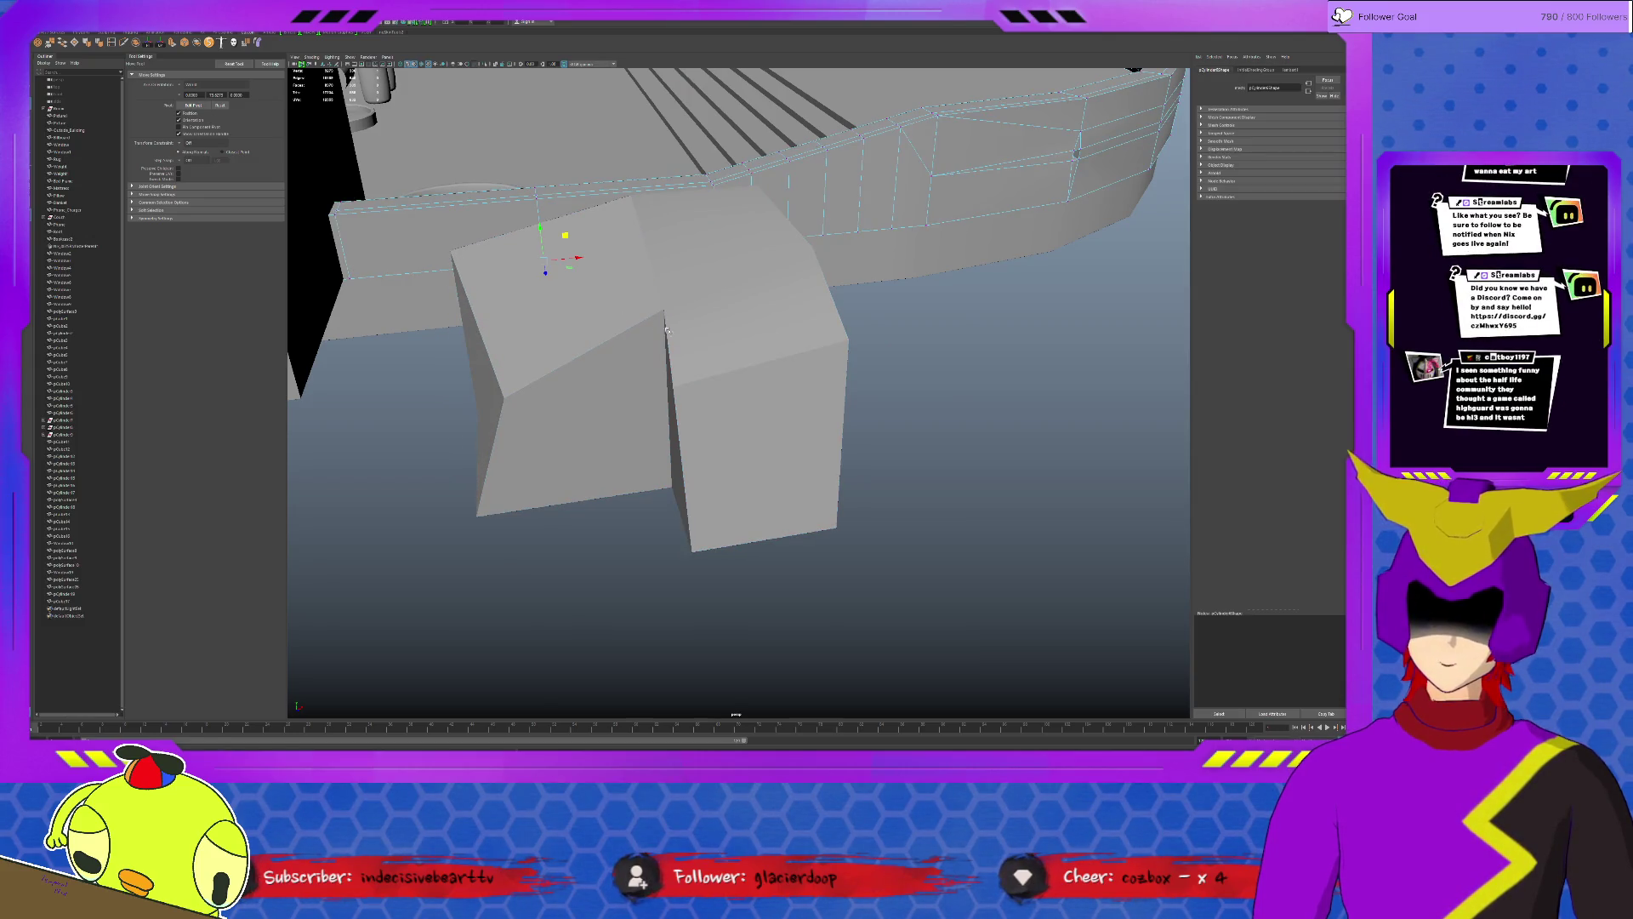
key(F8)
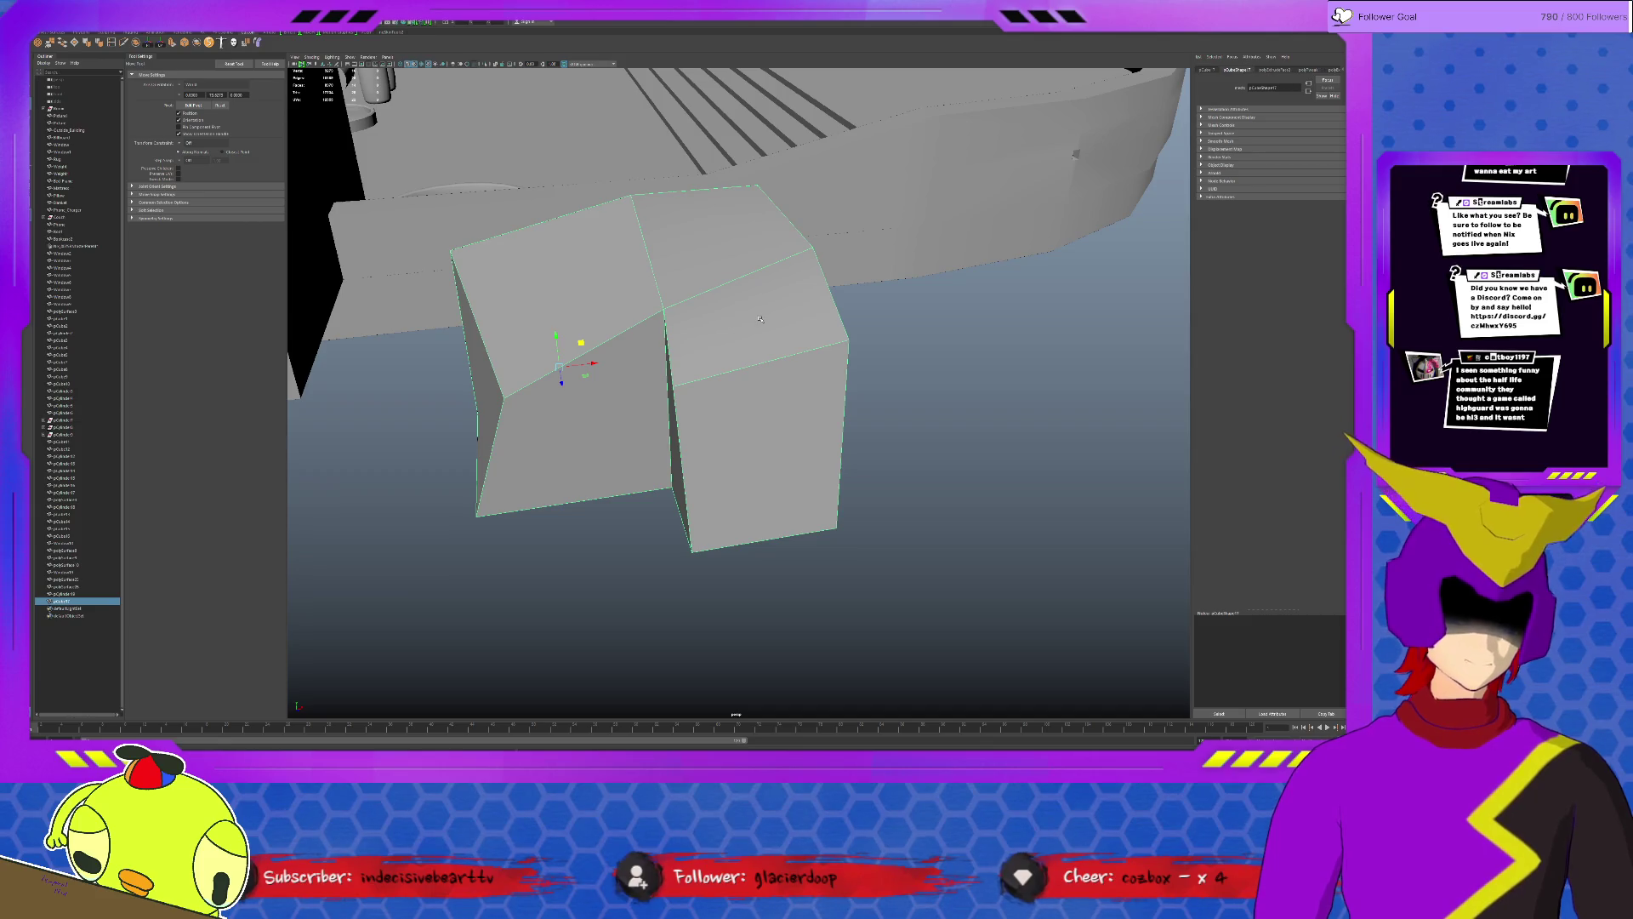
key(Delete)
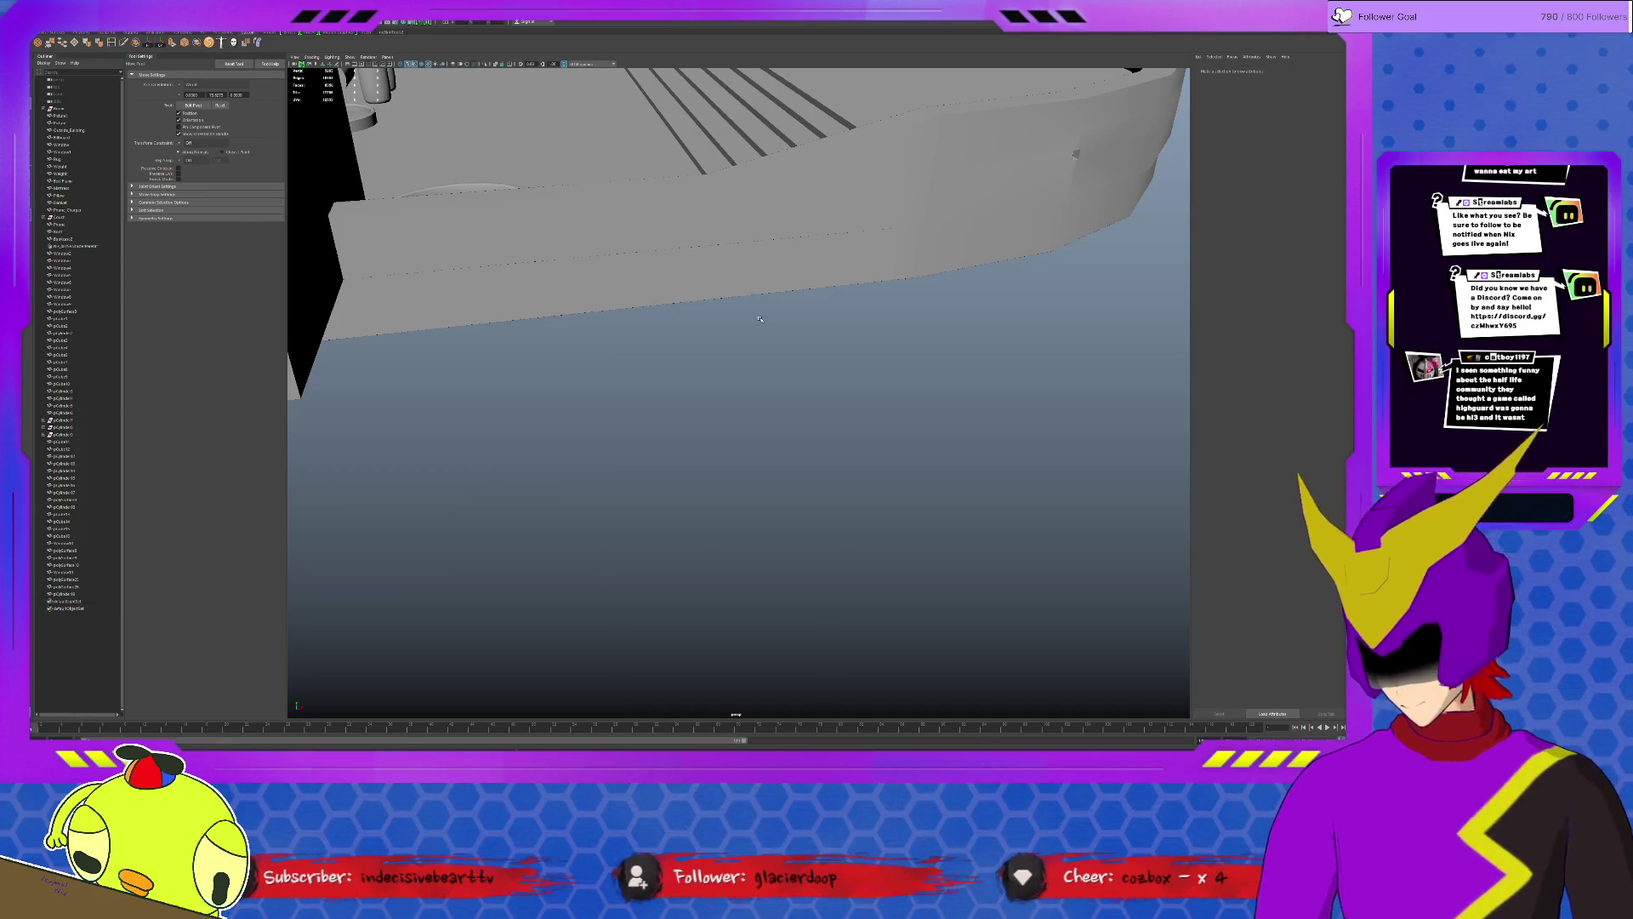
scroll(763, 388, down, 5)
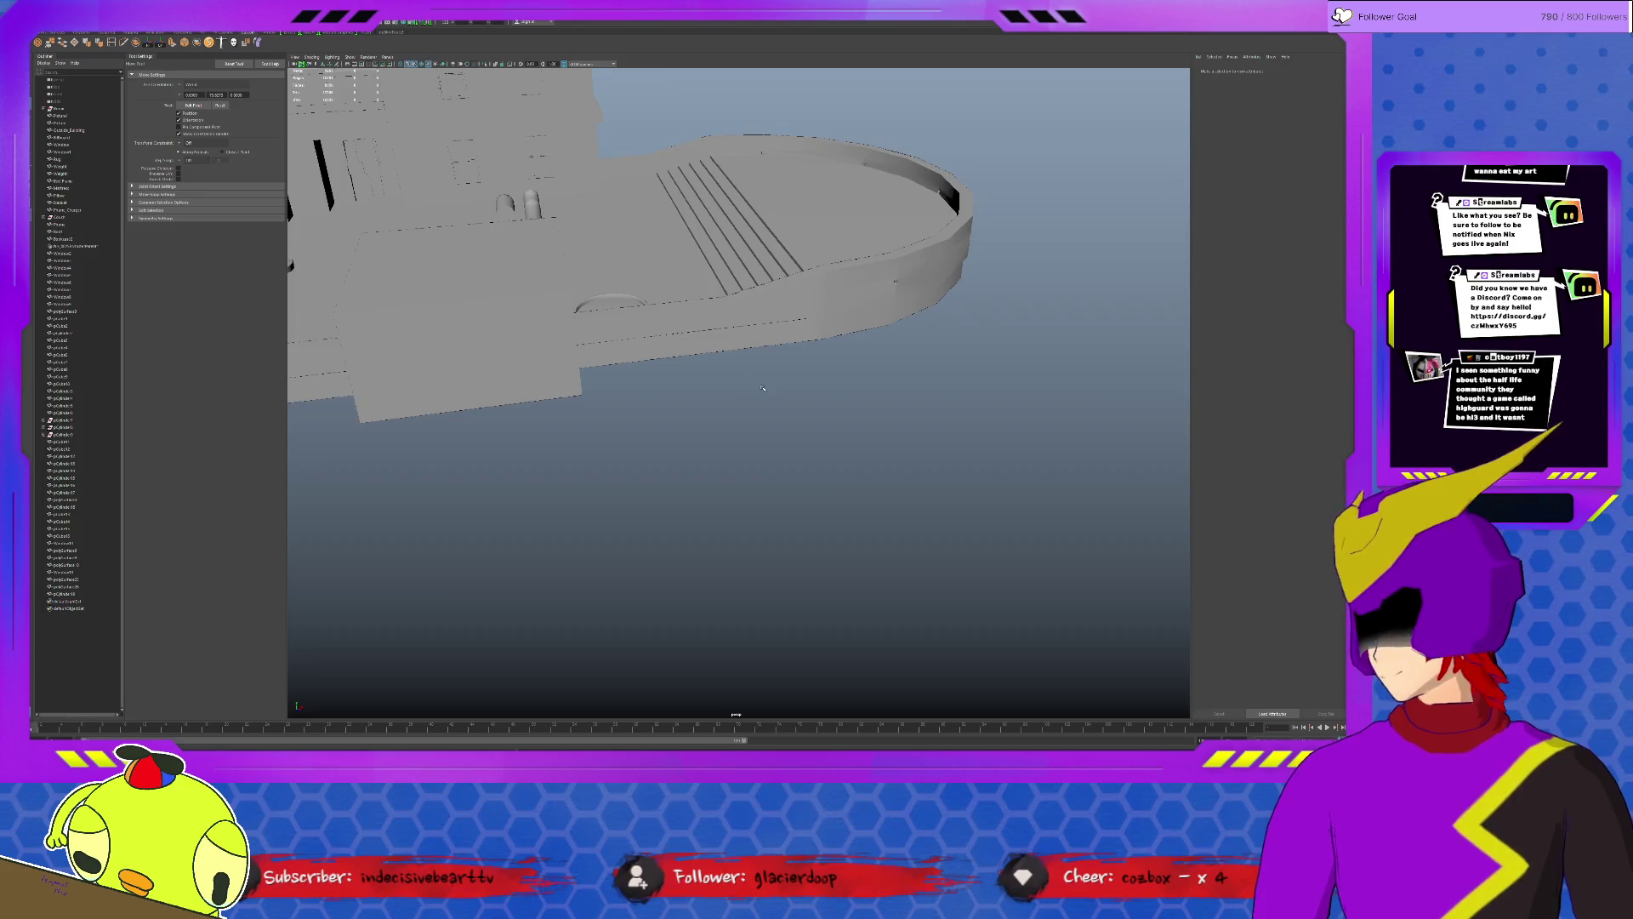
click(603, 303)
key(f)
scroll(659, 405, down, 2)
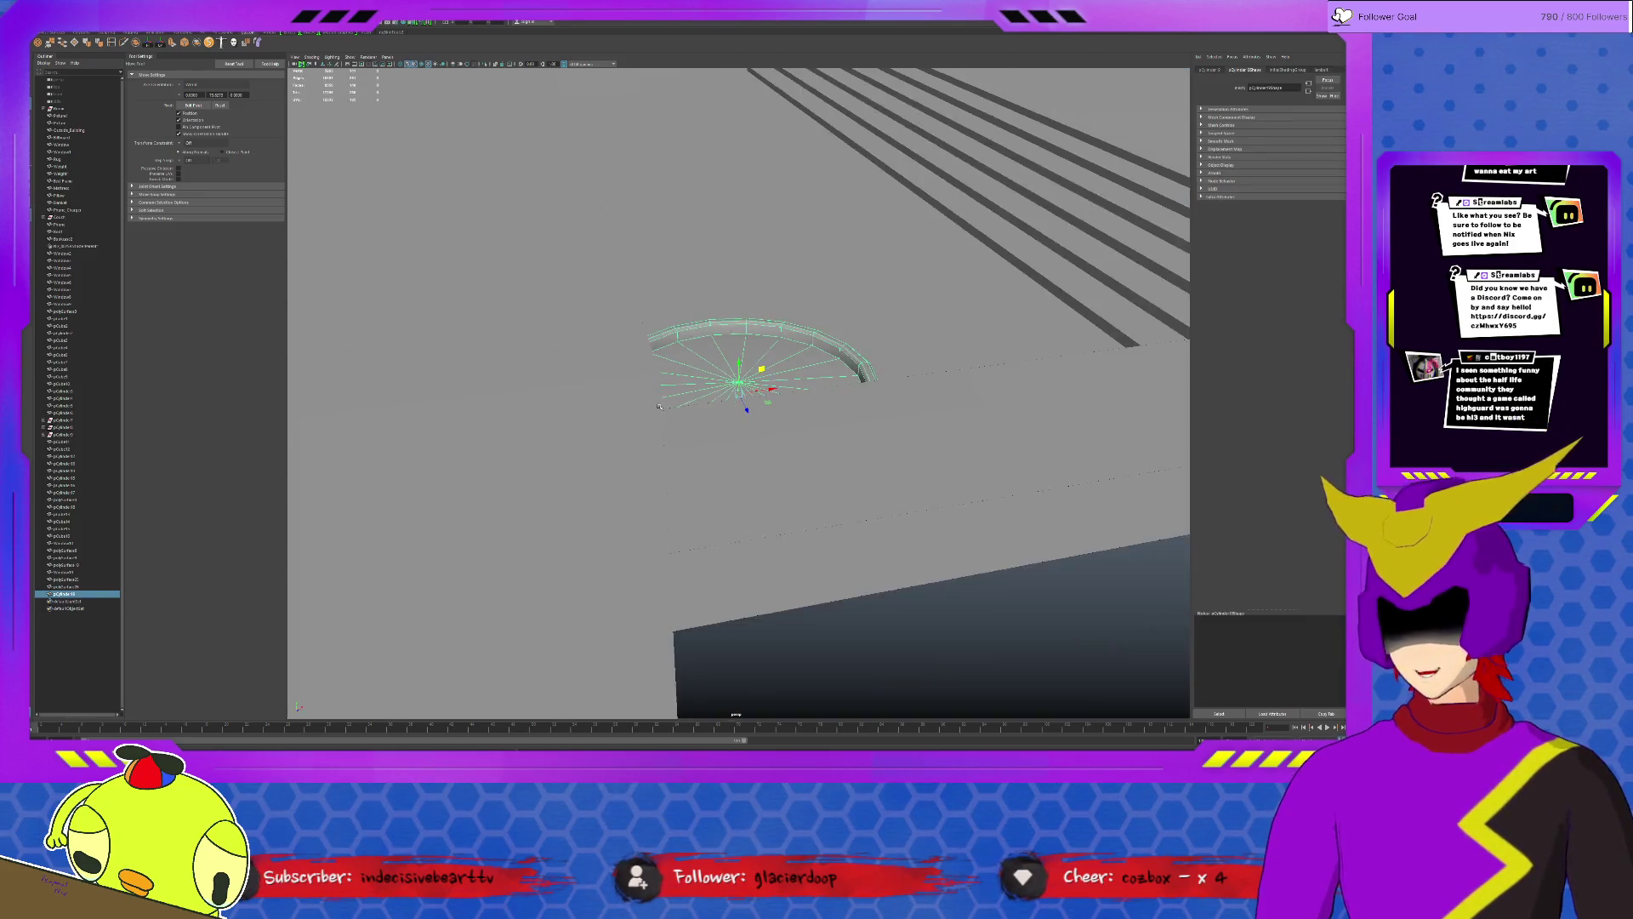
alt+drag(659, 405, 721, 344)
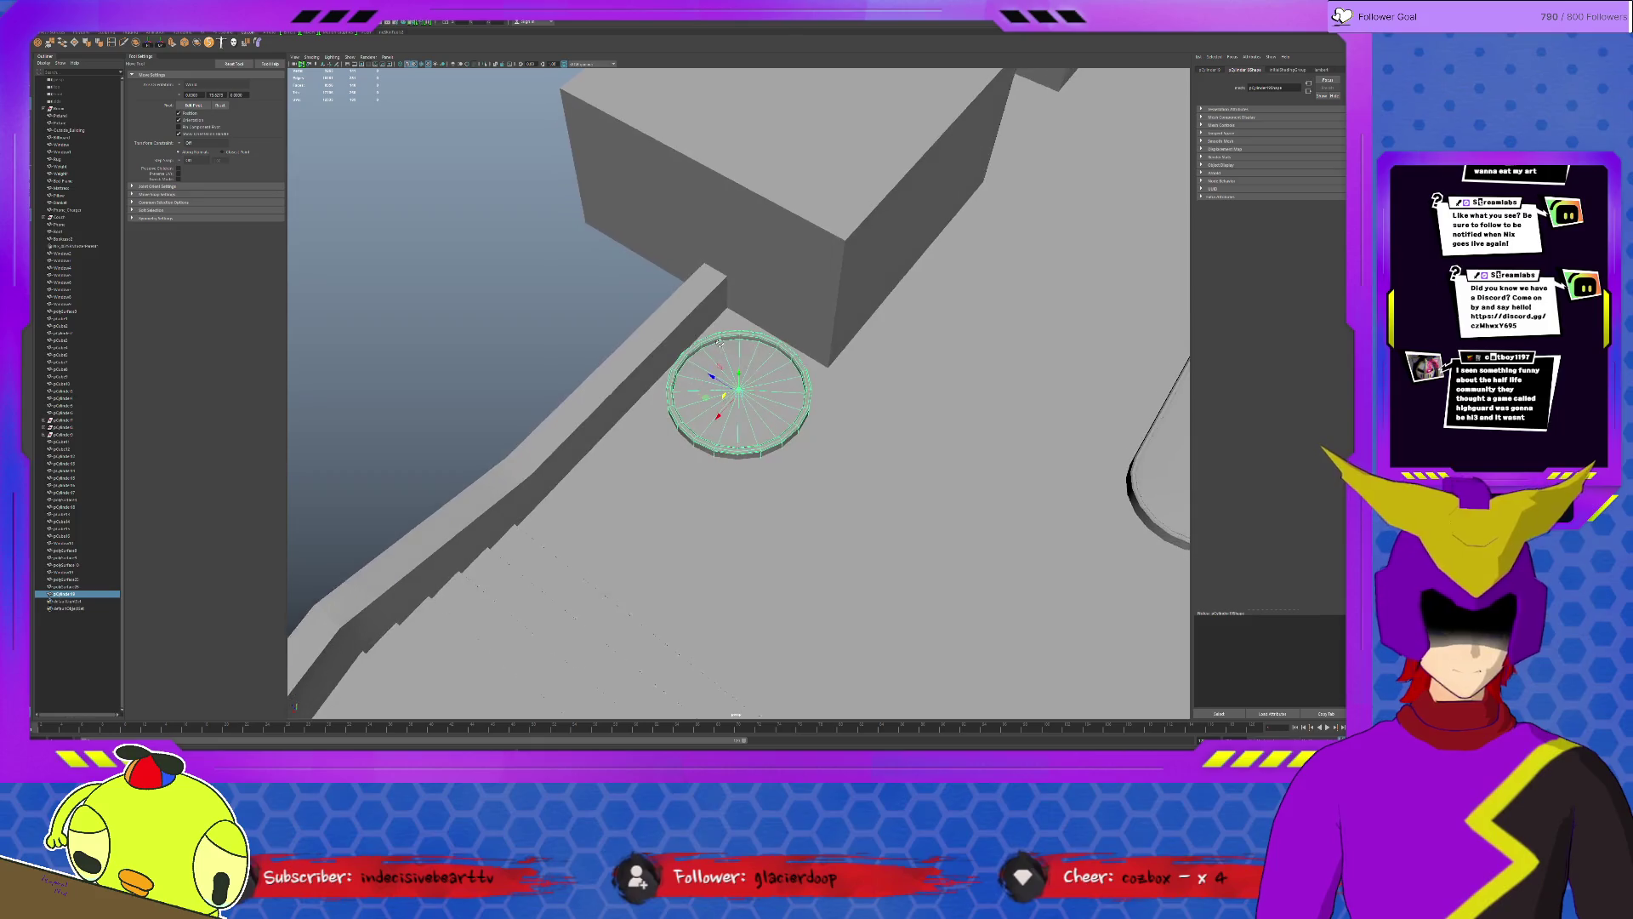
alt+drag(720, 344, 728, 350)
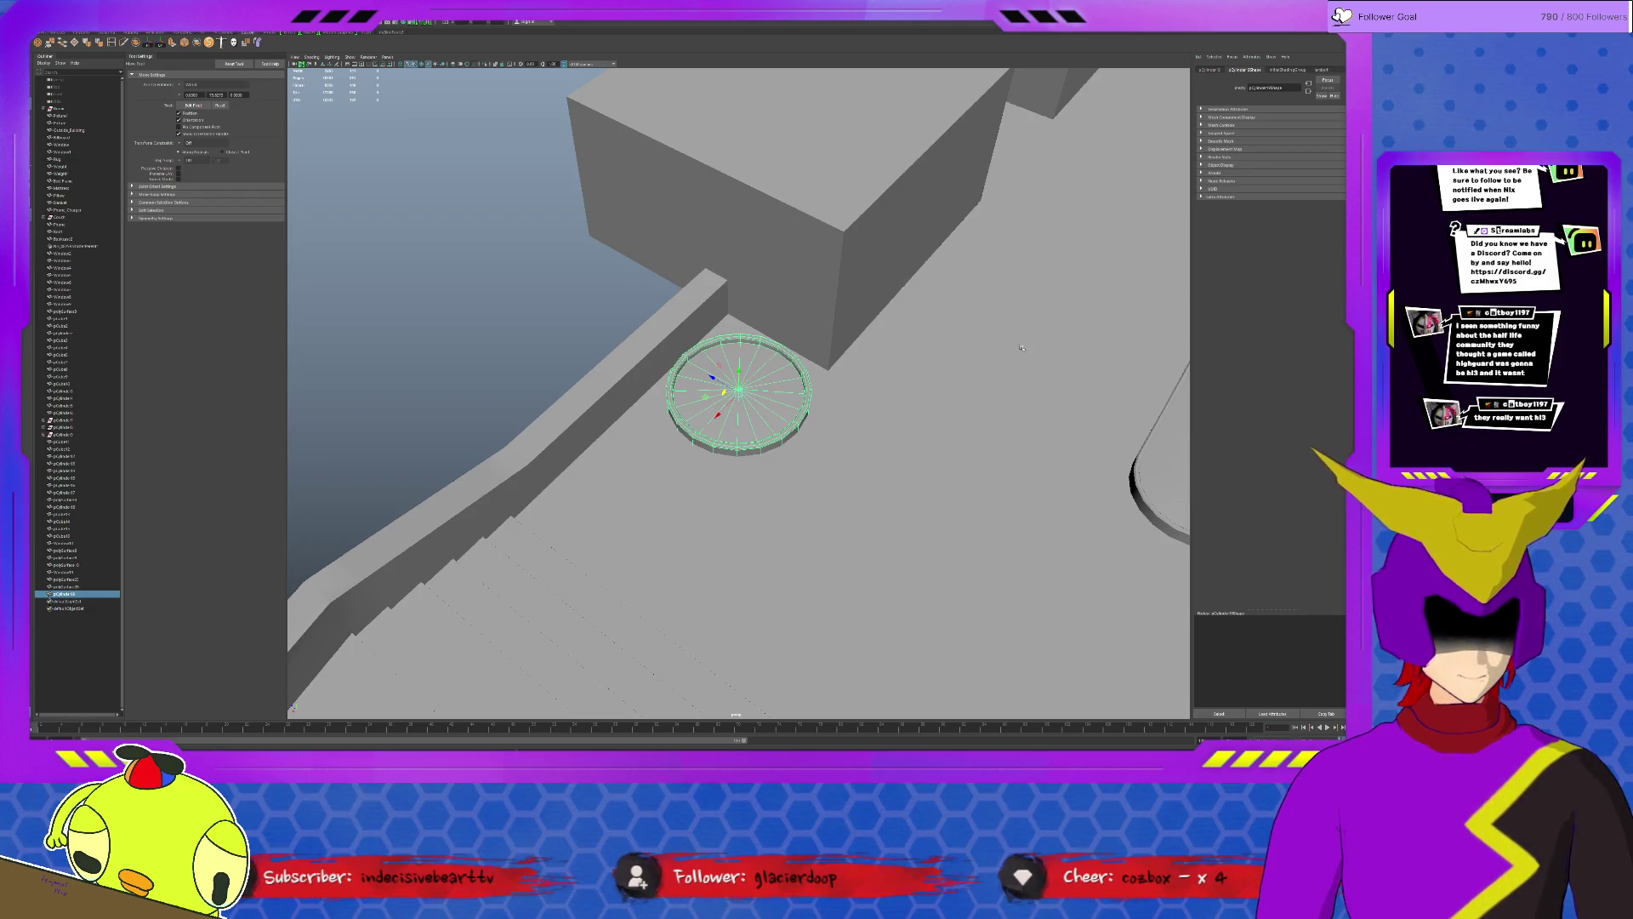
mouse_move(917, 404)
alt+mouse_down()
mouse_move(843, 336)
mouse_move(1041, 620)
alt+mouse_up()
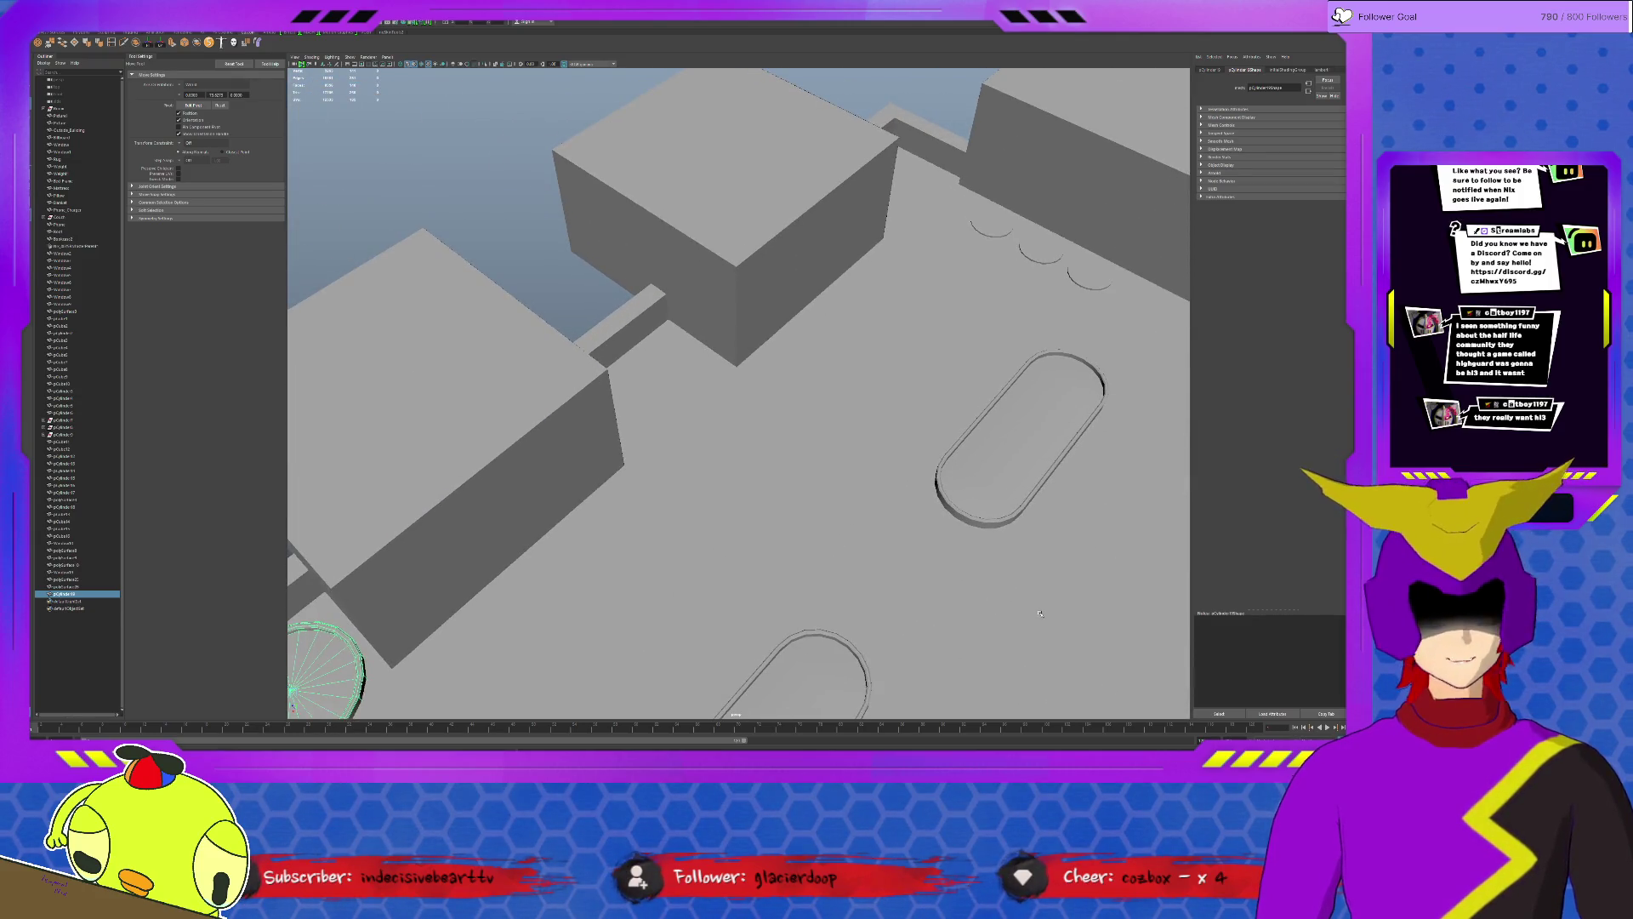
mouse_move(1041, 620)
alt+mouse_down()
mouse_move(799, 423)
mouse_move(950, 479)
mouse_move(669, 407)
alt+mouse_up()
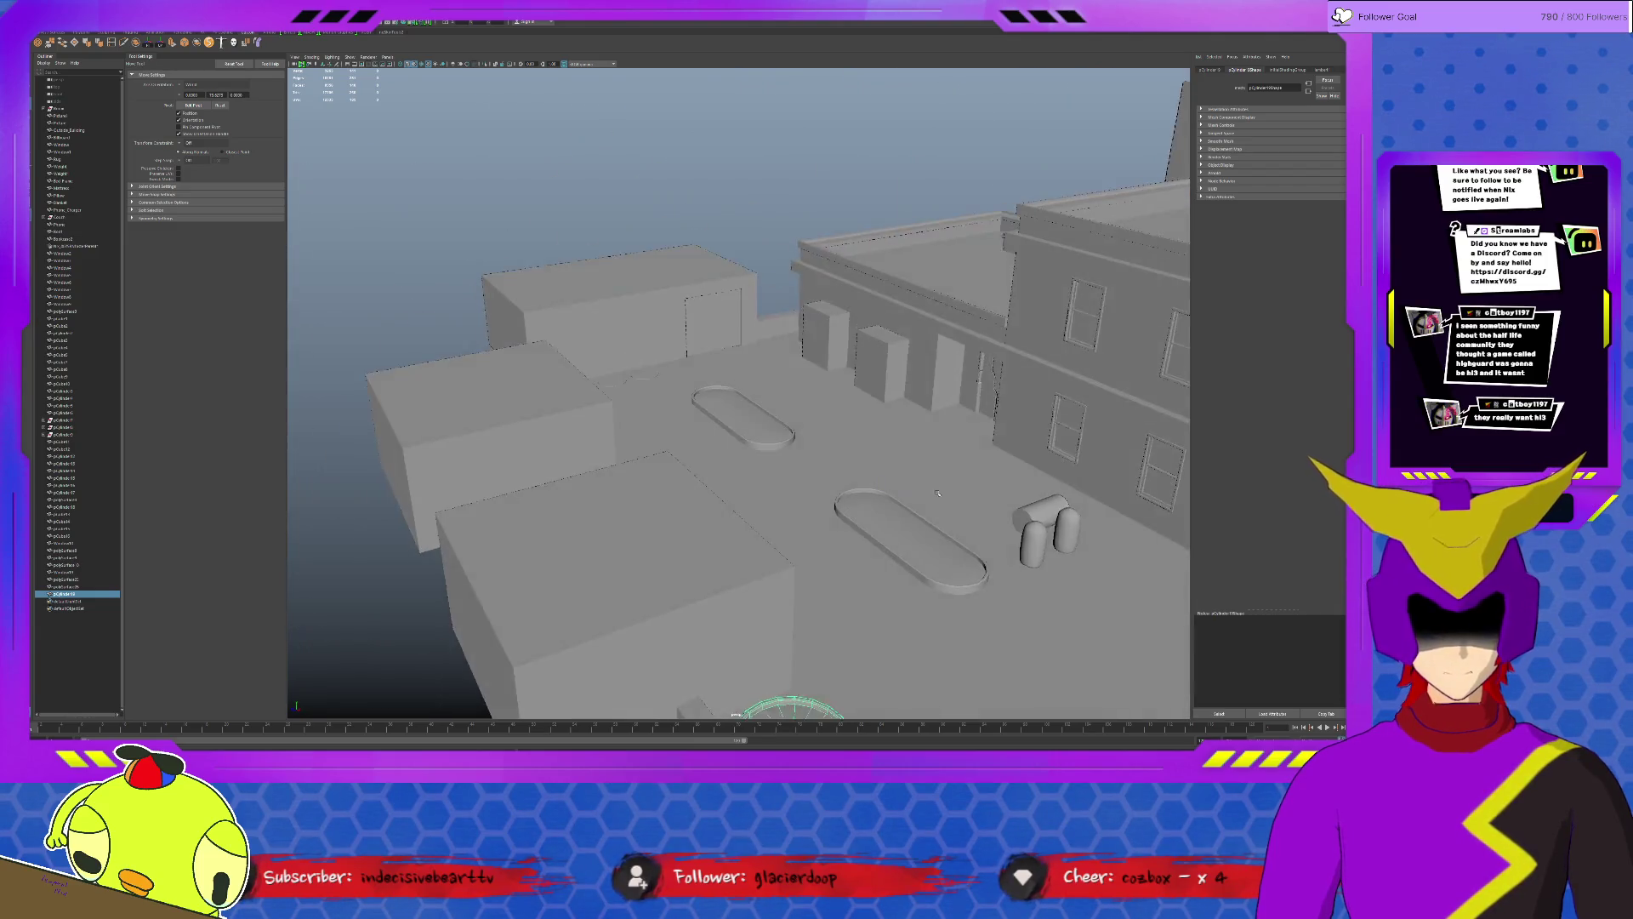
mouse_move(962, 424)
alt+mouse_down()
mouse_move(893, 421)
mouse_move(690, 331)
alt+mouse_up()
Duplicate the building's ledge strip down to the base and flatten it into a thin strip.
click(945, 428)
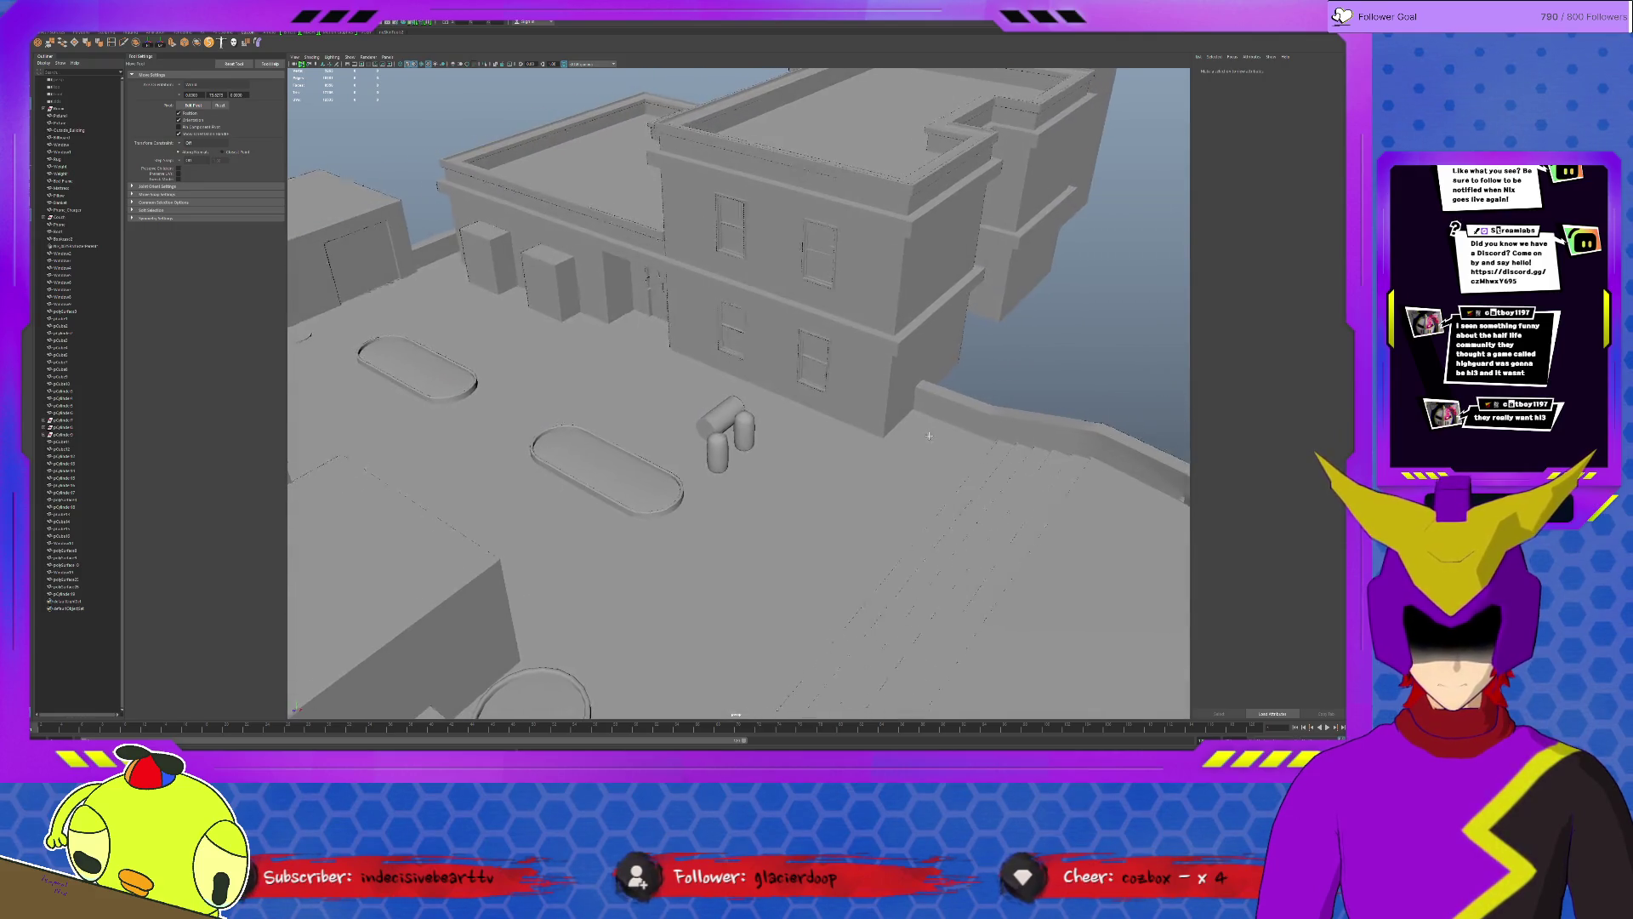
click(689, 332)
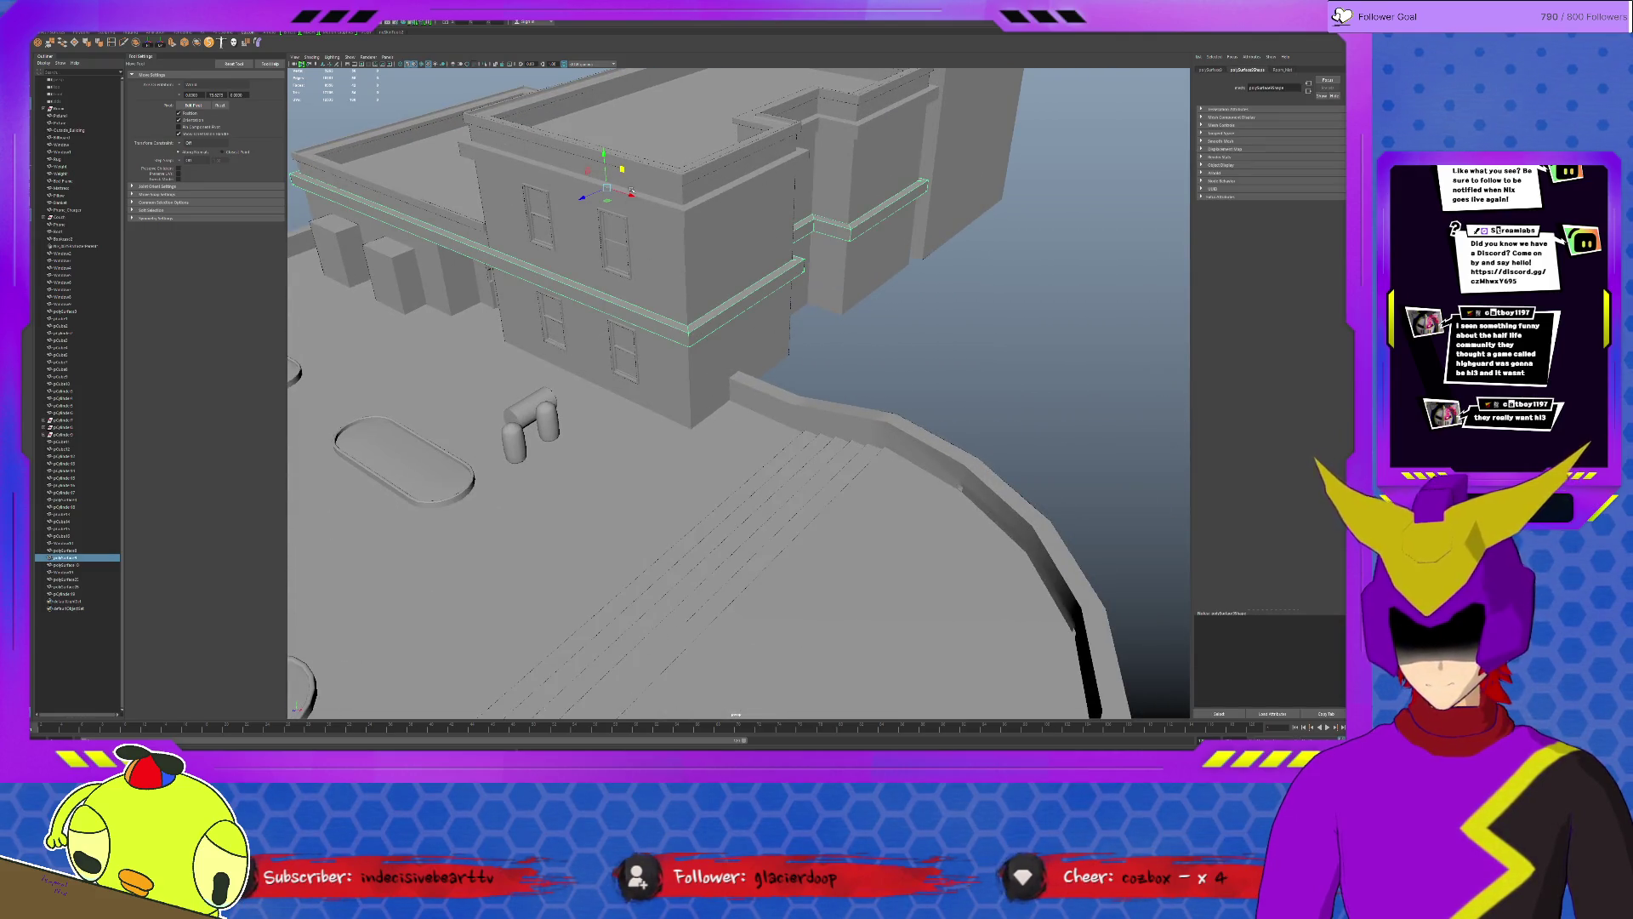
key(ctrl+d)
drag(615, 164, 693, 439)
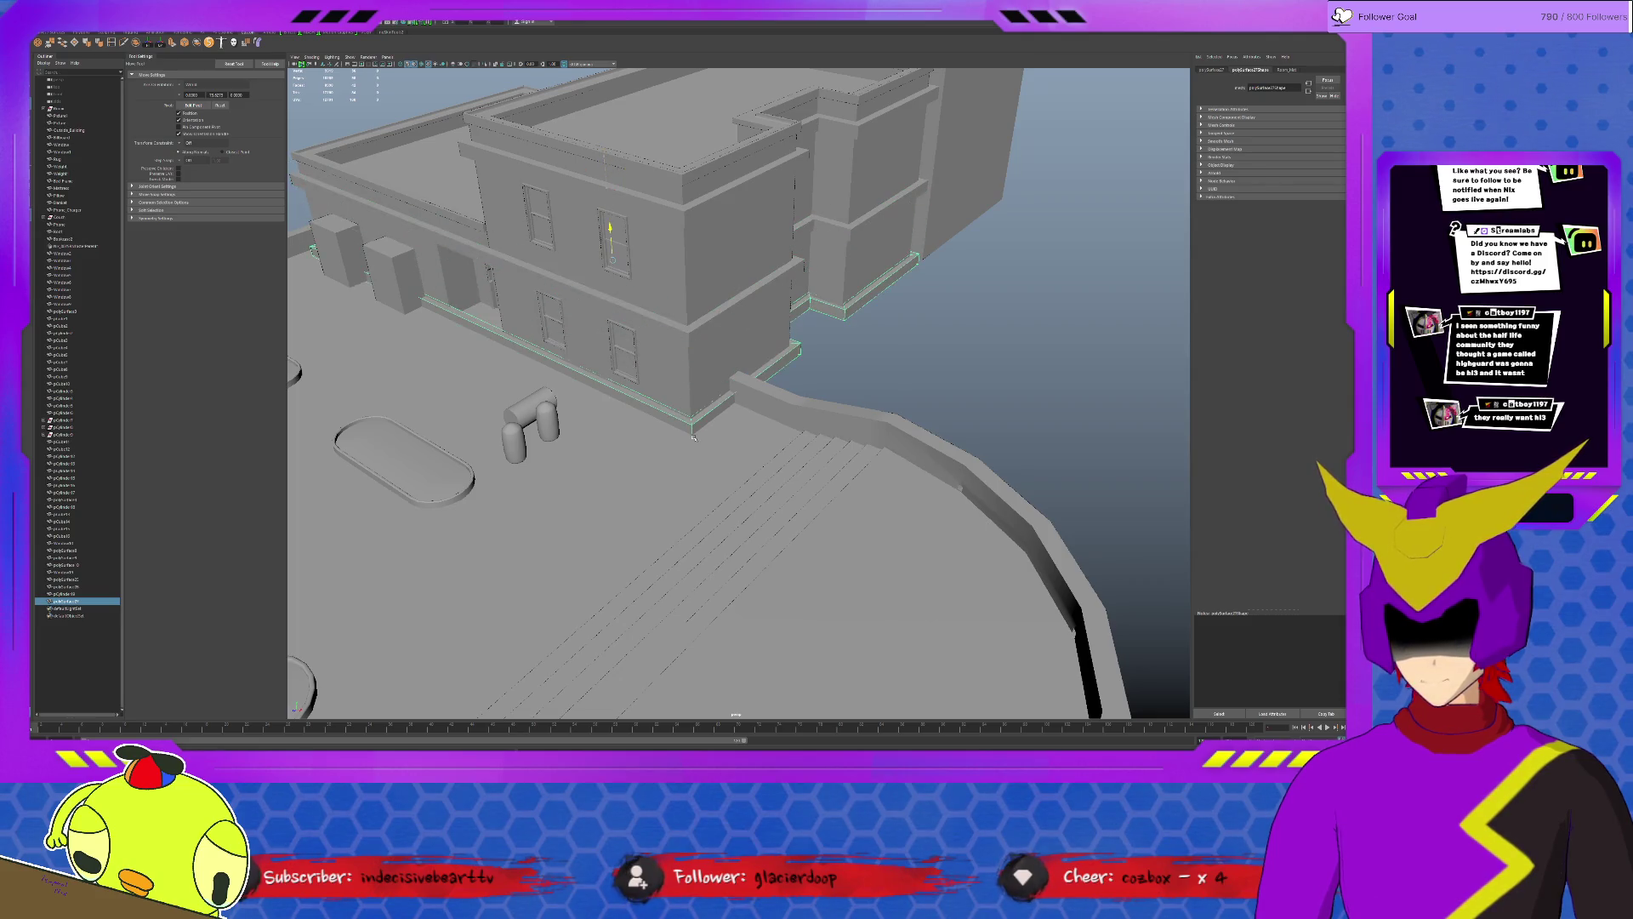
key(e)
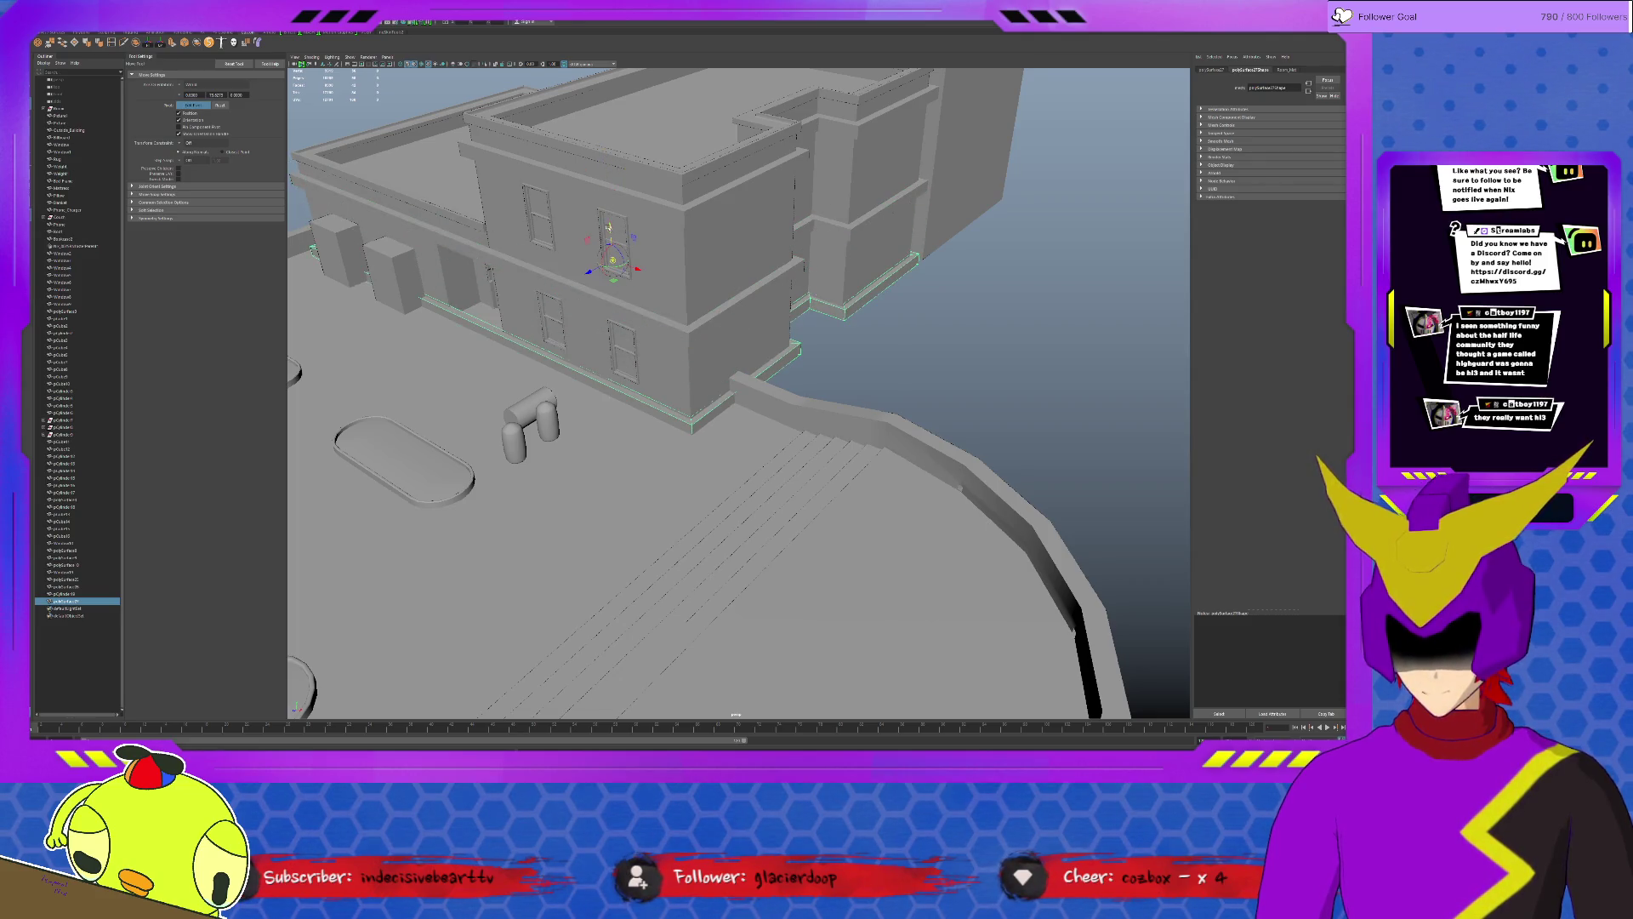
drag(608, 217, 611, 227)
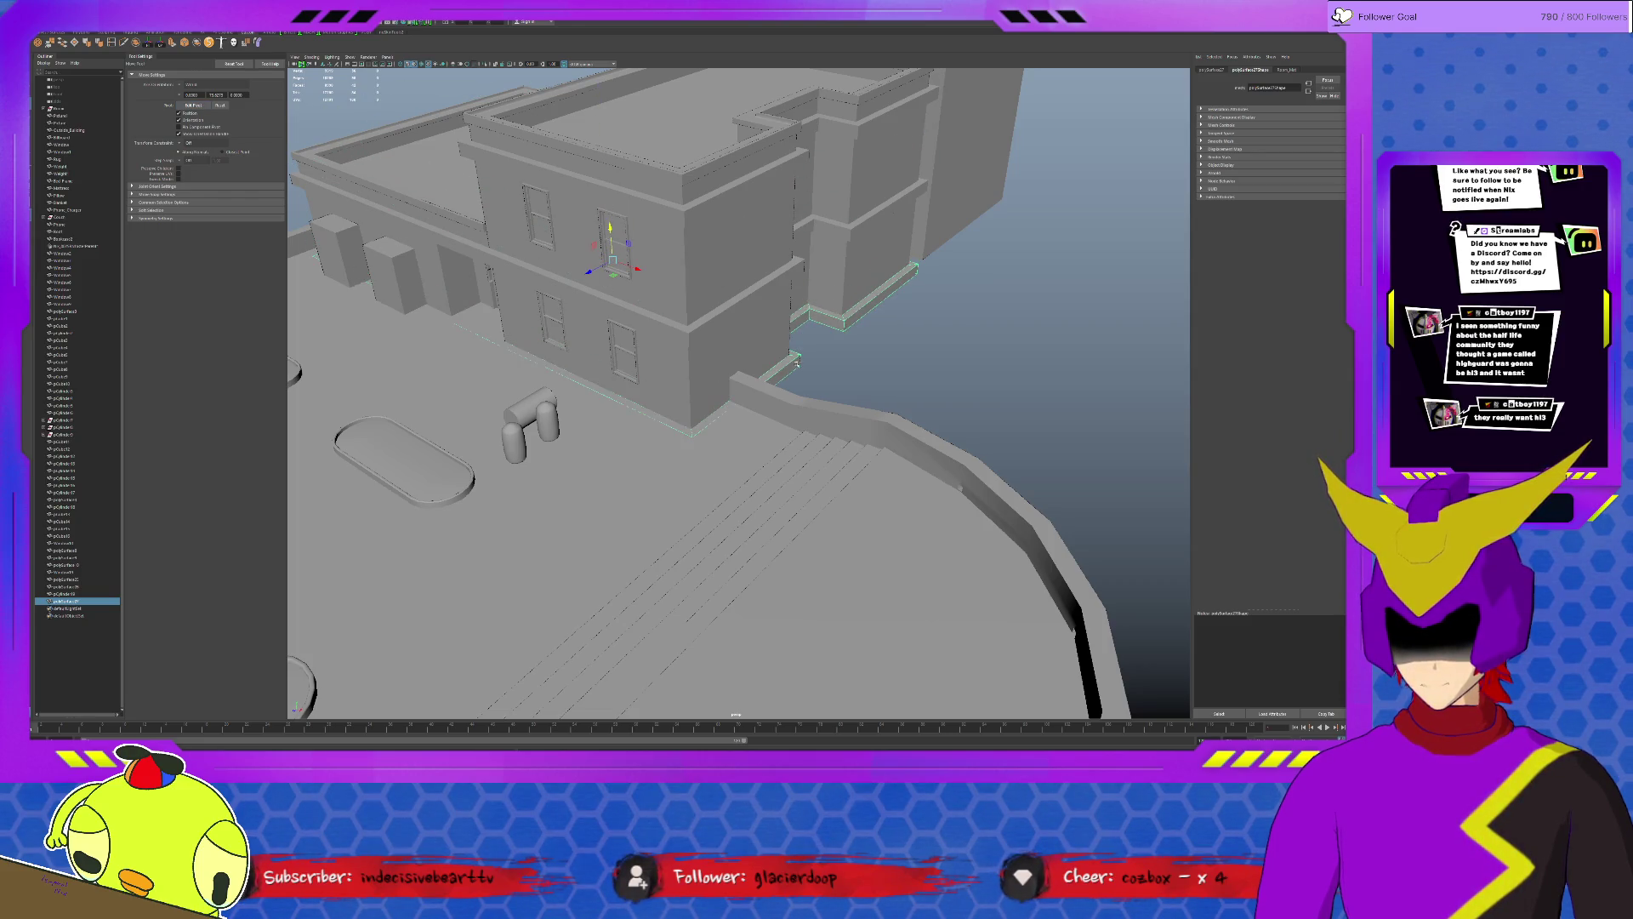
Orbit around the building base and side wall to check the new base strip.
mouse_move(823, 365)
alt+mouse_down()
mouse_move(783, 440)
mouse_move(826, 438)
alt+mouse_up()
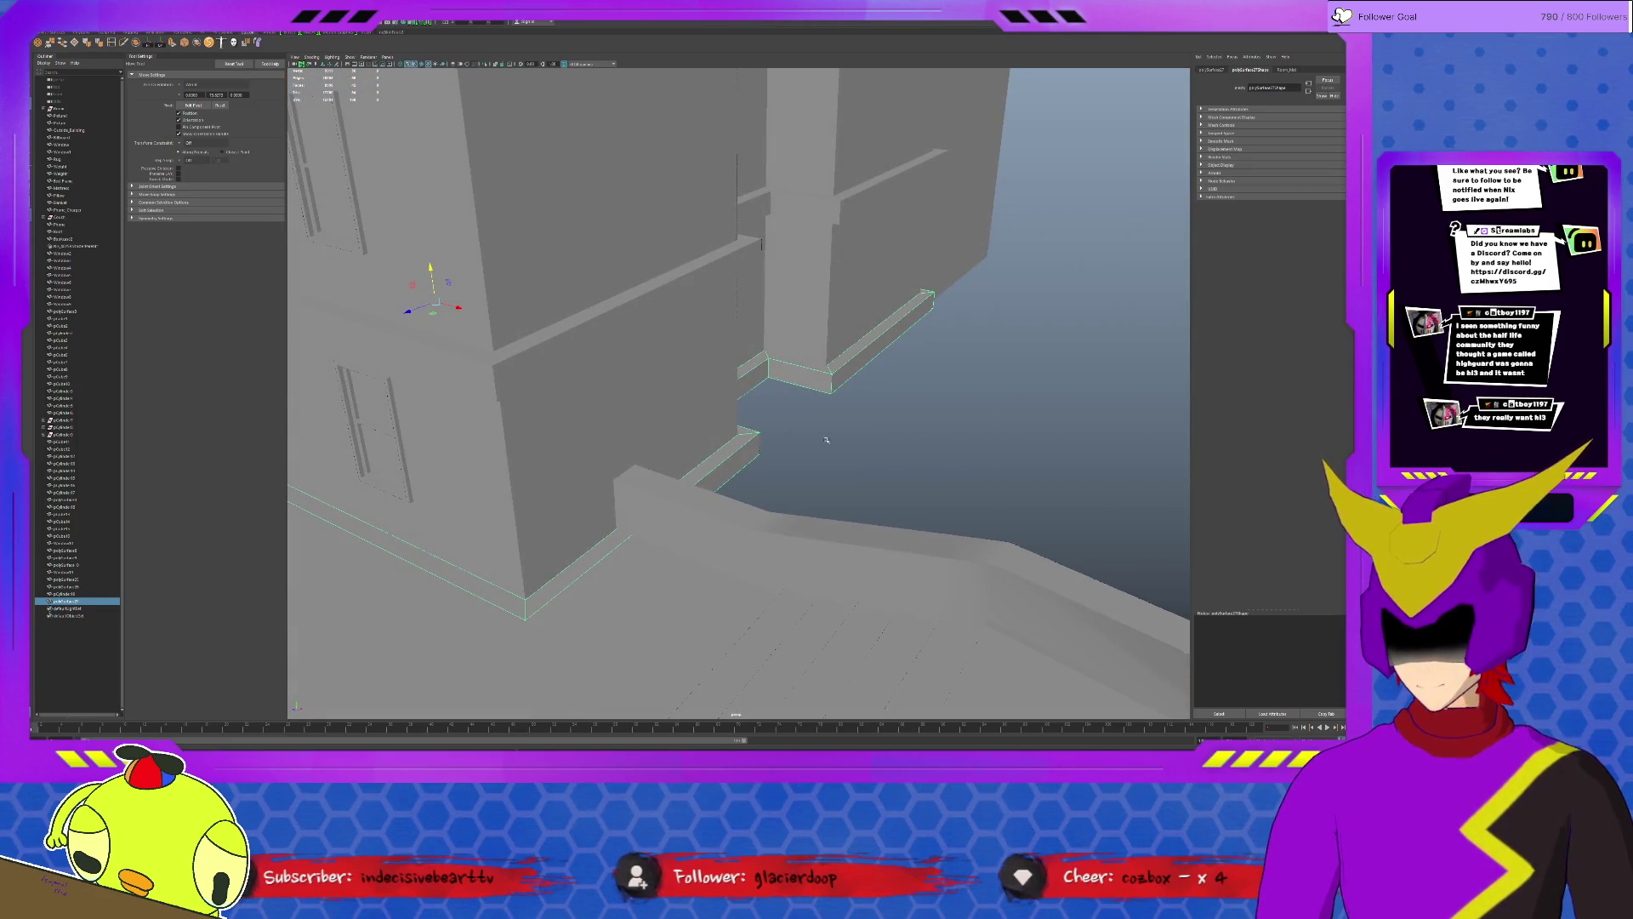
alt+drag(793, 440, 911, 456)
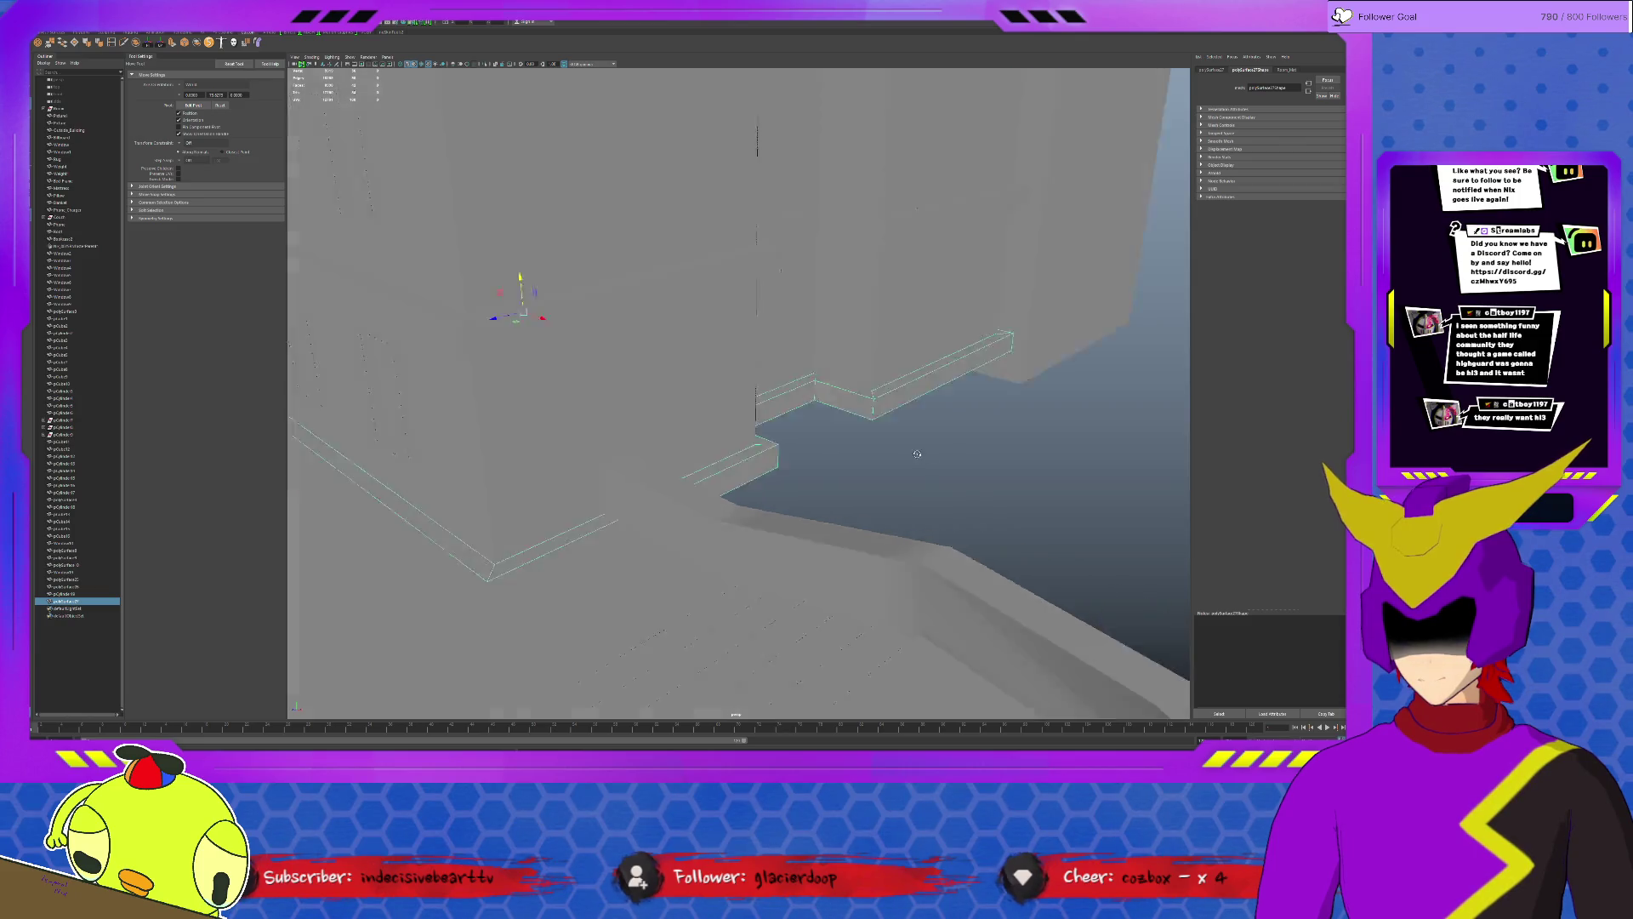
scroll(911, 456, down, 5)
scroll(1006, 475, up, 5)
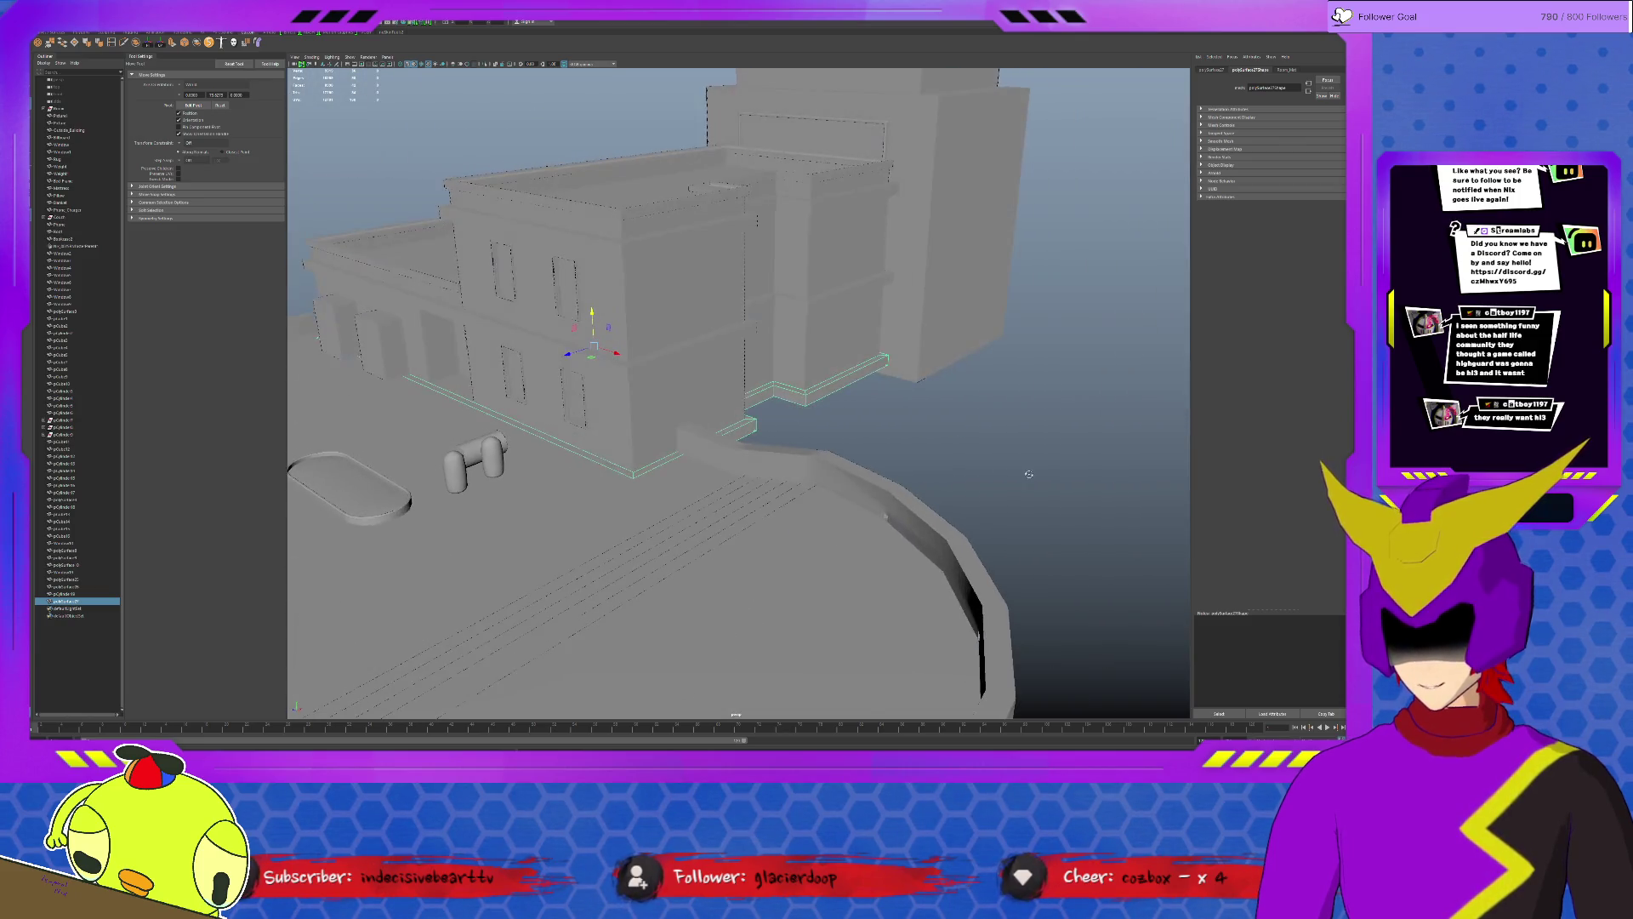
alt+drag(1029, 474, 644, 372)
double_click(901, 350)
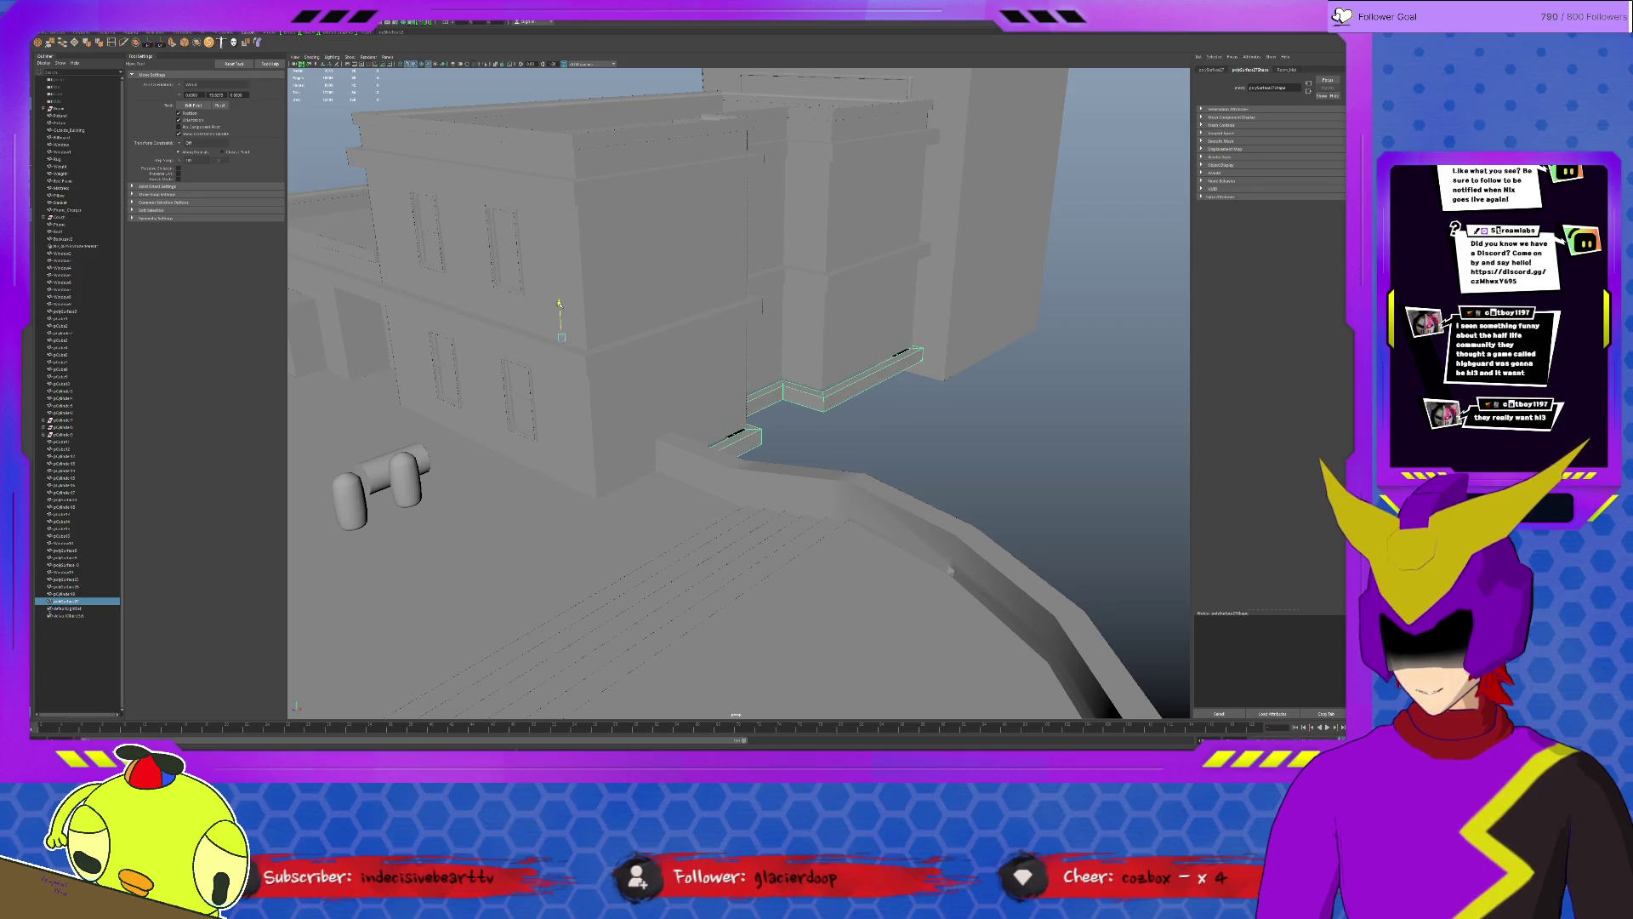
key(ctrl+z)
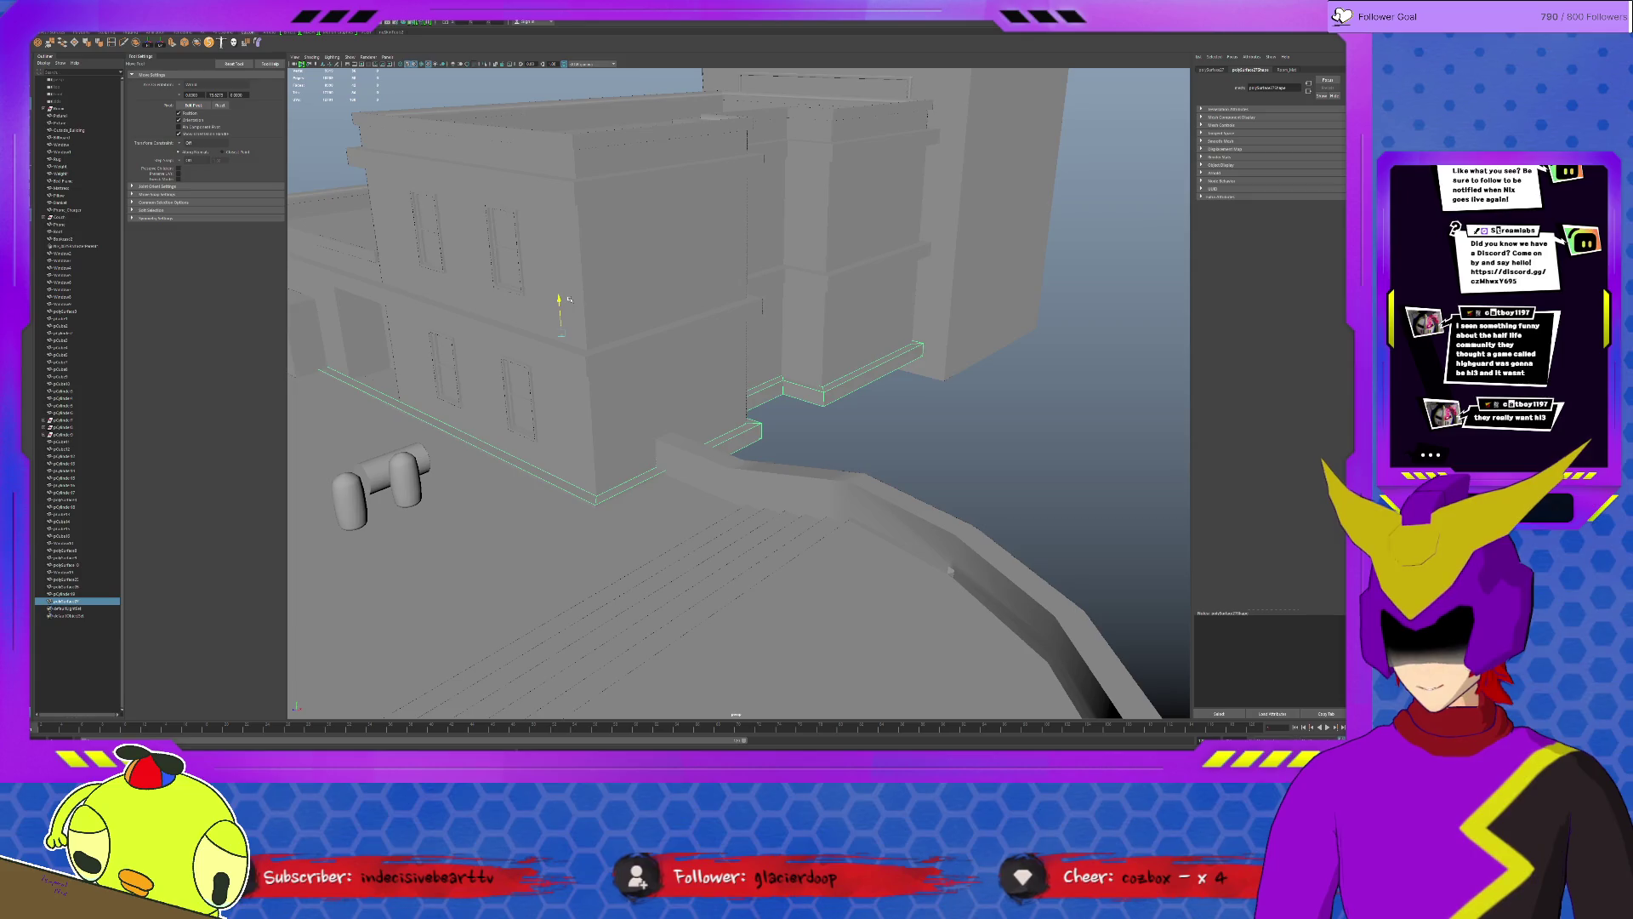
key(w)
alt+right_drag(508, 457, 827, 577)
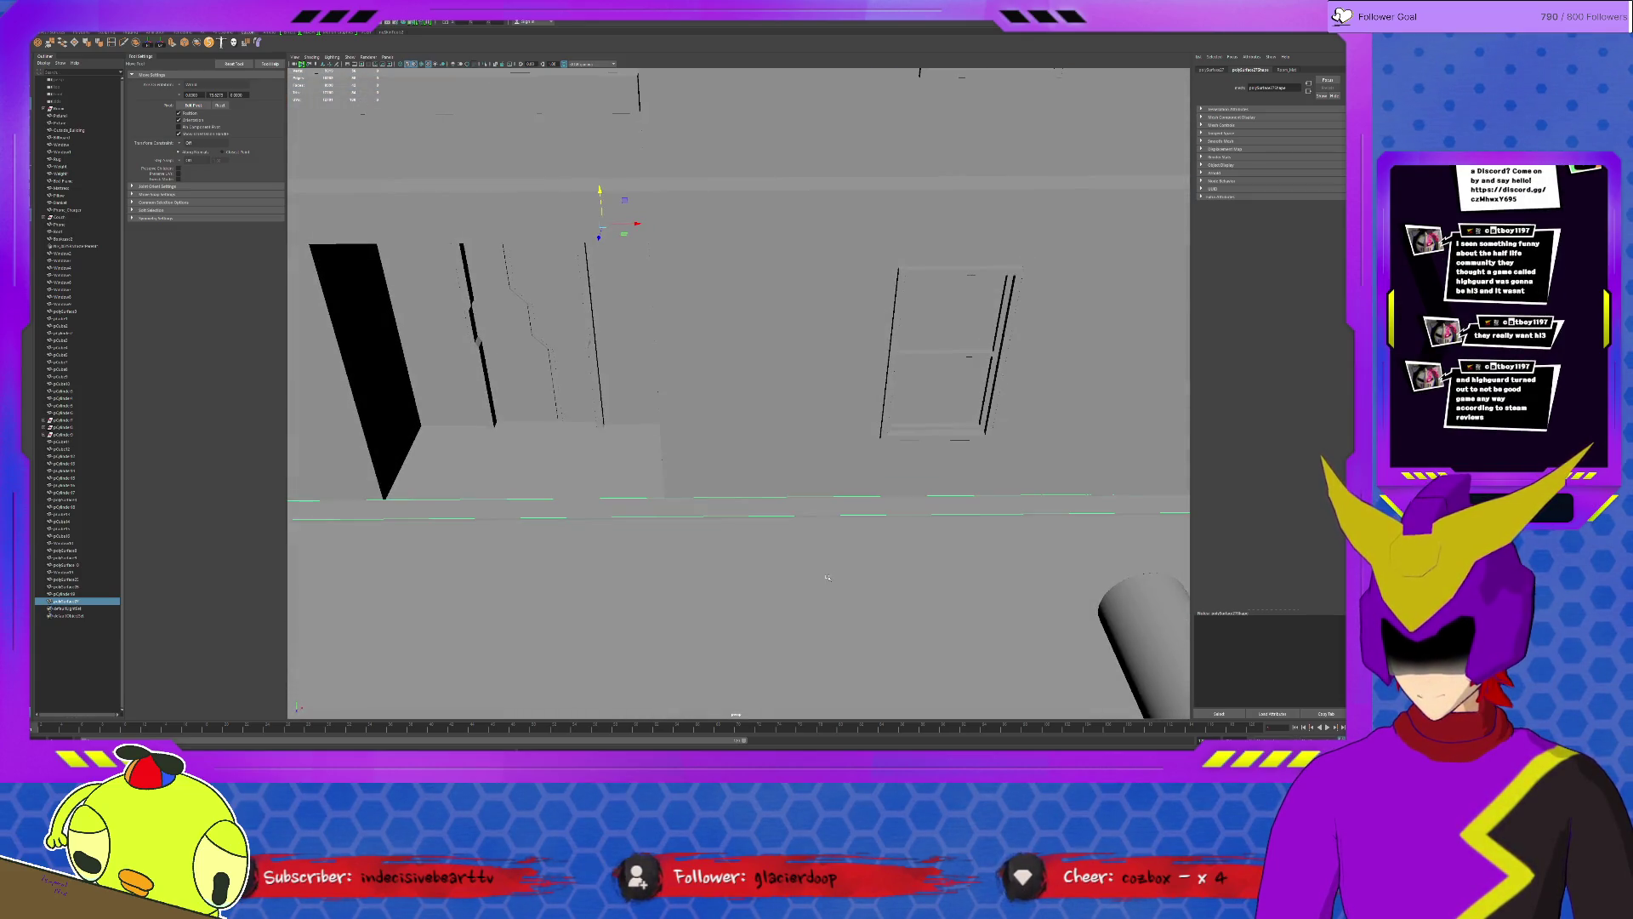
scroll(827, 577, down, 5)
scroll(828, 577, down, 5)
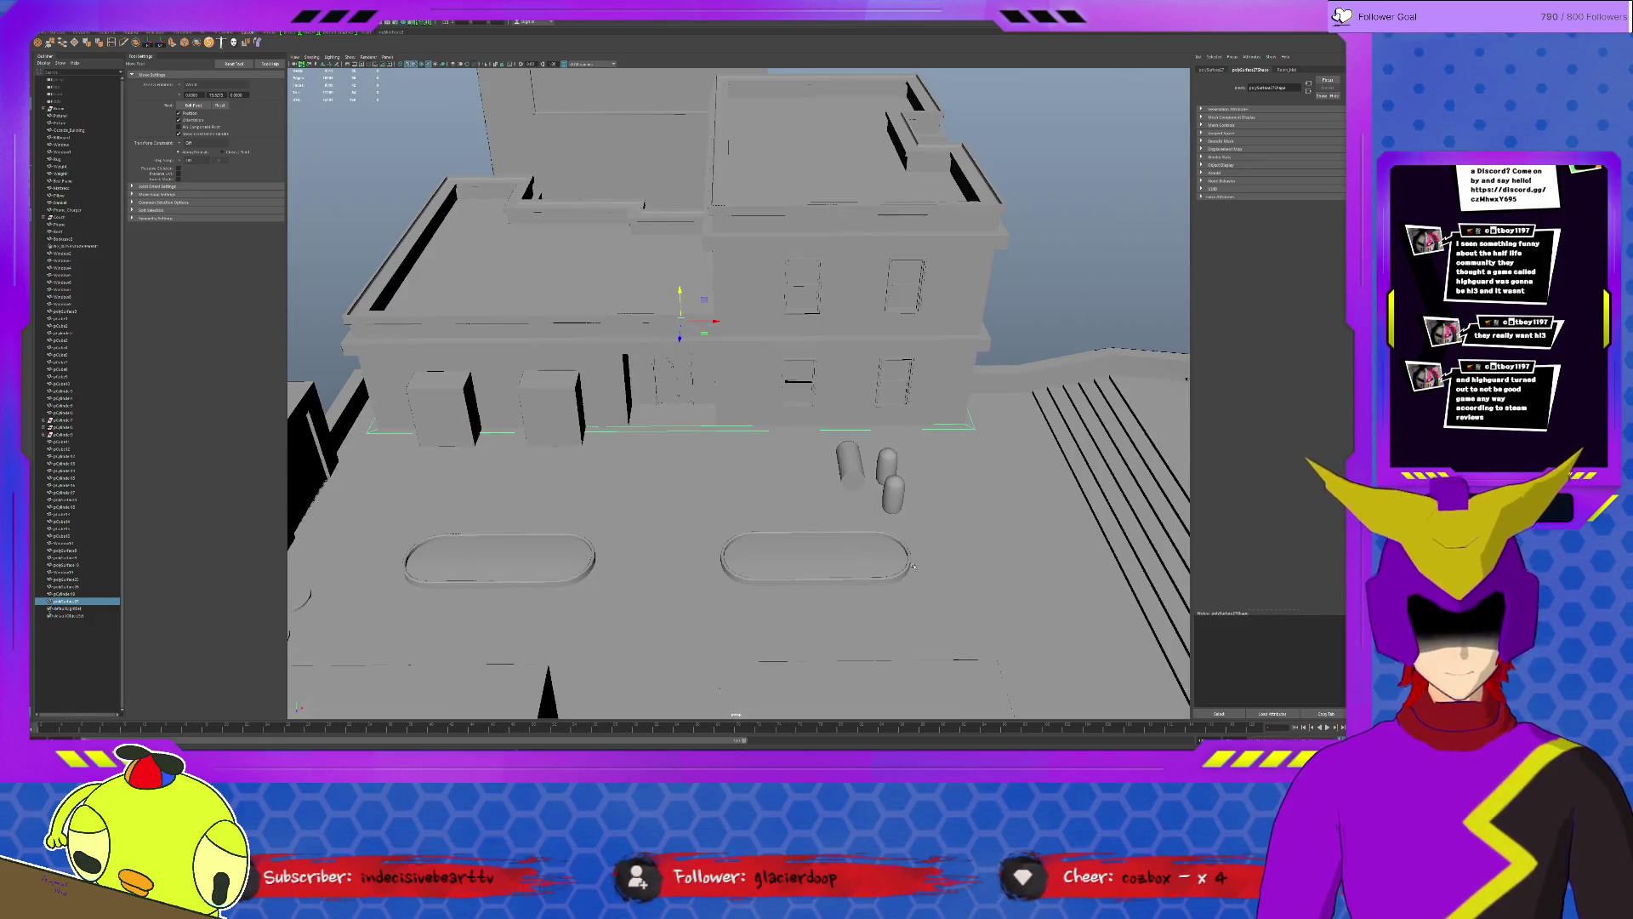
alt+drag(911, 571, 758, 416)
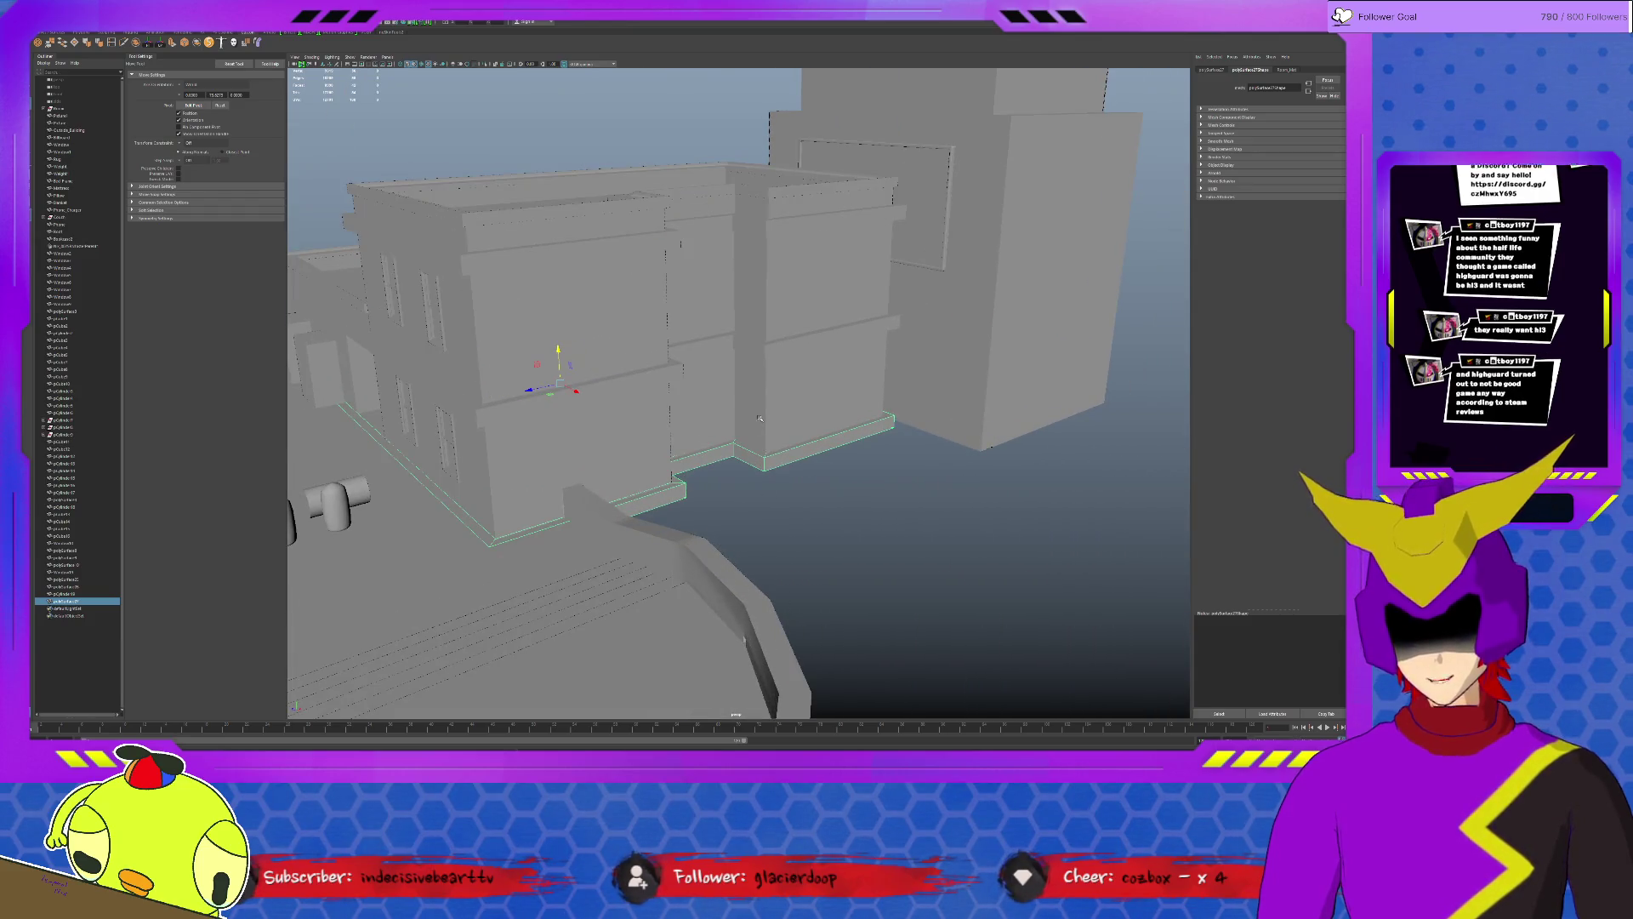
Lower the base trim piece and move the lower building section down.
click(395, 296)
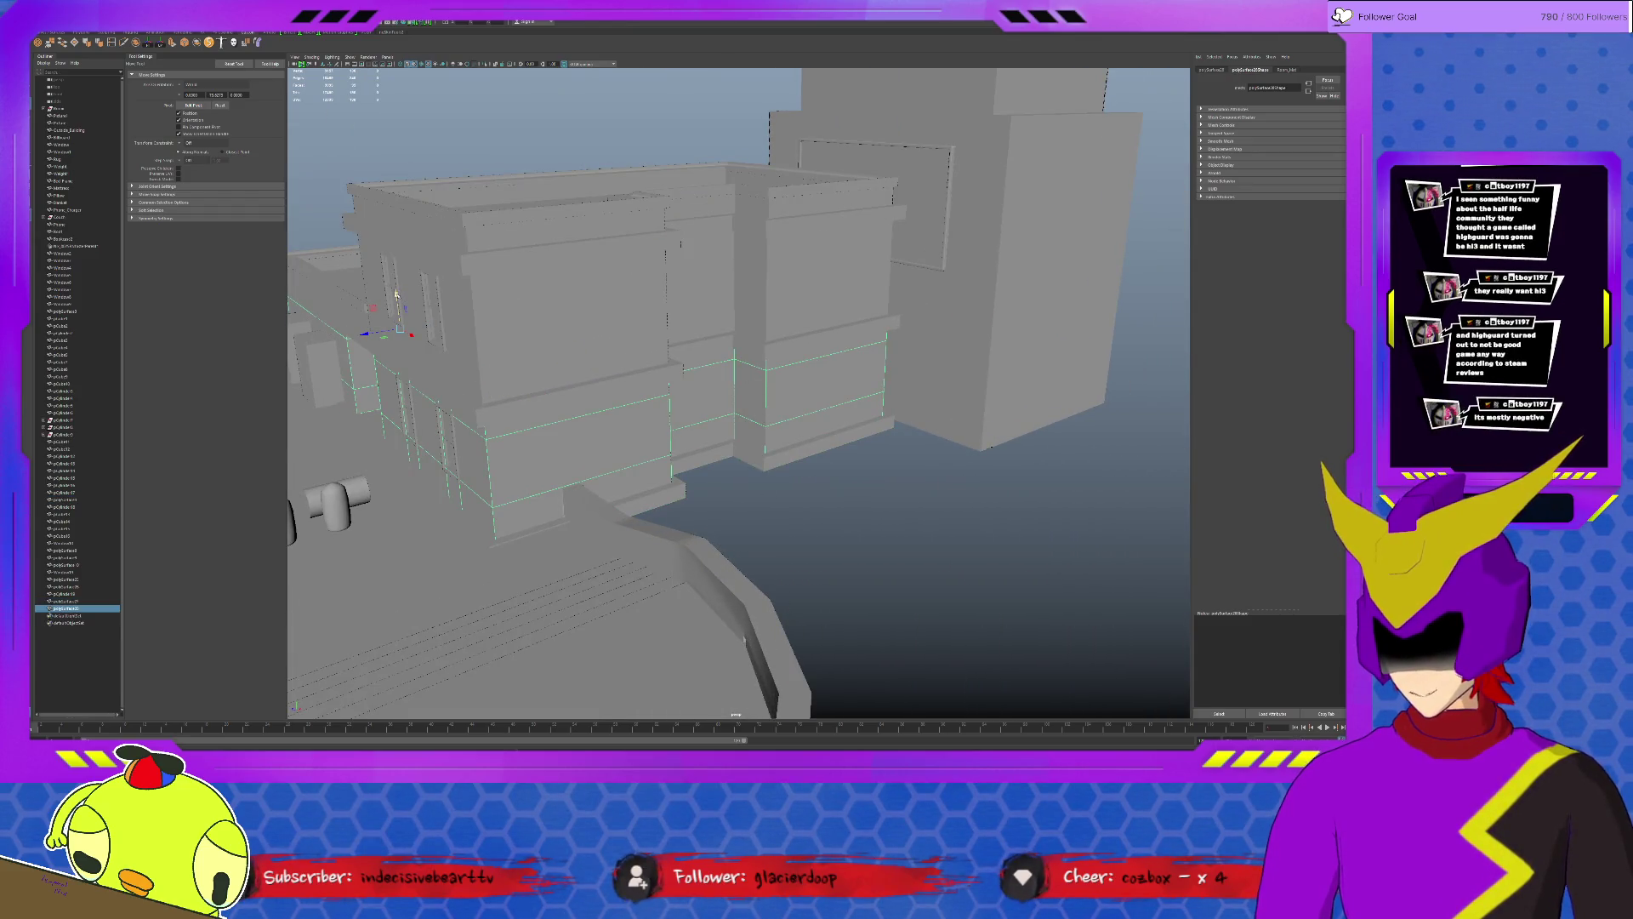
click(751, 495)
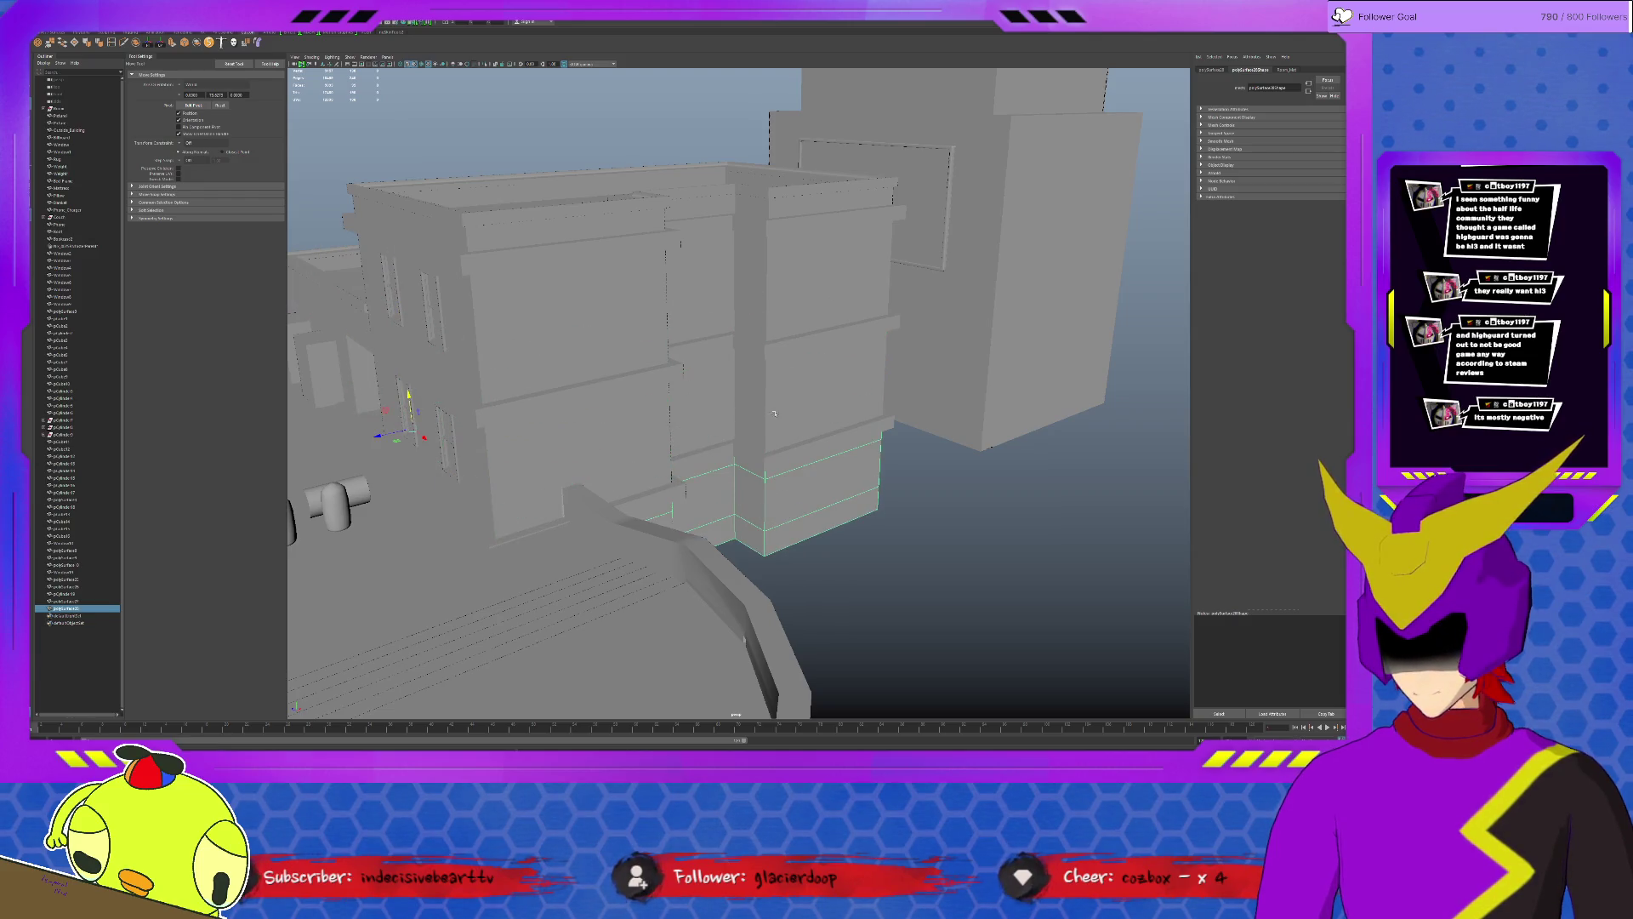
click(782, 350)
click(758, 549)
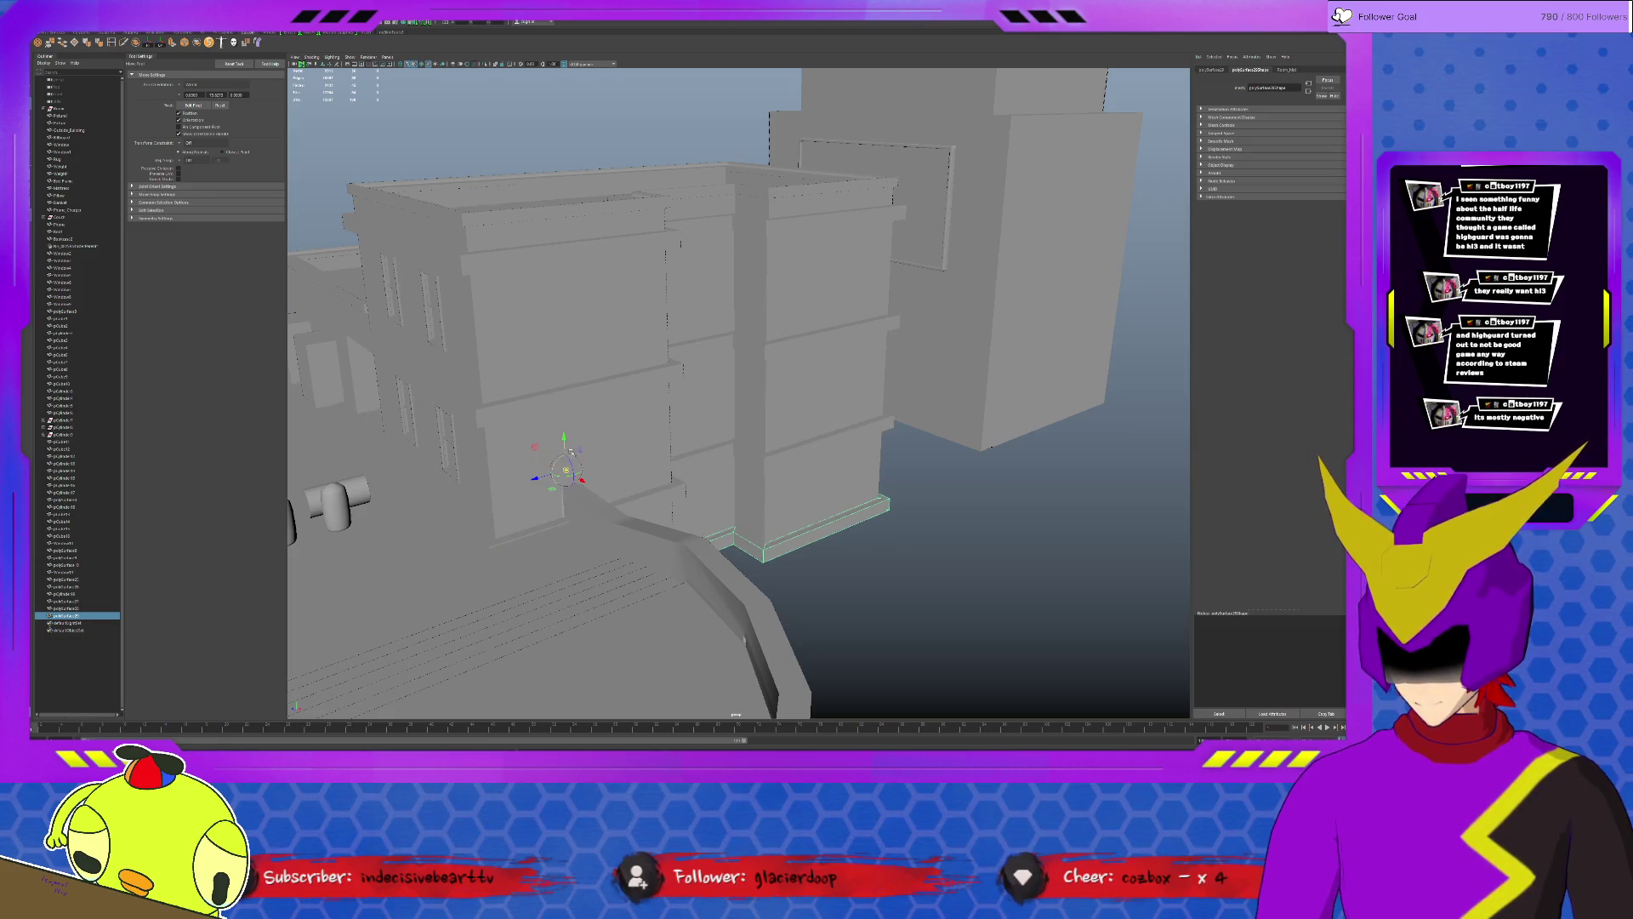
drag(565, 430, 769, 558)
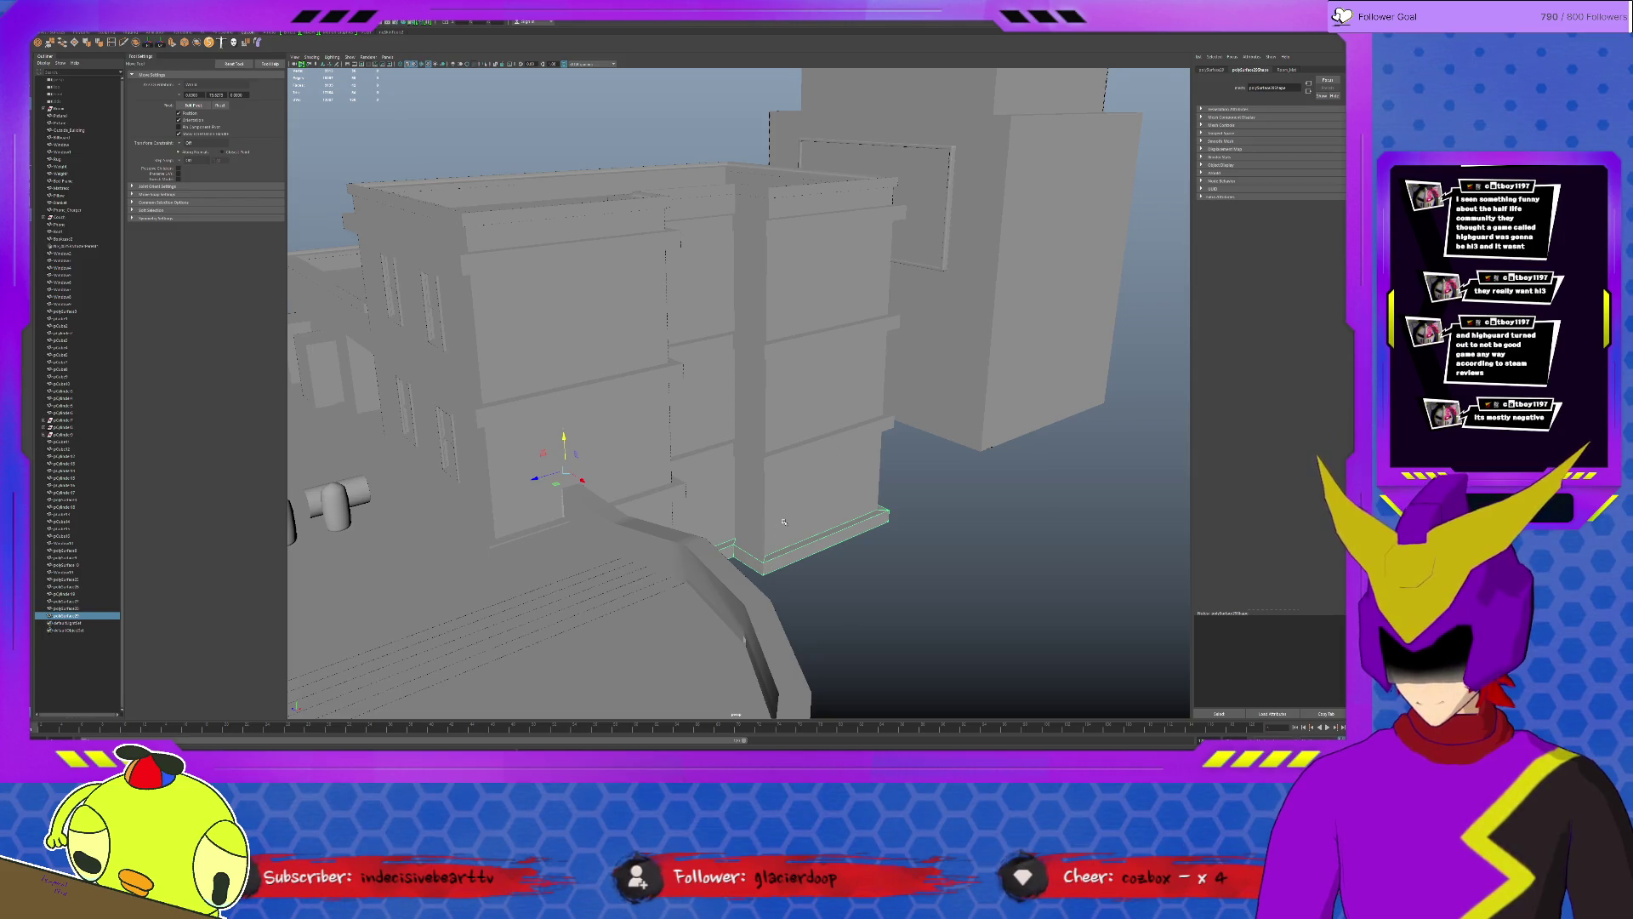
alt+drag(844, 635, 614, 407)
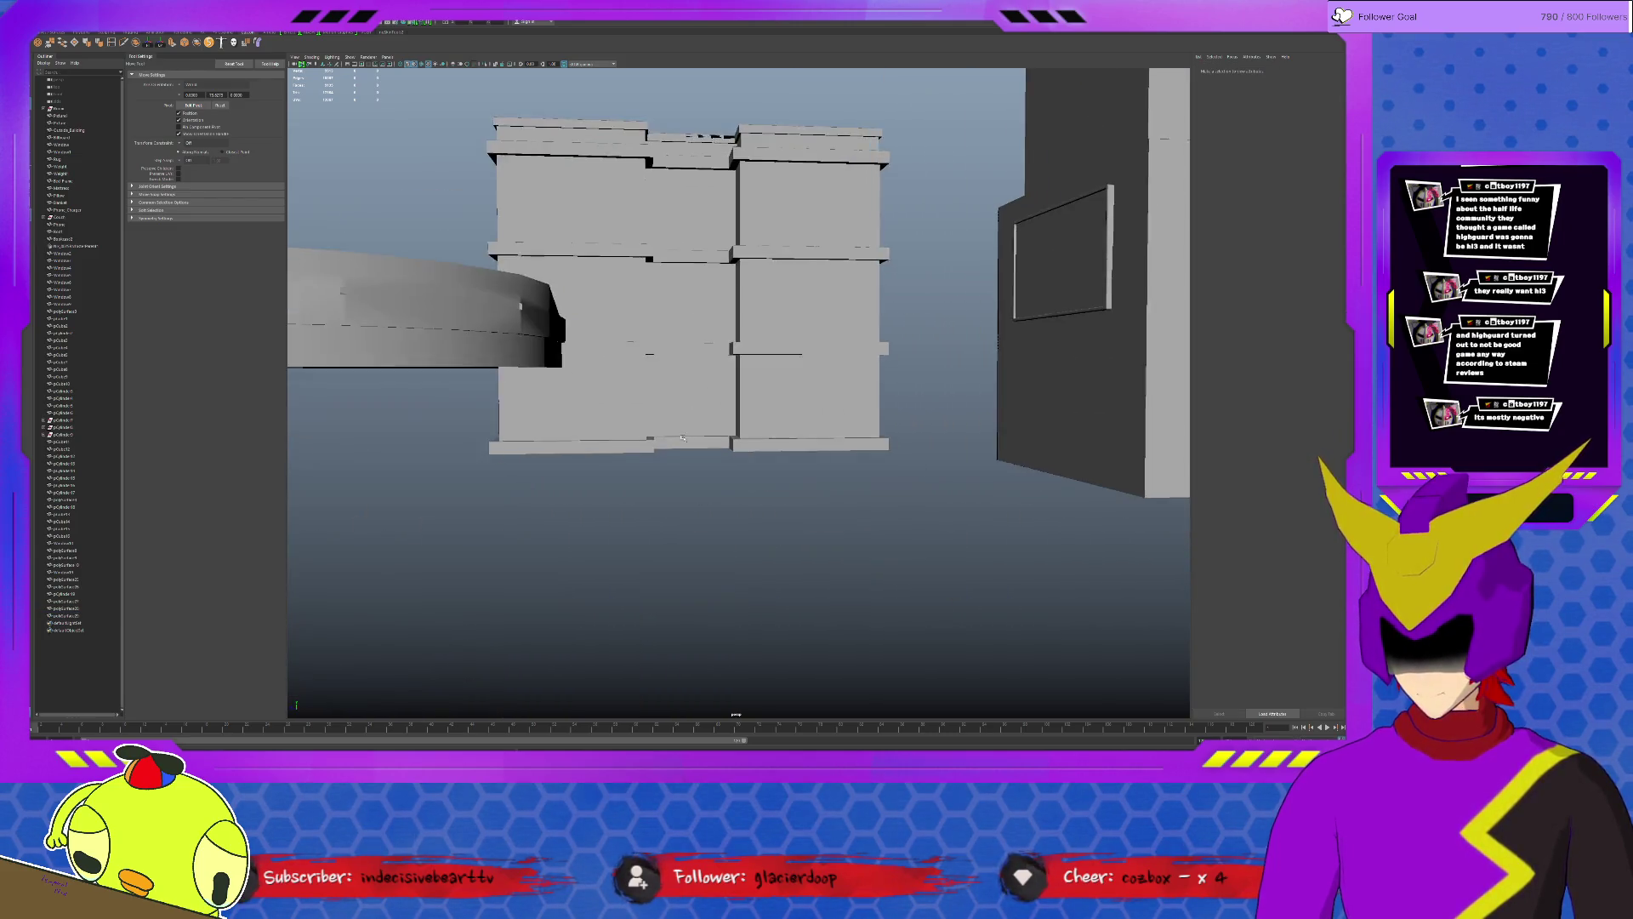
click(614, 407)
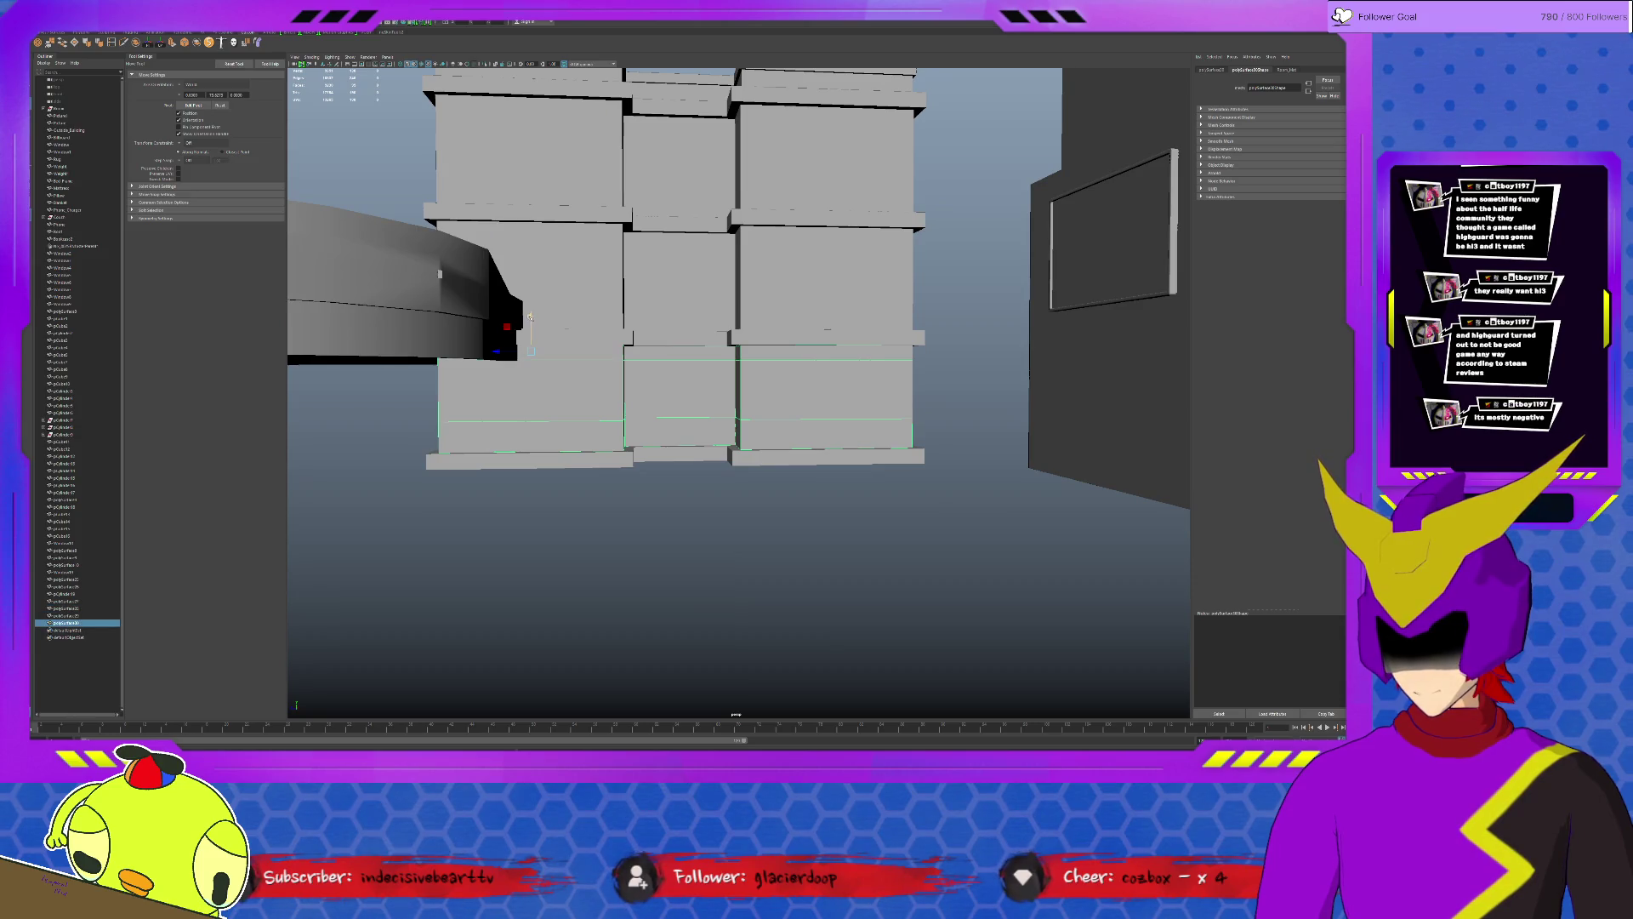
drag(531, 318, 643, 510)
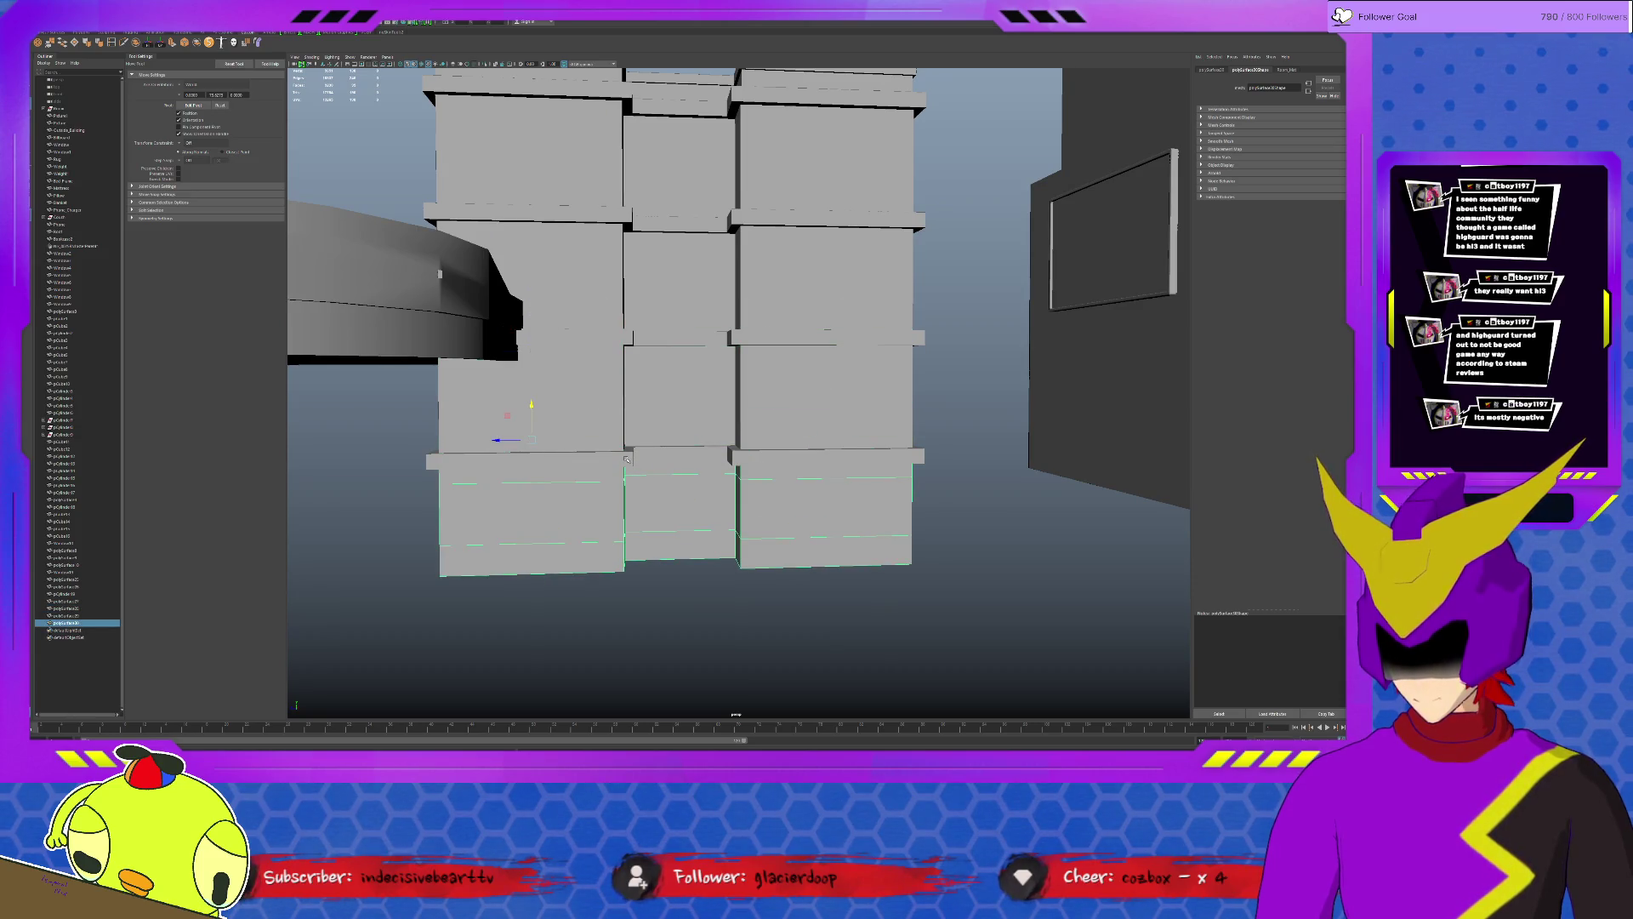
Stack duplicated ledge strips and floor sections alternately below the building's base.
click(628, 453)
key(ctrl+d)
middle_drag(744, 544, 724, 576)
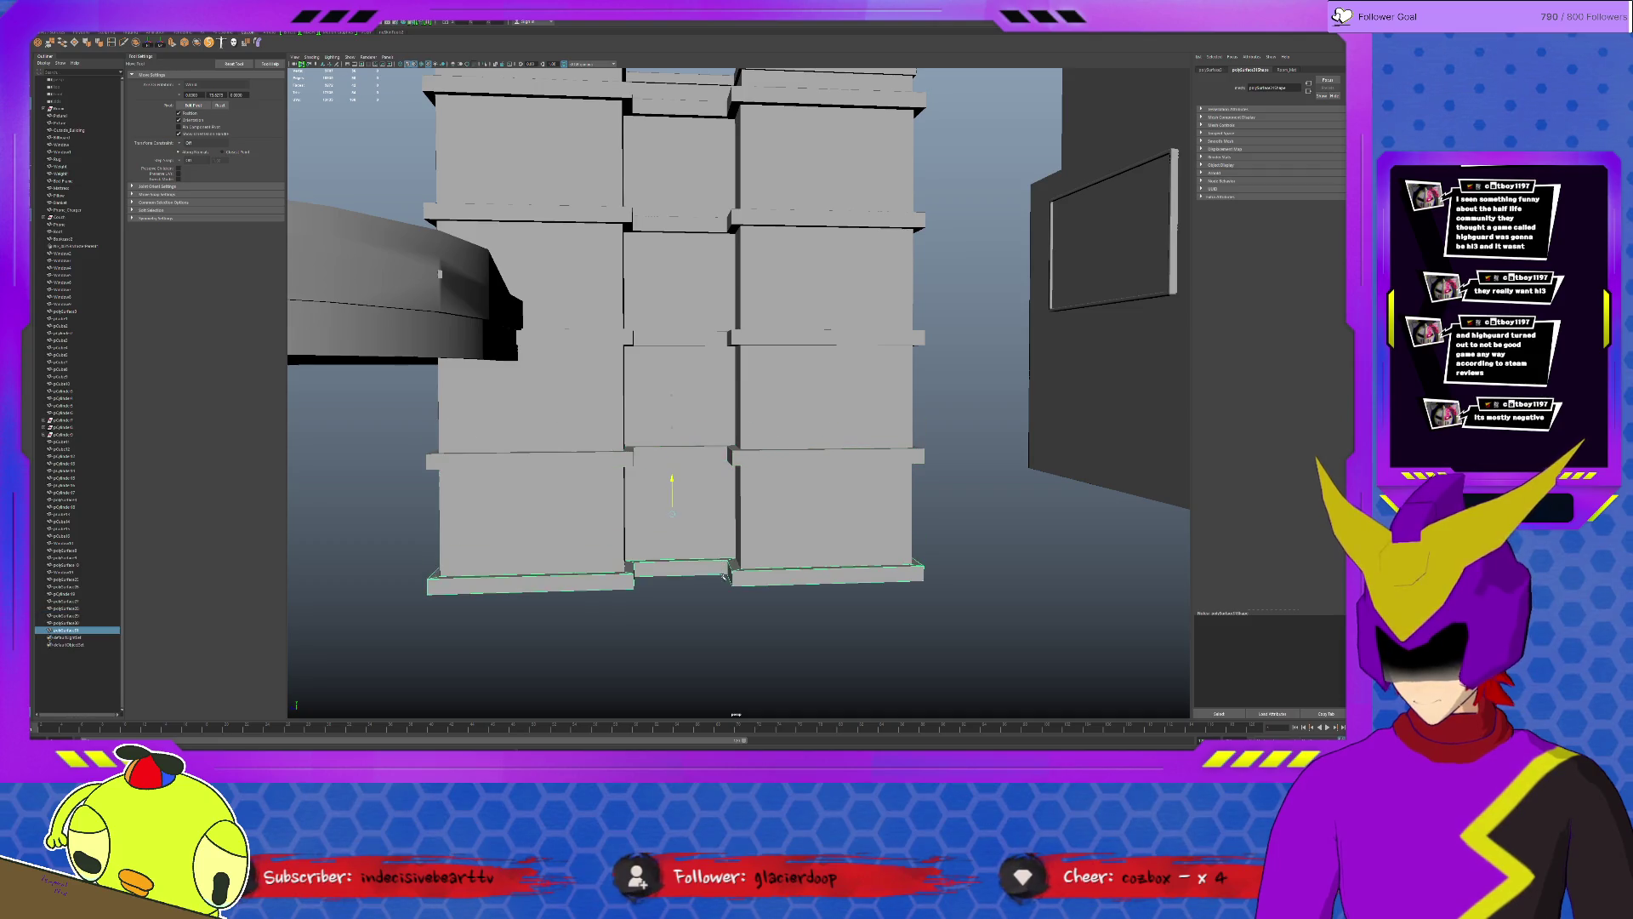
click(710, 542)
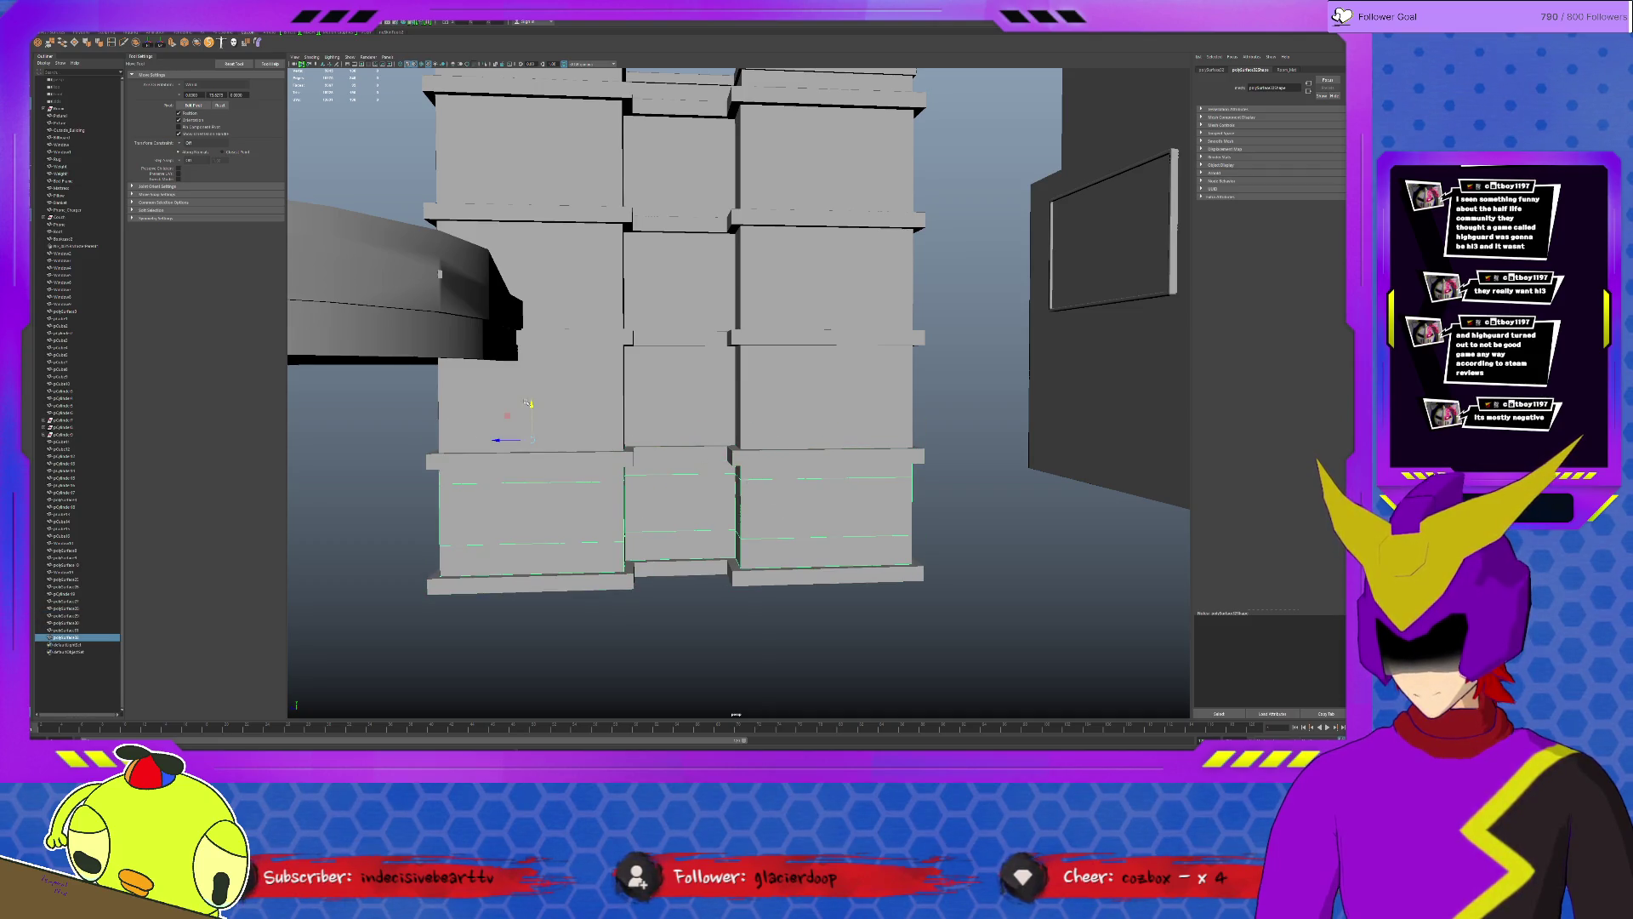
key(ctrl+d)
middle_drag(728, 498, 640, 615)
click(767, 577)
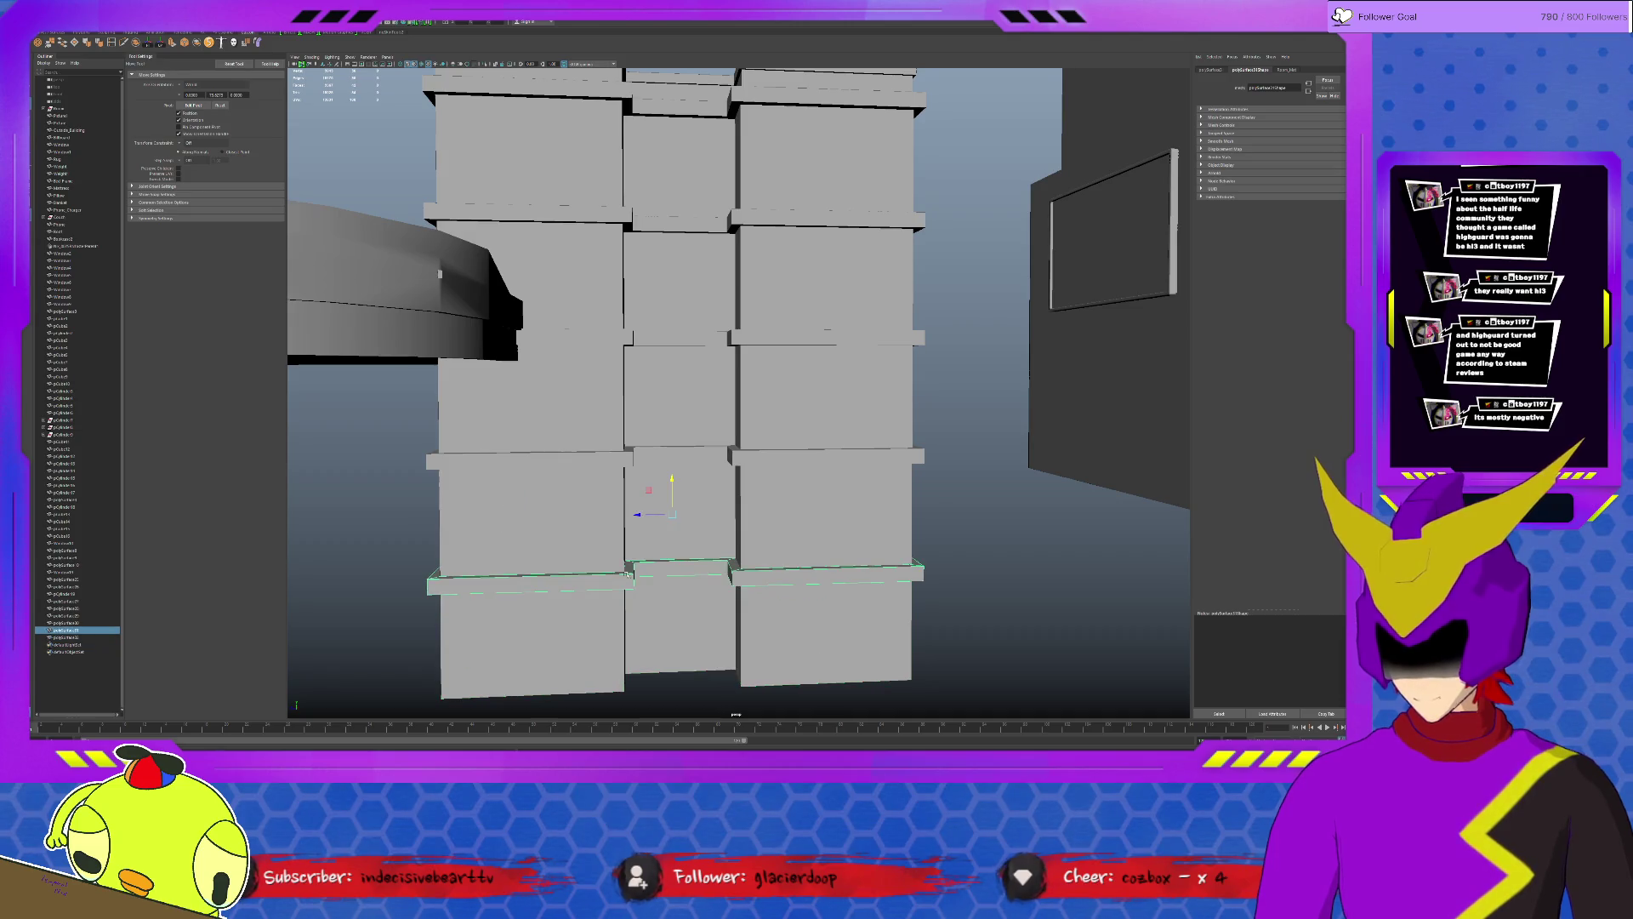
key(ctrl+d)
middle_drag(672, 479, 745, 682)
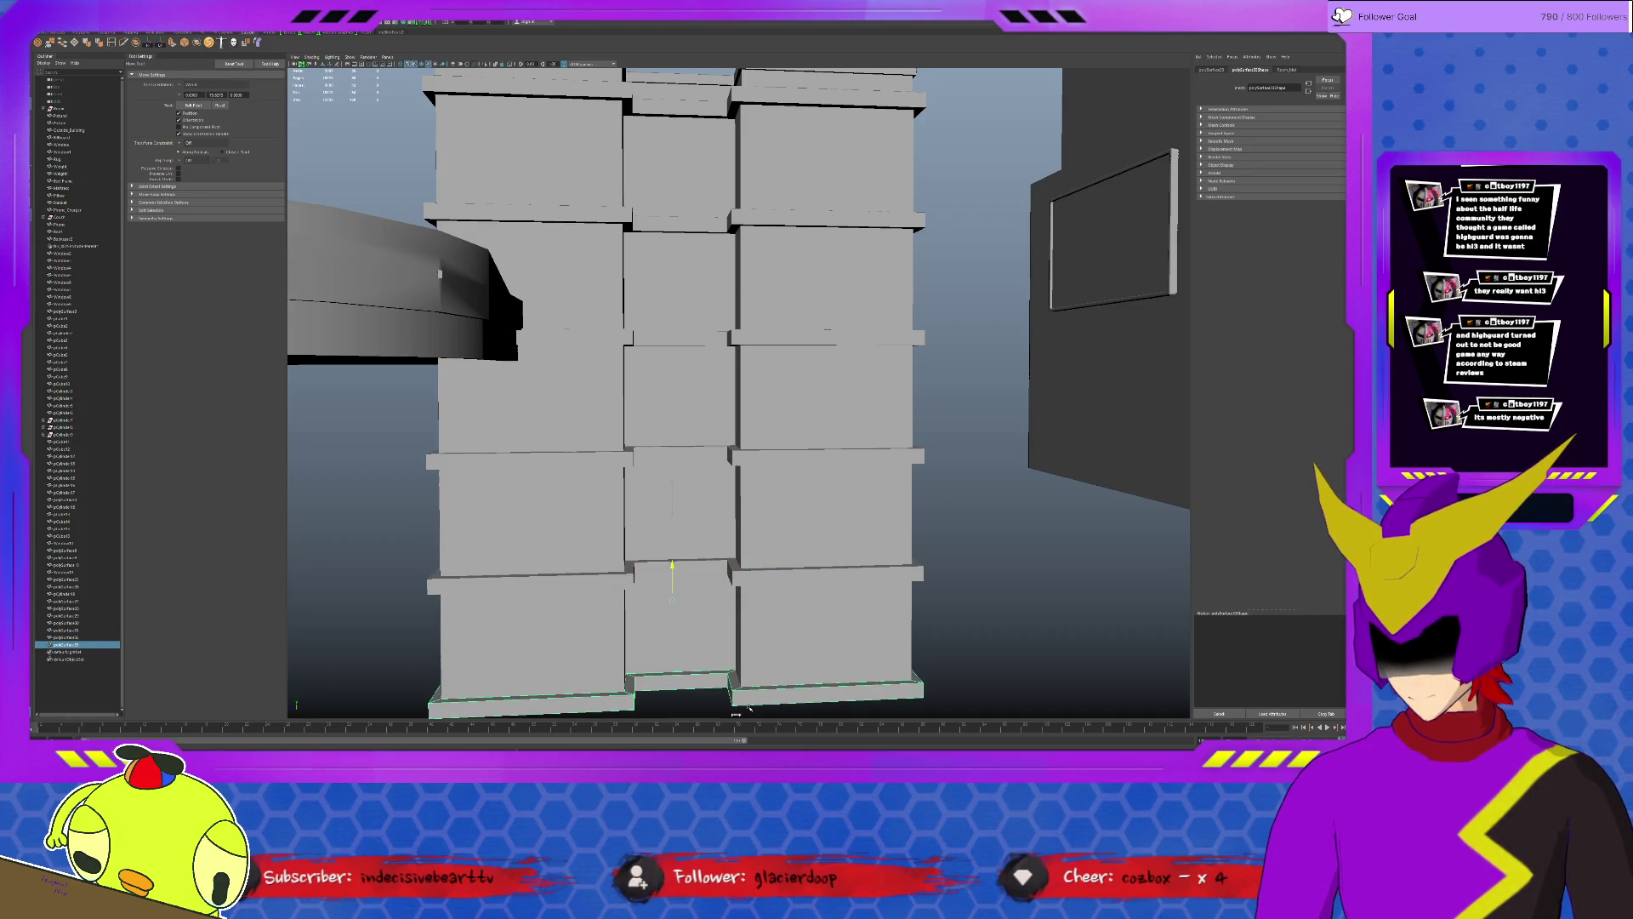
click(775, 634)
key(ctrl+d)
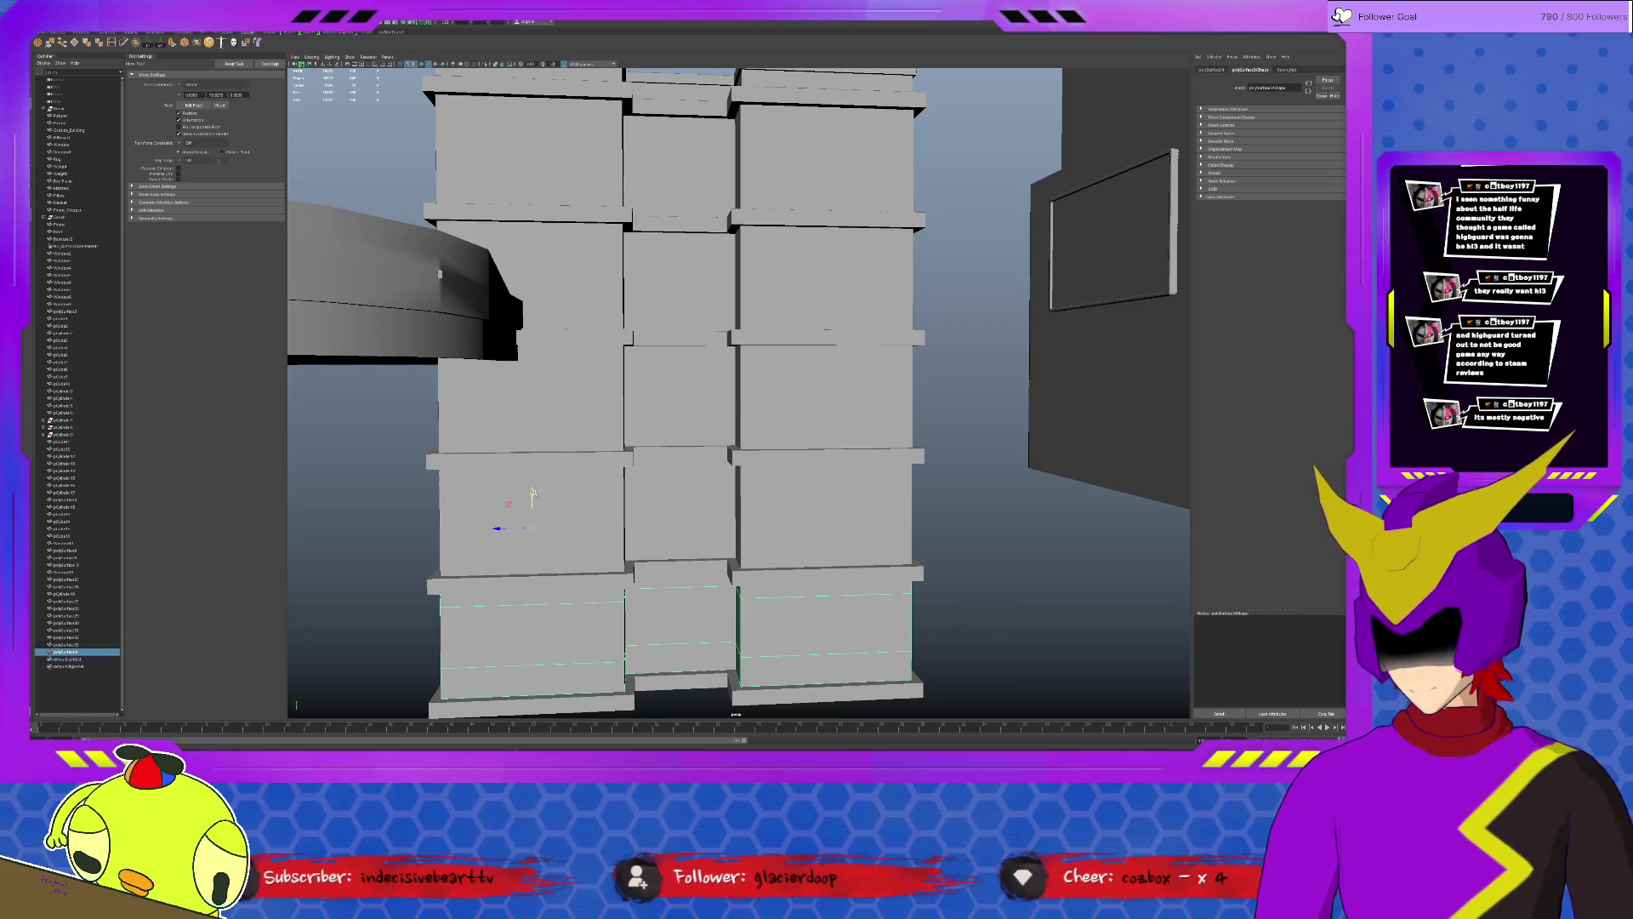
middle_drag(737, 629, 736, 711)
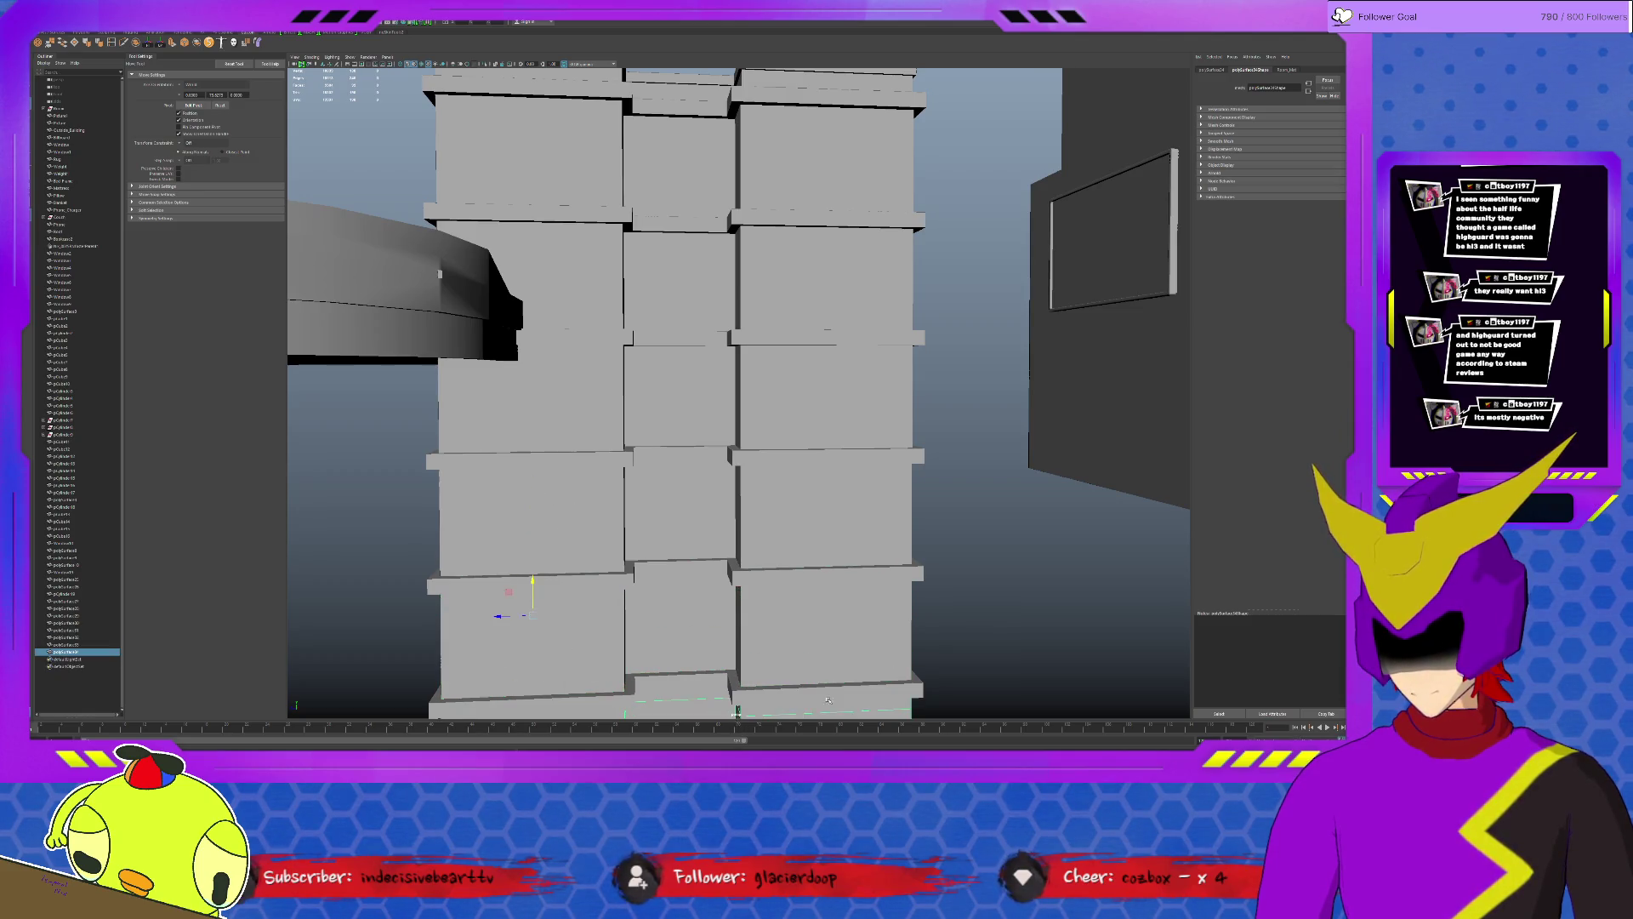
scroll(826, 699, down, 5)
click(728, 656)
mouse_move(729, 656)
alt+mouse_down()
mouse_move(798, 653)
mouse_move(802, 558)
mouse_move(680, 537)
mouse_move(807, 544)
mouse_move(870, 227)
alt+mouse_up()
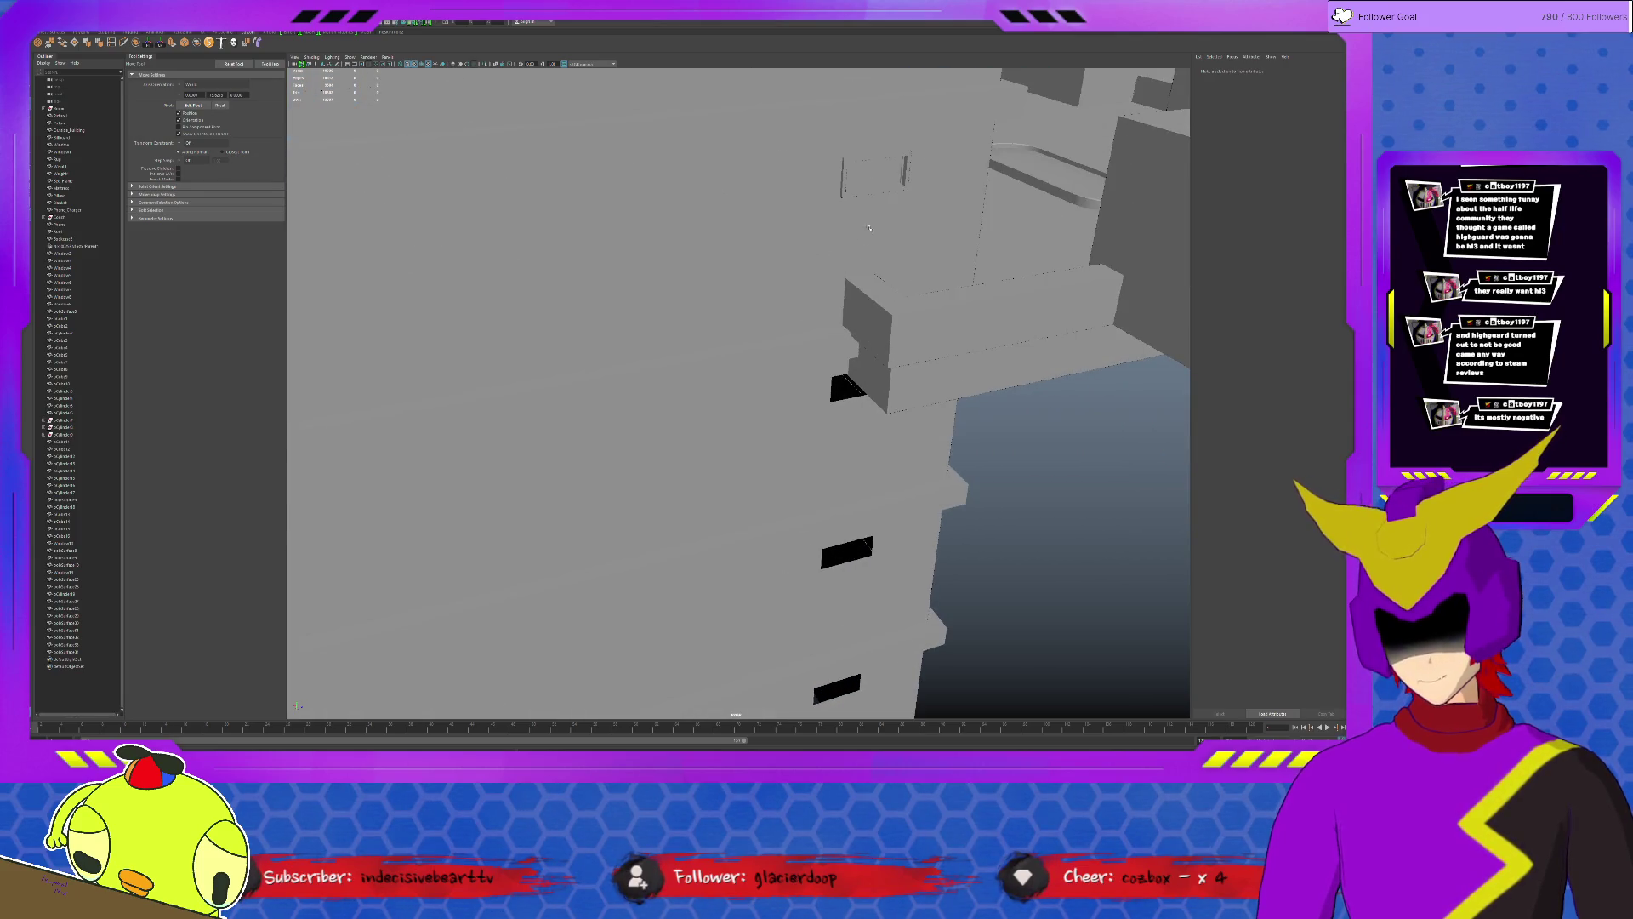
Duplicate the window frame and move a copy onto the lower wall opening.
click(850, 171)
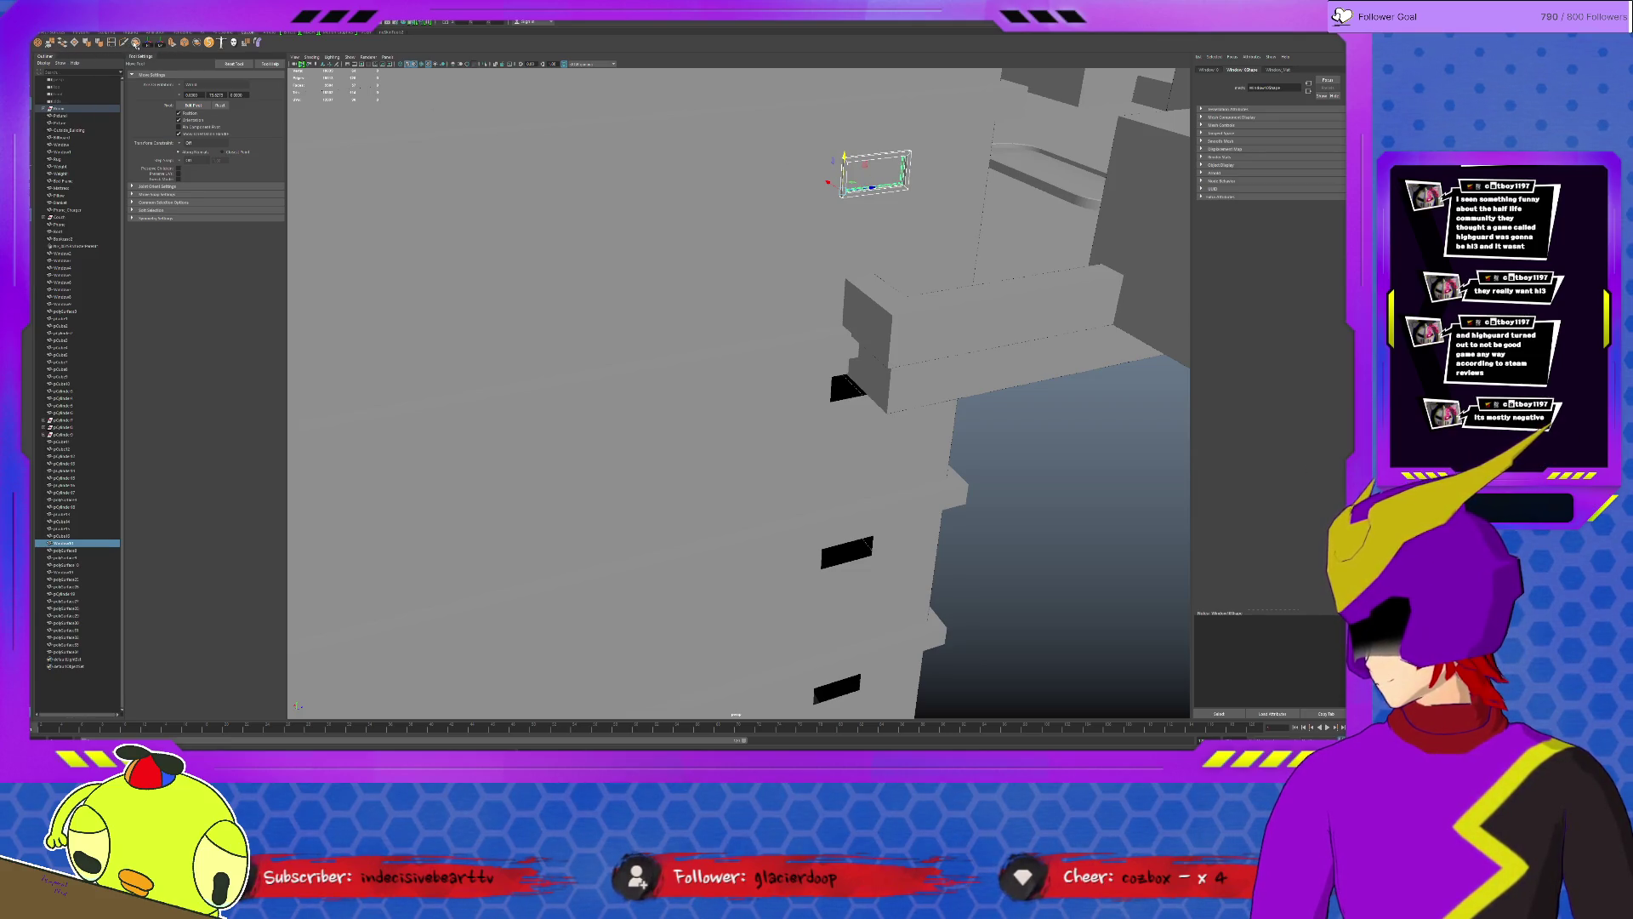
key(ctrl+d)
key(r)
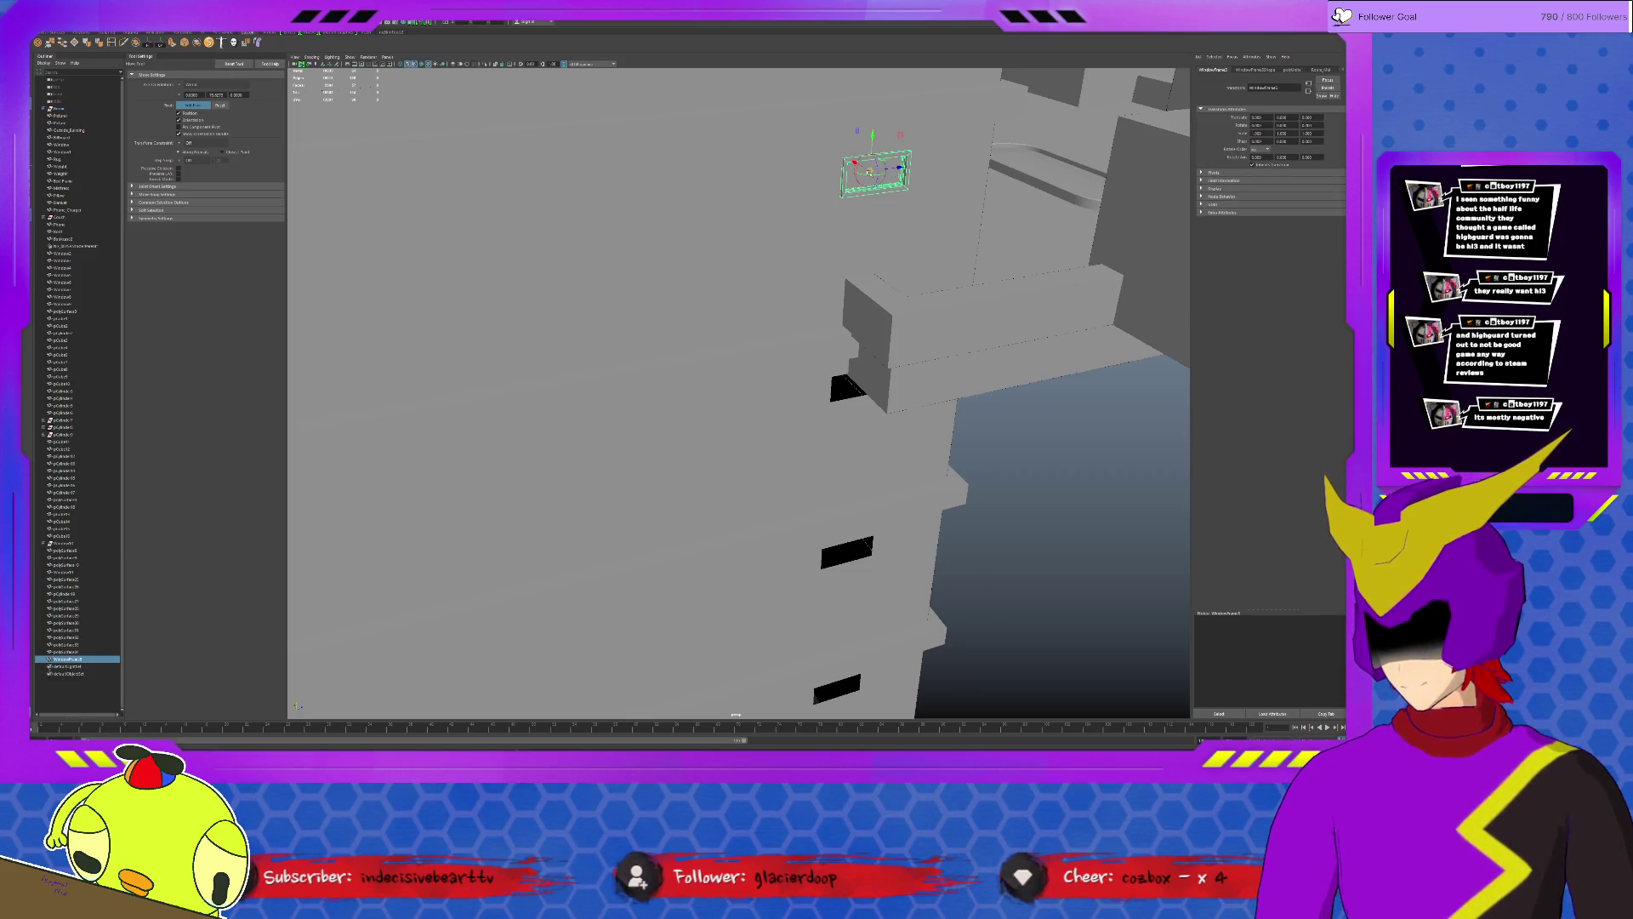
key(e)
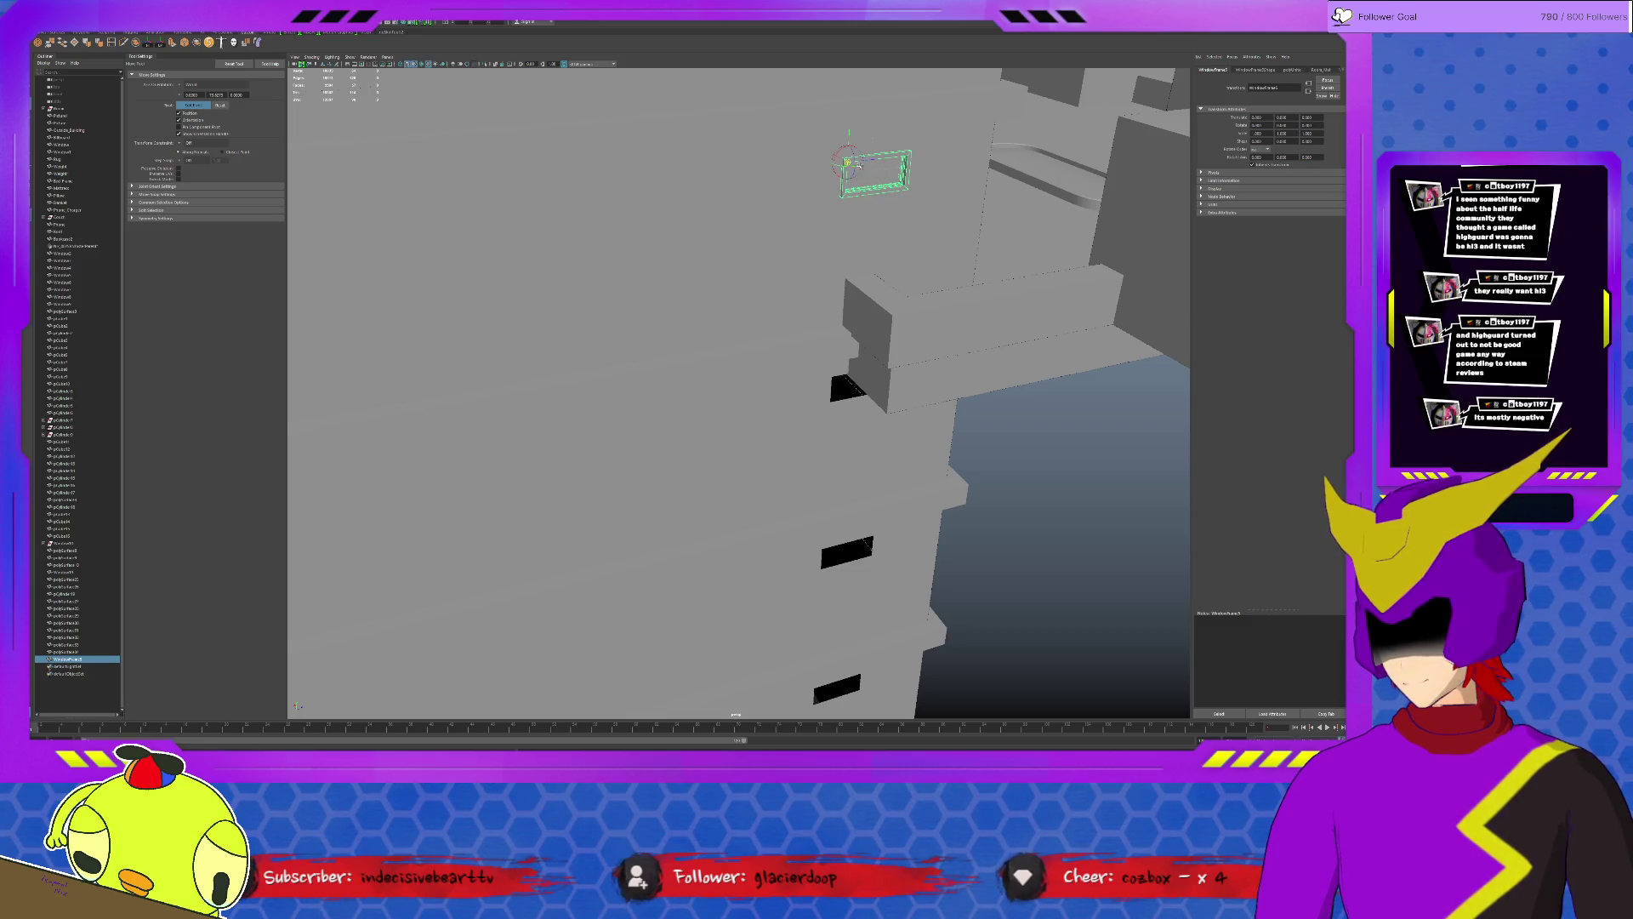
key(ctrl+d)
drag(849, 131, 838, 347)
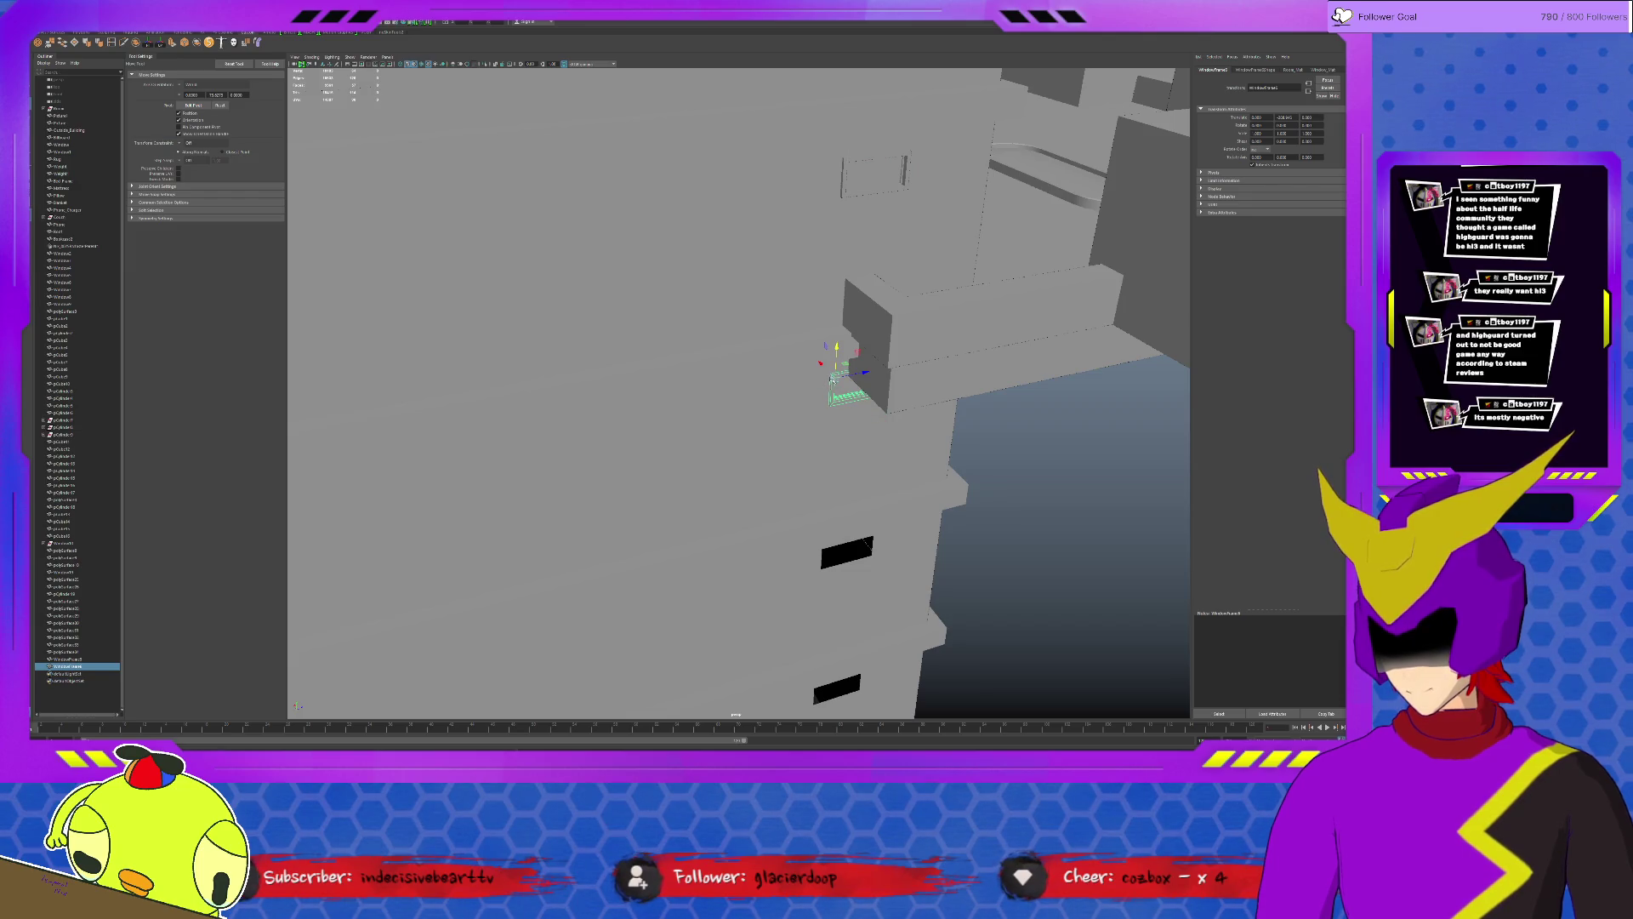
Place further frame copies over the next black openings and orbit out to the full building.
key(ctrl+d)
mouse_move(836, 348)
mouse_down()
mouse_move(826, 523)
mouse_move(782, 294)
mouse_move(768, 549)
mouse_up()
key(ctrl+d)
key(ctrl+d)
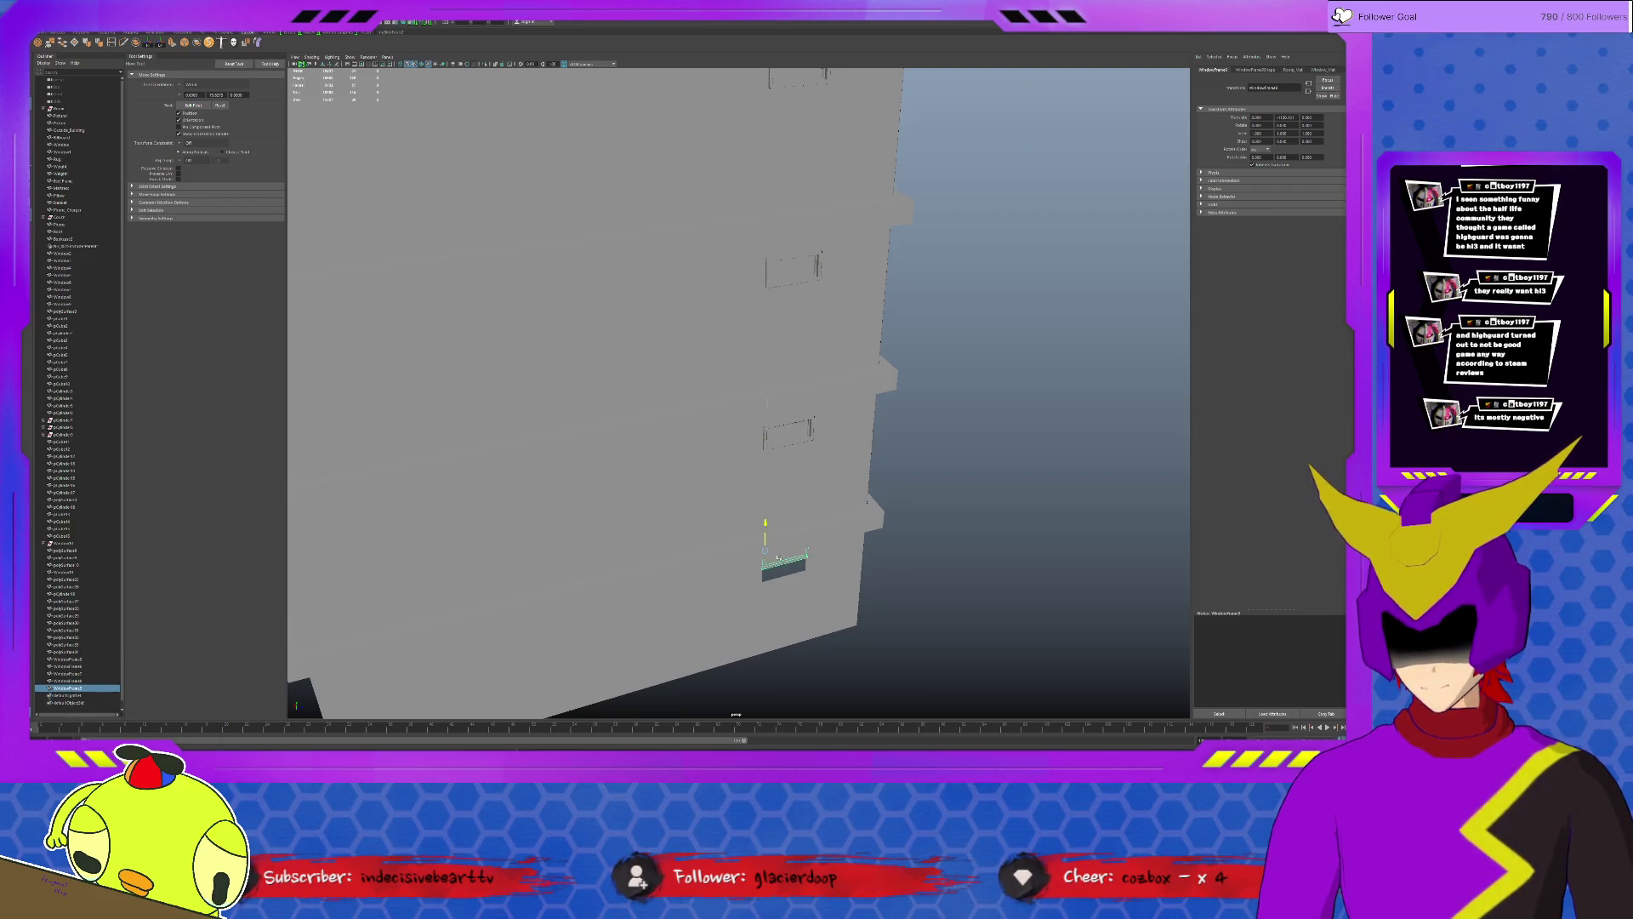
click(876, 475)
alt+drag(876, 476, 767, 319)
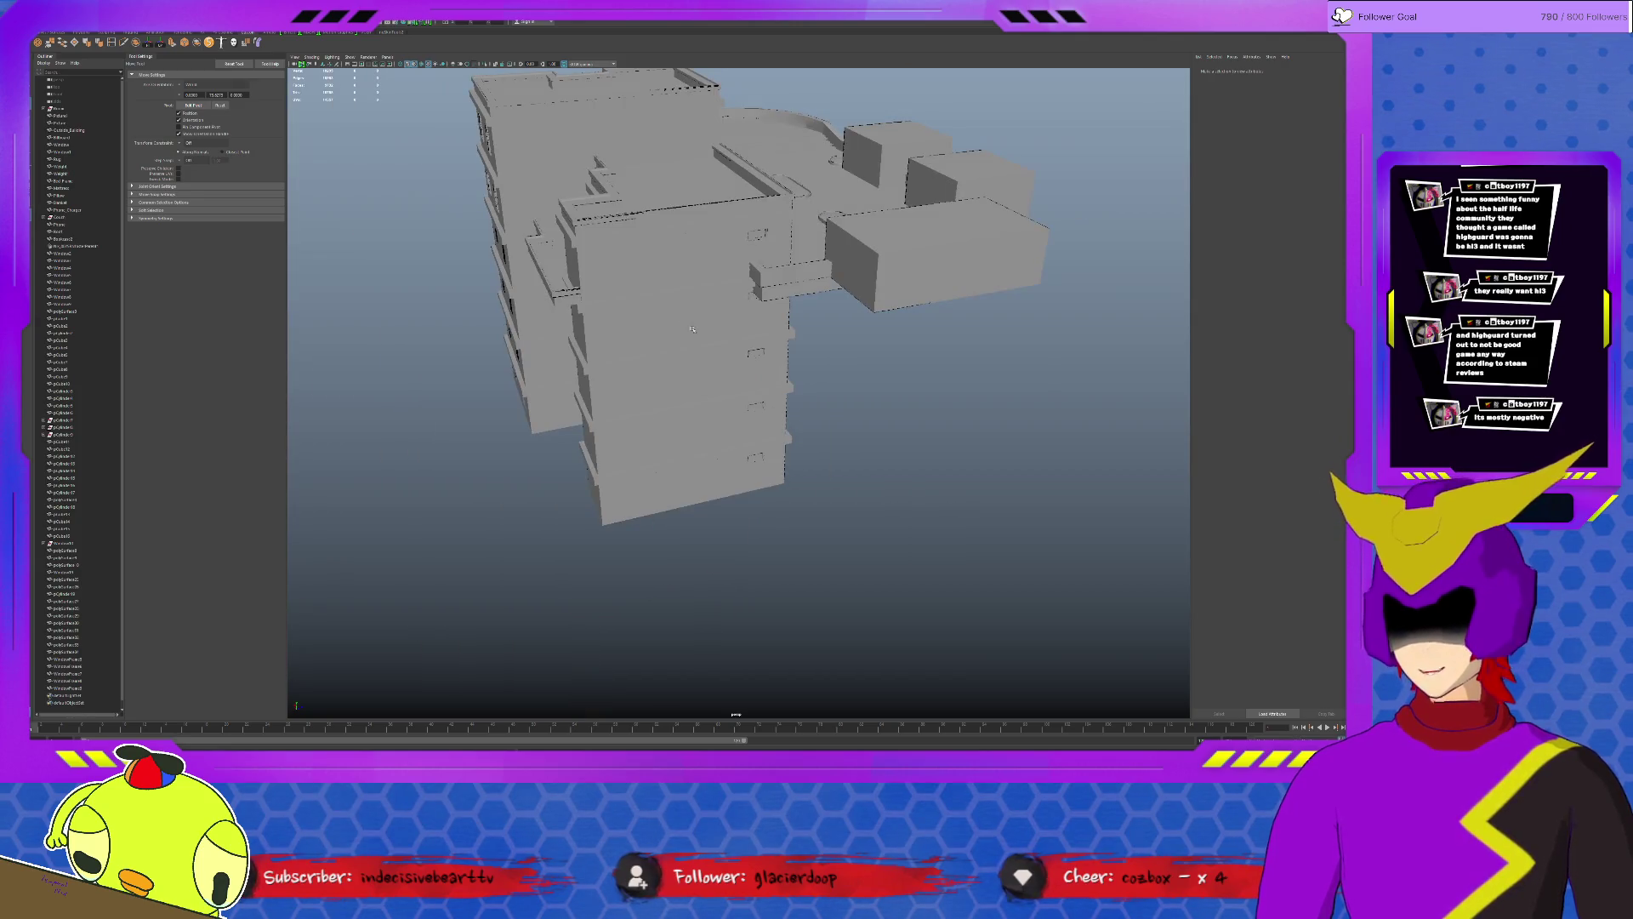
Select the long ledge, duplicate it and move the copy down one floor.
click(753, 292)
click(748, 366)
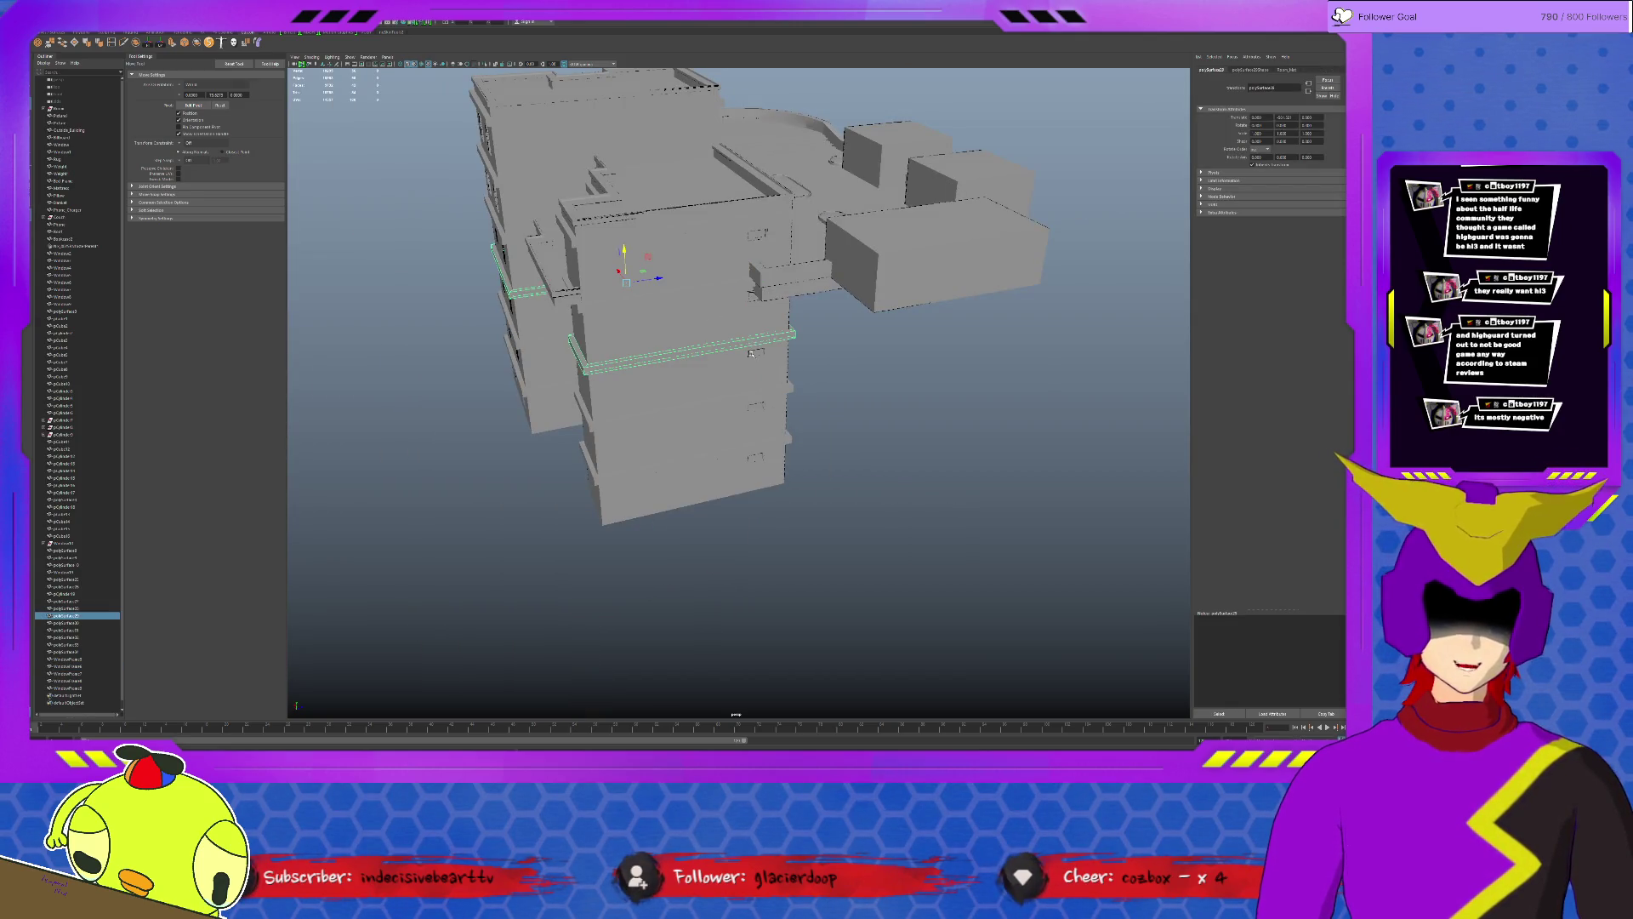
click(792, 426)
mouse_move(792, 425)
alt+mouse_down()
mouse_move(628, 422)
mouse_move(788, 398)
mouse_move(835, 412)
alt+mouse_up()
scroll(627, 421, up, 3)
click(790, 398)
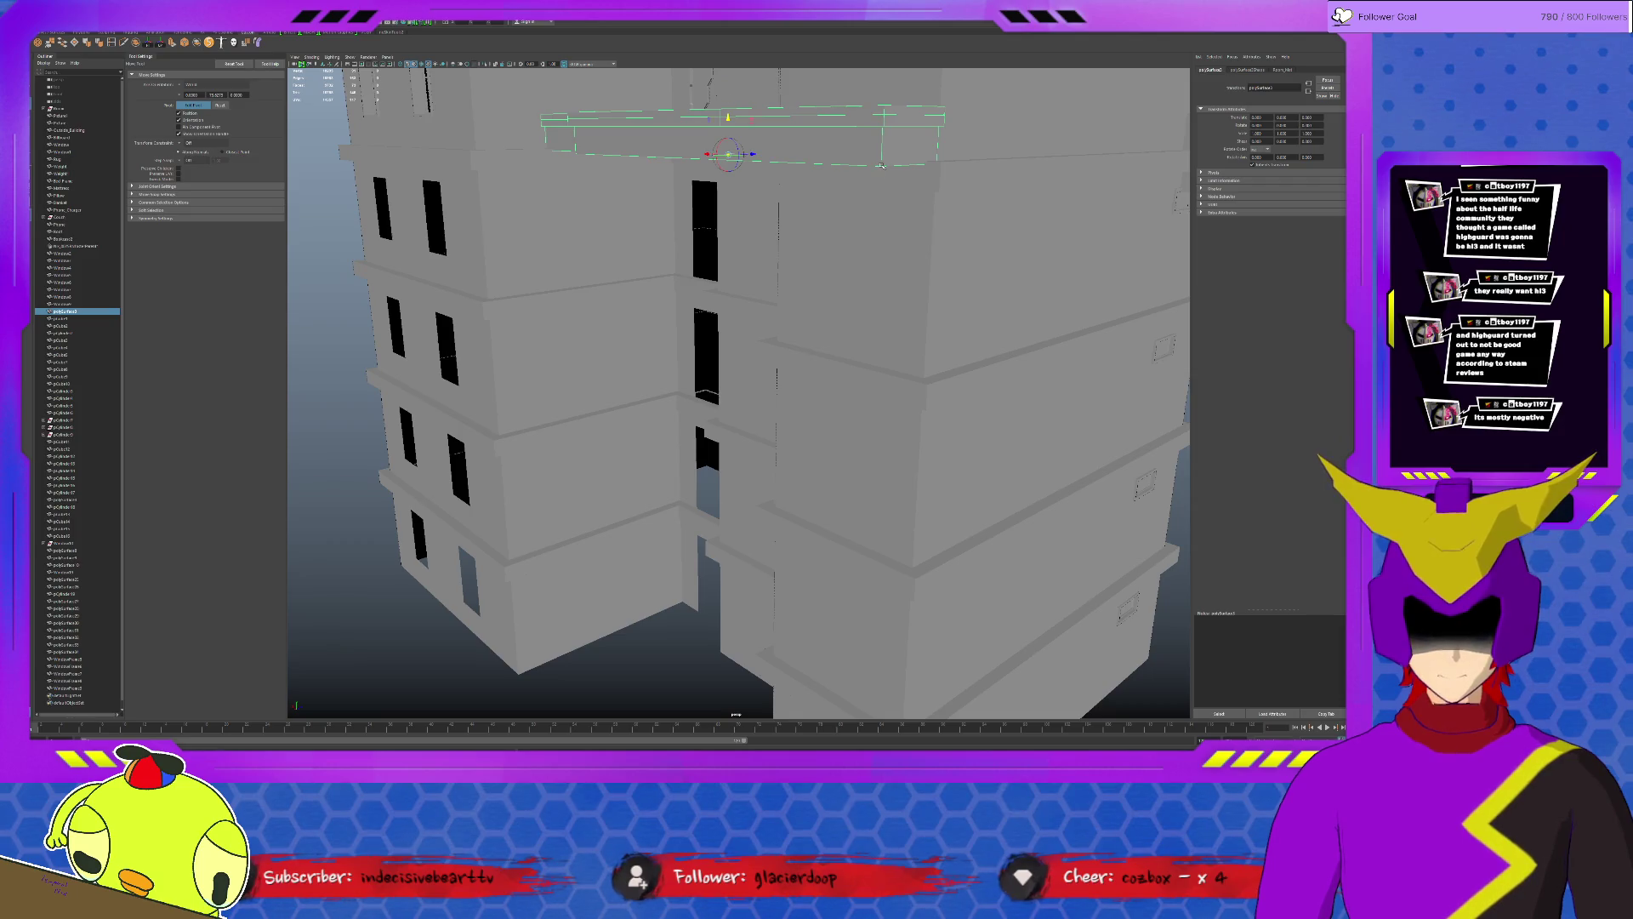
key(ctrl+d)
drag(724, 118, 728, 283)
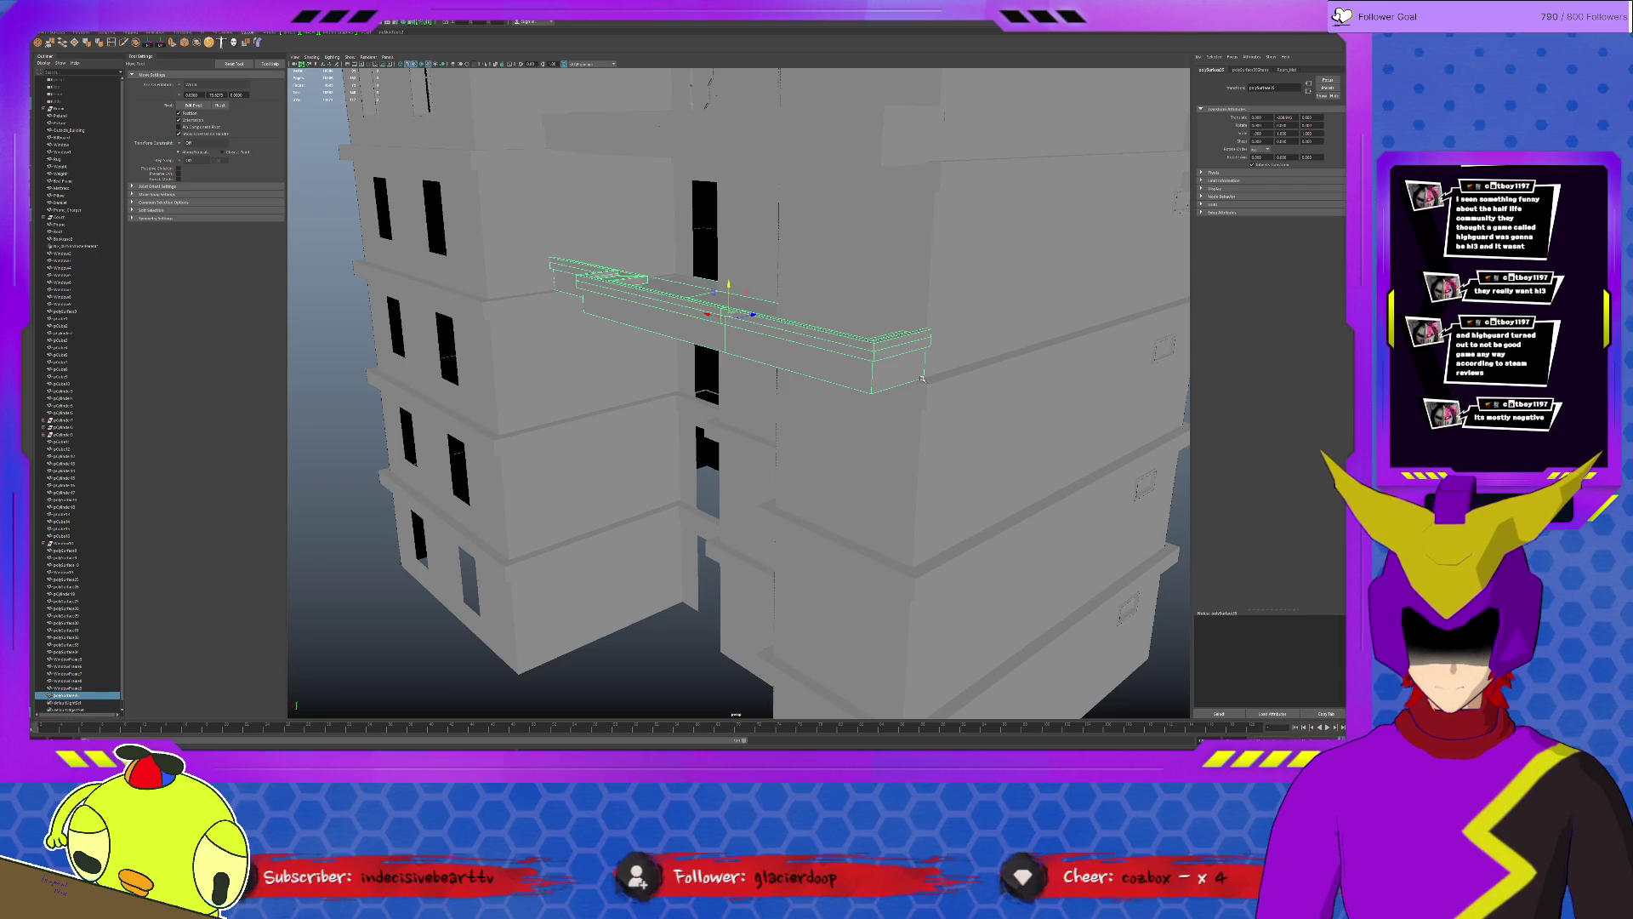
Duplicate the ledge twice more, placing a copy on each lower floor.
key(ctrl+d)
drag(726, 287, 729, 549)
key(ctrl+d)
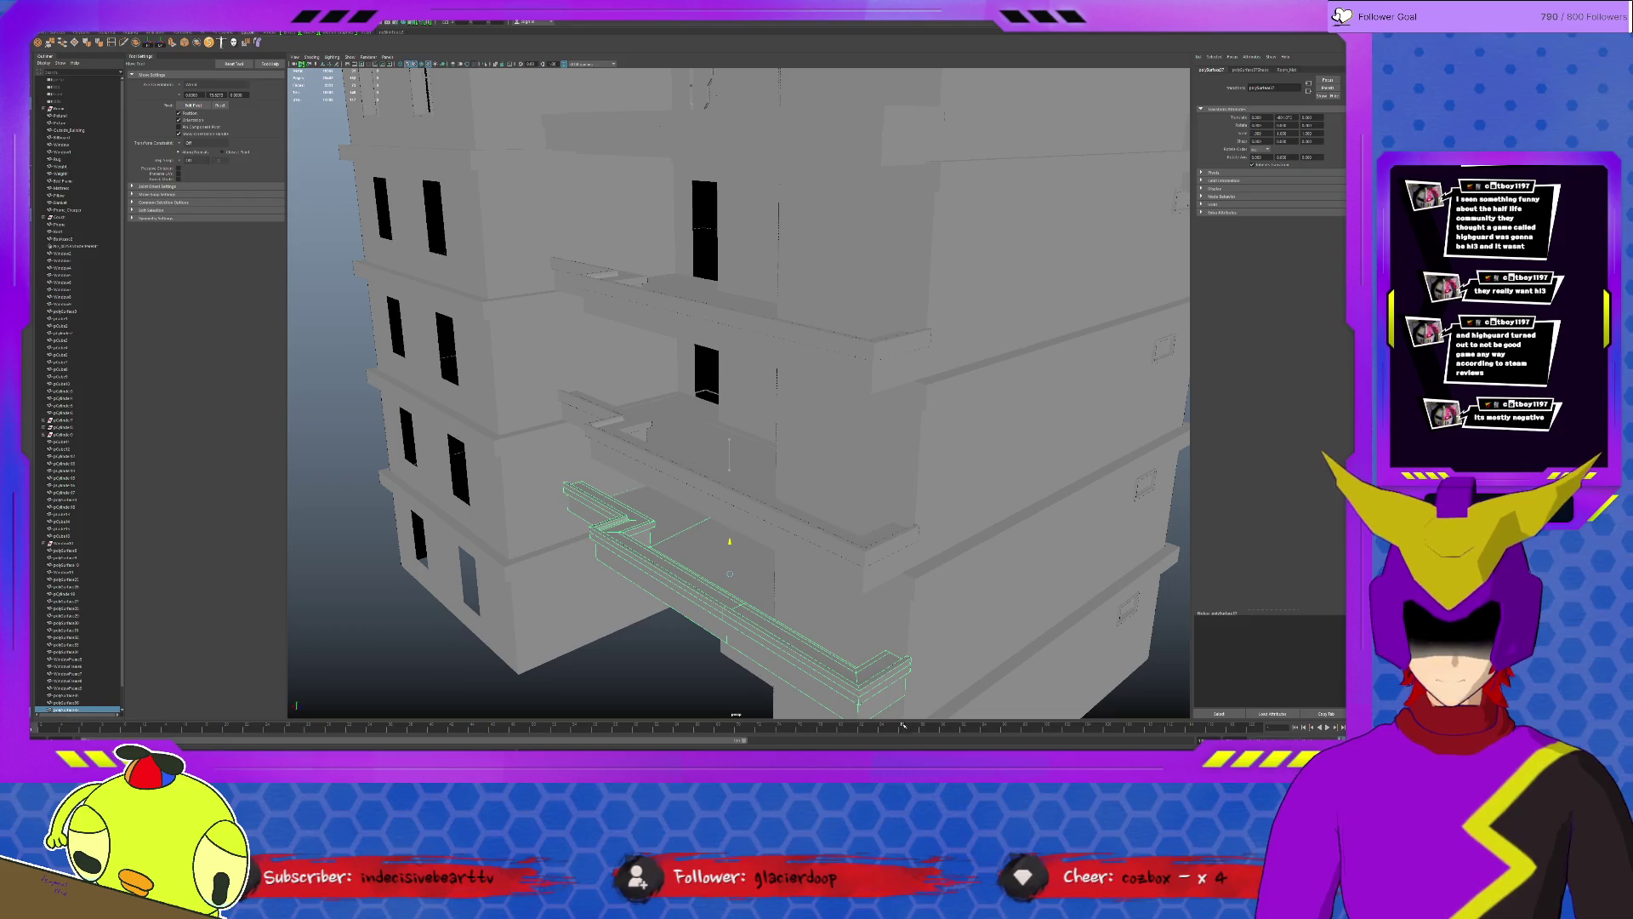
alt+drag(902, 725, 869, 511)
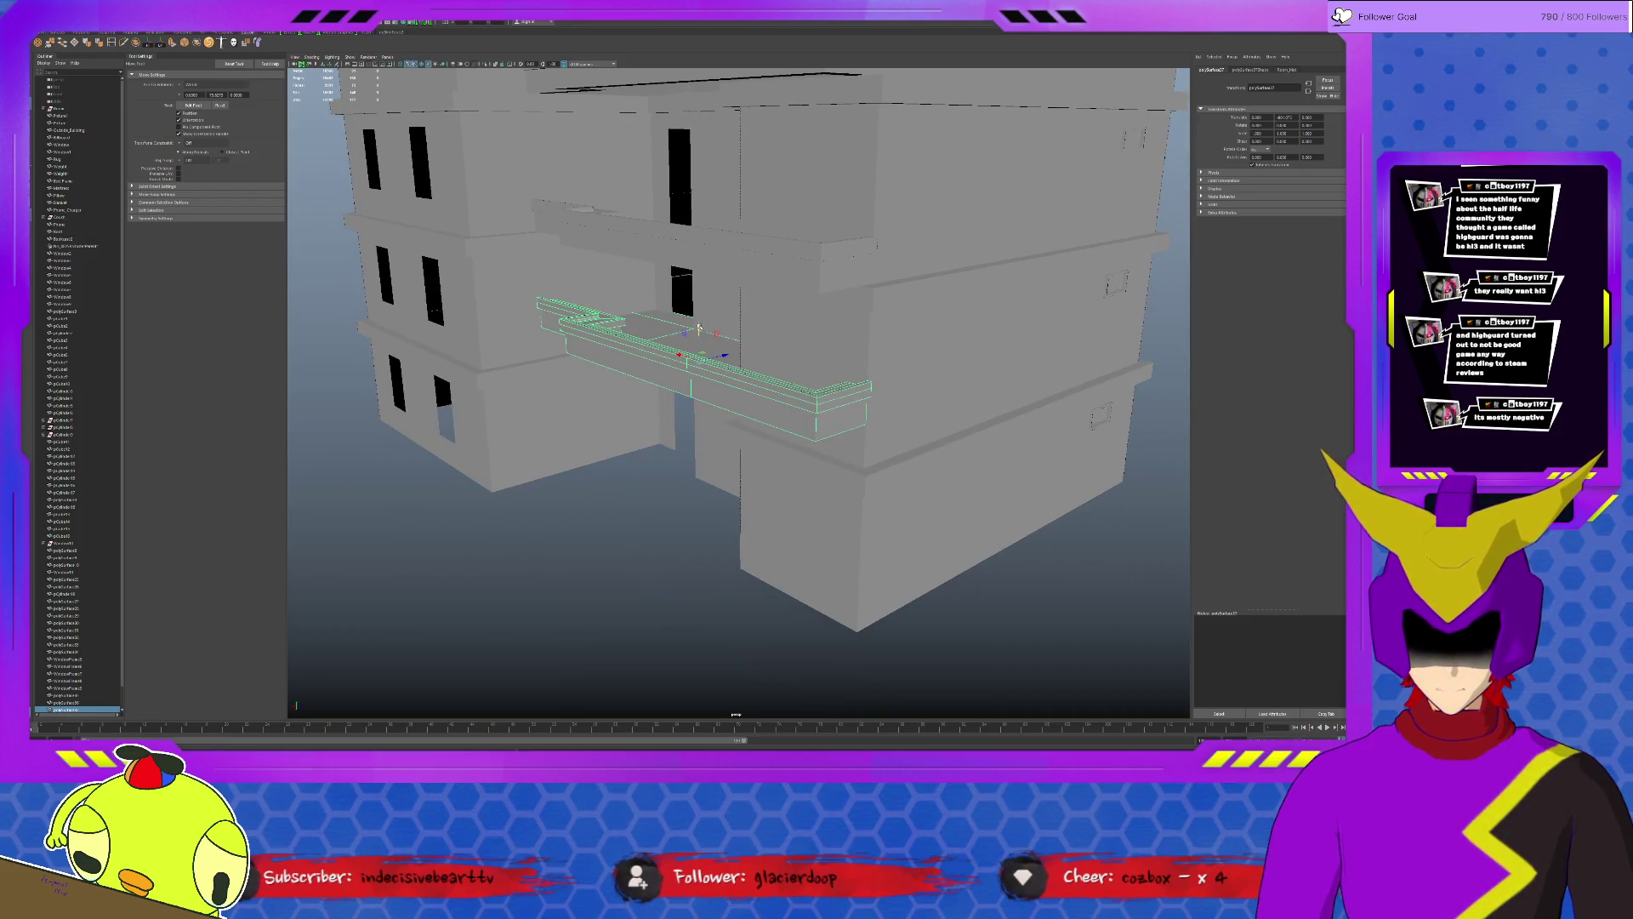
drag(700, 329, 700, 363)
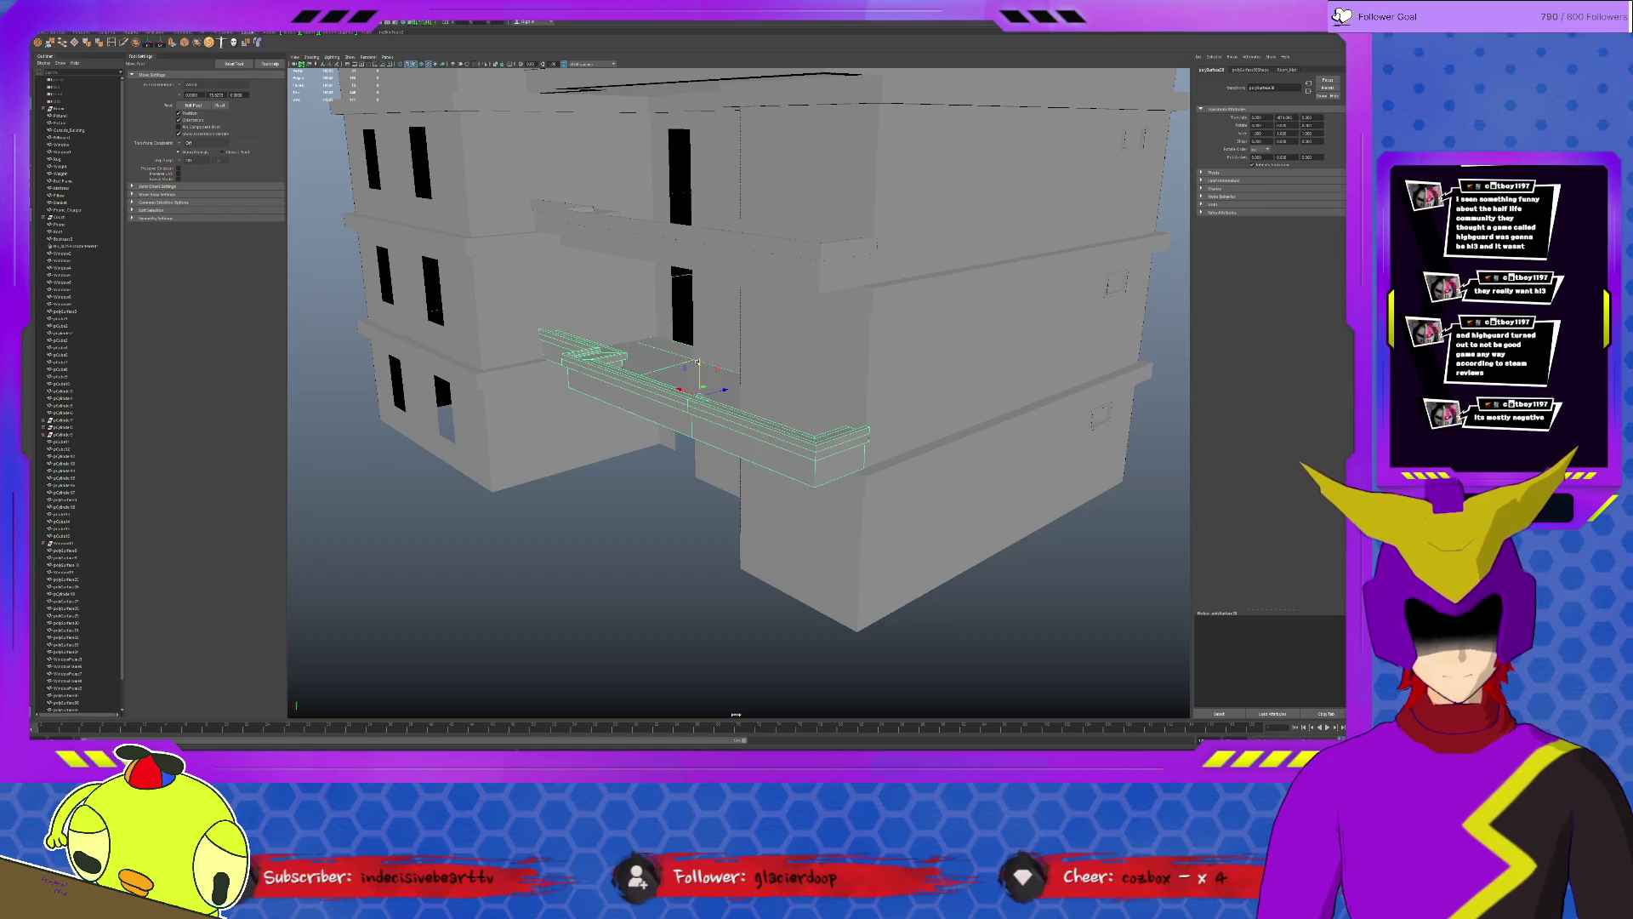
middle_drag(869, 465, 885, 652)
mouse_move(568, 564)
alt+mouse_down()
mouse_move(821, 558)
mouse_move(1032, 521)
alt+mouse_up()
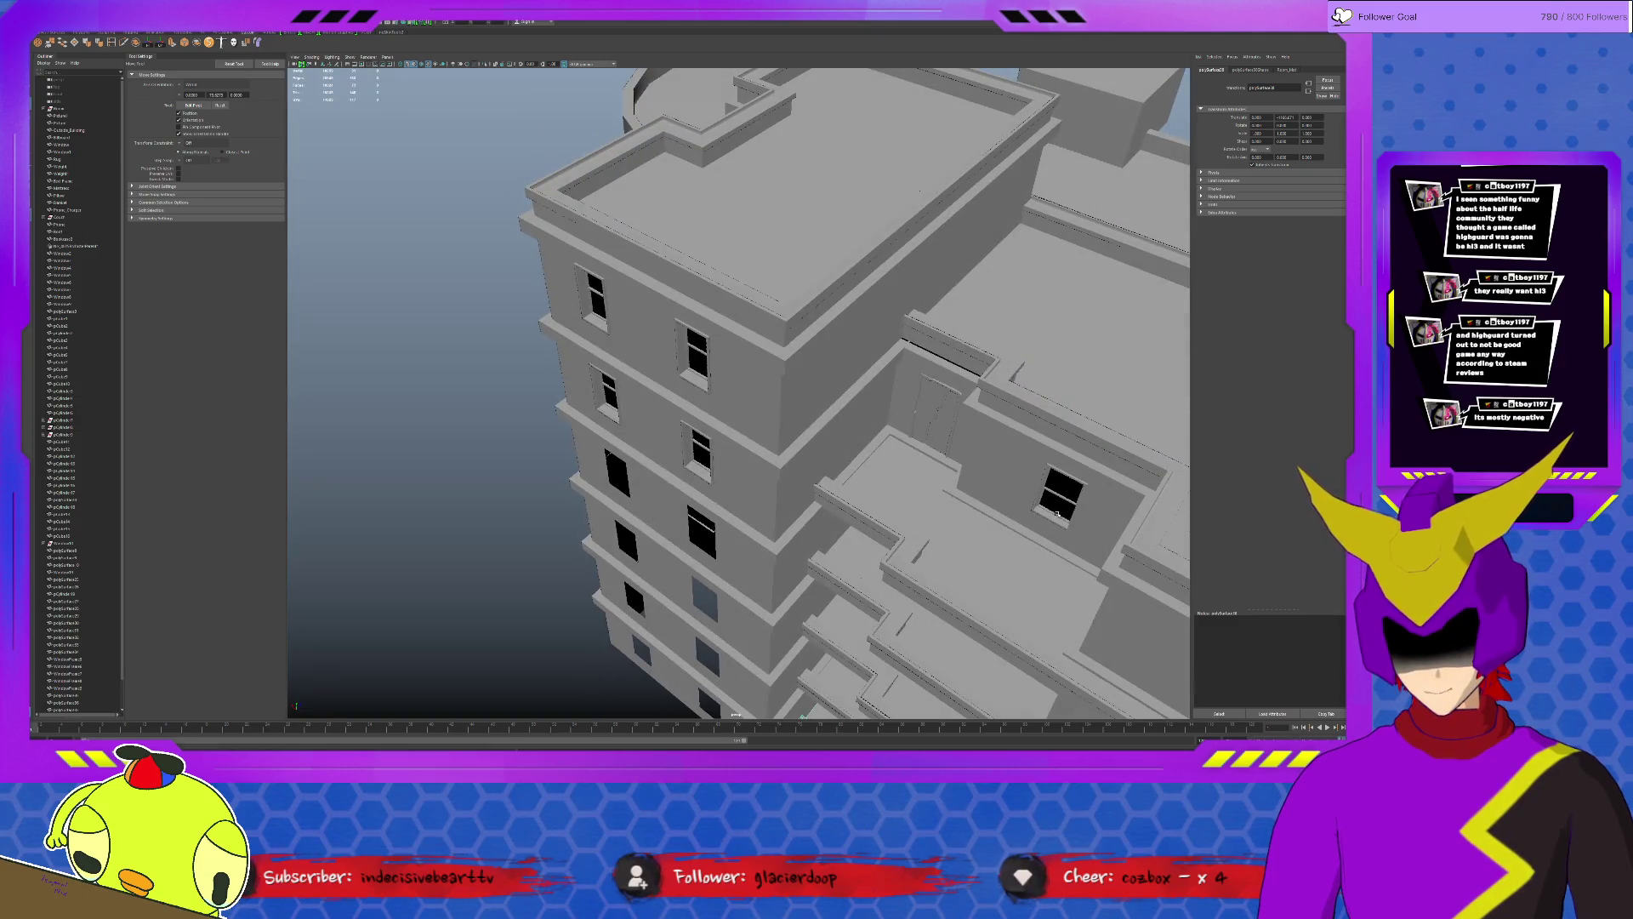
click(1058, 508)
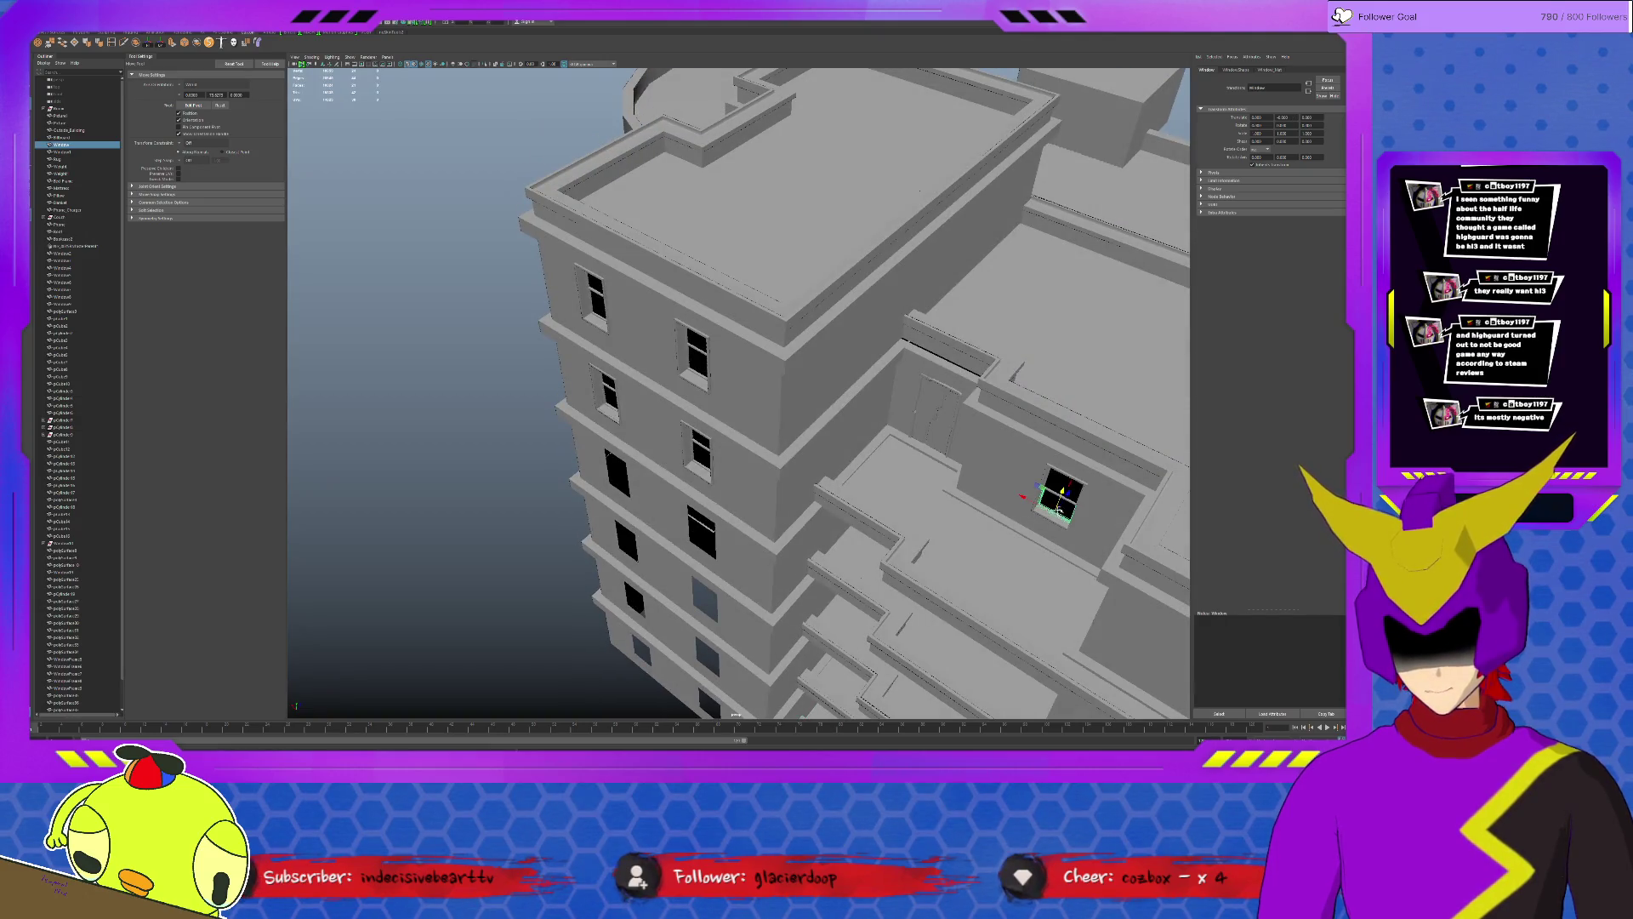
drag(1054, 486, 858, 542)
click(1047, 521)
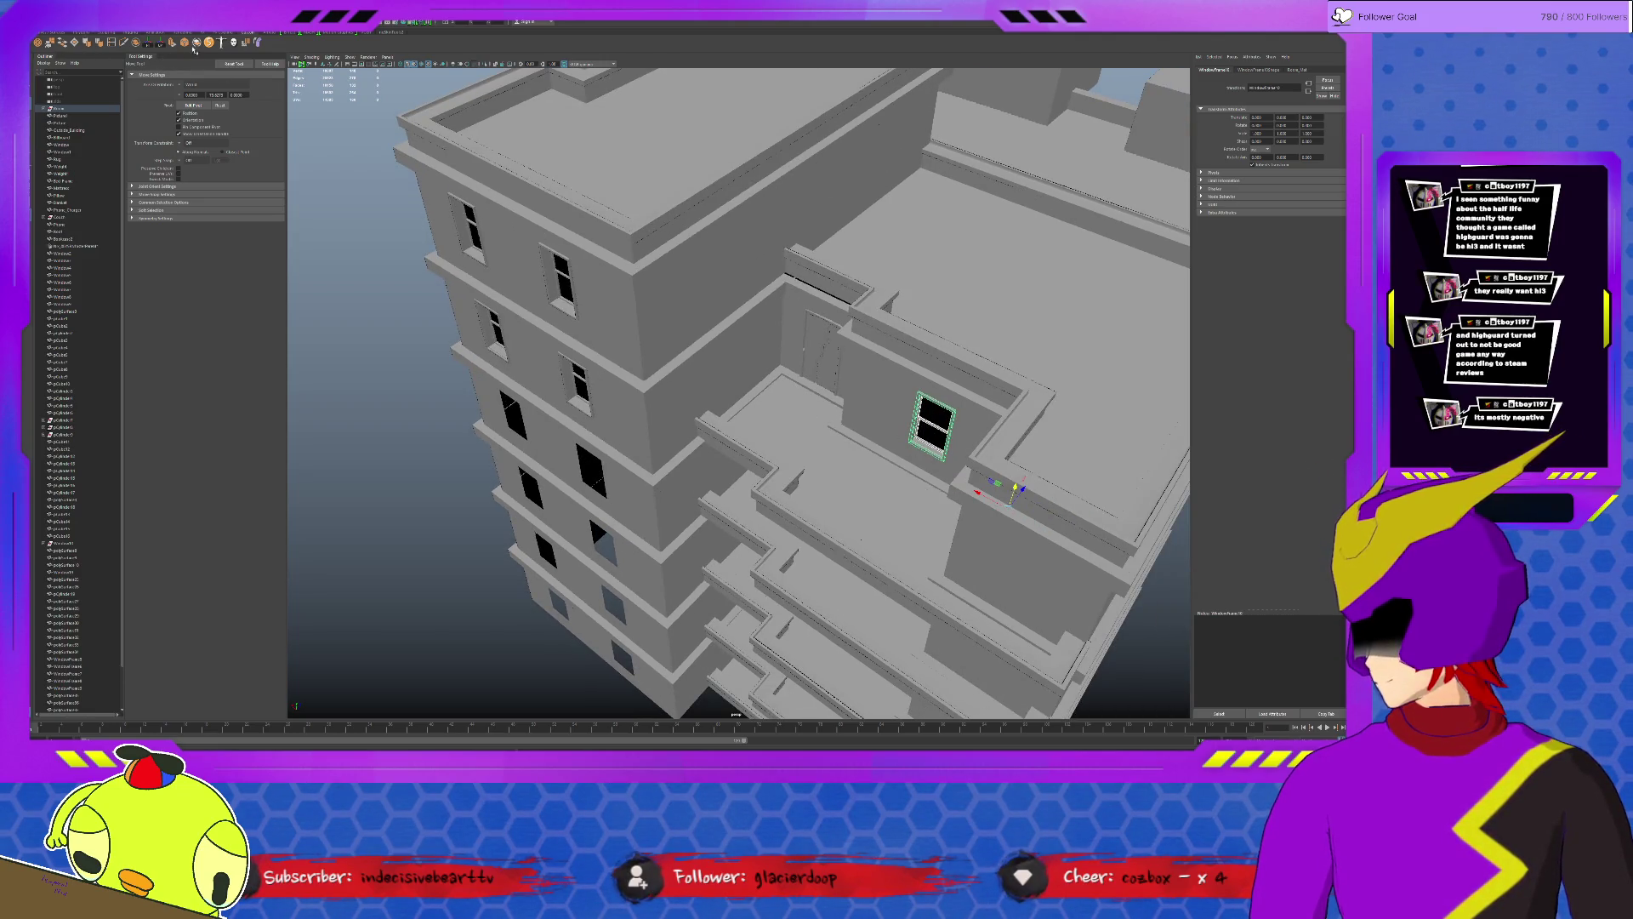
click(931, 423)
alt+drag(931, 434, 901, 409)
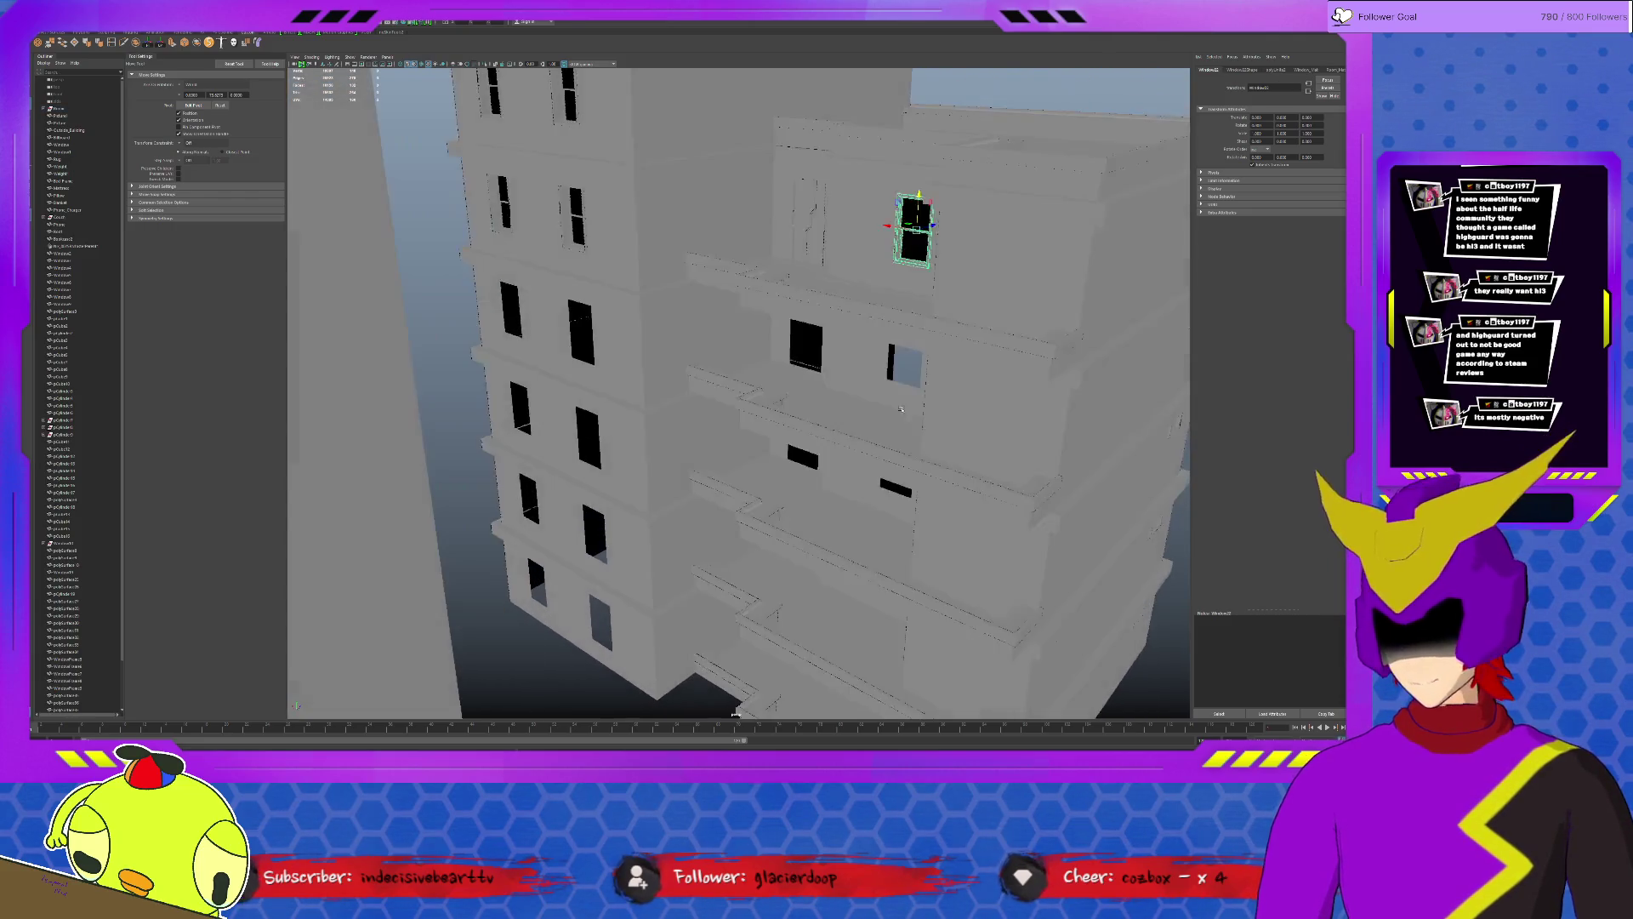
click(903, 365)
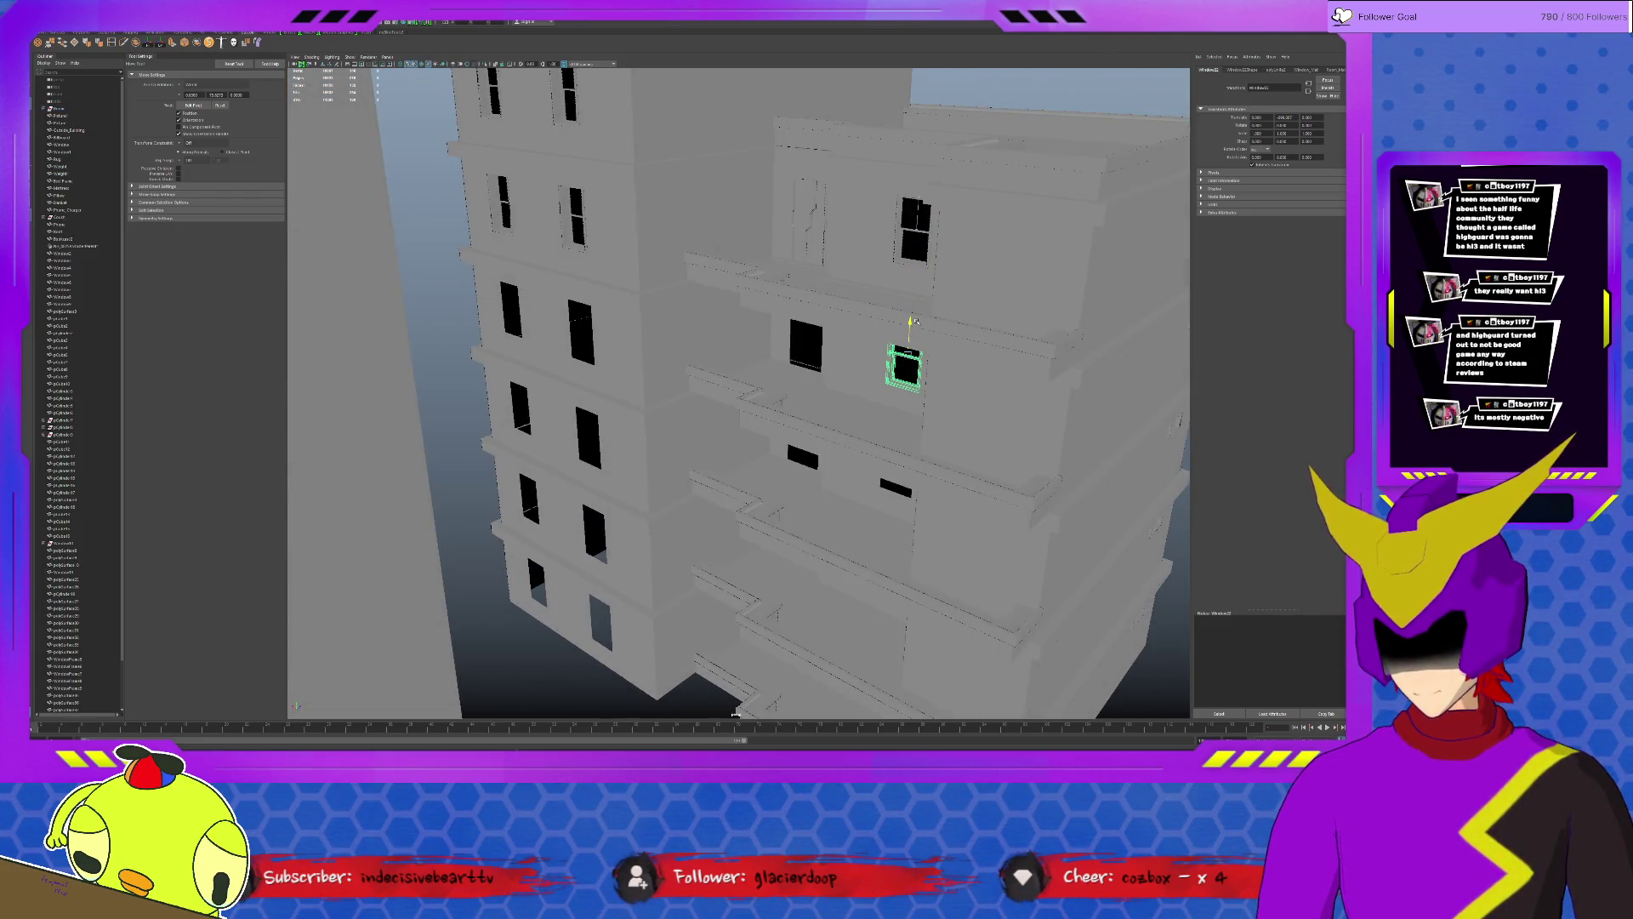
alt+drag(869, 334, 805, 309)
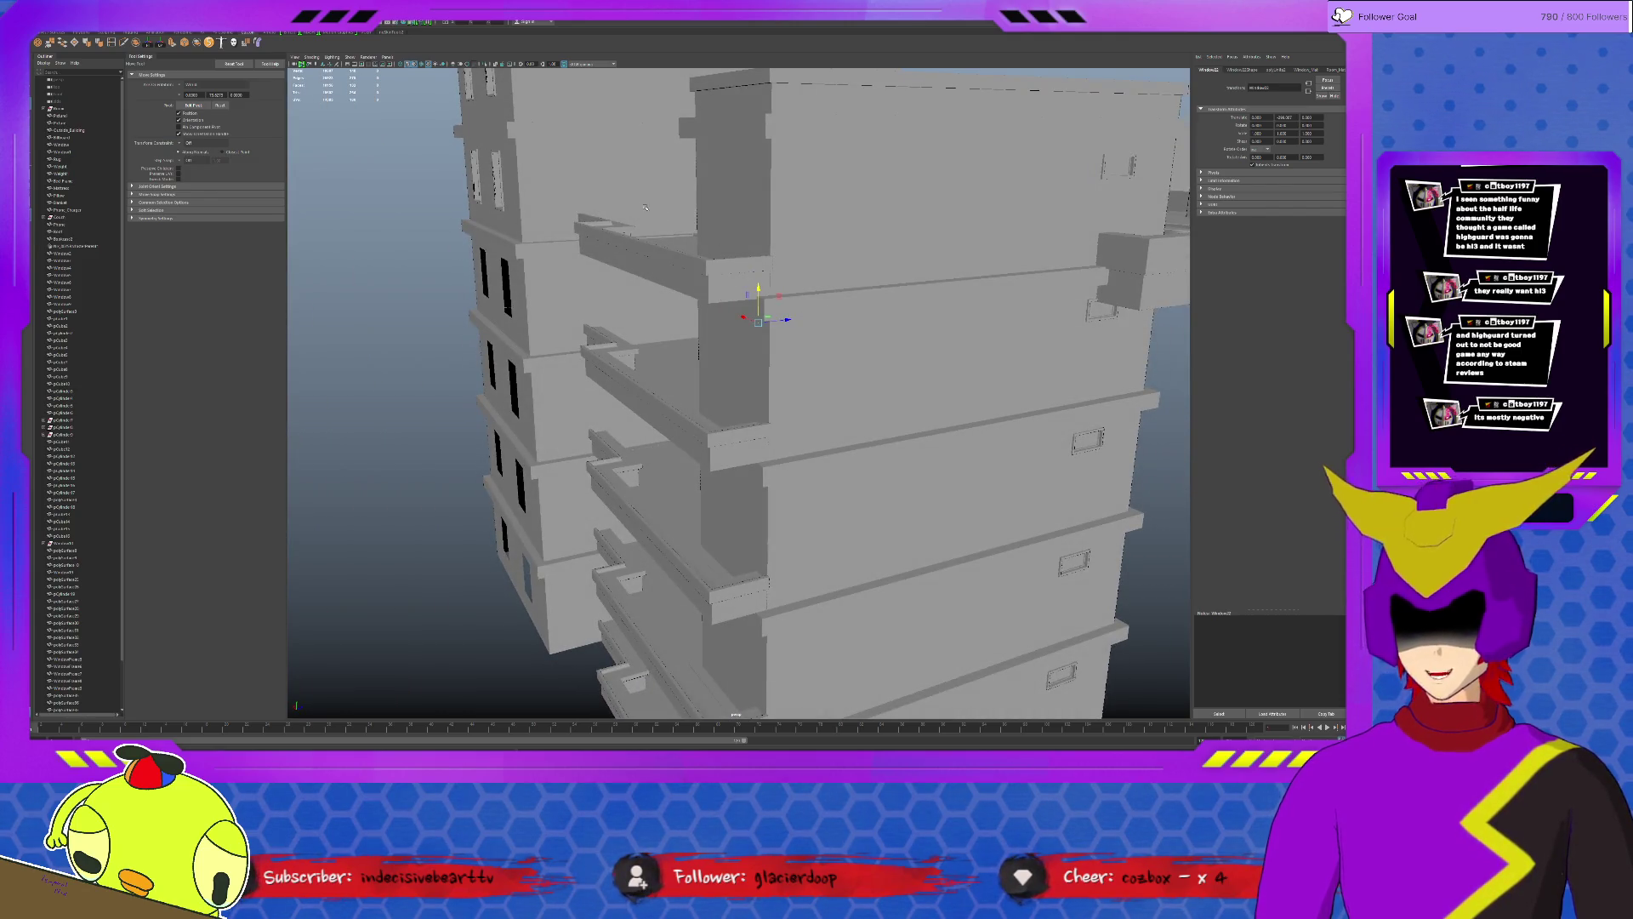
mouse_move(708, 289)
alt+mouse_down()
mouse_move(717, 306)
mouse_move(746, 295)
alt+mouse_up()
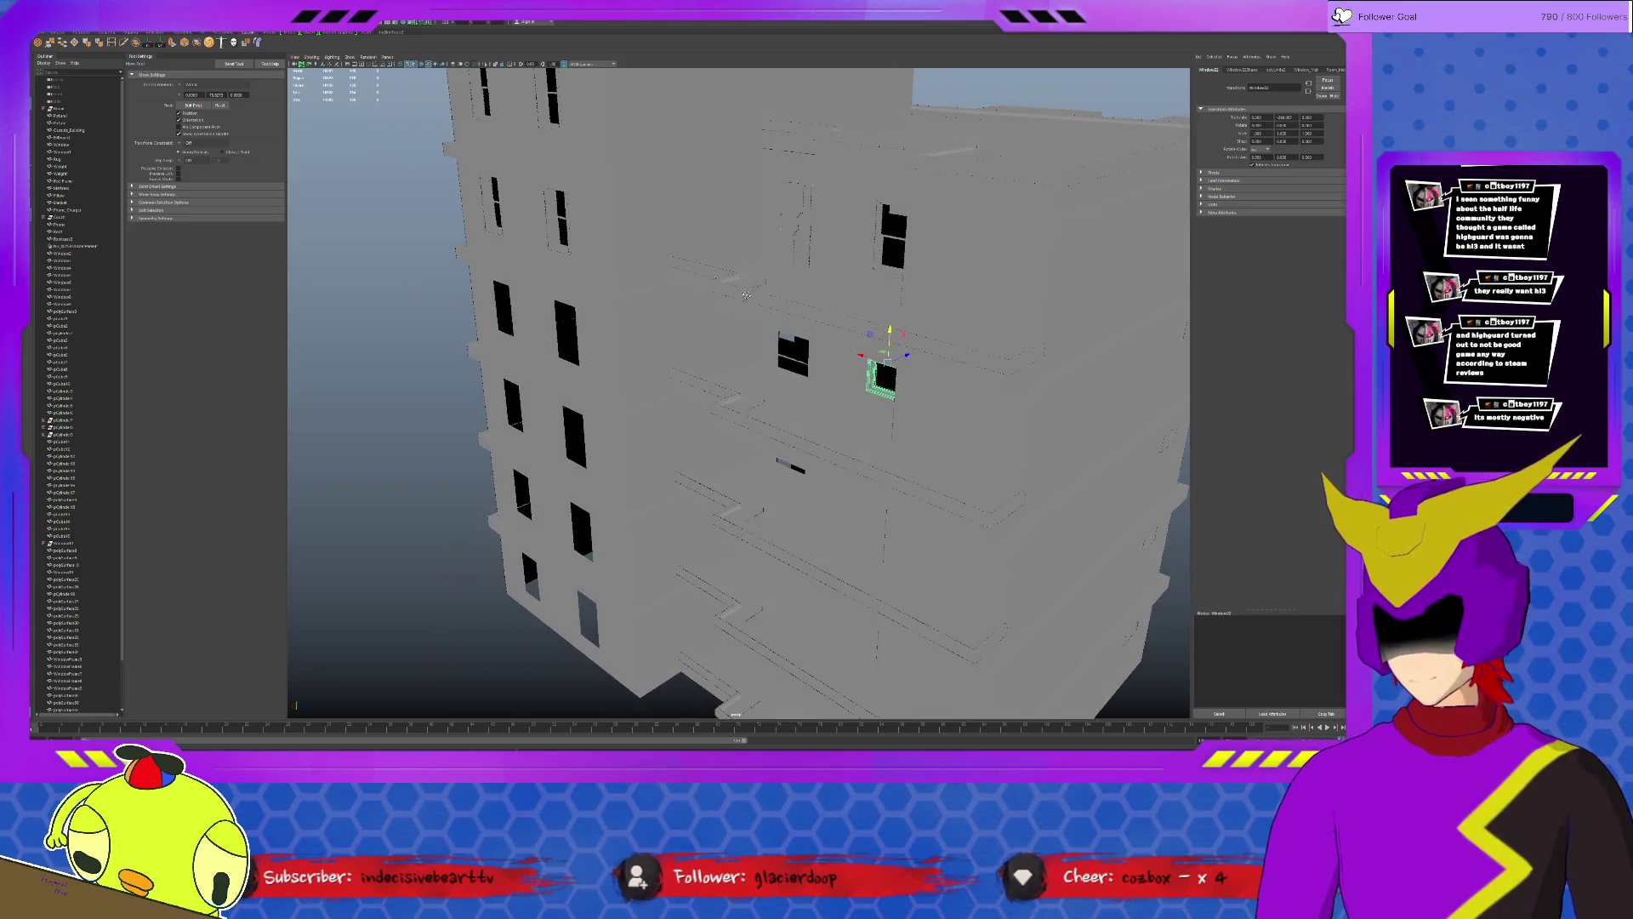
scroll(746, 295, up, 3)
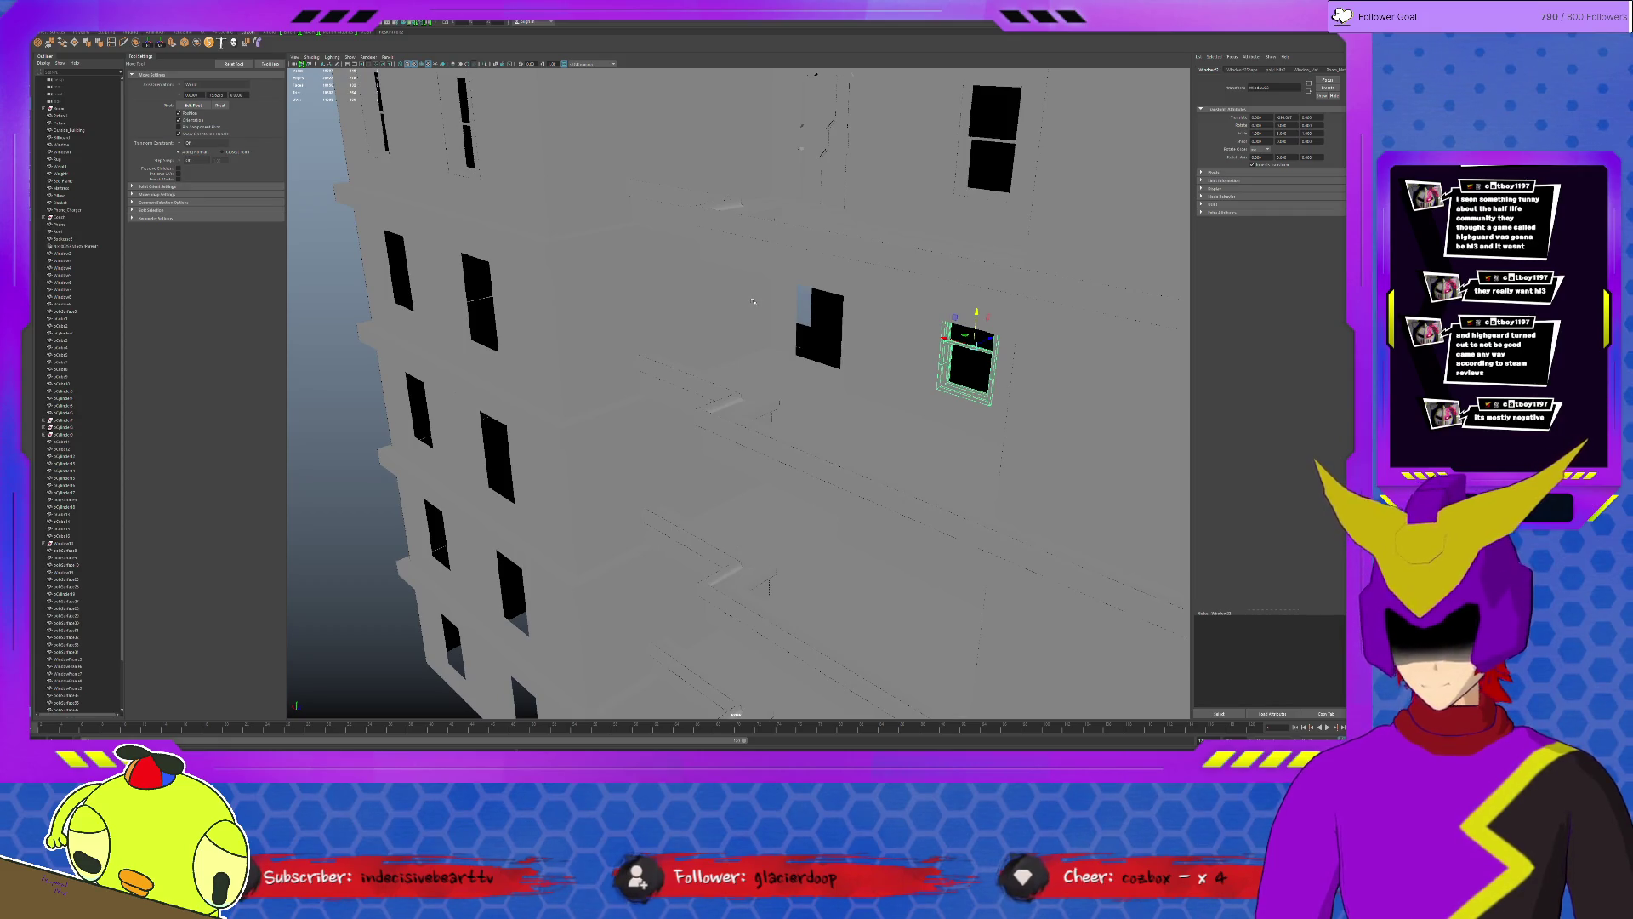
click(748, 303)
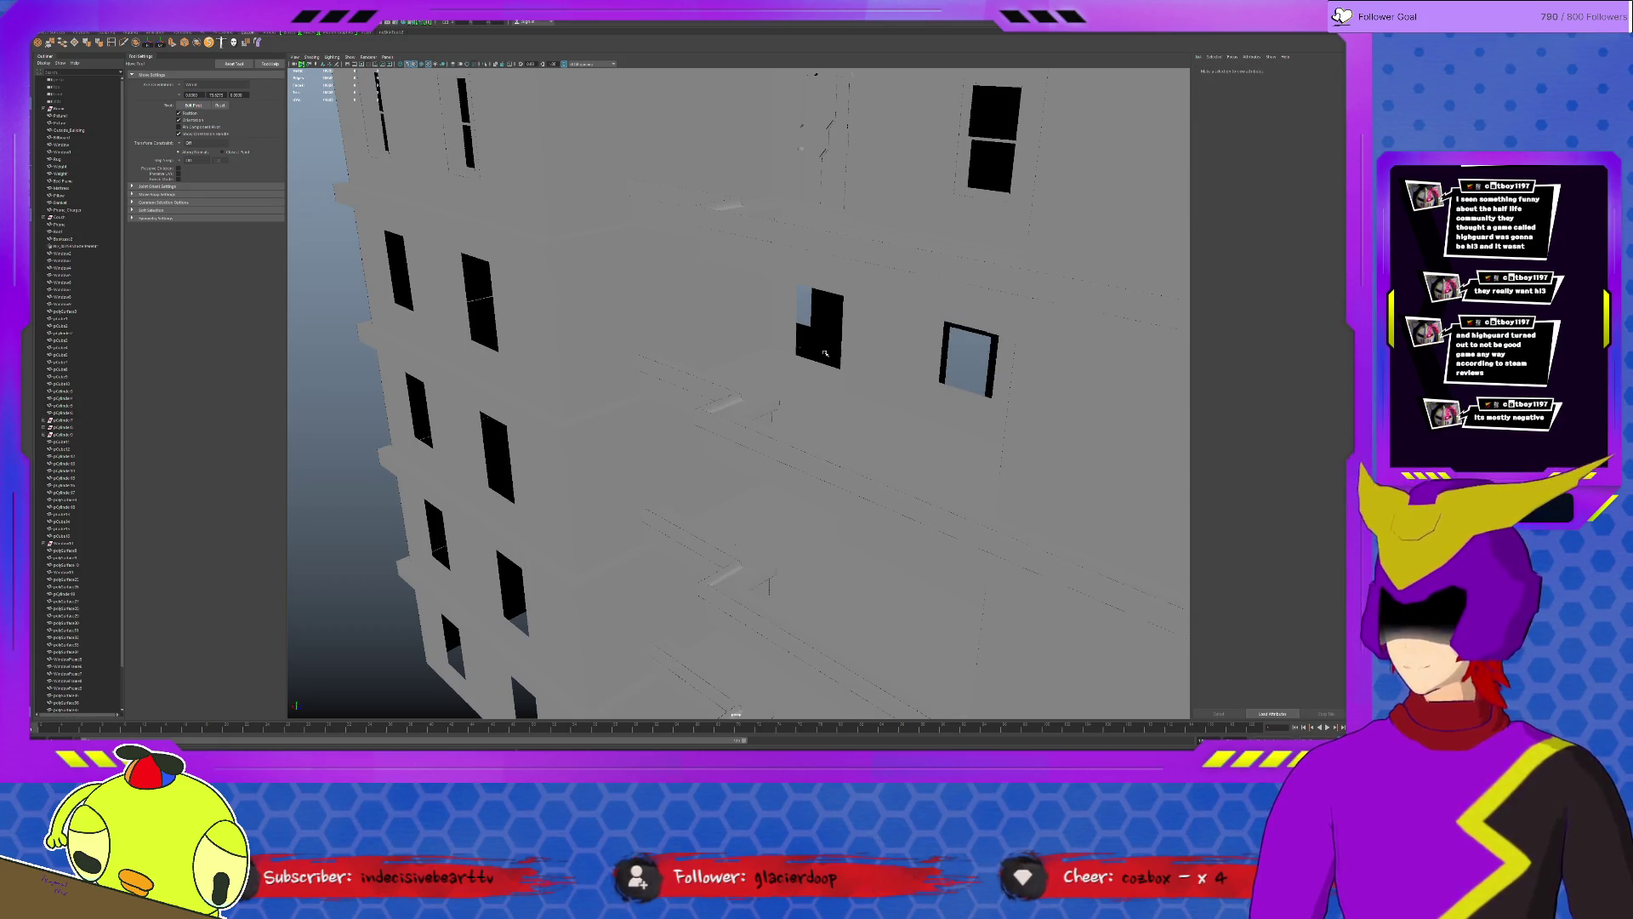
alt+drag(744, 305, 684, 341)
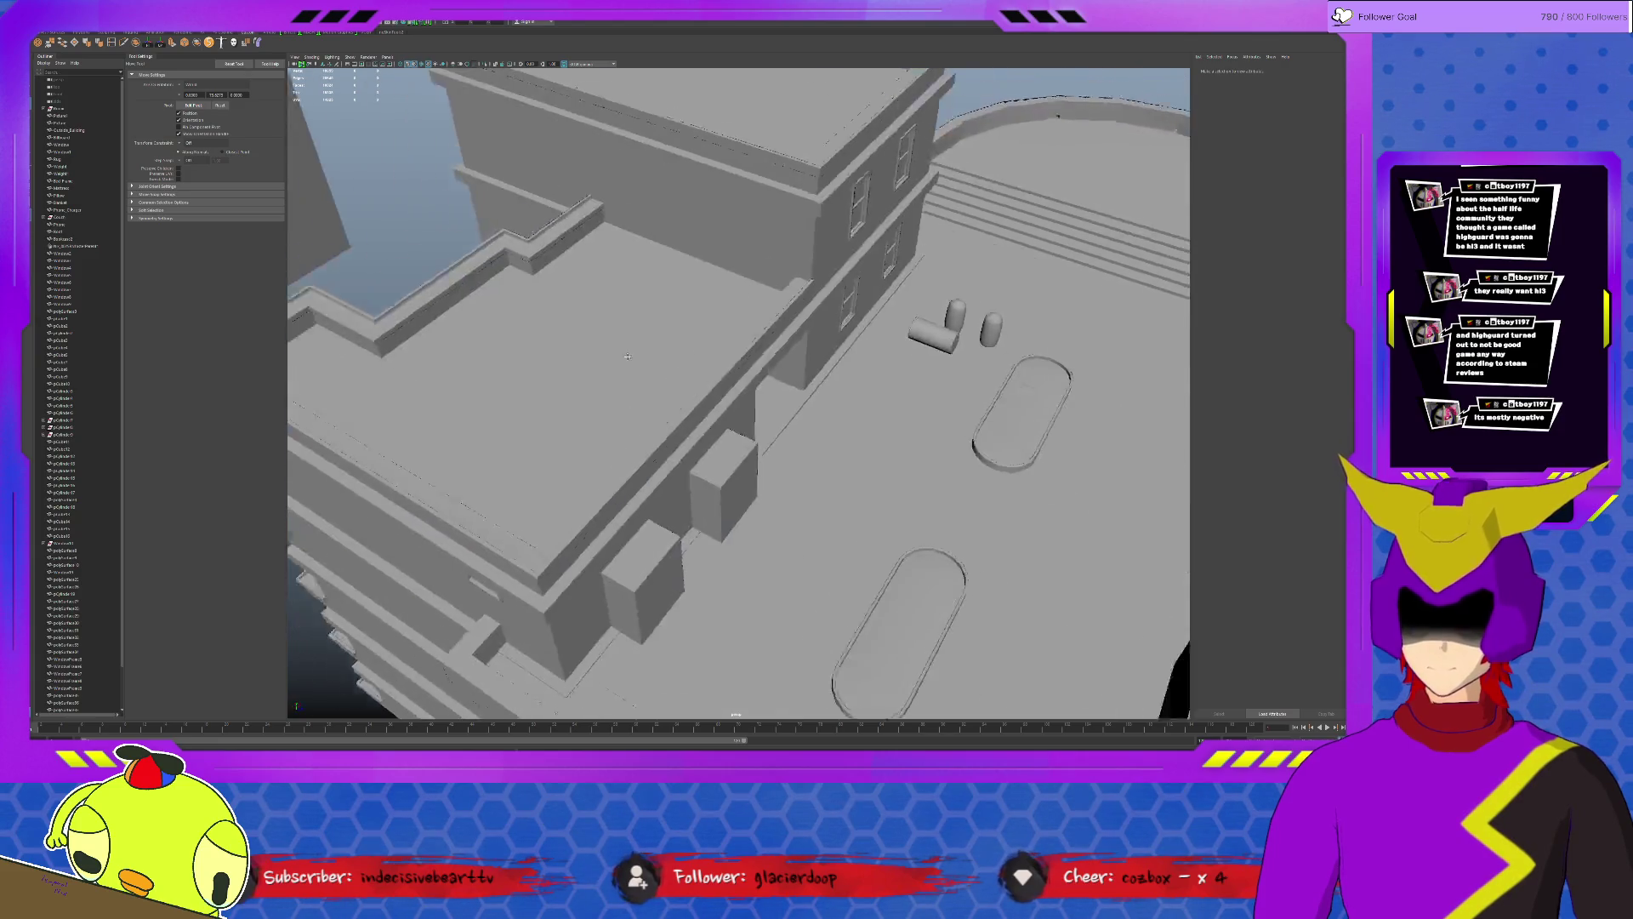
mouse_move(685, 341)
alt+mouse_down()
mouse_move(867, 454)
mouse_move(930, 431)
mouse_move(737, 487)
alt+mouse_up()
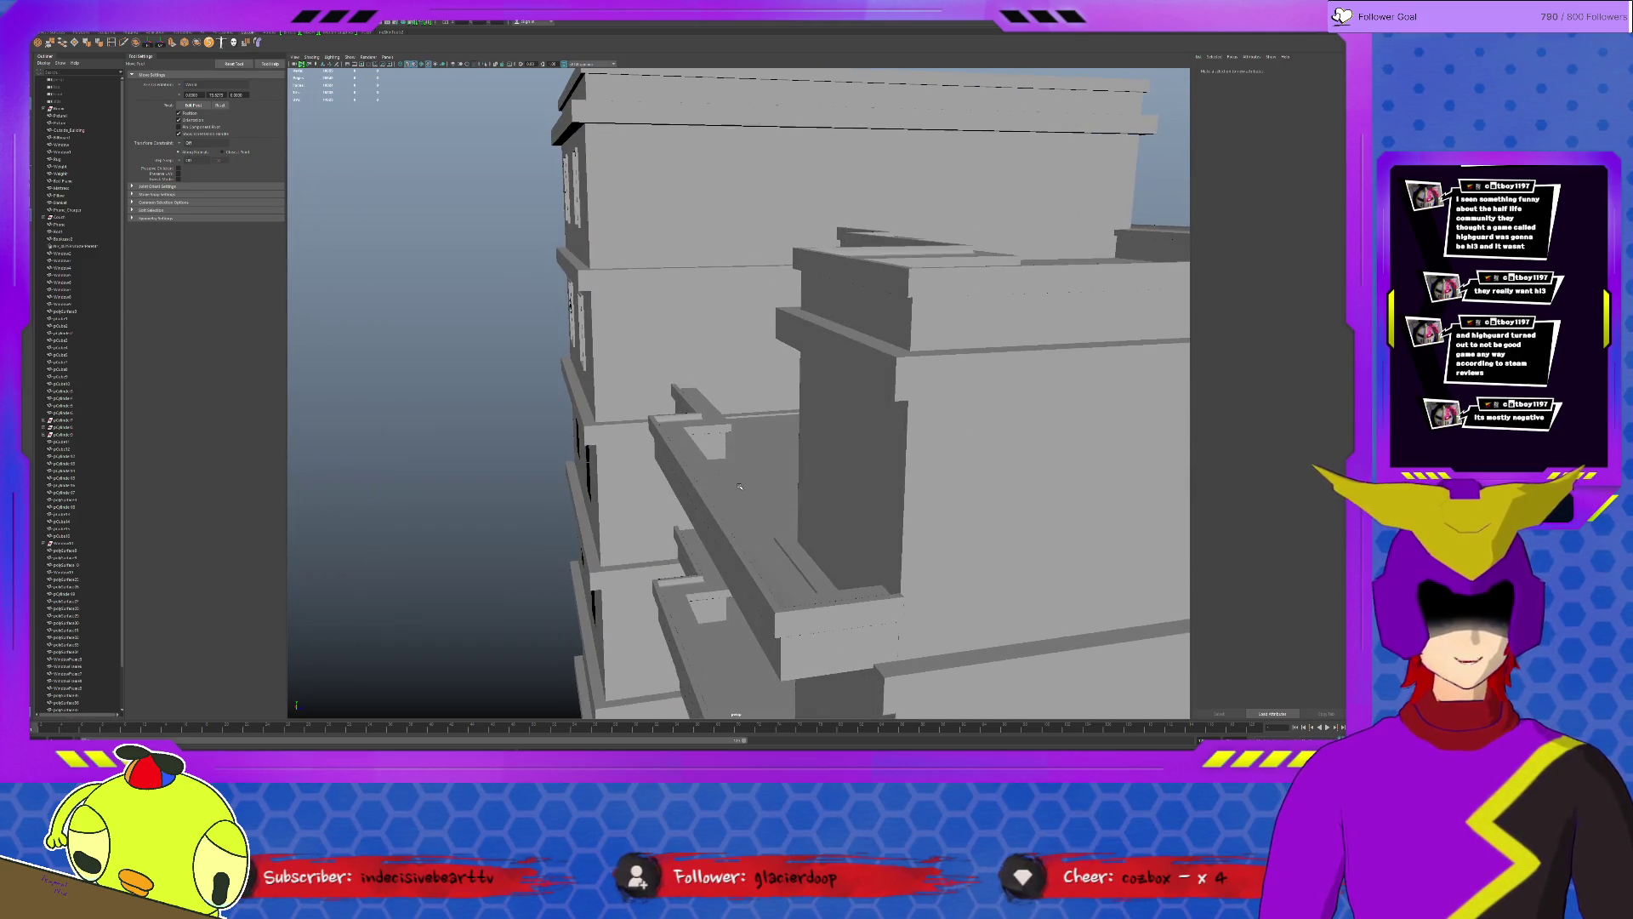
alt+drag(737, 487, 664, 495)
scroll(664, 491, down, 1)
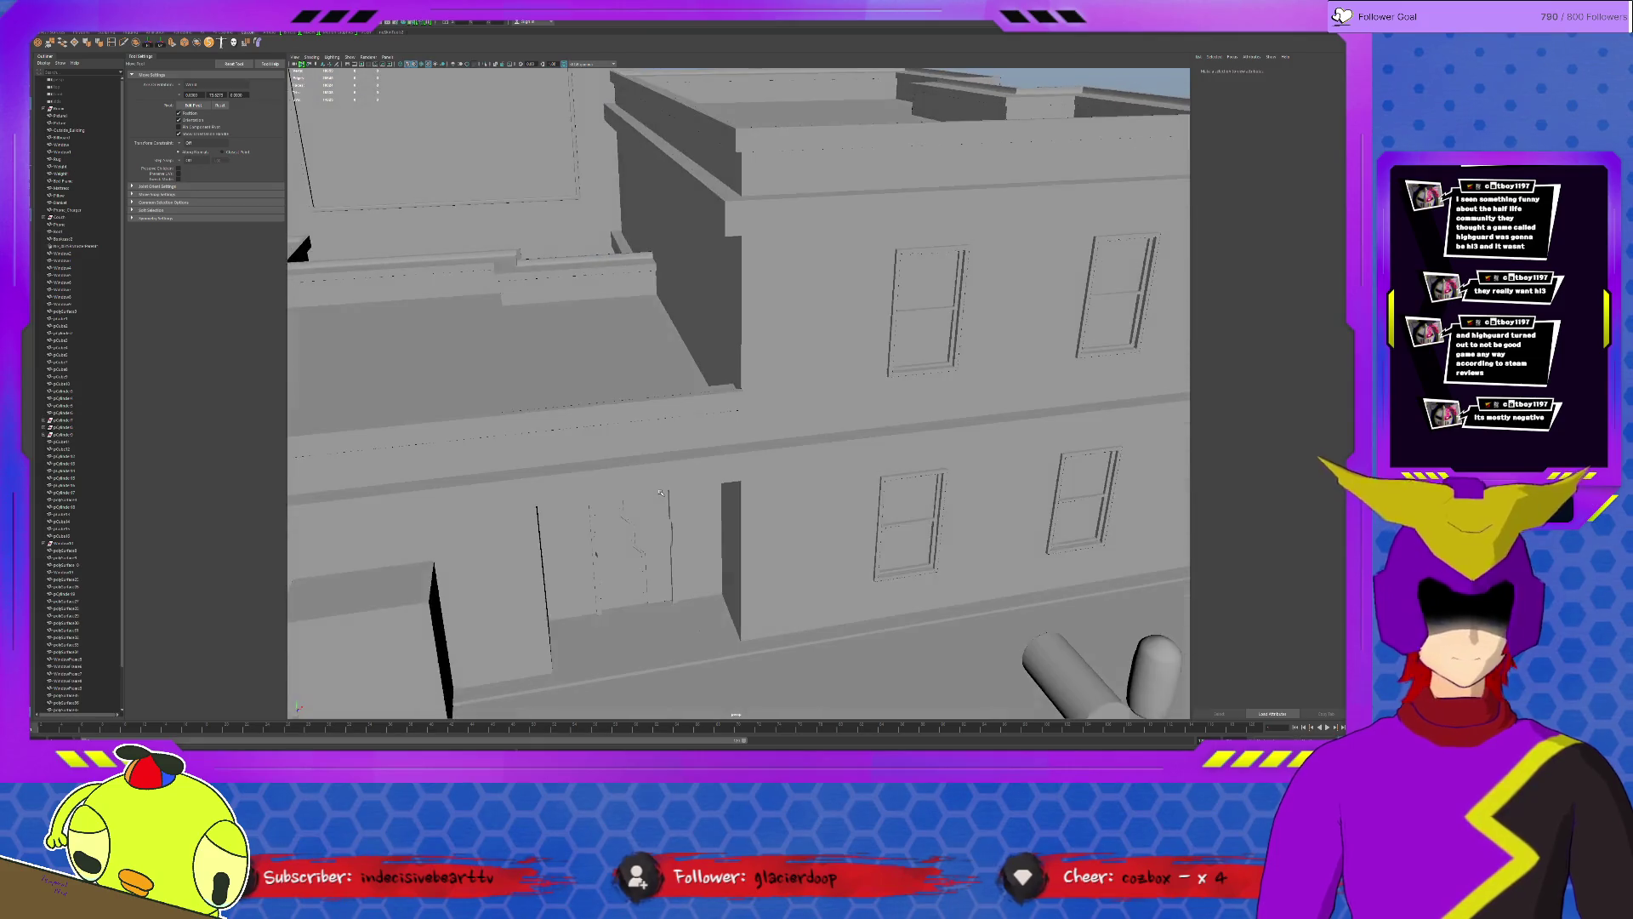
scroll(660, 466, down, 3)
scroll(660, 459, down, 3)
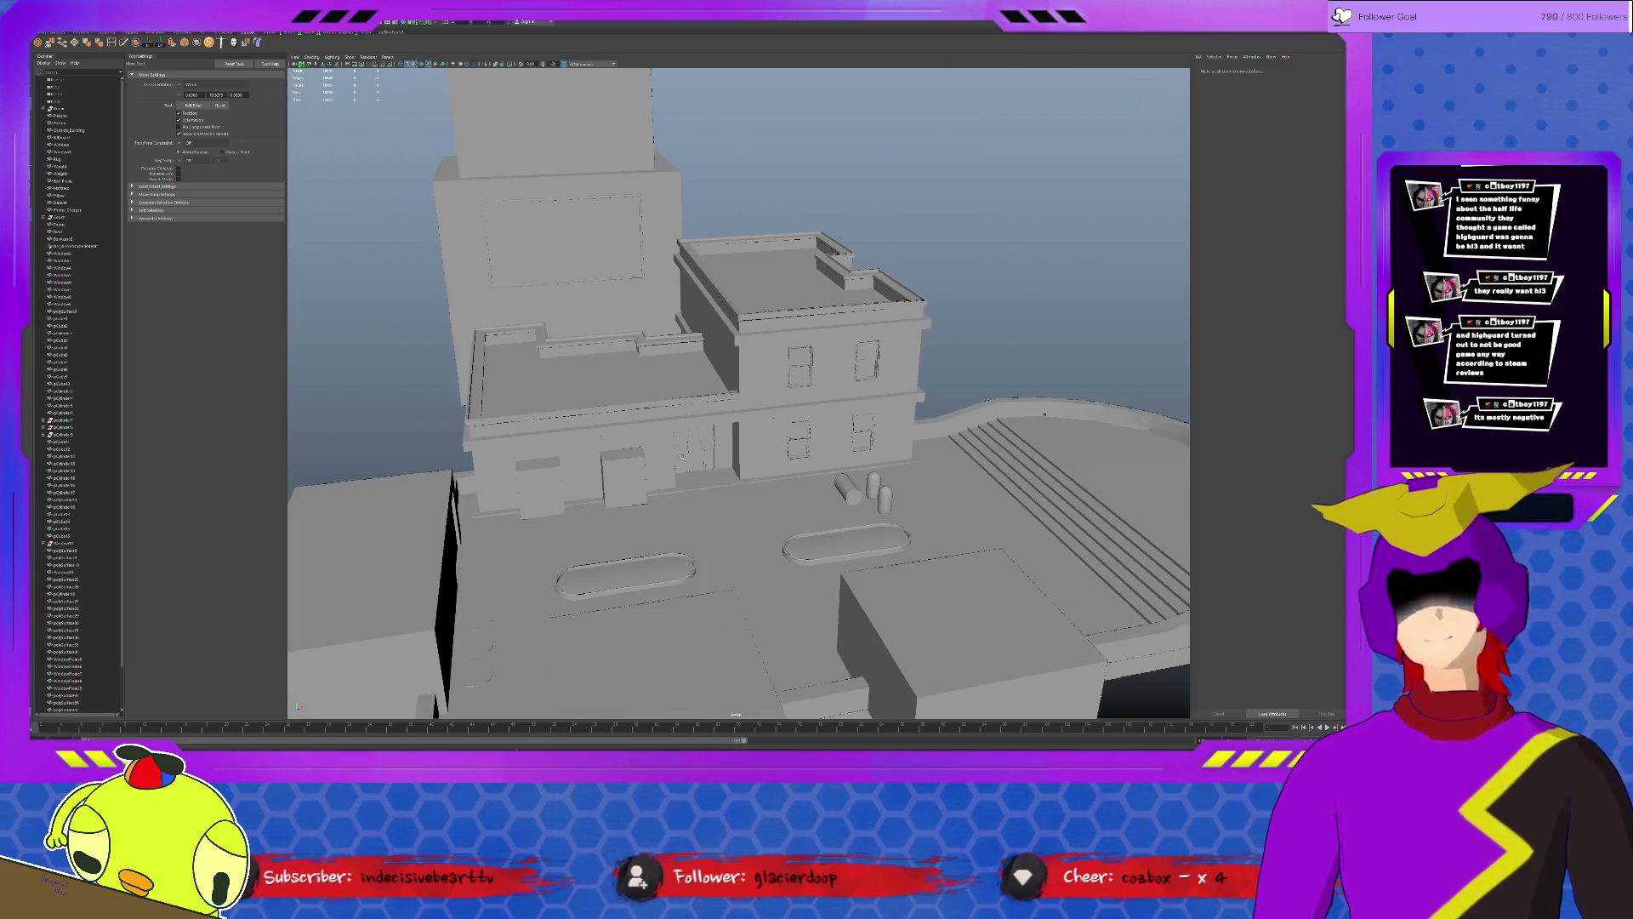
scroll(707, 481, up, 2)
scroll(709, 479, up, 3)
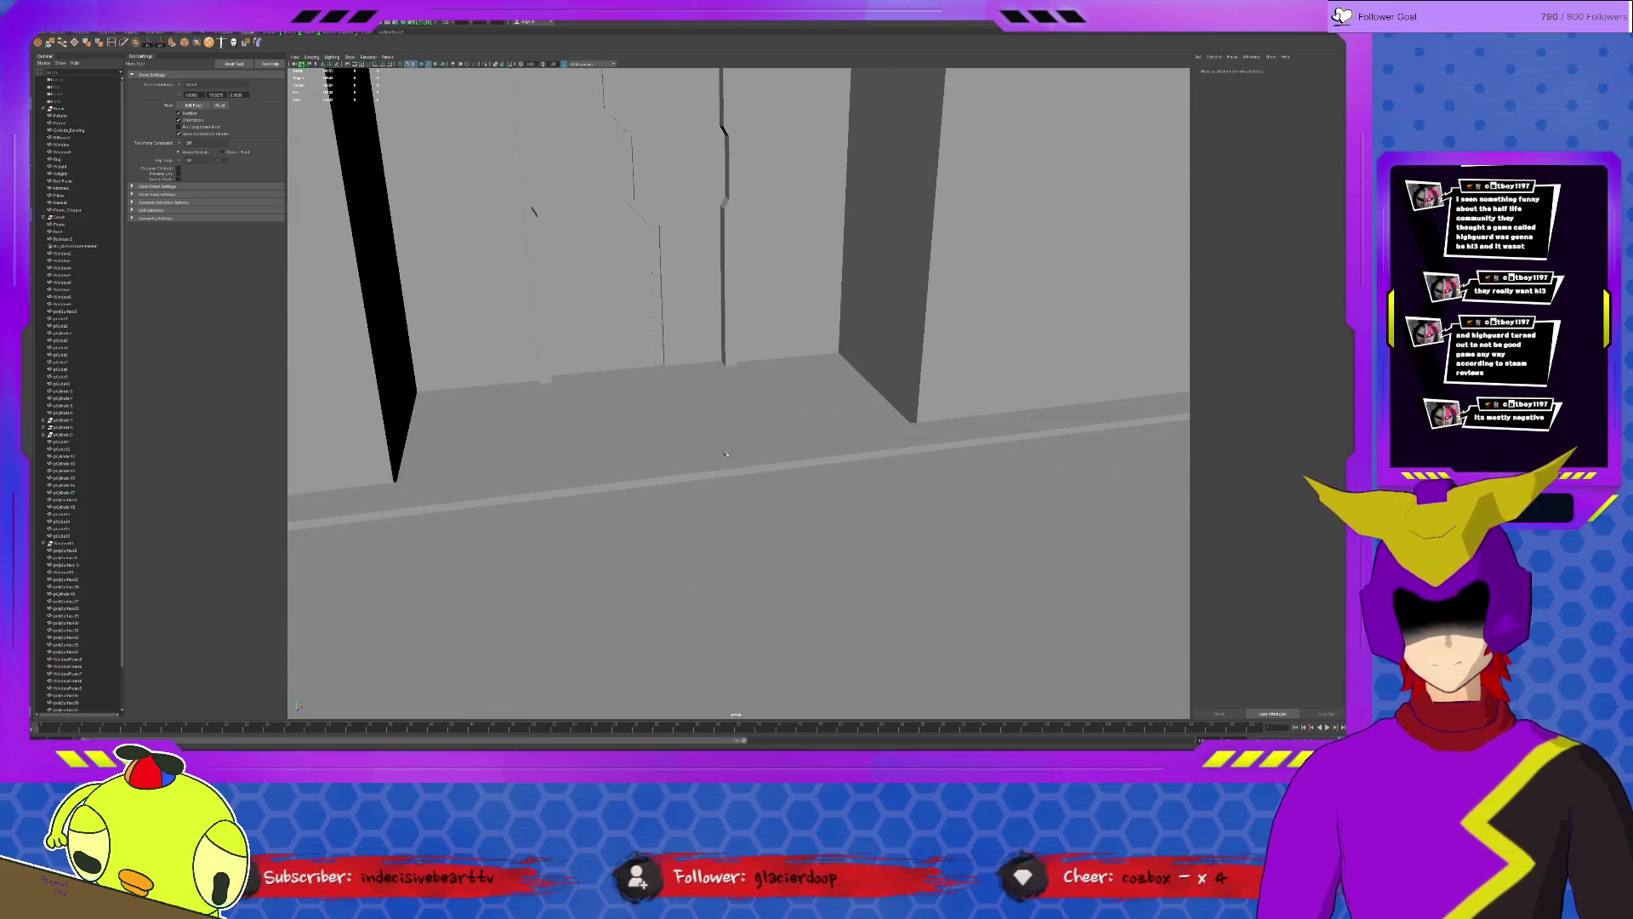
click(706, 465)
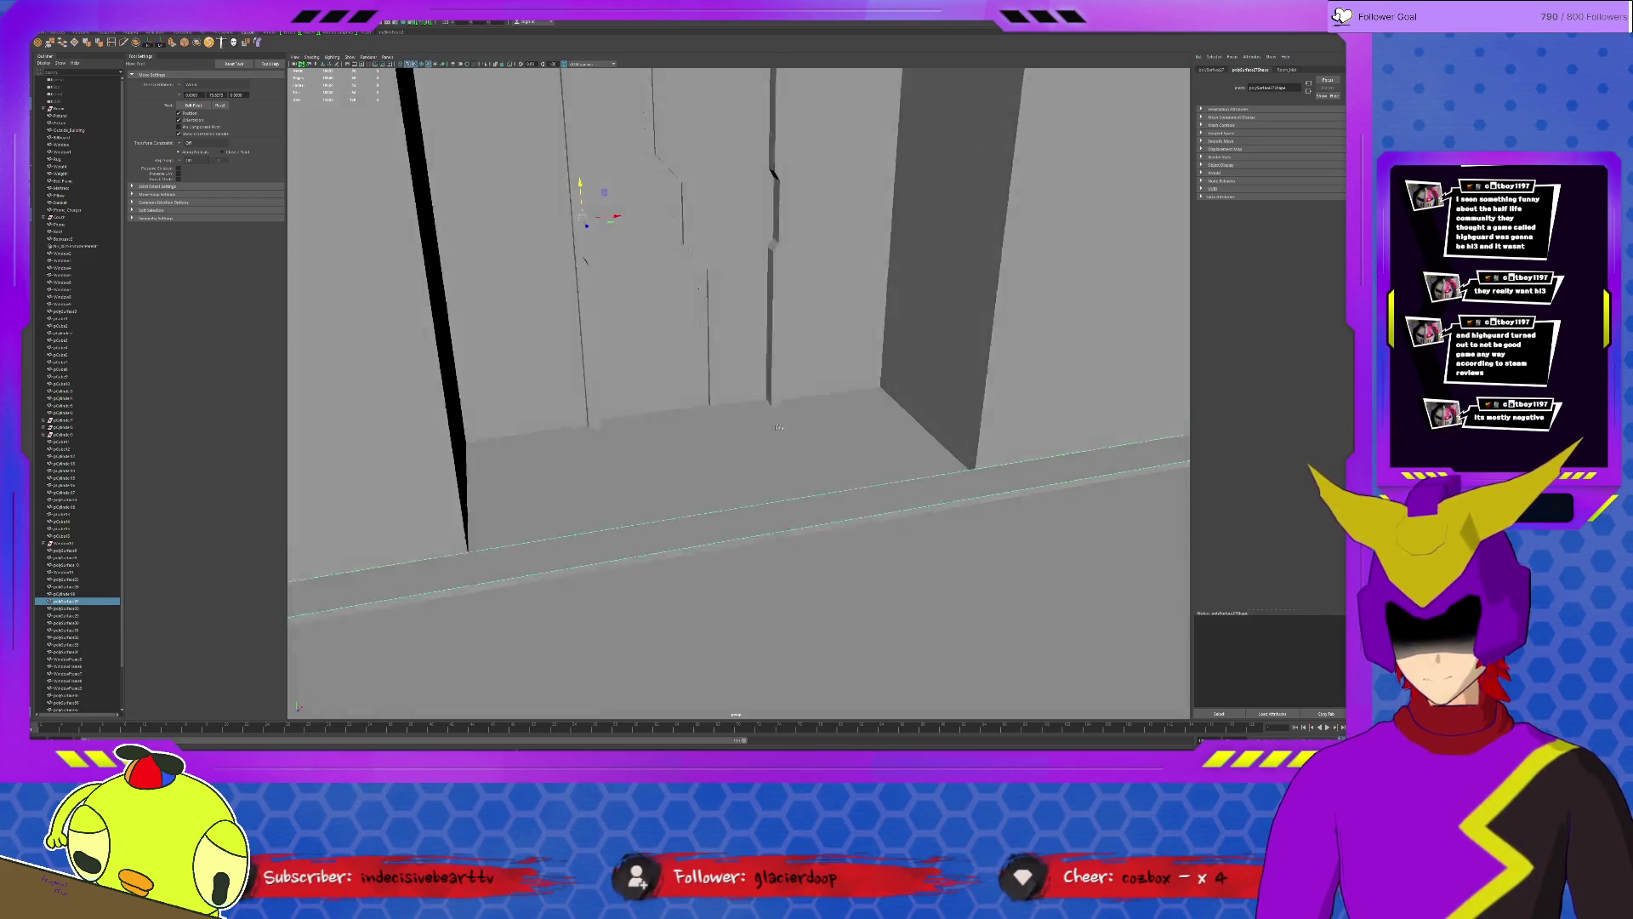
scroll(736, 425, up, 2)
scroll(741, 433, up, 2)
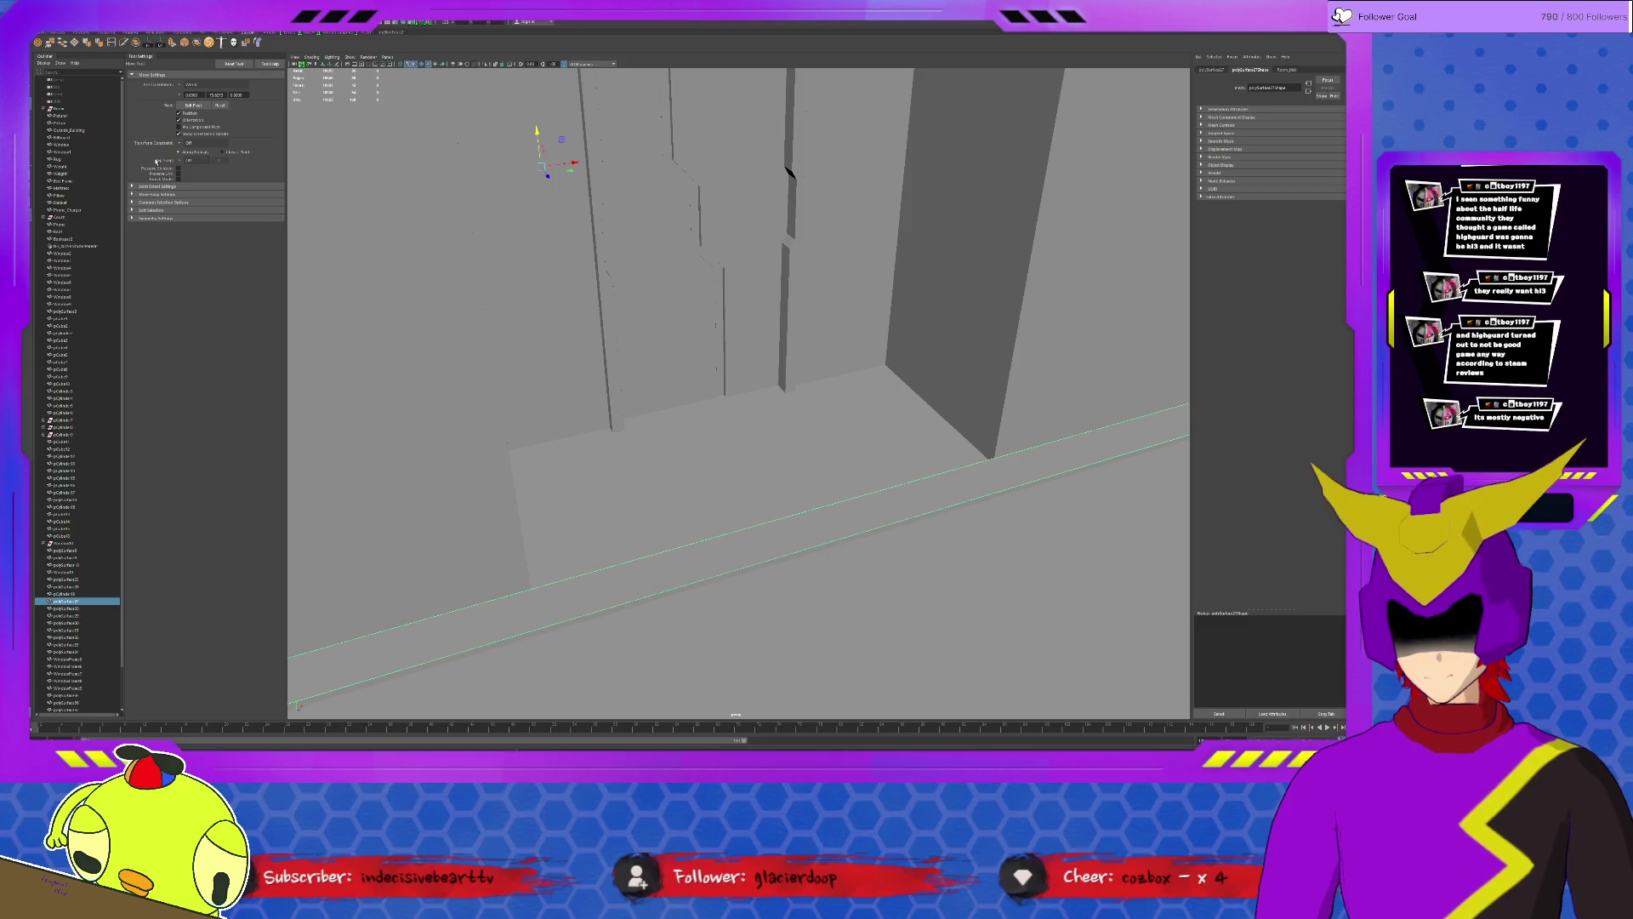
Move and scale the curb's short and long outer edges so it fits along the building wall.
click(116, 47)
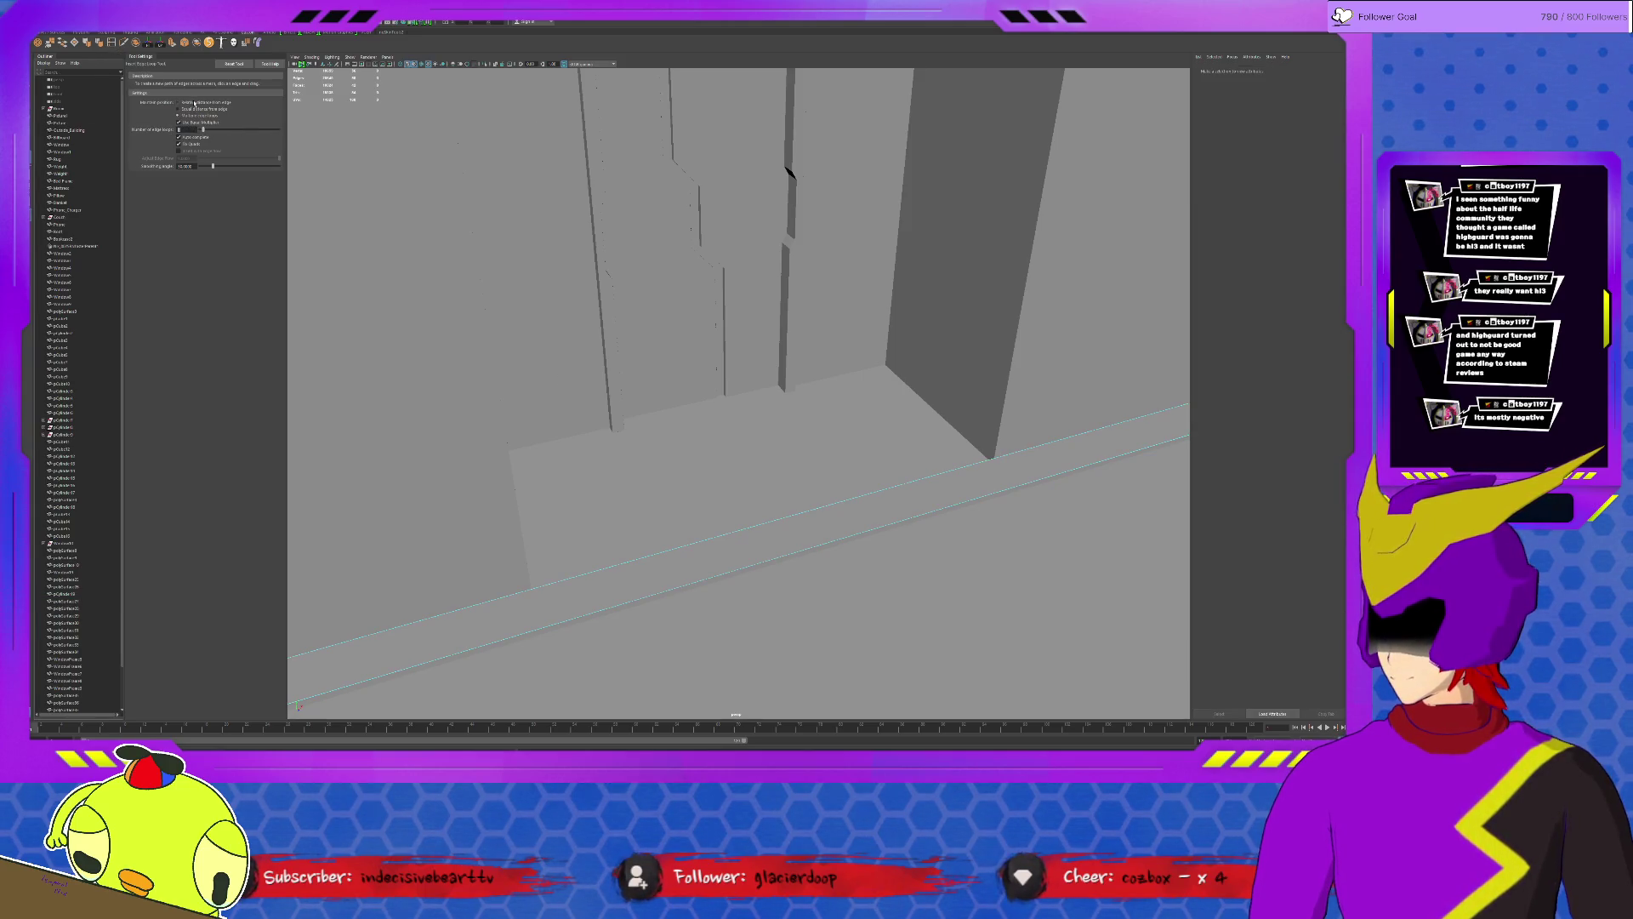
click(641, 562)
right_drag(641, 561, 847, 532)
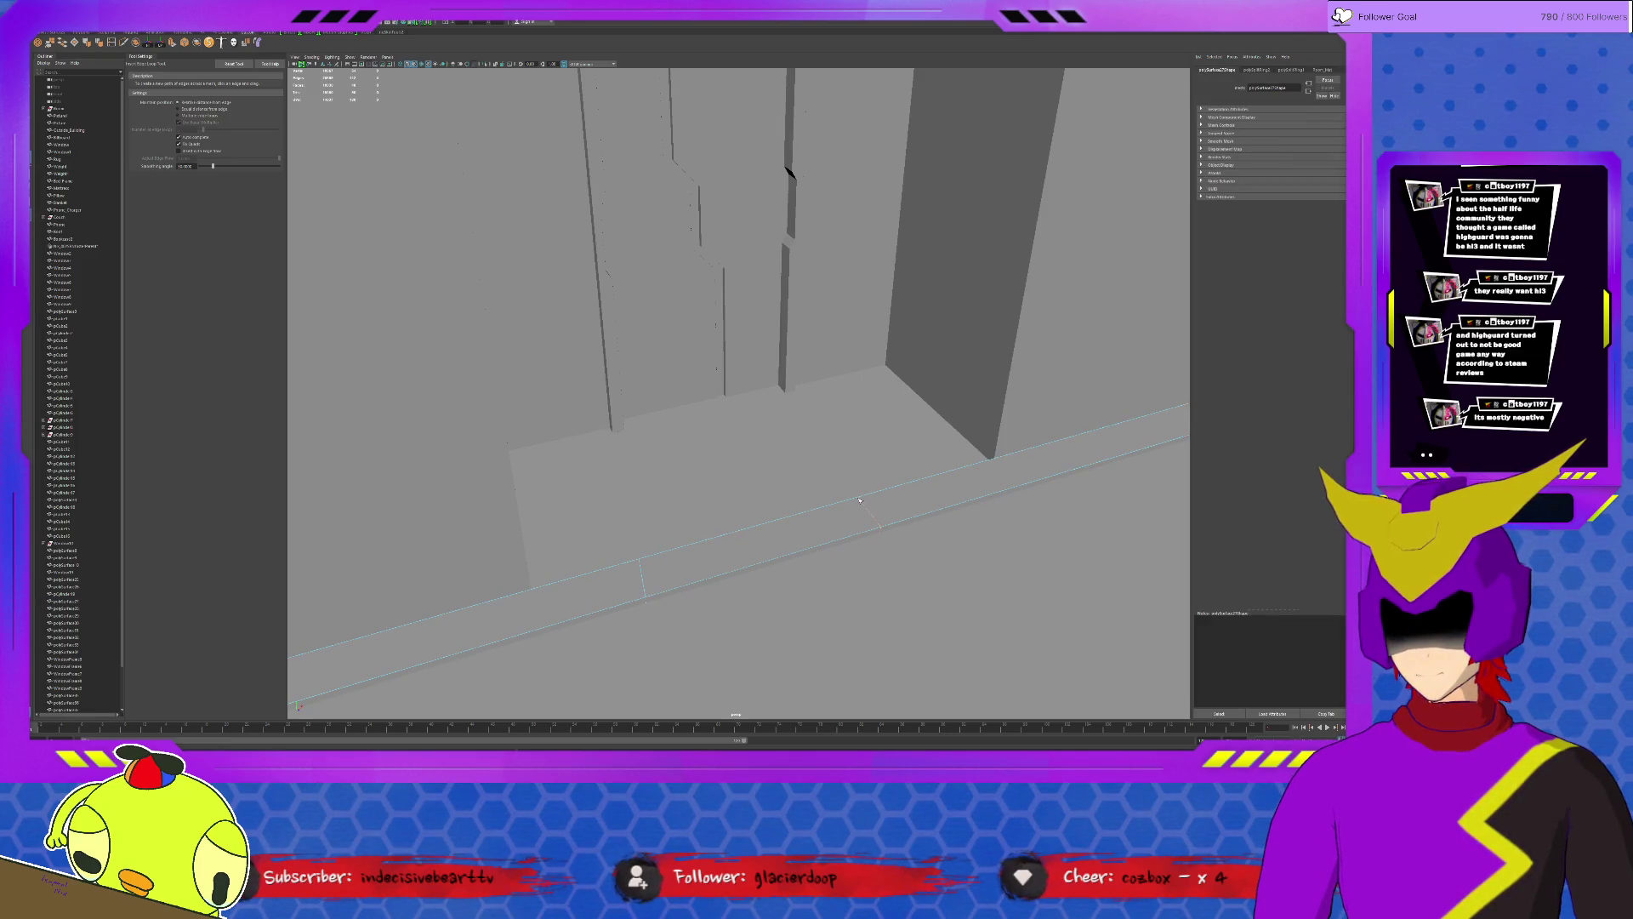
key(w)
key(w)
click(831, 542)
click(642, 578)
key(r)
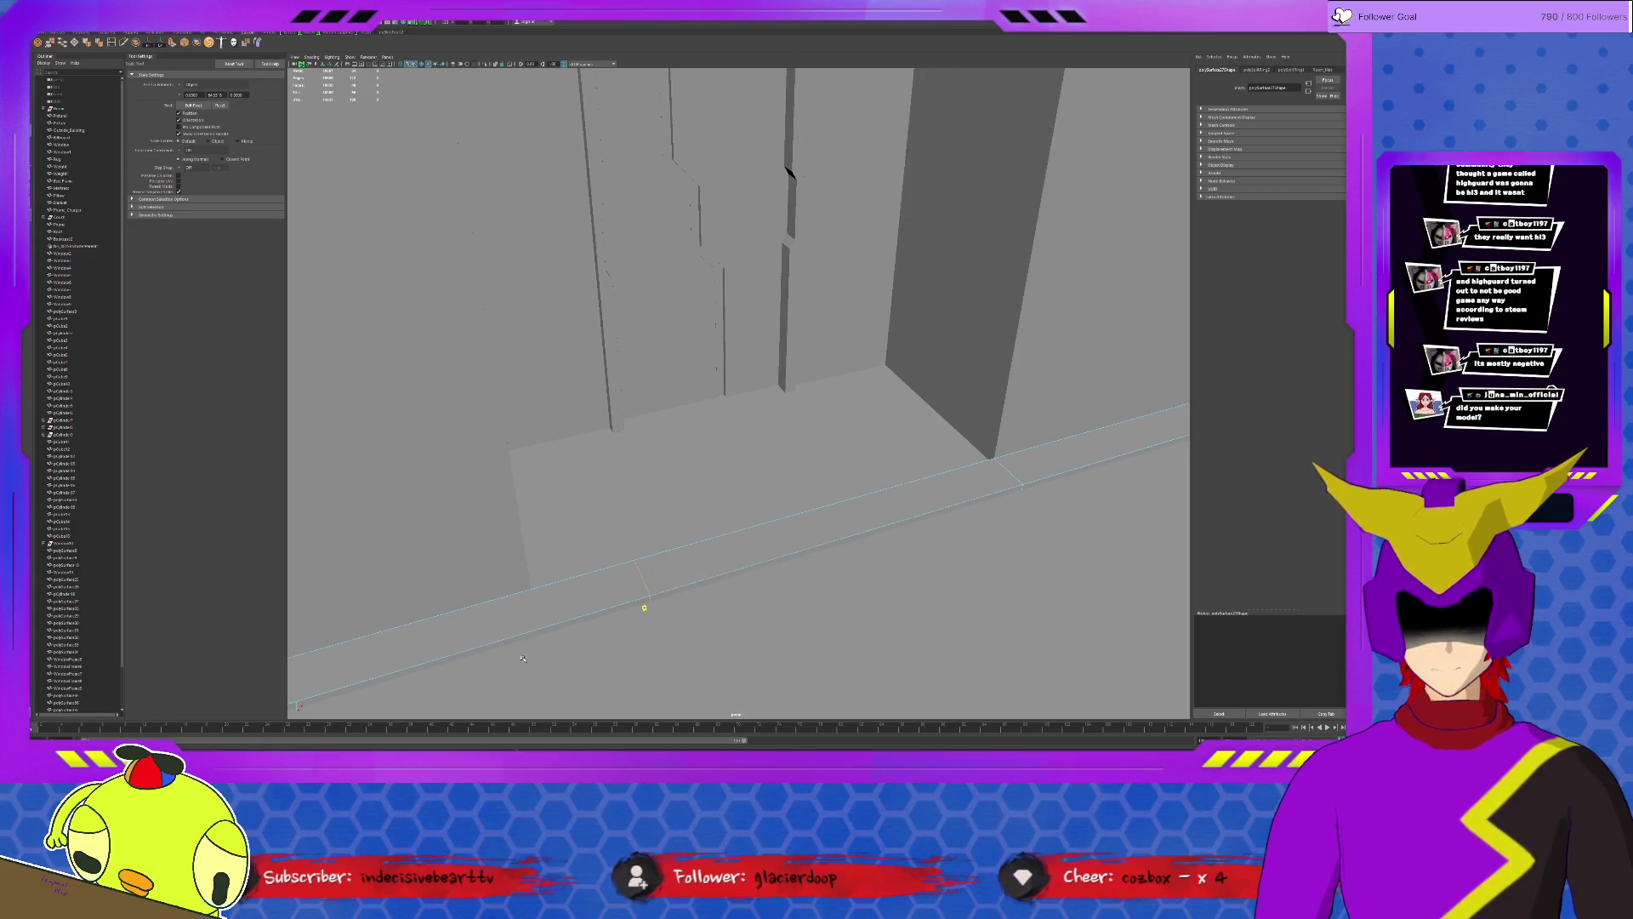
key(w)
click(556, 622)
right_drag(791, 557, 801, 537)
Isolate the curb to check a wall-outline strip and its face, then return to the full scene.
key(ctrl+1)
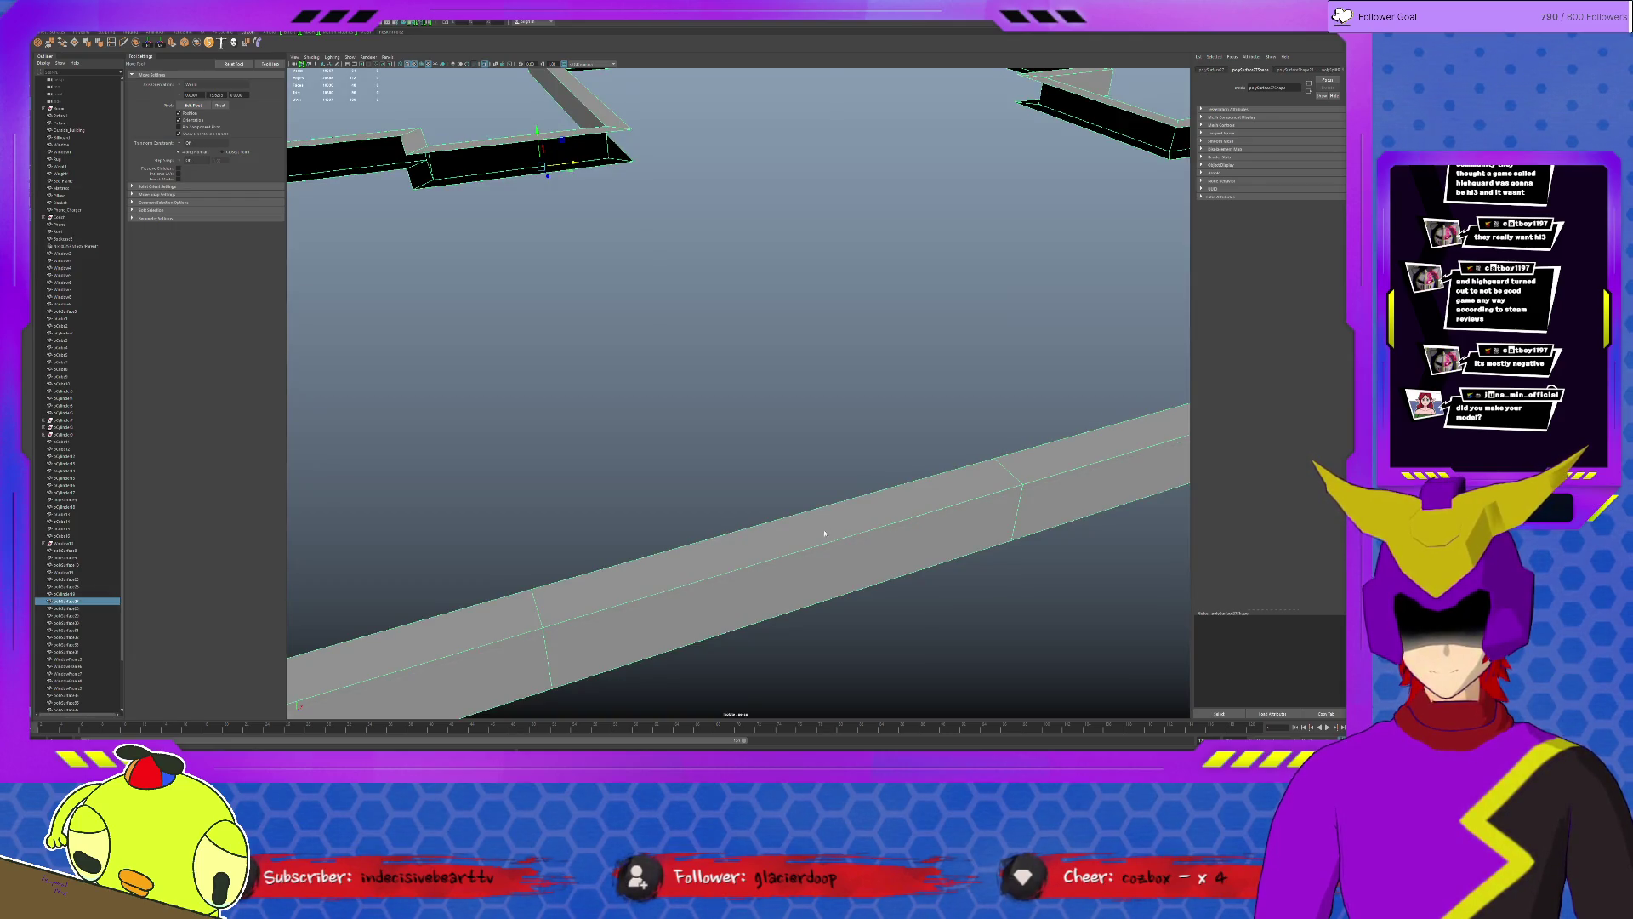
scroll(824, 534, down, 3)
scroll(843, 530, down, 3)
scroll(875, 526, down, 2)
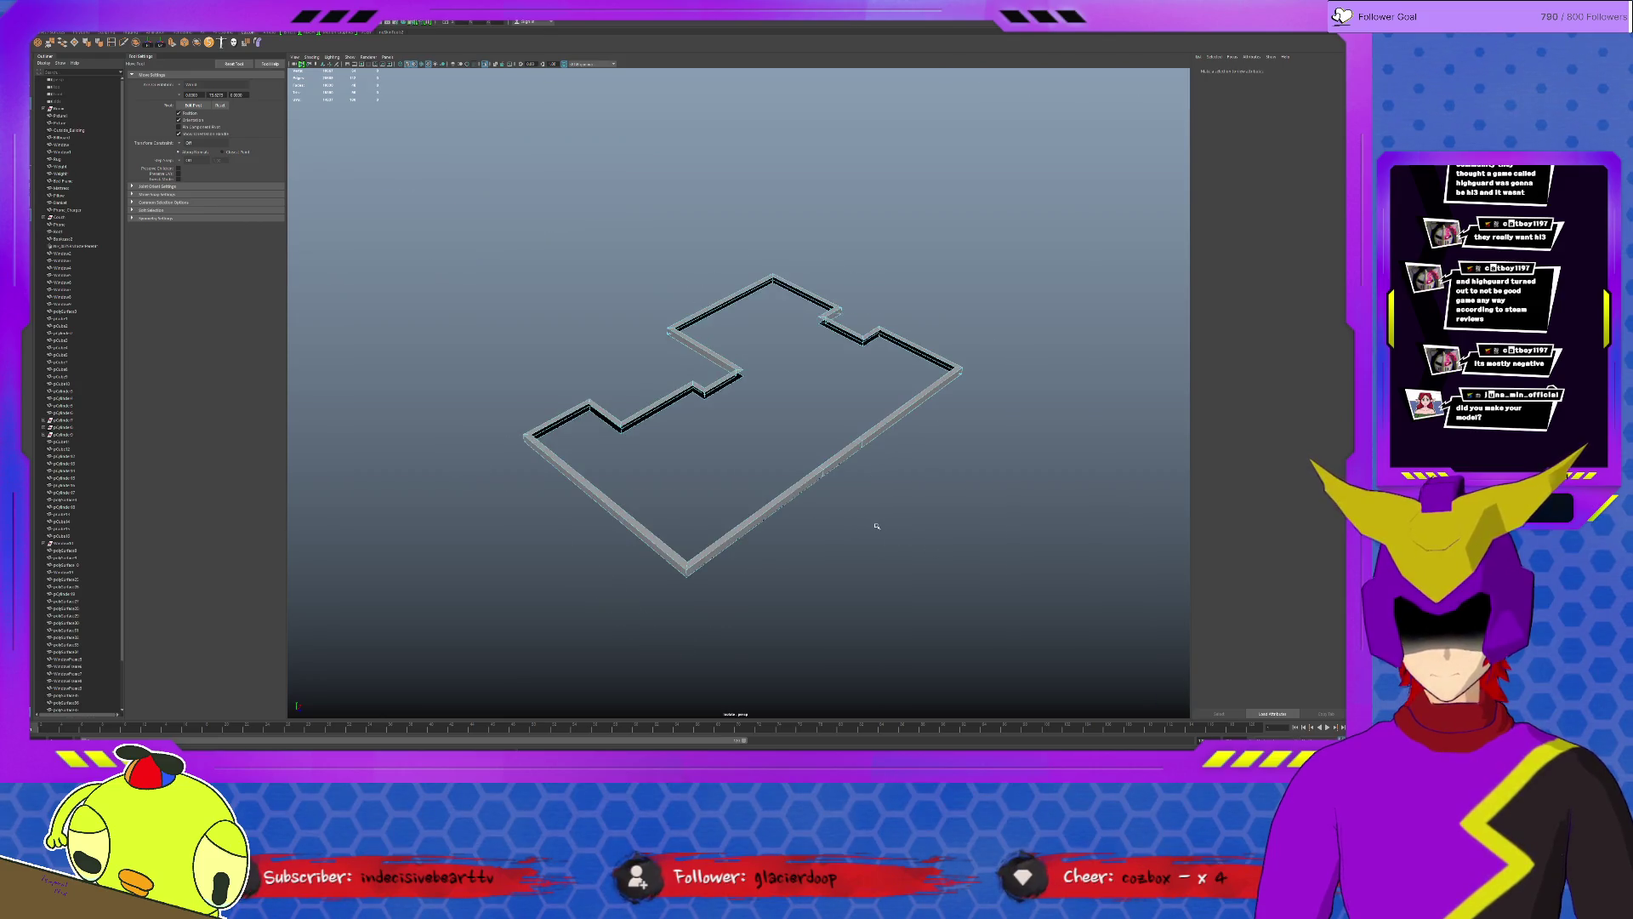
scroll(881, 523, up, 2)
click(910, 514)
mouse_move(954, 529)
alt+mouse_down()
mouse_move(1008, 523)
mouse_move(817, 511)
alt+mouse_up()
scroll(778, 486, up, 3)
scroll(727, 568, up, 2)
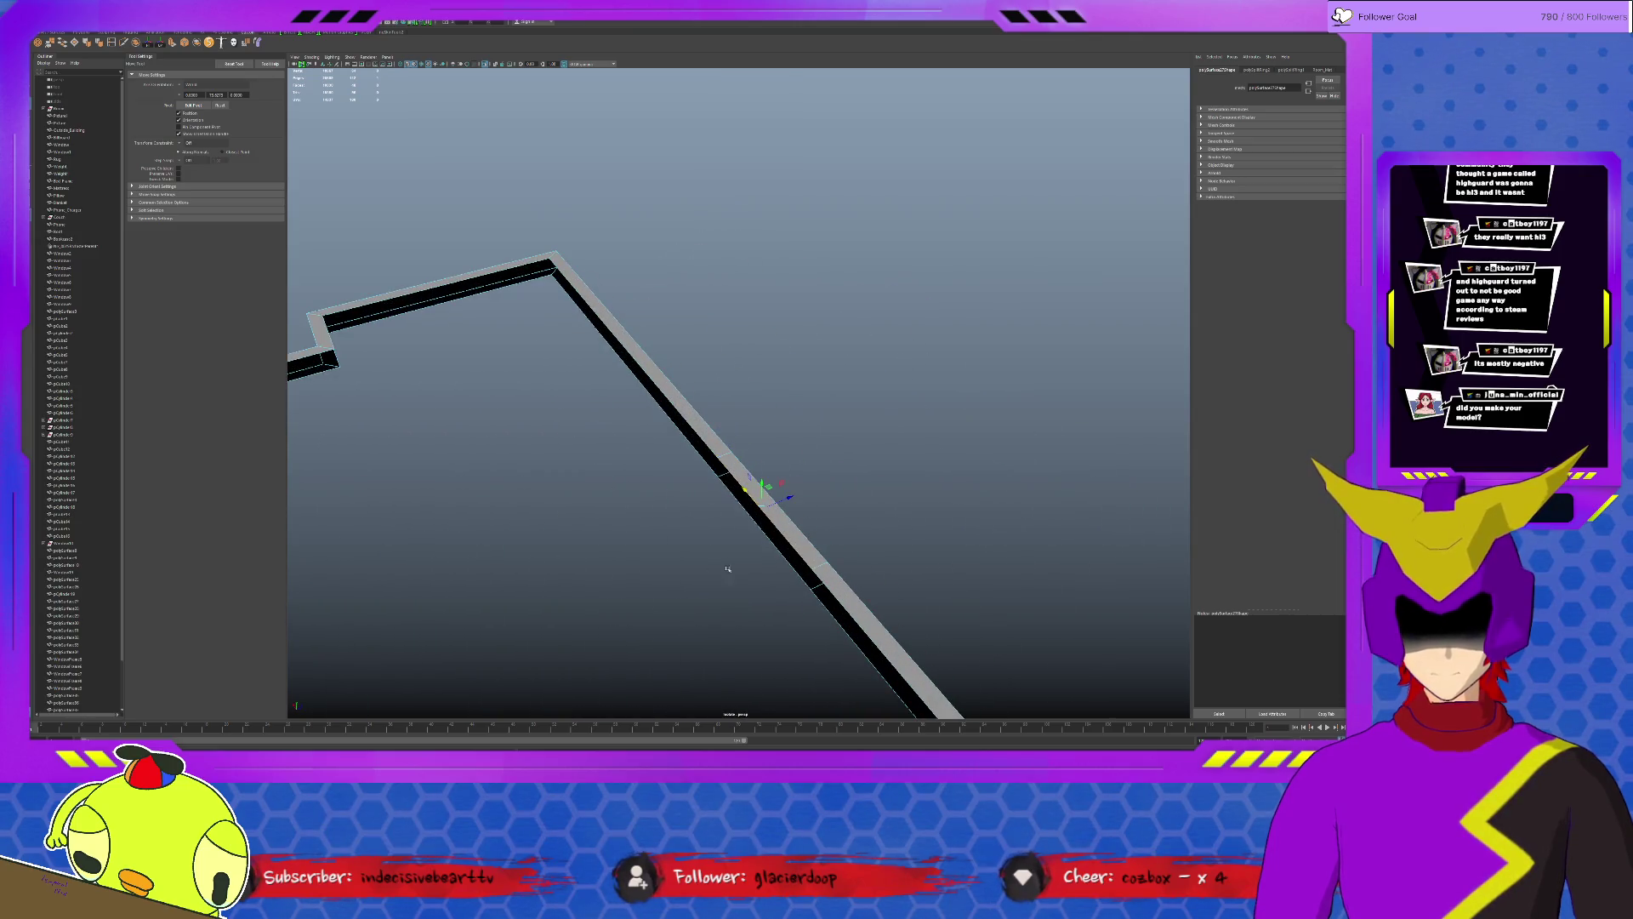
click(765, 524)
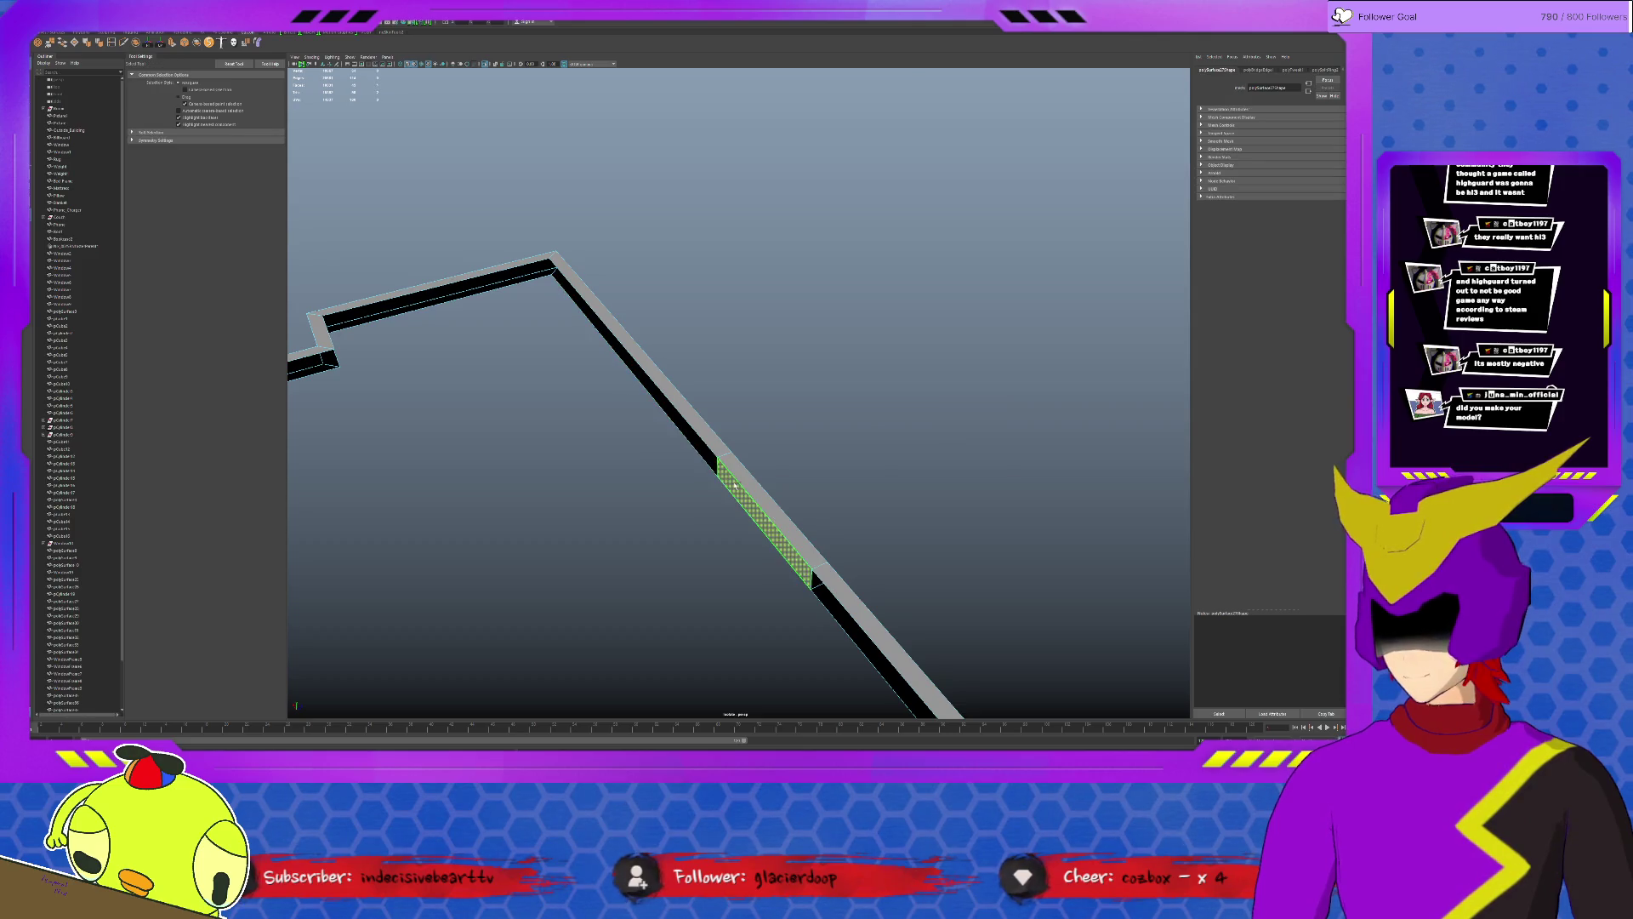
key(ctrl+1)
alt+drag(777, 499, 532, 398)
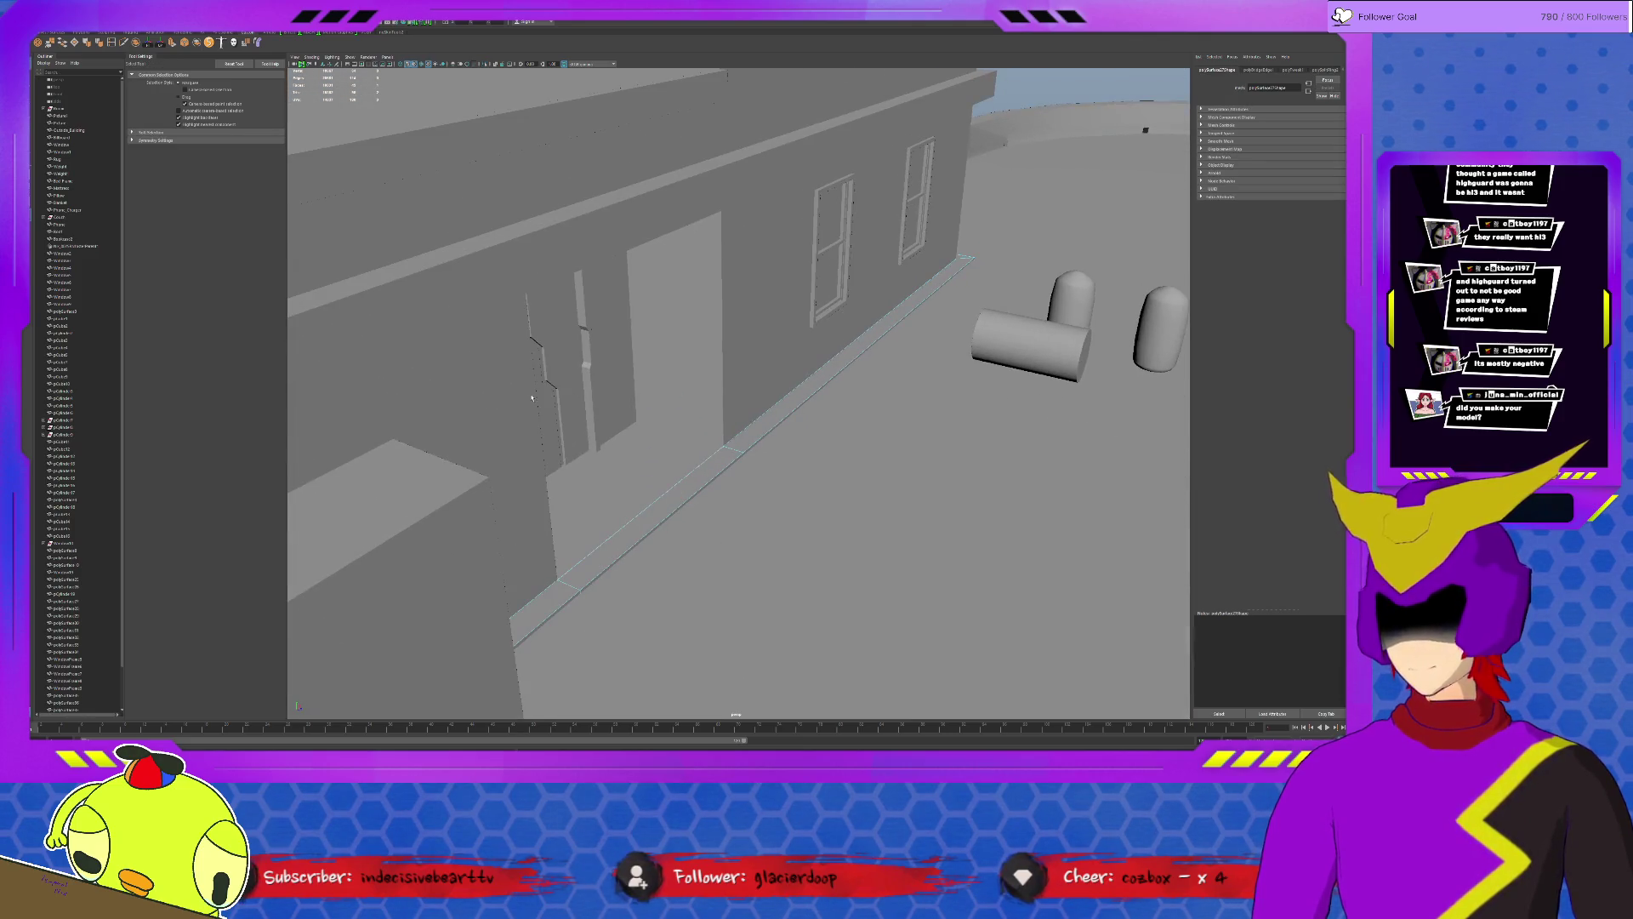
Extend a curb edge into the doorway and review the floor piece there from a low side view.
click(173, 43)
alt+drag(715, 485, 660, 540)
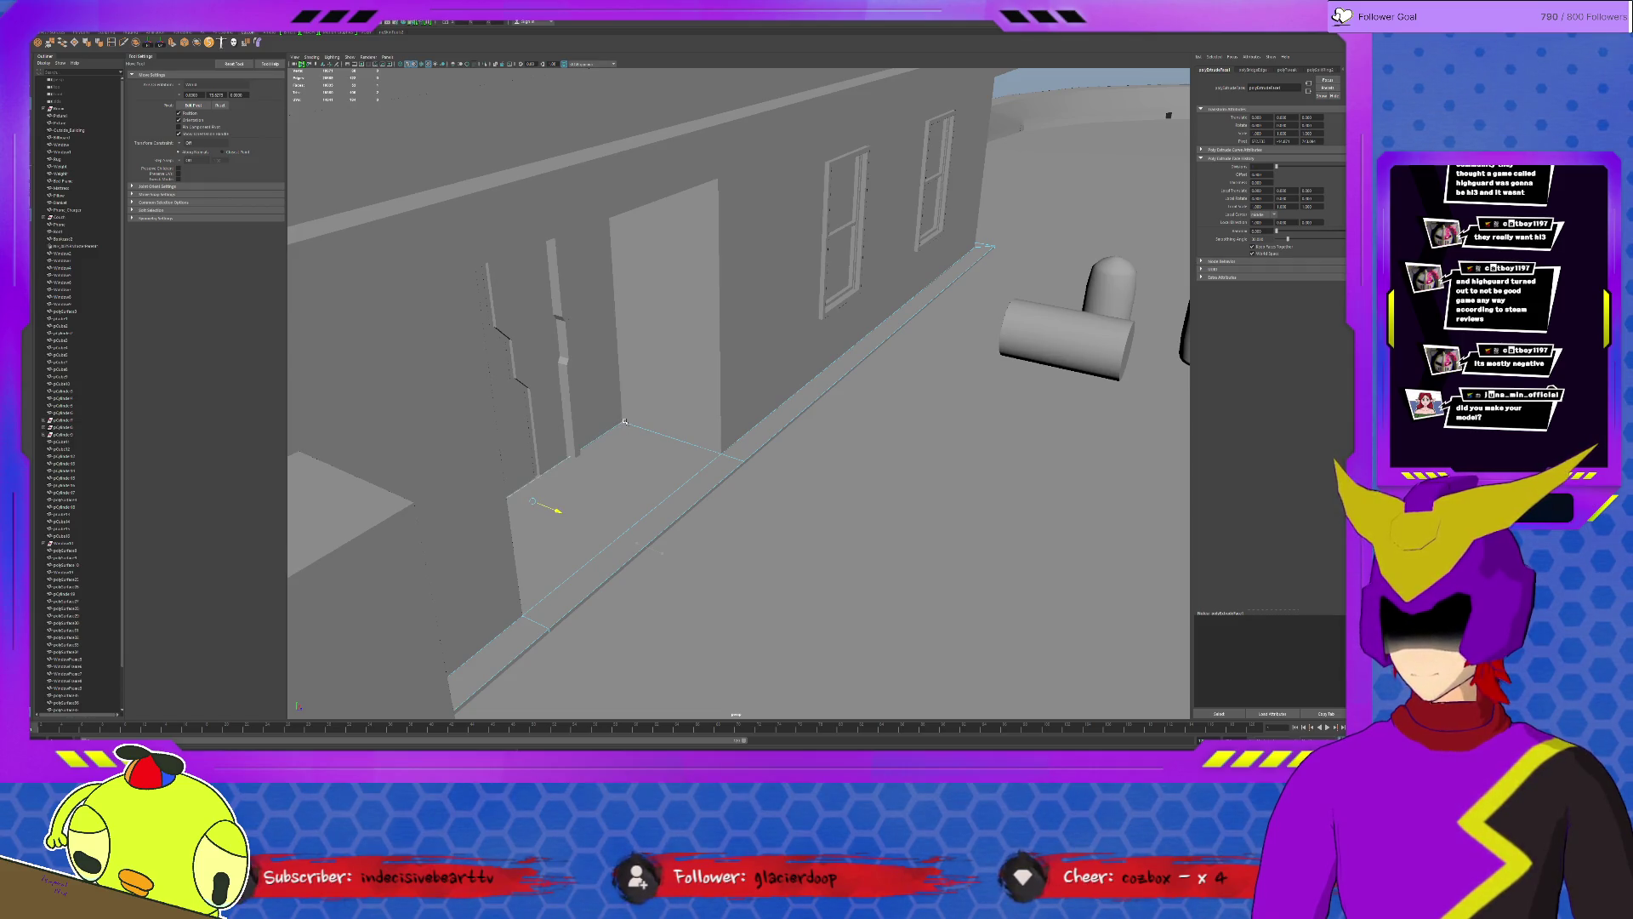
alt+drag(643, 480, 671, 466)
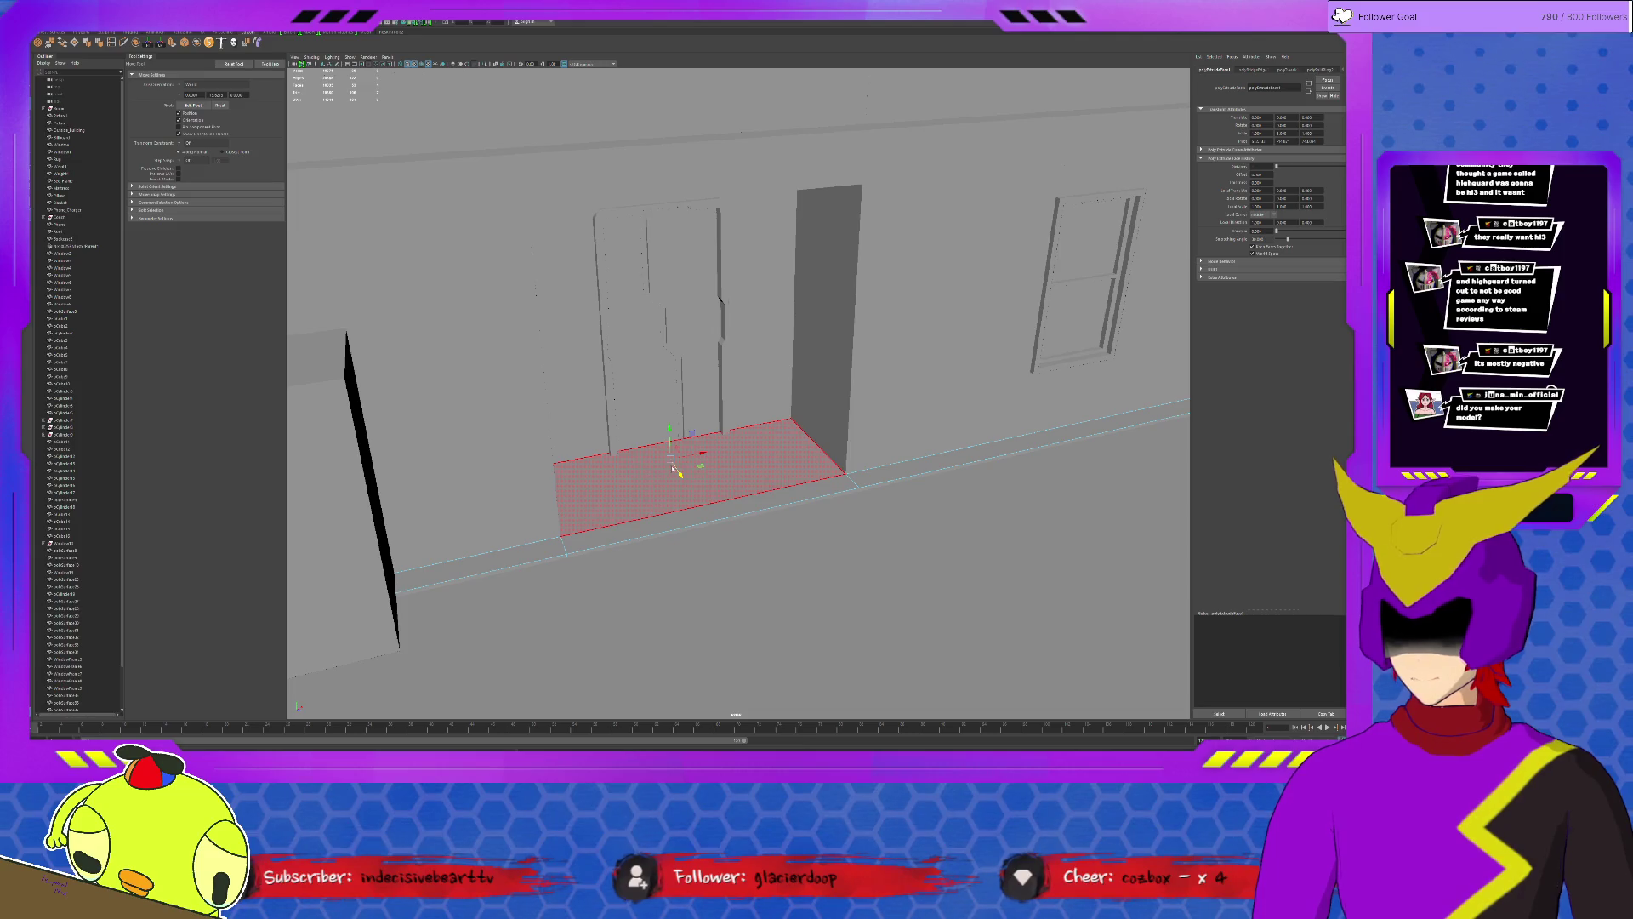
click(671, 466)
scroll(672, 465, up, 5)
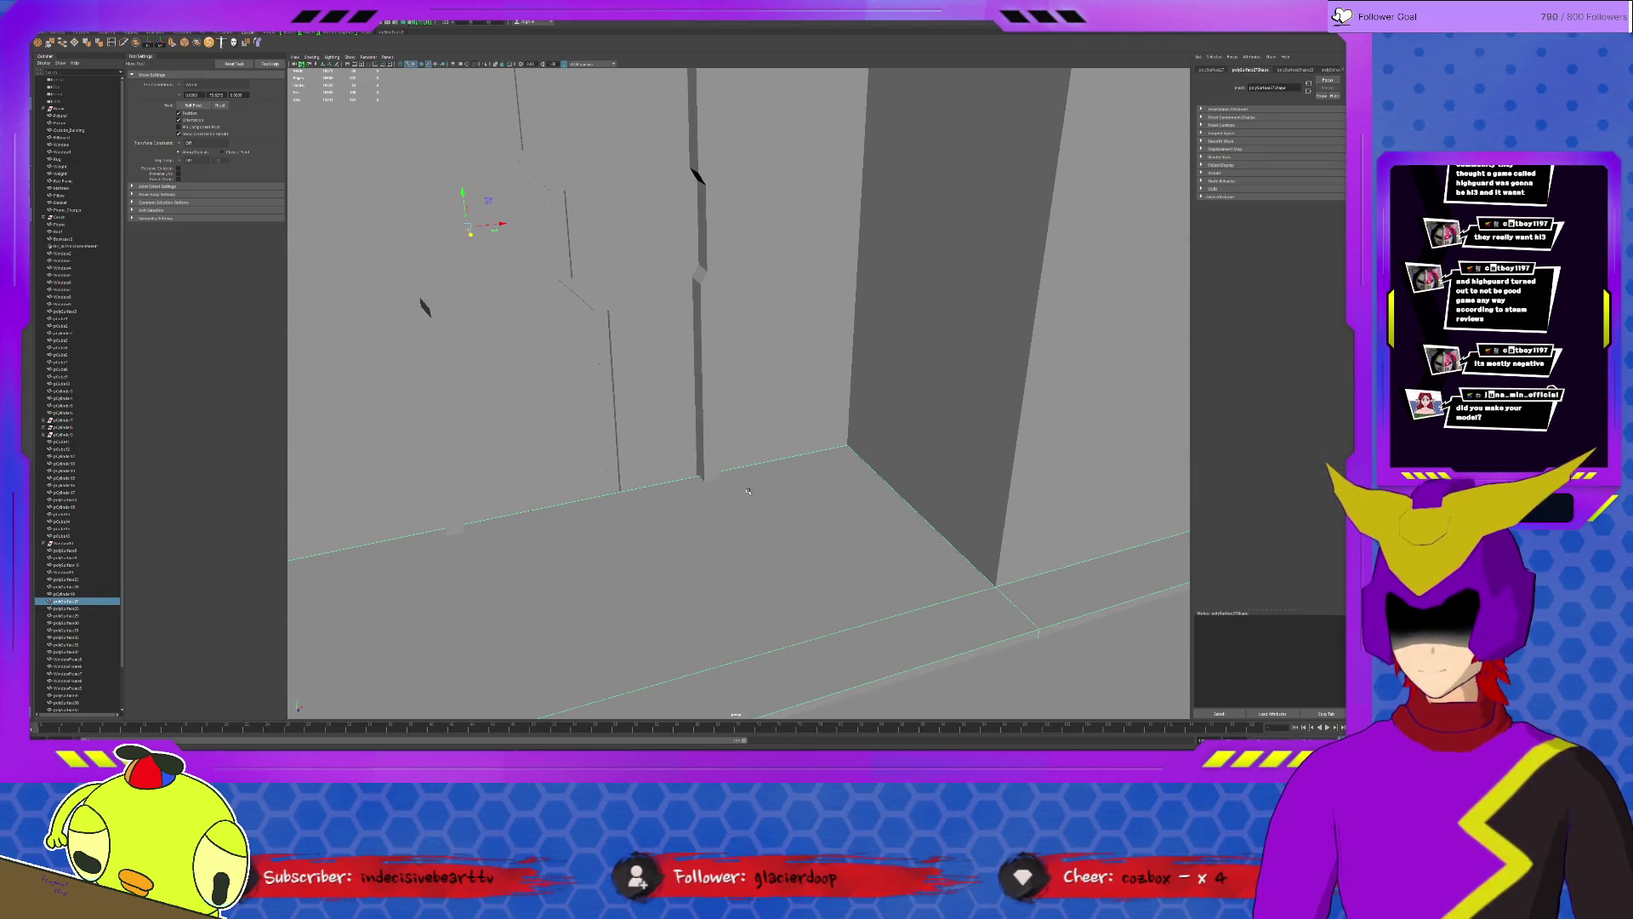
scroll(749, 490, down, 2)
scroll(728, 483, down, 2)
scroll(702, 475, down, 2)
scroll(679, 467, down, 2)
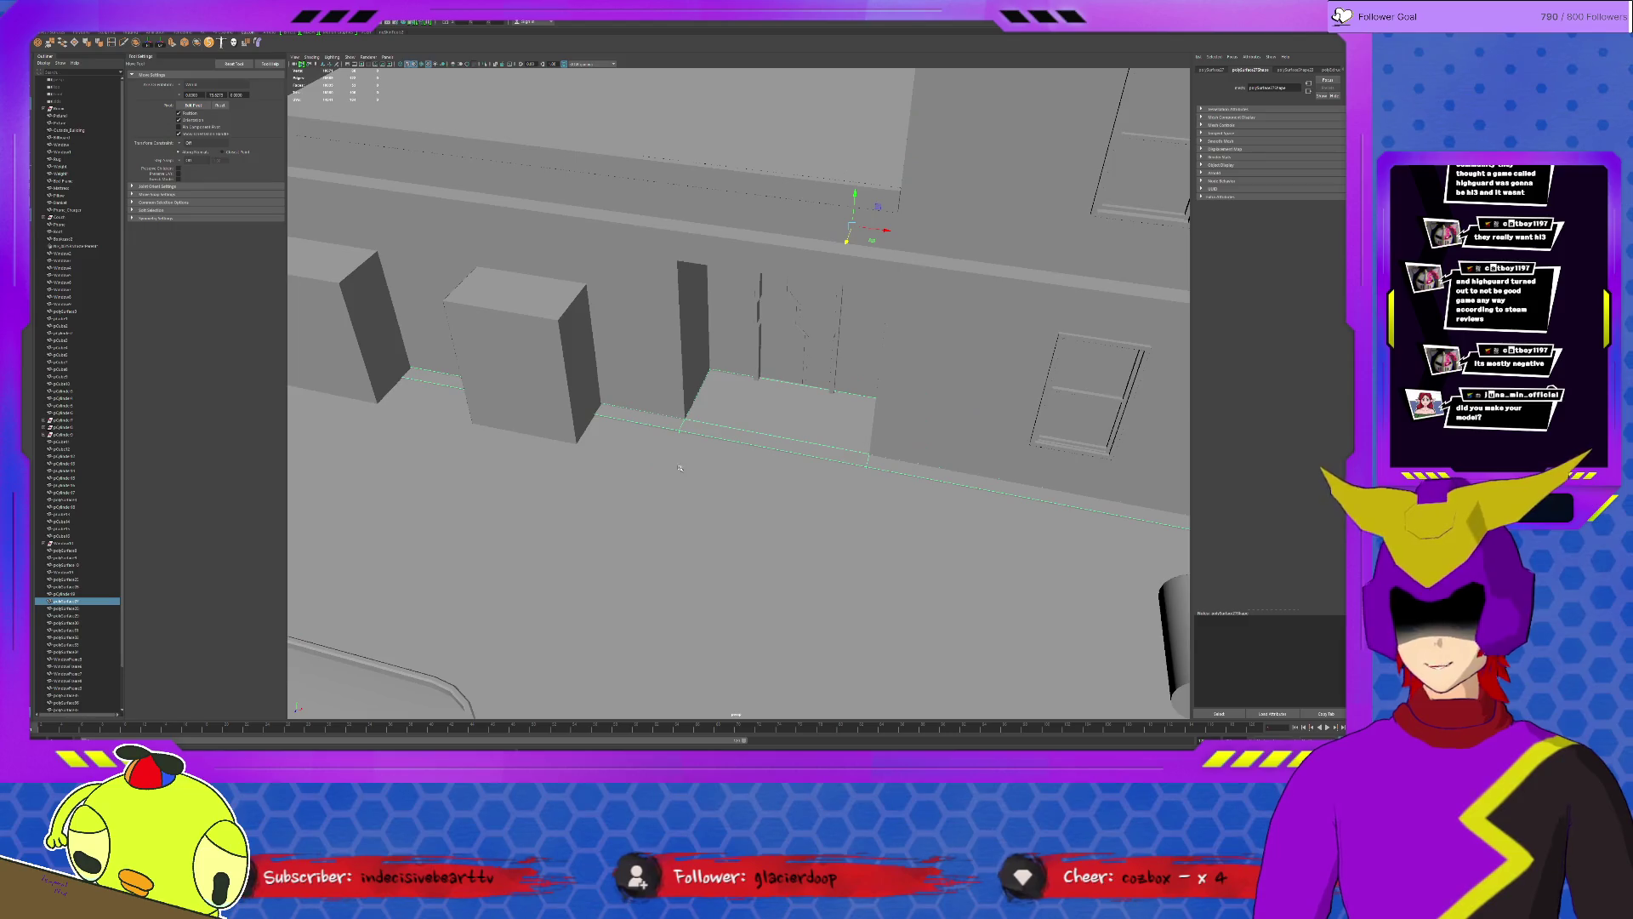
scroll(680, 467, down, 3)
click(362, 273)
alt+drag(362, 274, 665, 525)
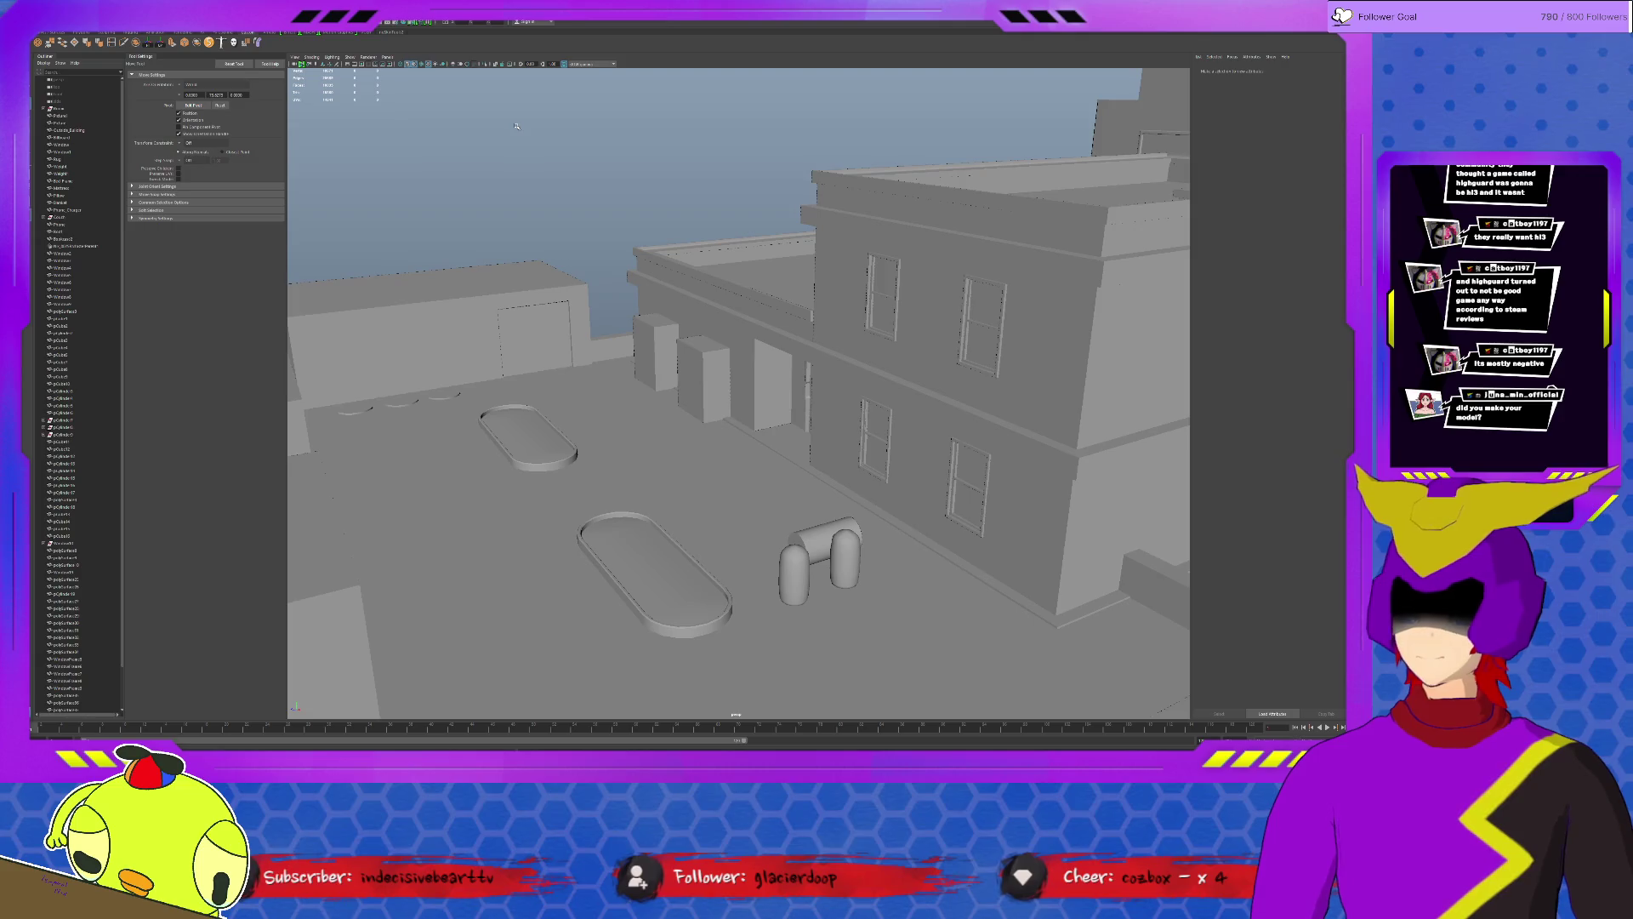
Display the building with its textures and close in on the grey rooftop box.
click(418, 67)
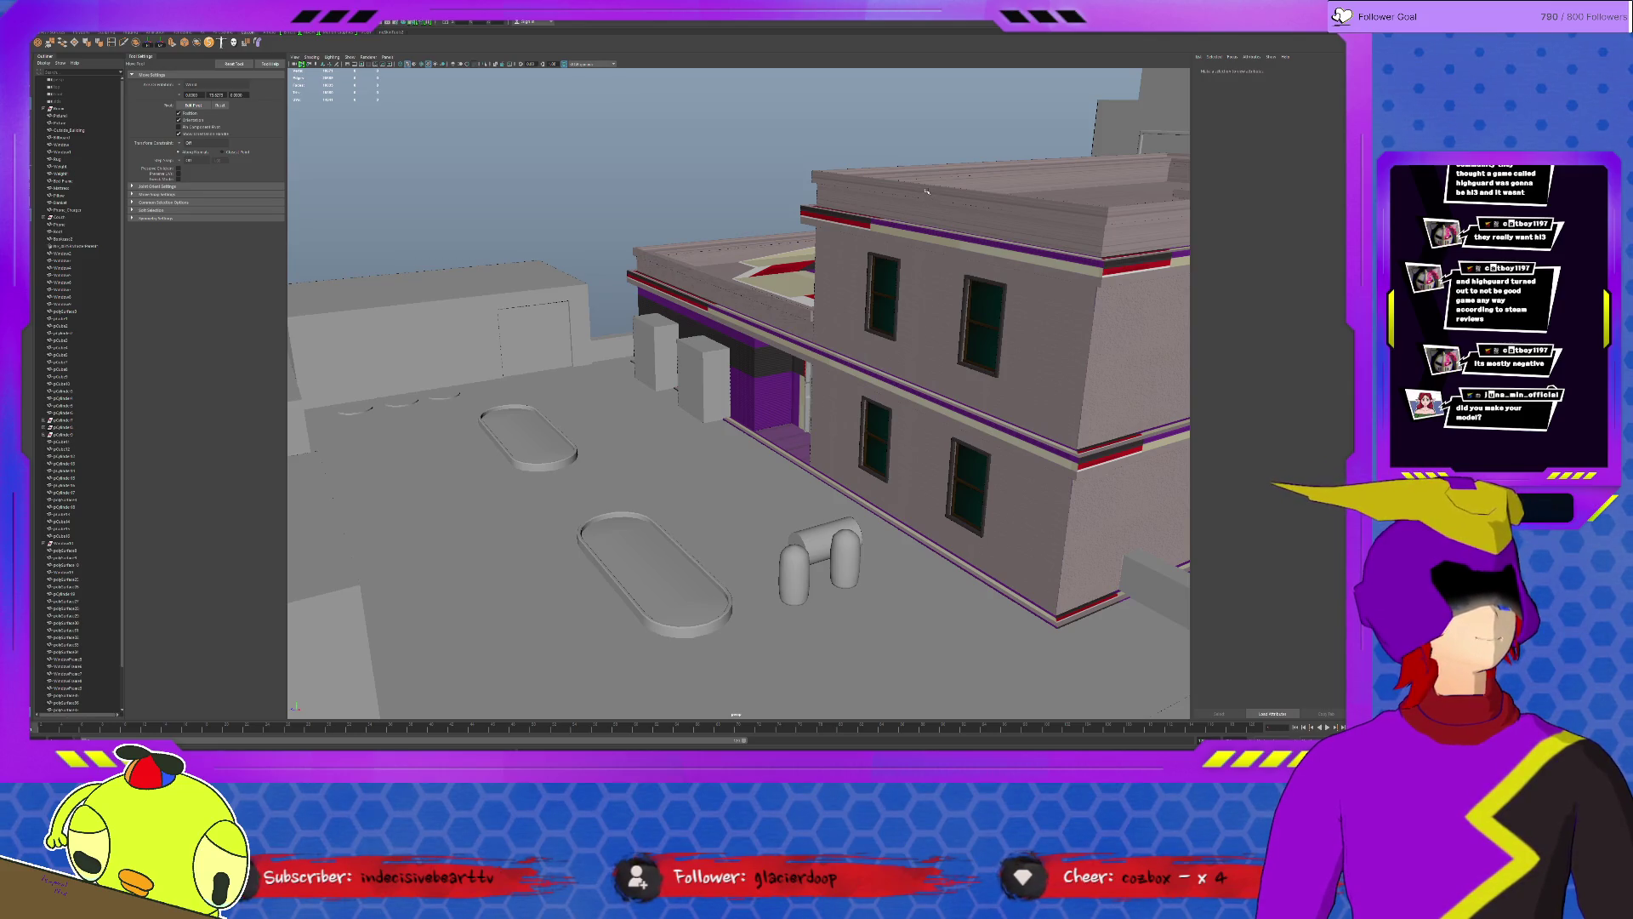
mouse_move(927, 190)
alt+mouse_down()
mouse_move(655, 309)
mouse_move(808, 272)
mouse_move(917, 555)
mouse_move(946, 555)
mouse_move(941, 577)
alt+mouse_up()
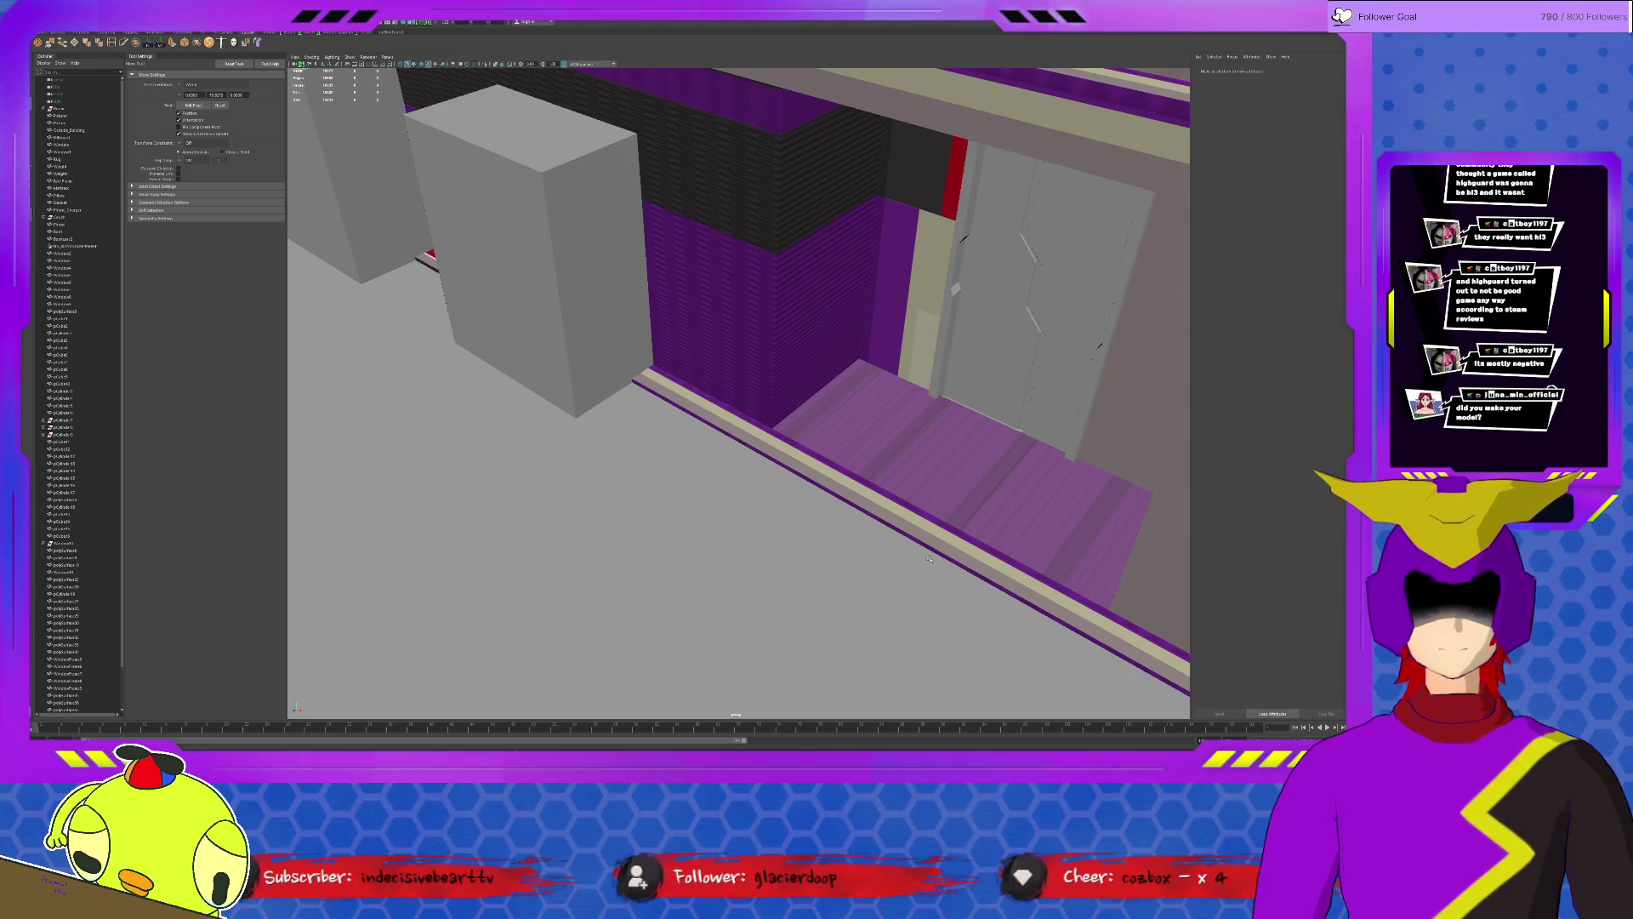
mouse_move(929, 556)
alt+mouse_down()
mouse_move(451, 234)
mouse_move(880, 349)
alt+mouse_up()
click(450, 243)
mouse_move(722, 379)
alt+mouse_down()
mouse_move(771, 377)
mouse_move(746, 385)
alt+mouse_up()
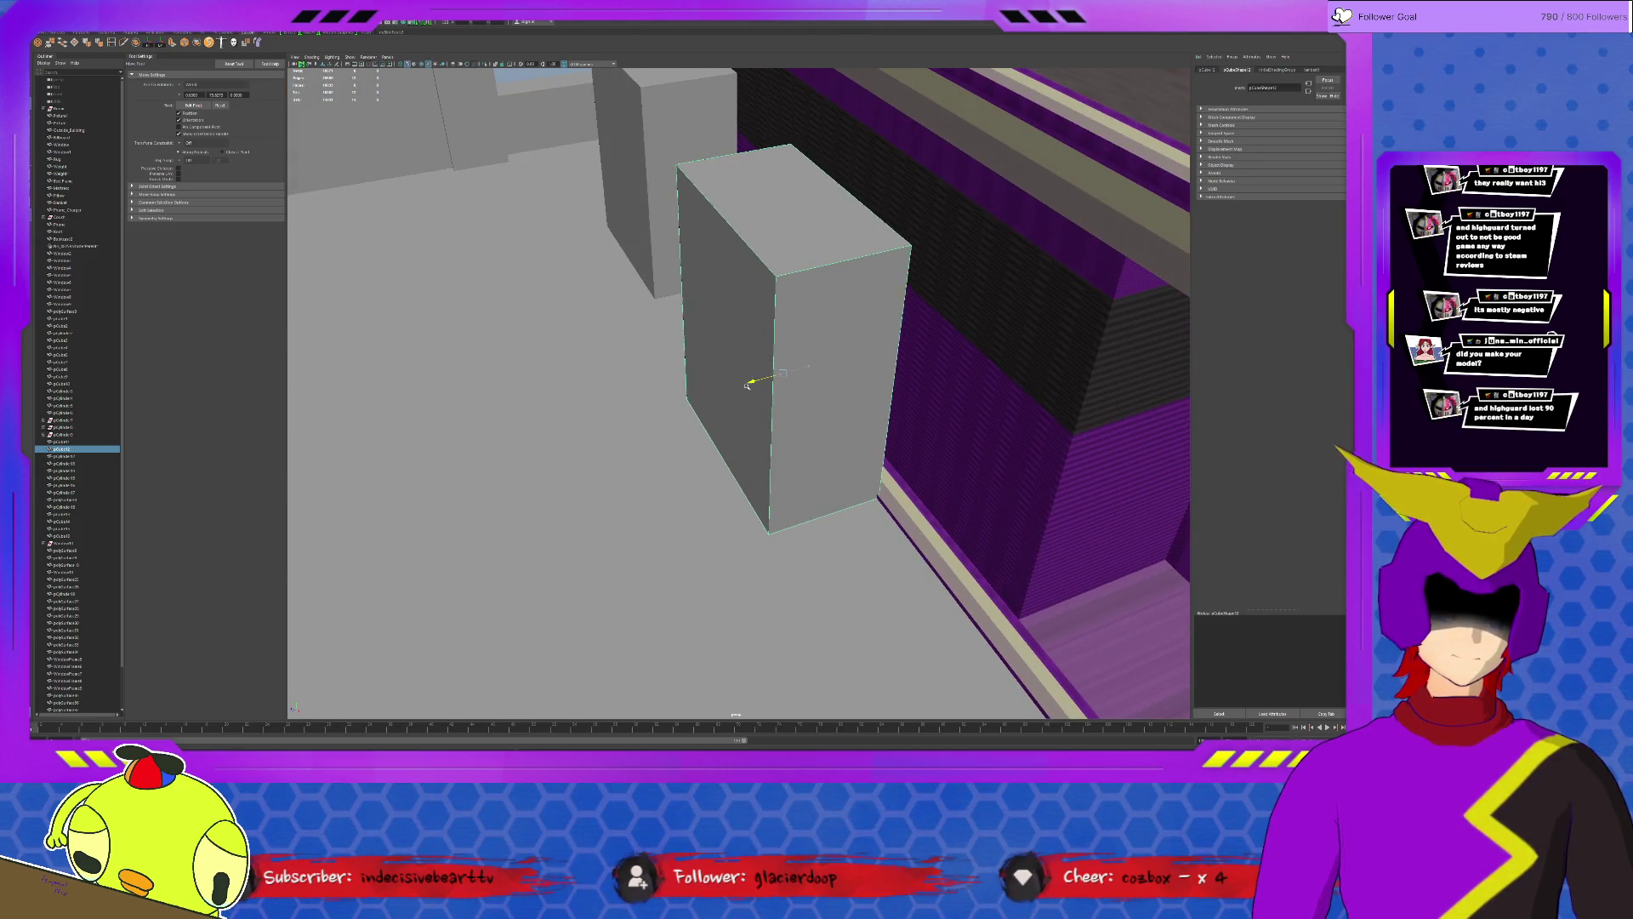
Select the tall box behind it and nudge it slightly so the two boxes stand side by side.
click(645, 248)
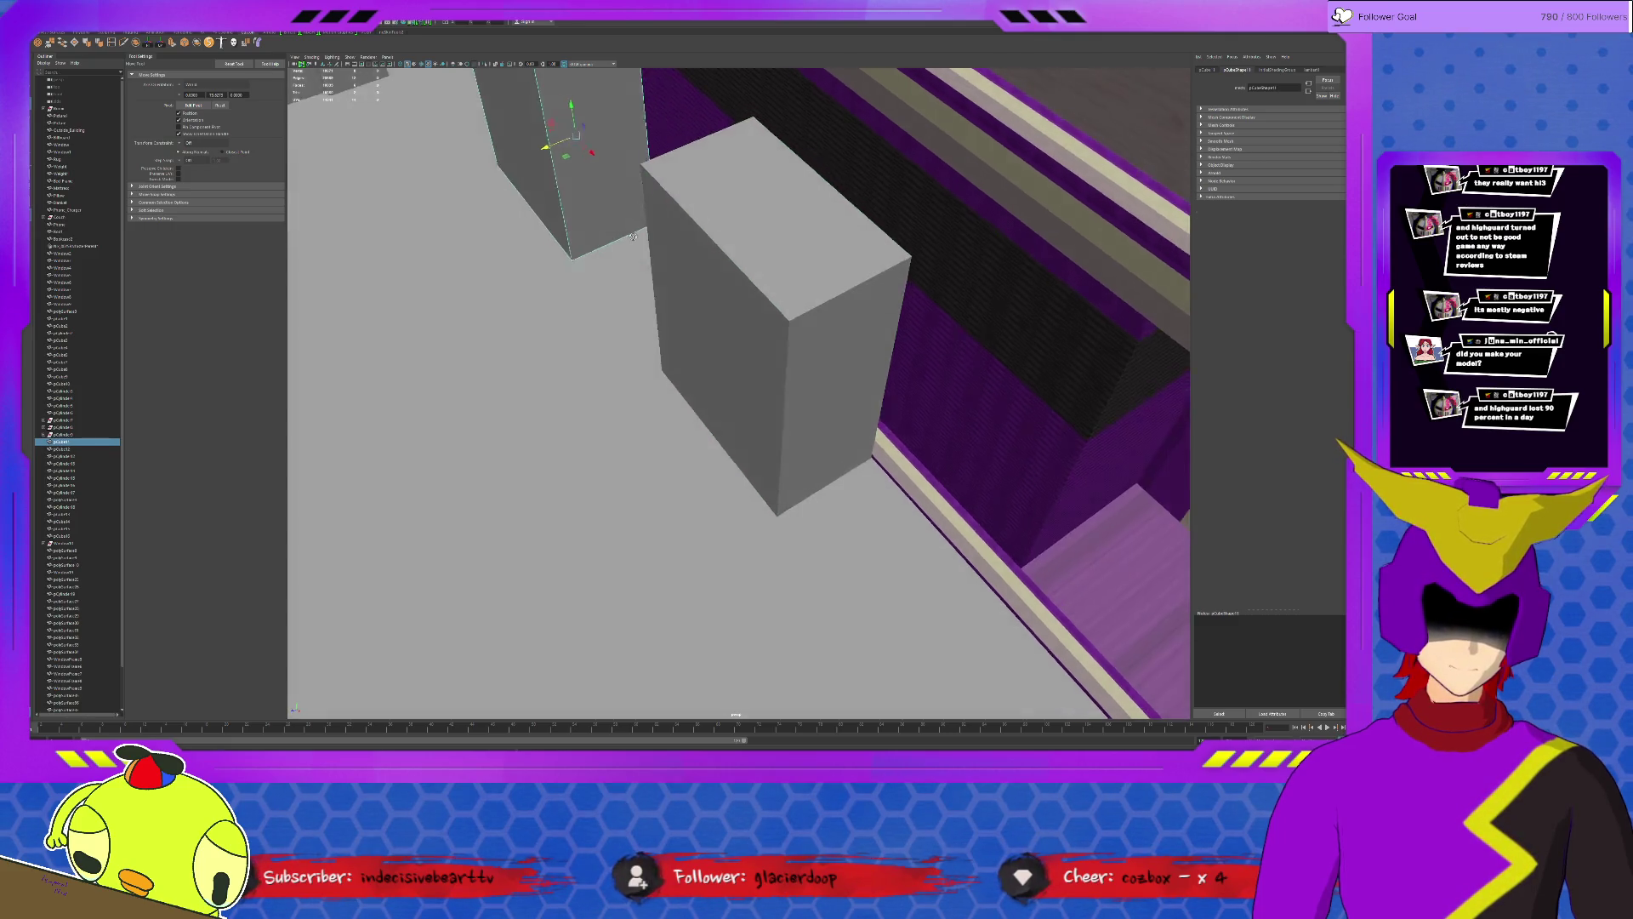
alt+drag(647, 249, 637, 249)
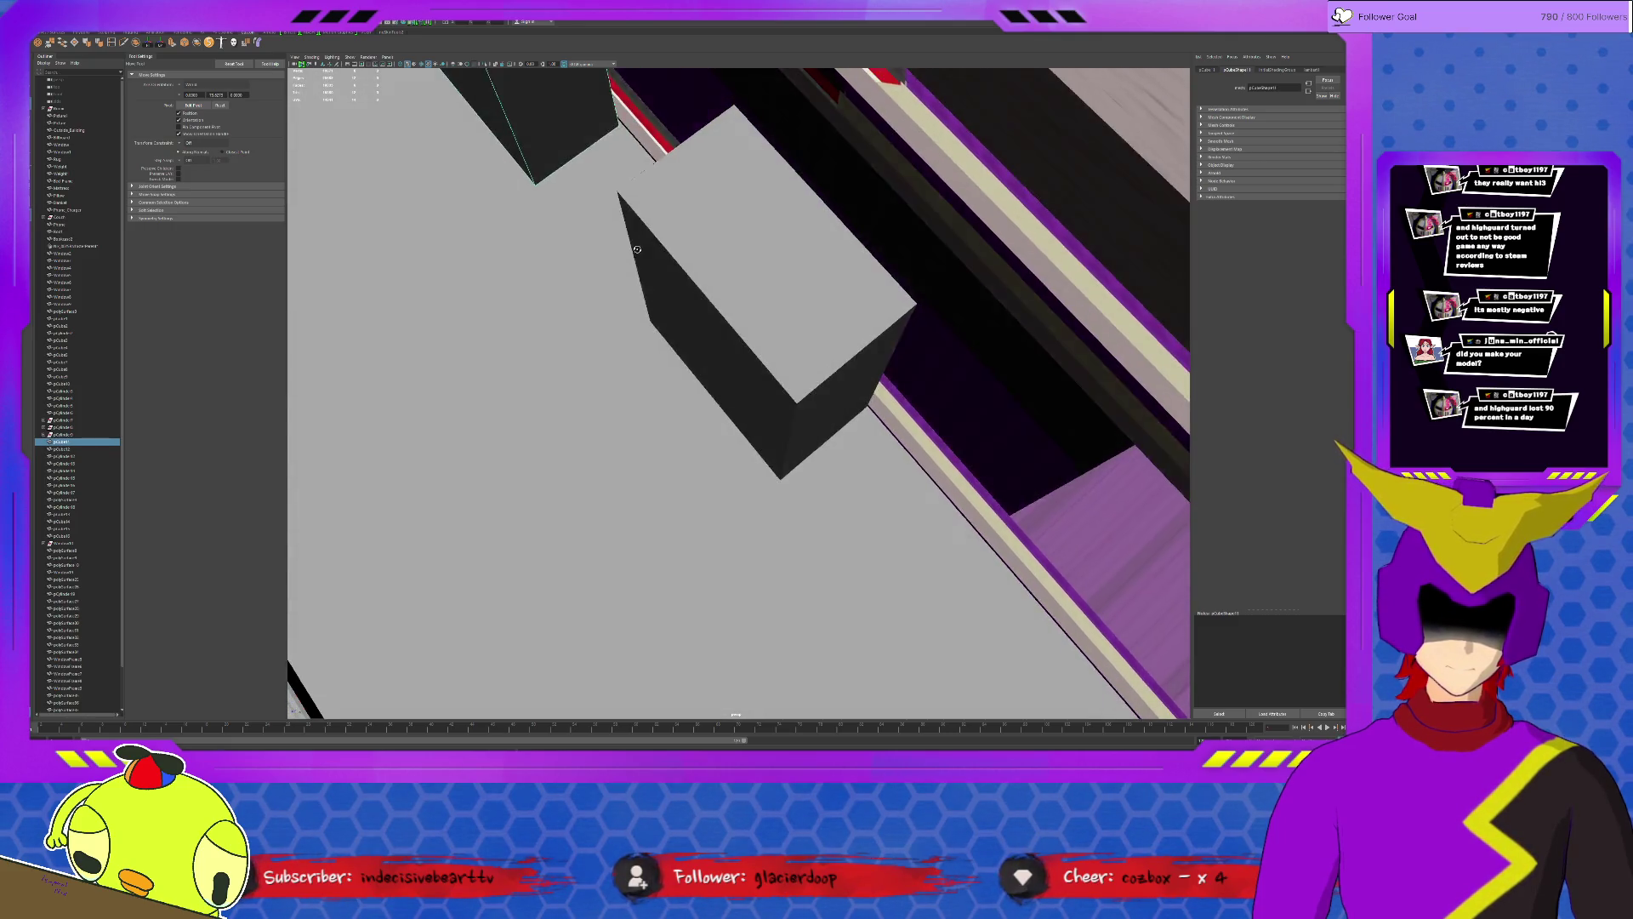
alt+middle_drag(637, 248, 679, 311)
drag(530, 88, 531, 87)
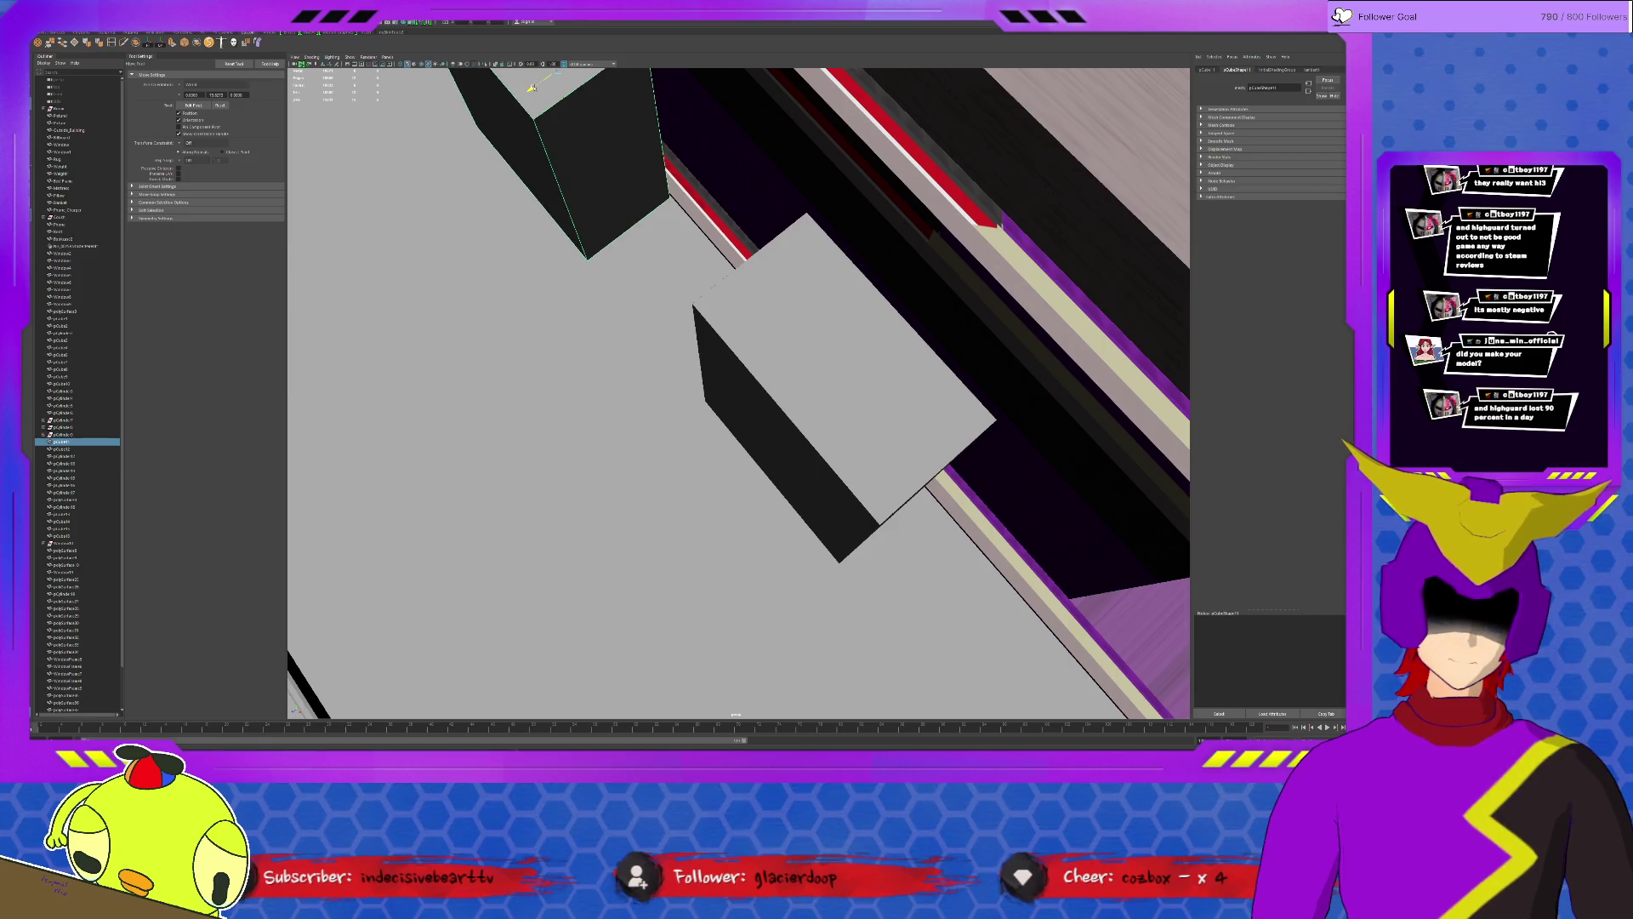
mouse_move(780, 430)
alt+mouse_down()
mouse_move(737, 389)
mouse_move(870, 392)
mouse_move(802, 395)
alt+mouse_up()
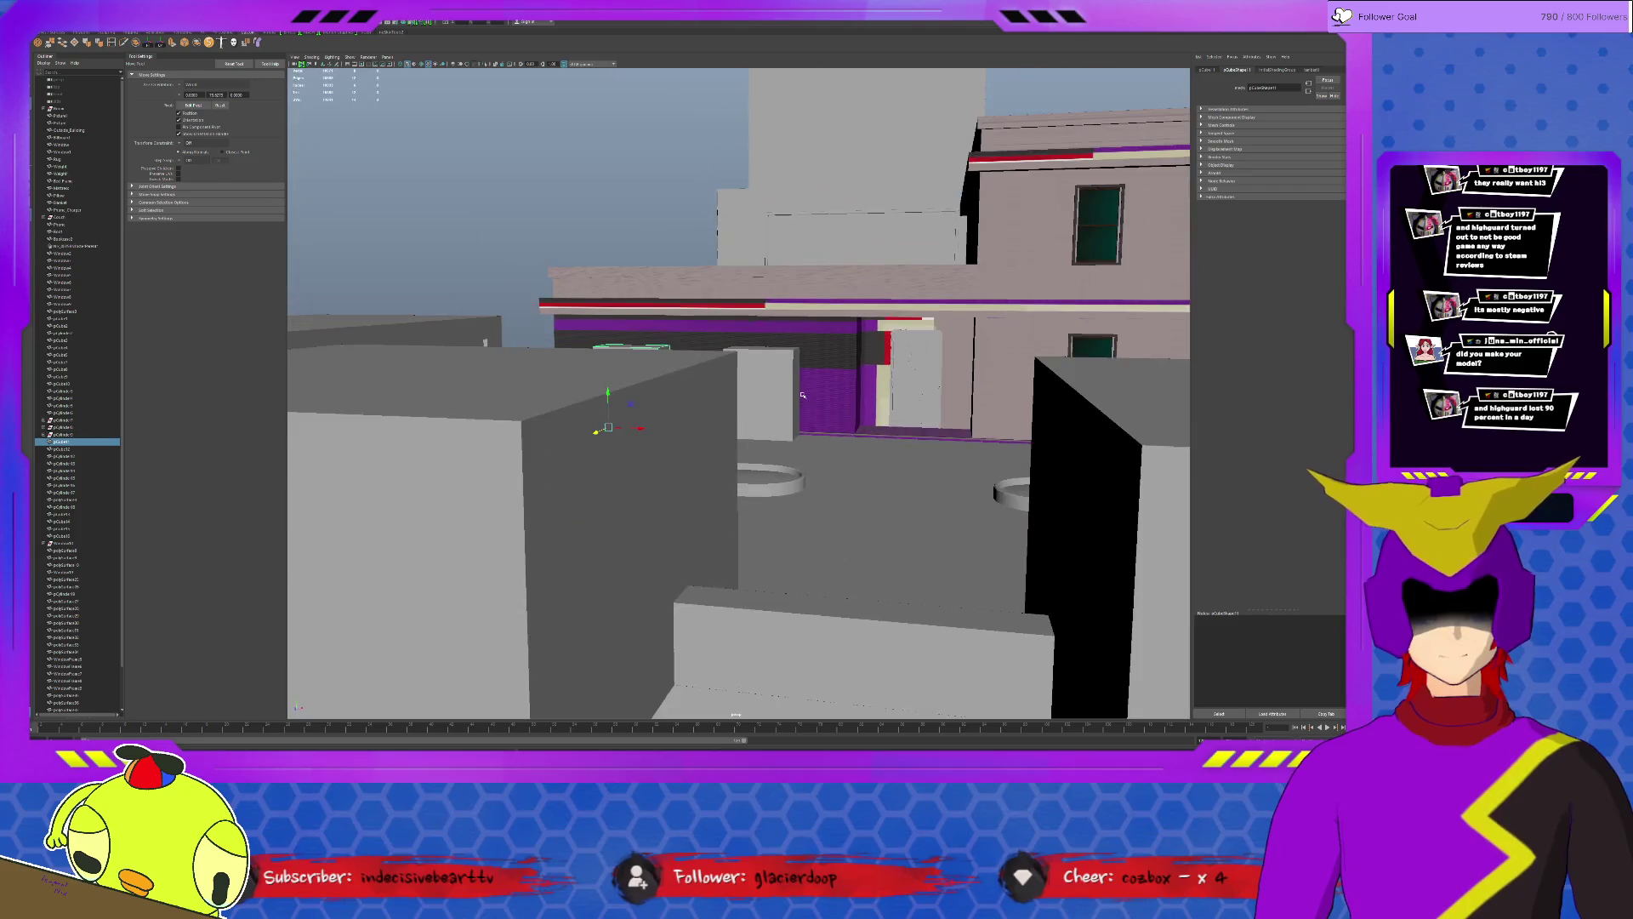
scroll(805, 396, down, 5)
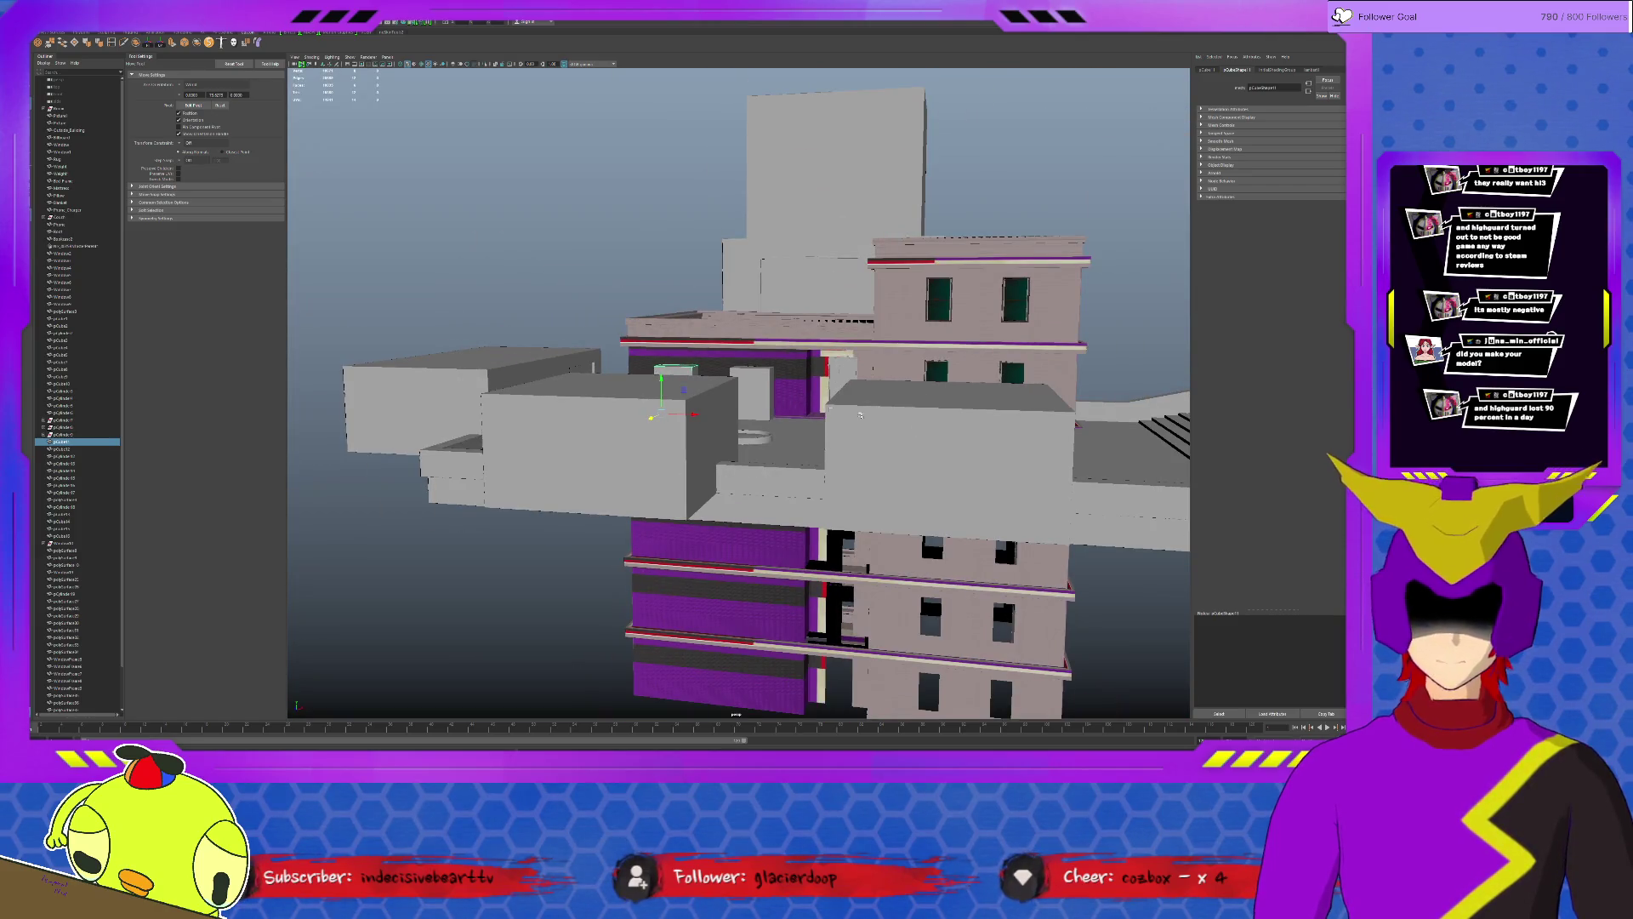
Orbit from high over the rooftop down to street level facing the wall and window.
alt+drag(729, 380, 879, 376)
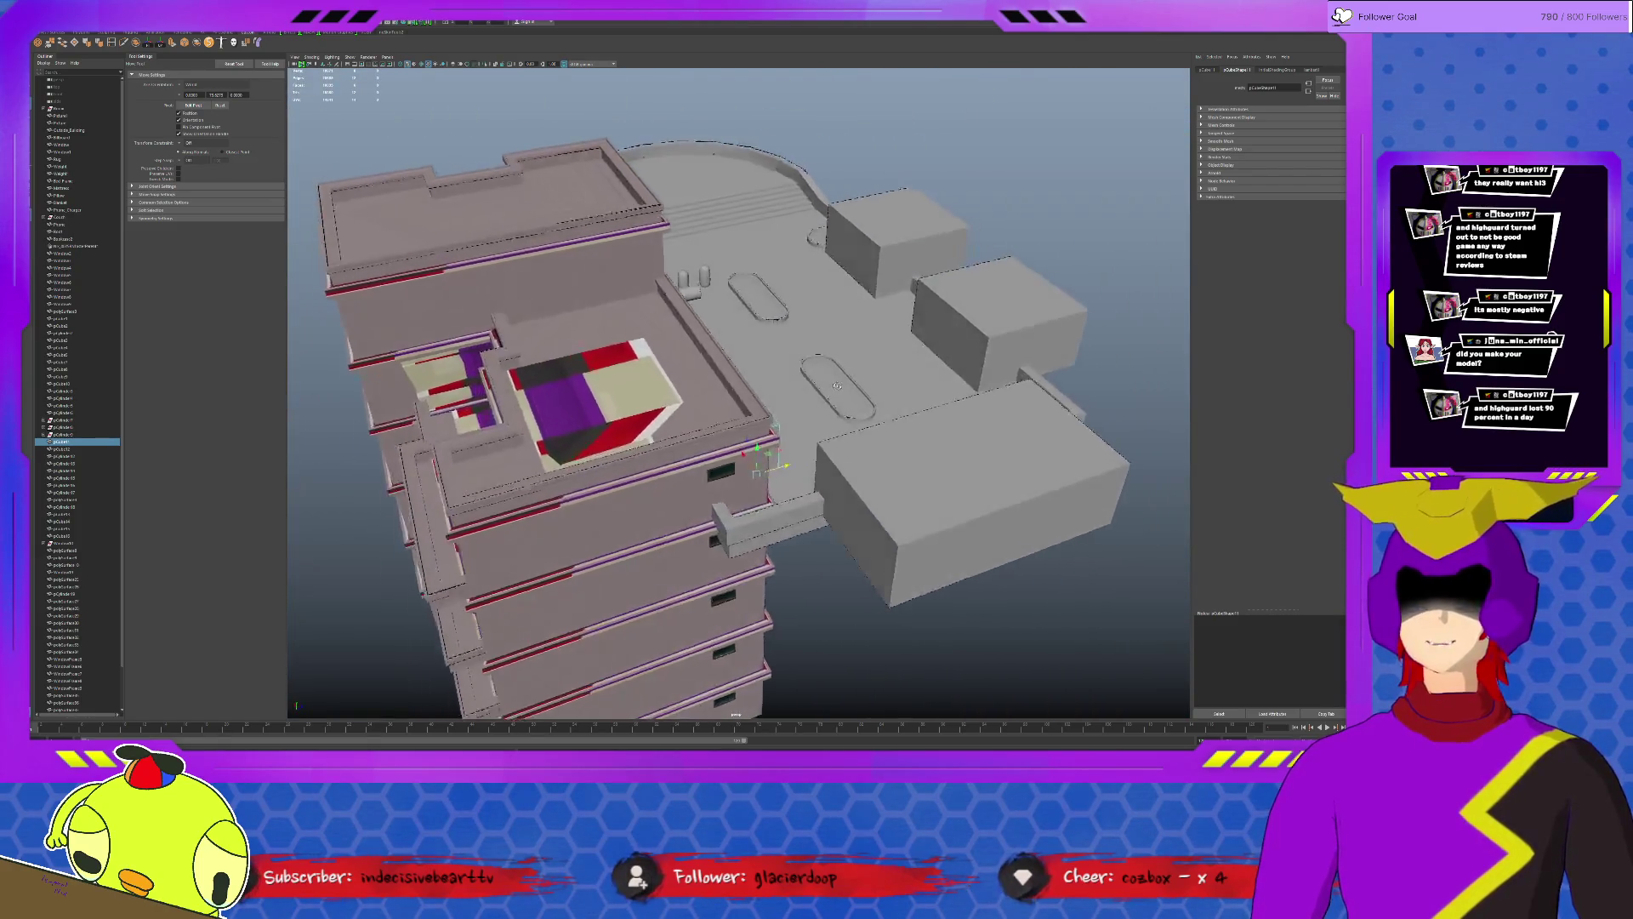
scroll(879, 375, up, 5)
scroll(878, 375, down, 4)
scroll(875, 368, up, 2)
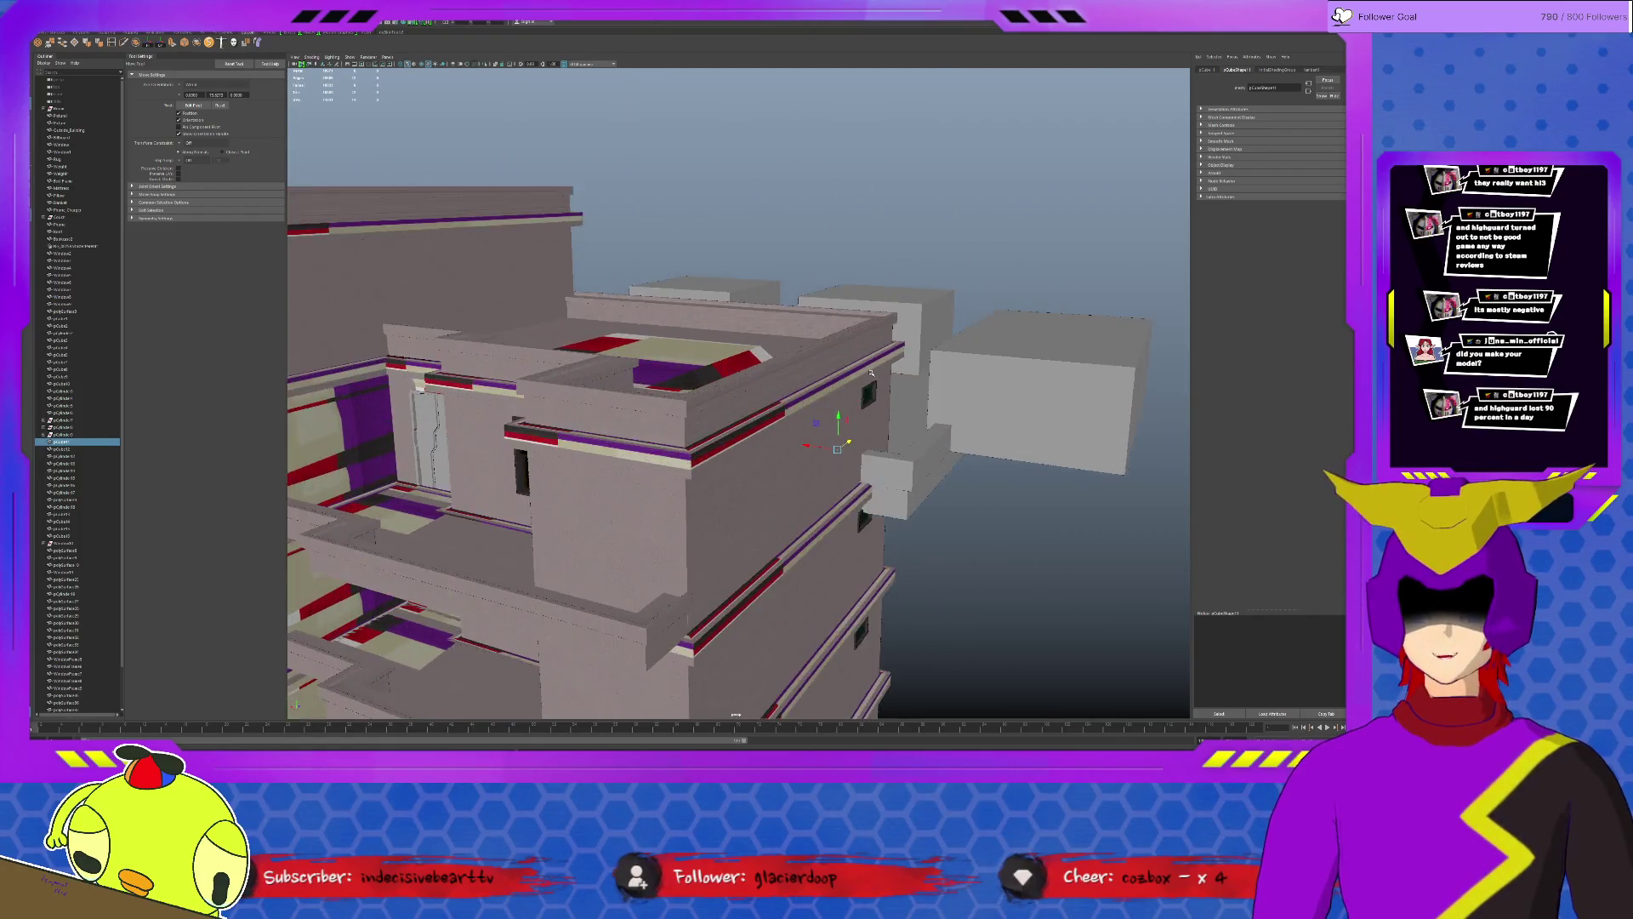
scroll(869, 359, up, 3)
scroll(869, 359, up, 3)
alt+drag(869, 354, 731, 363)
scroll(879, 354, down, 5)
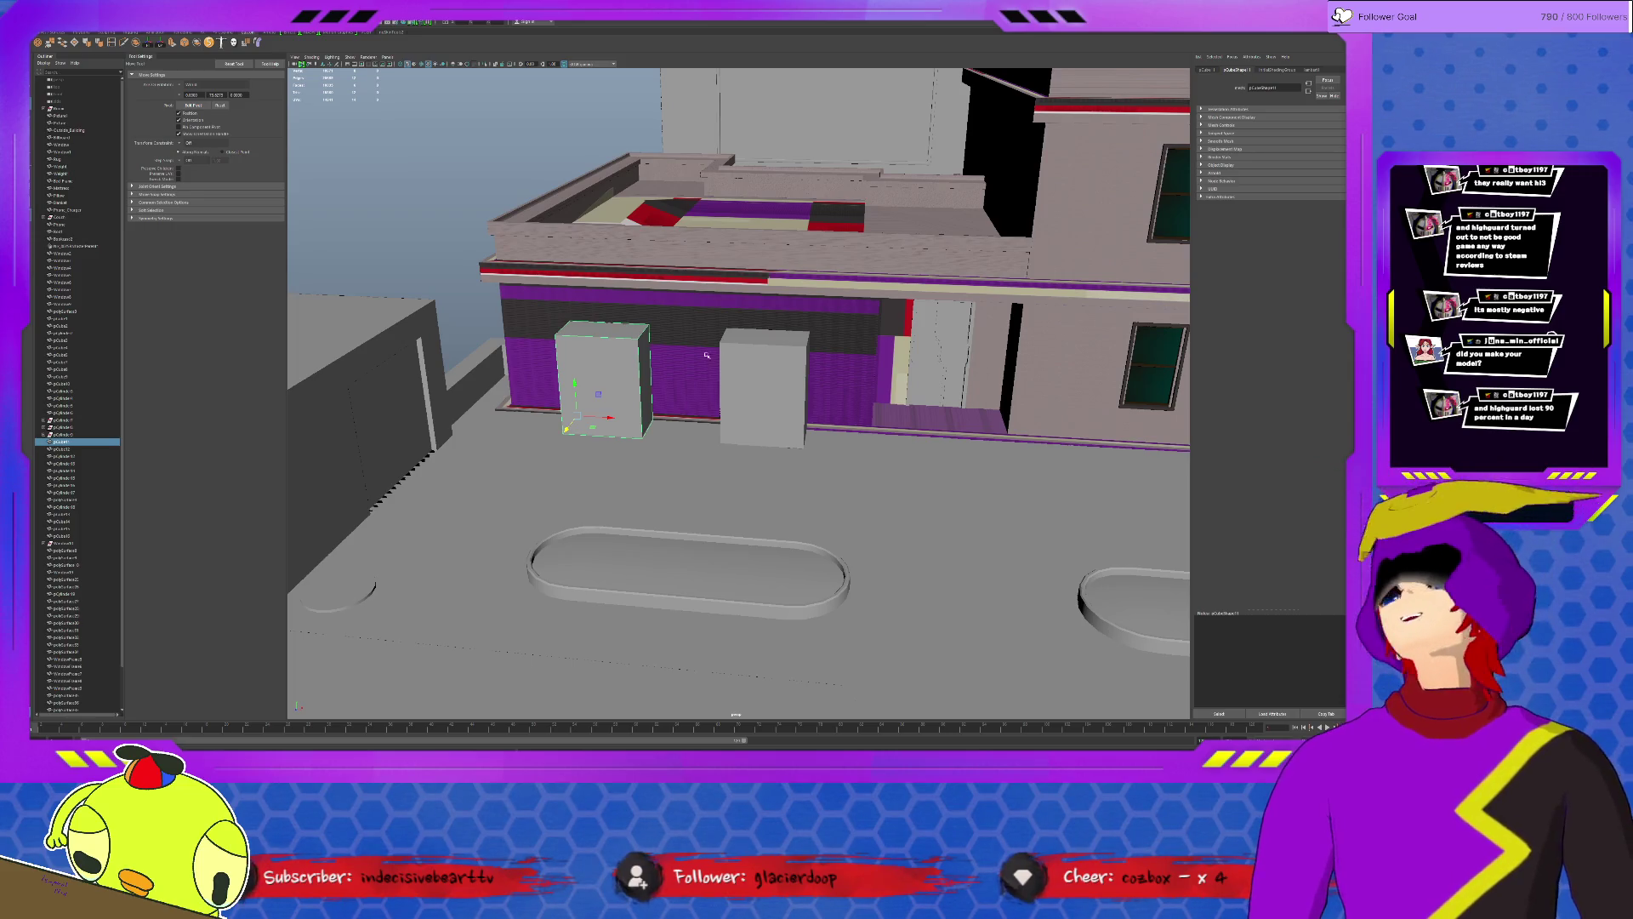
mouse_move(726, 355)
alt+mouse_down()
mouse_move(579, 415)
mouse_move(580, 435)
mouse_move(629, 467)
mouse_move(675, 400)
mouse_move(818, 353)
alt+mouse_up()
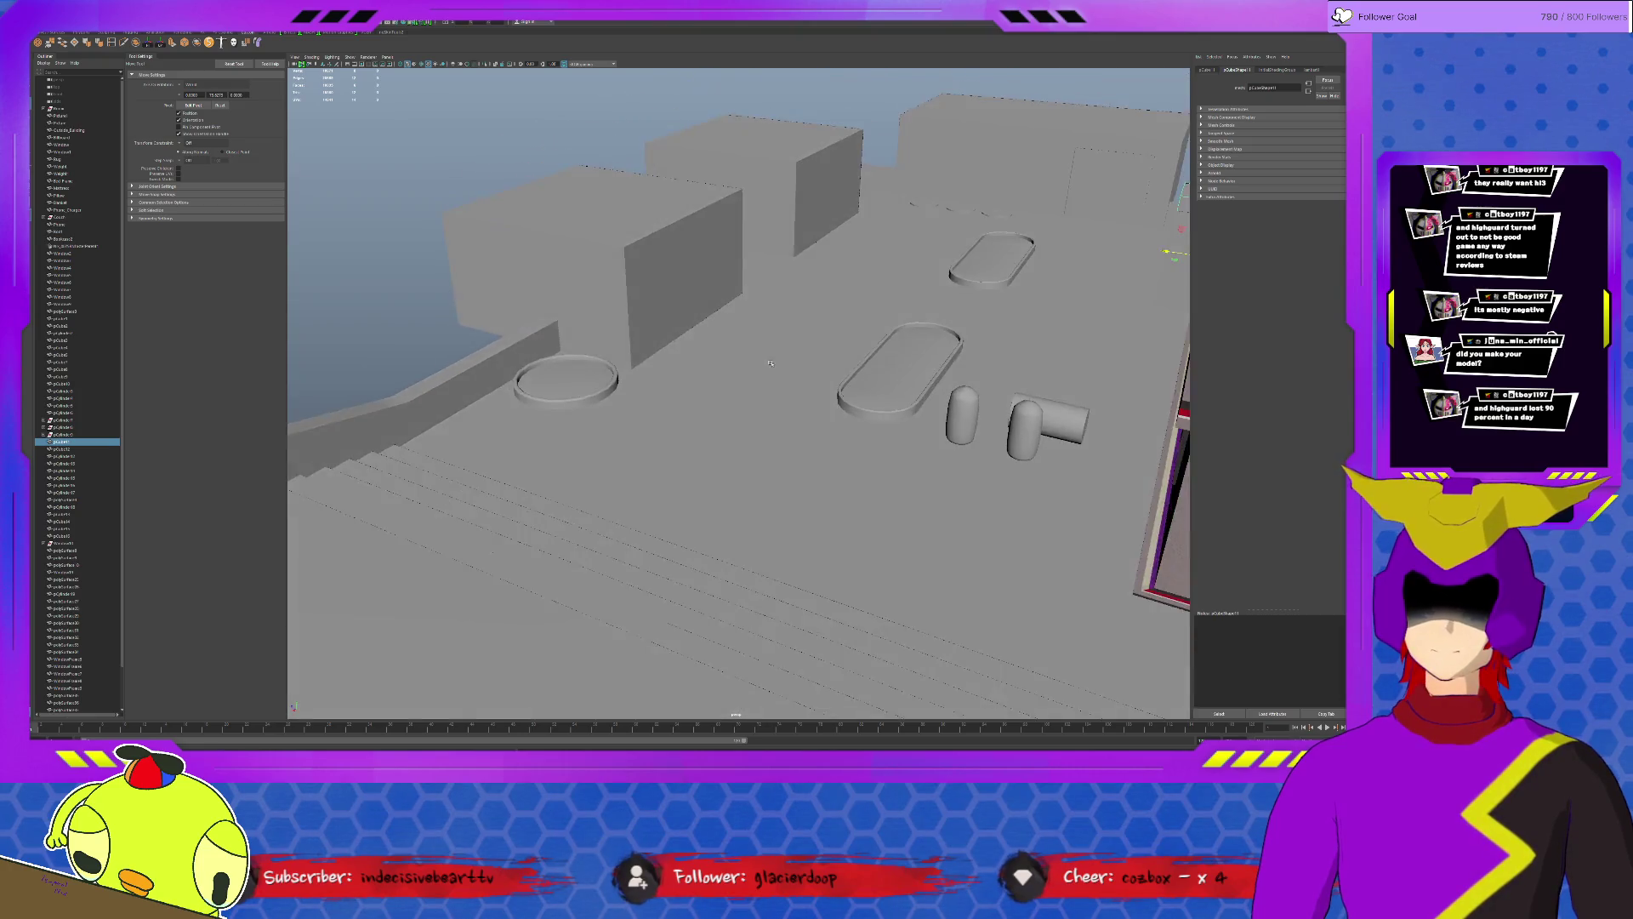
Pick the upper-right, middle and left rooftop blocks in turn, then clear the selection.
click(902, 300)
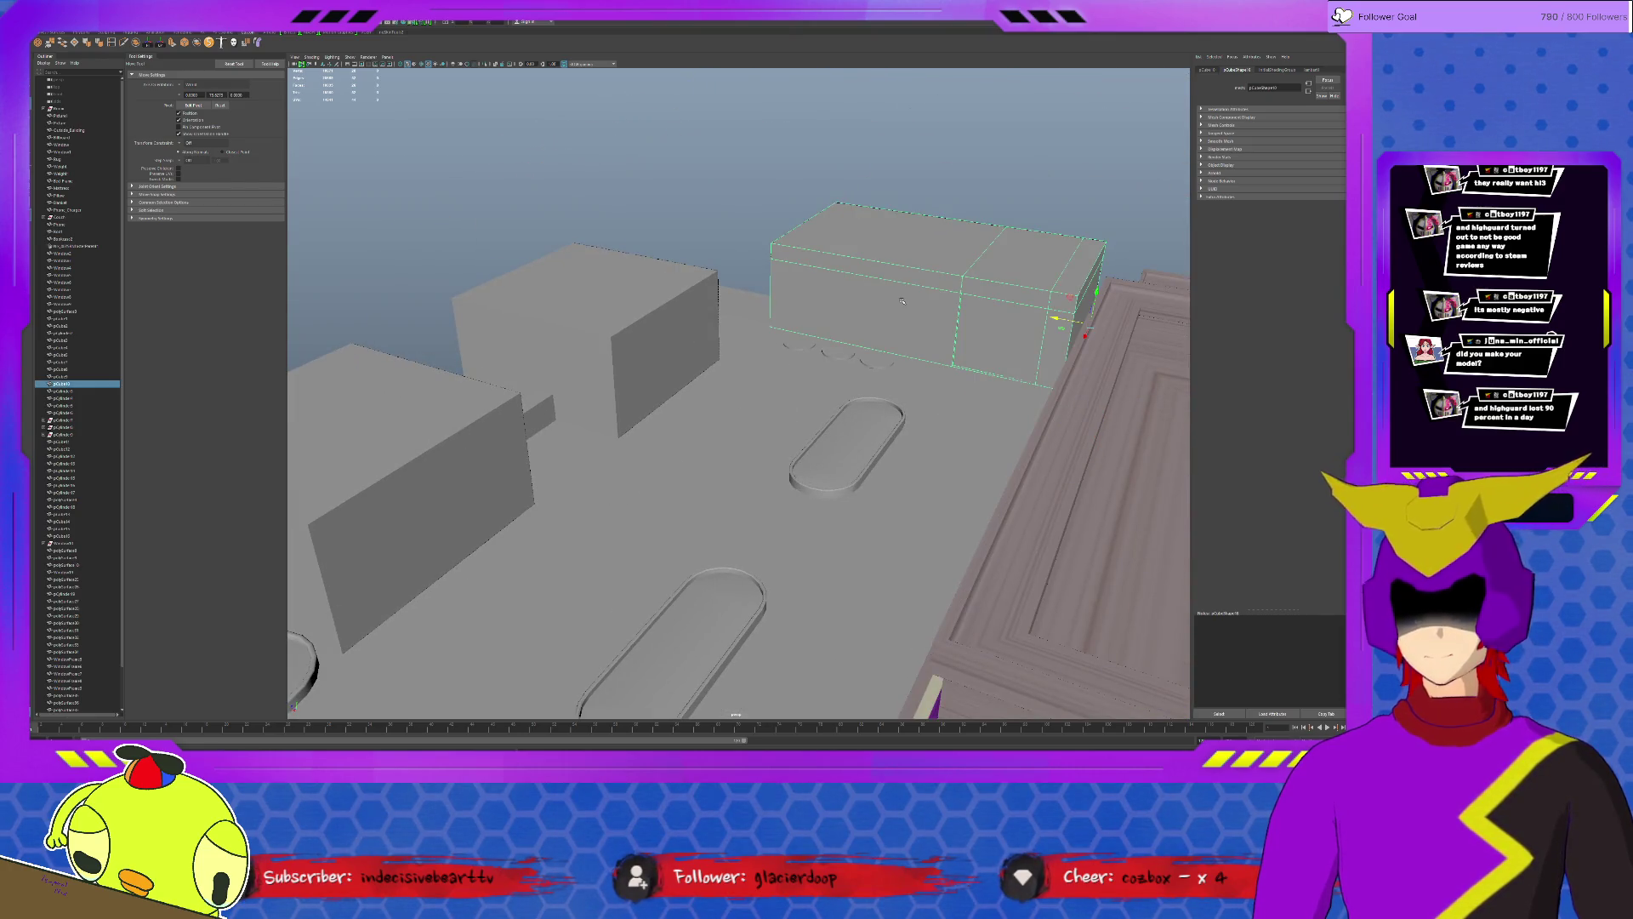
click(685, 357)
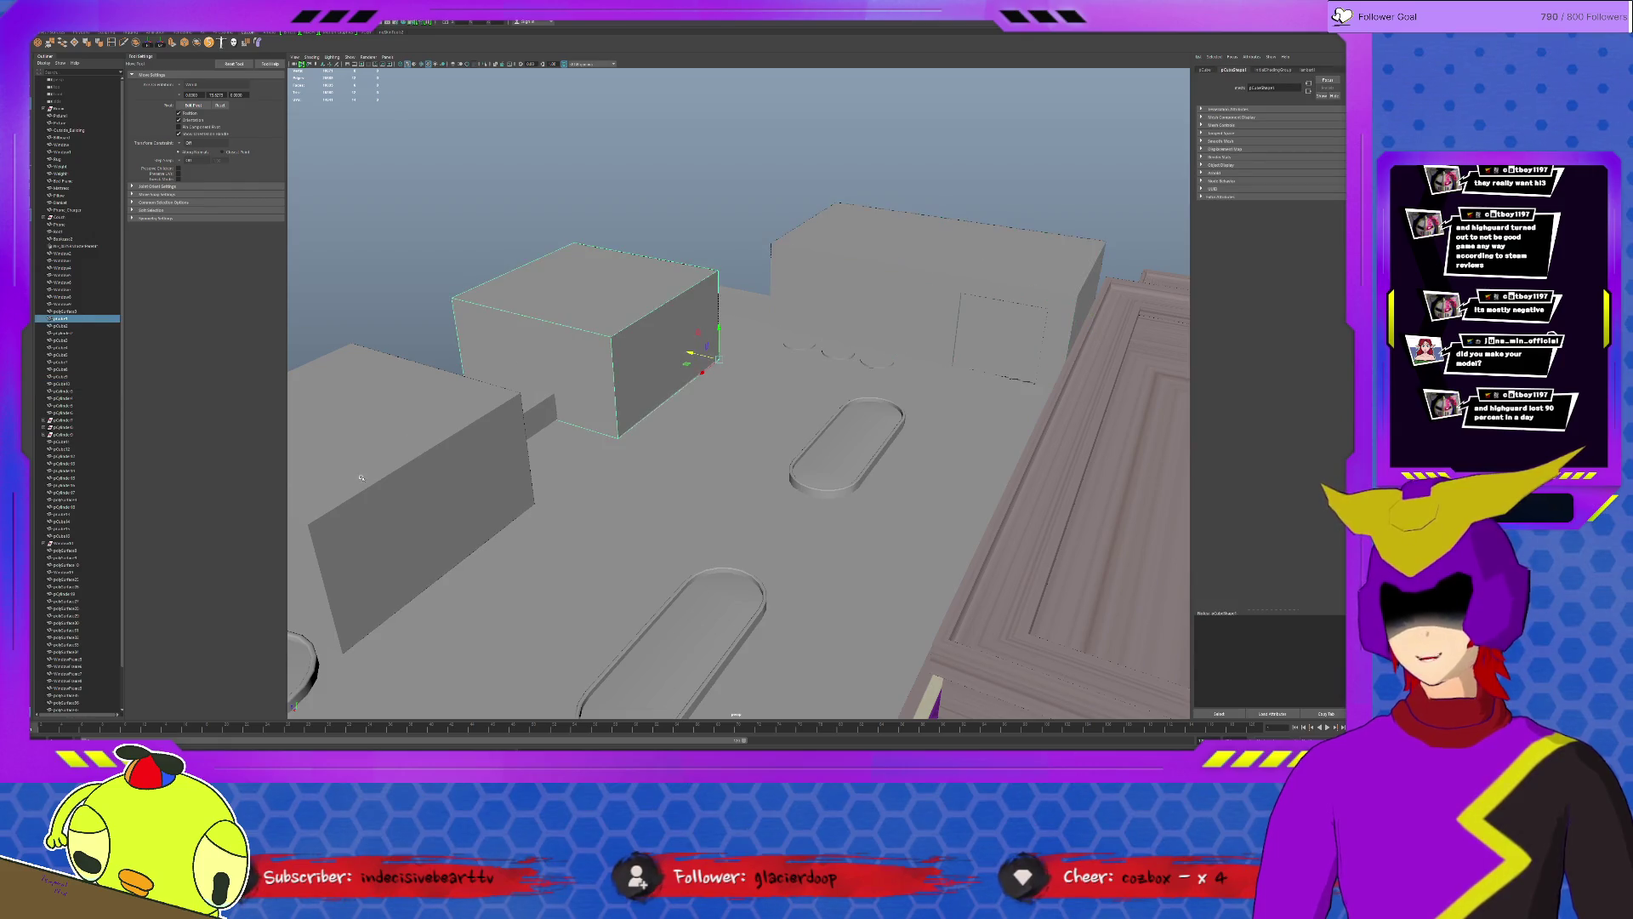
click(894, 280)
click(426, 469)
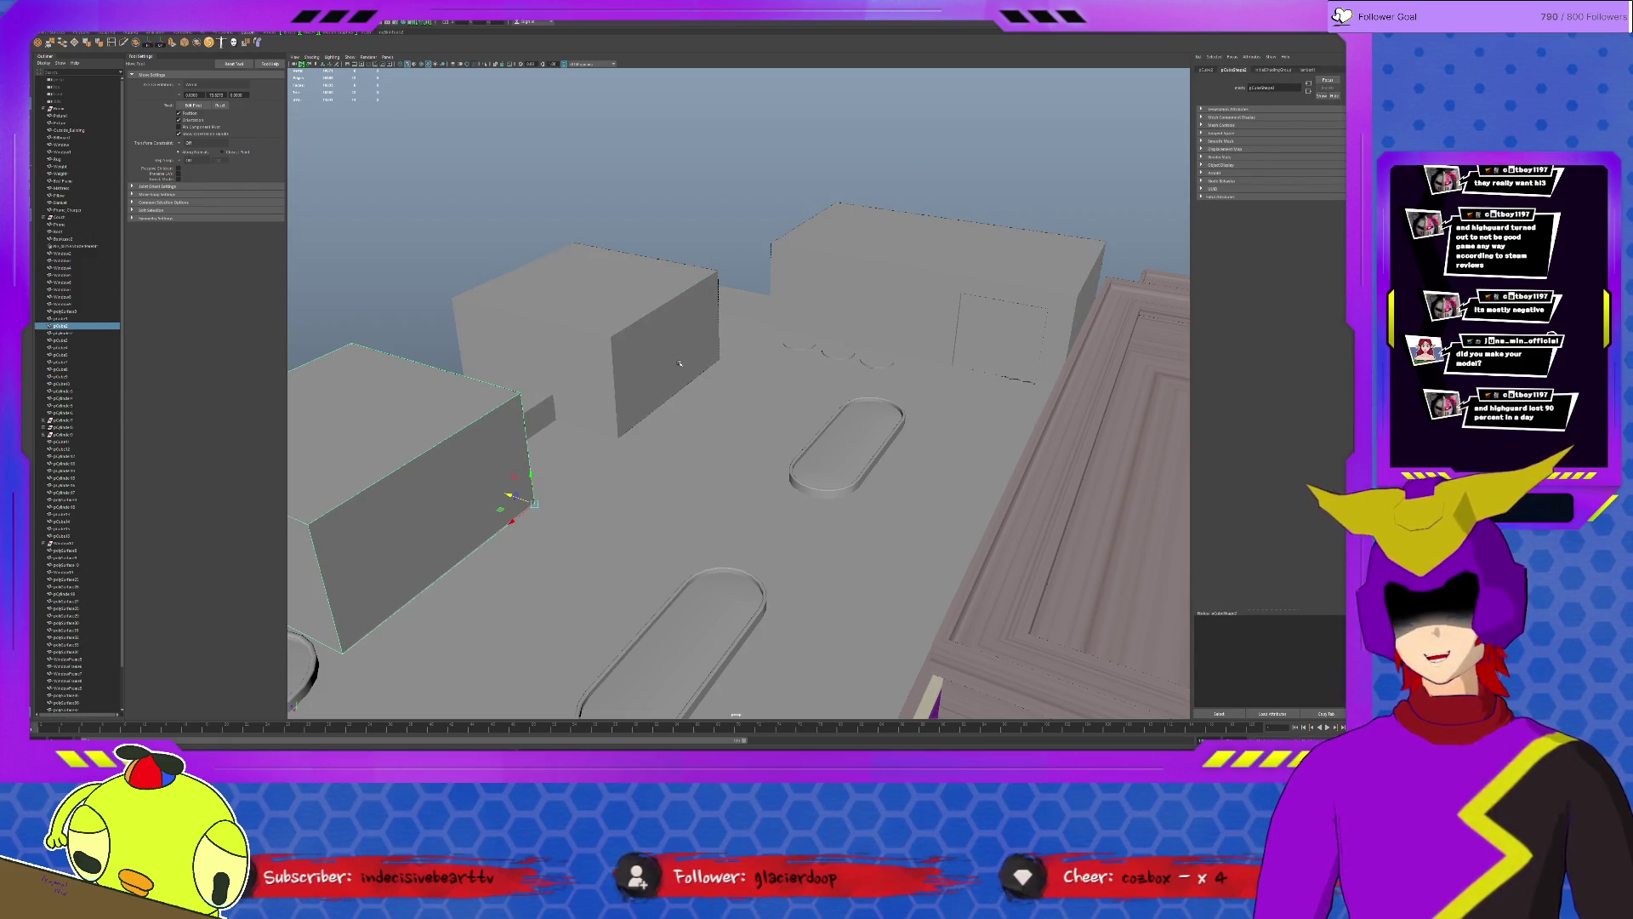
click(737, 232)
Switch to untextured grey shading (5) and zoom out to see the whole building complex.
alt+drag(713, 335, 823, 331)
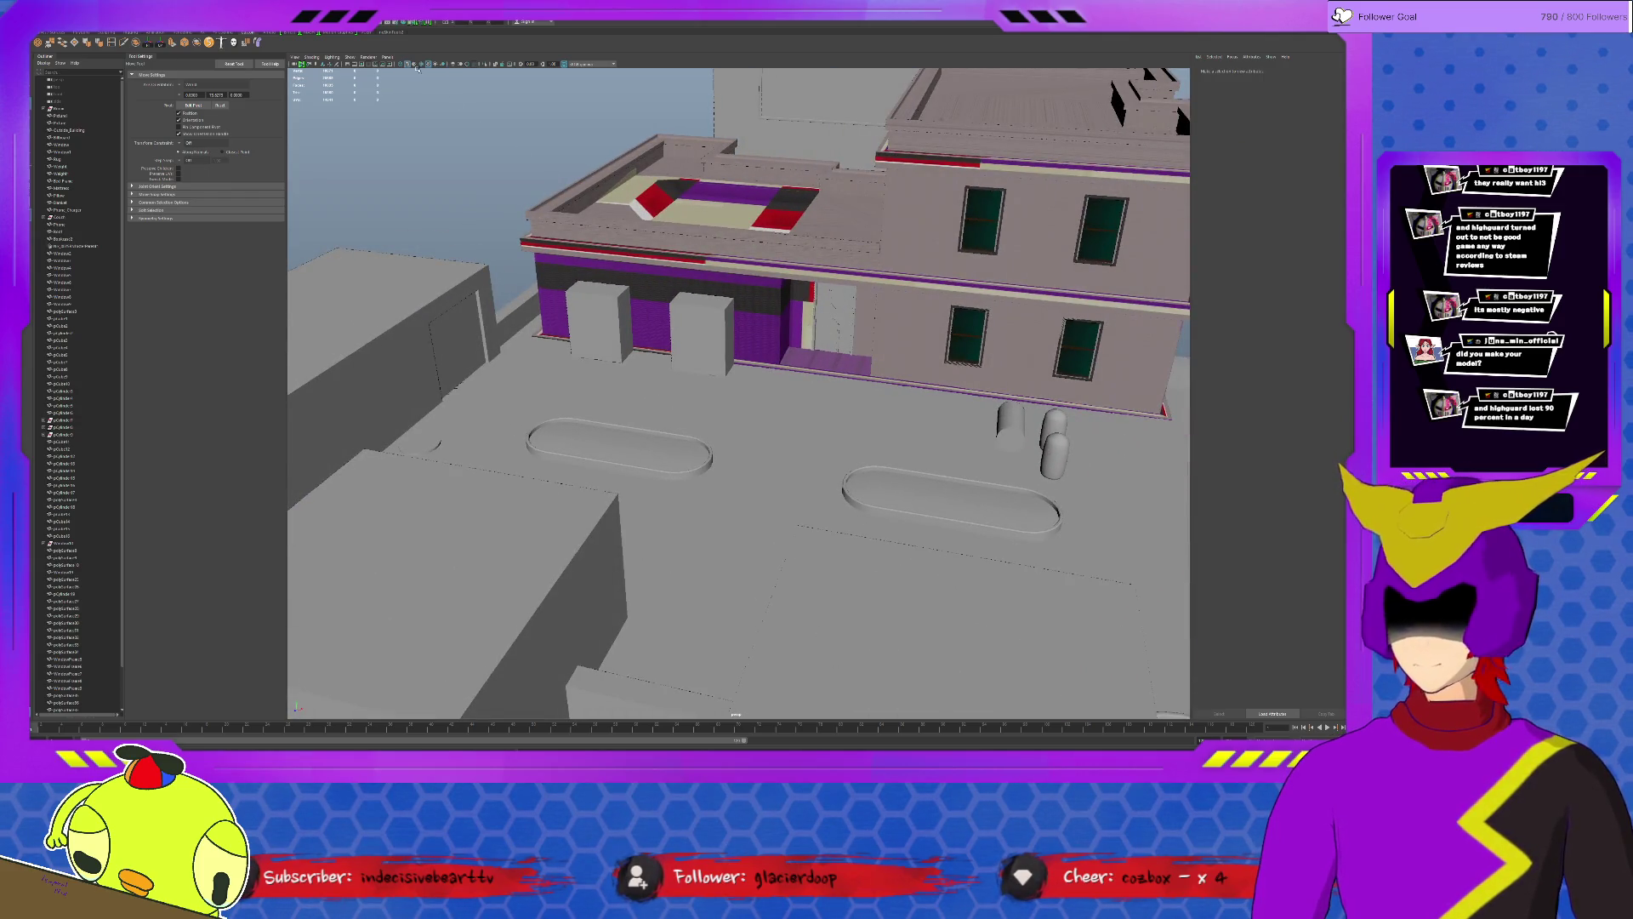
key(5)
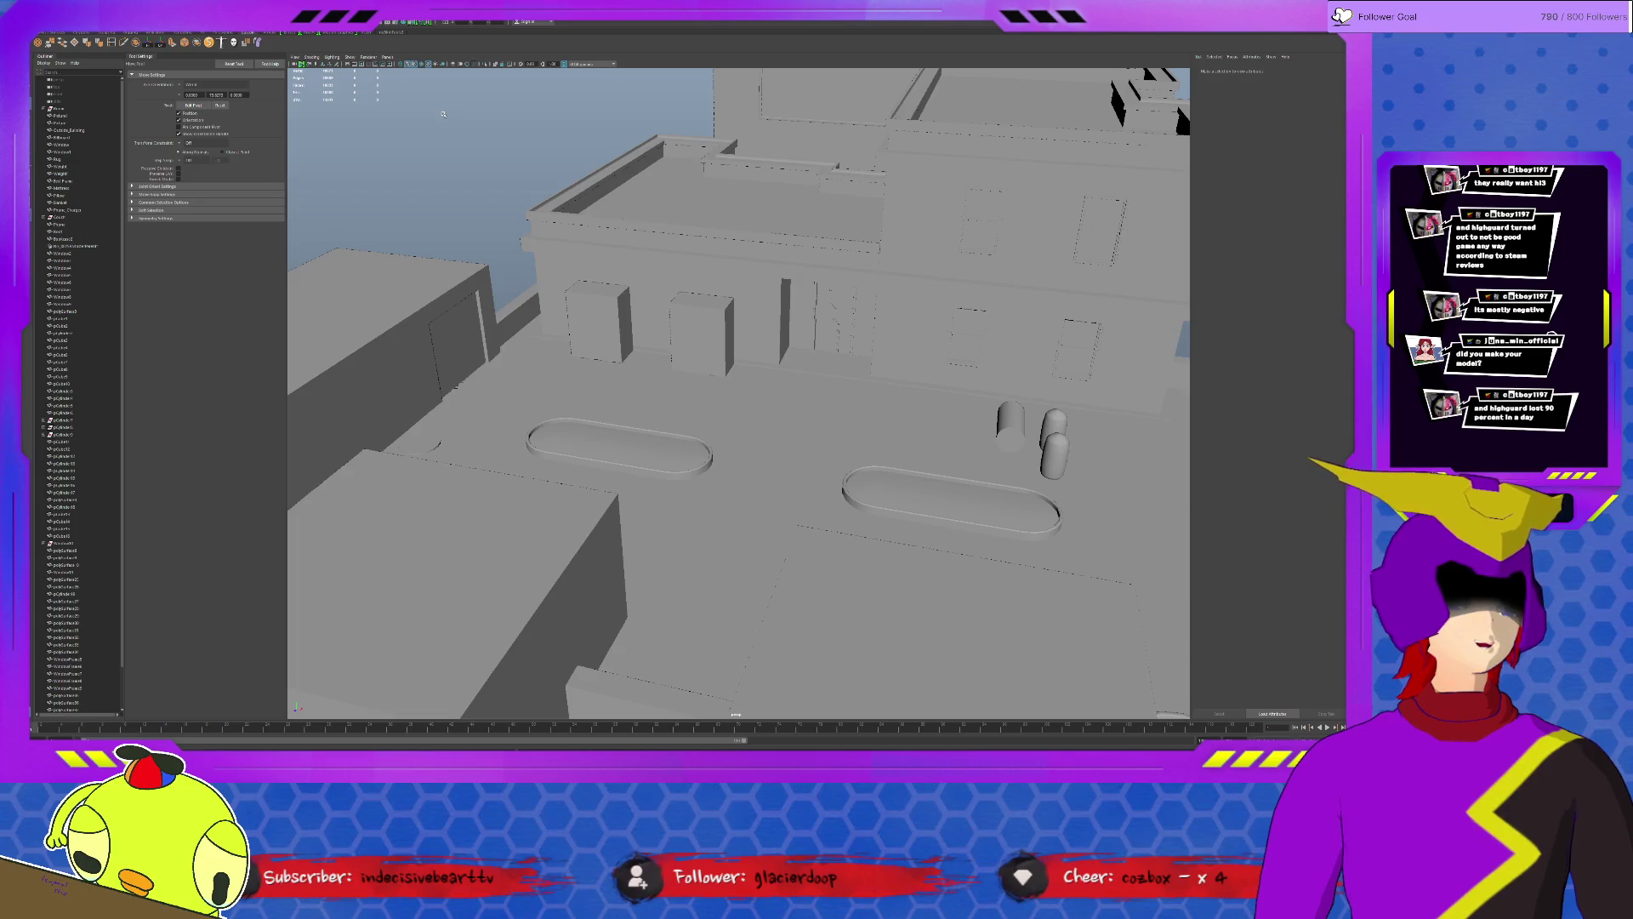
alt+drag(600, 205, 749, 381)
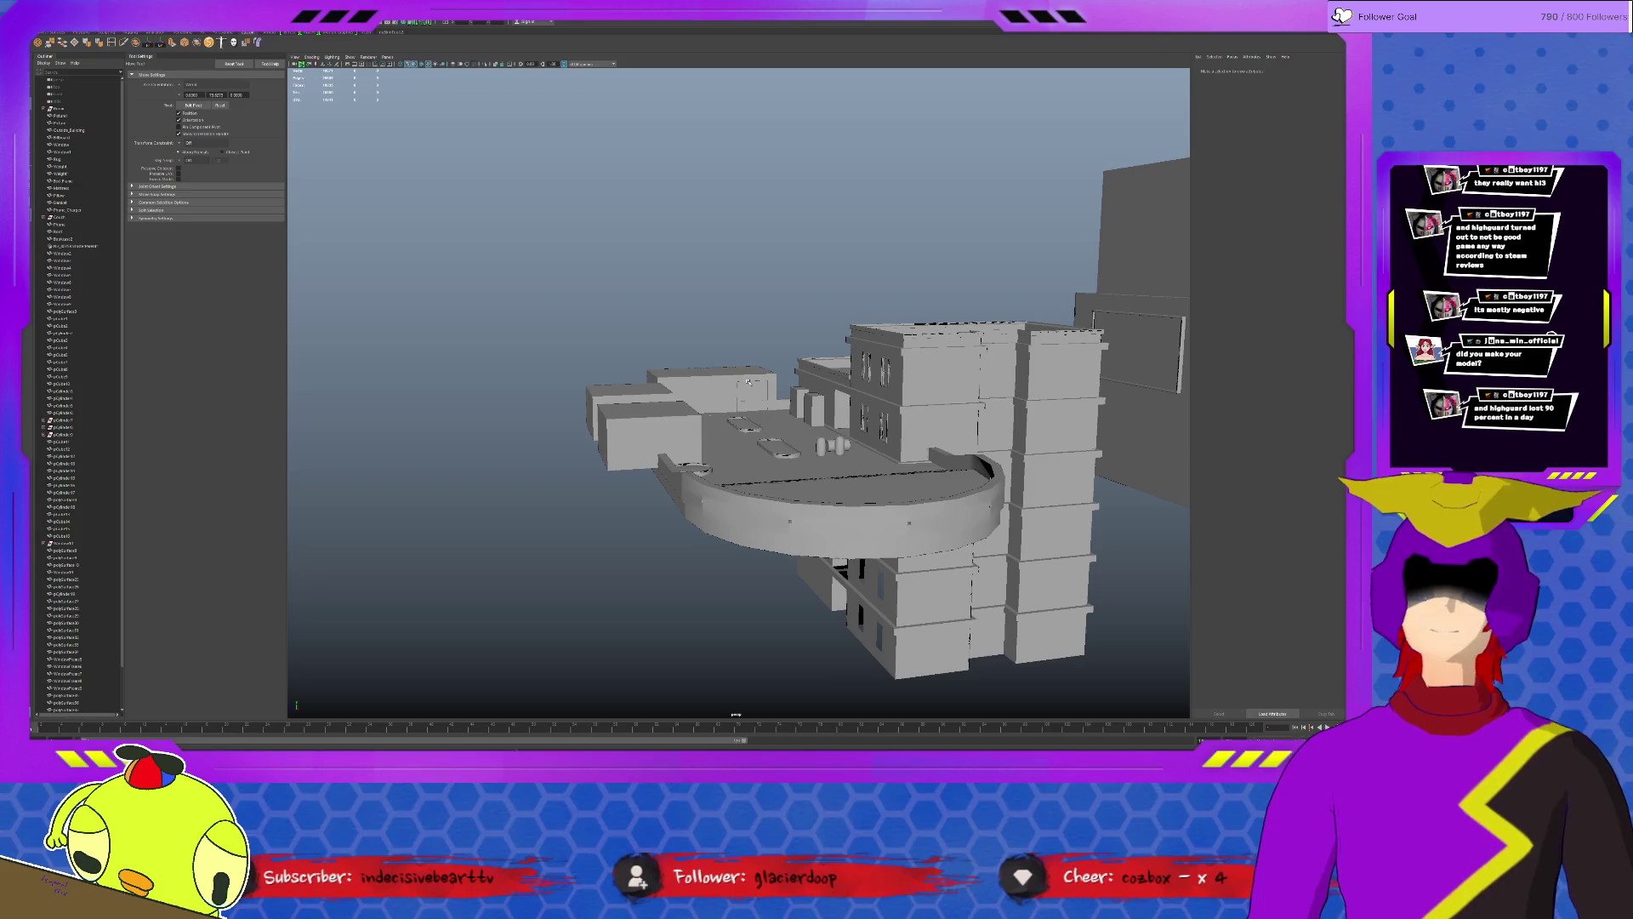
Frame the left rooftop box and orbit low to look up at the building's underside.
click(654, 417)
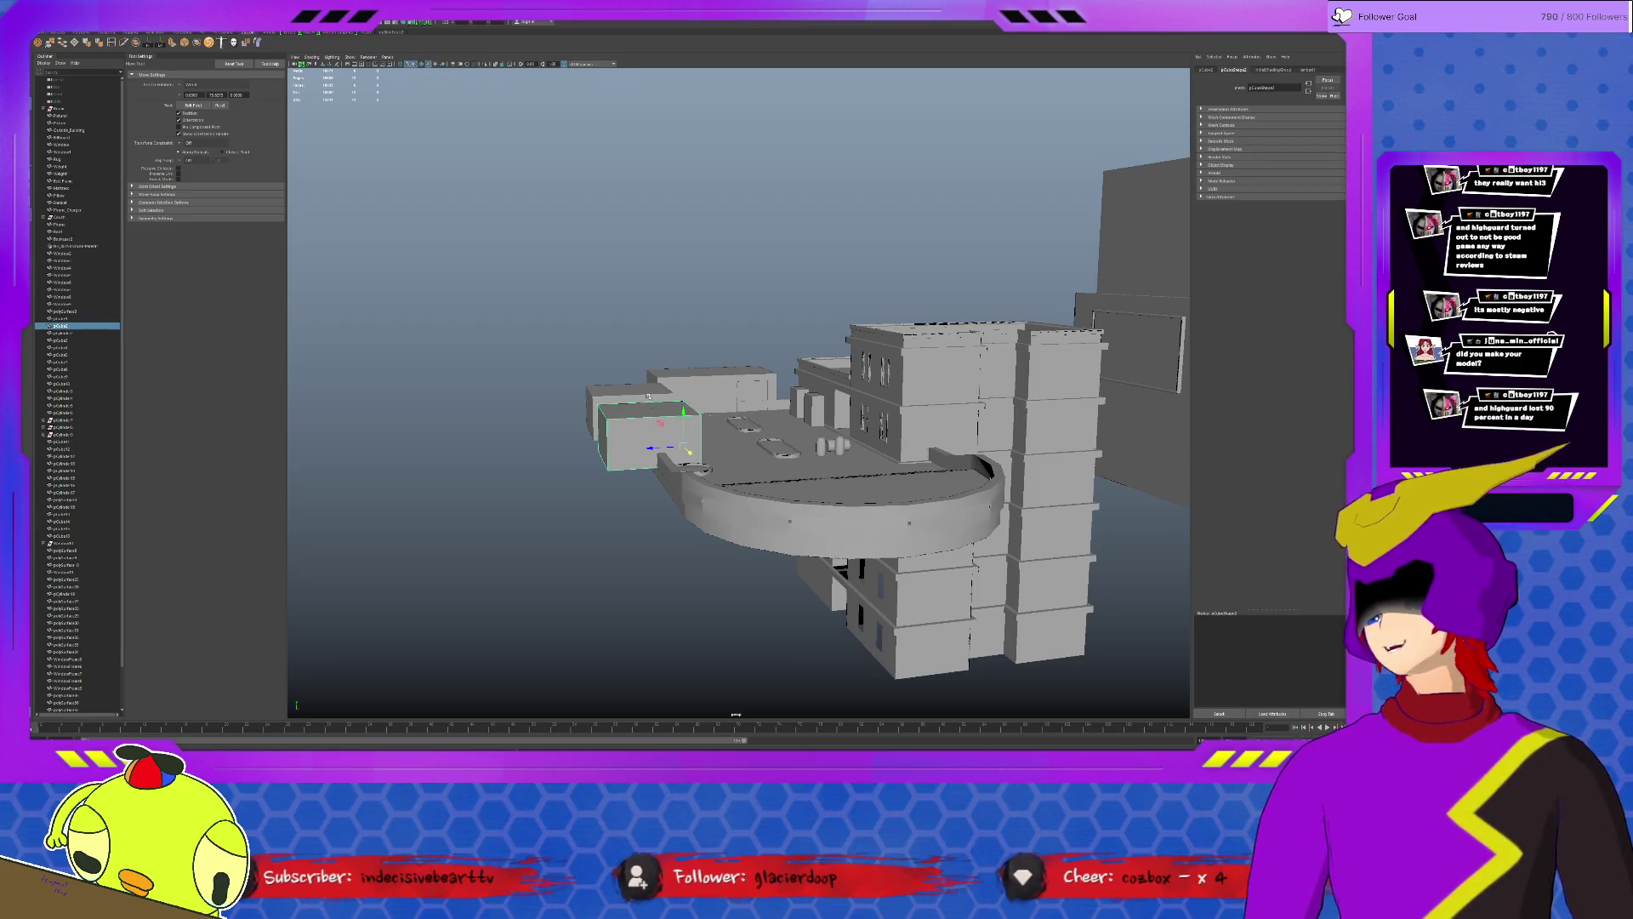
click(718, 387)
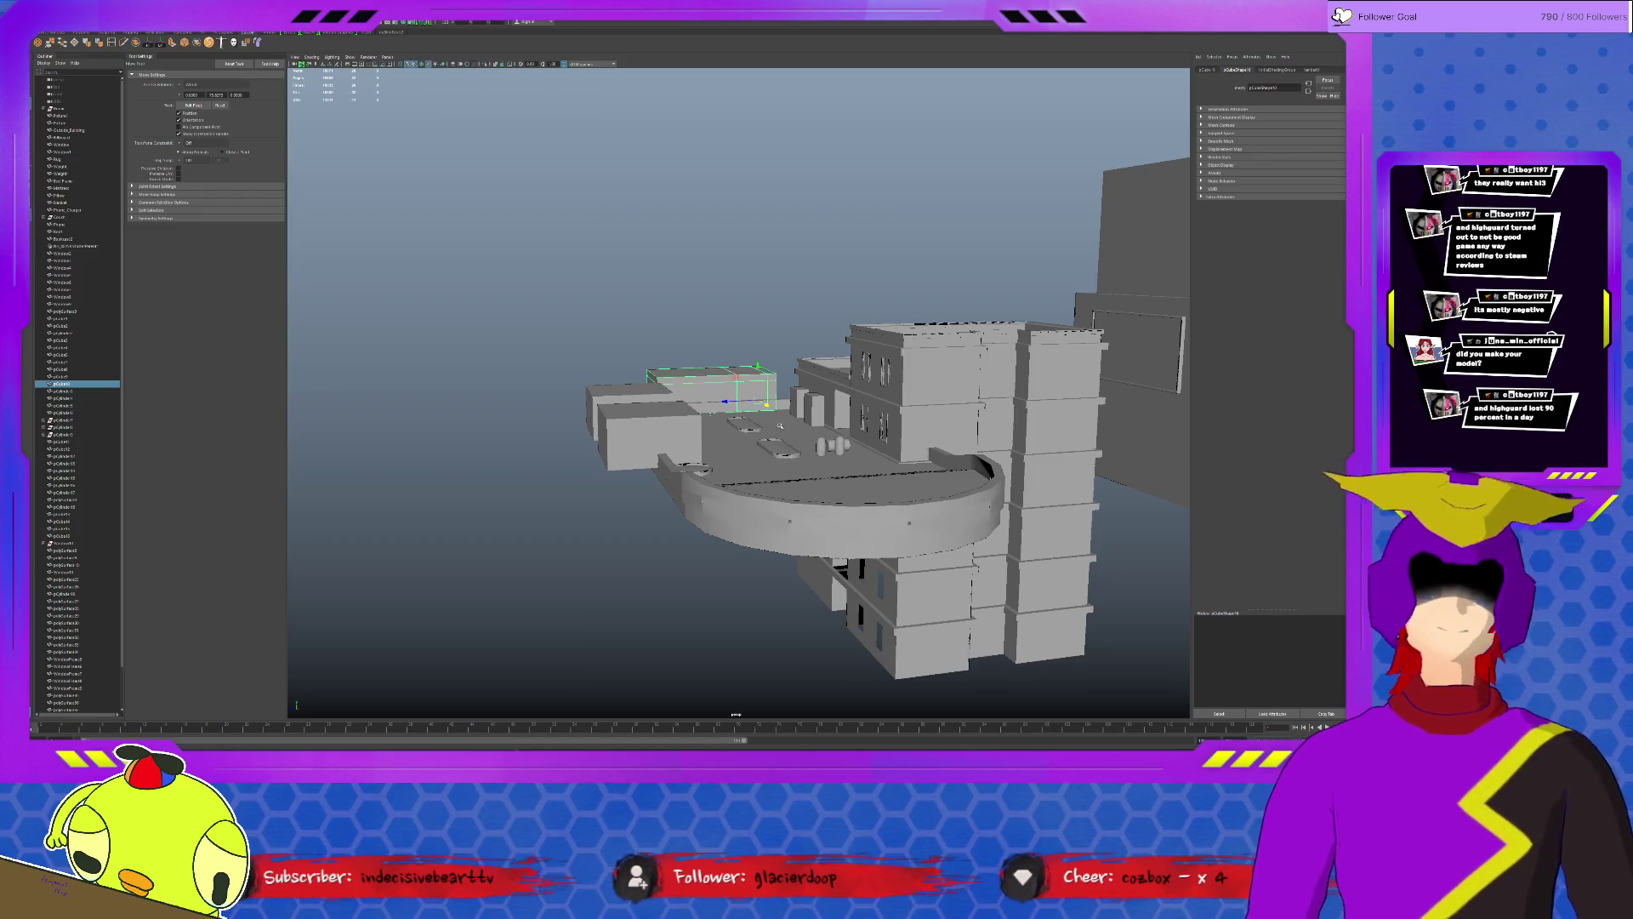
click(663, 387)
key(f)
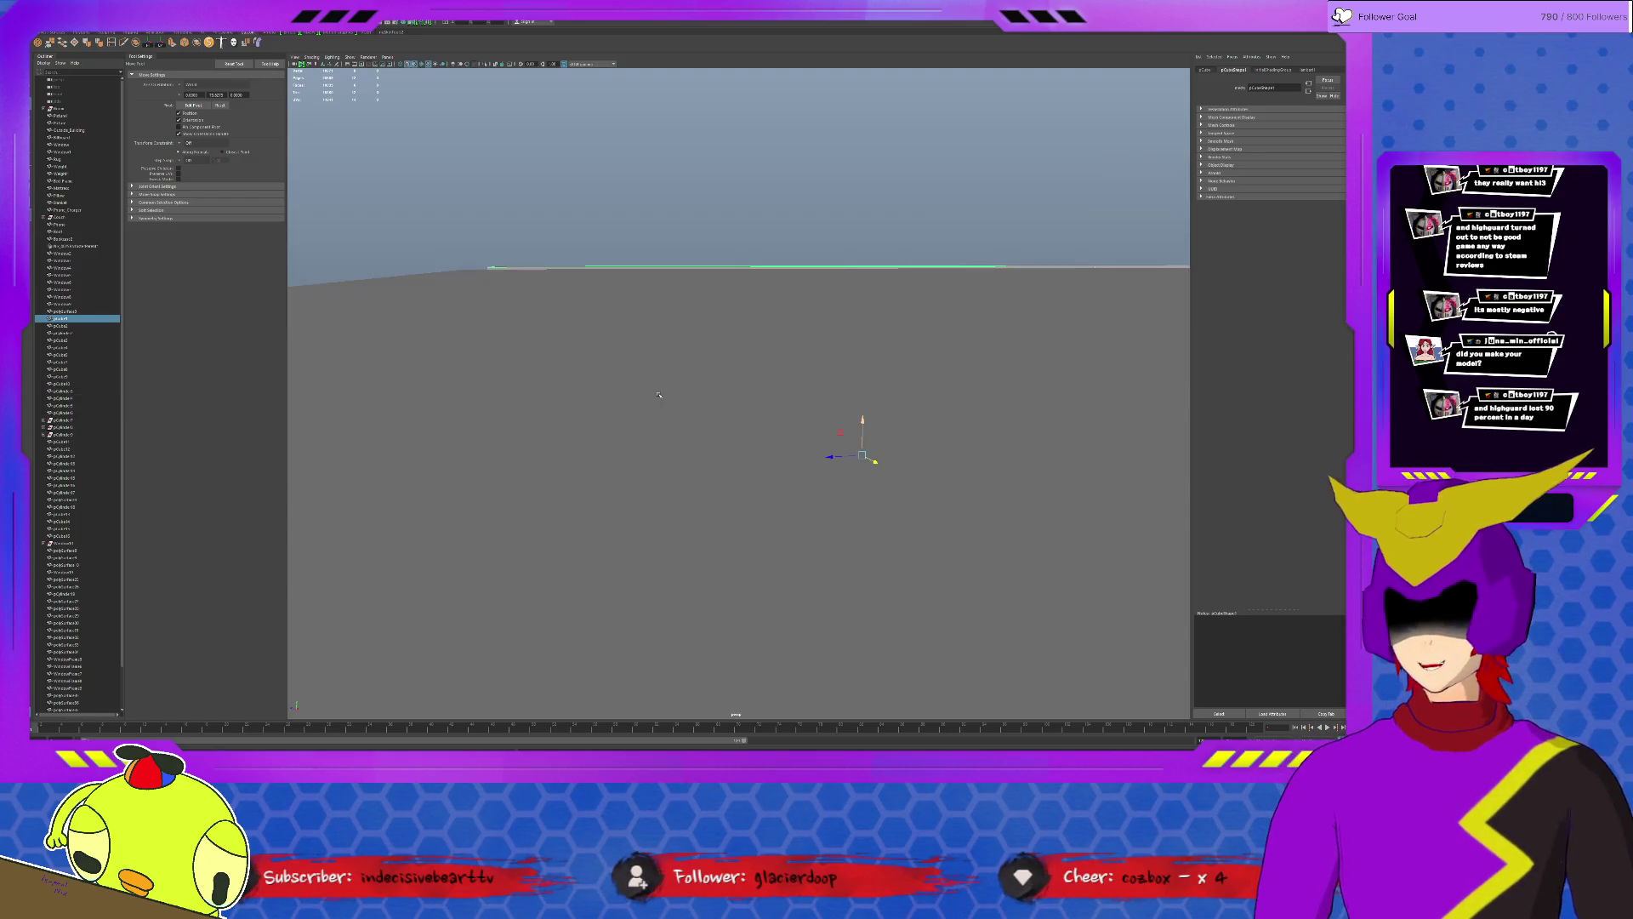
mouse_move(780, 524)
alt+mouse_down()
mouse_move(623, 514)
mouse_move(694, 498)
mouse_move(760, 538)
mouse_move(757, 511)
alt+mouse_up()
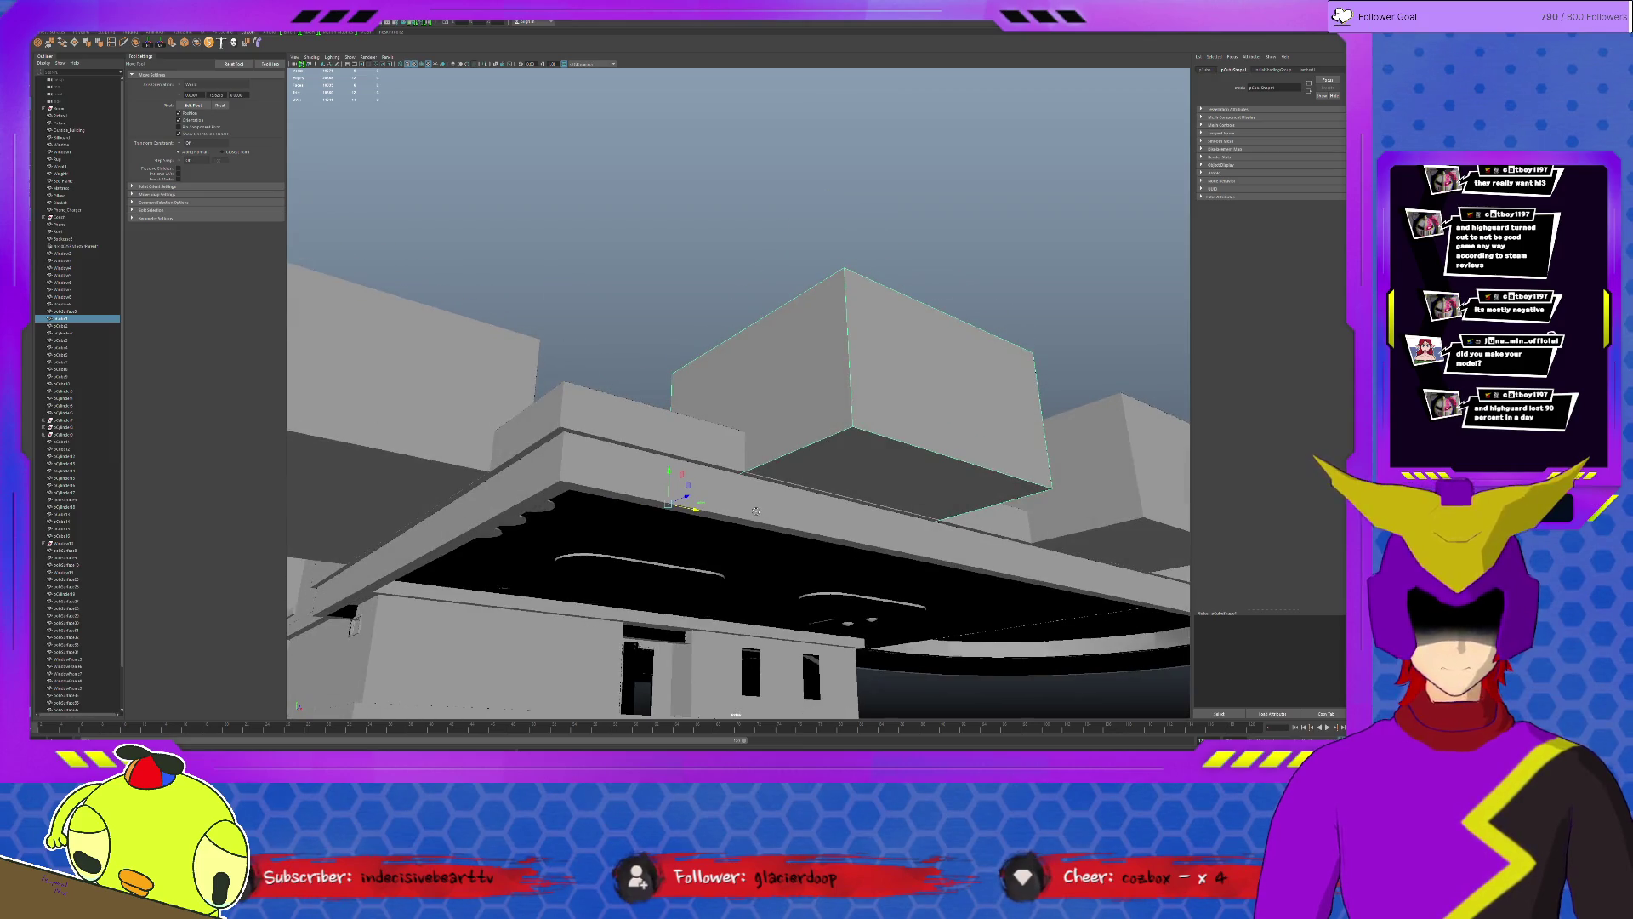
mouse_move(756, 510)
alt+mouse_down()
mouse_move(751, 497)
mouse_move(912, 581)
mouse_move(620, 510)
mouse_move(624, 494)
mouse_move(634, 511)
mouse_move(665, 502)
mouse_move(599, 505)
mouse_move(857, 514)
alt+mouse_up()
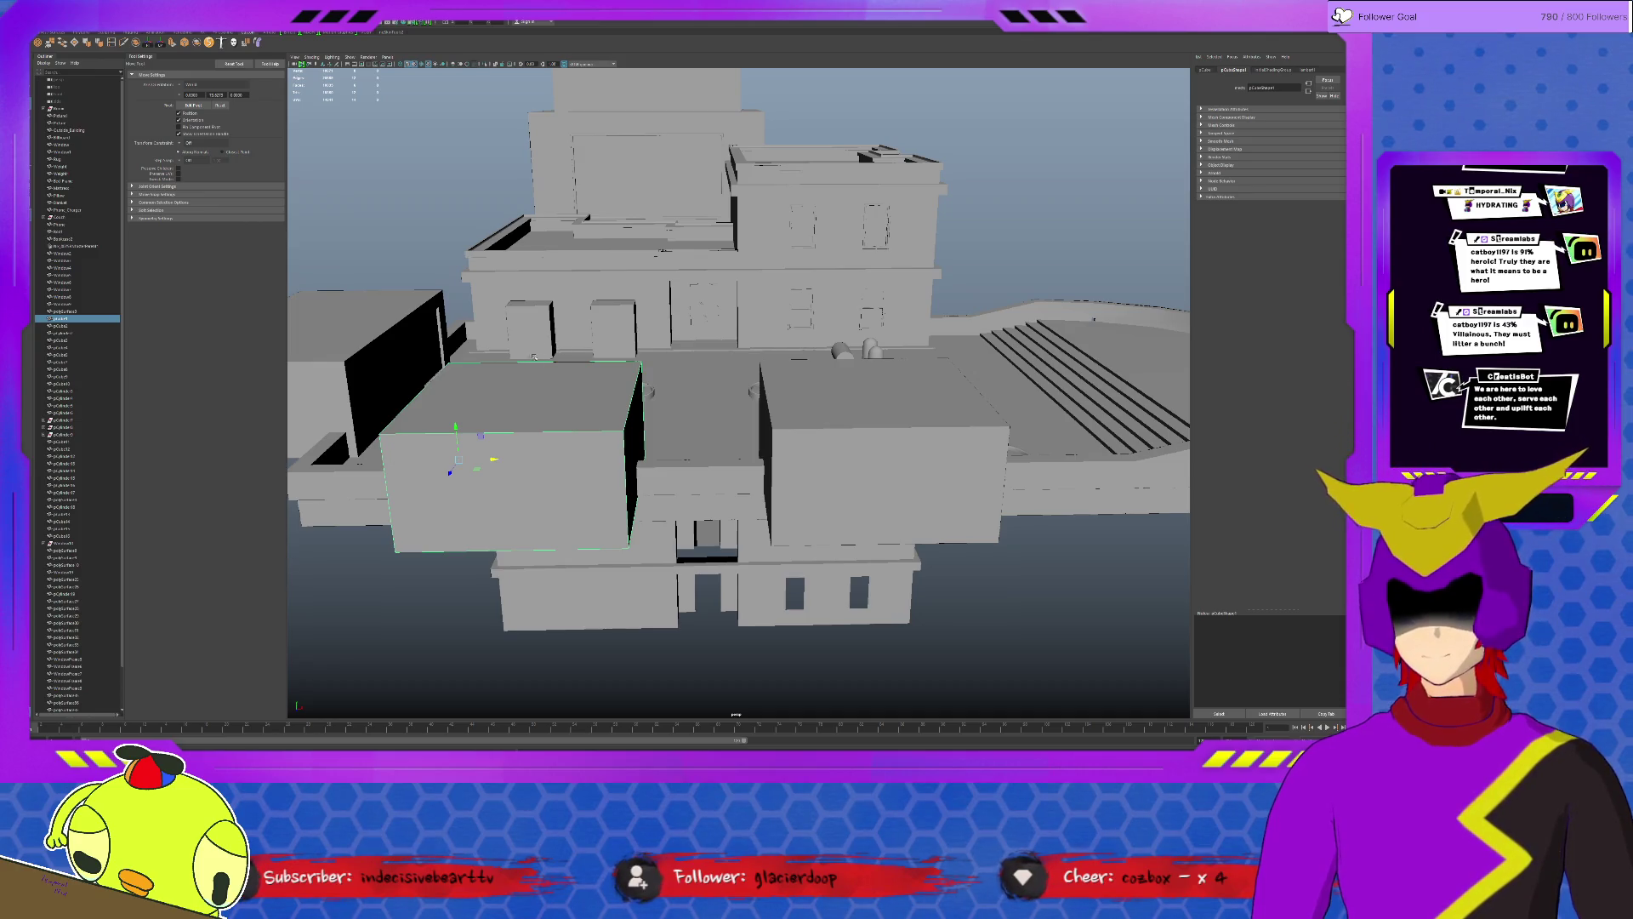
scroll(534, 356, up, 2)
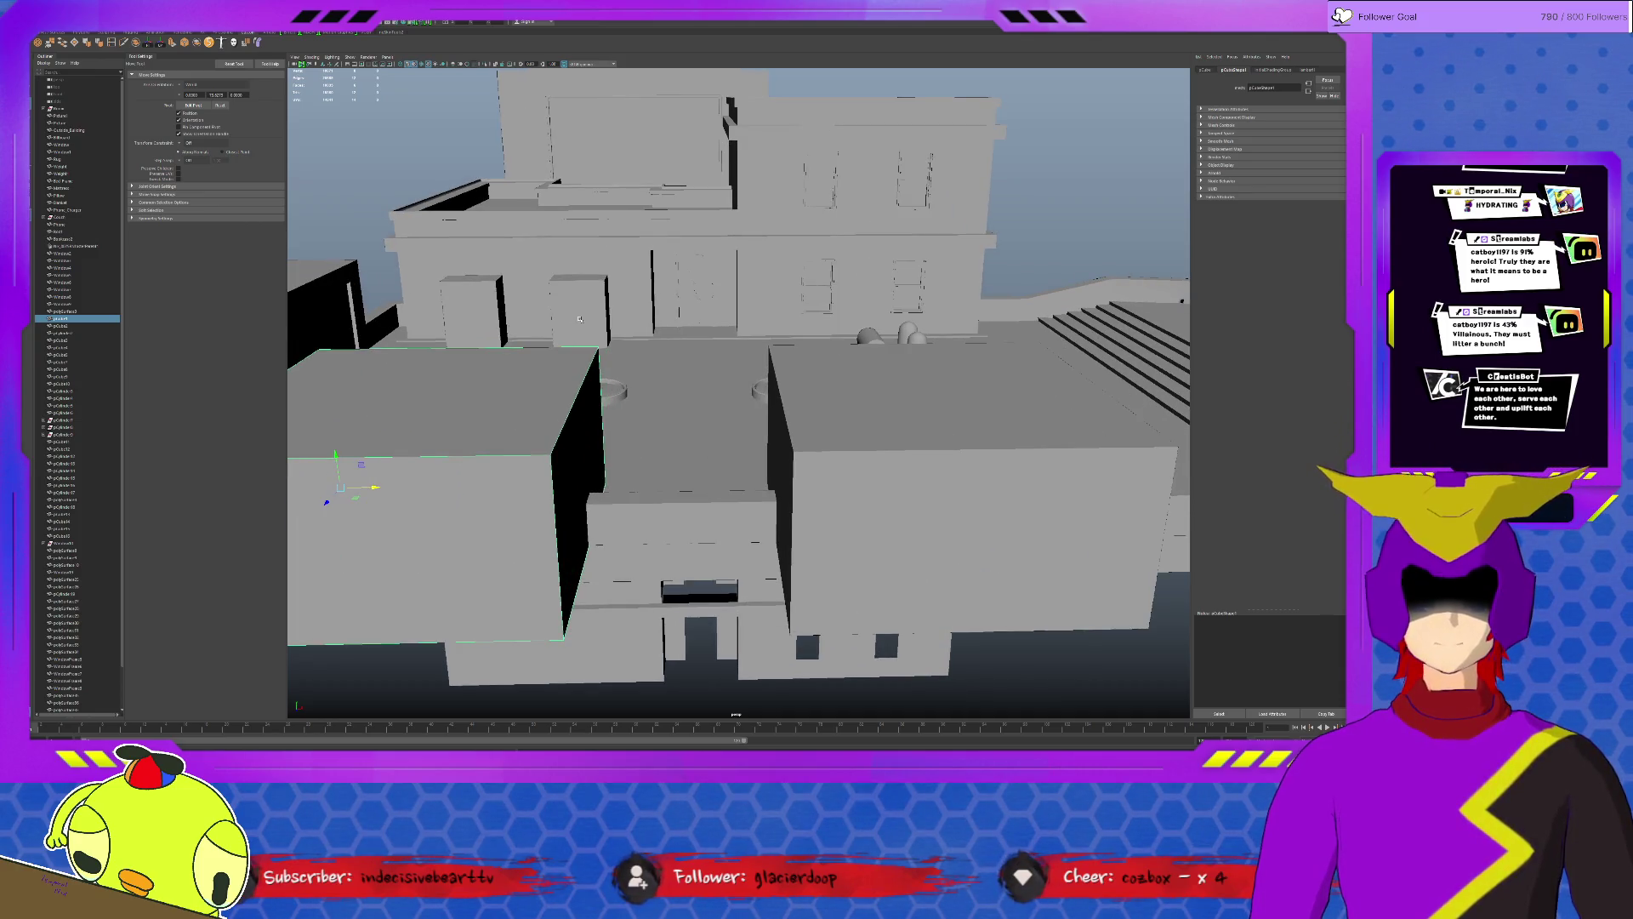
scroll(762, 392, up, 2)
scroll(767, 392, up, 5)
scroll(792, 396, up, 2)
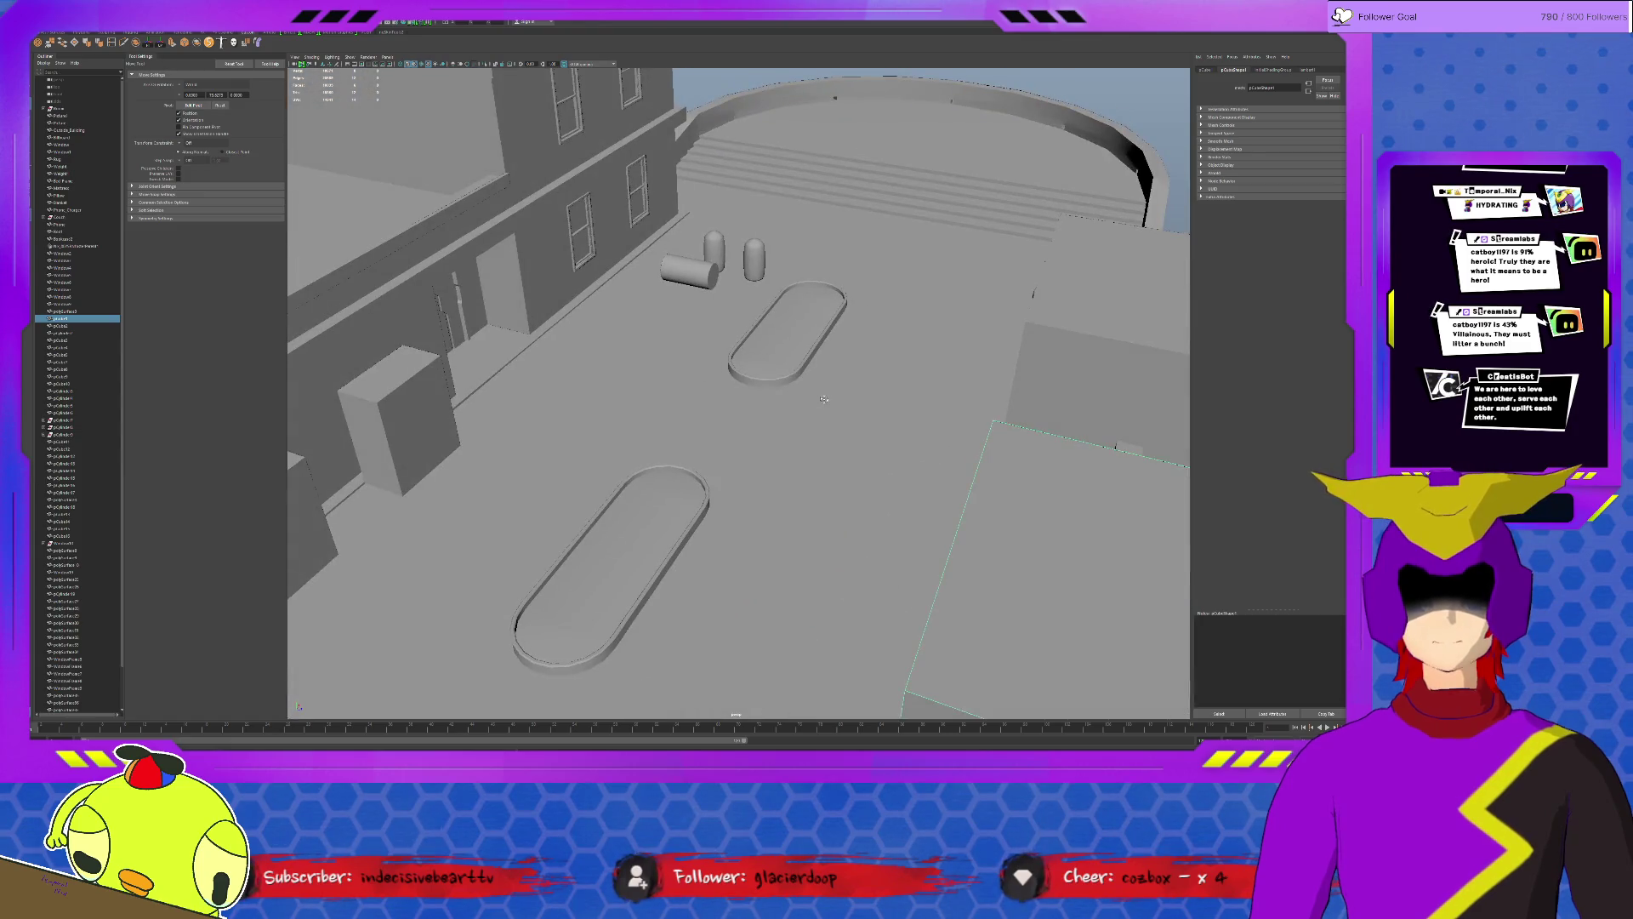
Frame the building facade, deselect it and orbit from top-down to a front street-level view of the plaza.
alt+drag(824, 398, 813, 392)
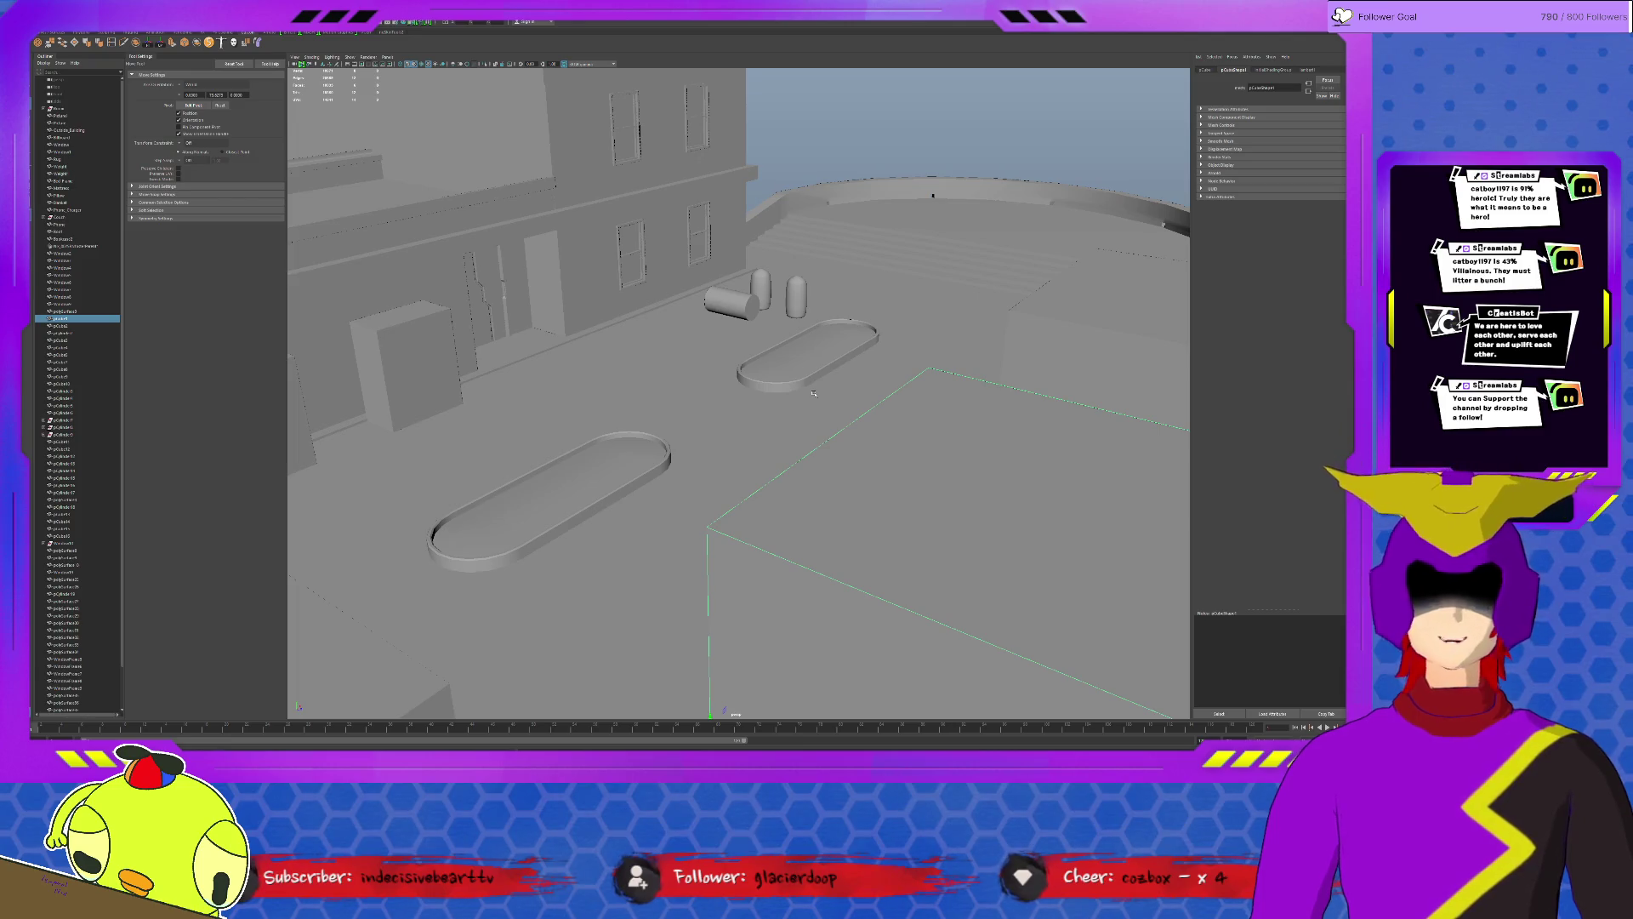
click(609, 227)
key(f)
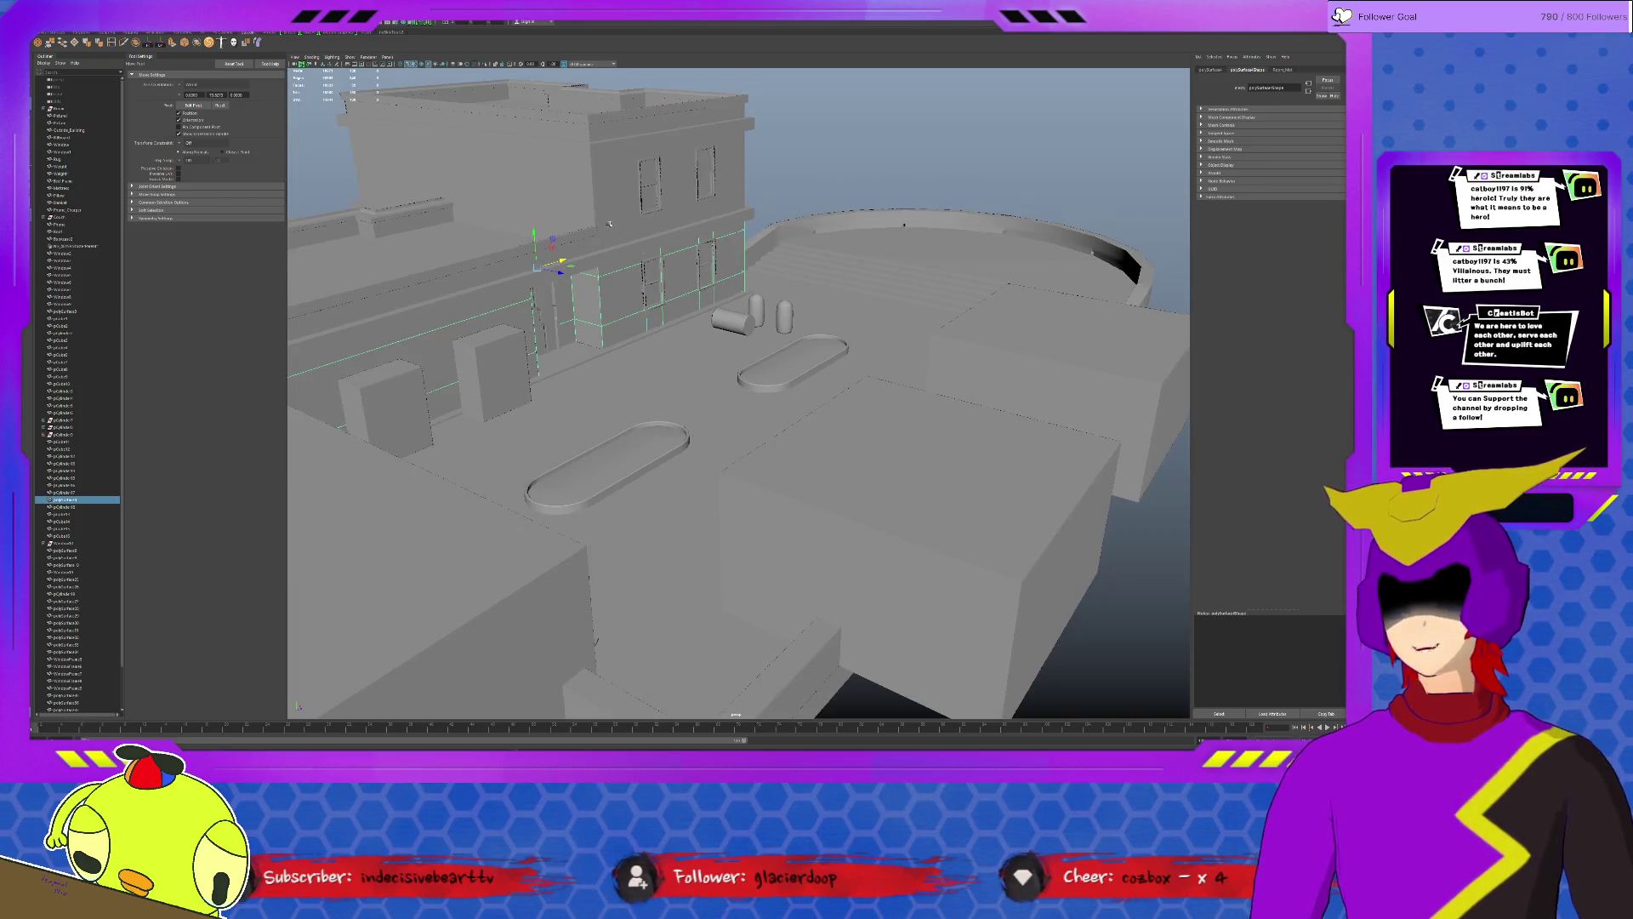
key(f)
click(983, 249)
mouse_move(982, 249)
alt+mouse_down()
mouse_move(872, 448)
mouse_move(832, 449)
mouse_move(943, 395)
alt+mouse_up()
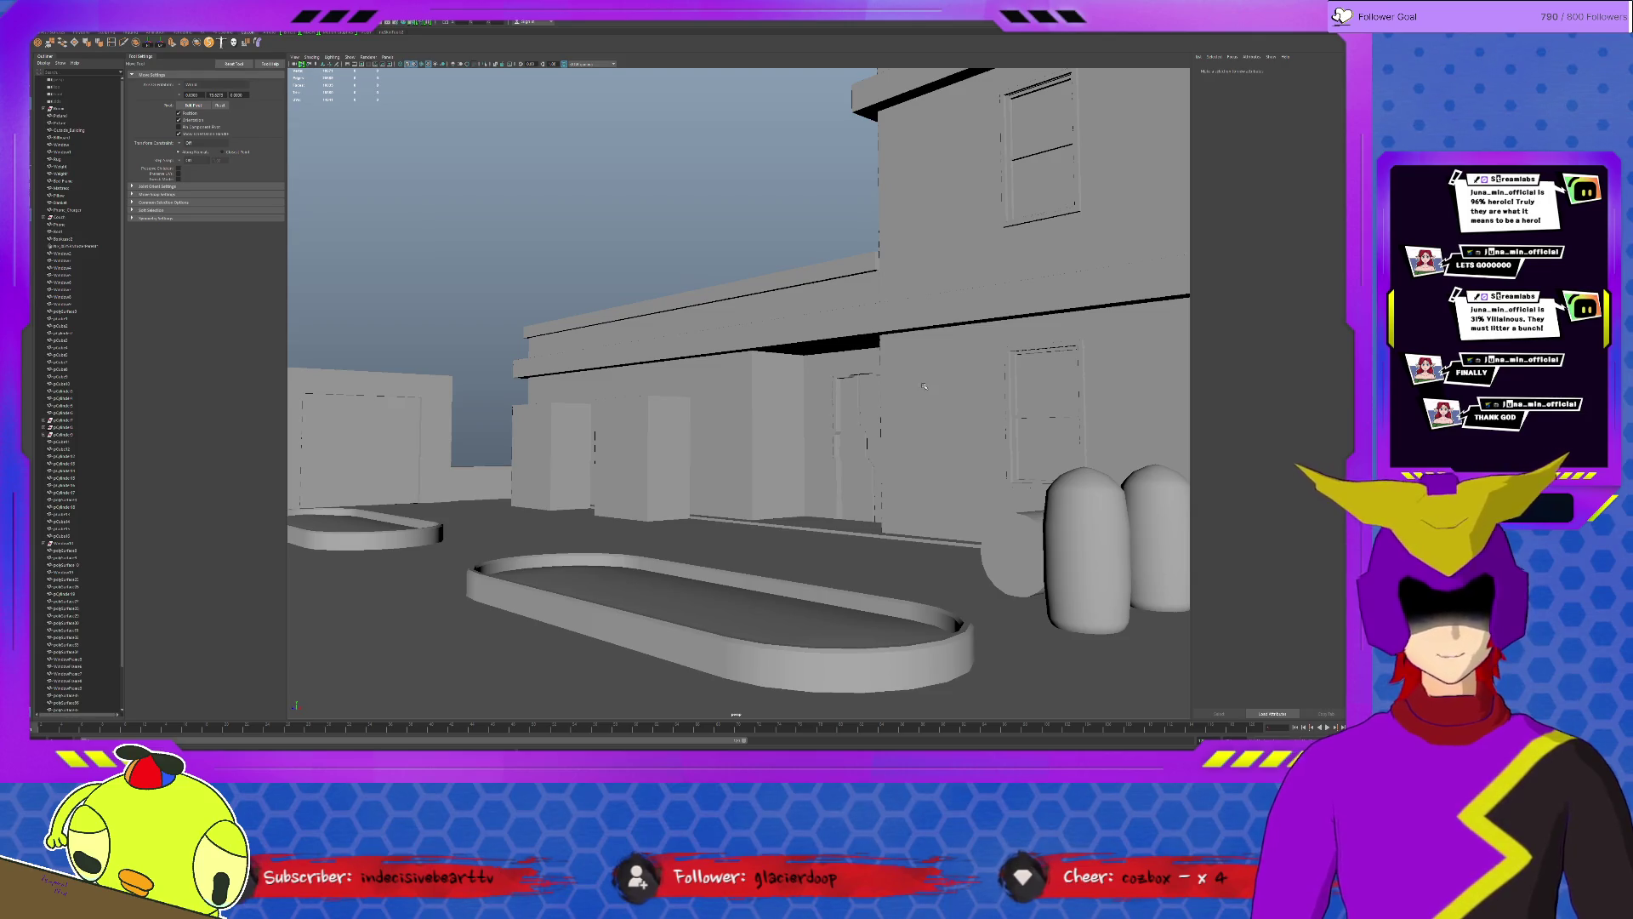
Tumble over the rooftops, in under the overhang and onto the tilted wall, ending facing the facade.
alt+right_drag(766, 448, 778, 455)
alt+drag(779, 456, 812, 457)
alt+drag(821, 446, 628, 411)
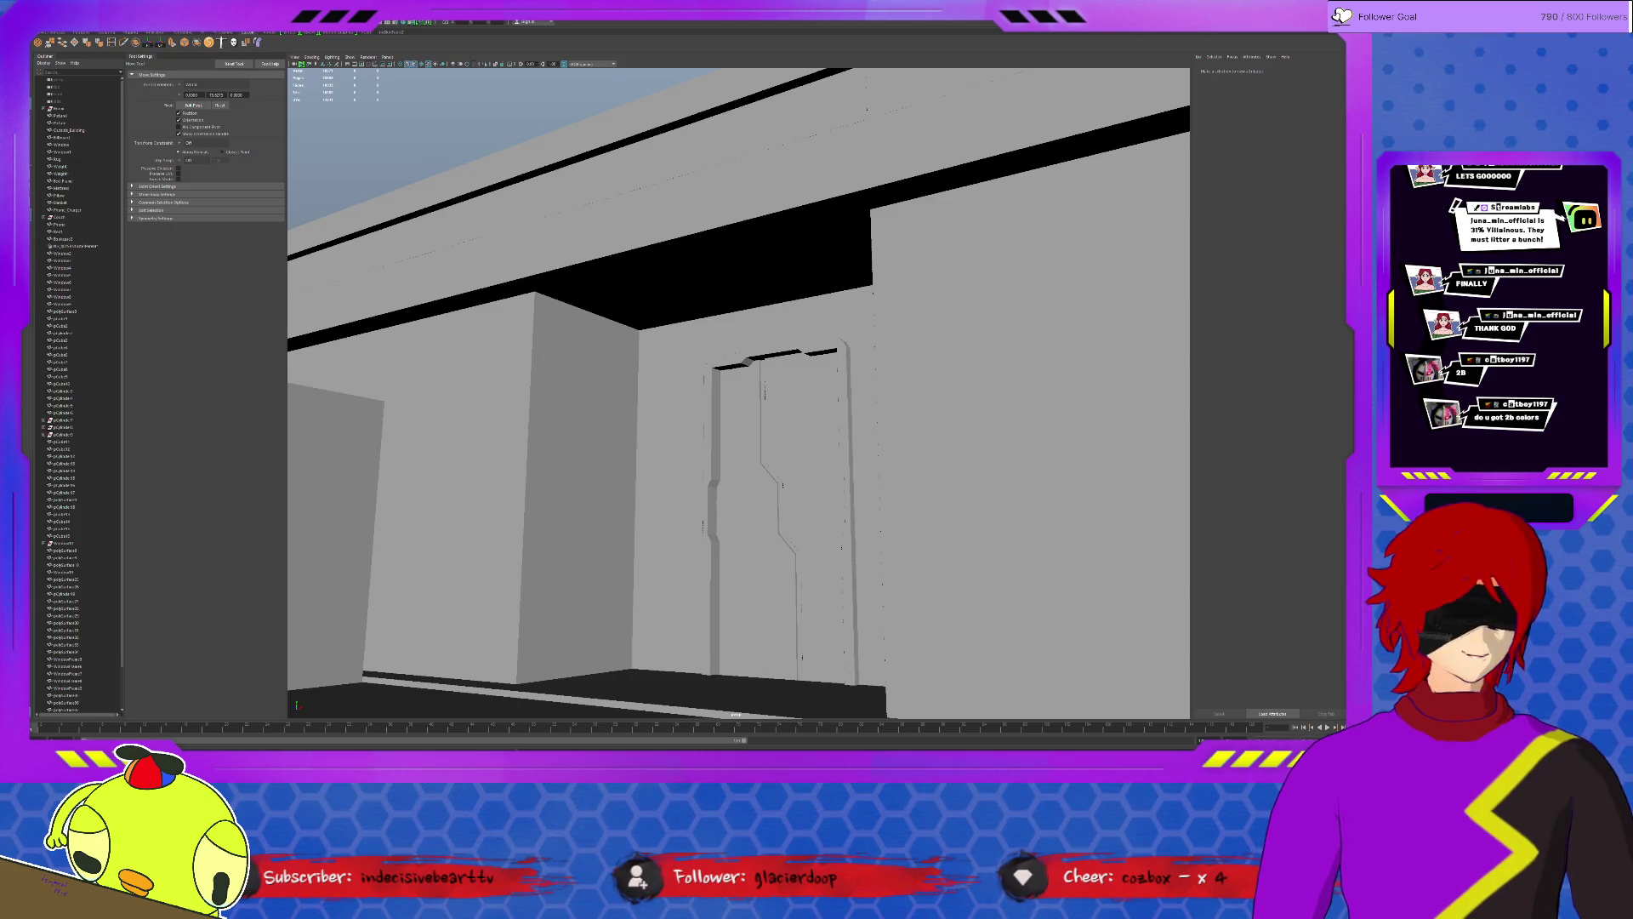
mouse_move(765, 396)
alt+mouse_down()
mouse_move(591, 469)
mouse_move(814, 363)
alt+mouse_up()
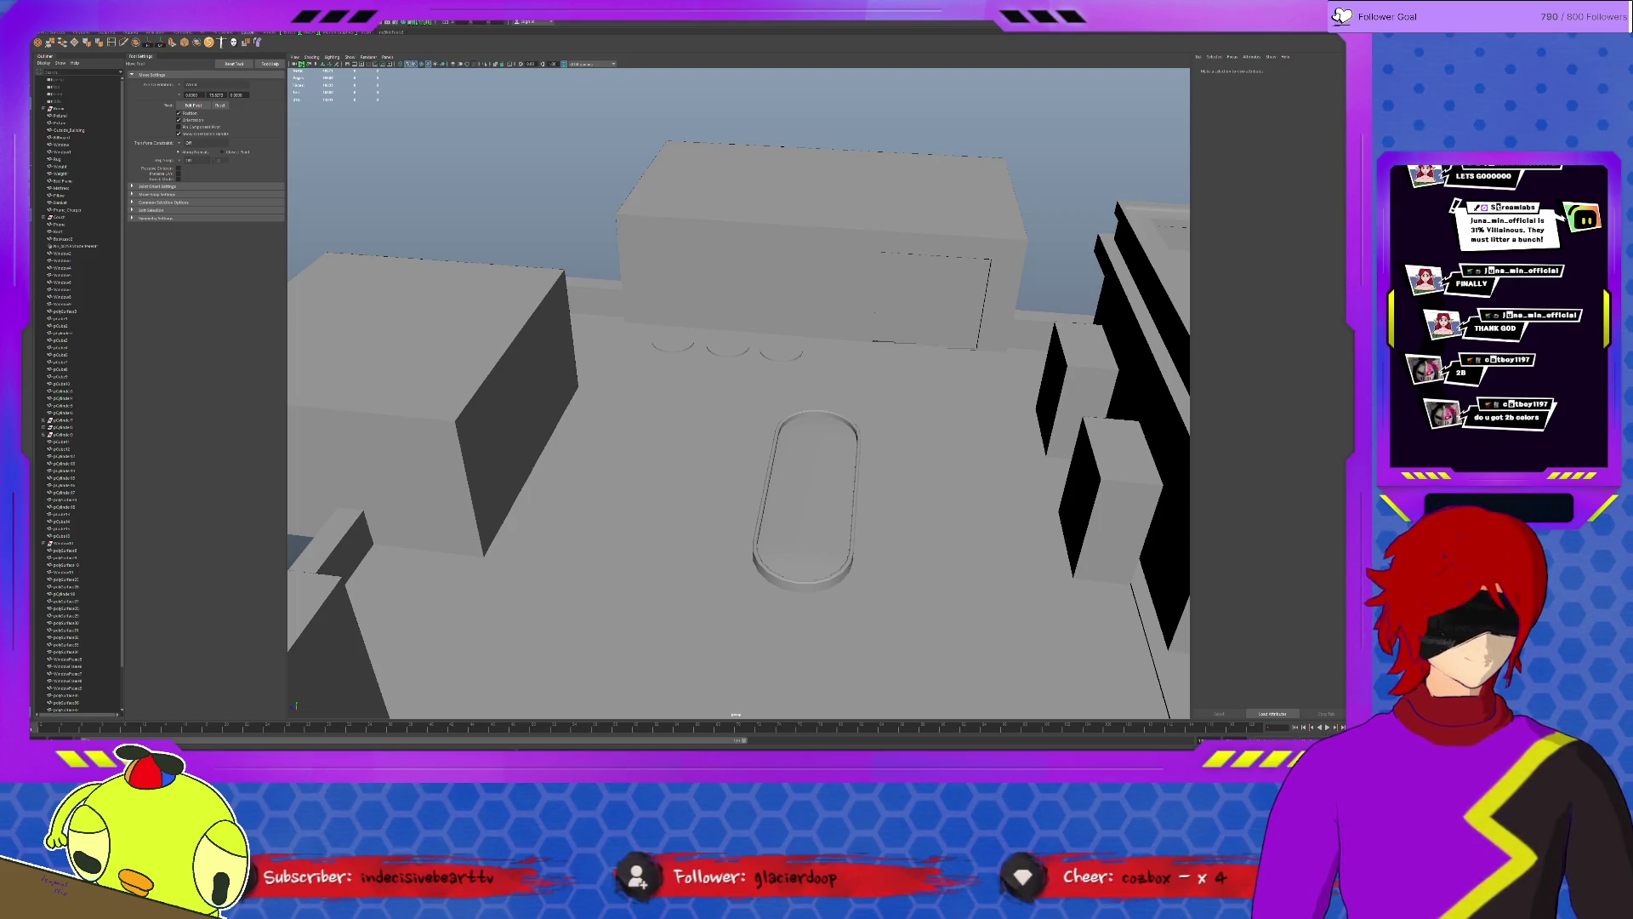
alt+drag(765, 486, 892, 502)
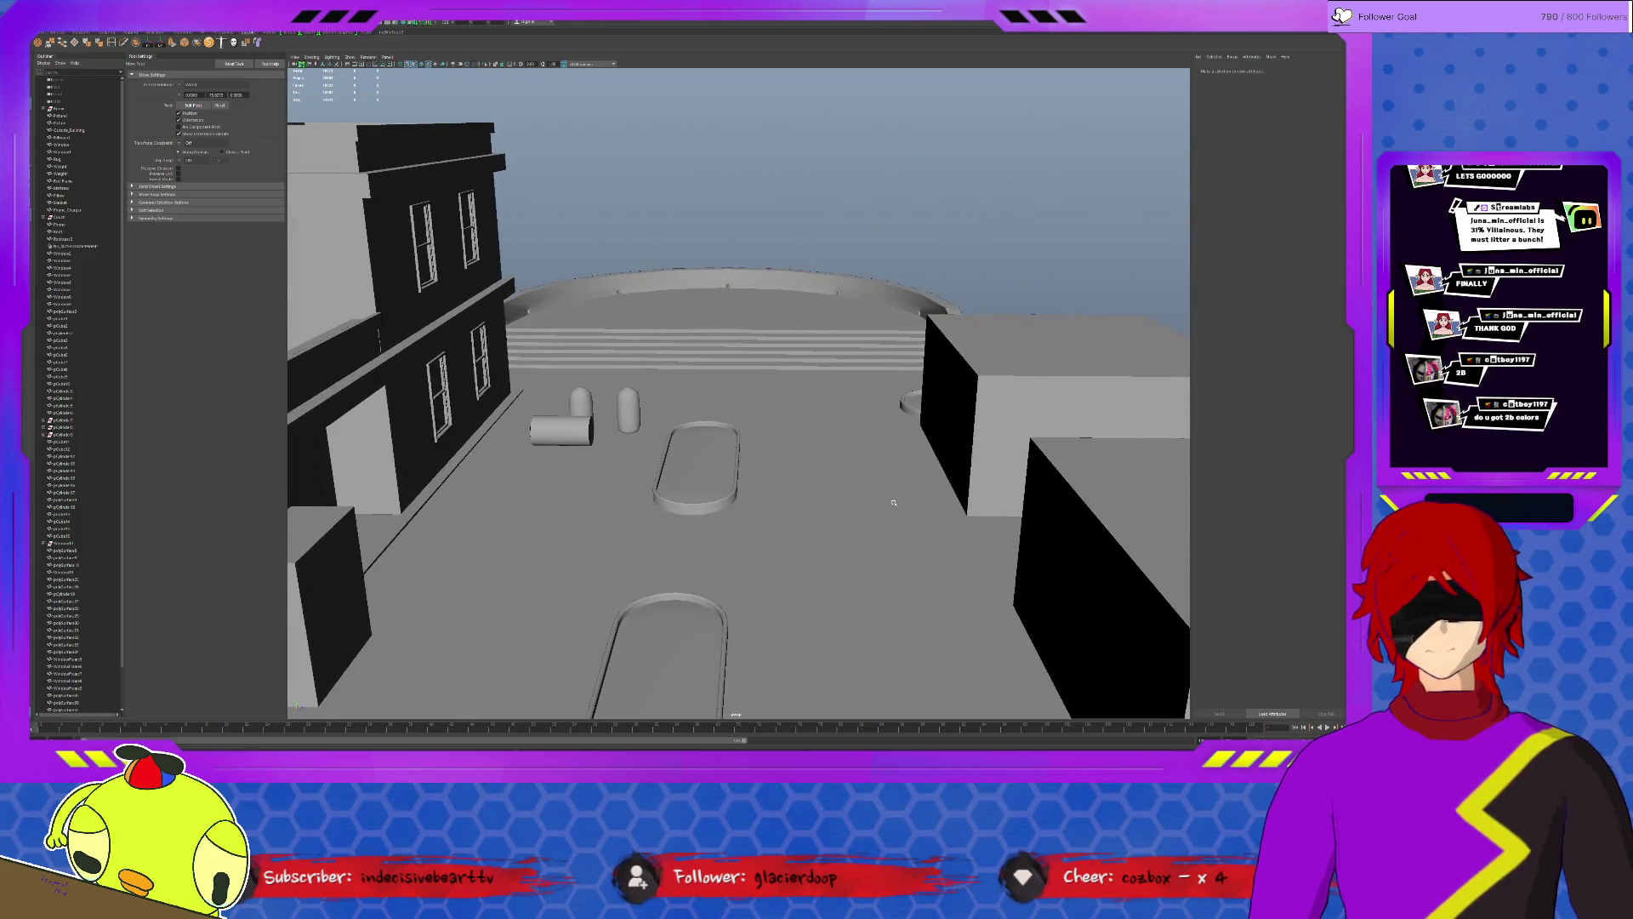
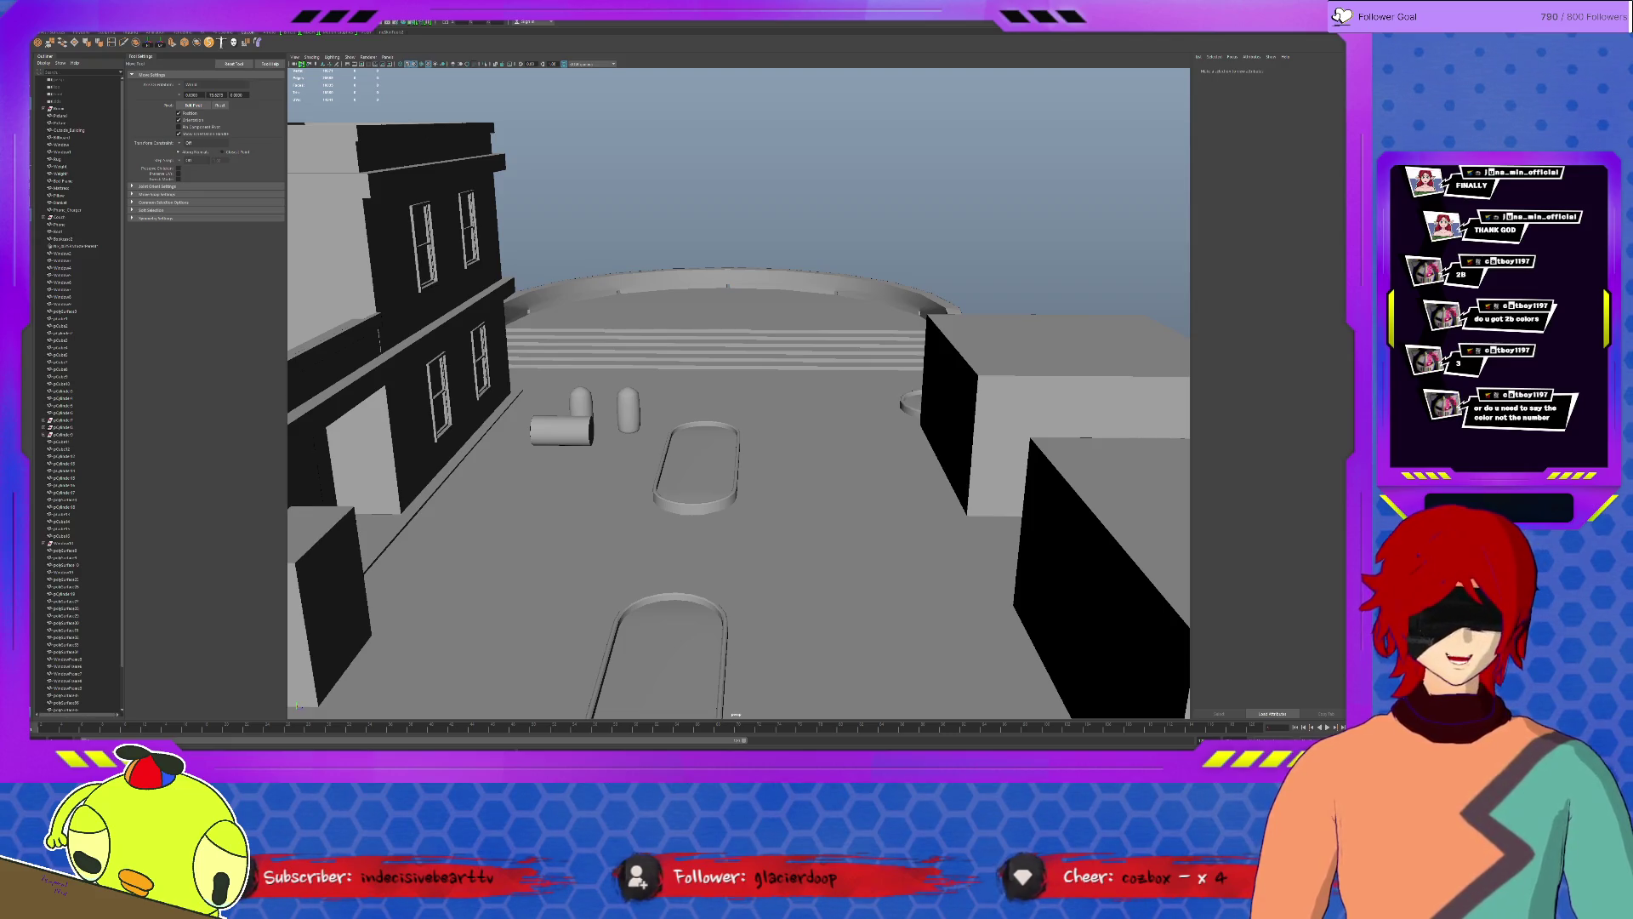
Fly the camera to ground level and inspect the rooftop box and round stair platform.
alt+drag(766, 447, 893, 447)
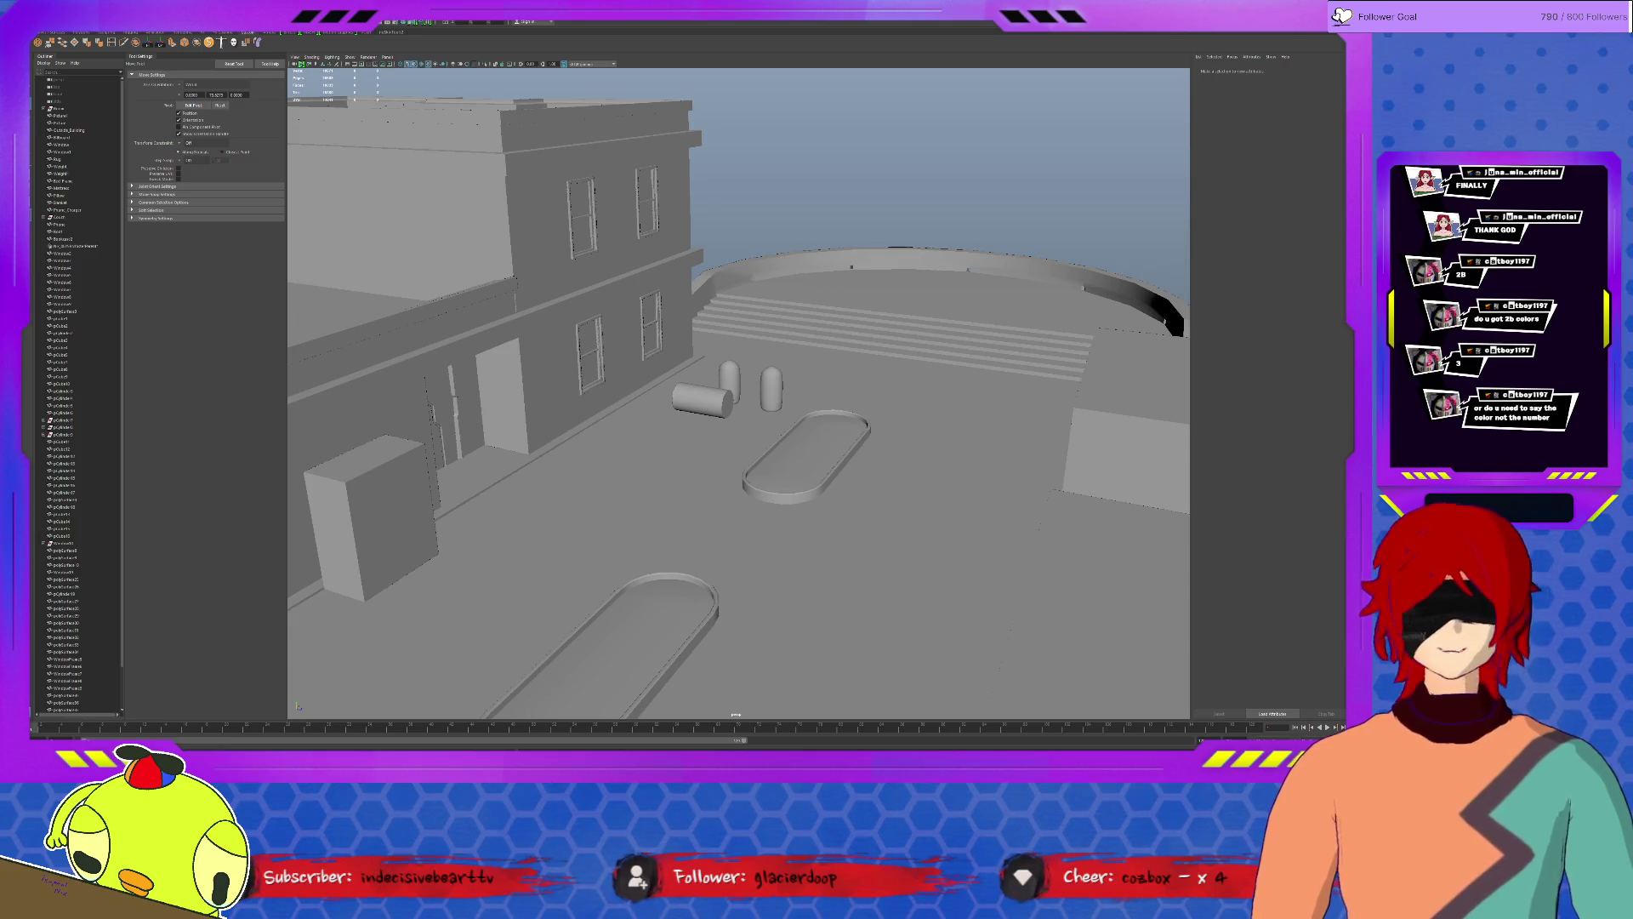
key(alt+v)
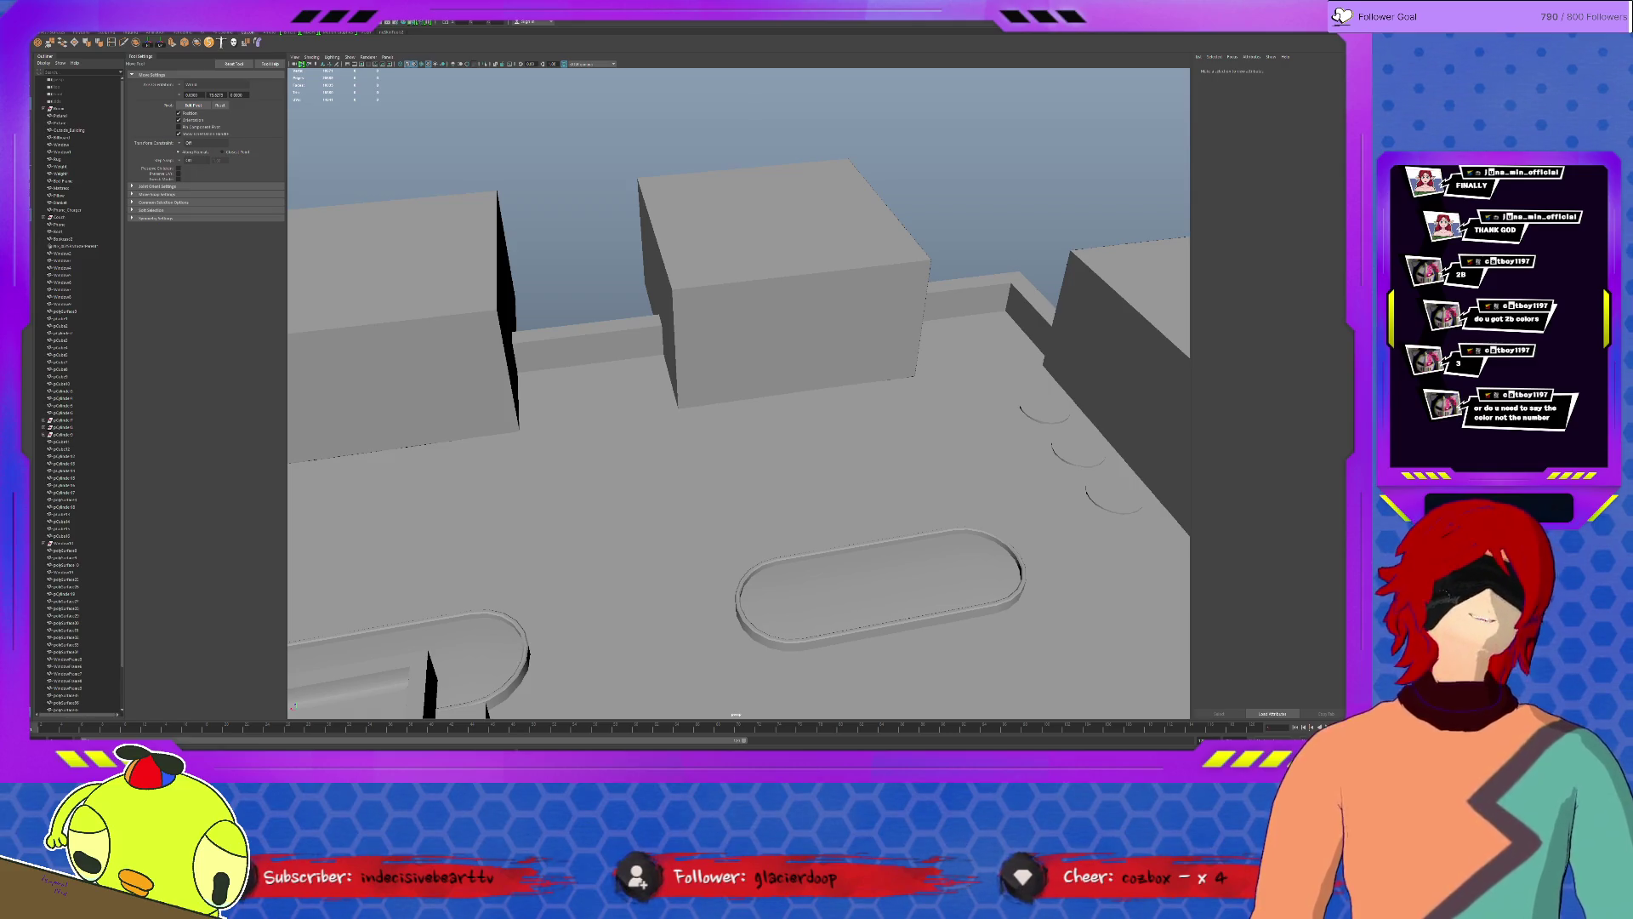
click(697, 323)
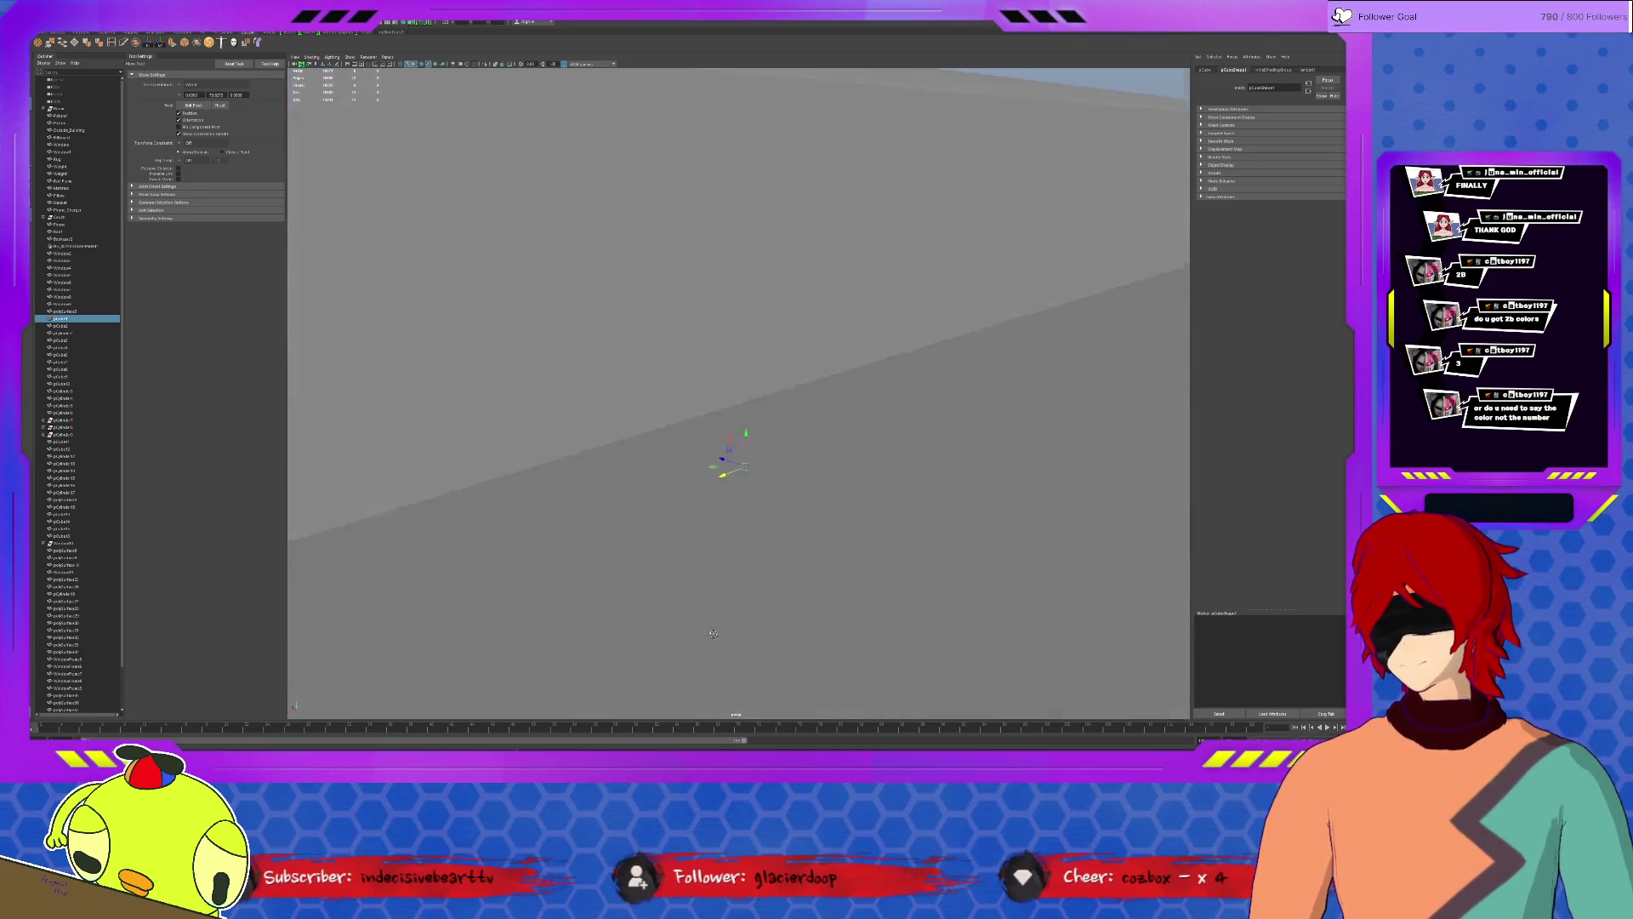
alt+drag(680, 661, 525, 516)
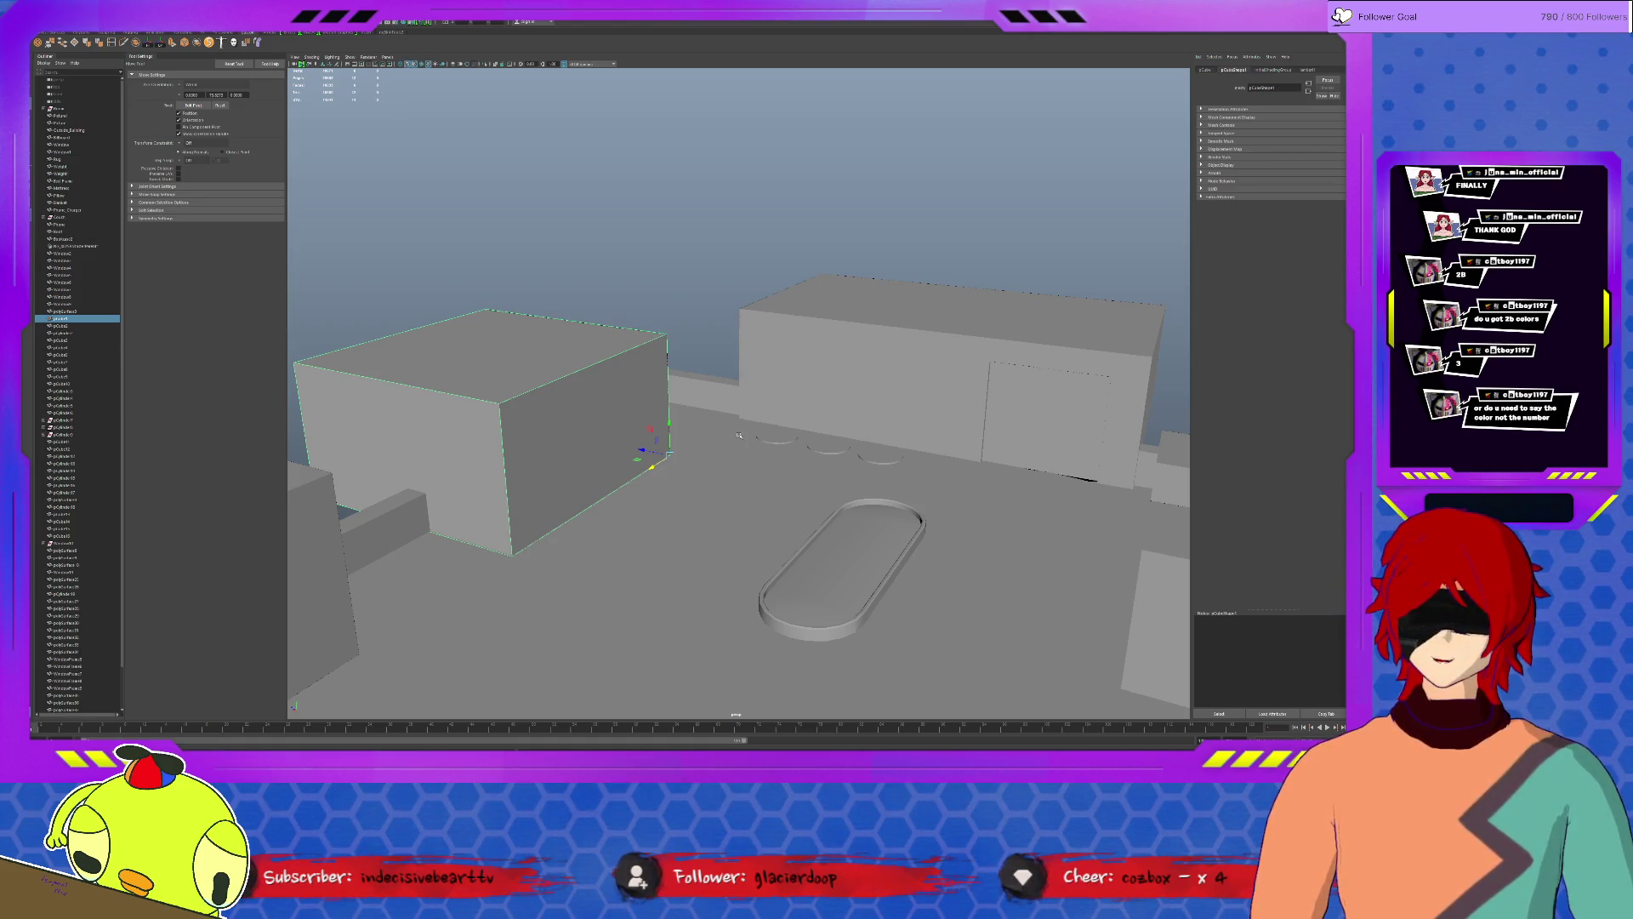
scroll(737, 435, down, 3)
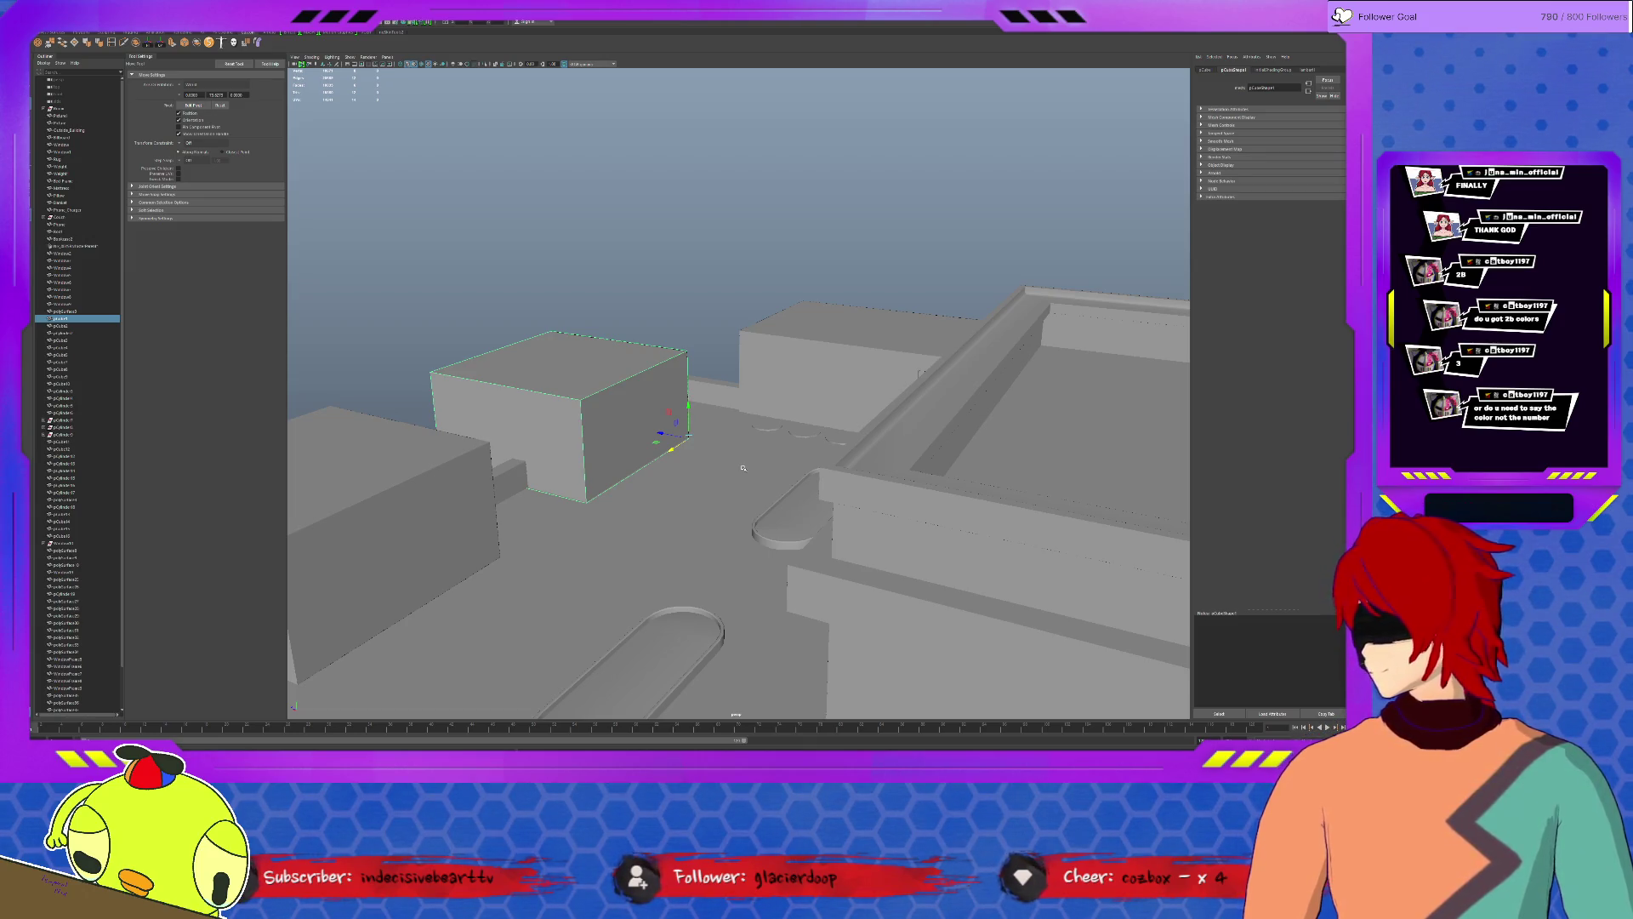
scroll(750, 478, up, 3)
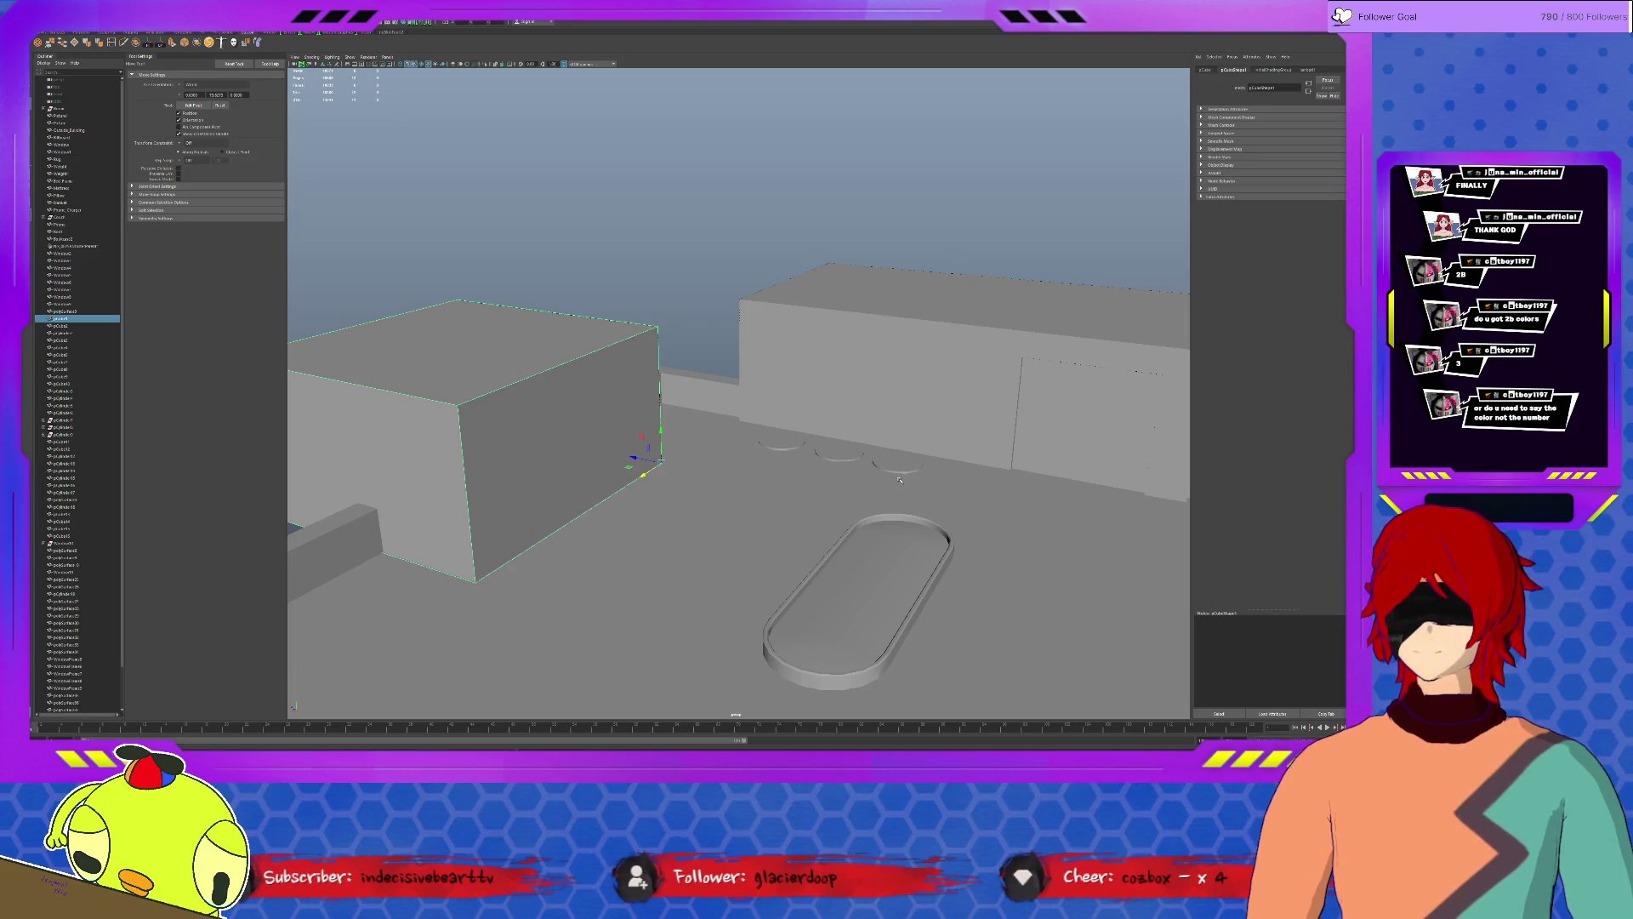
scroll(820, 507, down, 2)
scroll(843, 502, down, 3)
scroll(893, 496, down, 3)
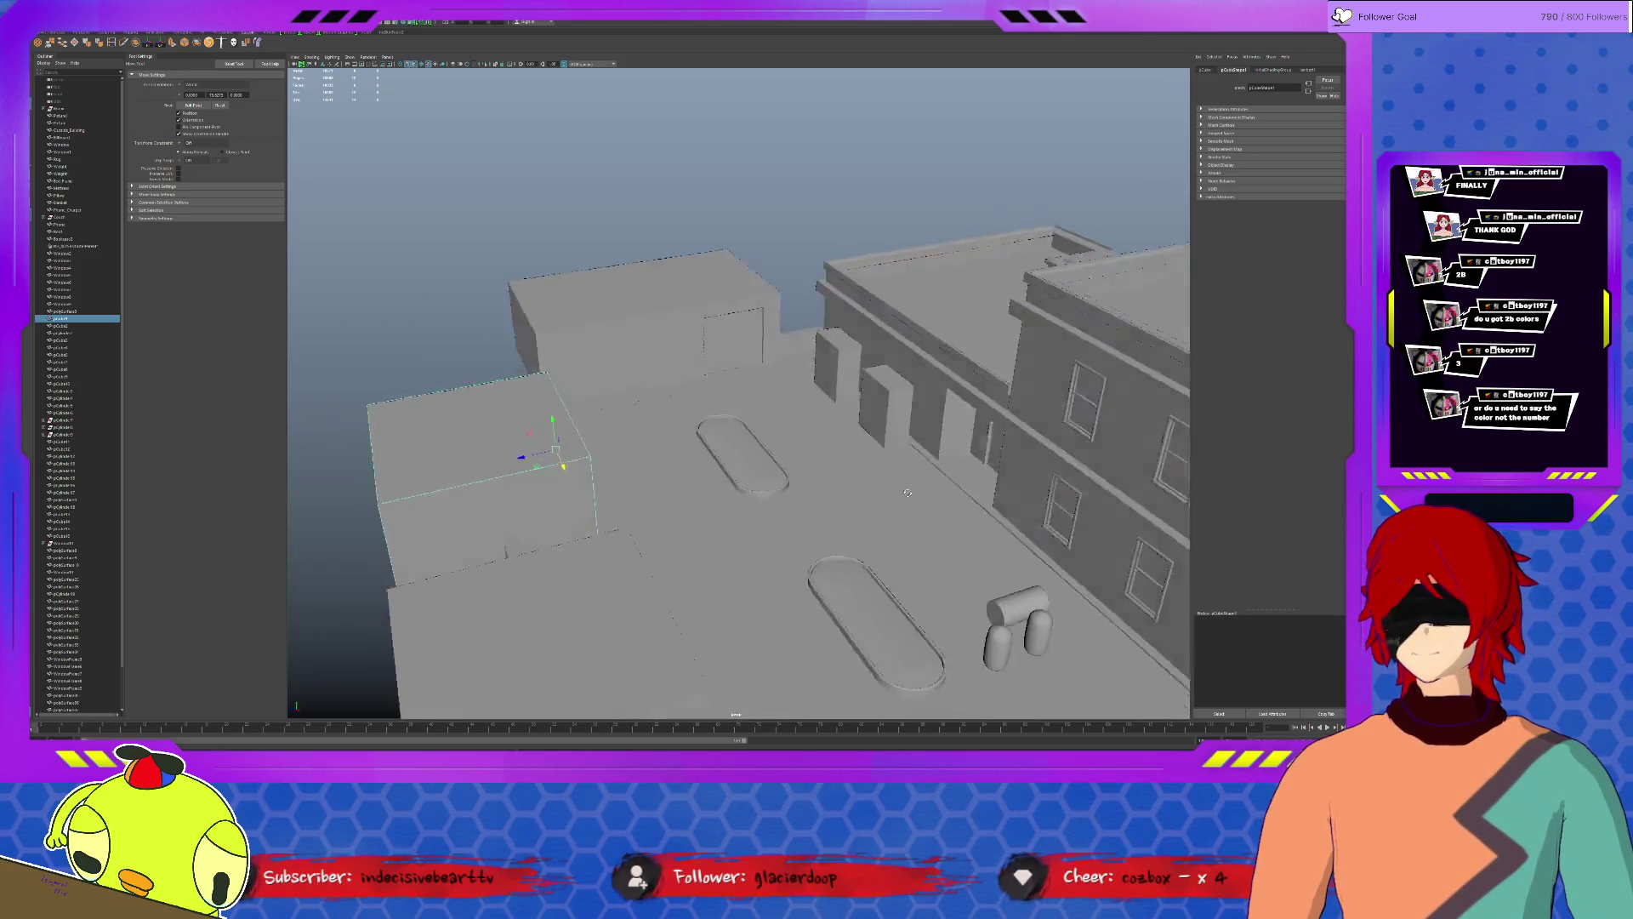
scroll(960, 480, down, 3)
alt+drag(960, 480, 922, 453)
scroll(921, 453, up, 3)
scroll(931, 473, up, 2)
scroll(944, 498, up, 3)
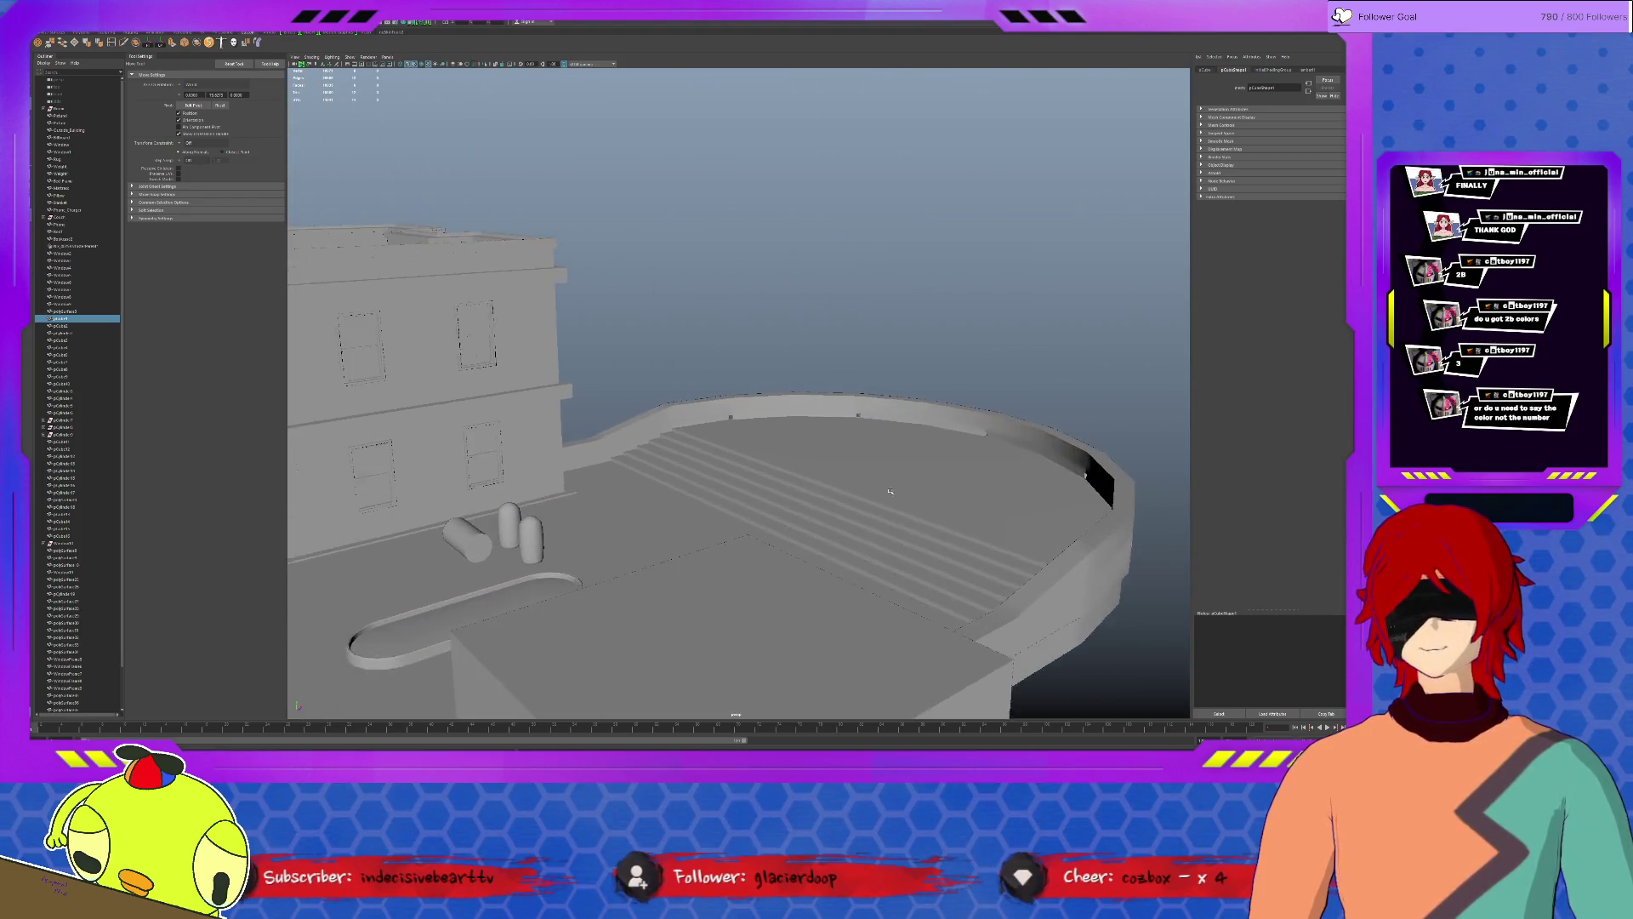
scroll(959, 526, up, 3)
alt+drag(959, 527, 895, 525)
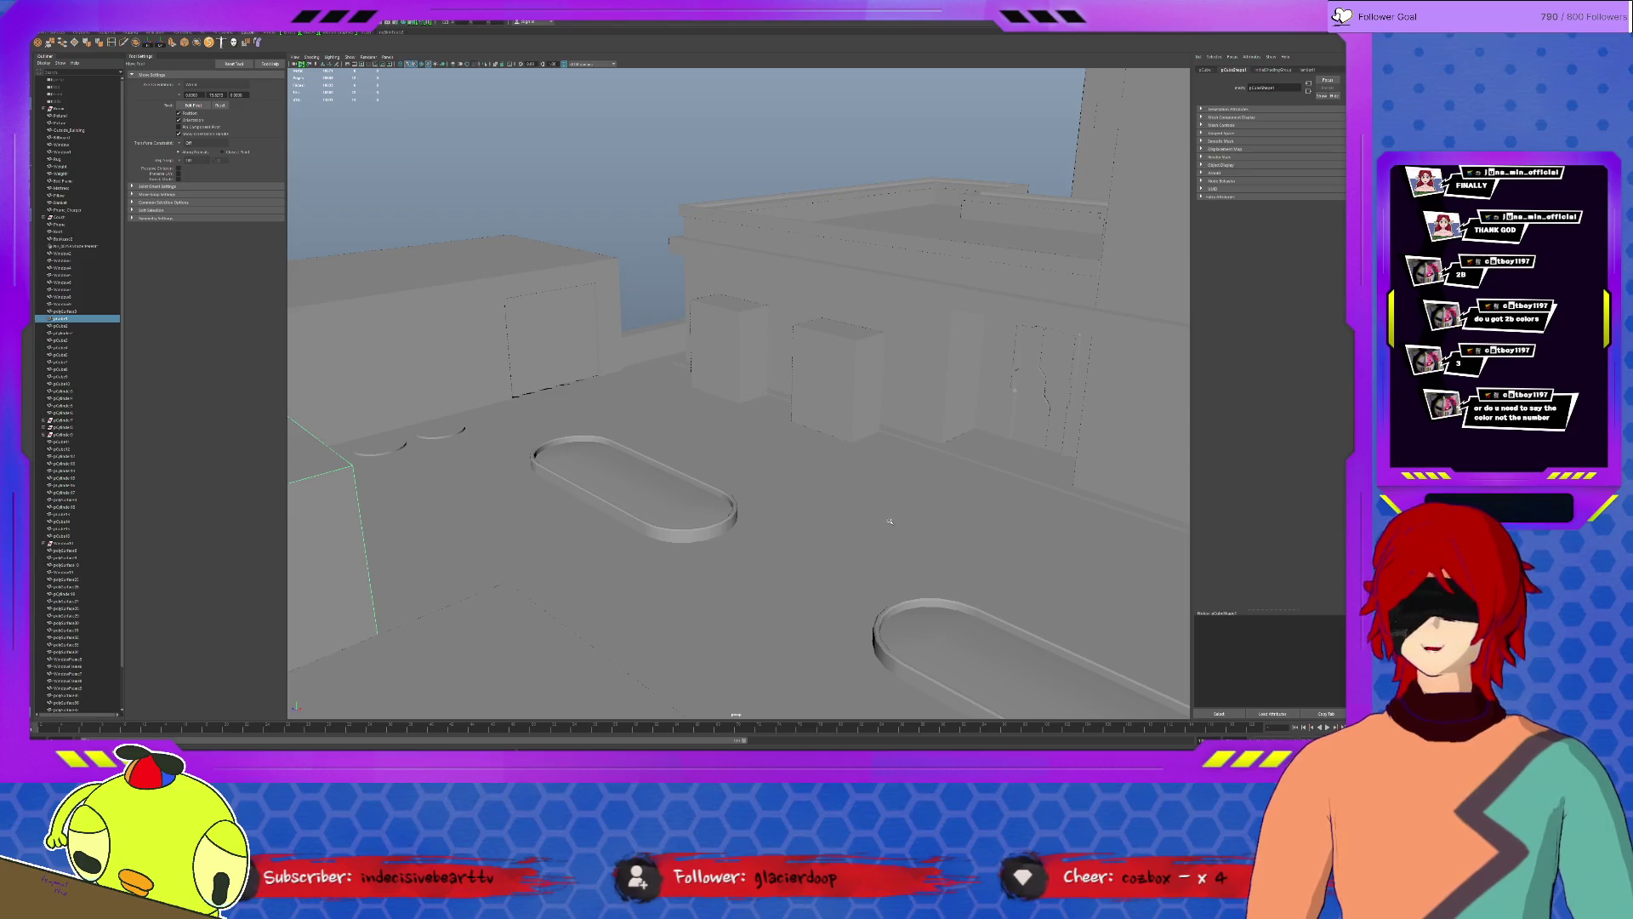
scroll(844, 490, down, 3)
Survey the plaza floor, small wall box and rooftop ledge from a wide city view.
click(838, 492)
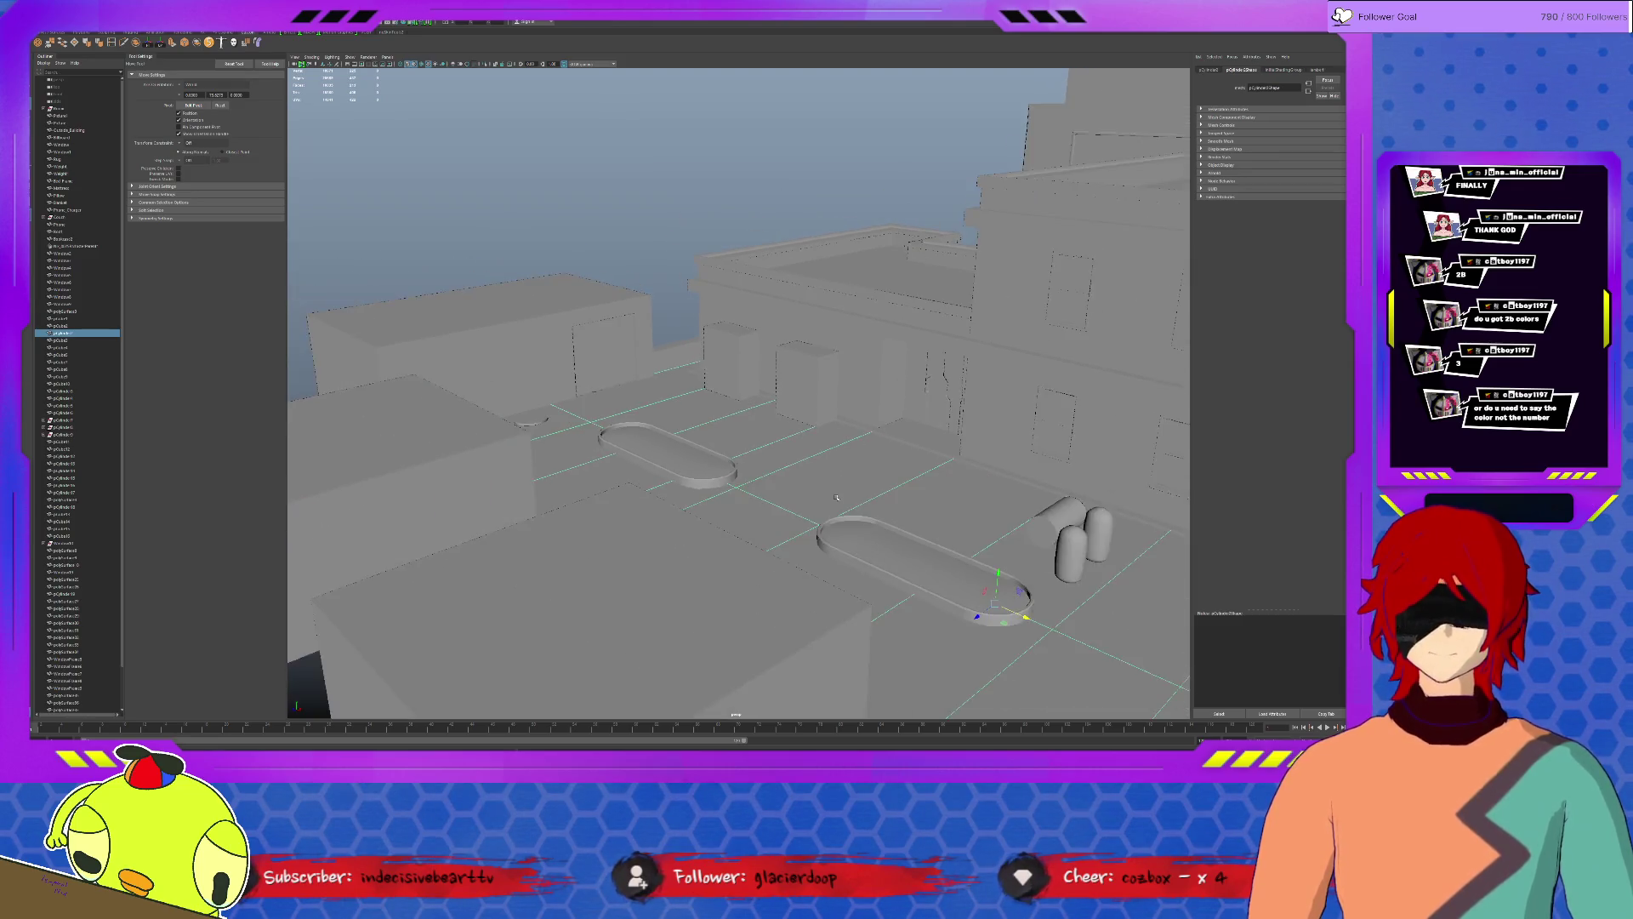
scroll(838, 502, down, 5)
alt+drag(837, 498, 1001, 509)
drag(519, 187, 669, 284)
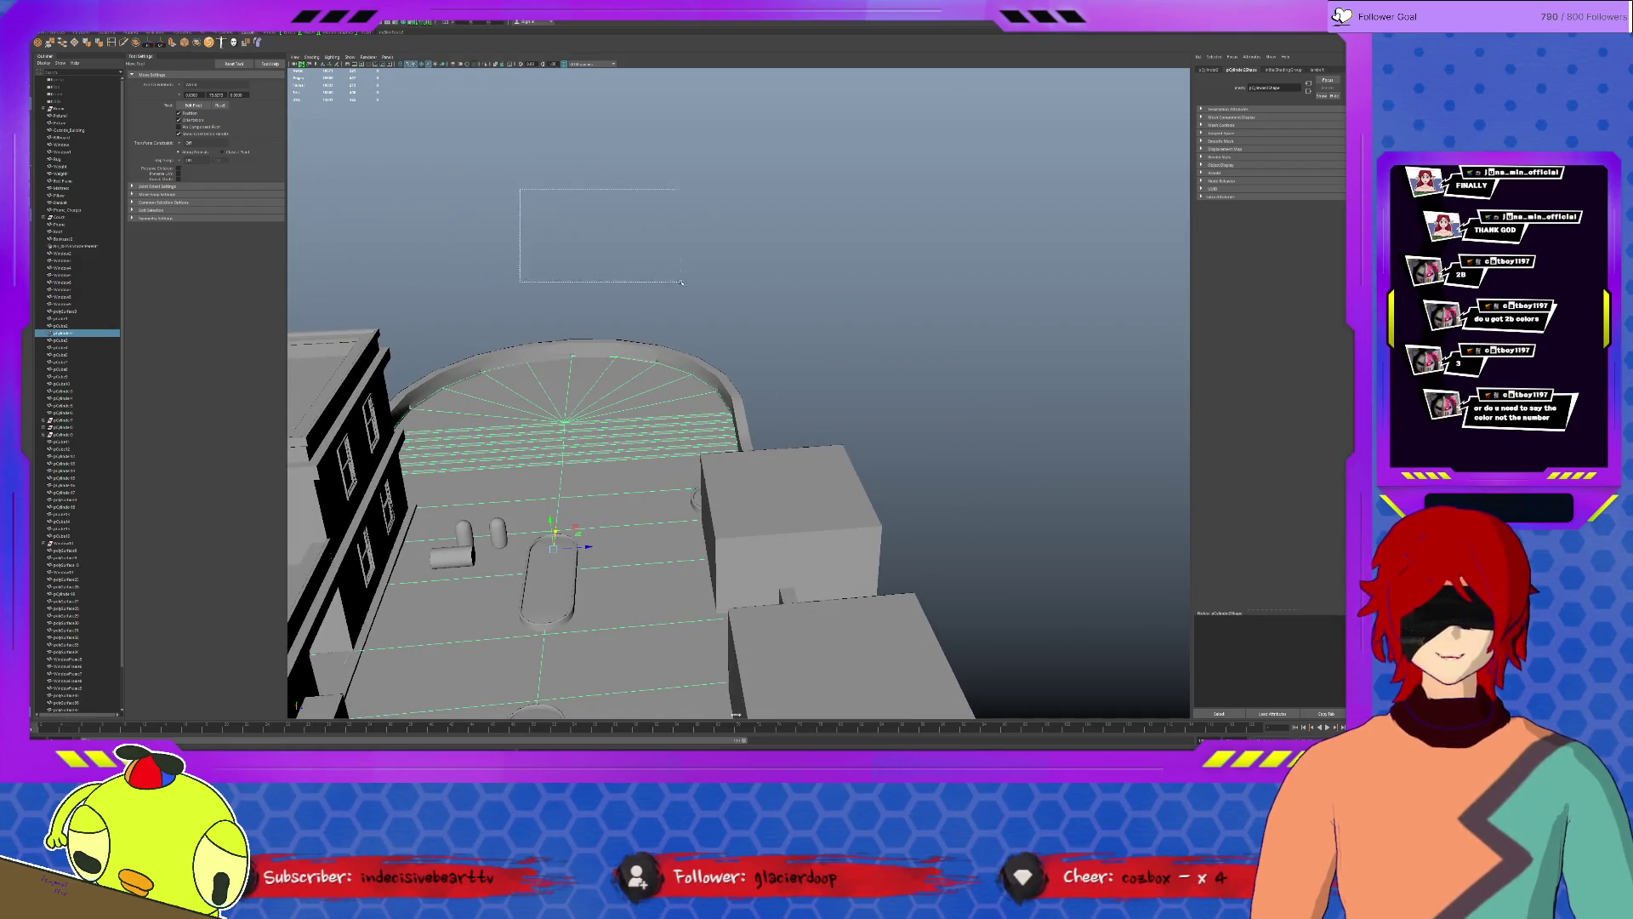
drag(538, 298, 771, 297)
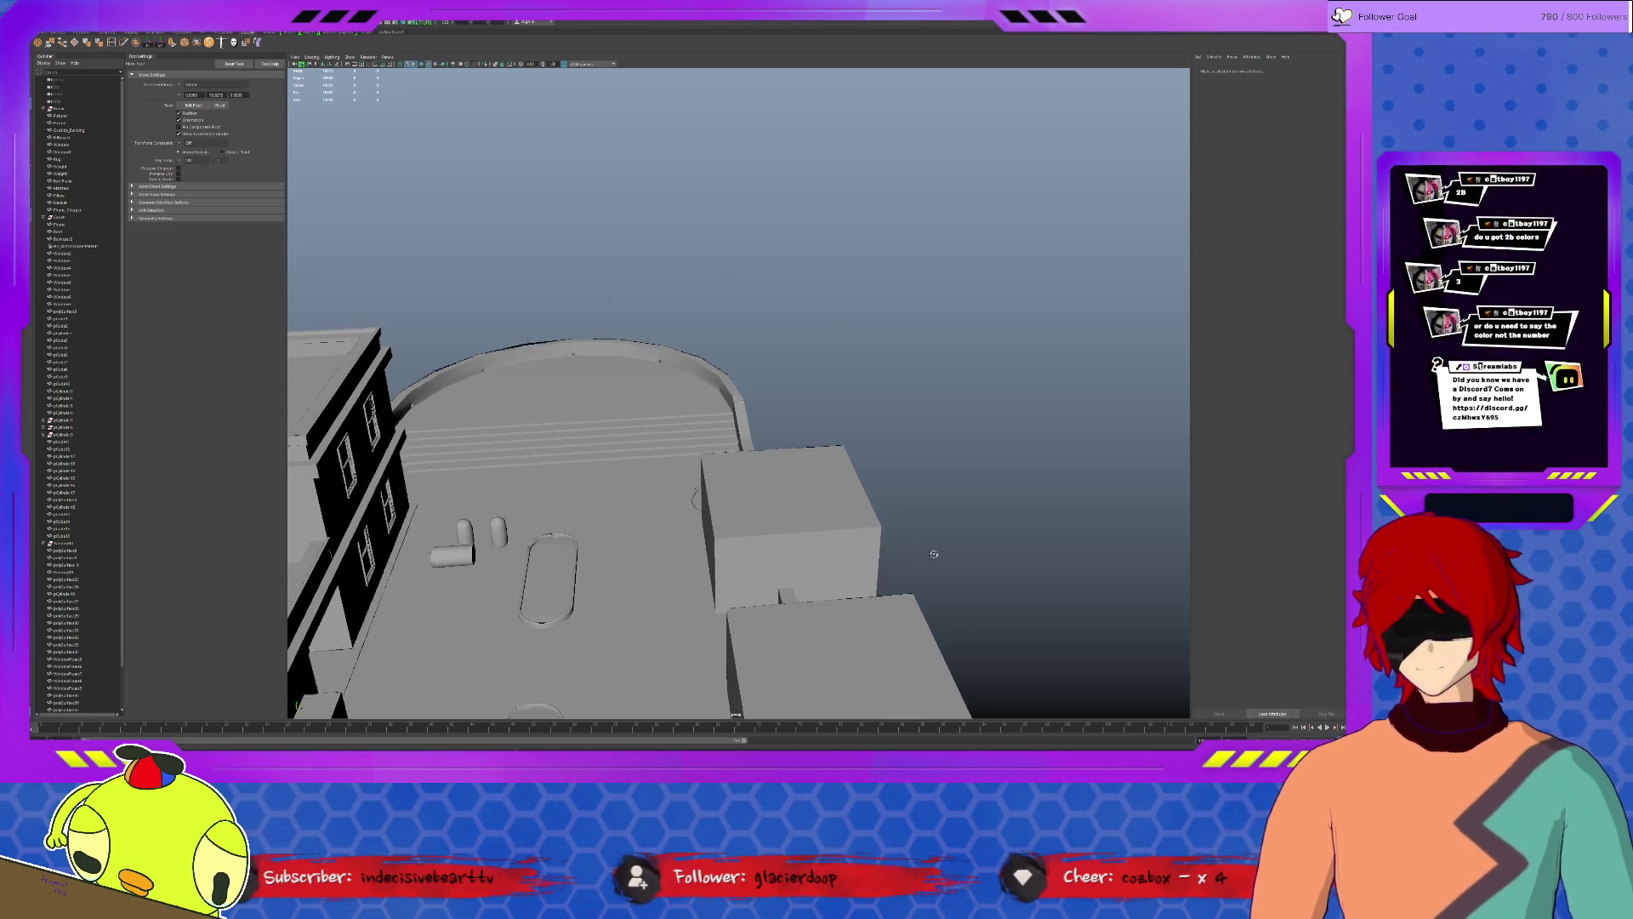
alt+drag(847, 411, 802, 548)
scroll(801, 548, up, 3)
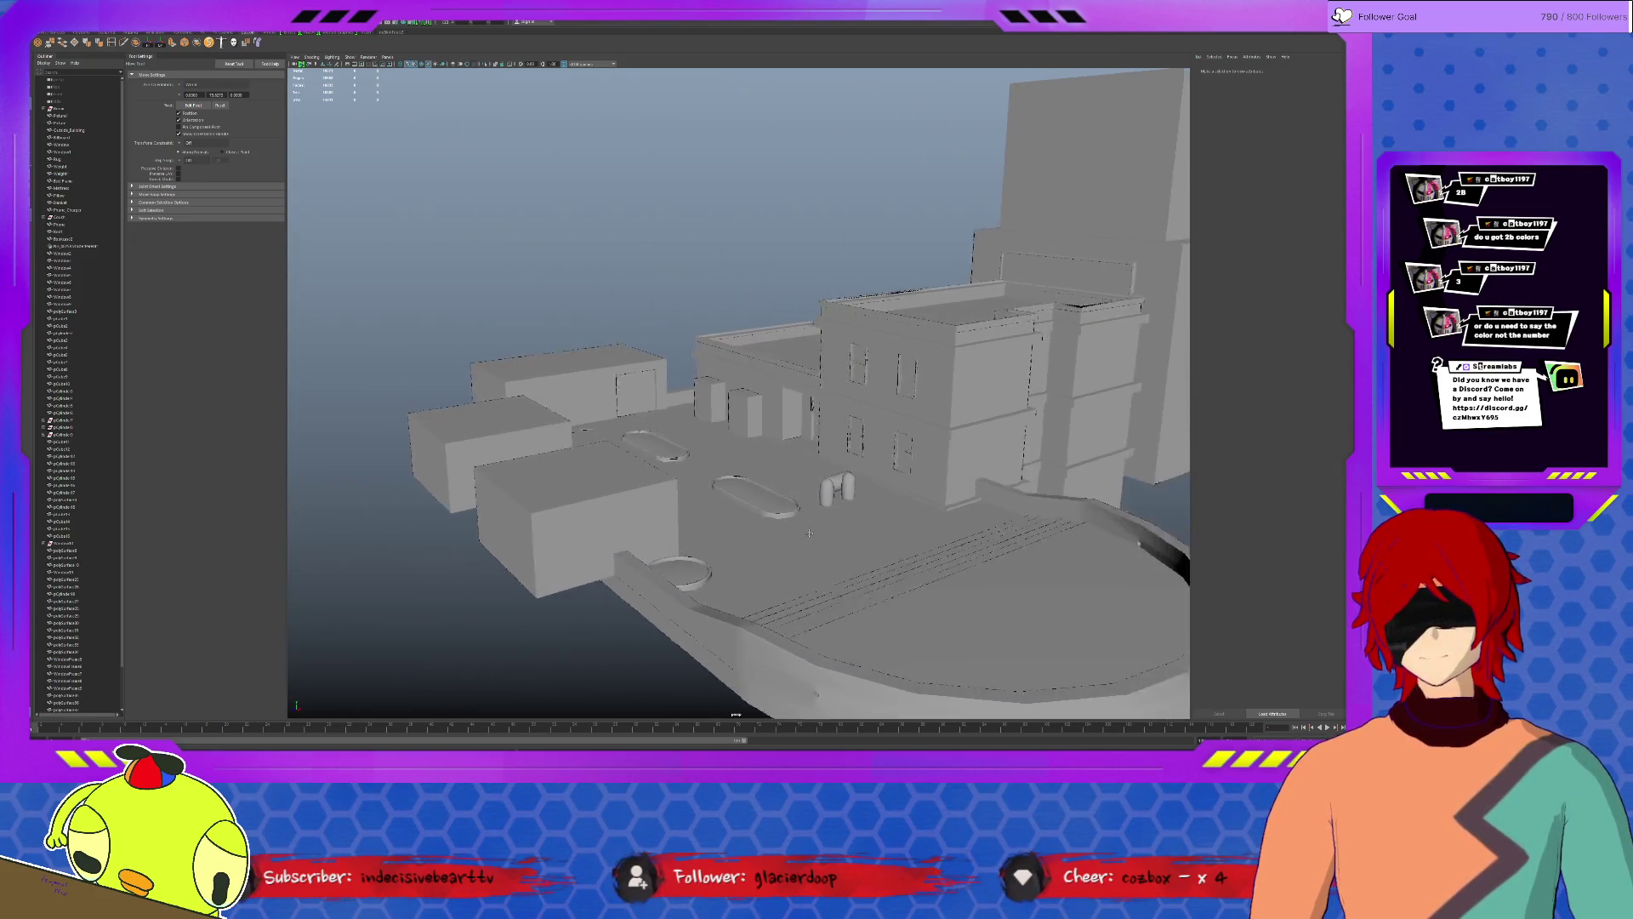
scroll(803, 547, up, 3)
scroll(810, 541, up, 2)
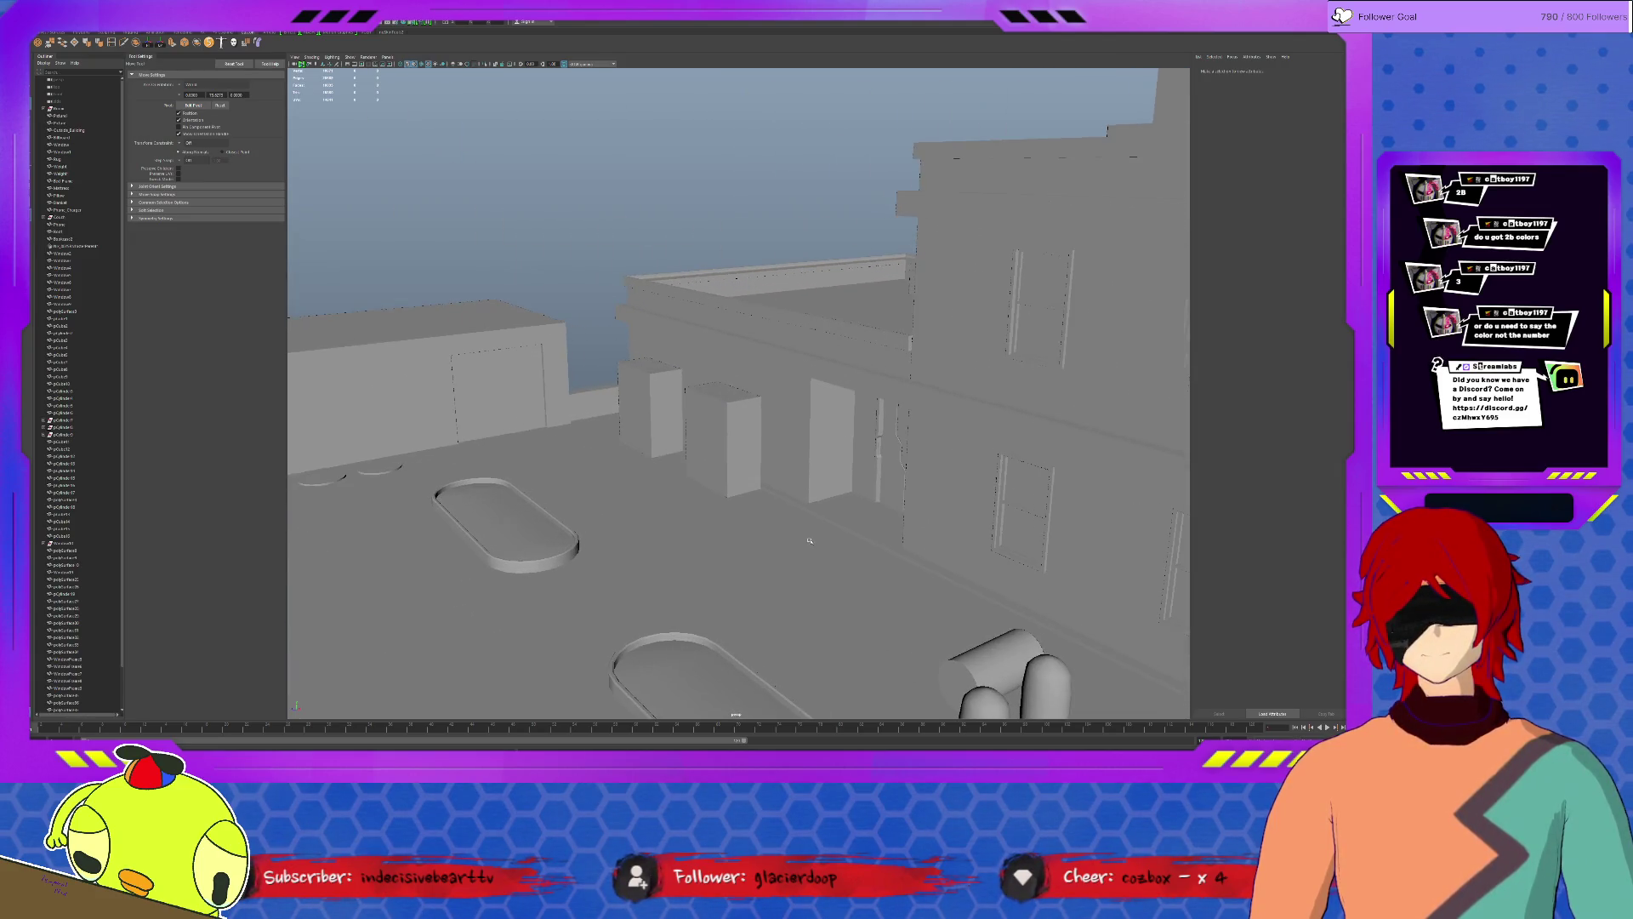
click(740, 469)
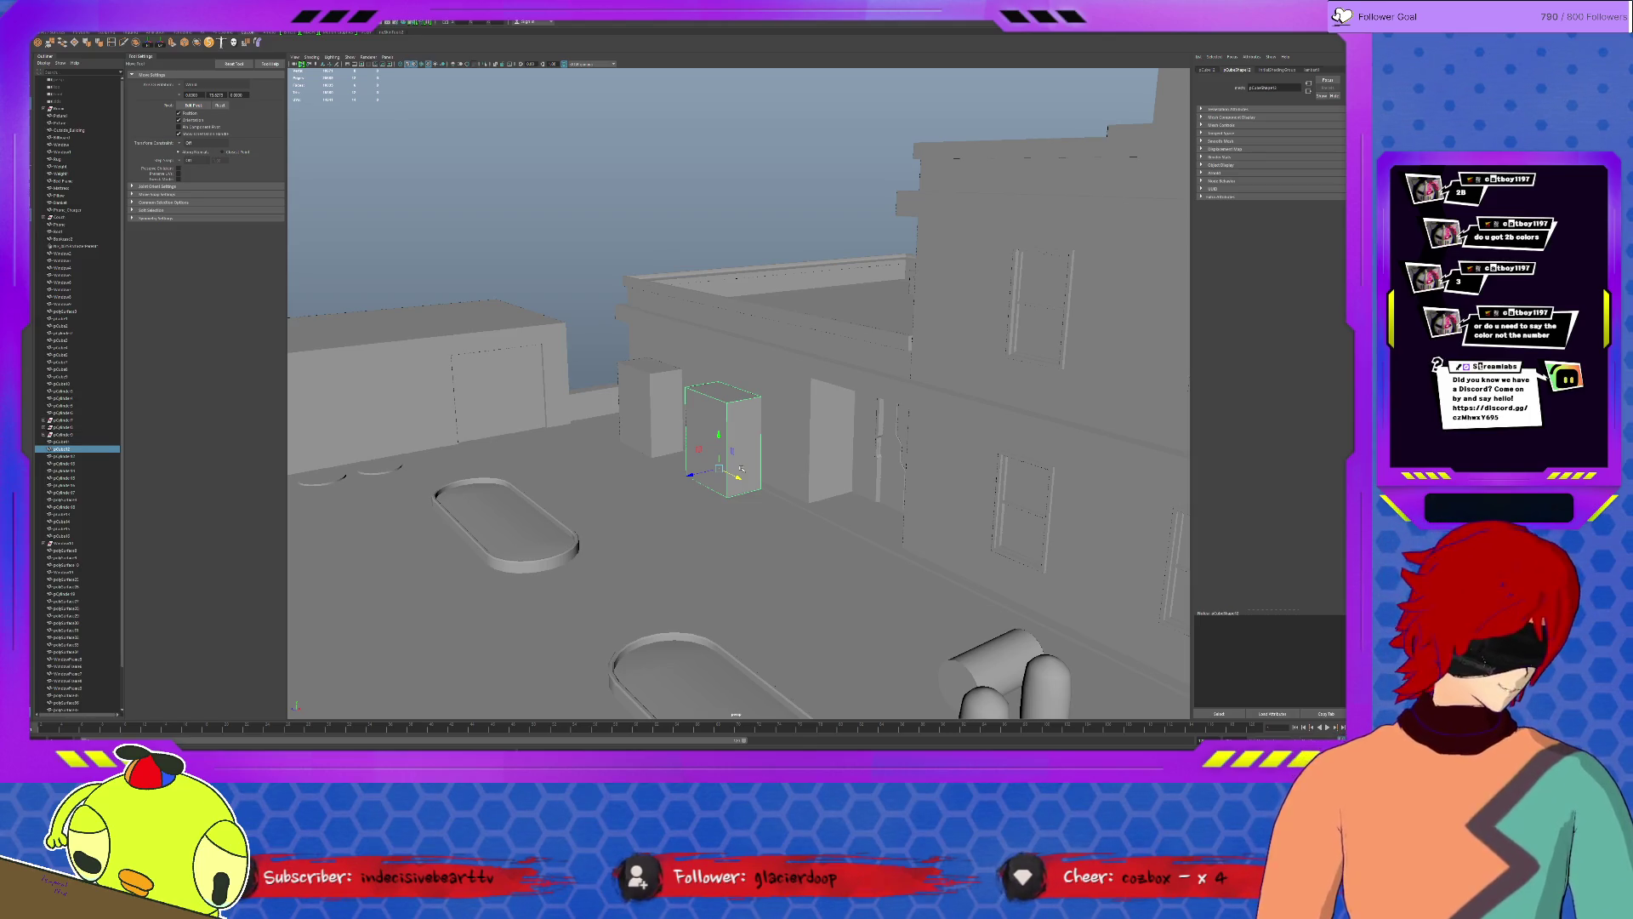
click(835, 336)
mouse_move(836, 335)
alt+mouse_down()
mouse_move(954, 580)
mouse_move(919, 484)
alt+mouse_up()
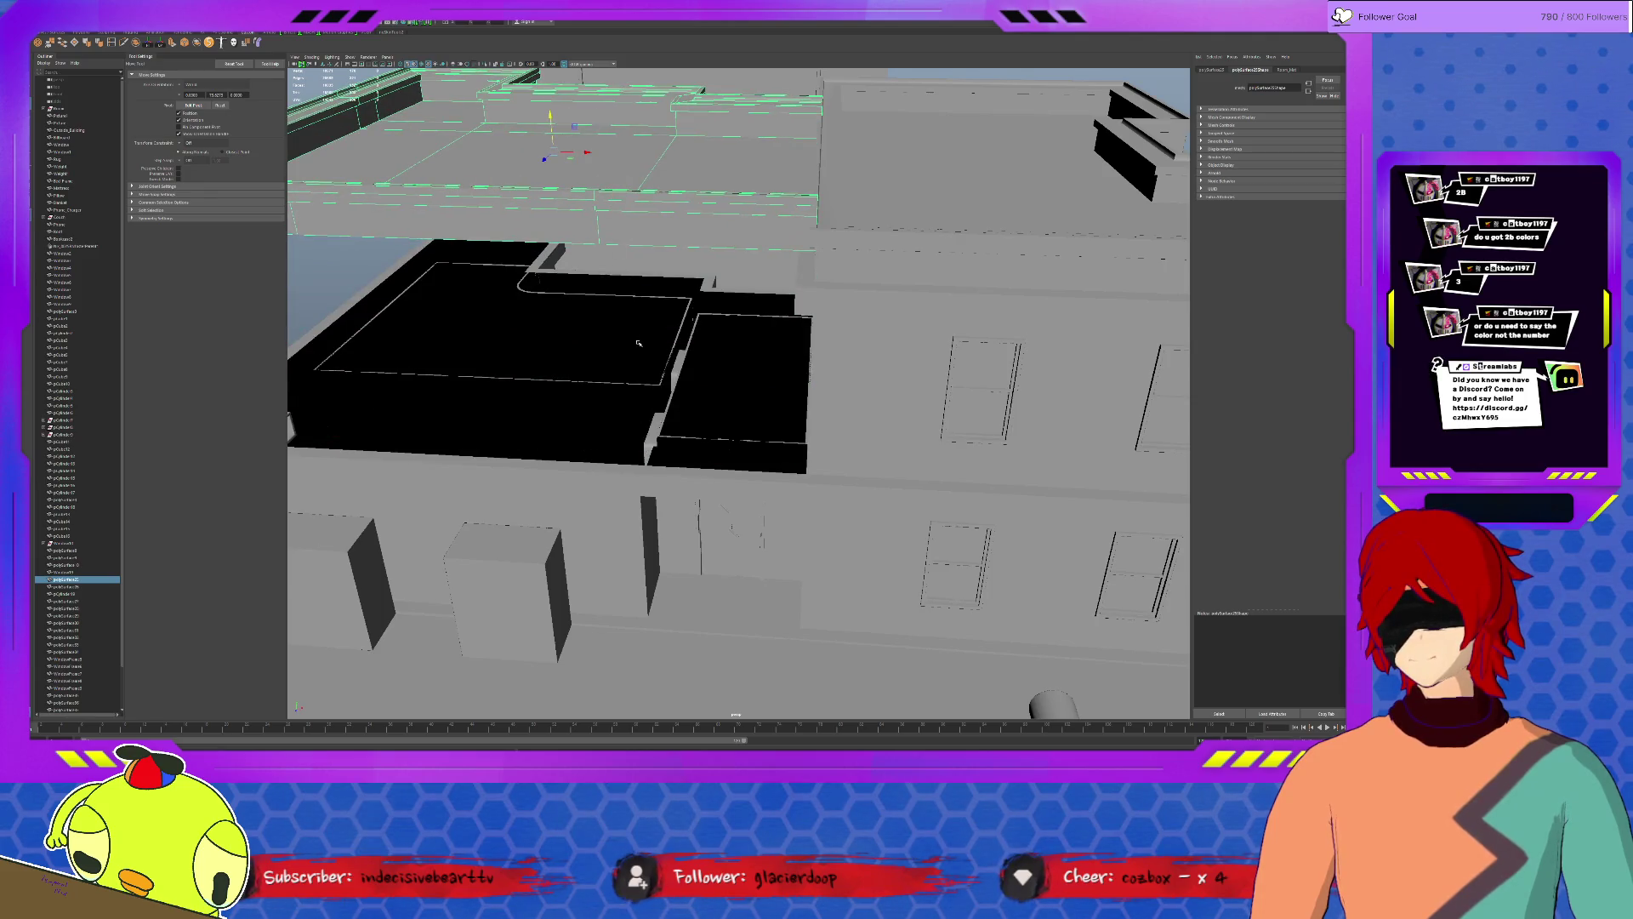
Lift the roof pieces up off the rooms along Y and frame on the bathtub inside.
click(517, 289)
drag(744, 354, 740, 200)
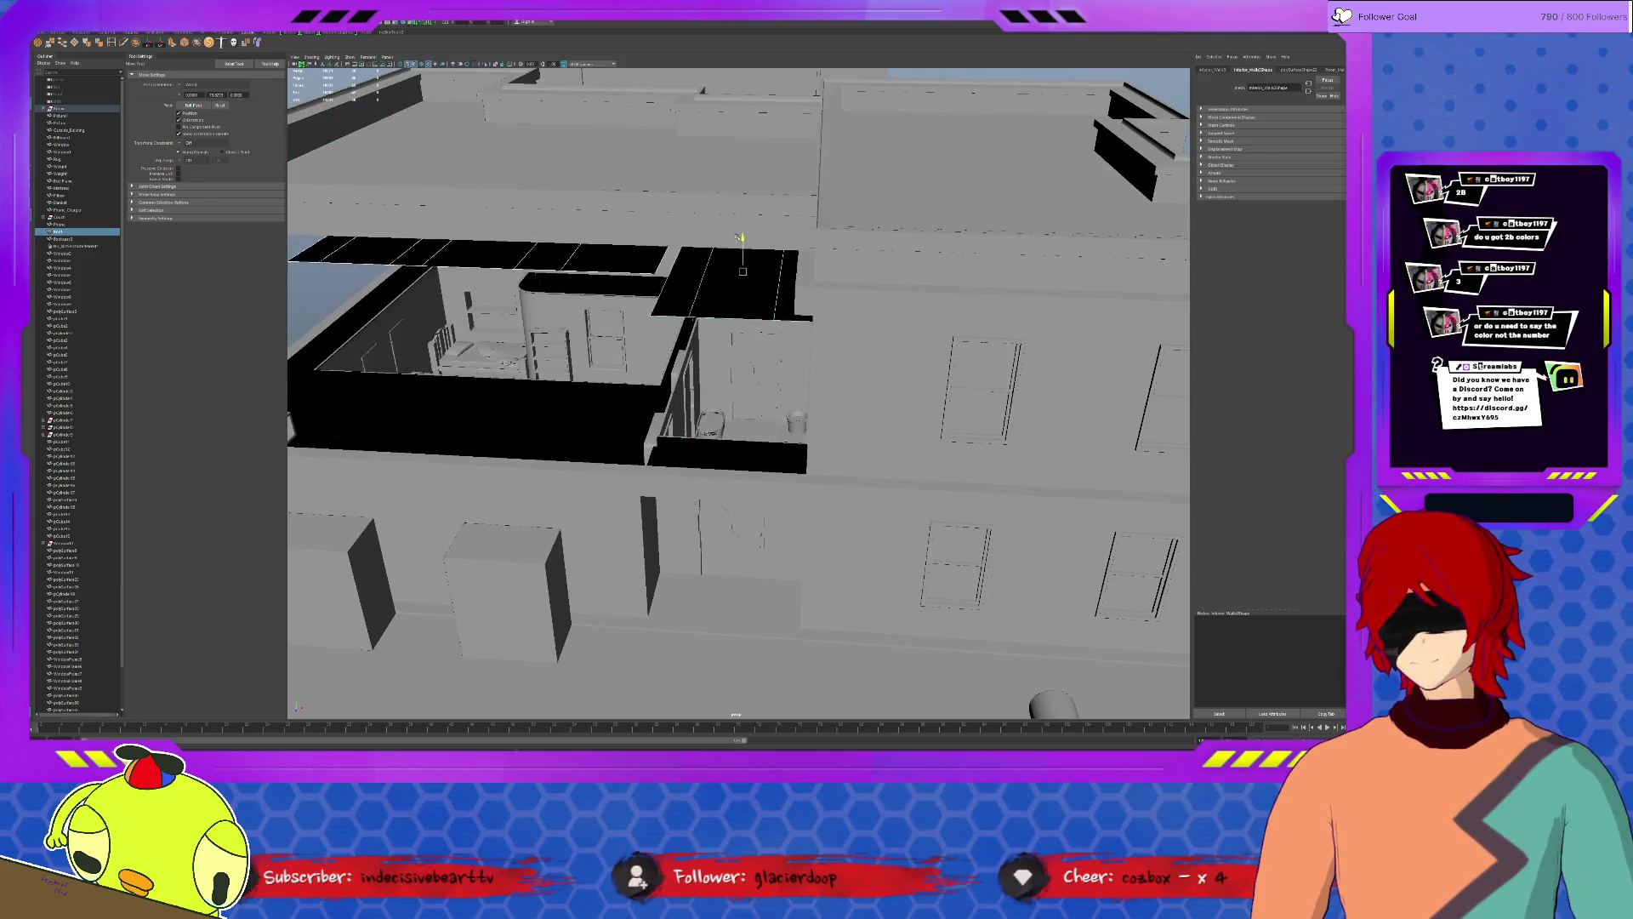
click(709, 410)
key(f)
scroll(728, 412, down, 3)
Inspect the bathtub and room interior from several angles, reframing on the bathtub.
alt+drag(727, 412, 737, 422)
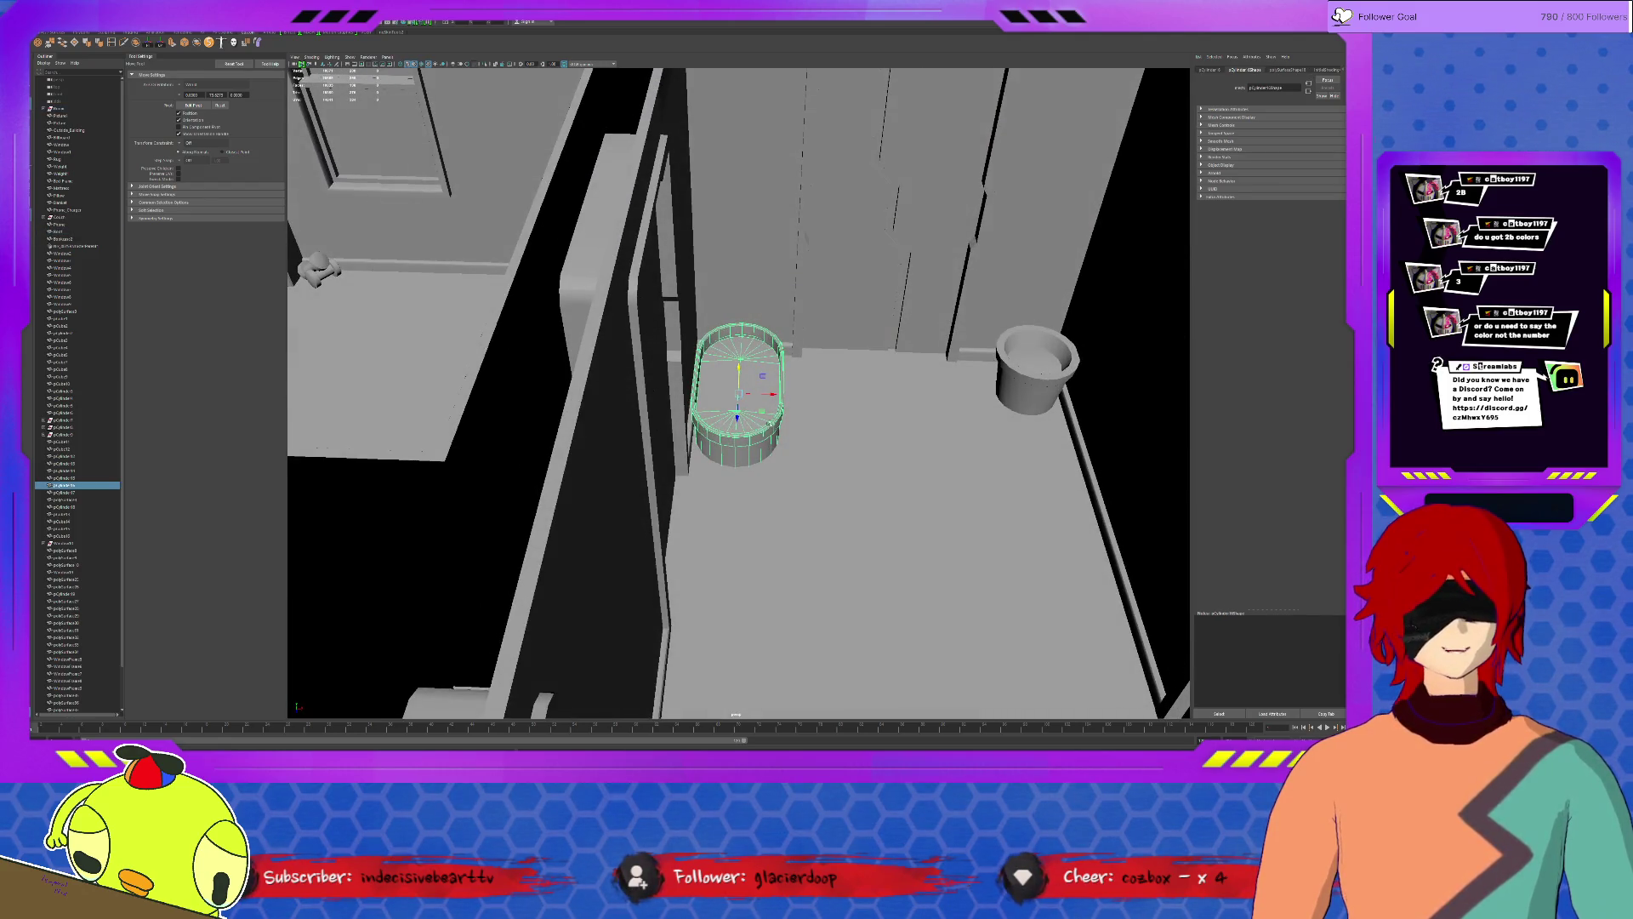
alt+drag(742, 403, 741, 476)
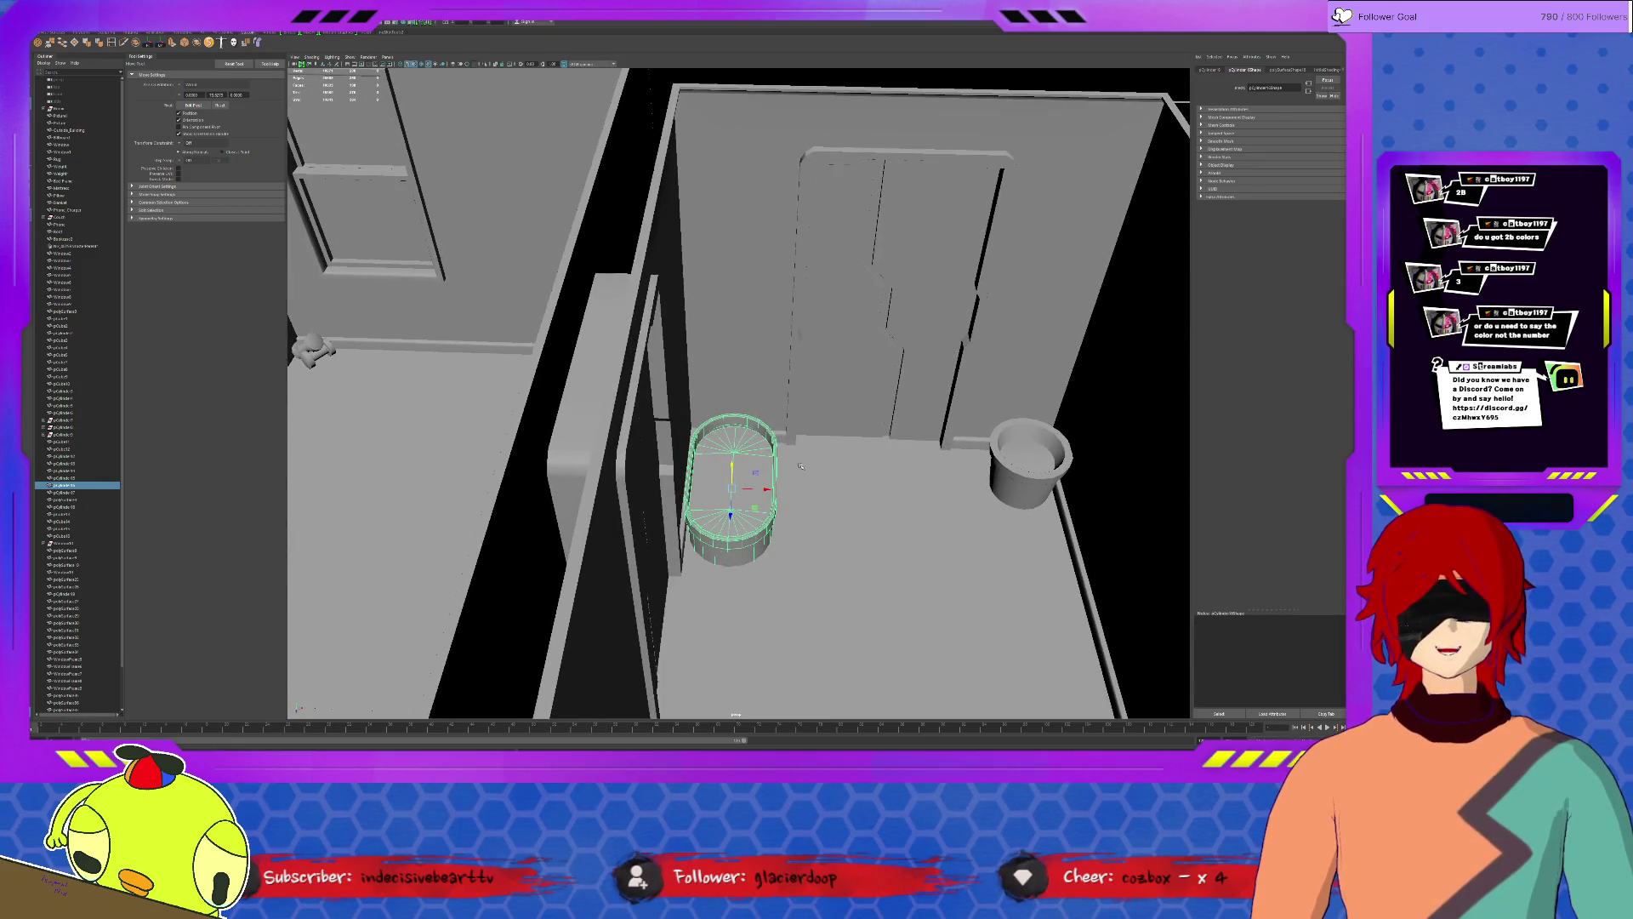
alt+drag(957, 461, 985, 491)
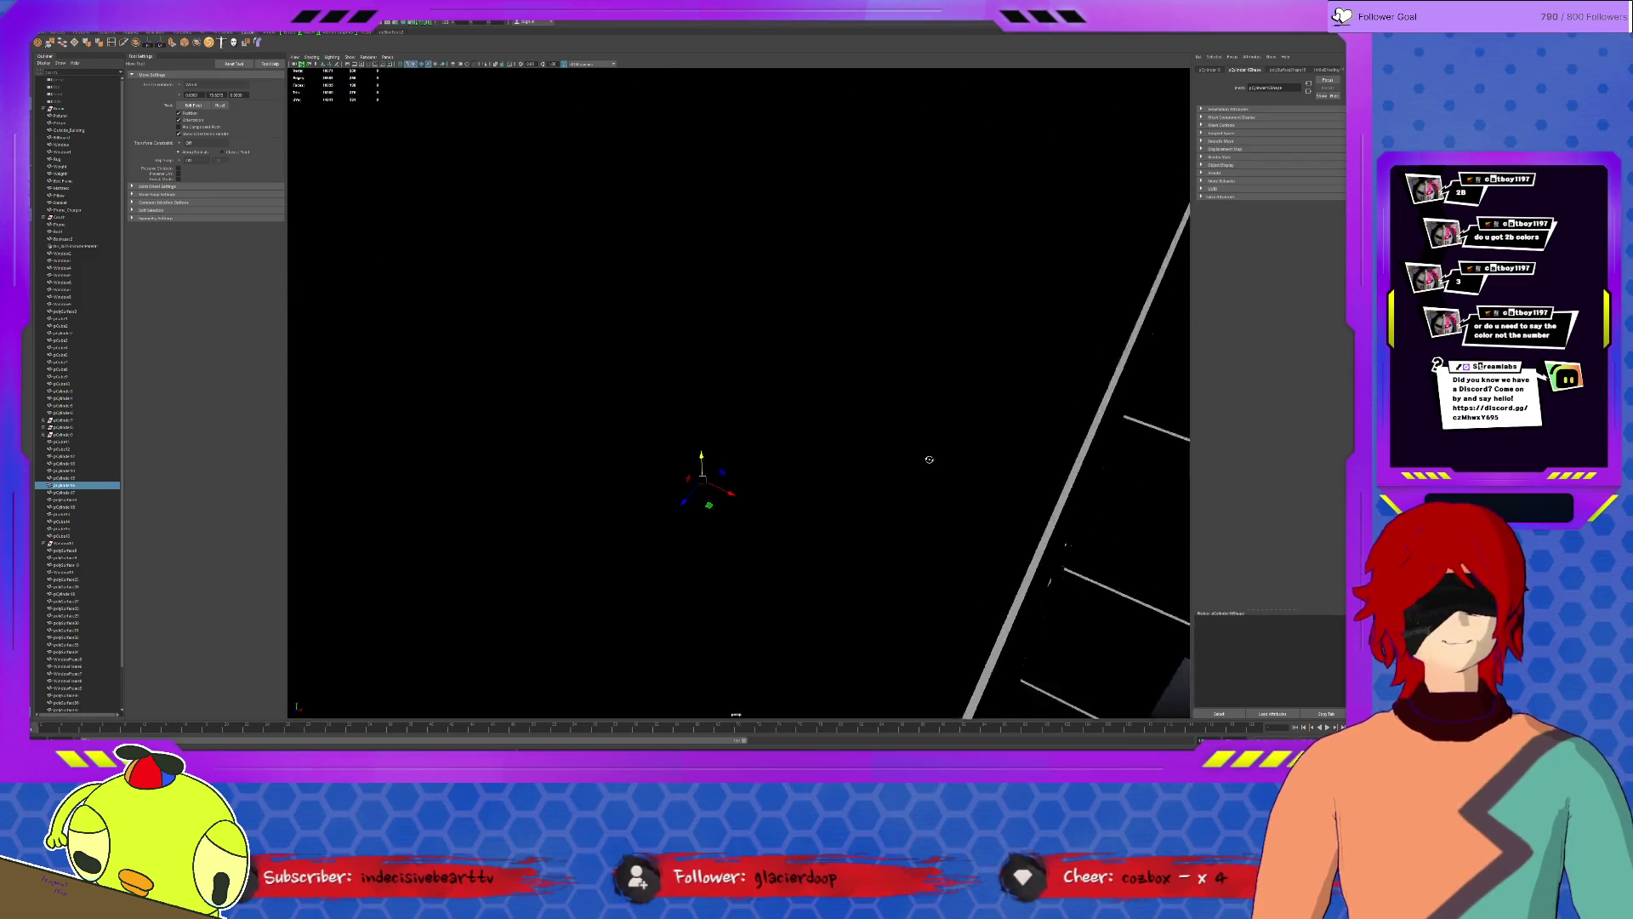
click(1011, 535)
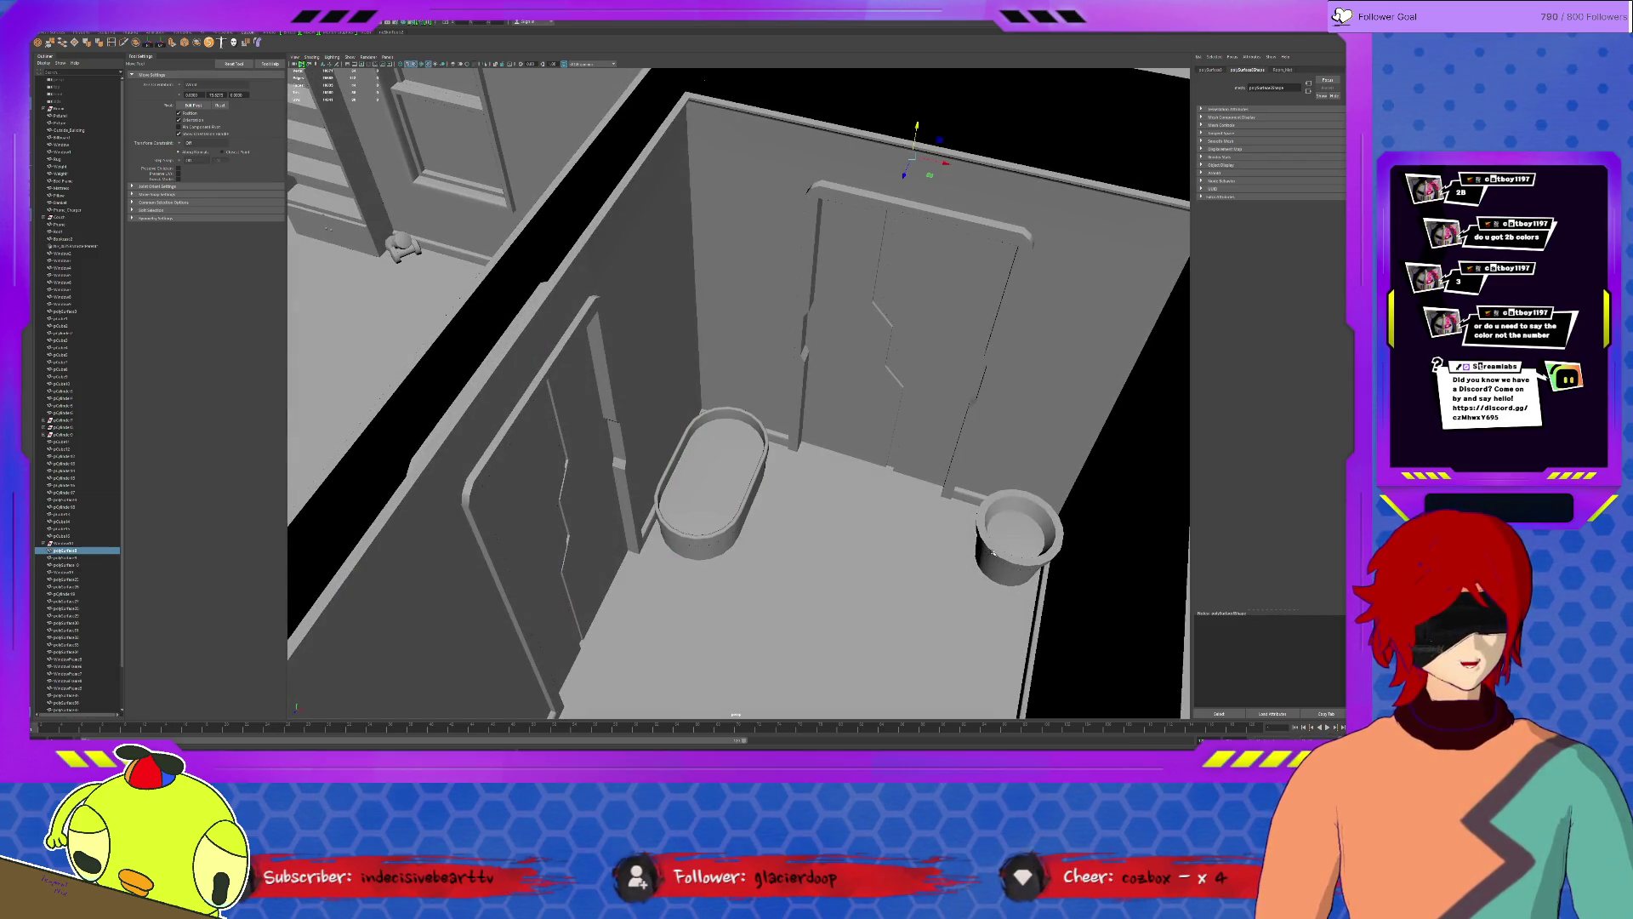
click(718, 516)
mouse_move(717, 516)
alt+mouse_down()
mouse_move(737, 482)
mouse_move(836, 455)
alt+mouse_up()
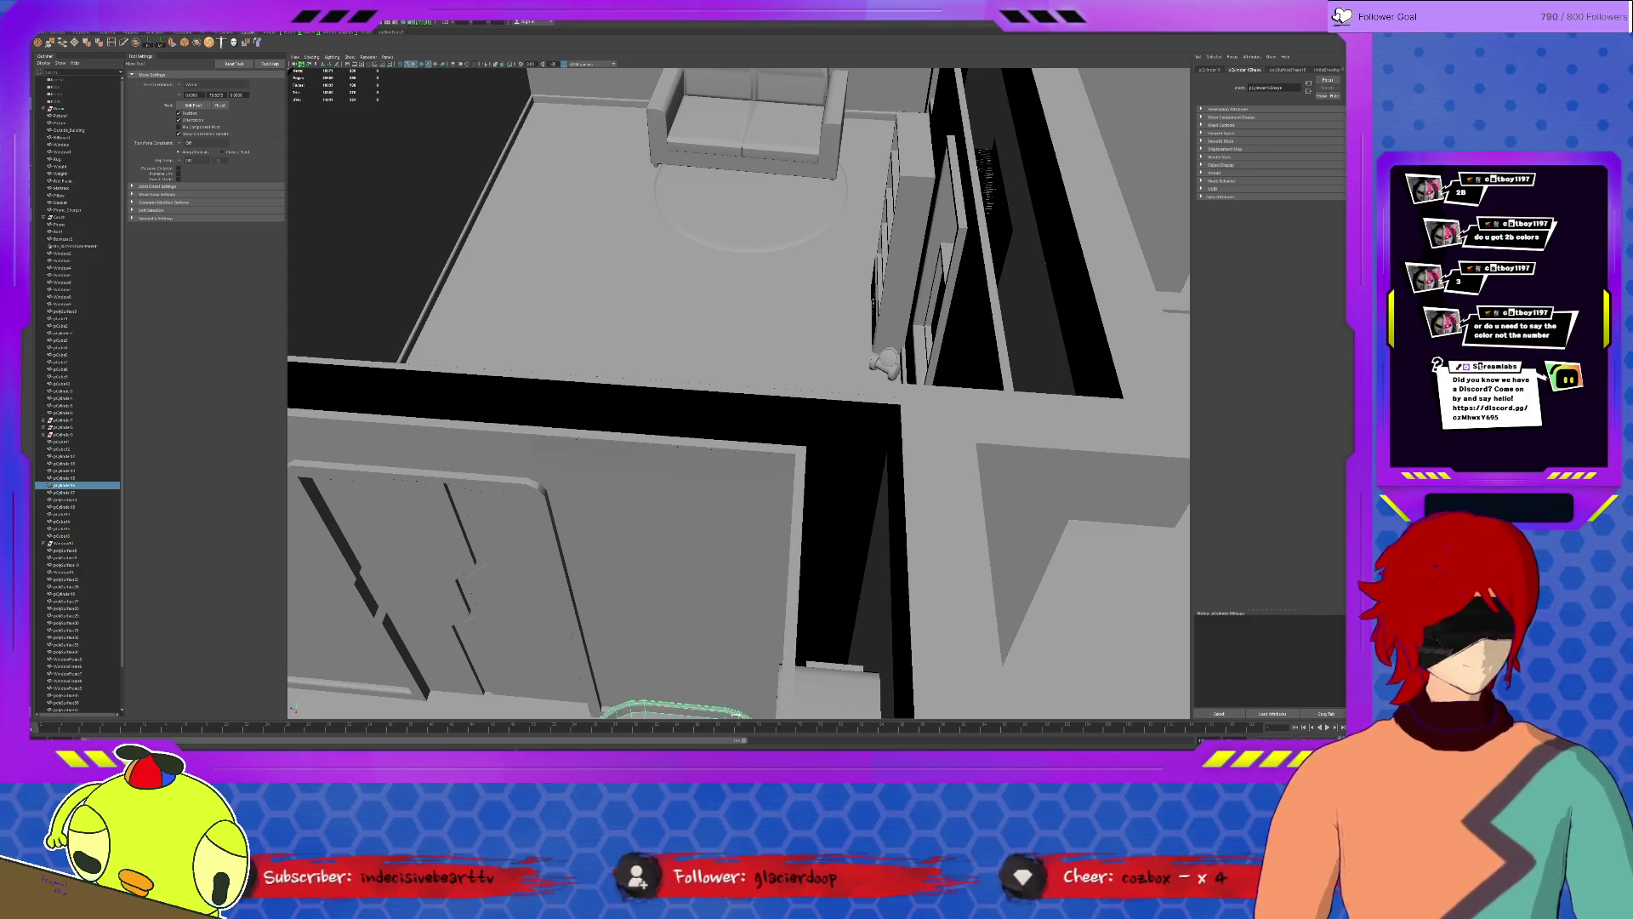
key(f)
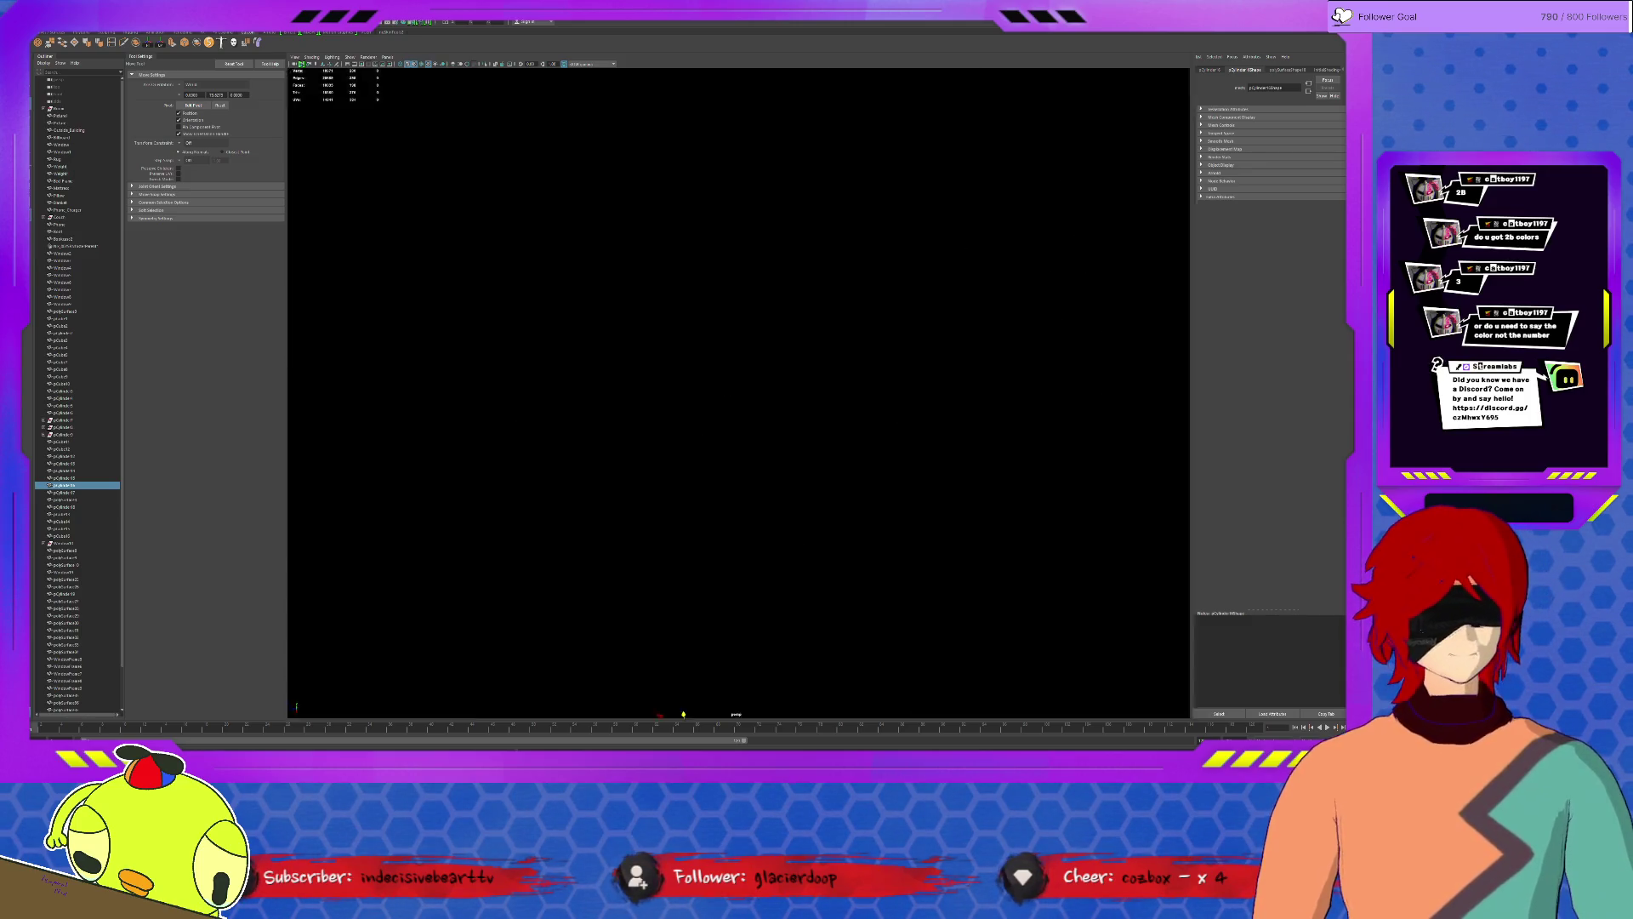
Lower the floating overhang slab down onto the building's roof along Y.
mouse_move(766, 511)
alt+mouse_down()
mouse_move(879, 477)
mouse_move(852, 596)
mouse_move(838, 538)
alt+mouse_up()
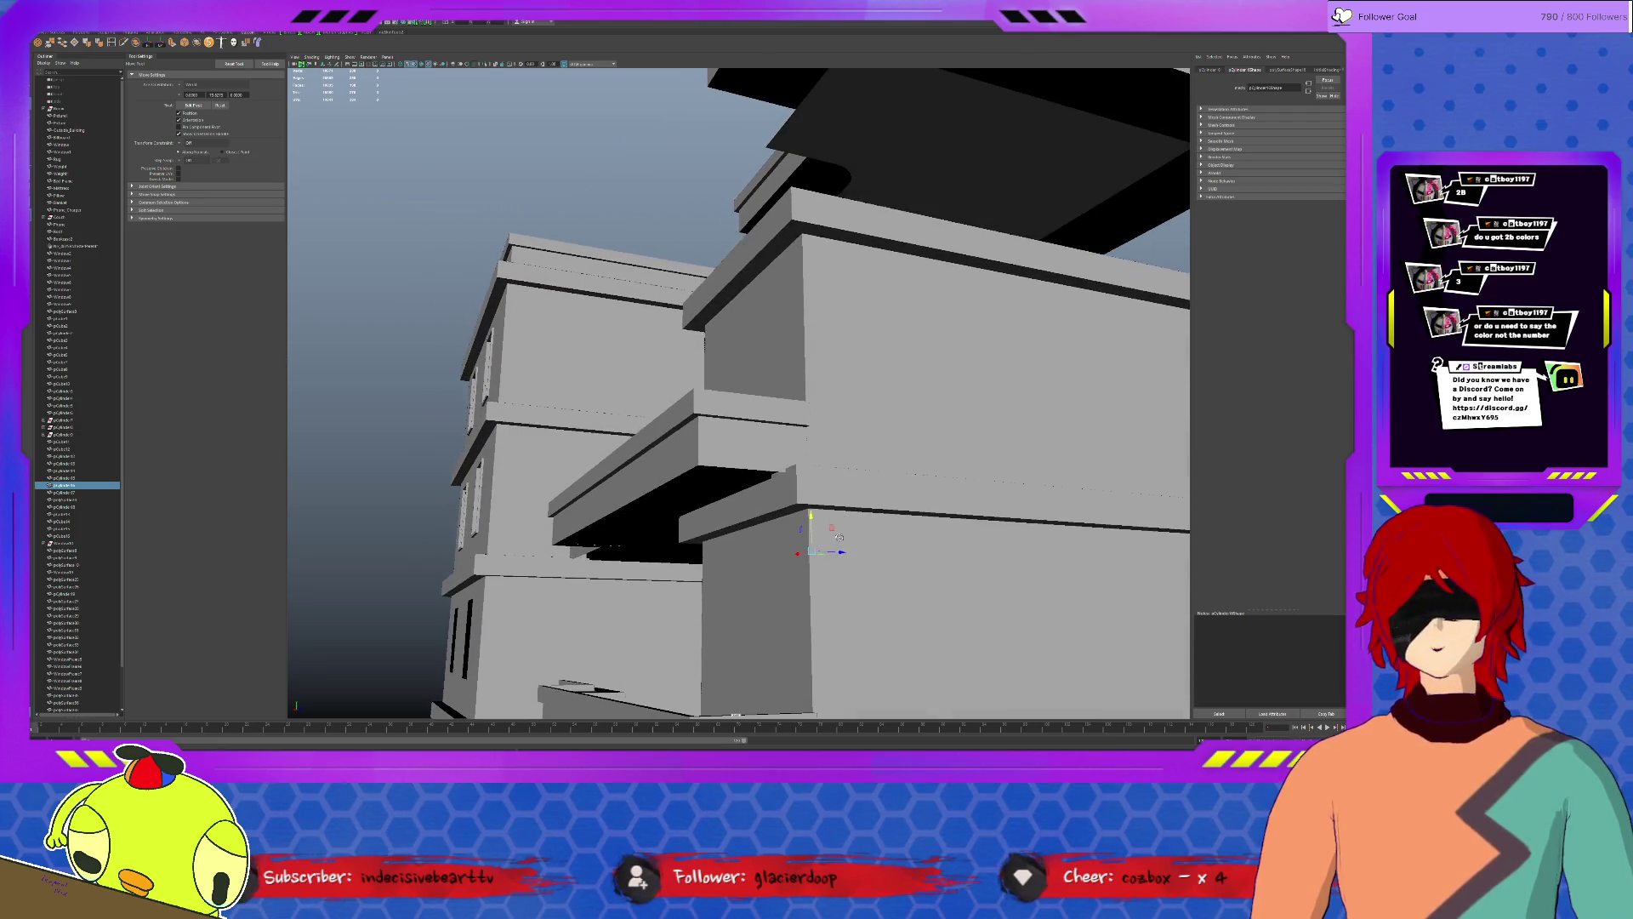
alt+drag(647, 494, 676, 486)
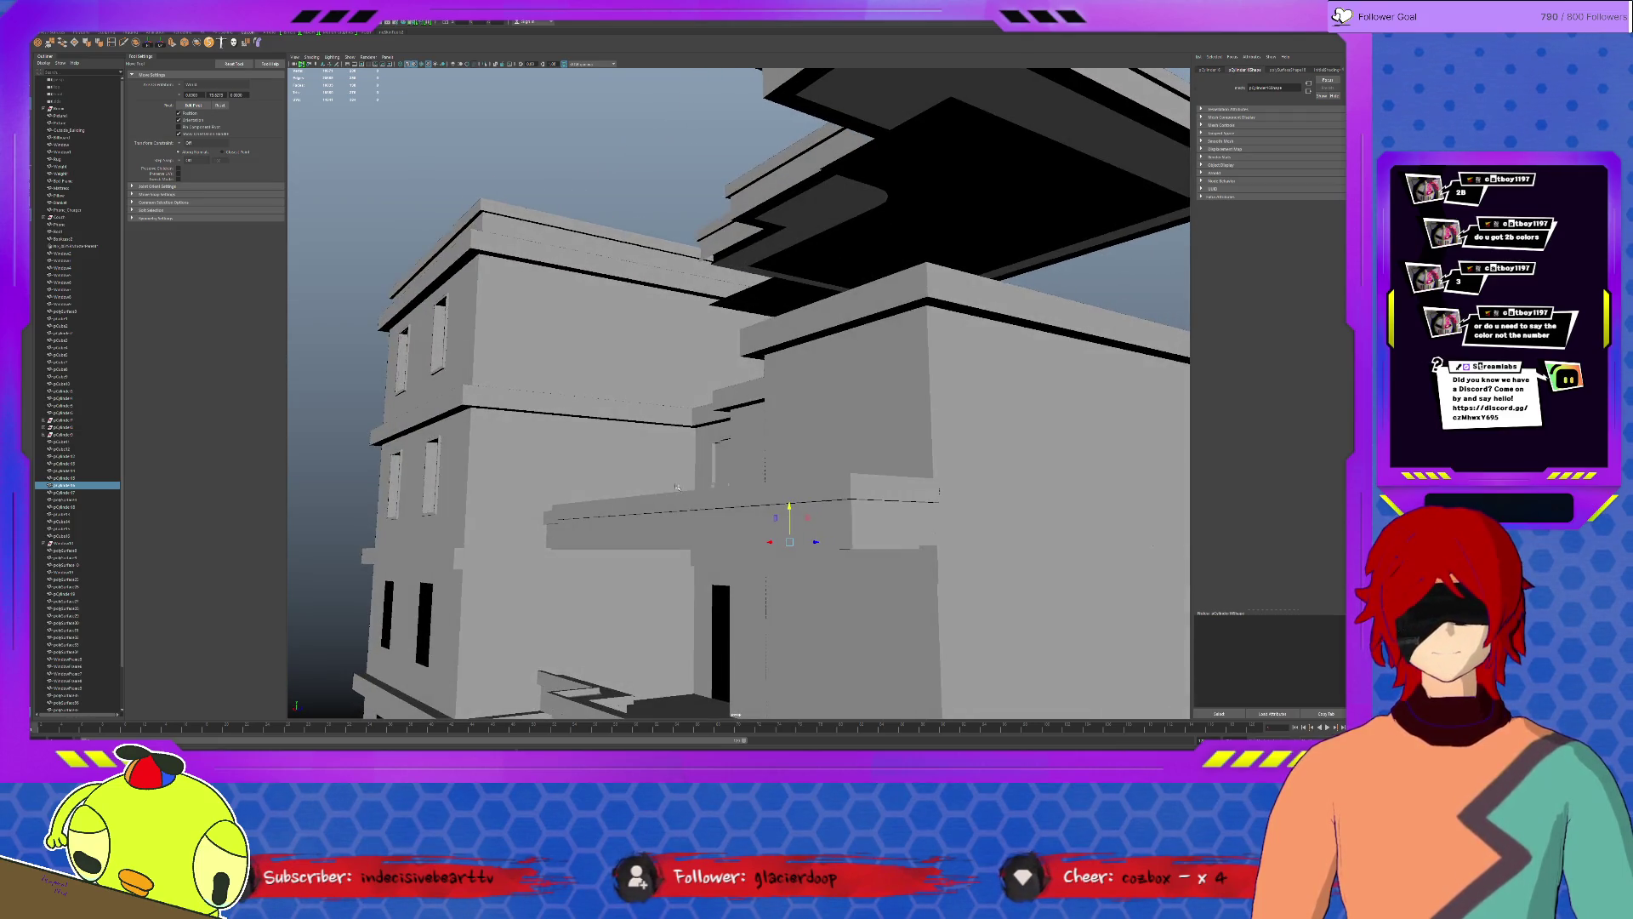
alt+drag(734, 375, 840, 284)
click(836, 279)
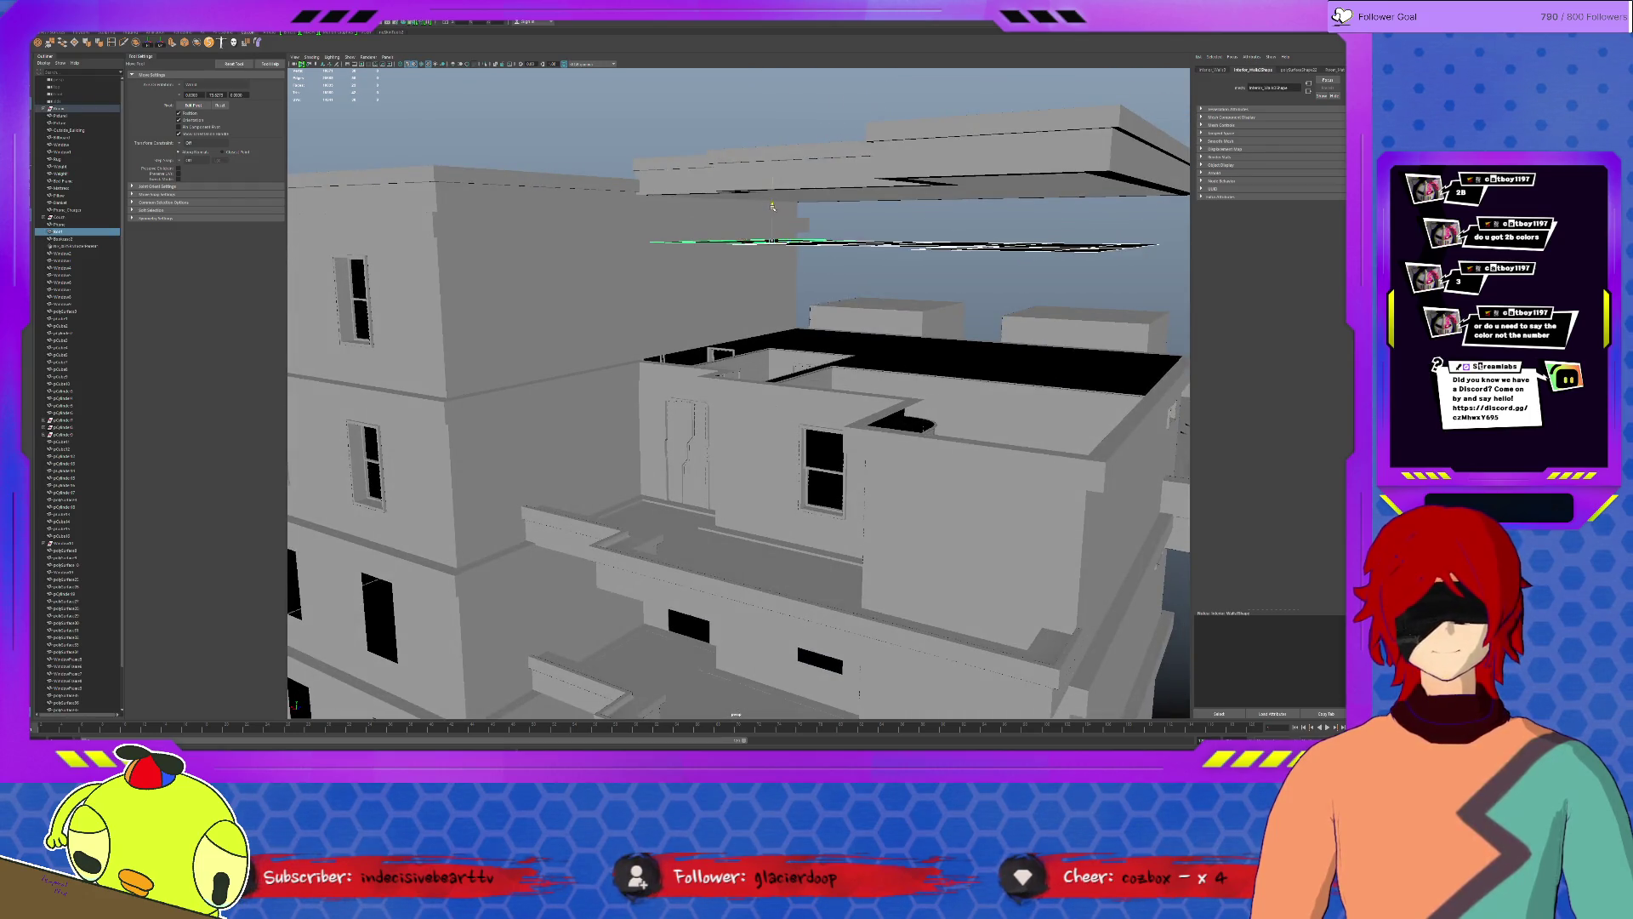
click(894, 371)
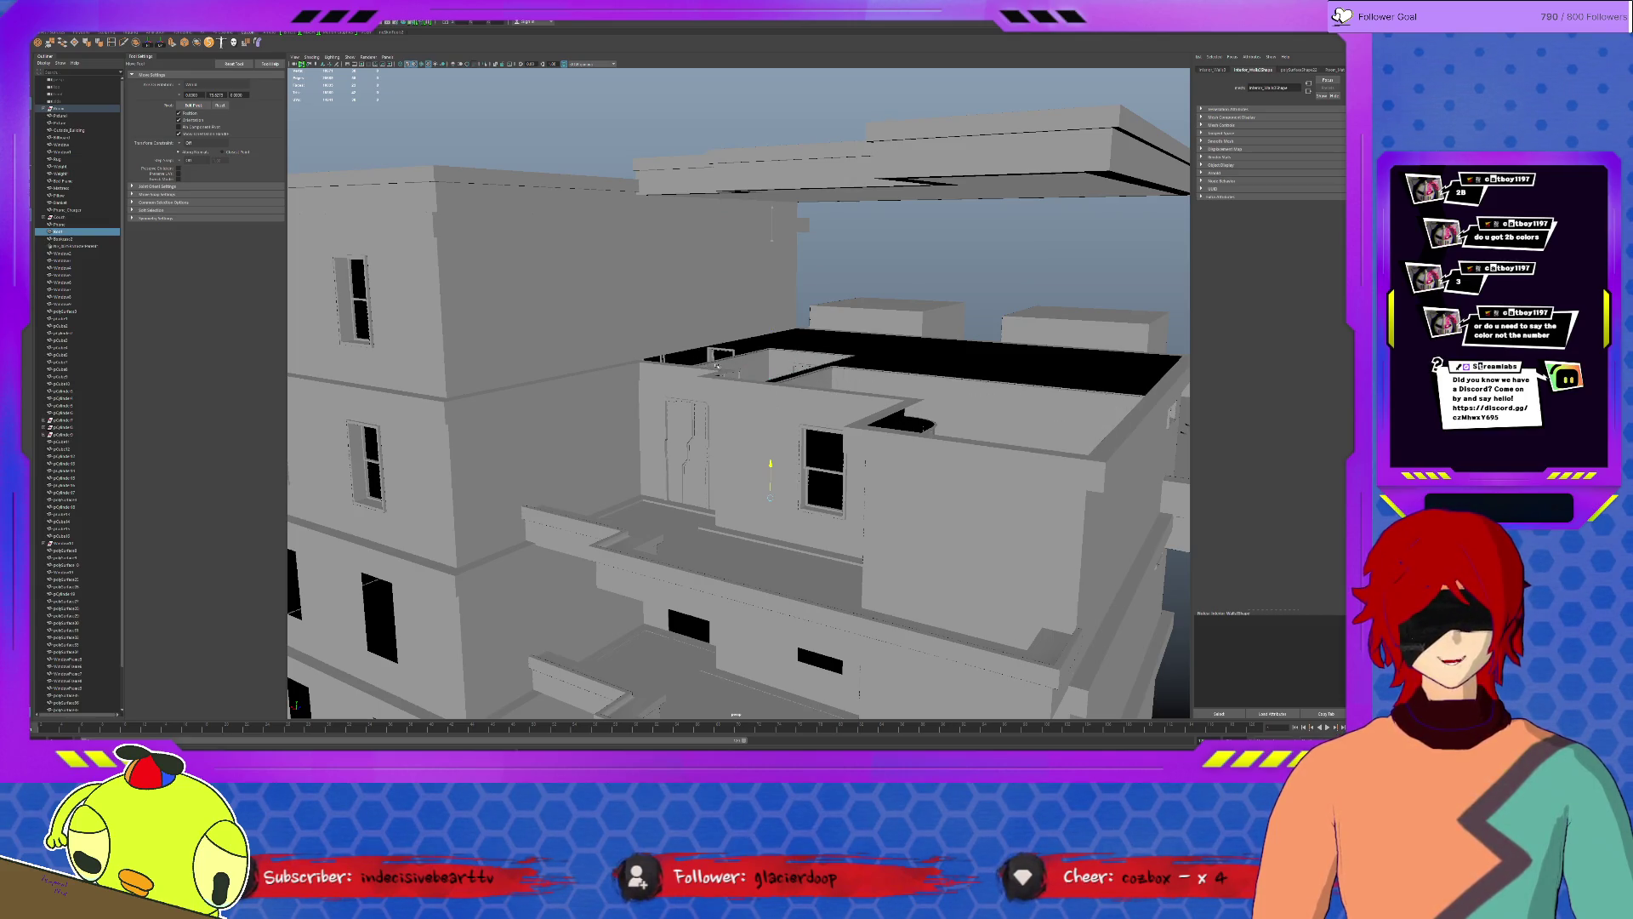
click(717, 365)
click(880, 178)
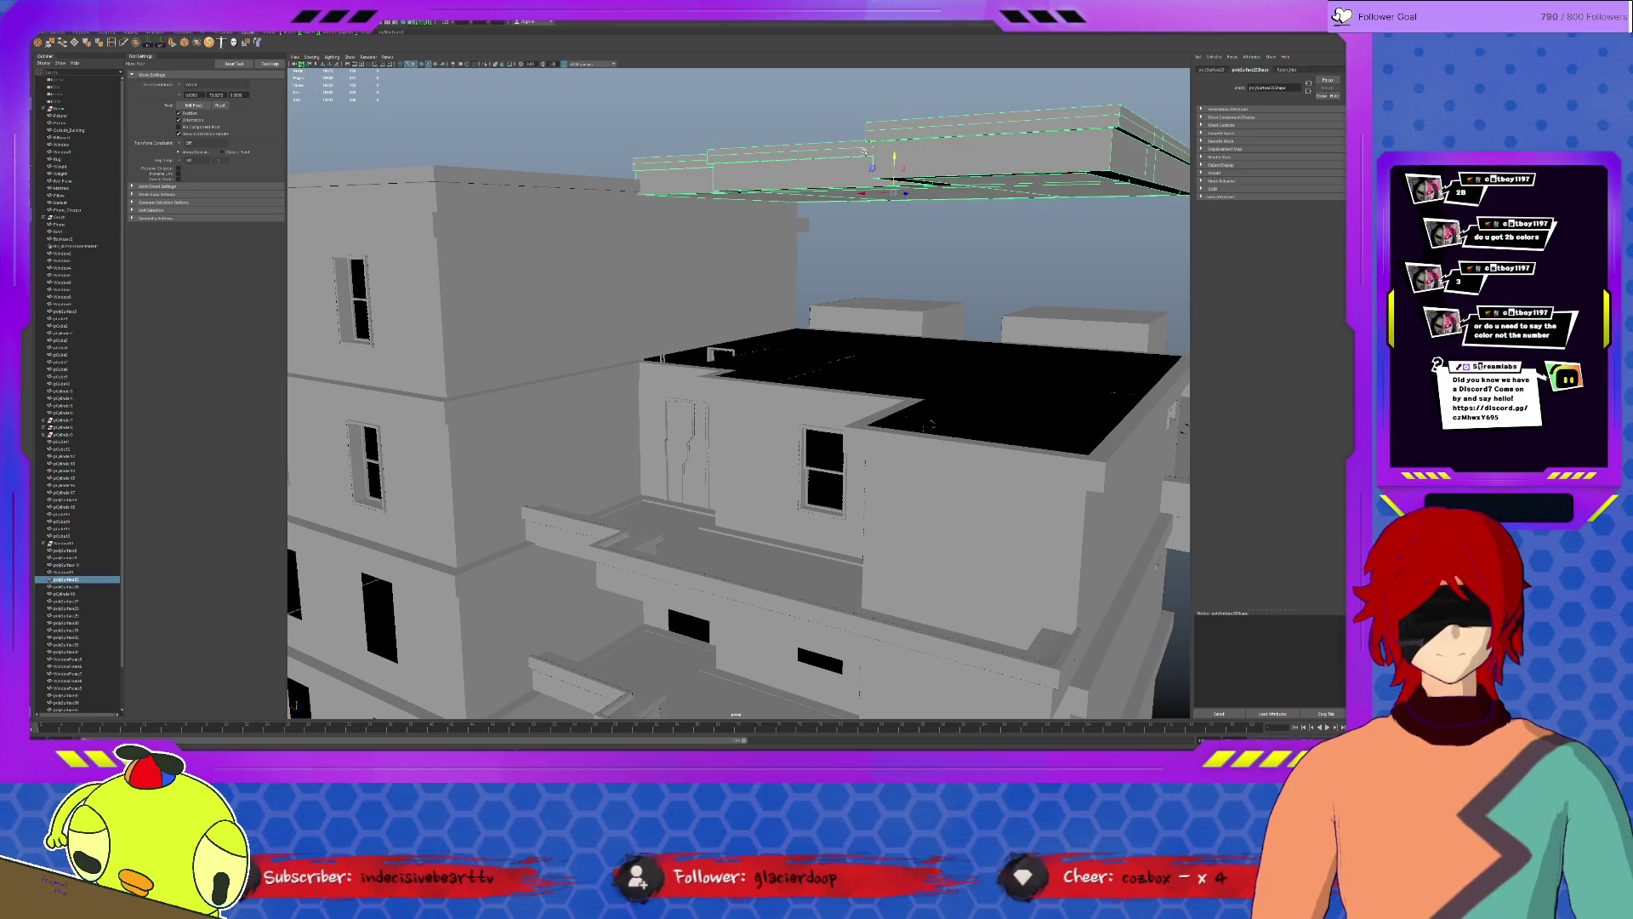
drag(896, 159, 888, 334)
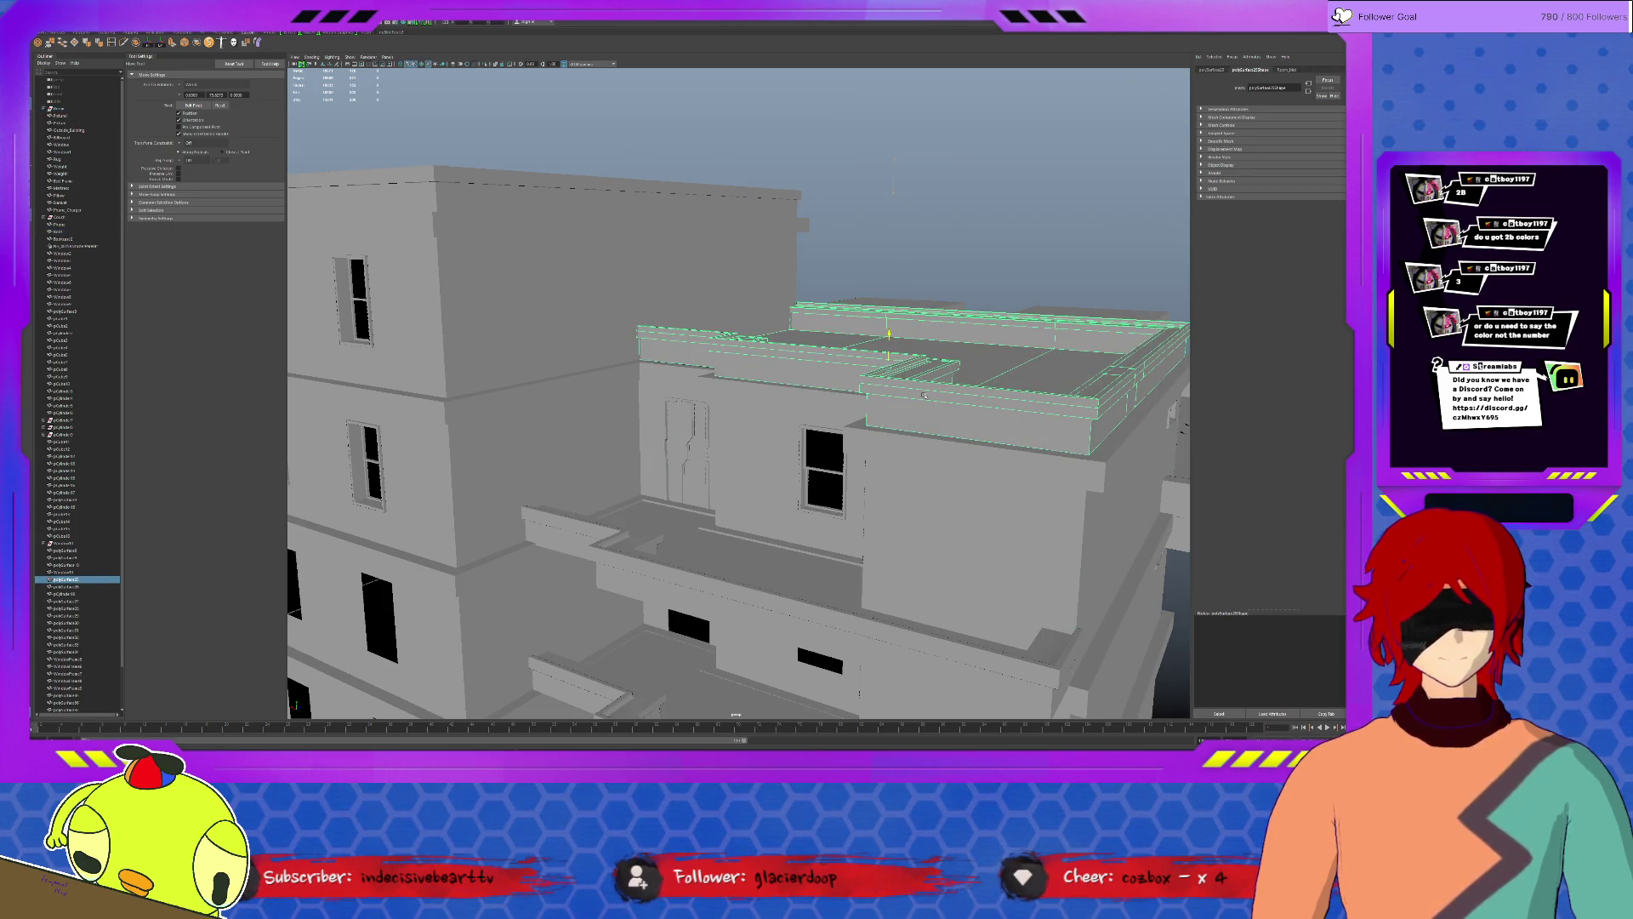
click(905, 247)
mouse_move(905, 247)
alt+mouse_down()
mouse_move(809, 459)
mouse_move(834, 418)
alt+mouse_up()
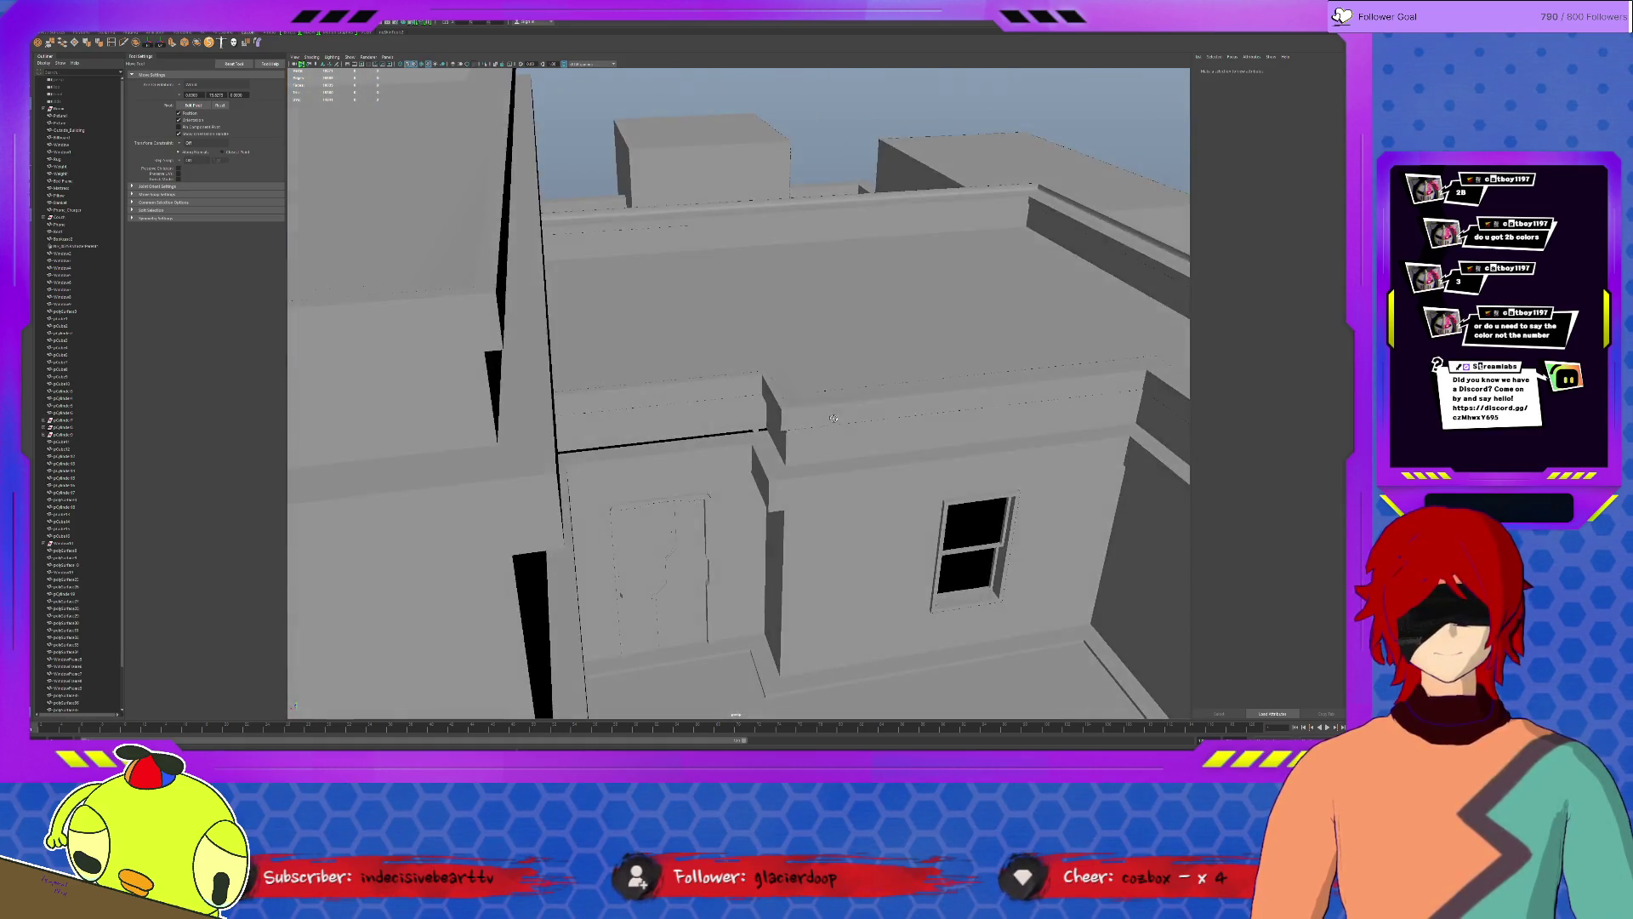
scroll(834, 417, up, 3)
Inspect the wall ledge pieces from close and low angles.
click(779, 549)
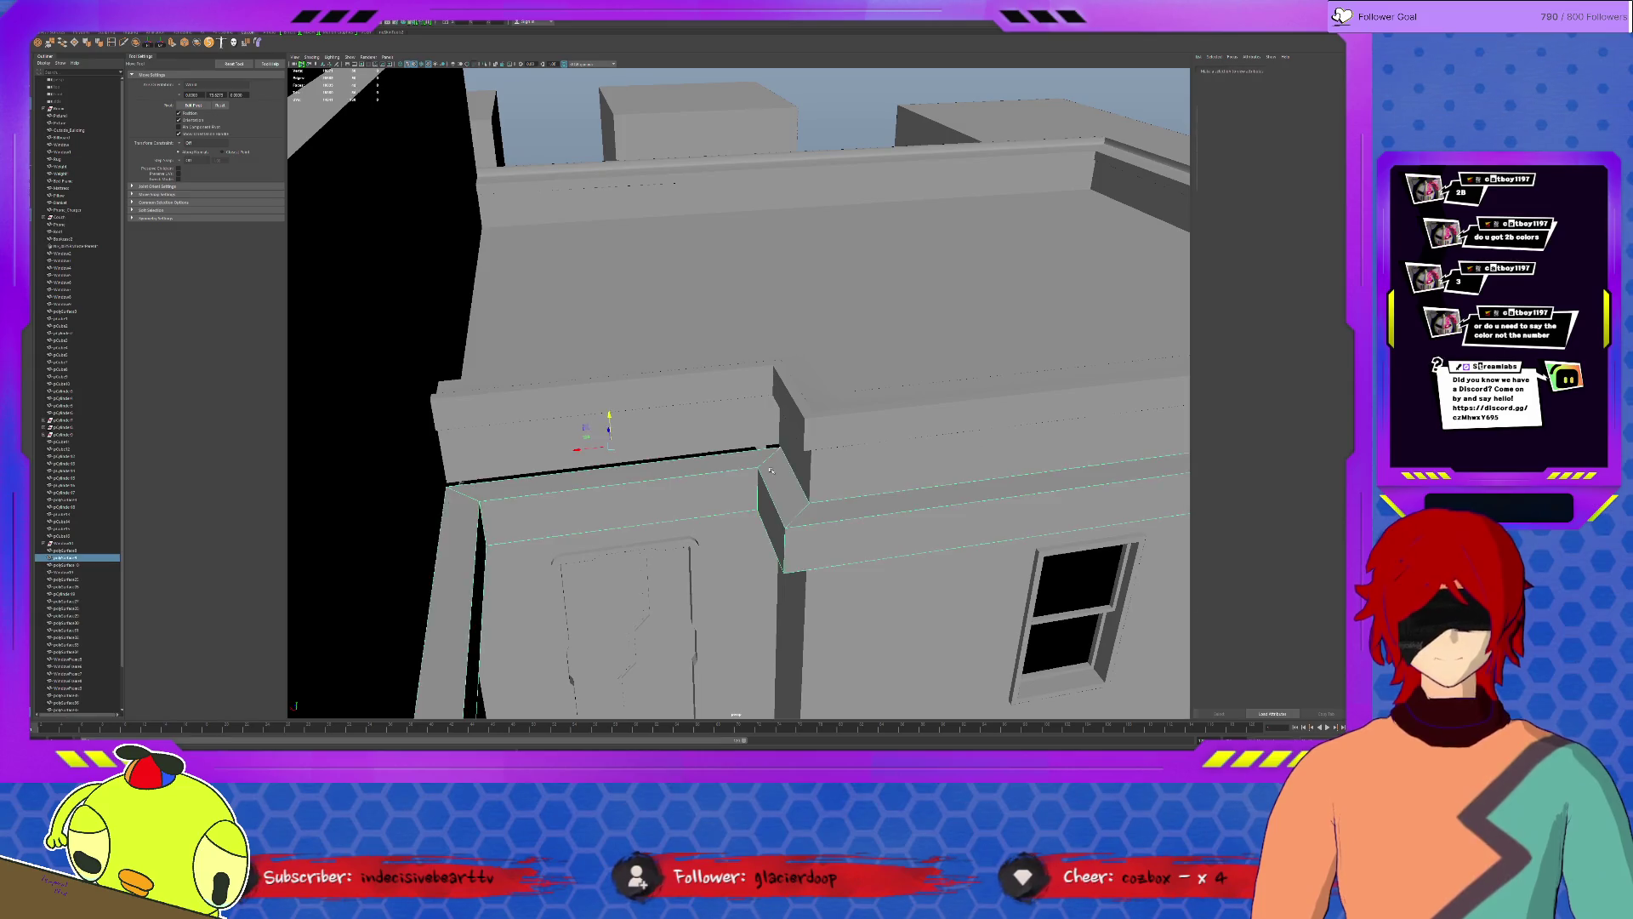
mouse_move(778, 549)
alt+mouse_down()
mouse_move(882, 504)
mouse_move(907, 526)
alt+mouse_up()
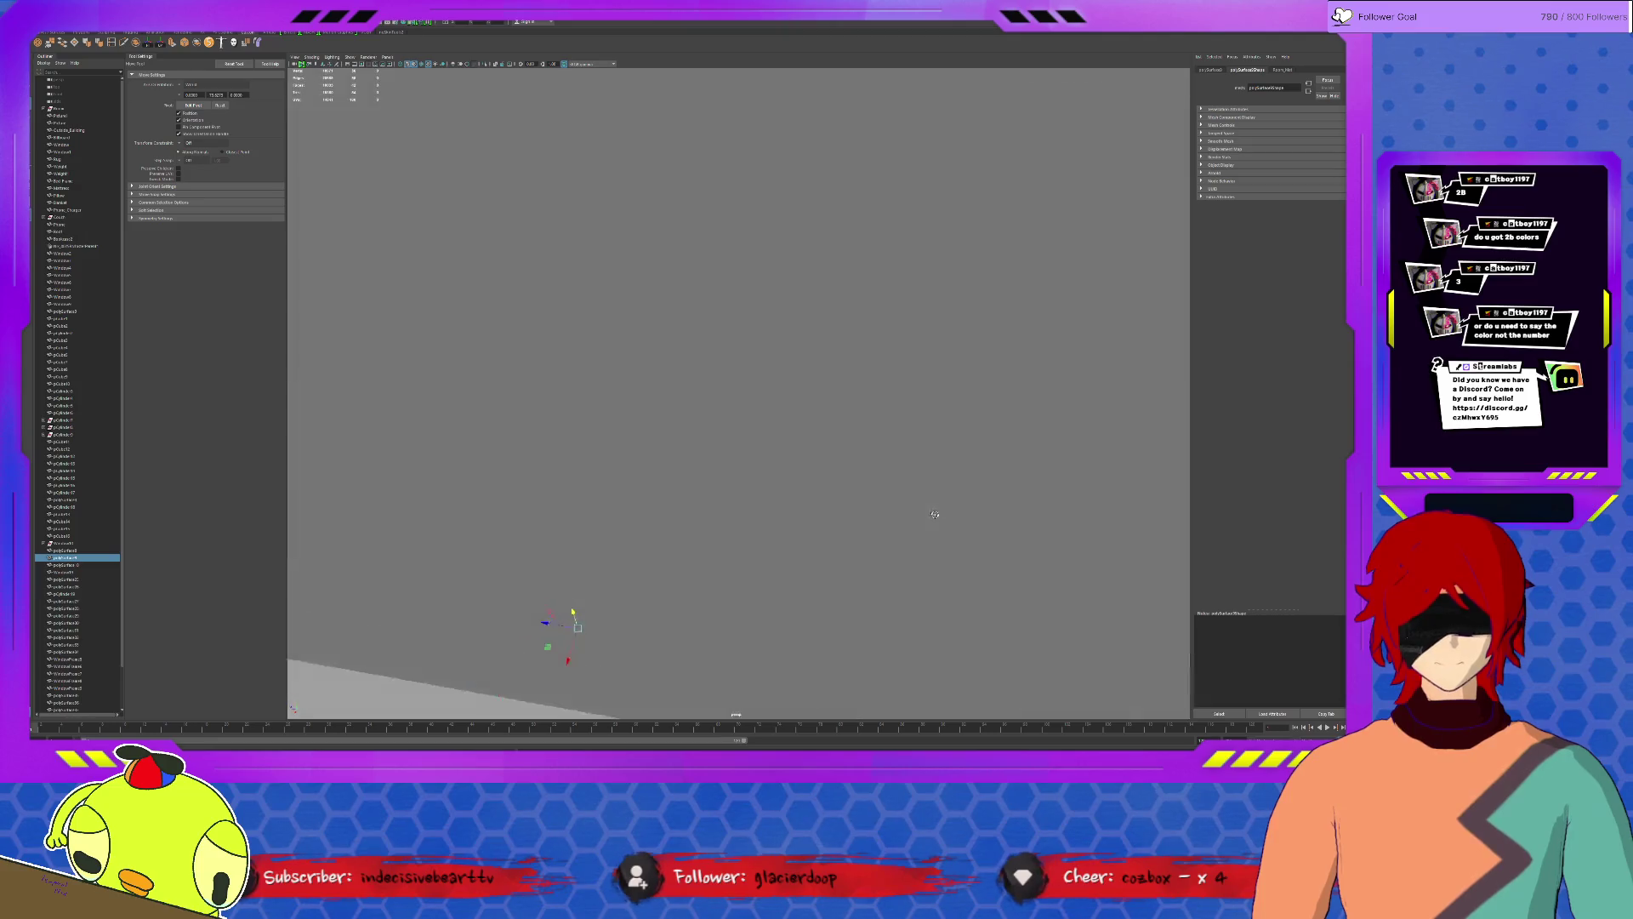
mouse_move(907, 526)
alt+mouse_down()
mouse_move(757, 445)
mouse_move(609, 484)
alt+mouse_up()
click(815, 485)
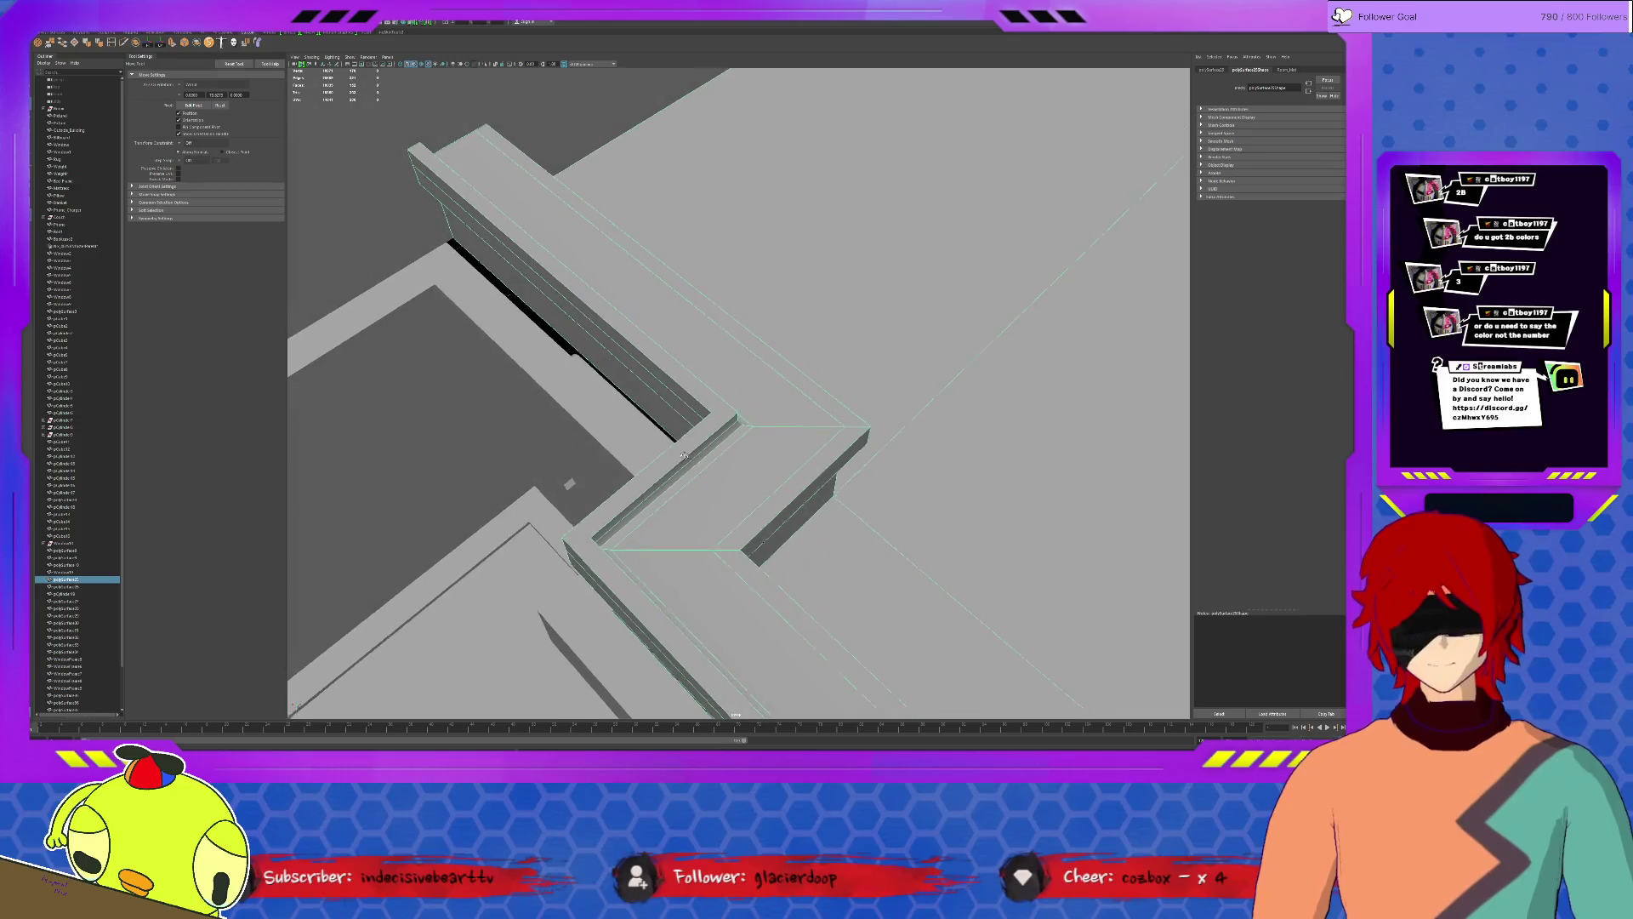
alt+drag(735, 423, 757, 408)
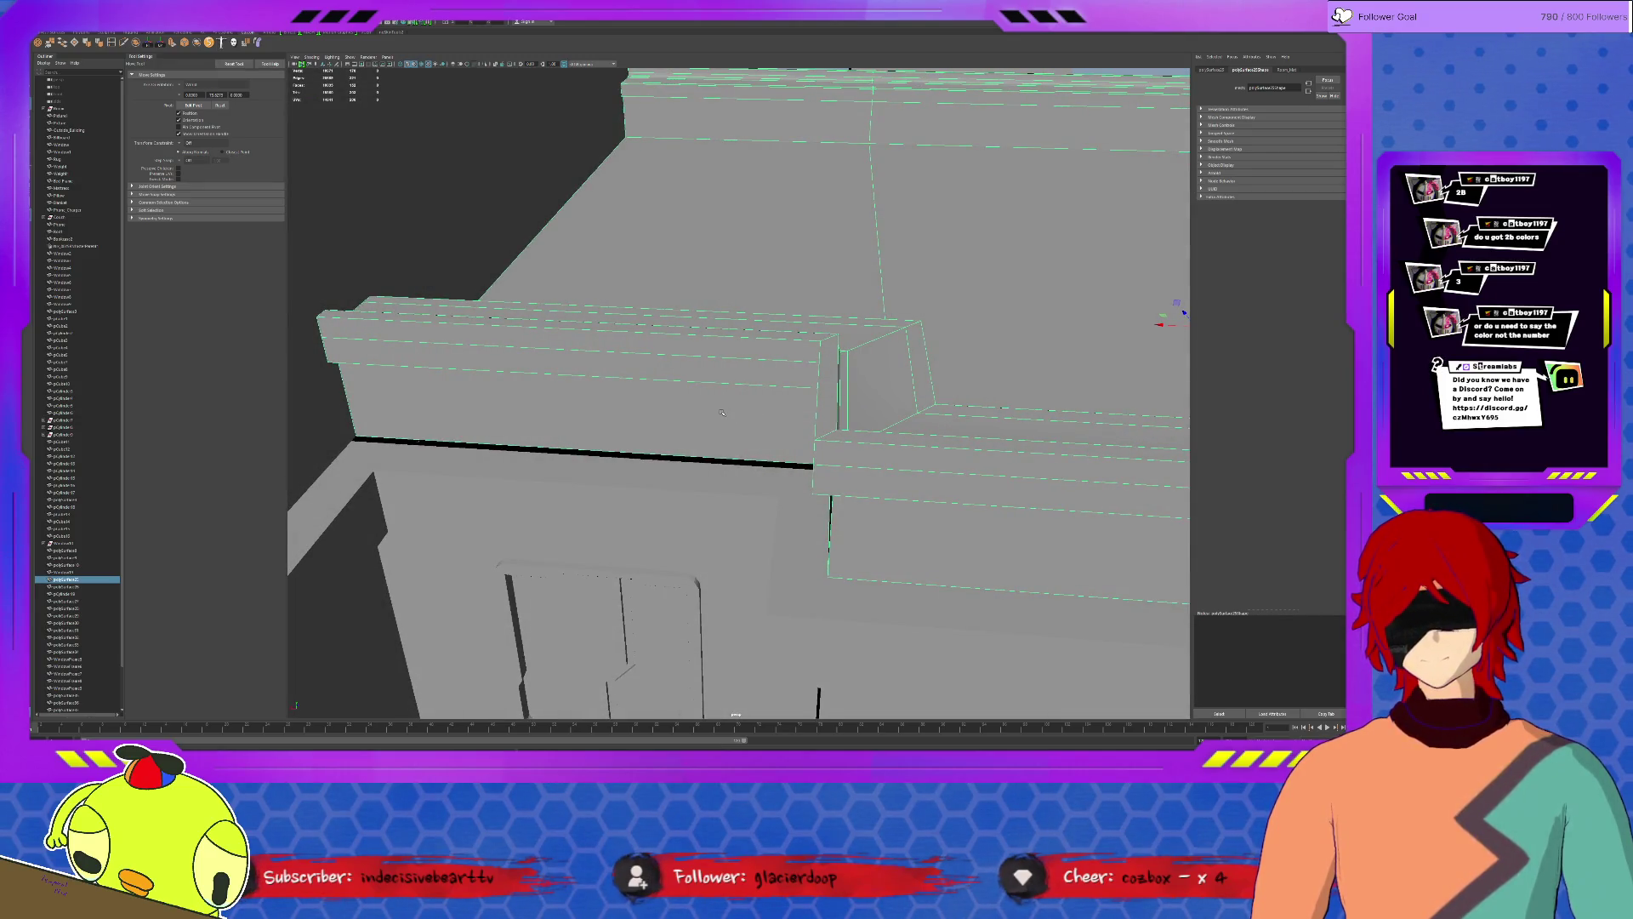
alt+drag(876, 442, 769, 464)
Raise the thin ledge strip up out of the gap along Y.
click(768, 462)
click(766, 469)
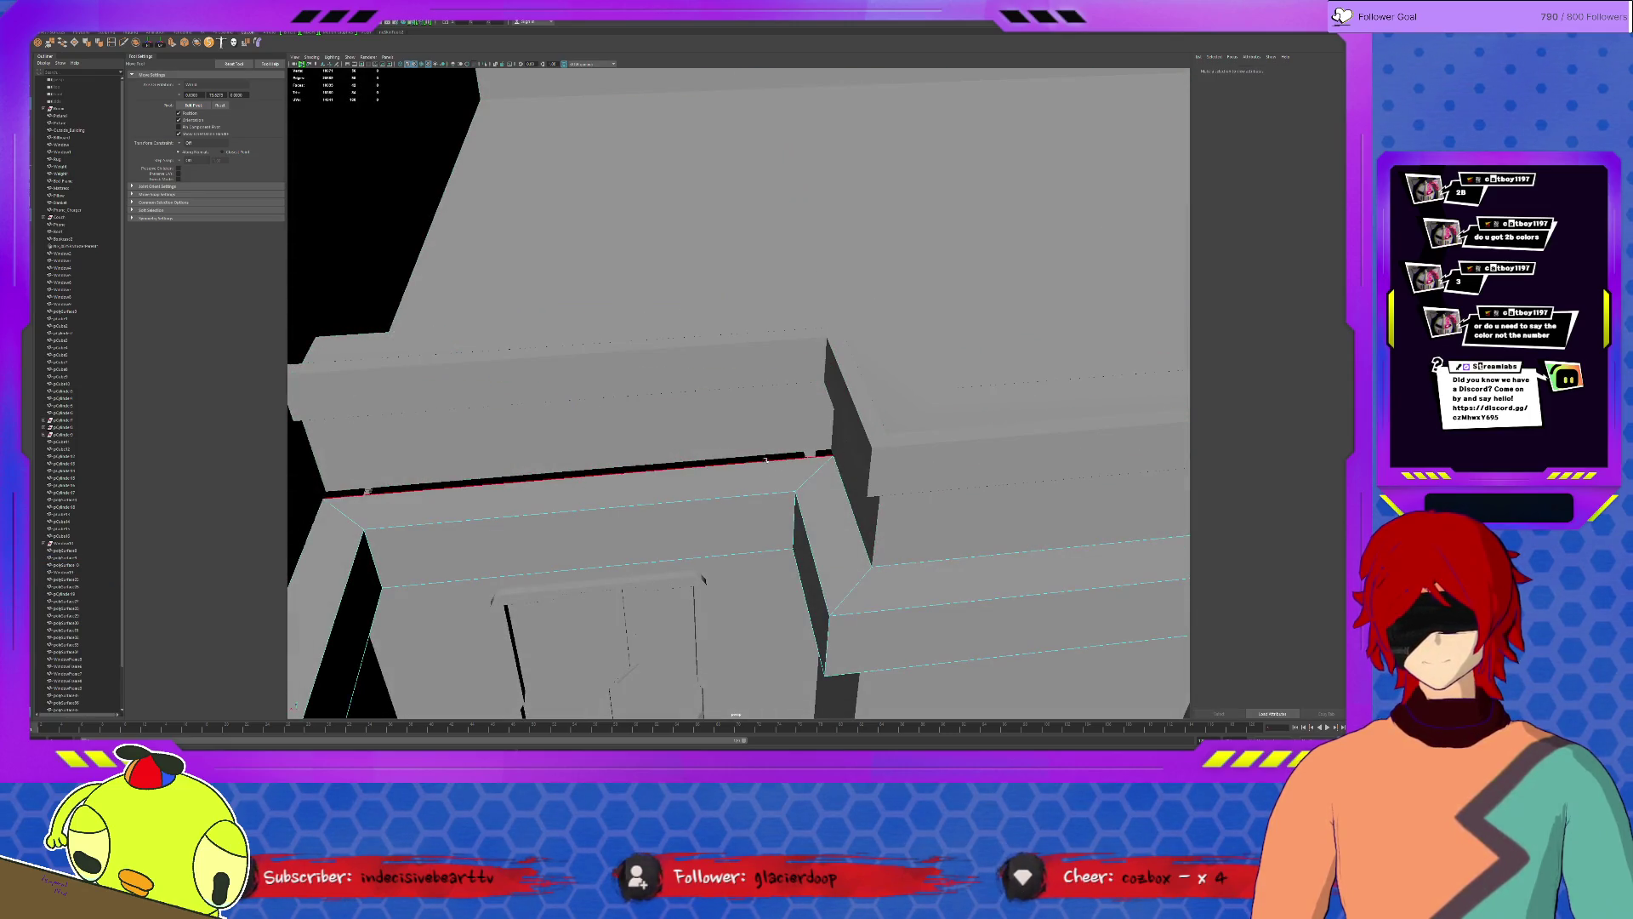
drag(584, 454, 667, 455)
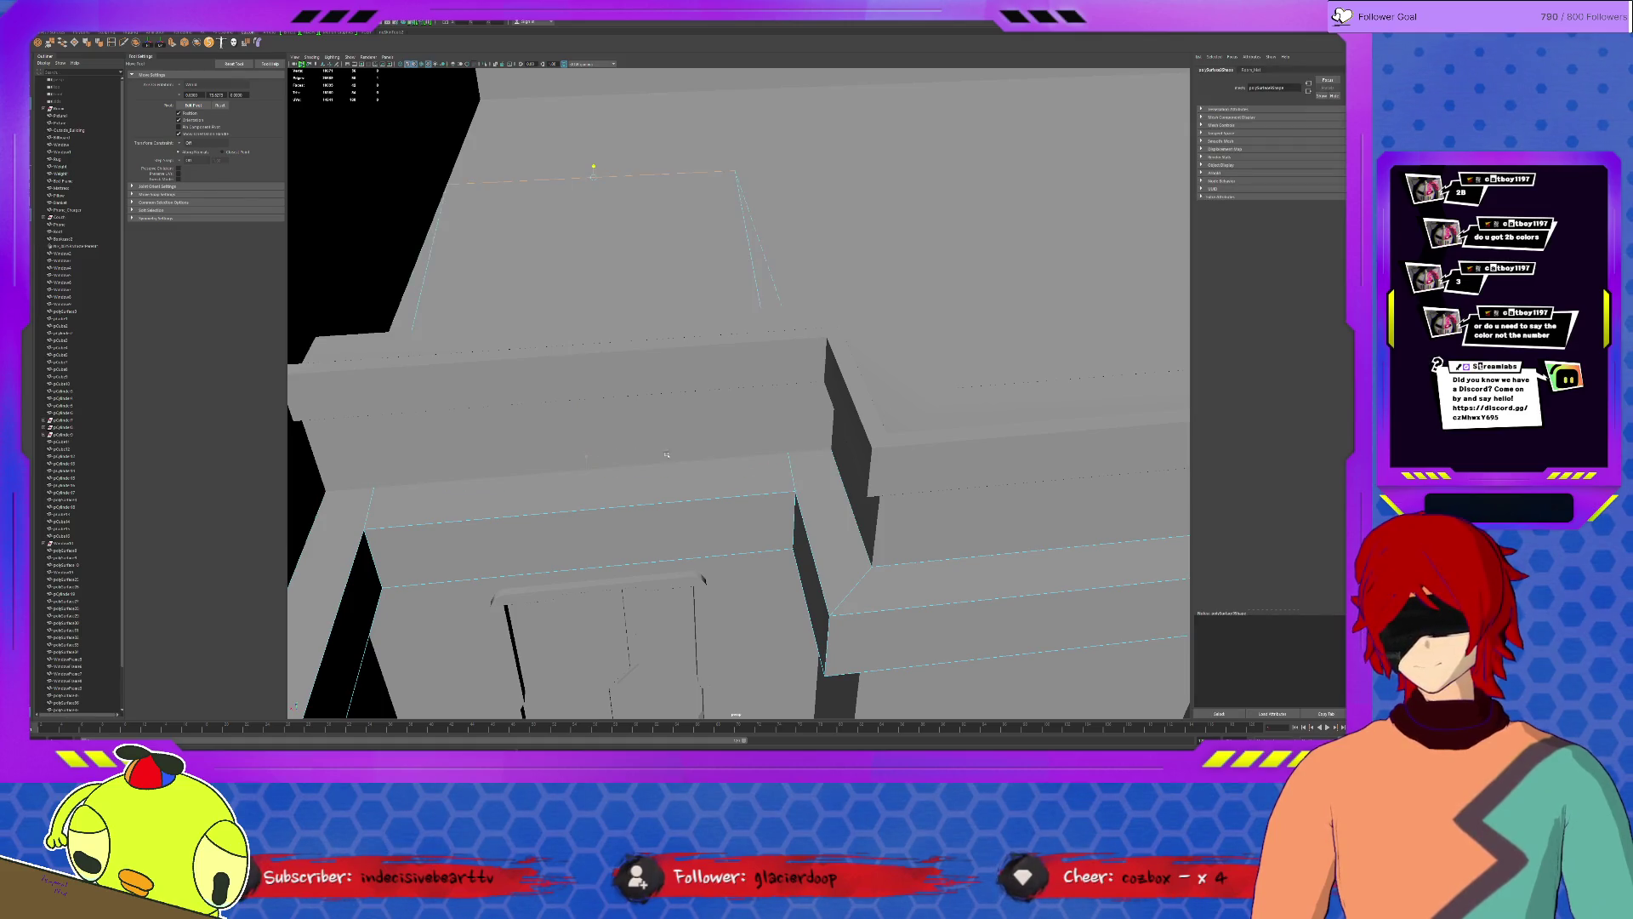
click(843, 480)
mouse_move(844, 481)
alt+mouse_down()
mouse_move(756, 462)
mouse_move(1129, 365)
alt+mouse_up()
scroll(1127, 365, down, 3)
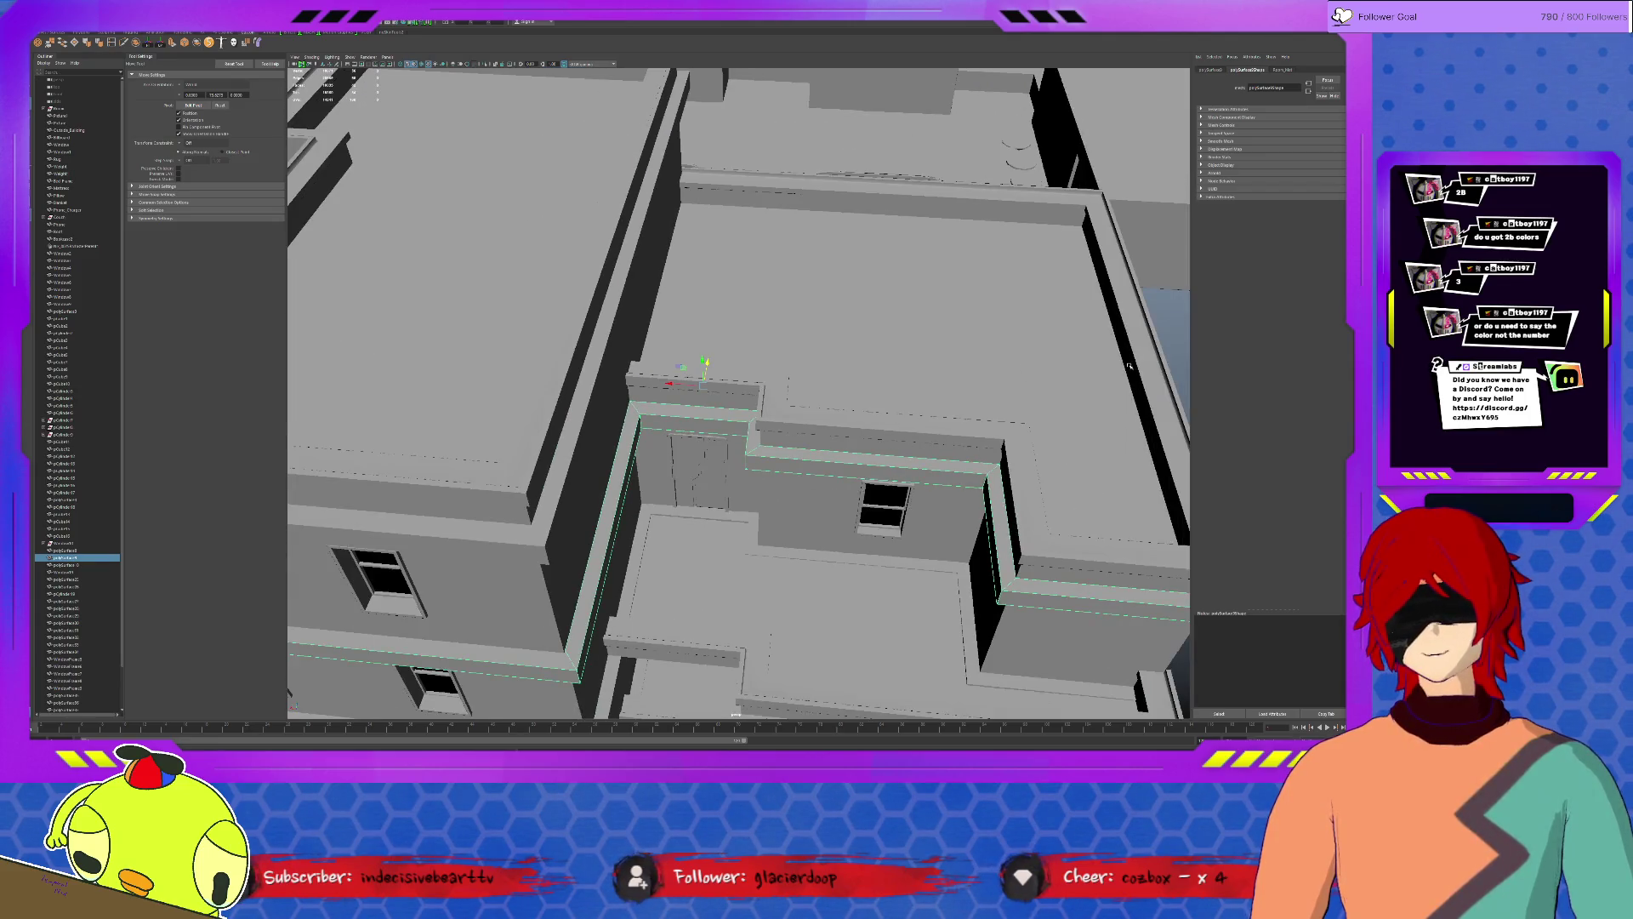
click(1160, 323)
mouse_move(1160, 321)
alt+mouse_down()
mouse_move(777, 536)
mouse_move(835, 421)
mouse_move(833, 519)
mouse_move(718, 214)
mouse_move(781, 542)
mouse_move(713, 506)
mouse_move(813, 506)
mouse_move(825, 563)
mouse_move(712, 559)
mouse_move(721, 448)
mouse_move(925, 467)
alt+mouse_up()
scroll(835, 422, down, 3)
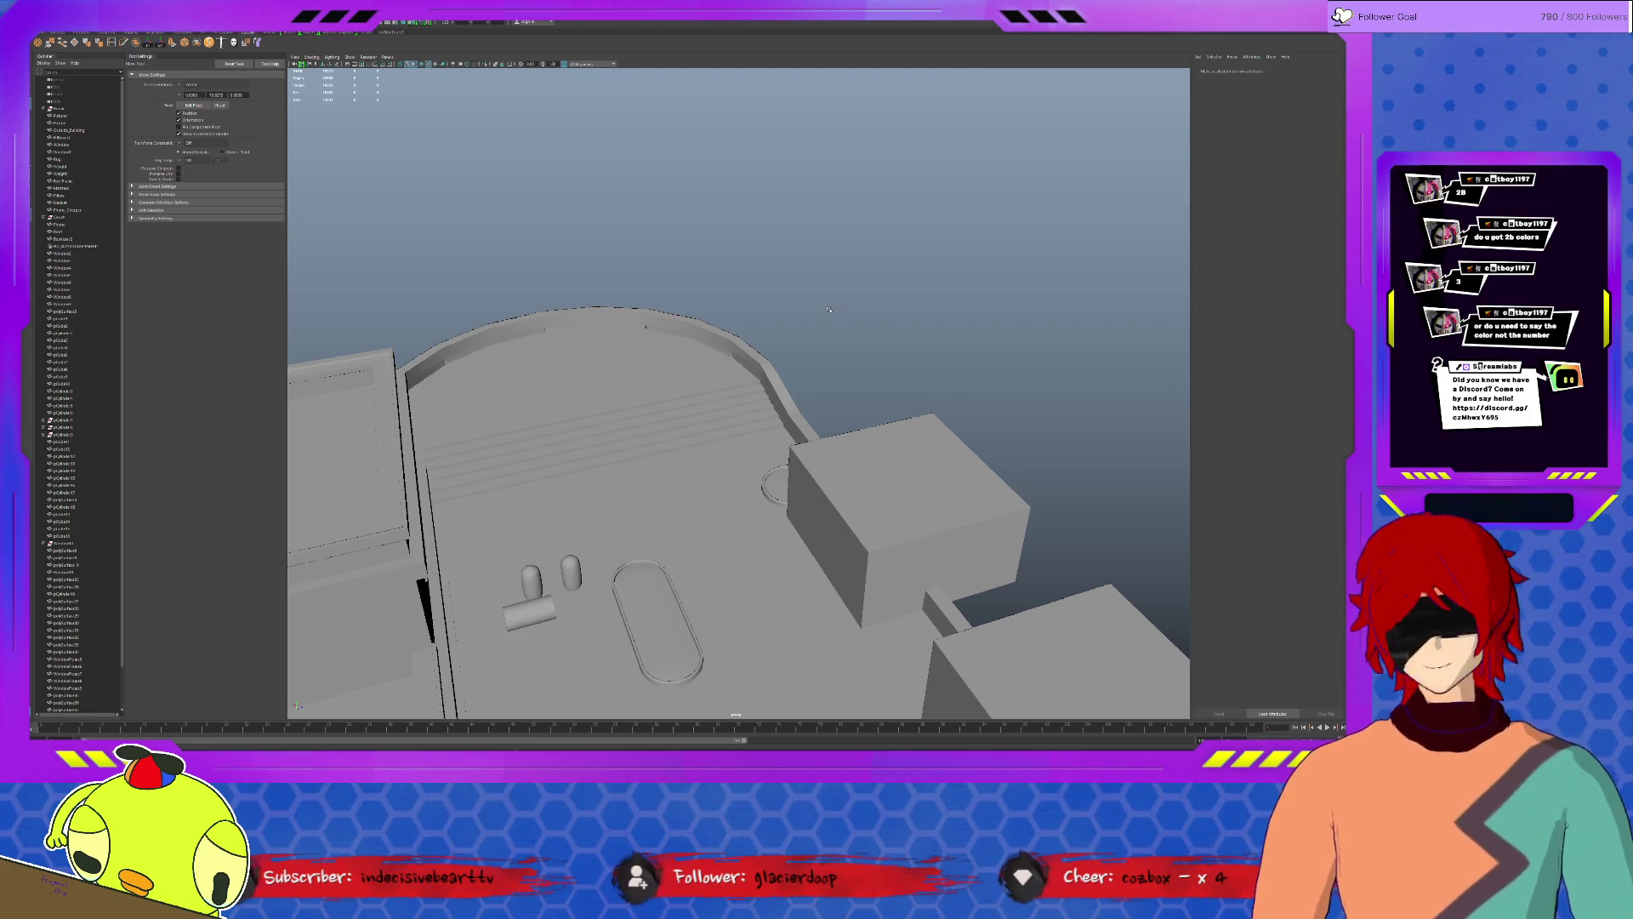
mouse_move(833, 310)
alt+mouse_down()
mouse_move(808, 415)
mouse_move(518, 463)
mouse_move(755, 392)
mouse_move(856, 452)
mouse_move(866, 431)
mouse_move(788, 460)
alt+mouse_up()
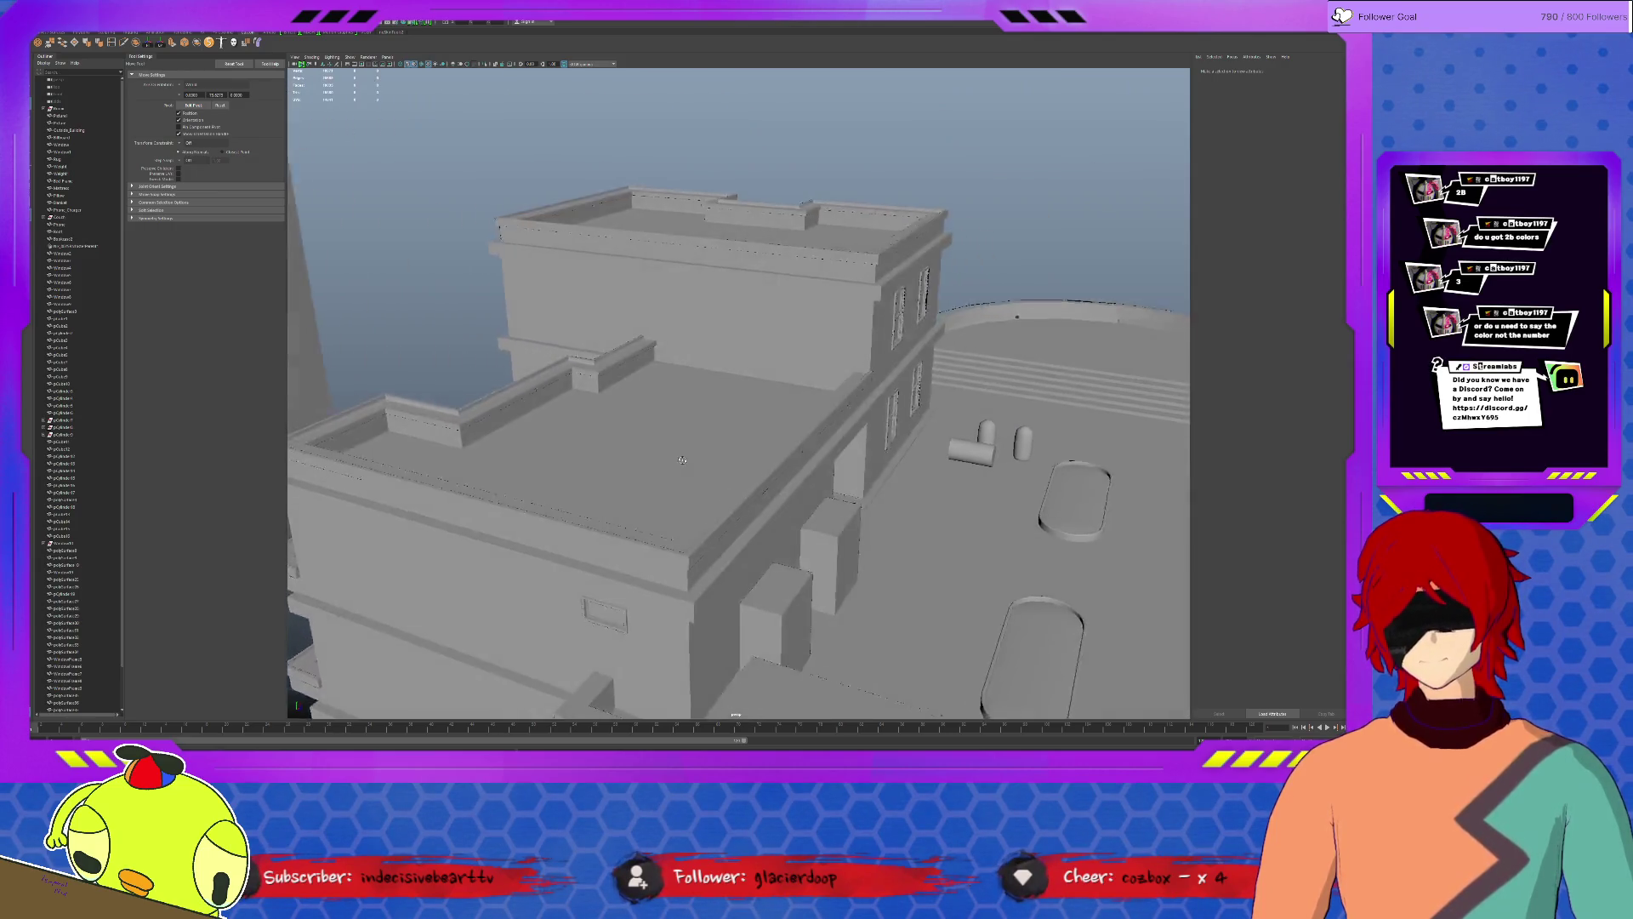
scroll(788, 461, up, 3)
scroll(791, 461, up, 3)
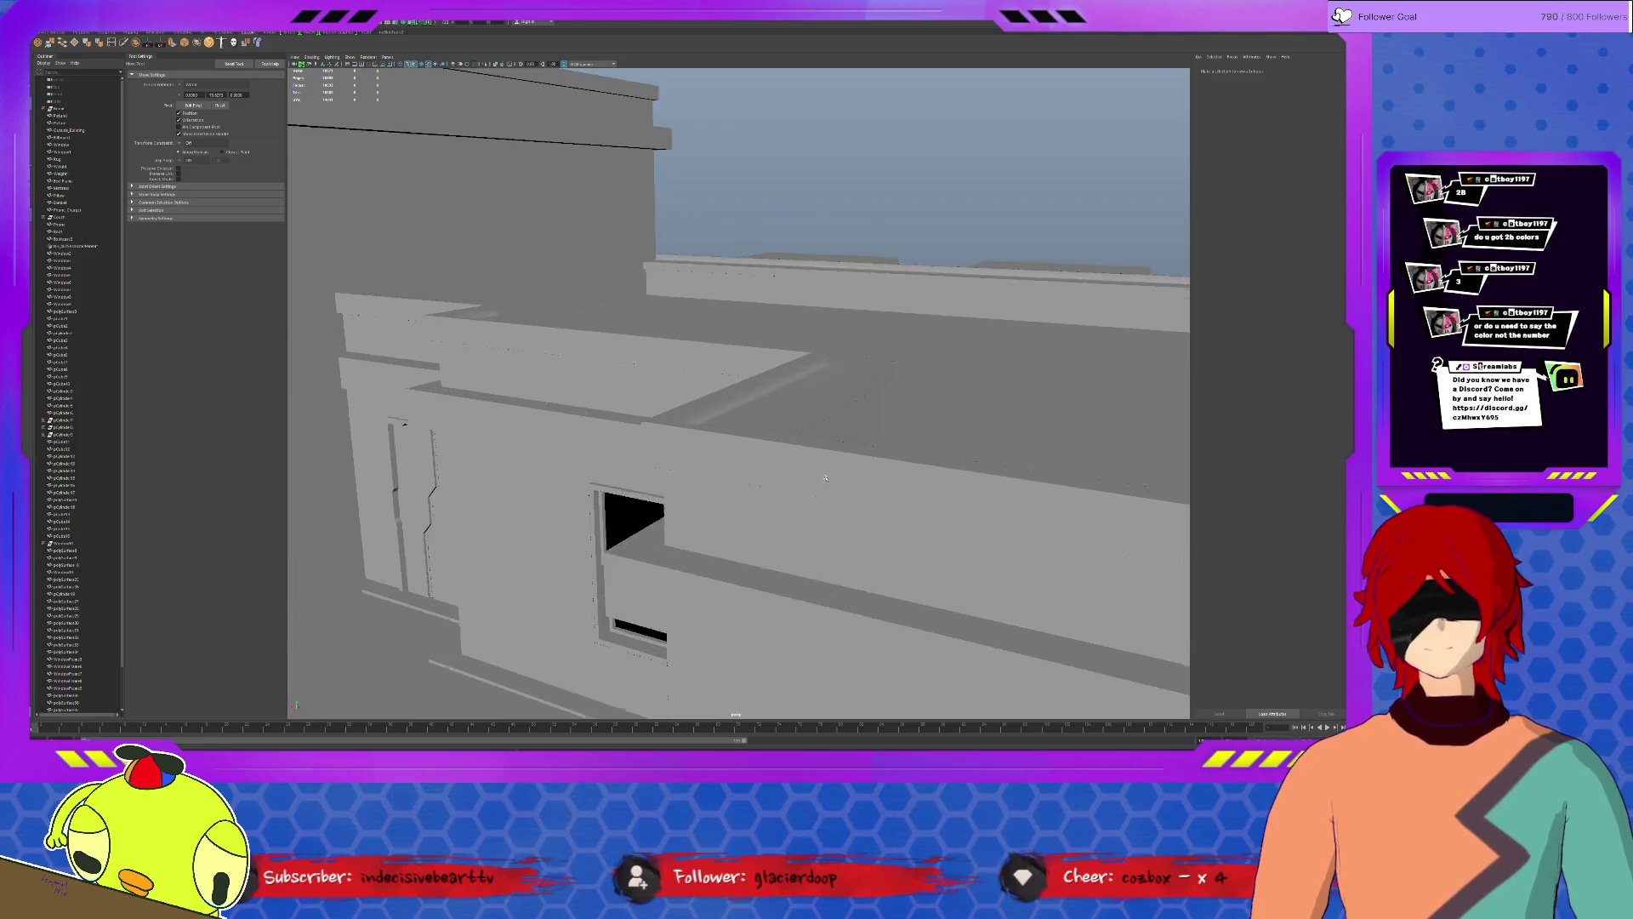
scroll(796, 461, up, 3)
scroll(802, 464, up, 3)
scroll(804, 462, up, 3)
mouse_move(799, 459)
alt+mouse_down()
mouse_move(770, 541)
mouse_move(811, 598)
mouse_move(704, 554)
mouse_move(706, 540)
alt+mouse_up()
scroll(770, 541, up, 2)
click(548, 471)
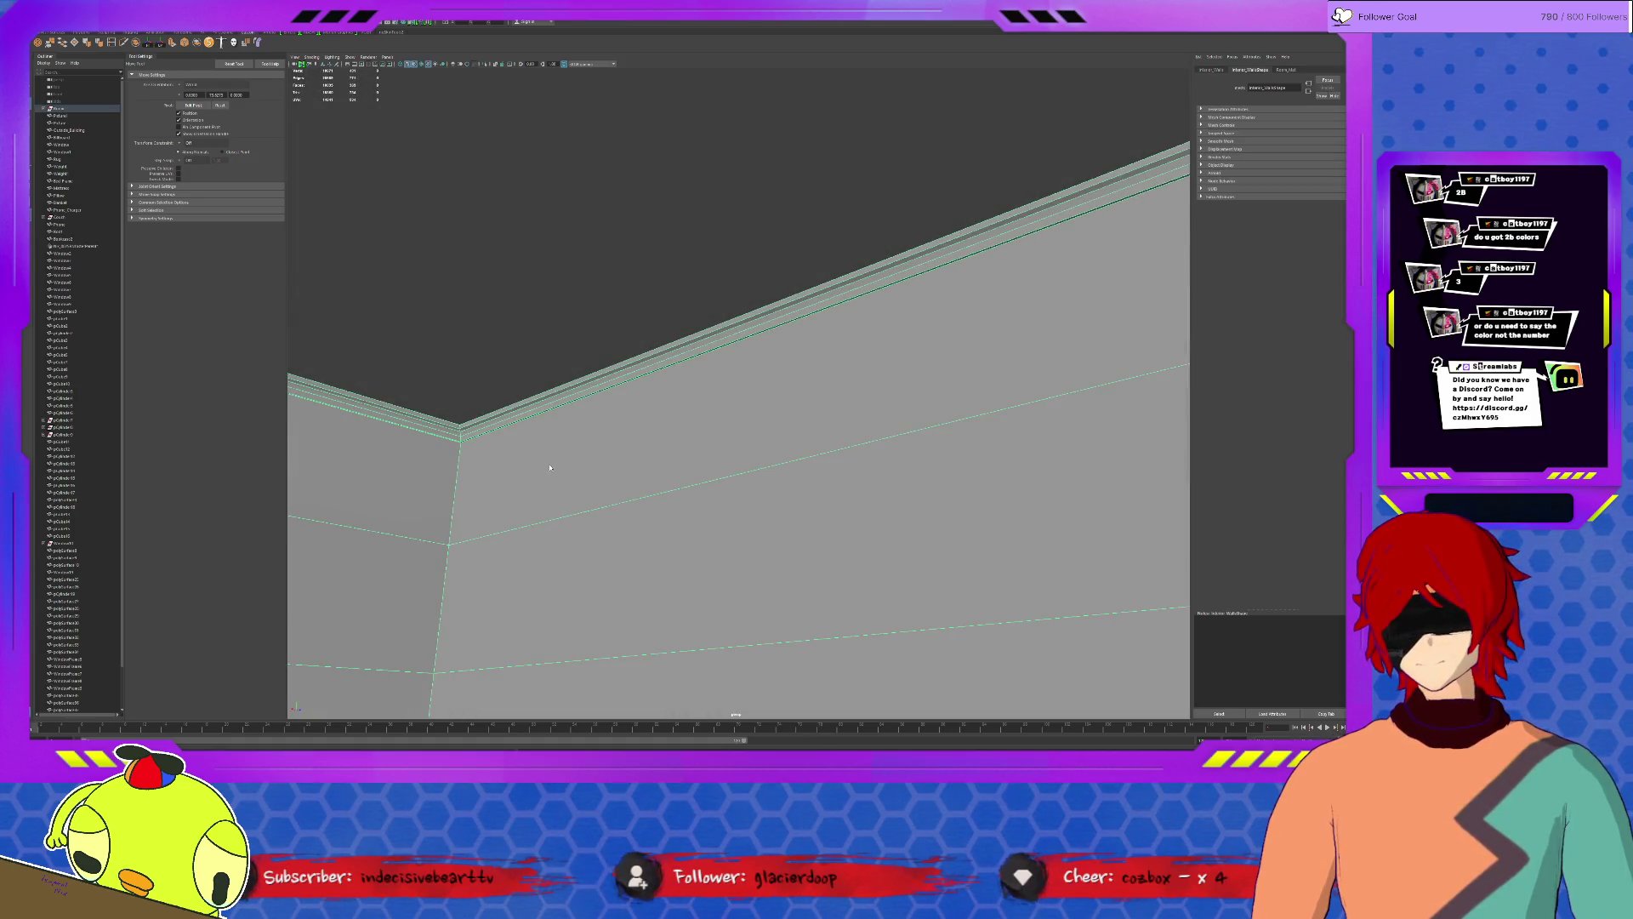
click(496, 426)
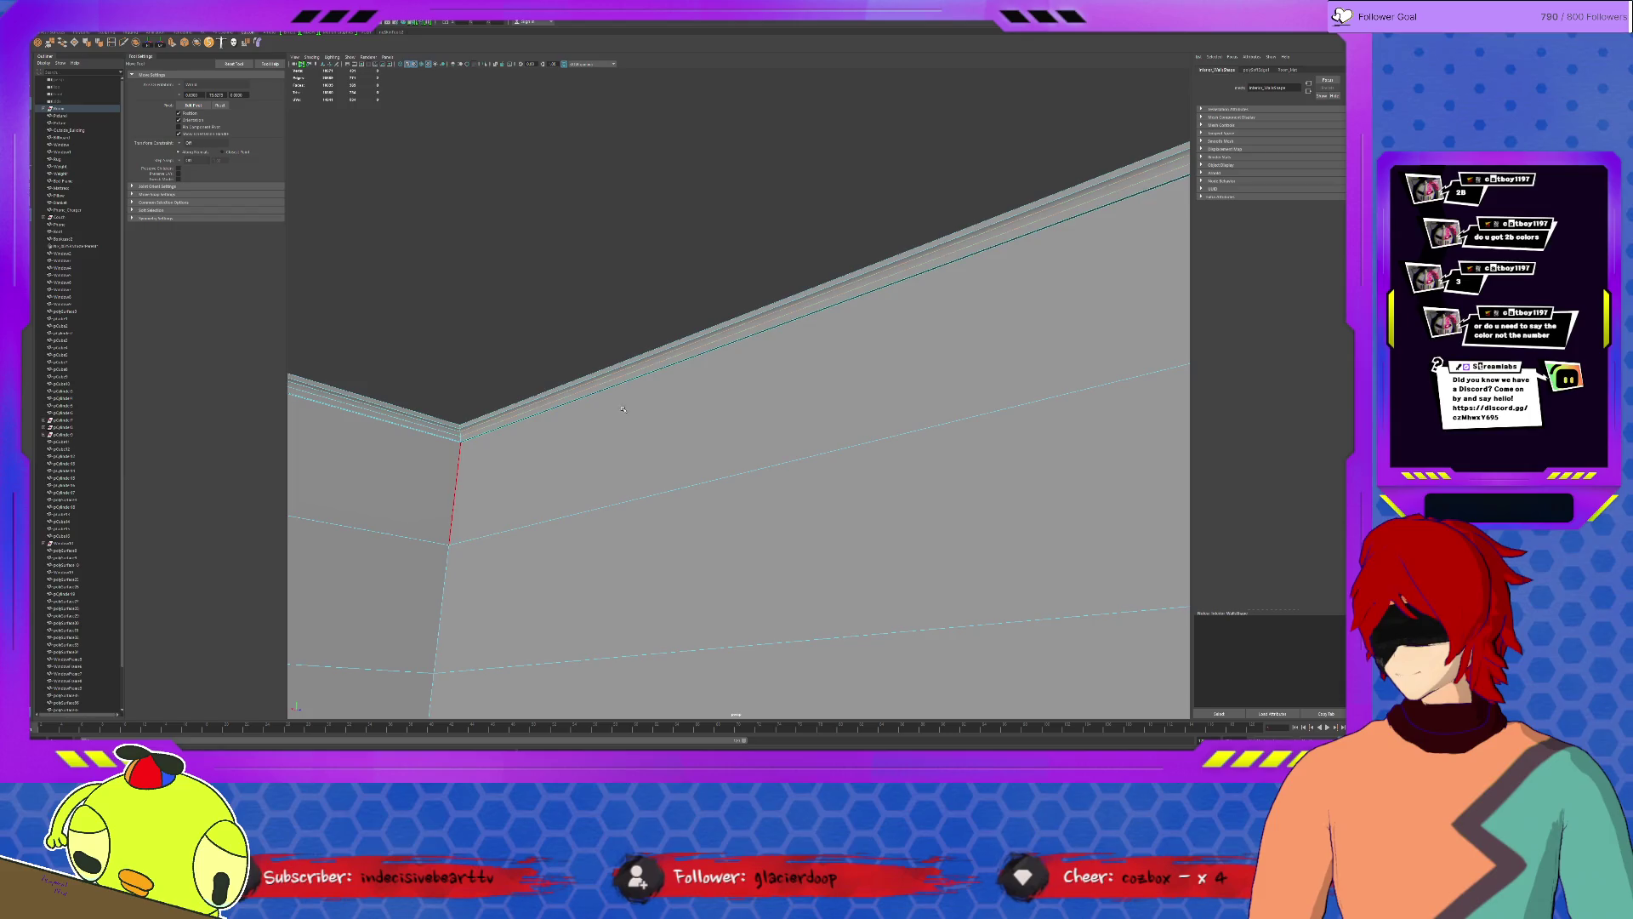
alt+drag(622, 409, 749, 443)
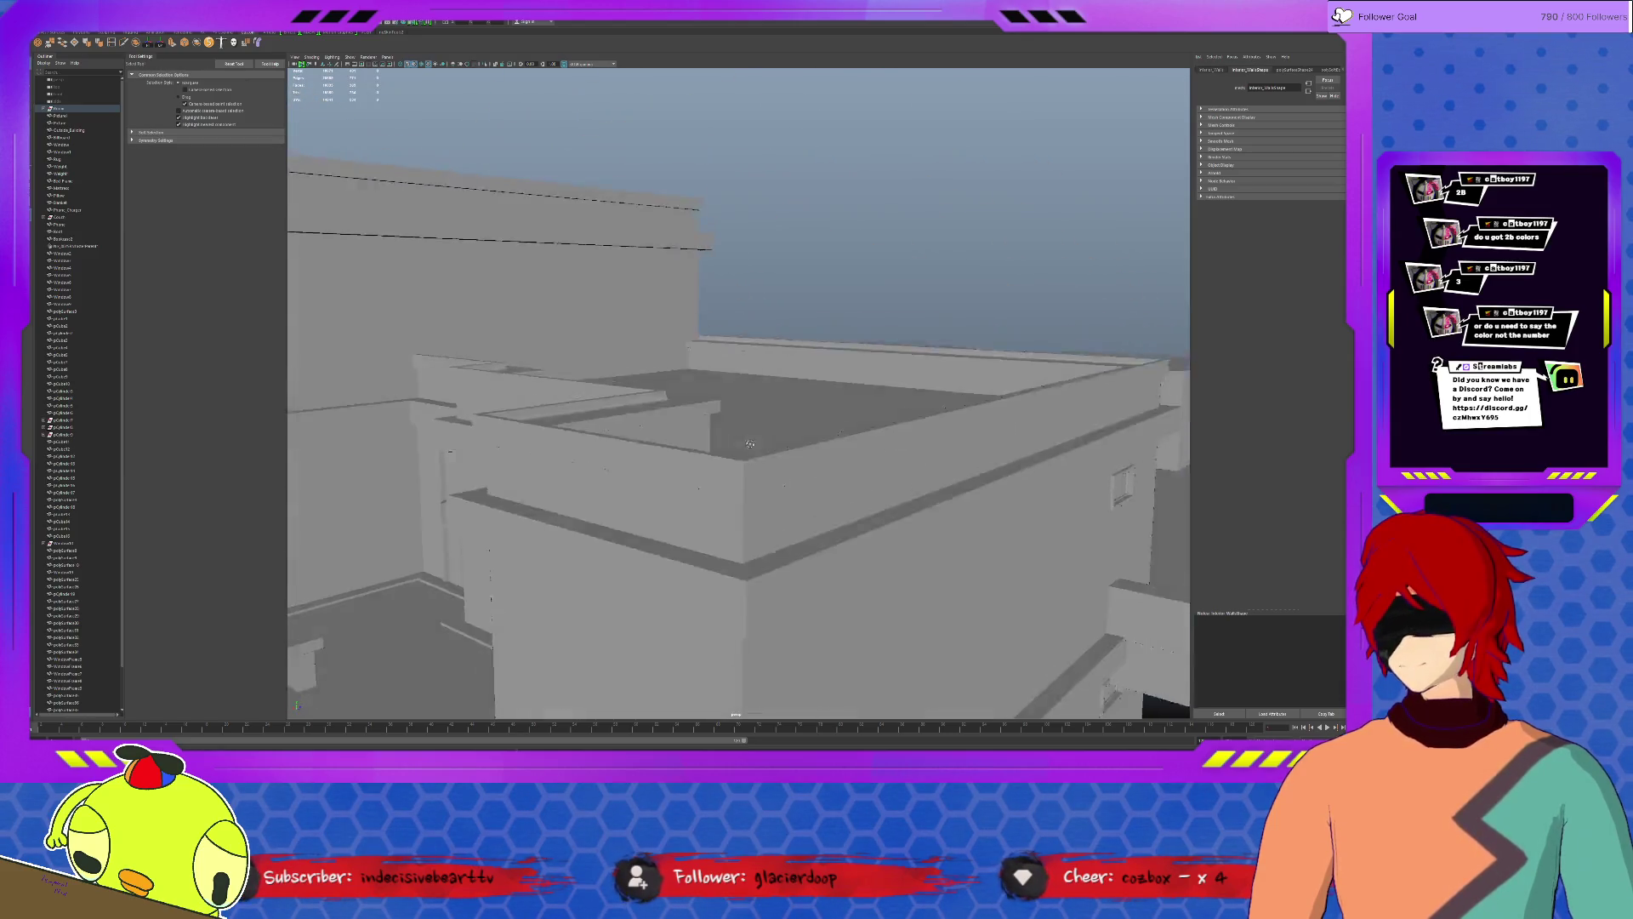
mouse_move(750, 442)
alt+mouse_down()
mouse_move(652, 374)
mouse_move(626, 377)
mouse_move(667, 376)
alt+mouse_up()
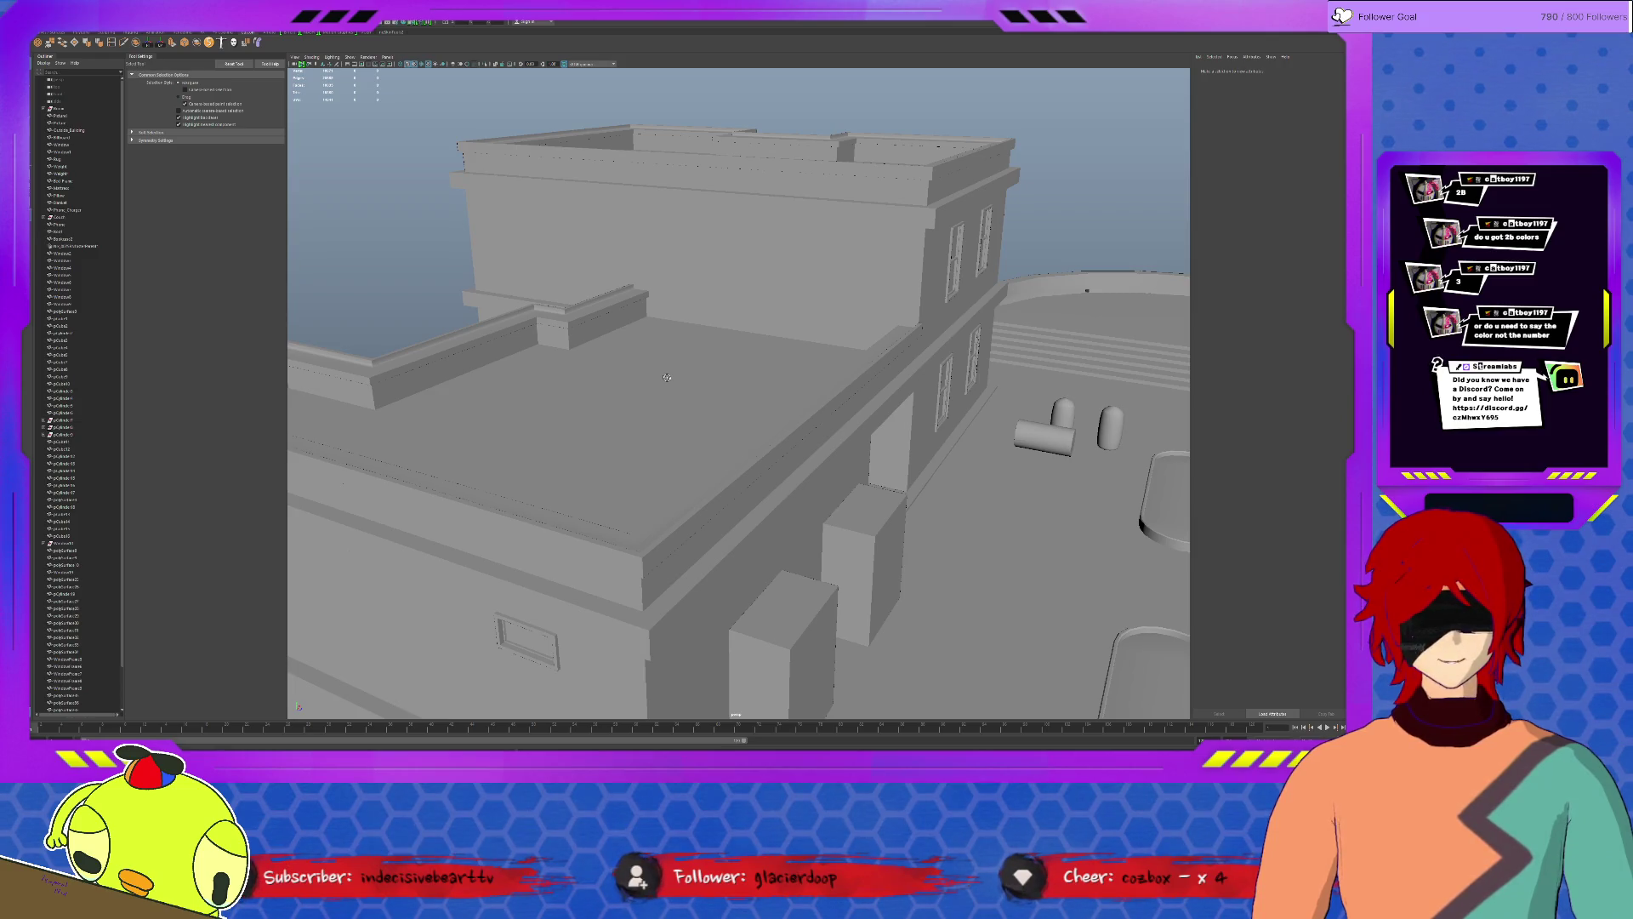
alt+drag(667, 377, 577, 373)
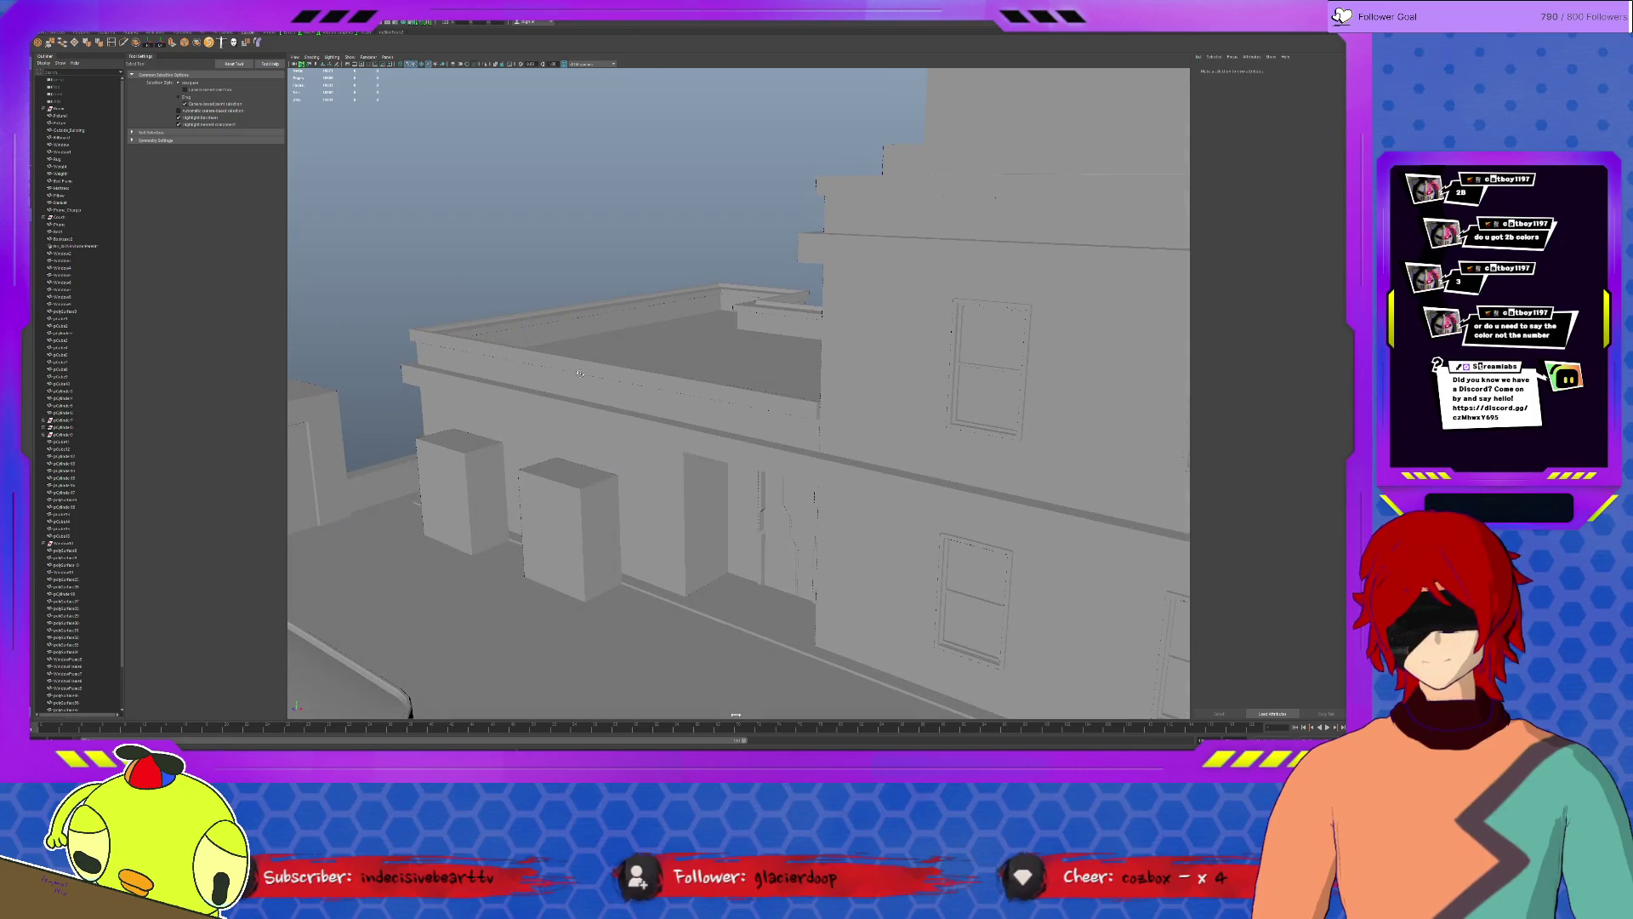
click(660, 336)
alt+drag(660, 335, 1185, 666)
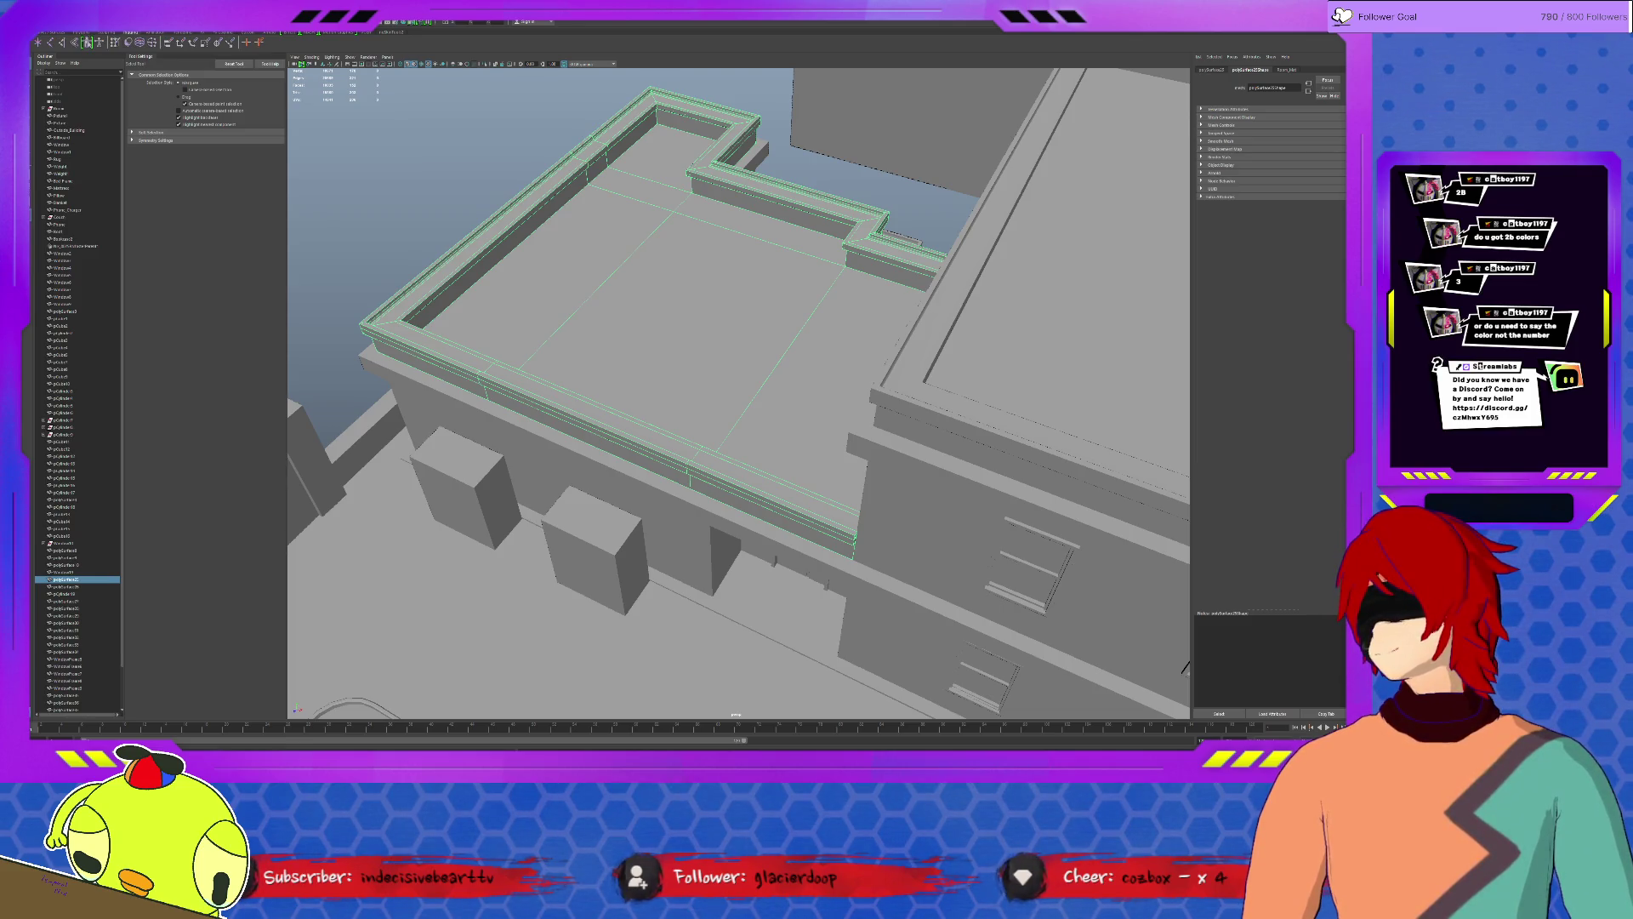
Create a poly cube on the lower building's rooftop and scale it taller along Y.
click(107, 33)
click(76, 35)
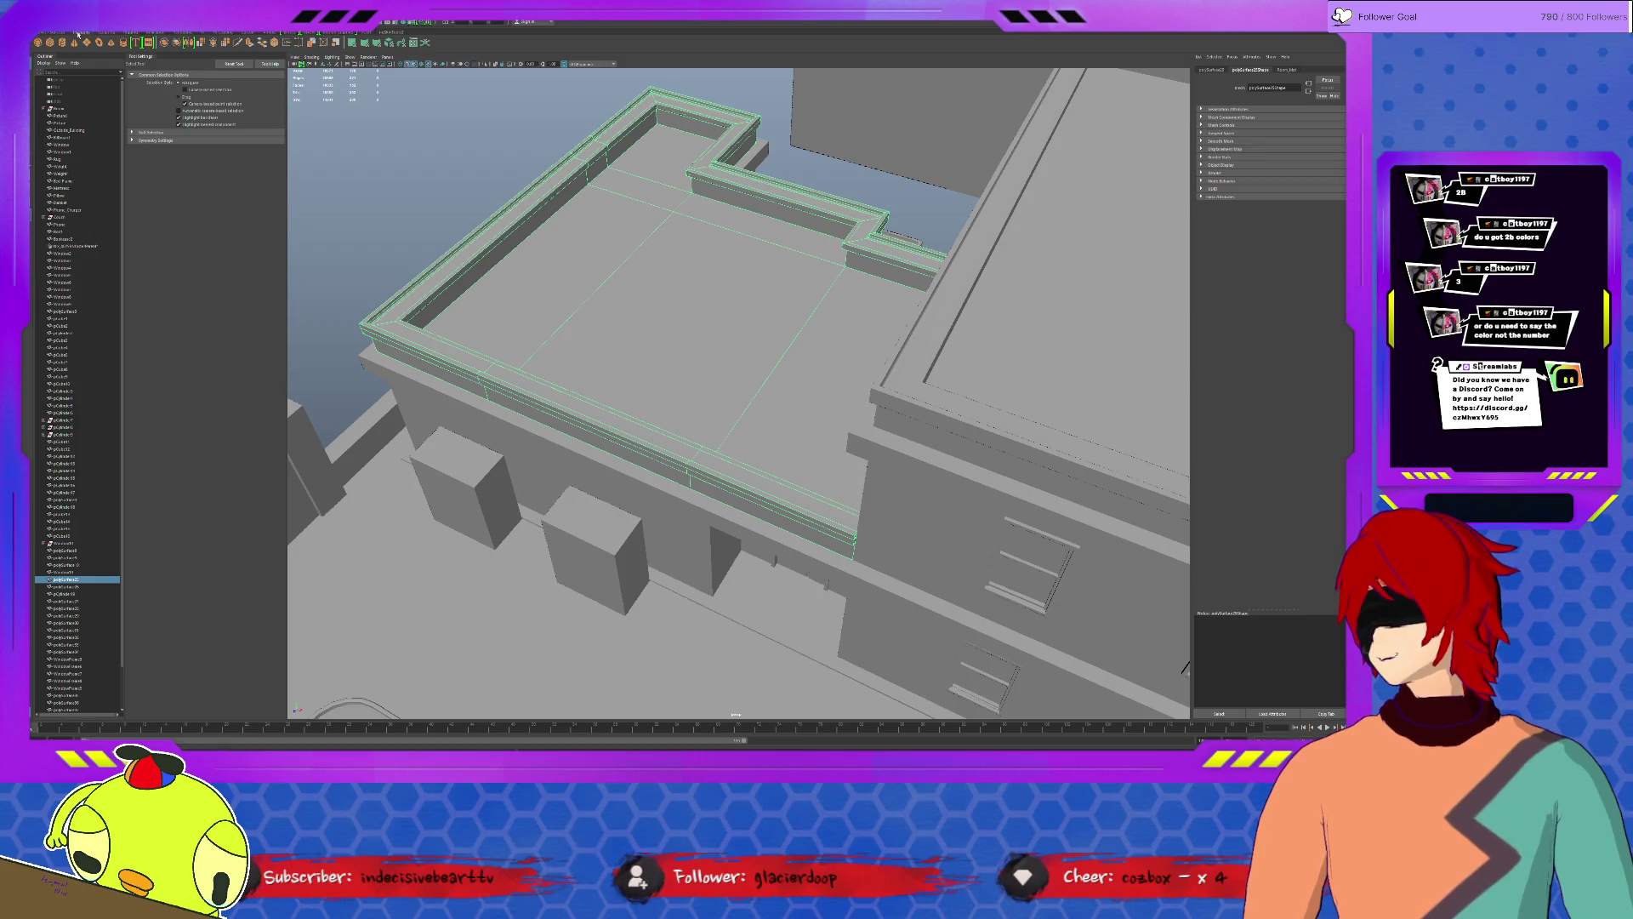
click(705, 272)
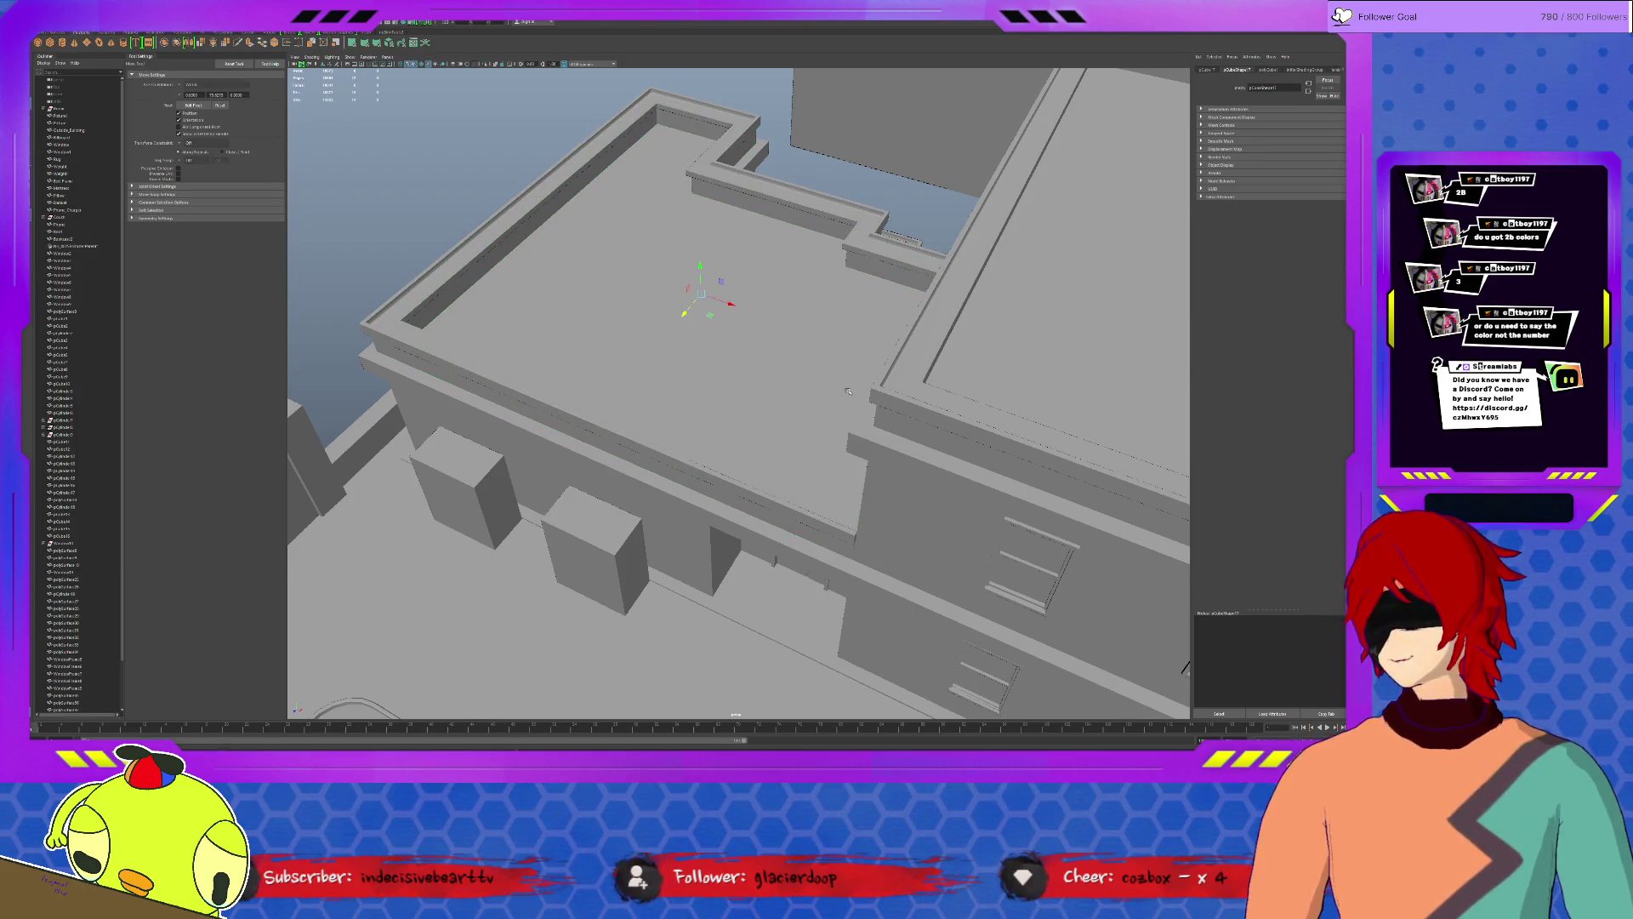
alt+drag(676, 282, 704, 272)
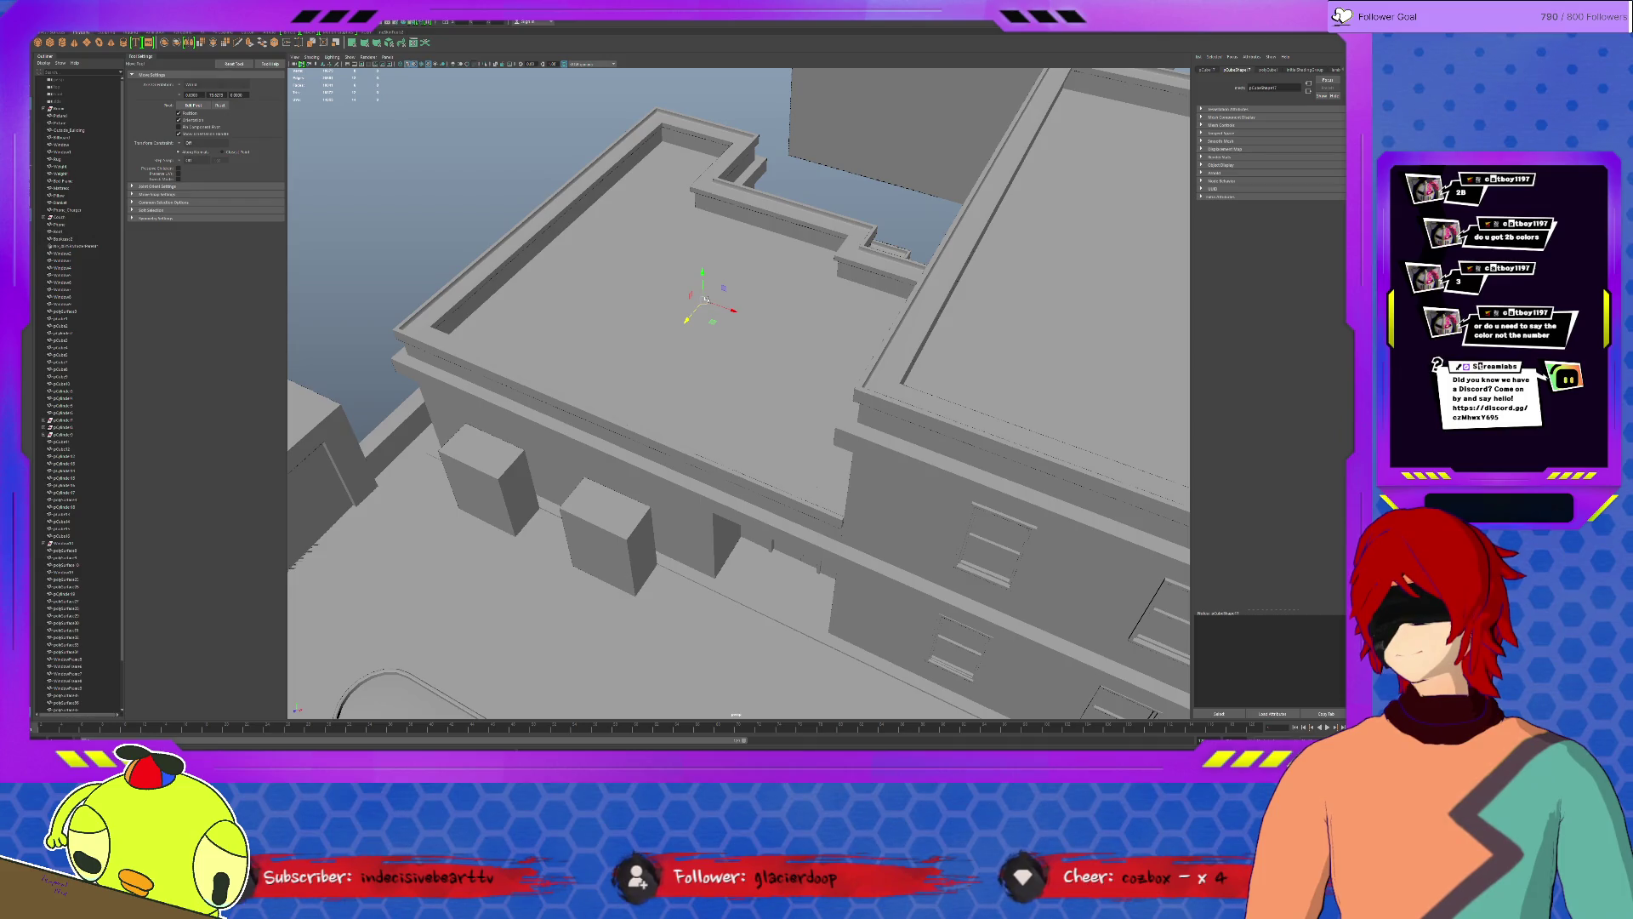
key(d)
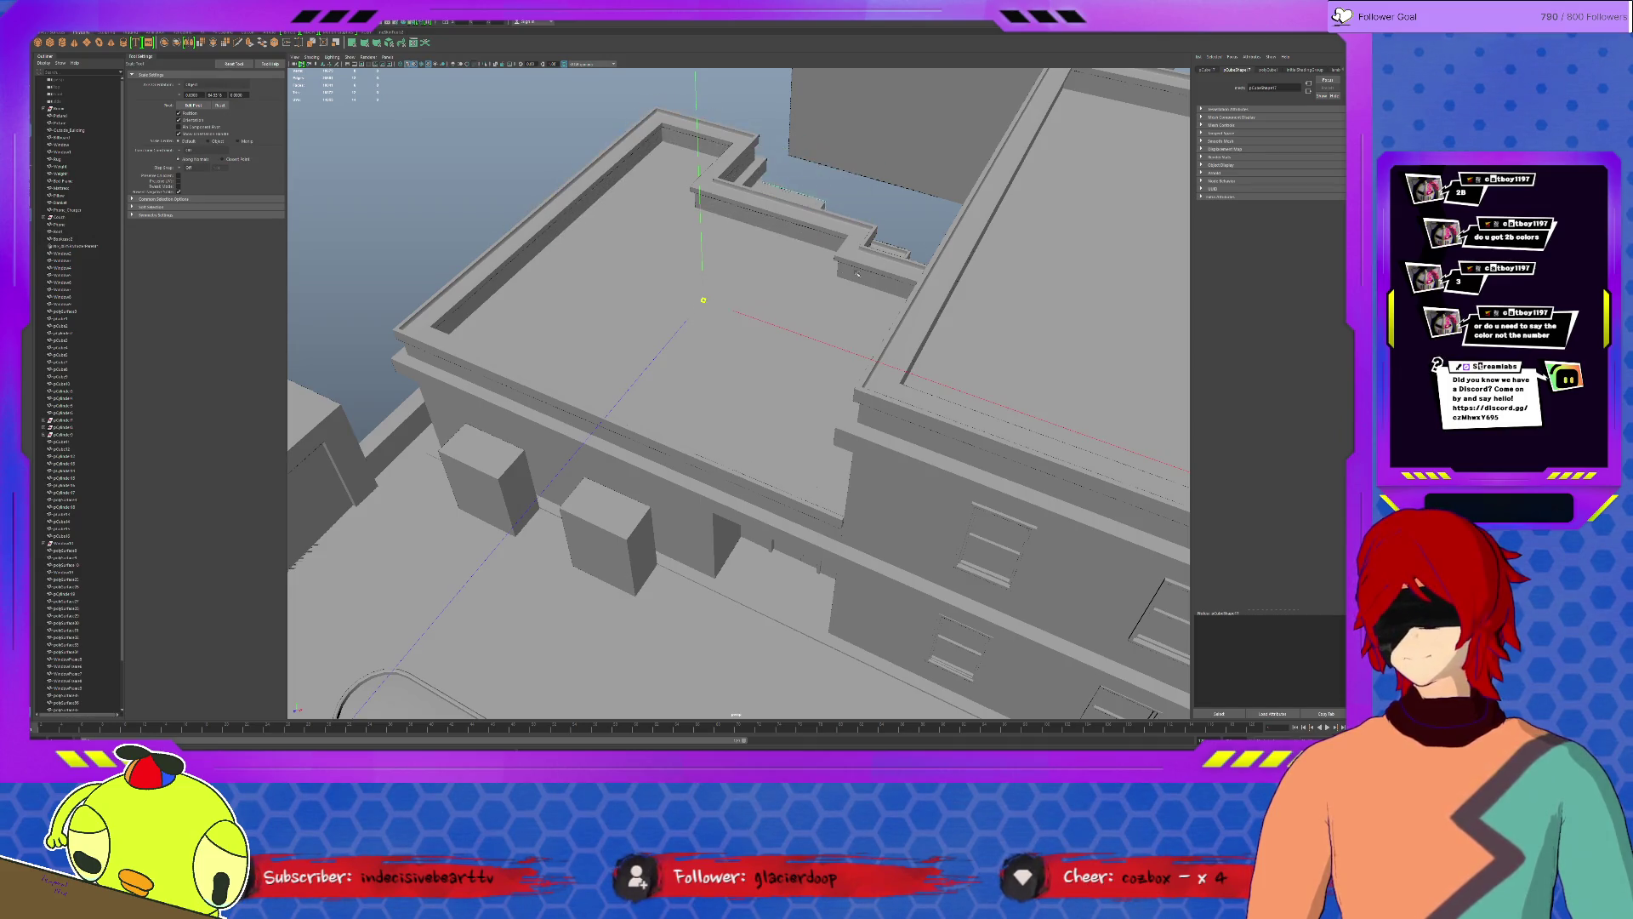
key(w)
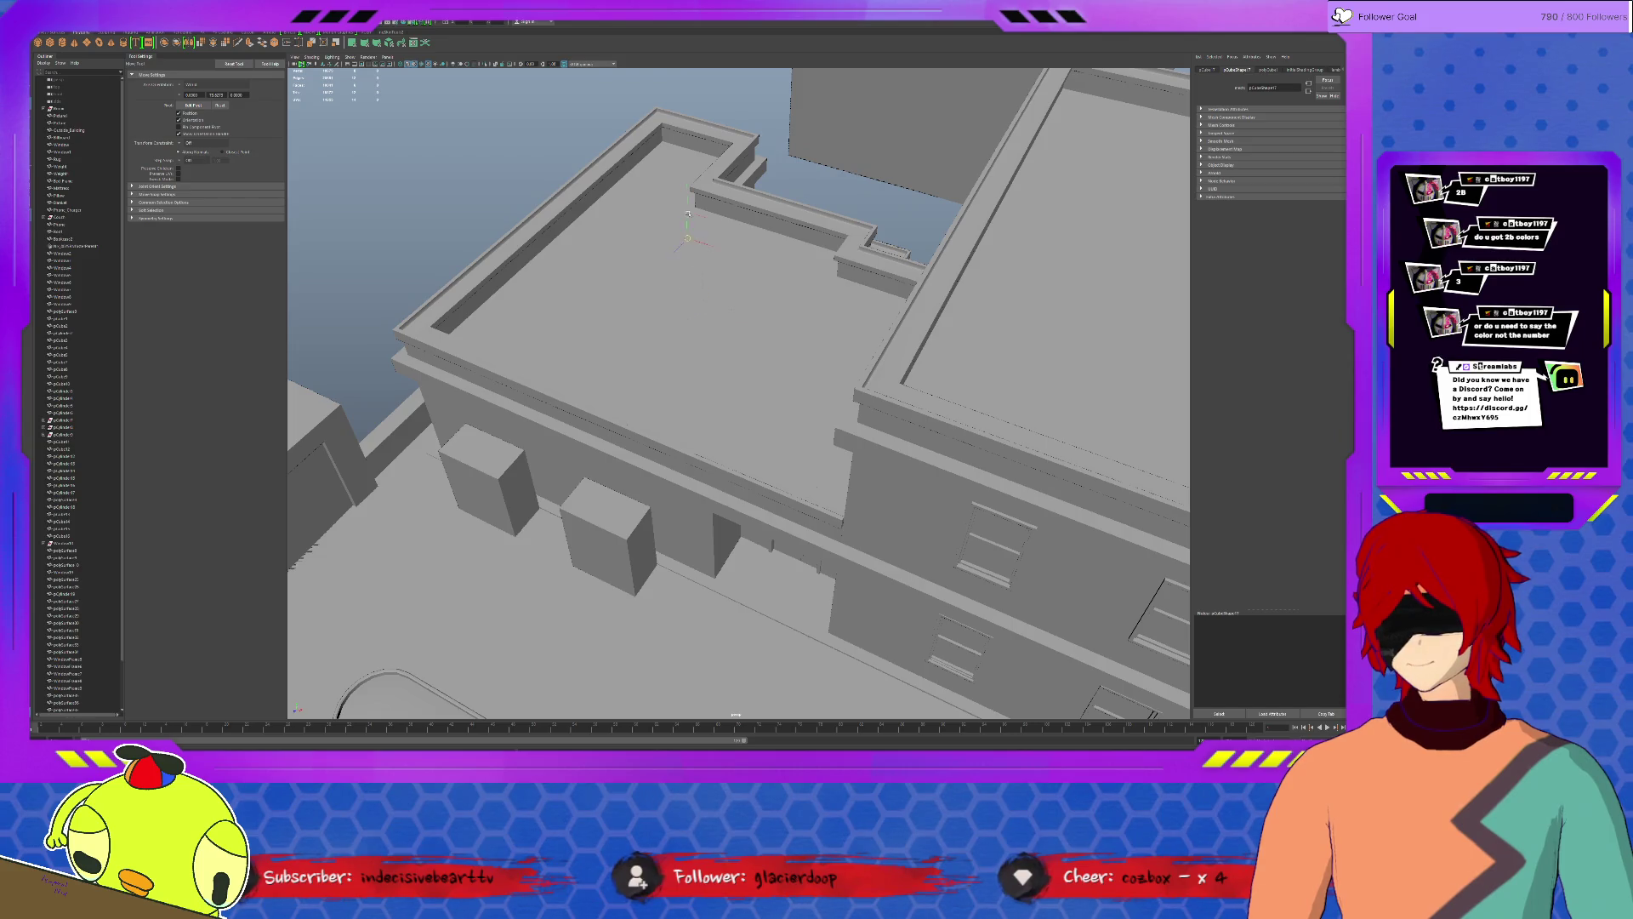
key(ctrl+z)
mouse_move(696, 179)
mouse_down()
mouse_move(707, 127)
mouse_move(619, 244)
mouse_up()
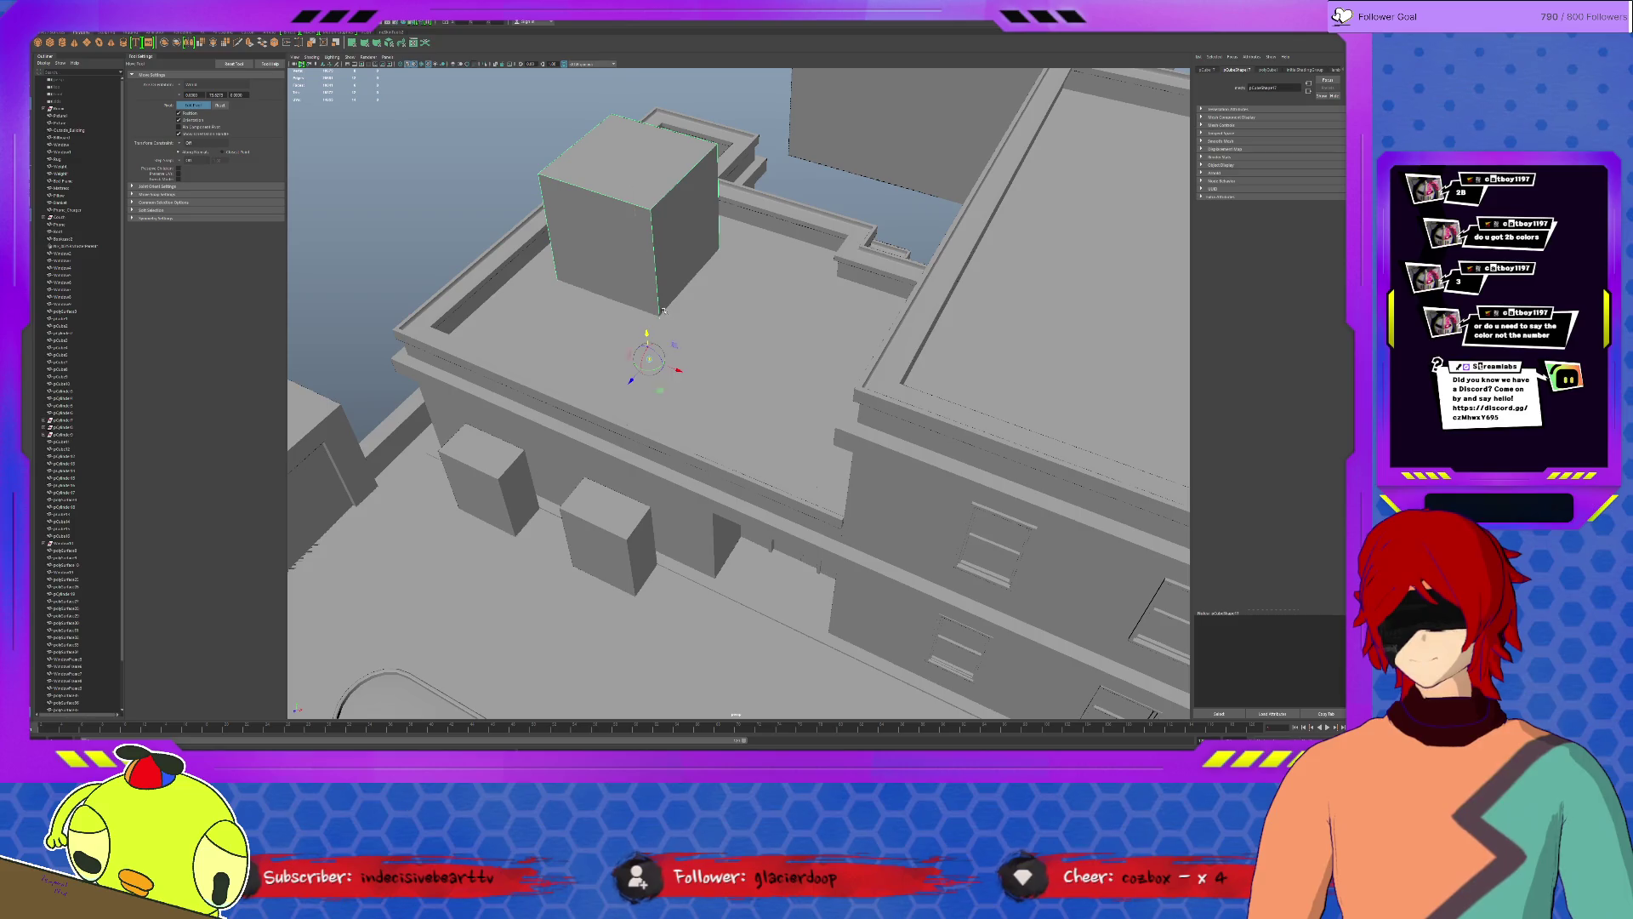
Isolate the cube briefly, then move it onto the taller building's back roof corner.
key(ctrl+1)
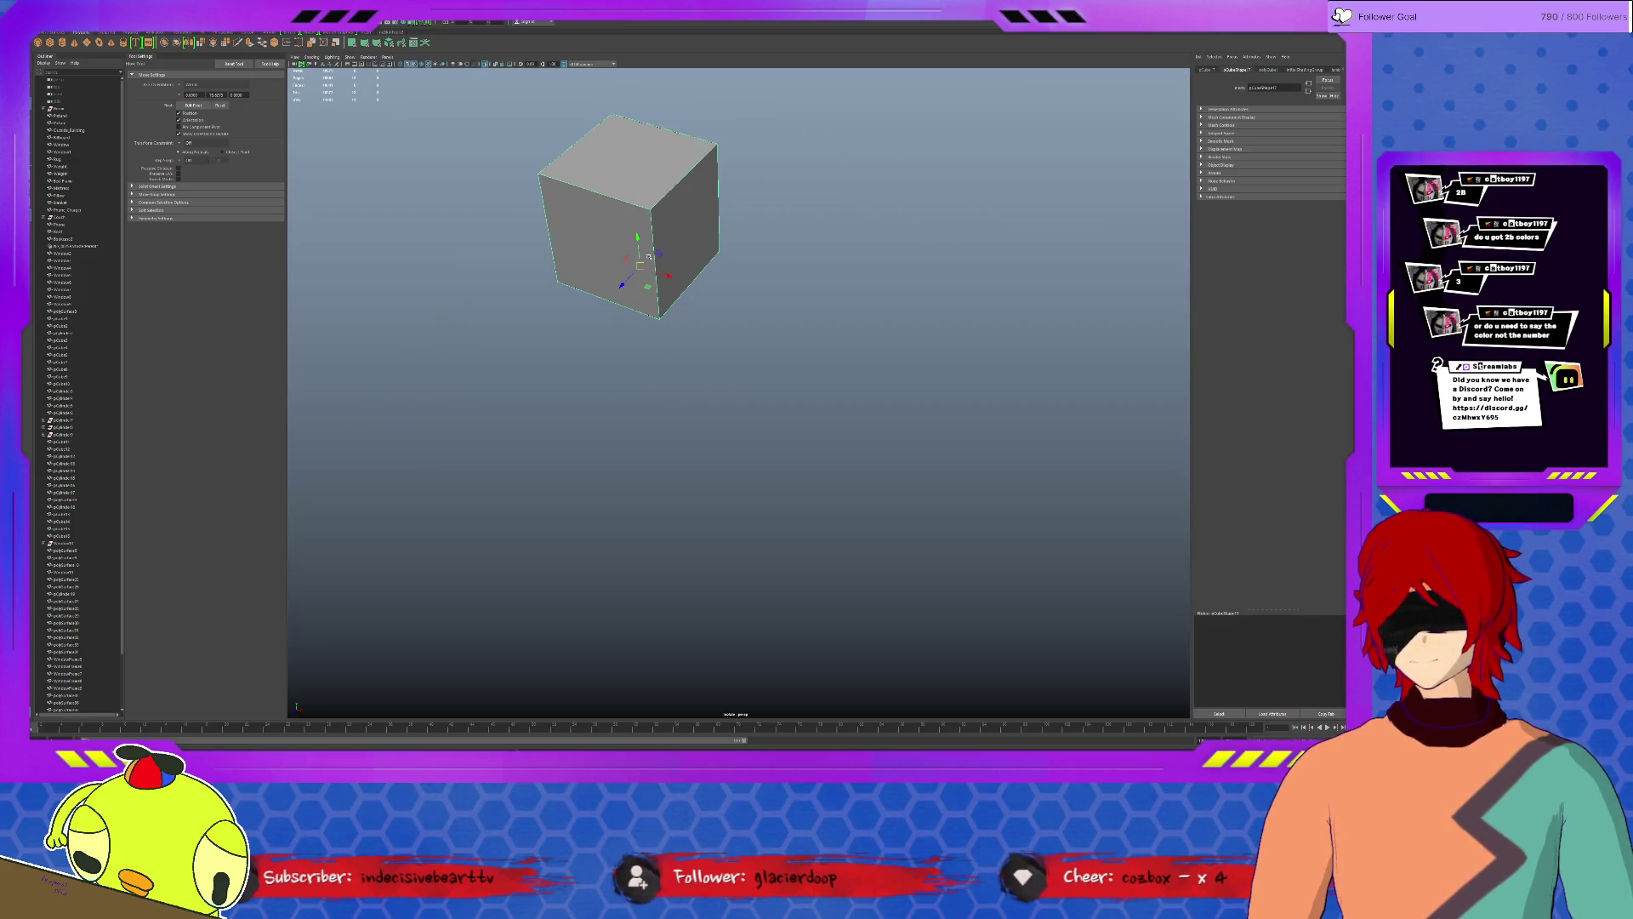
key(ctrl+1)
mouse_move(639, 235)
alt+mouse_down()
mouse_move(679, 322)
mouse_move(707, 269)
alt+mouse_up()
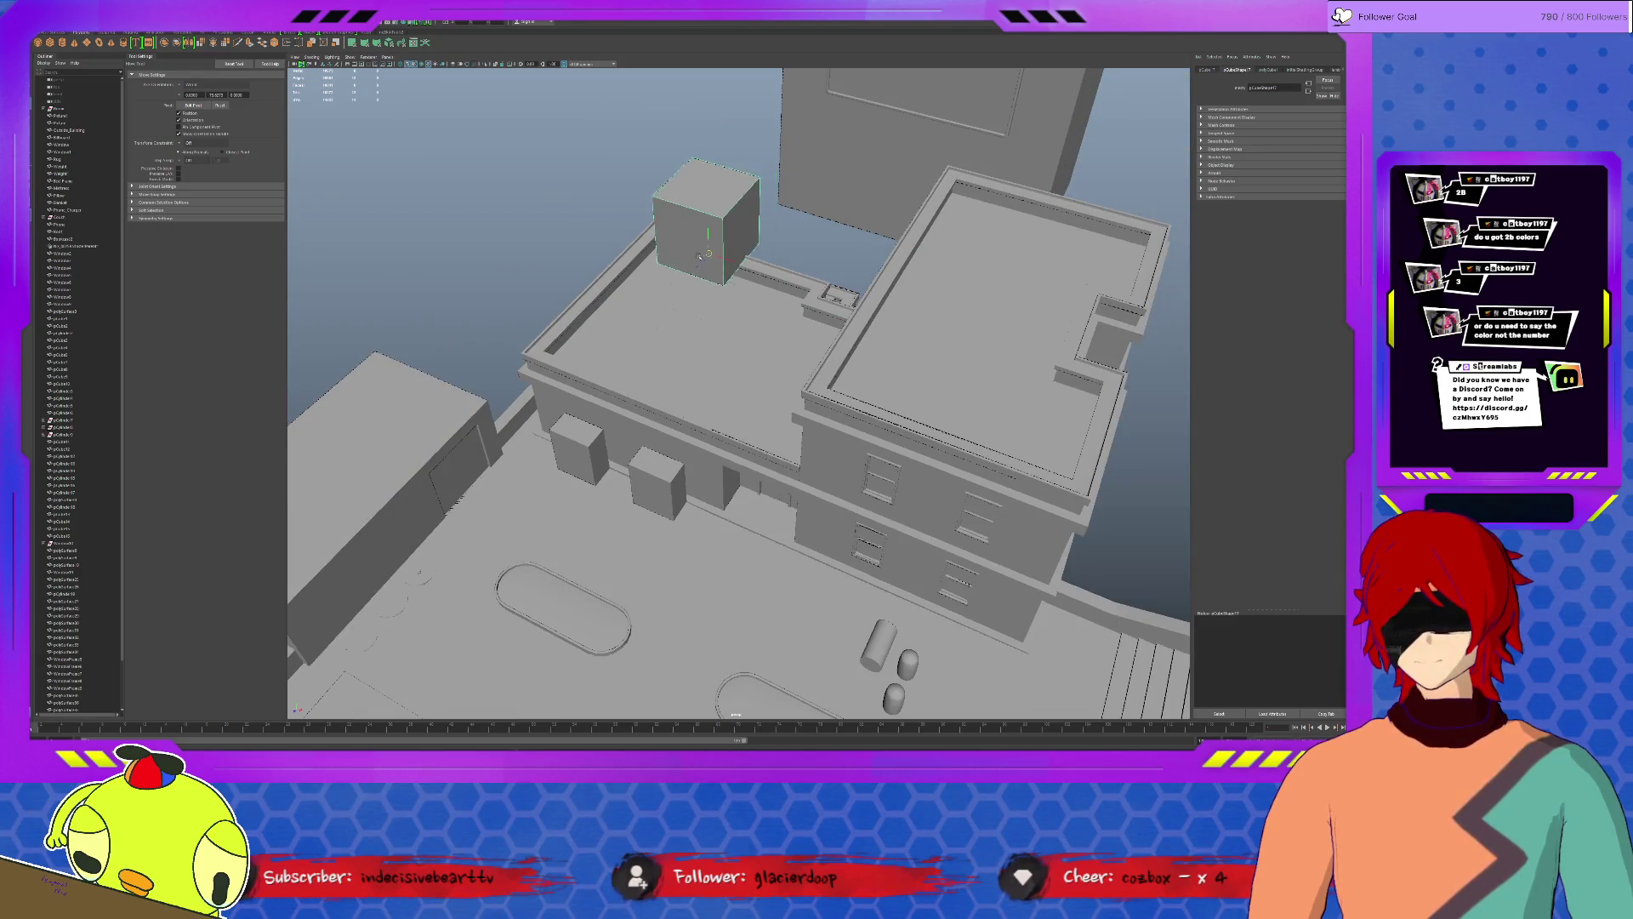
mouse_move(716, 271)
mouse_down()
mouse_move(778, 242)
mouse_move(968, 210)
mouse_move(989, 224)
mouse_move(976, 259)
mouse_move(827, 235)
mouse_move(848, 215)
mouse_move(885, 243)
mouse_up()
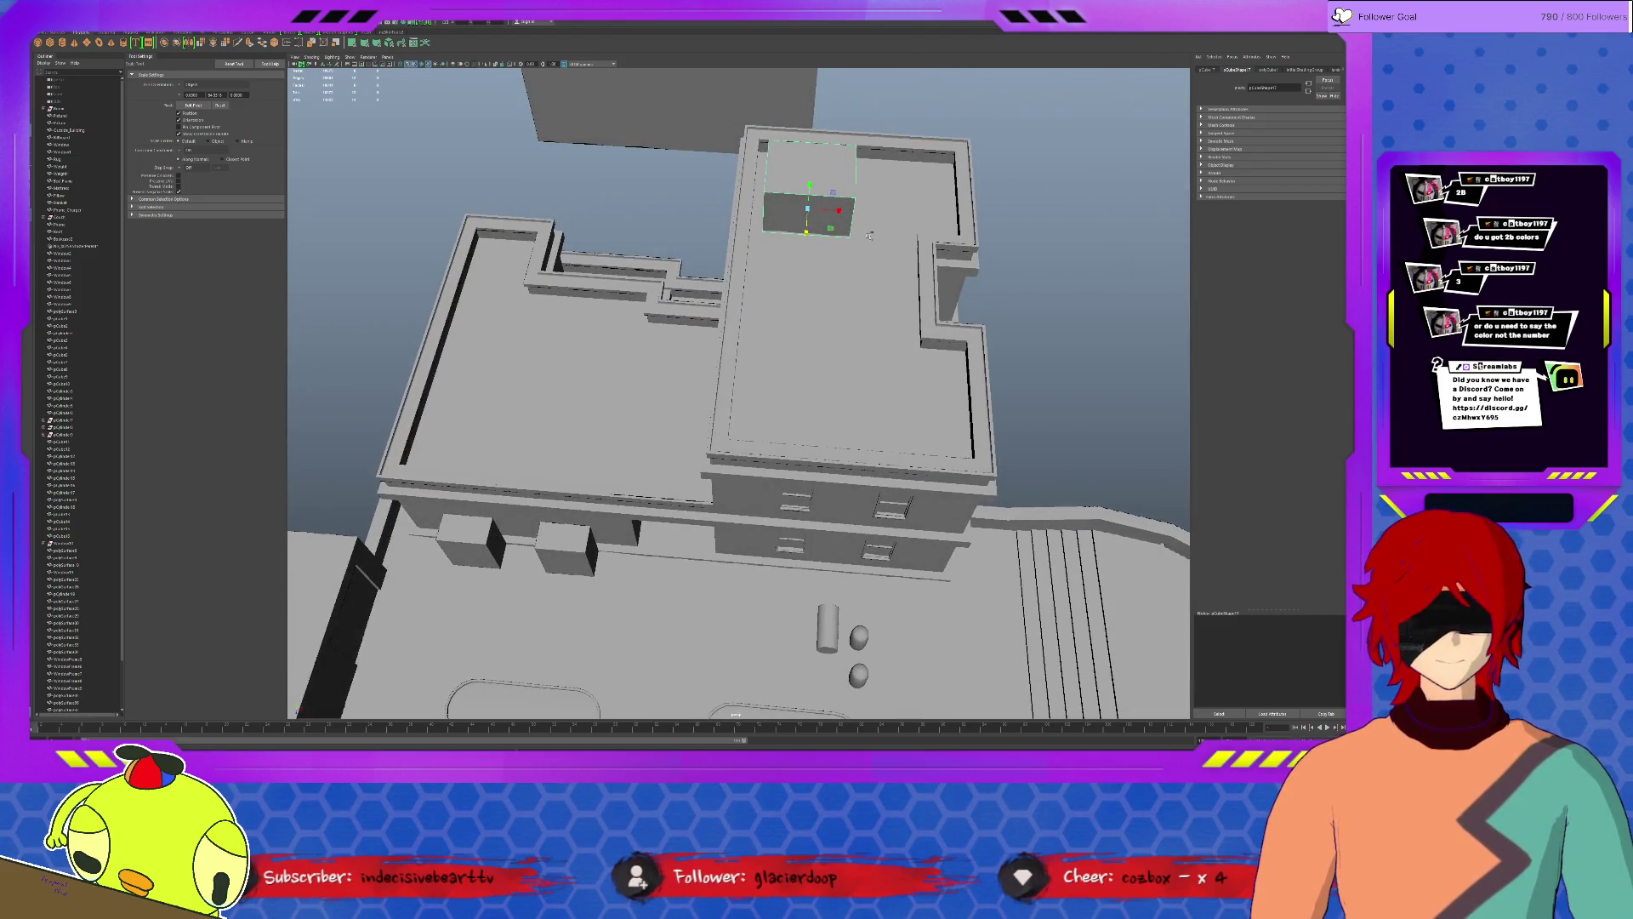